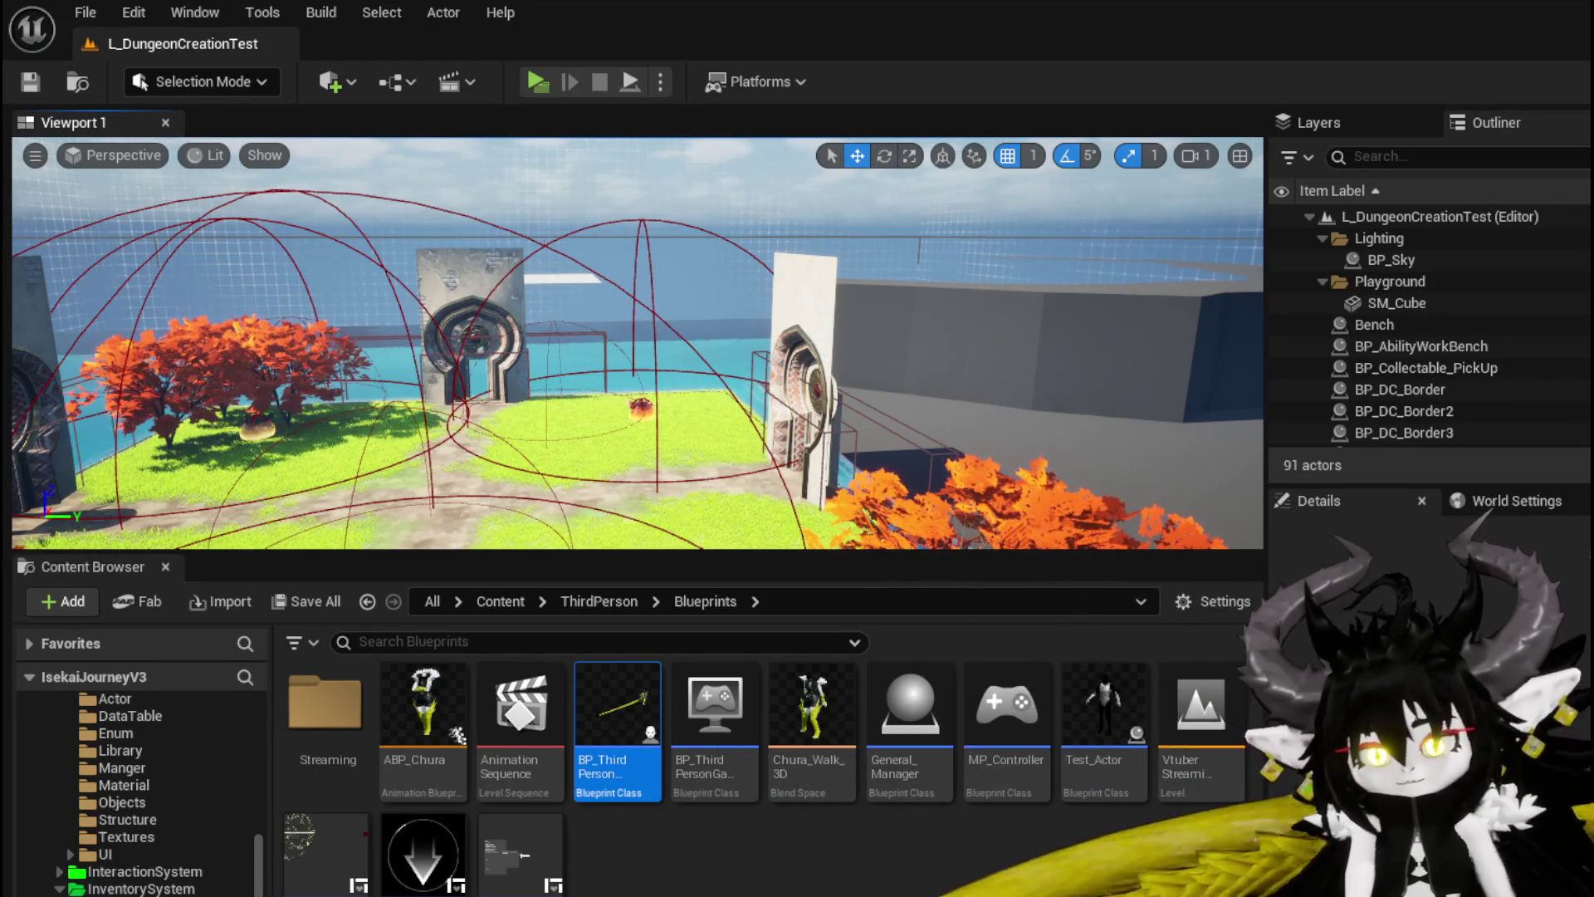
Step: Browse to Systems > CombatSystem > Object and select the Object_DamageSequence Blueprint
scroll(125, 780, up, 3)
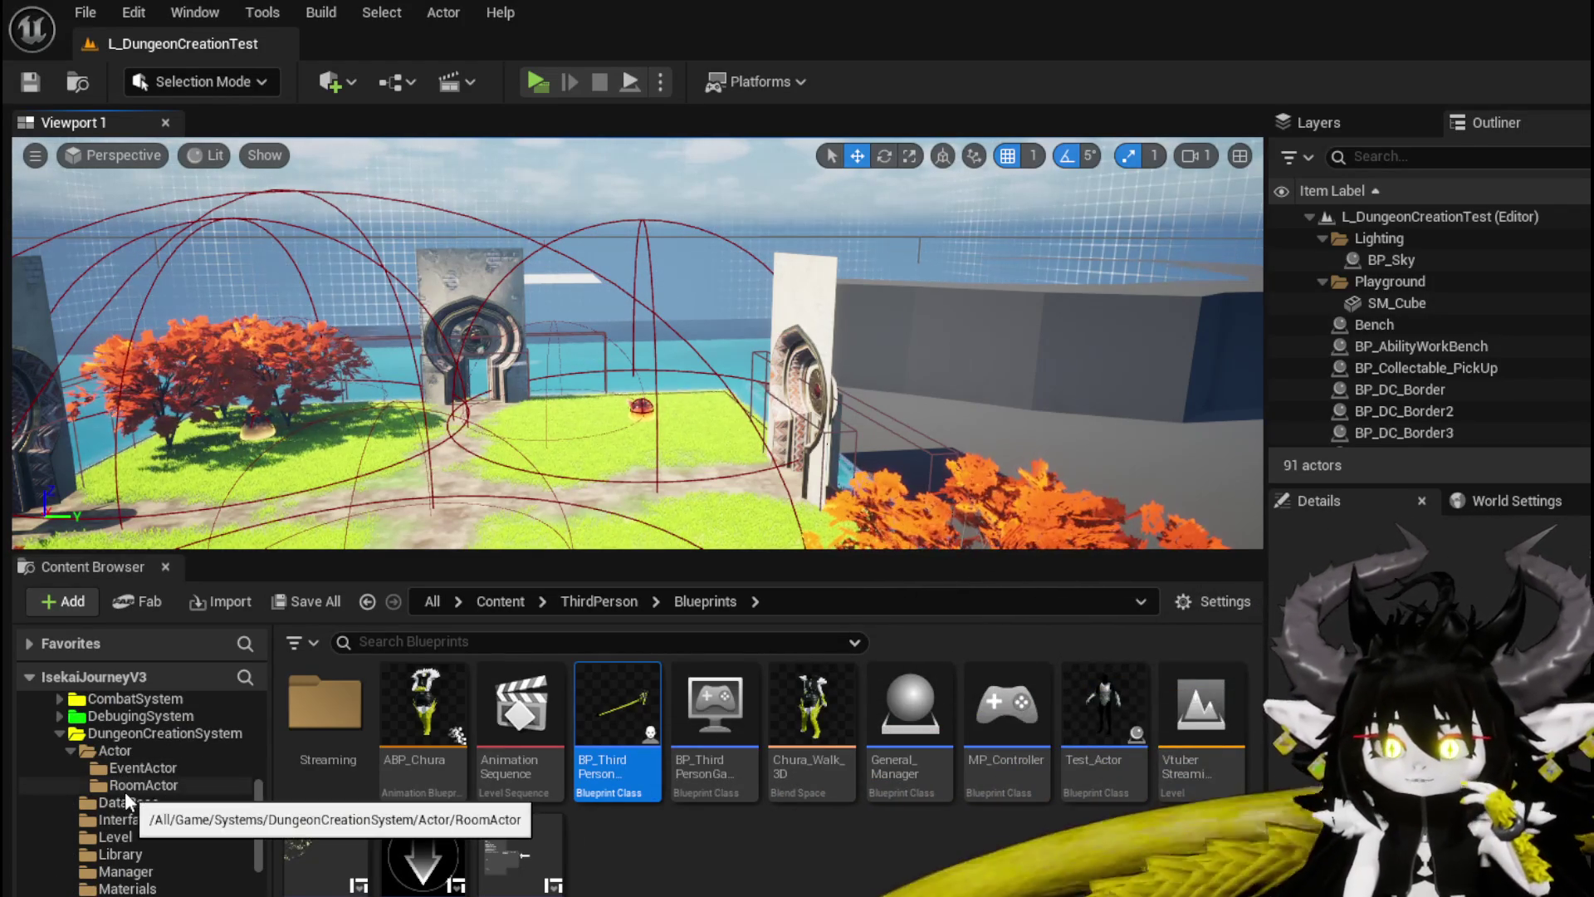
click(137, 754)
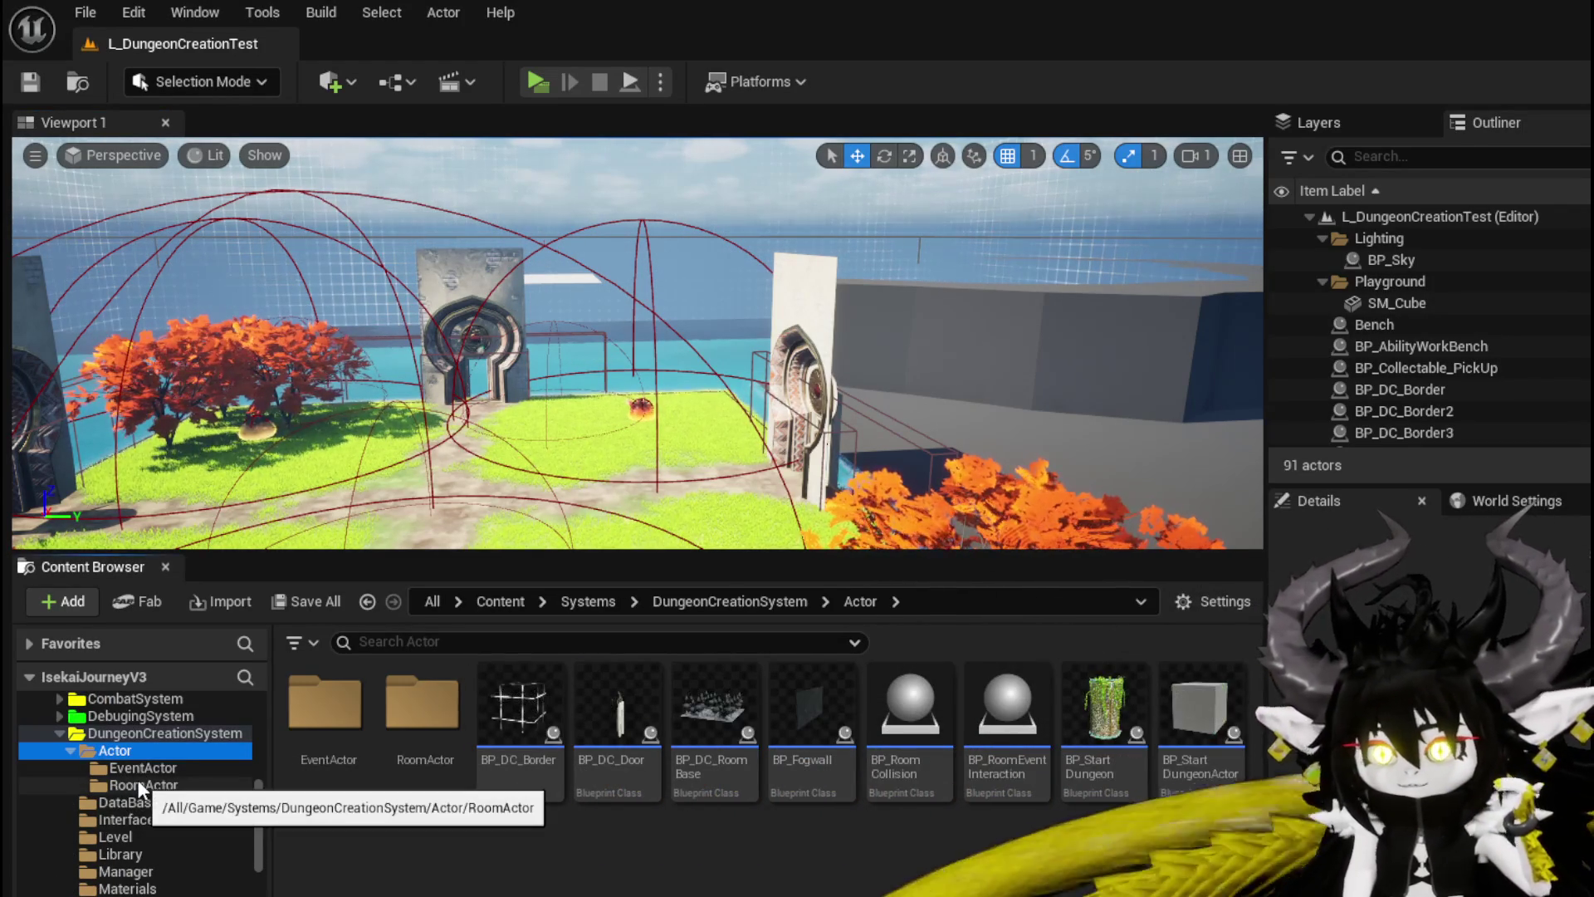
scroll(137, 779, up, 4)
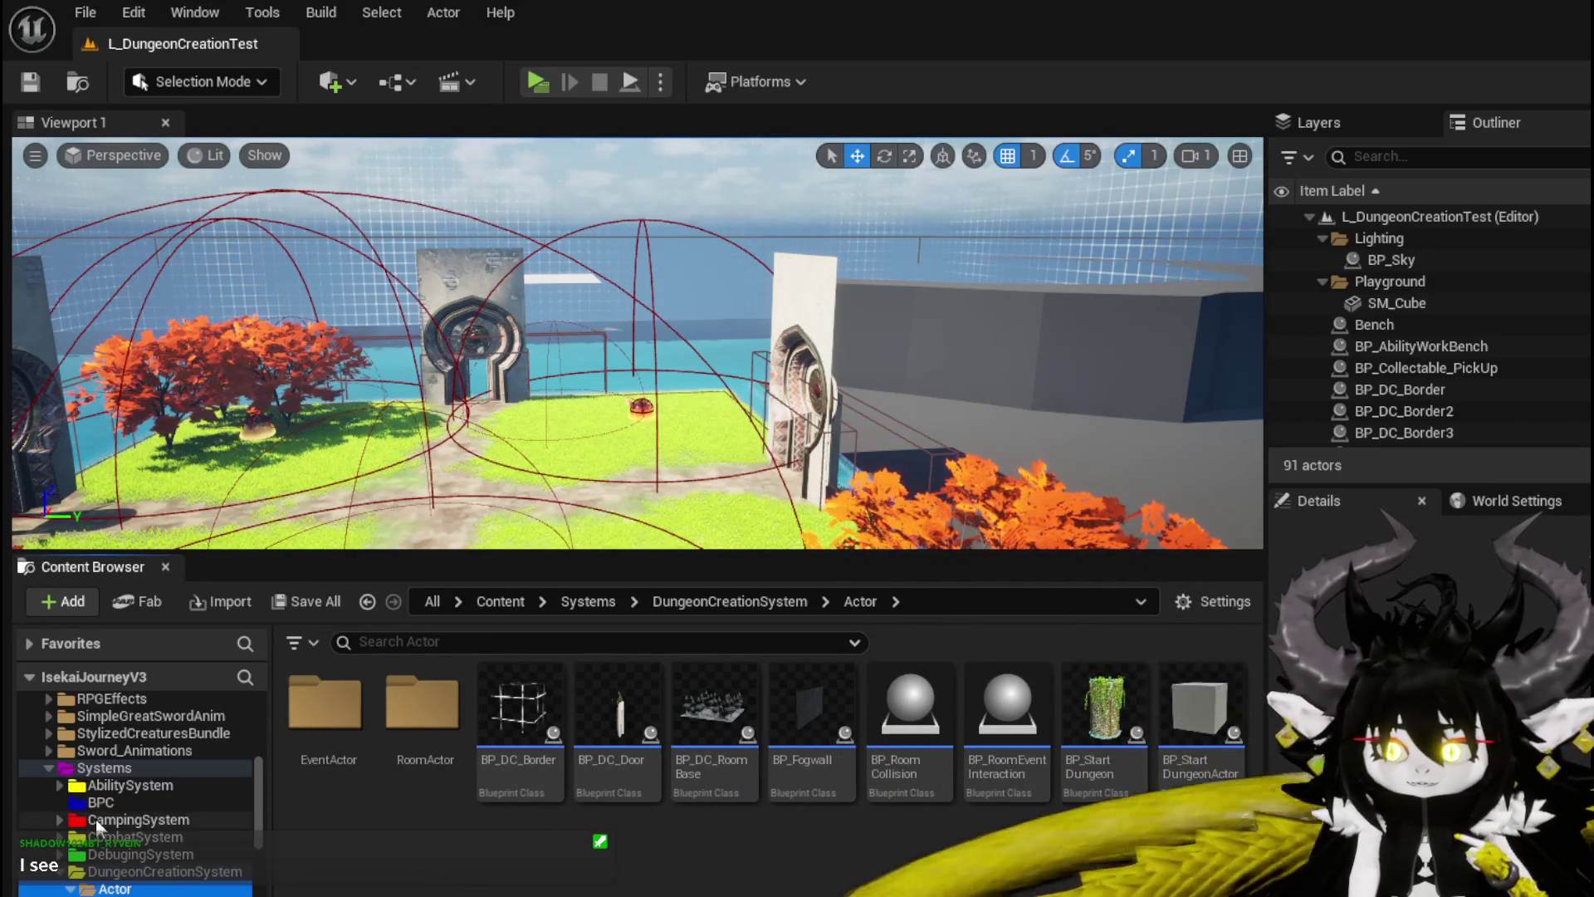
click(135, 837)
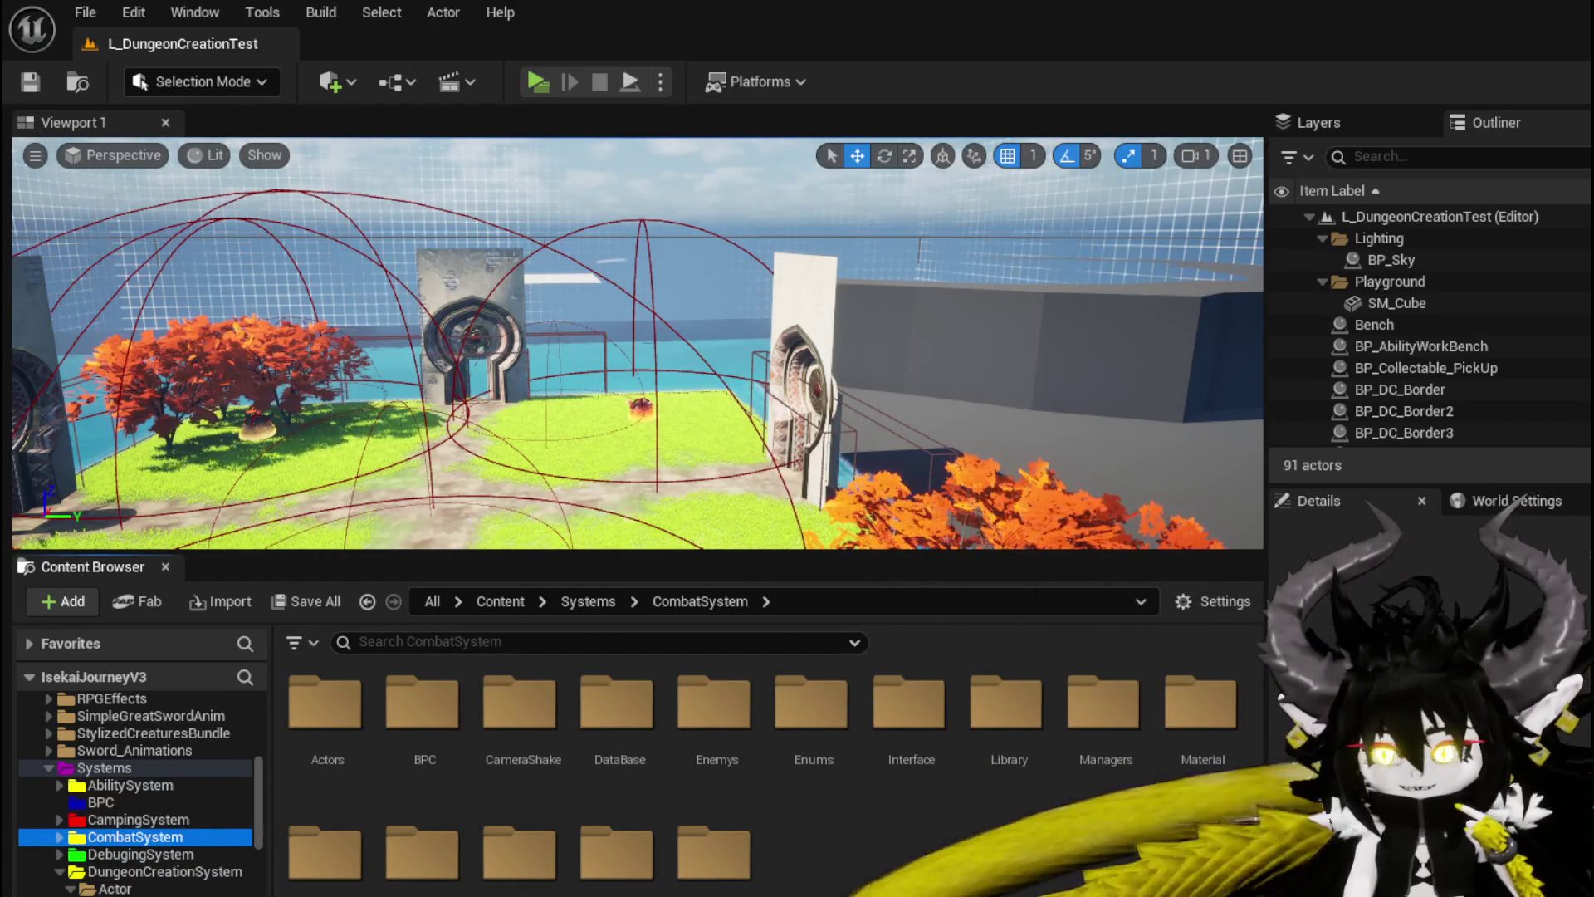
double_click(444, 859)
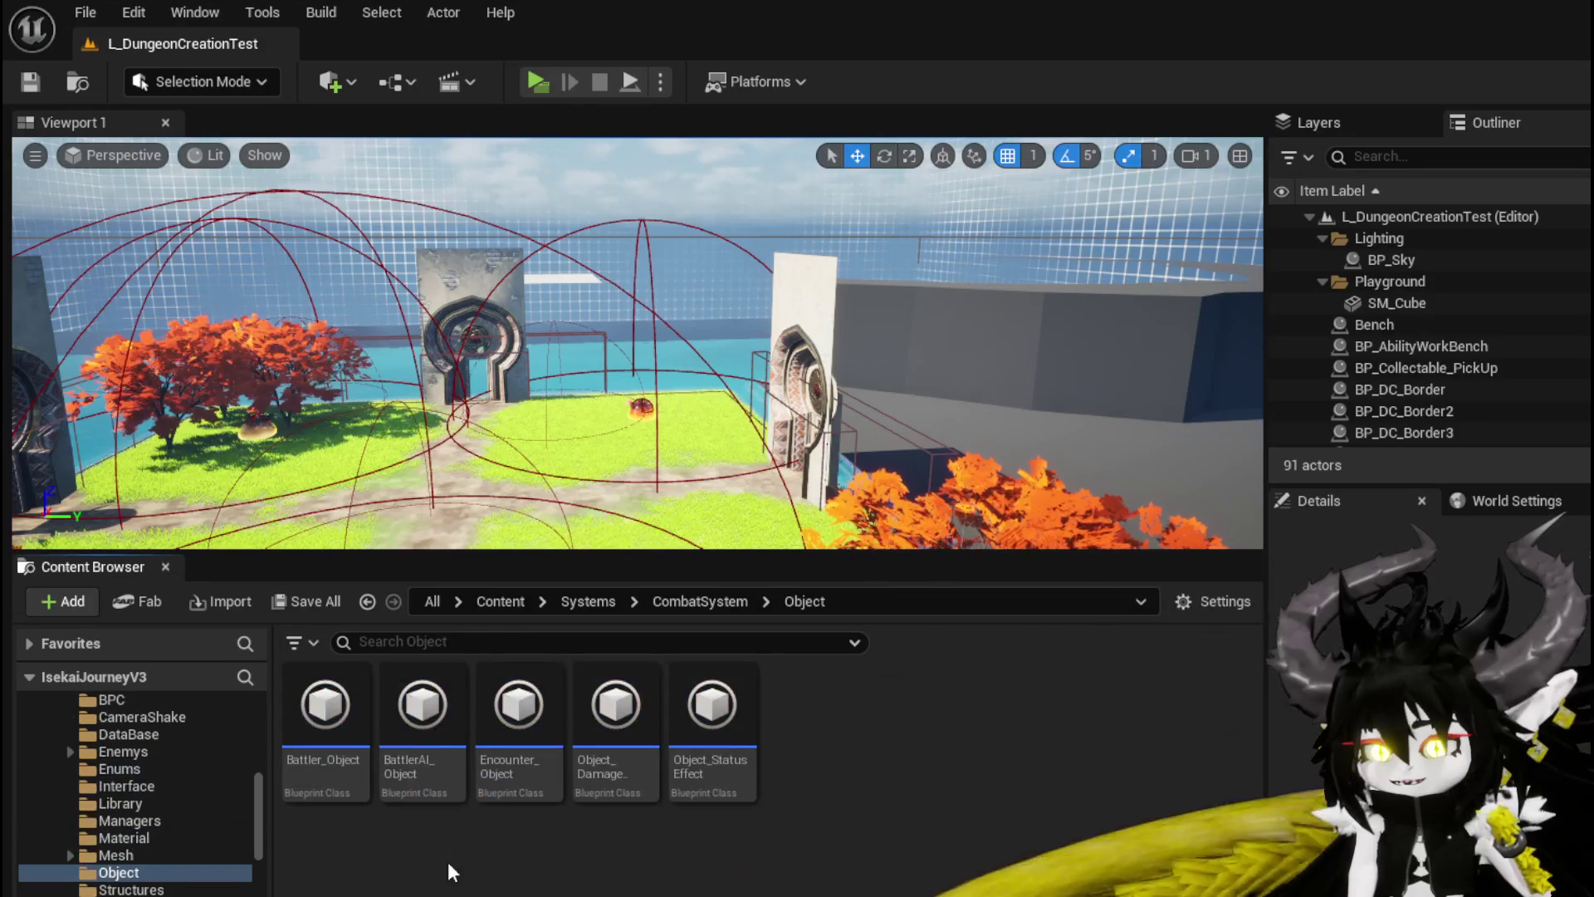
click(618, 754)
Step: Open Object_DamageSequence and inspect the CreateNumberWidget function's properties
double_click(618, 754)
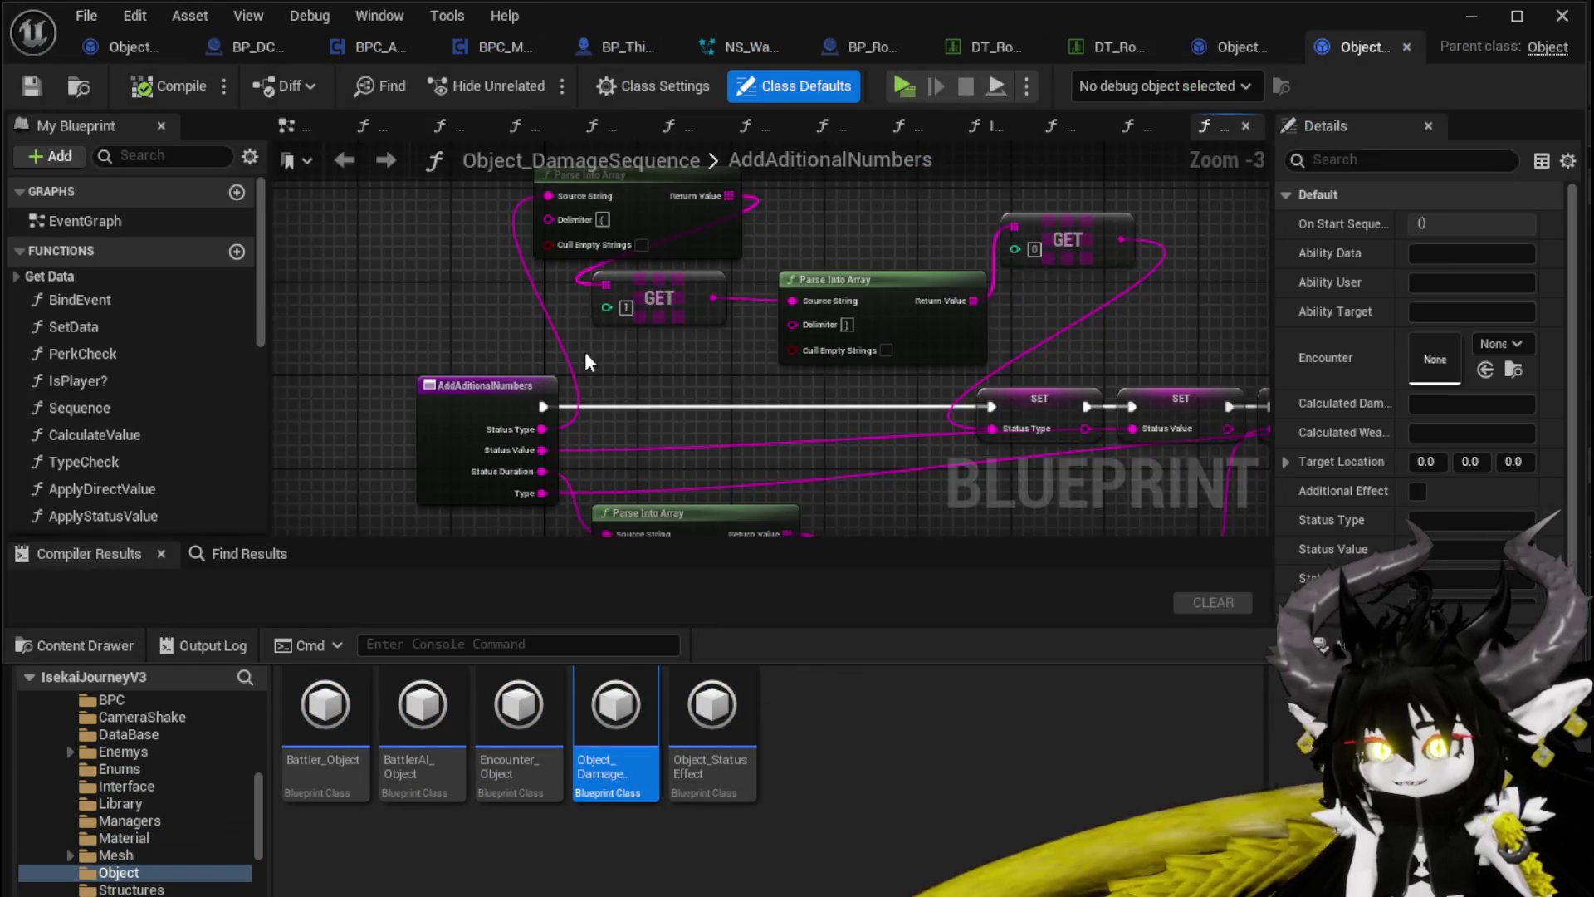
scroll(130, 337, down, 2)
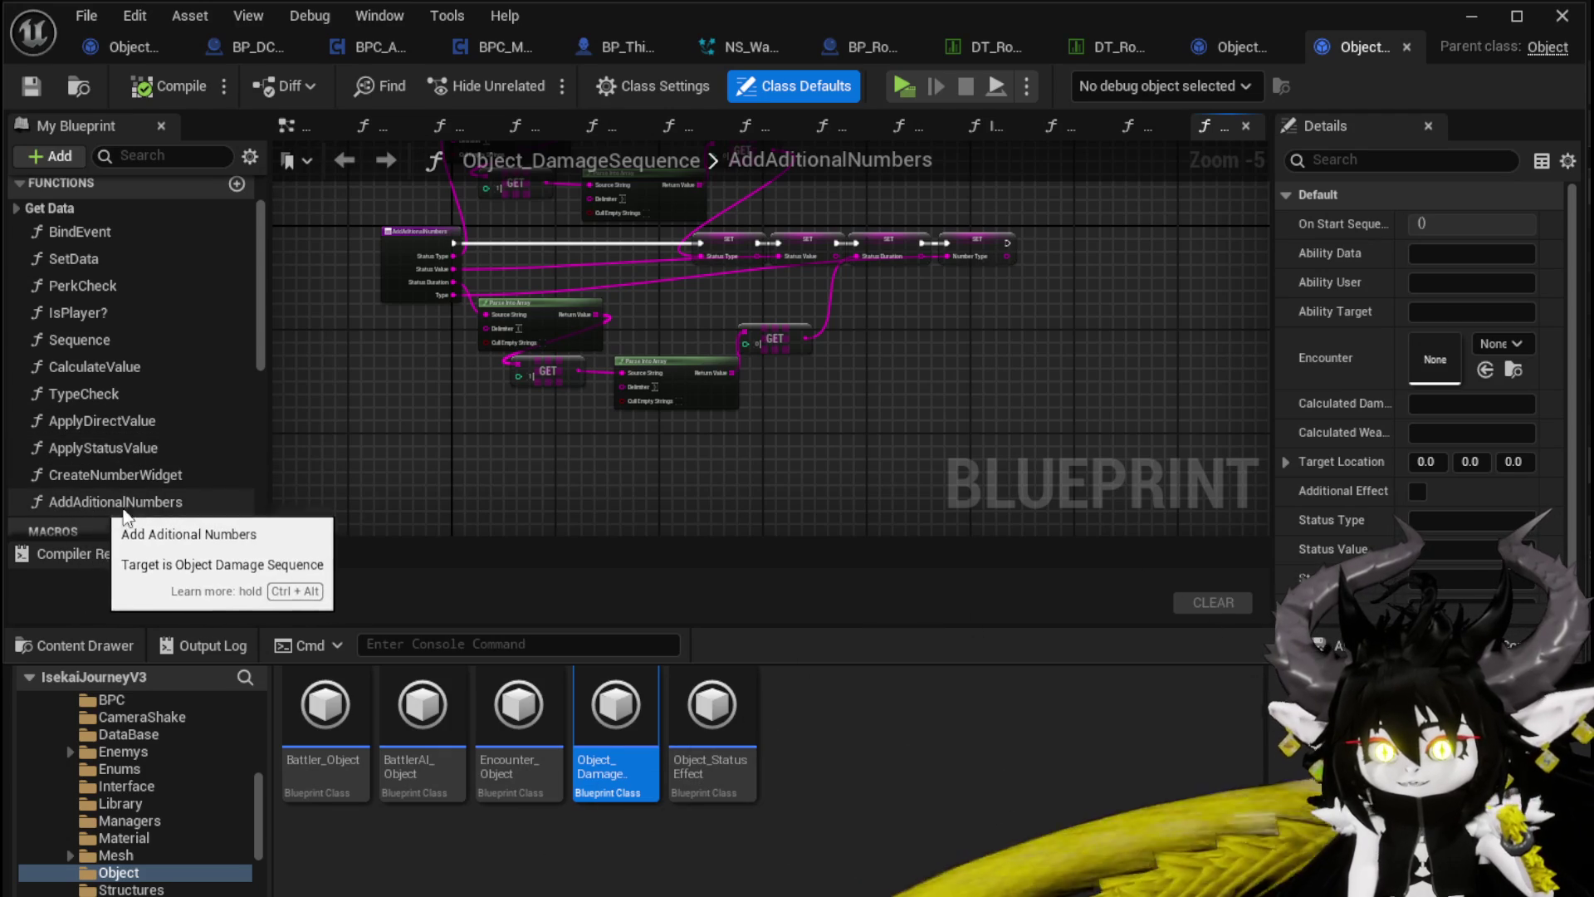
click(93, 481)
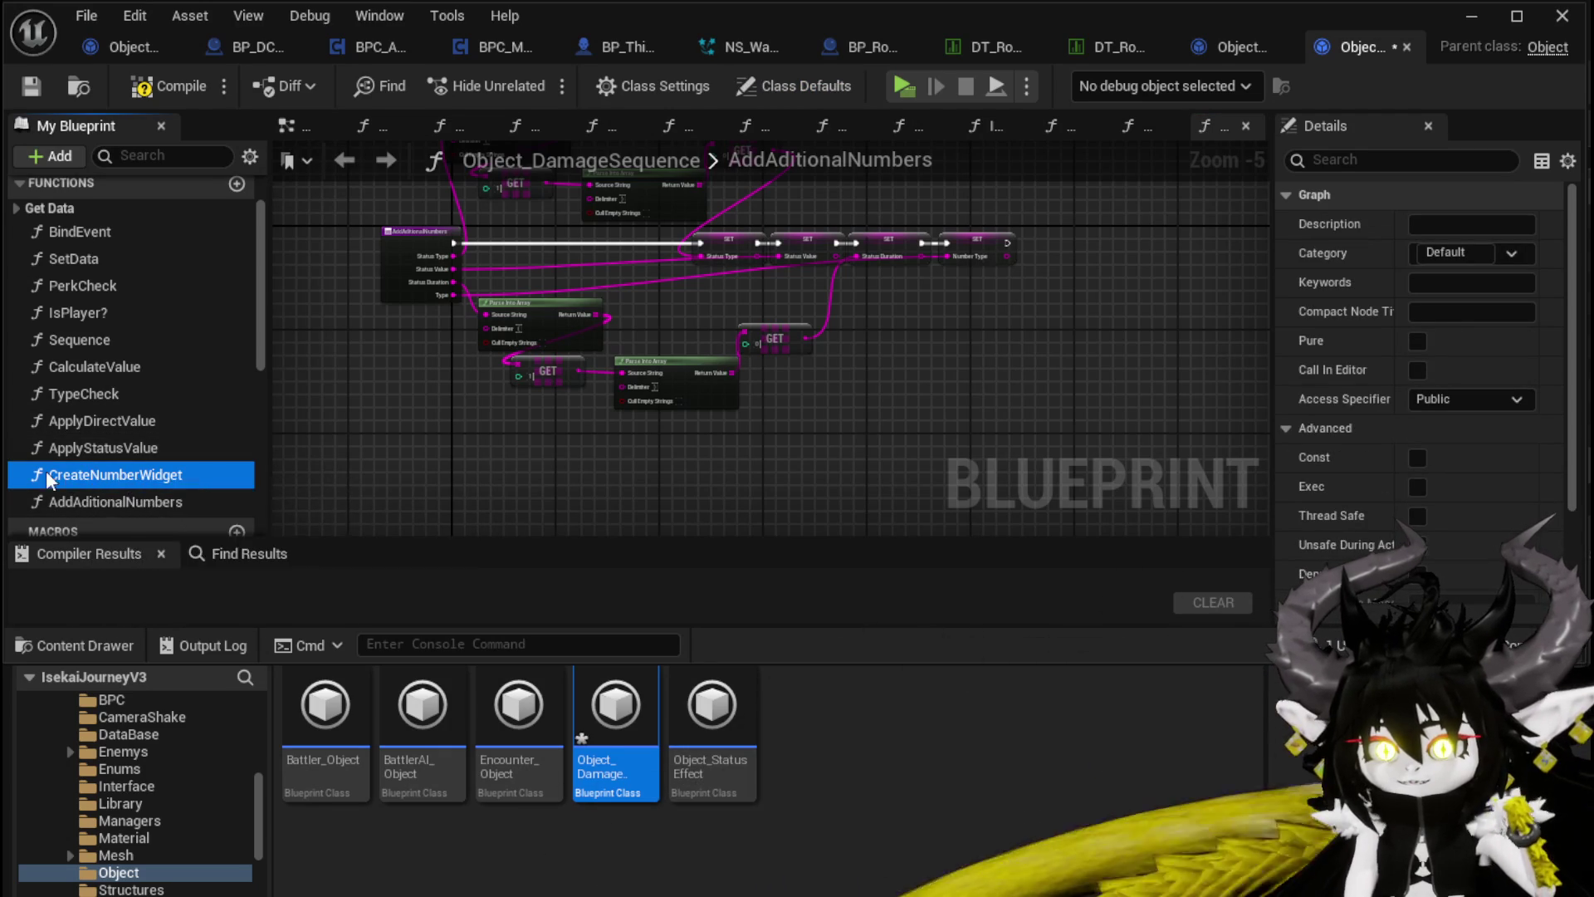
click(398, 460)
Step: Compile and save the Blueprint, then minimize its editor window
click(158, 86)
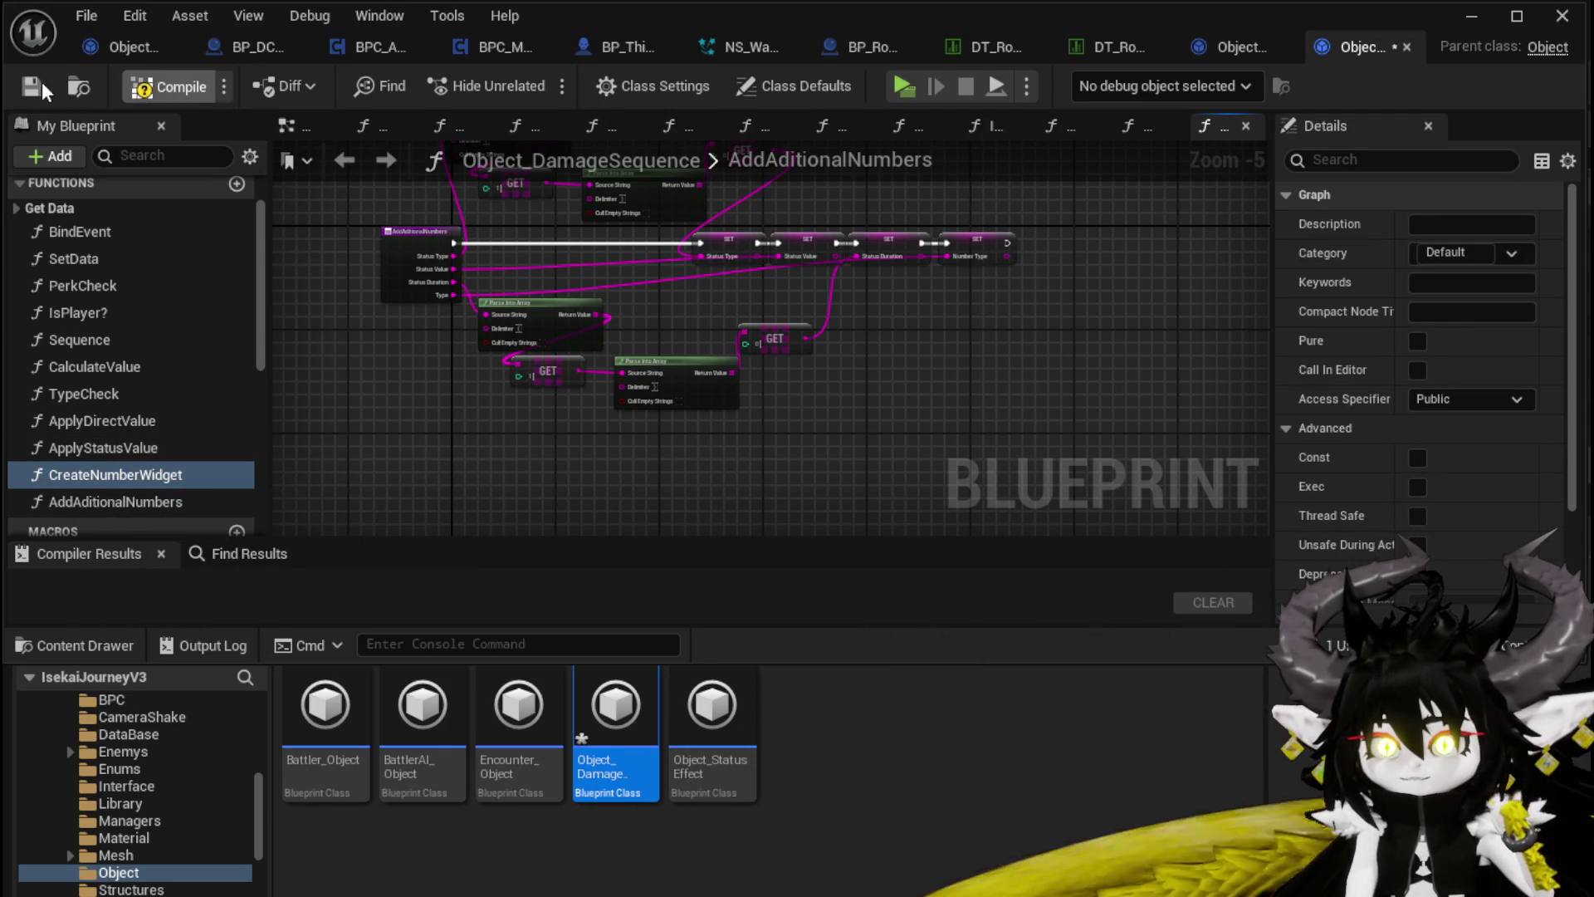
click(31, 85)
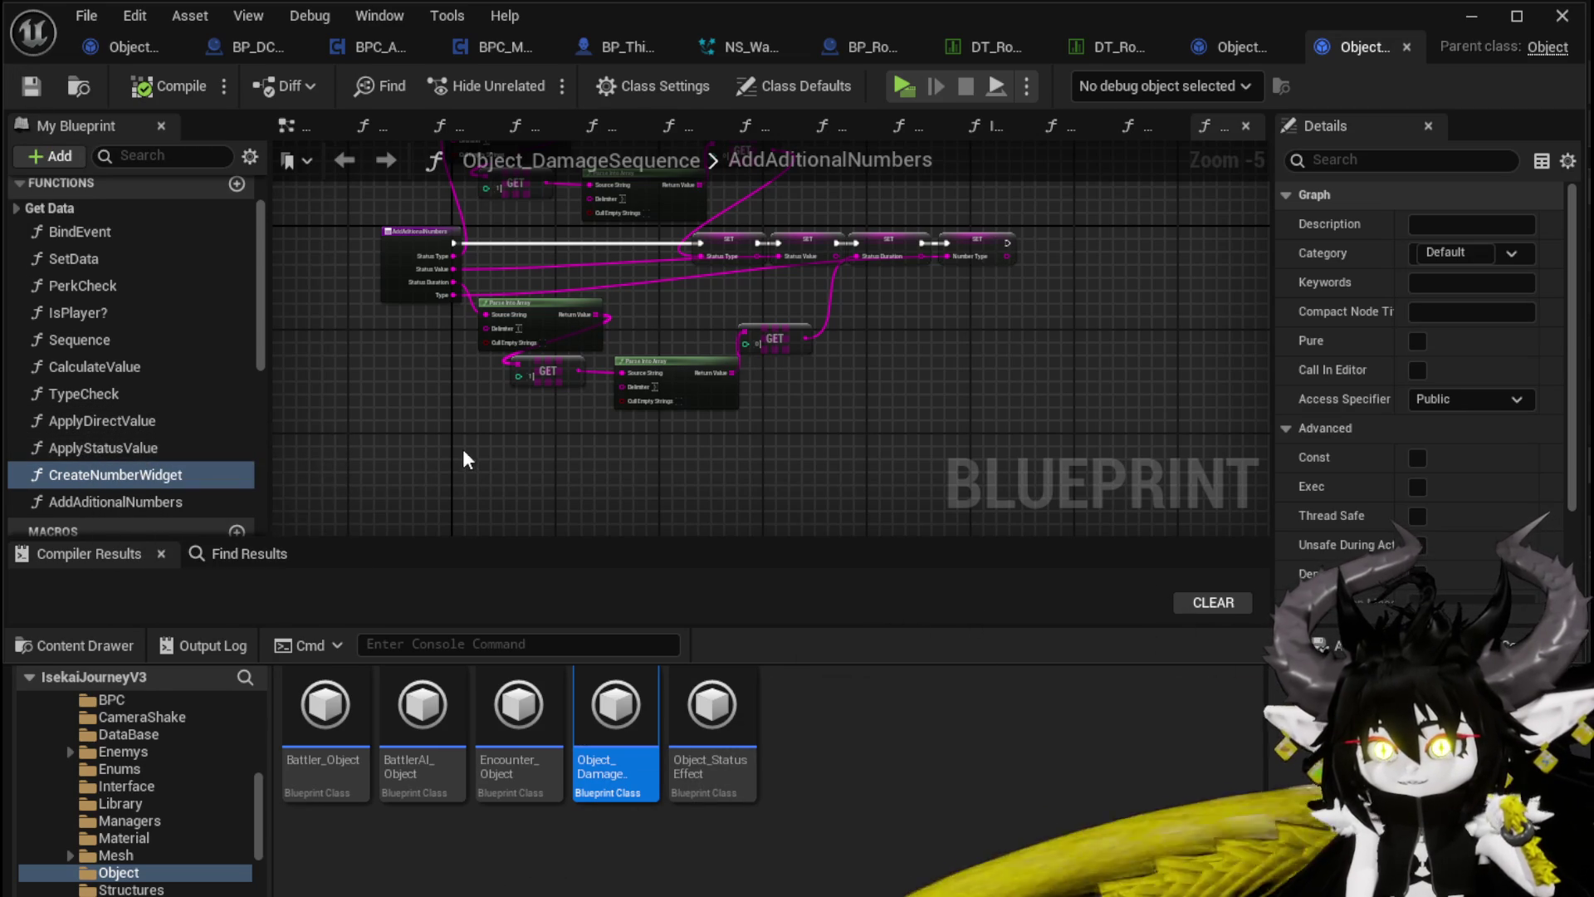
click(1471, 15)
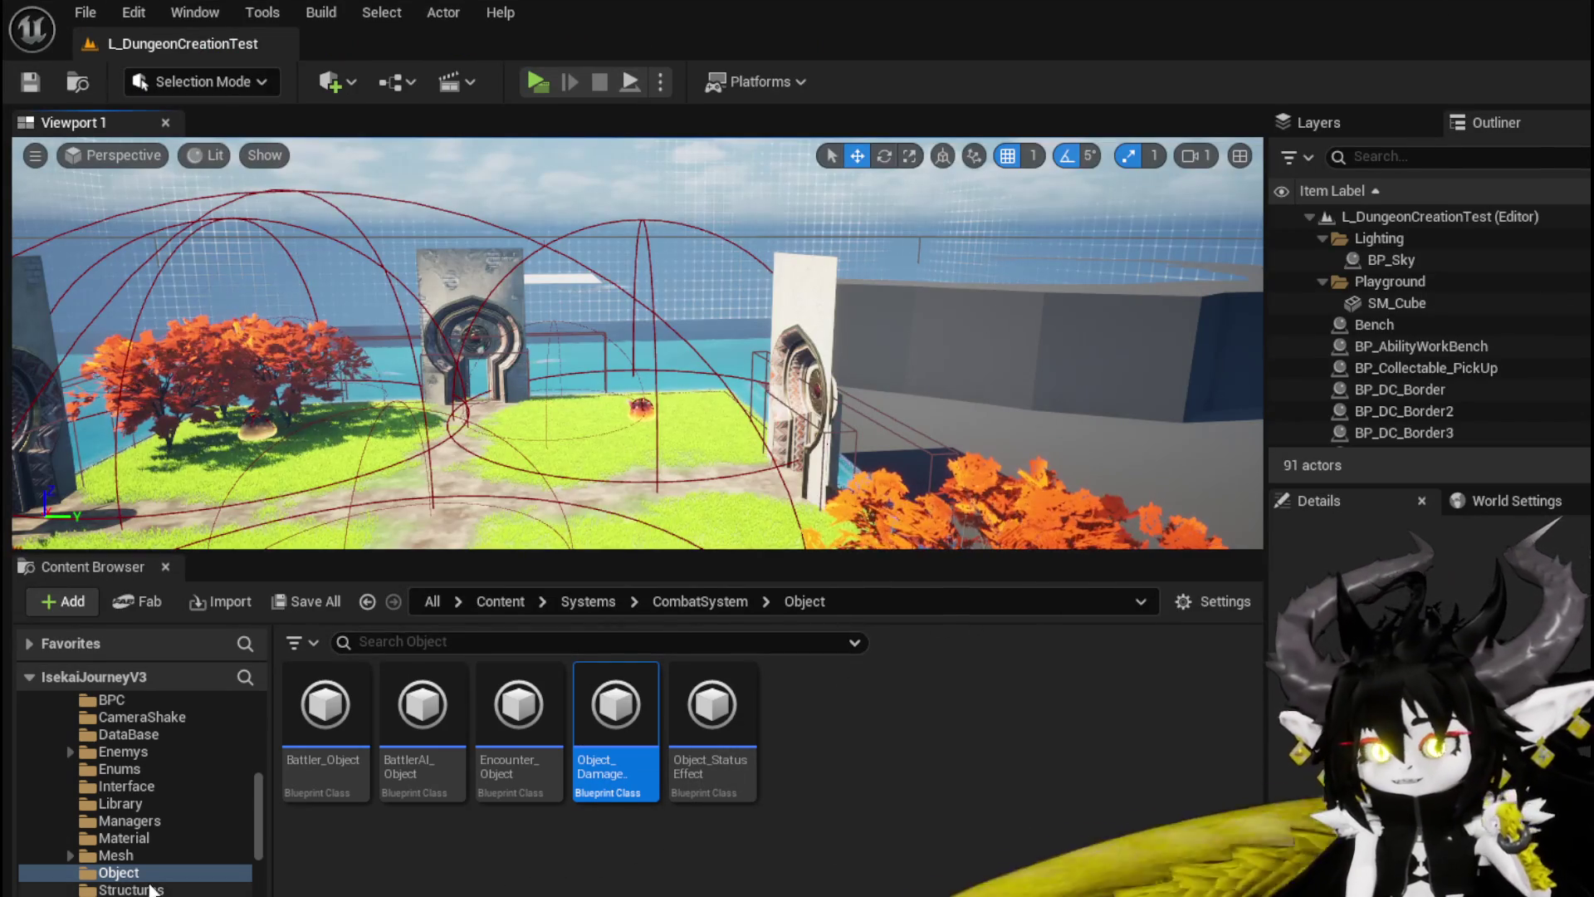
Step: Go to the Systems > BPC folder and open the BPC_Perks component Blueprint
scroll(134, 730, up, 1)
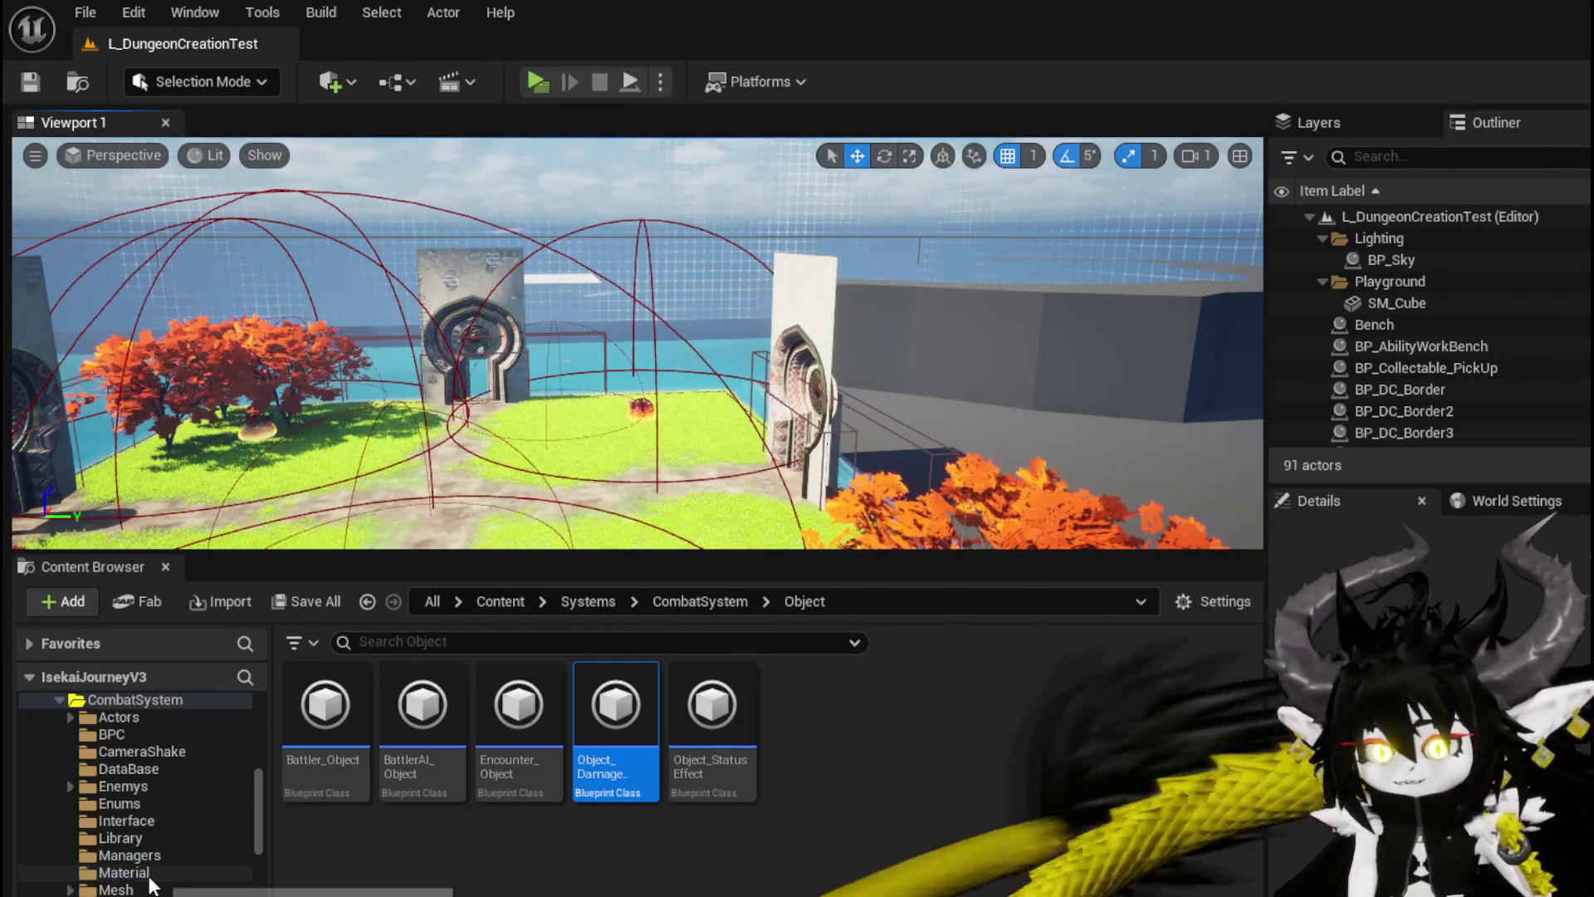
click(135, 731)
scroll(135, 747, up, 2)
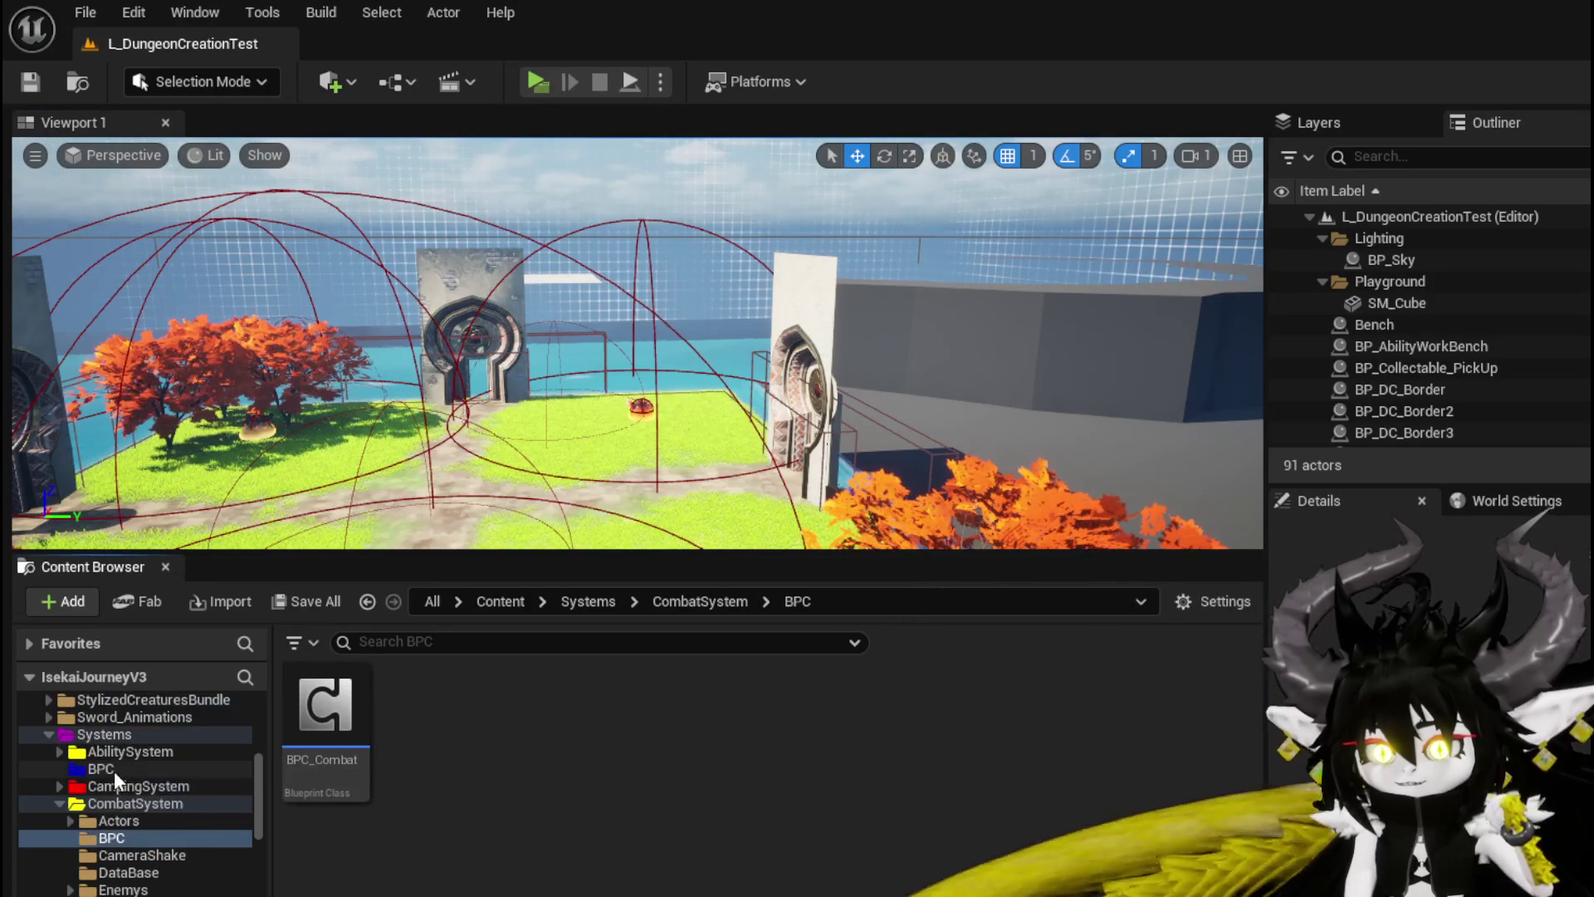
click(101, 768)
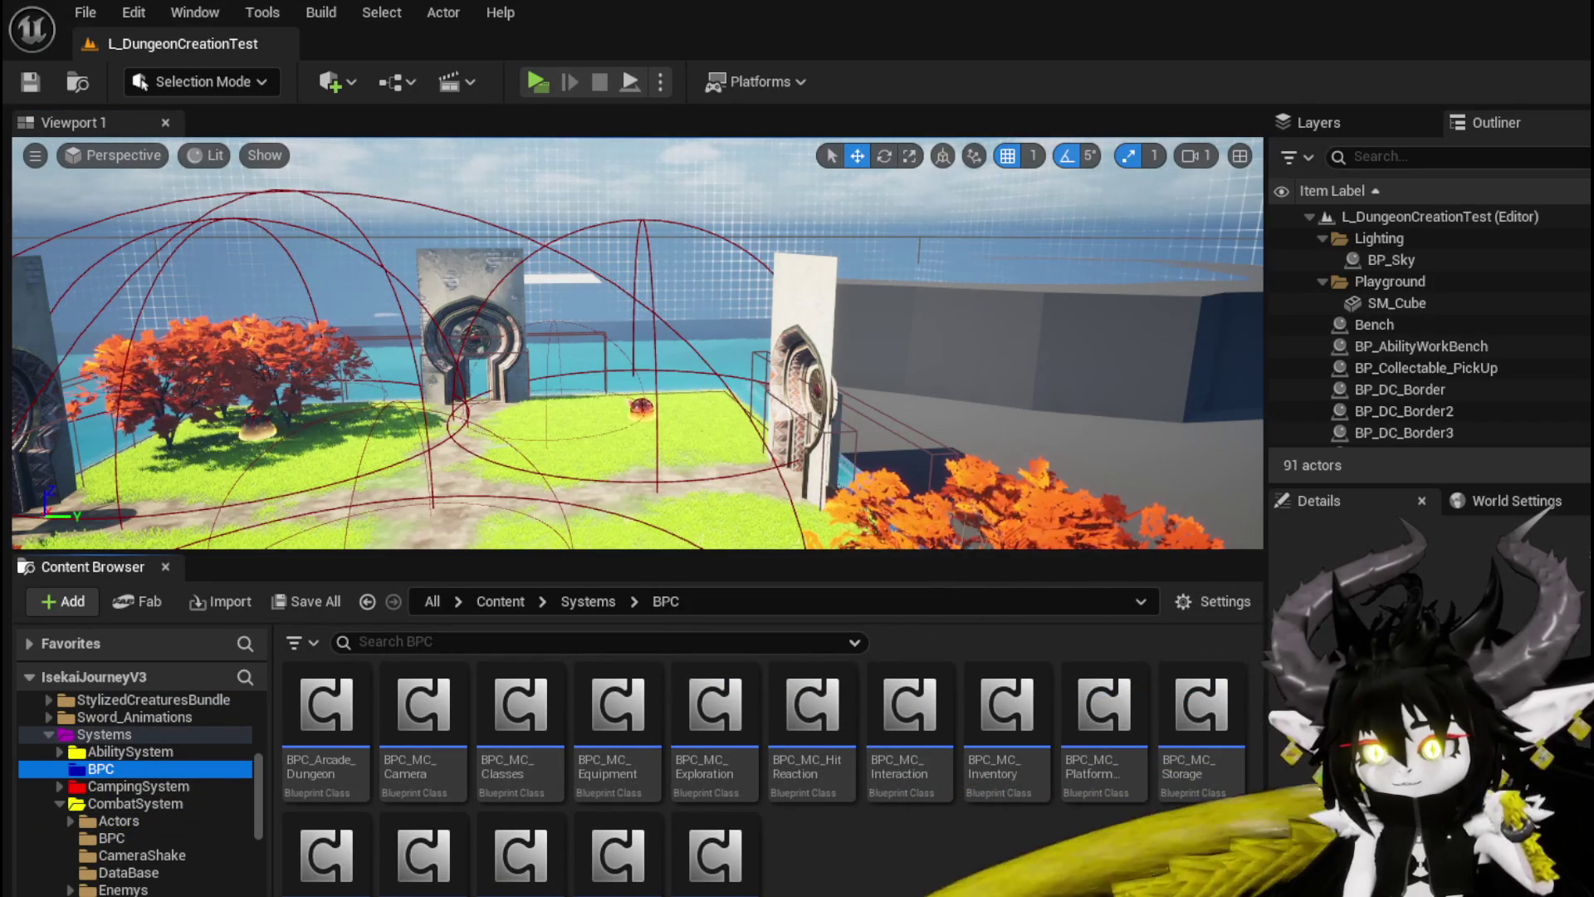
click(610, 866)
double_click(610, 867)
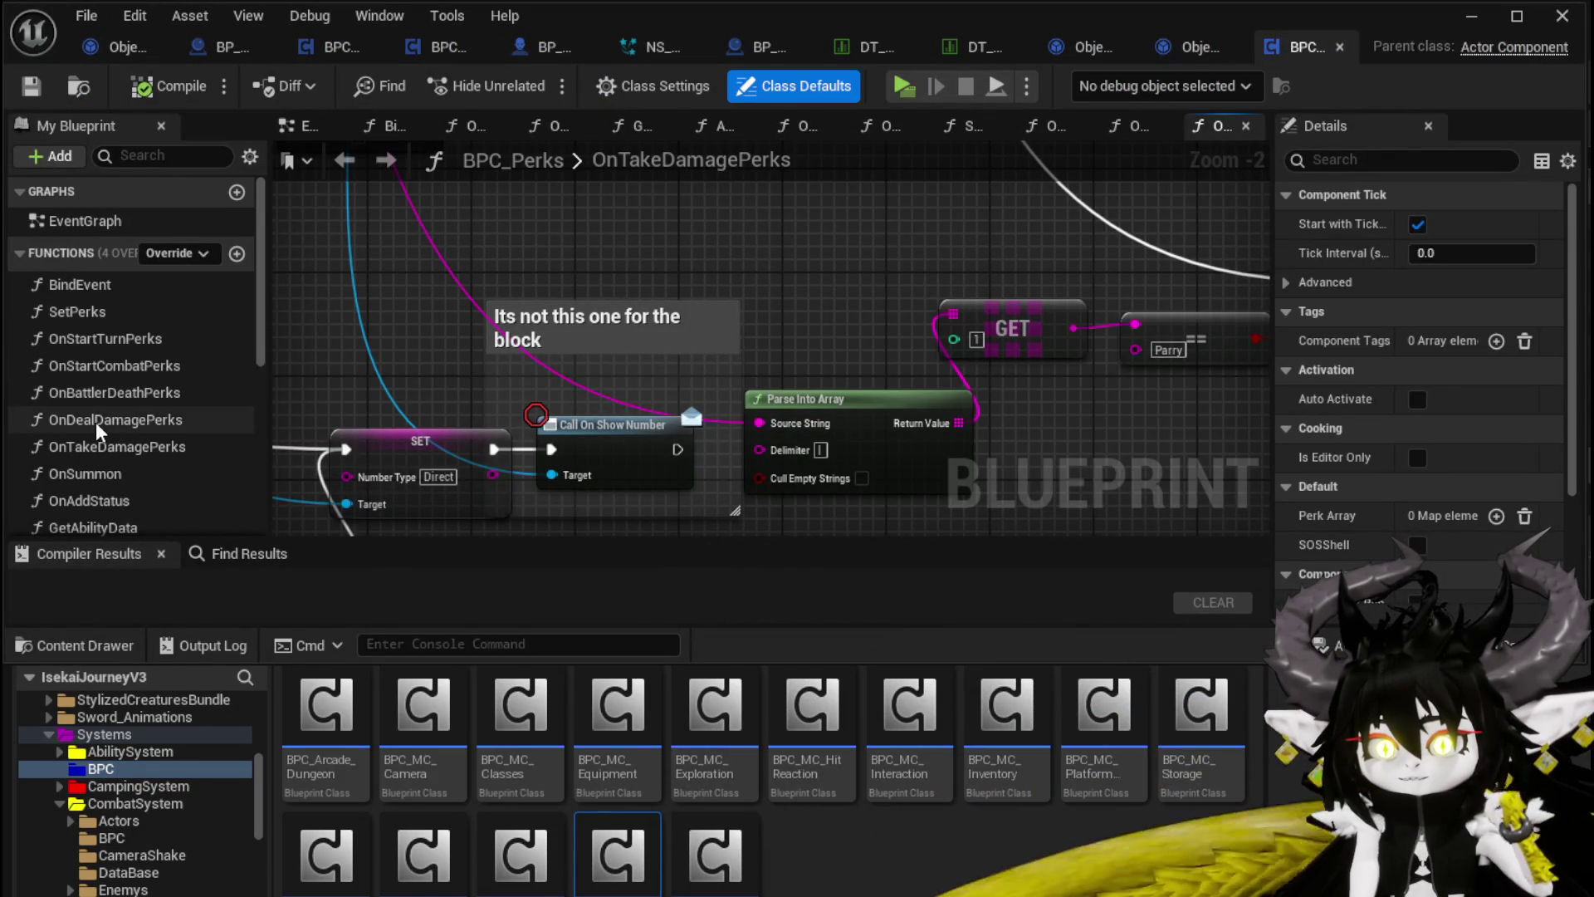
Step: Open the OnDealDamagePerks graph and nudge the Damage Battler node slightly left
double_click(97, 421)
scroll(702, 325, down, 5)
mouse_move(703, 324)
mouse_down()
mouse_move(765, 213)
mouse_move(765, 256)
mouse_move(581, 263)
mouse_up()
scroll(581, 263, up, 5)
drag(689, 301, 624, 352)
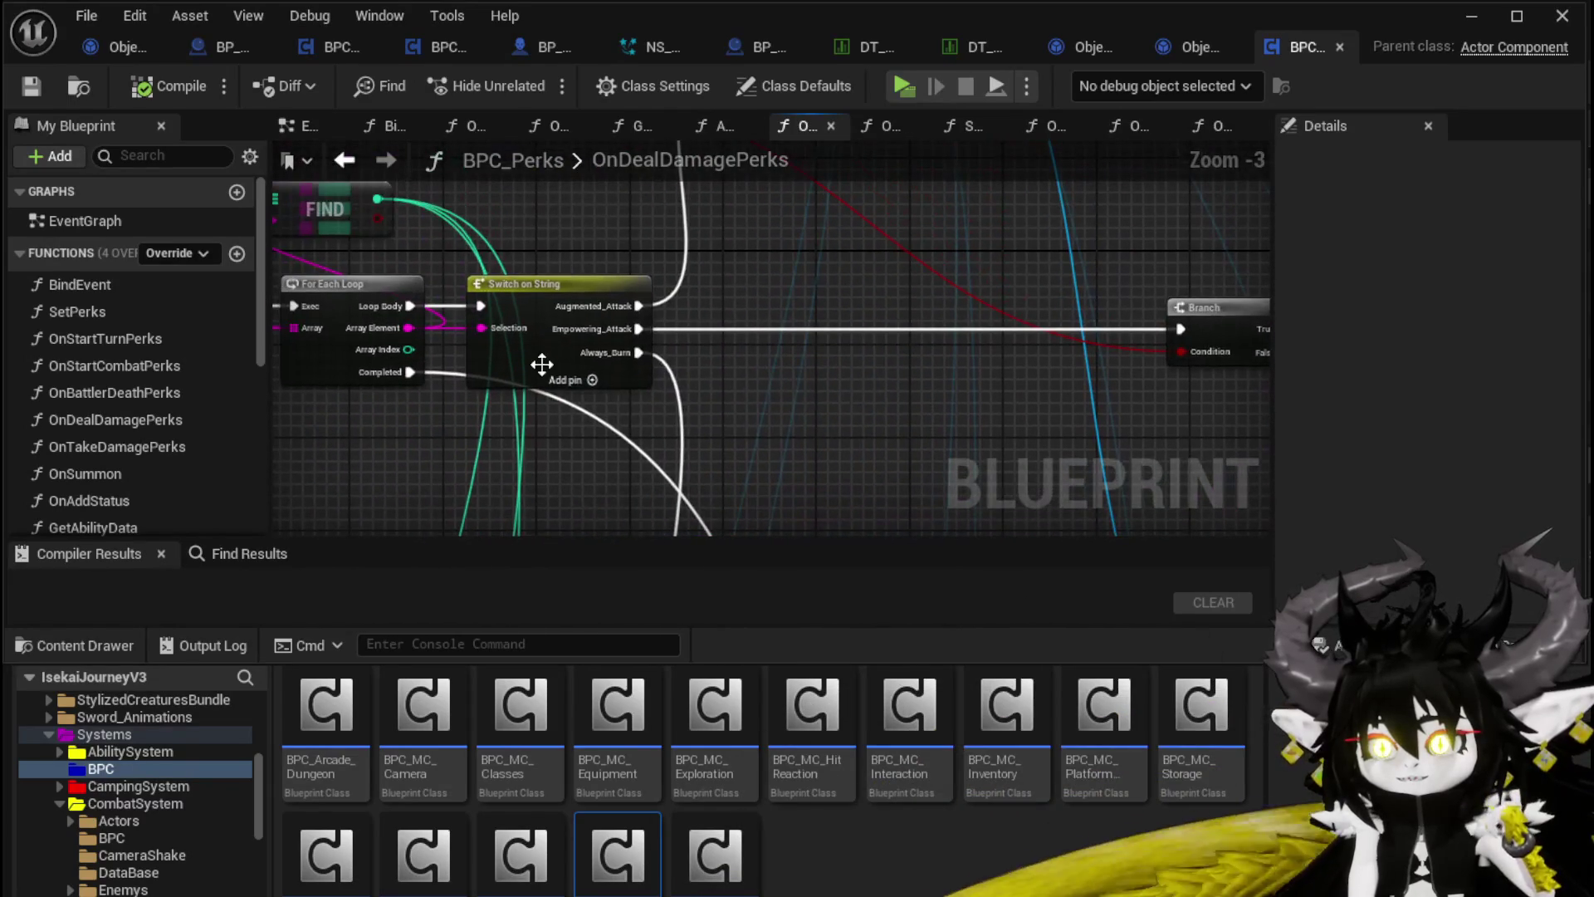
scroll(752, 479, up, 2)
mouse_move(752, 479)
mouse_down()
mouse_move(641, 203)
mouse_move(736, 166)
mouse_move(935, 236)
mouse_up()
mouse_move(529, 210)
mouse_down()
mouse_move(601, 236)
mouse_move(472, 307)
mouse_up()
drag(845, 248, 833, 249)
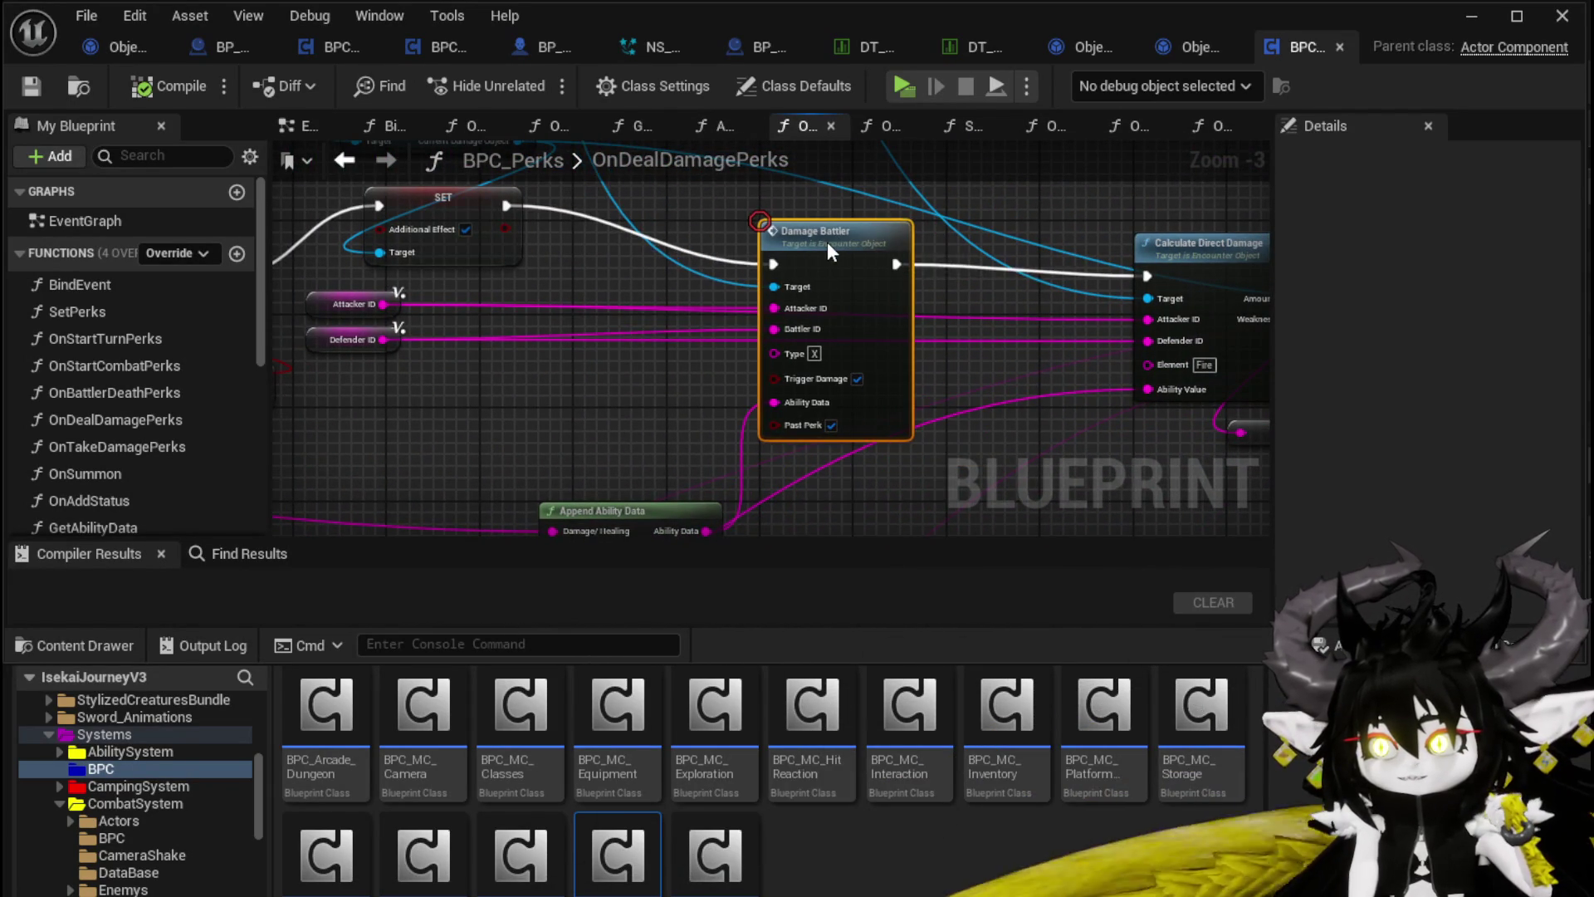
drag(743, 216, 872, 392)
Step: Select the Calculate Direct Damage and Add Aditional Numbers nodes, then review the For Each Loop and Switch nodes
mouse_move(930, 475)
mouse_down()
mouse_move(758, 410)
mouse_move(599, 458)
mouse_up()
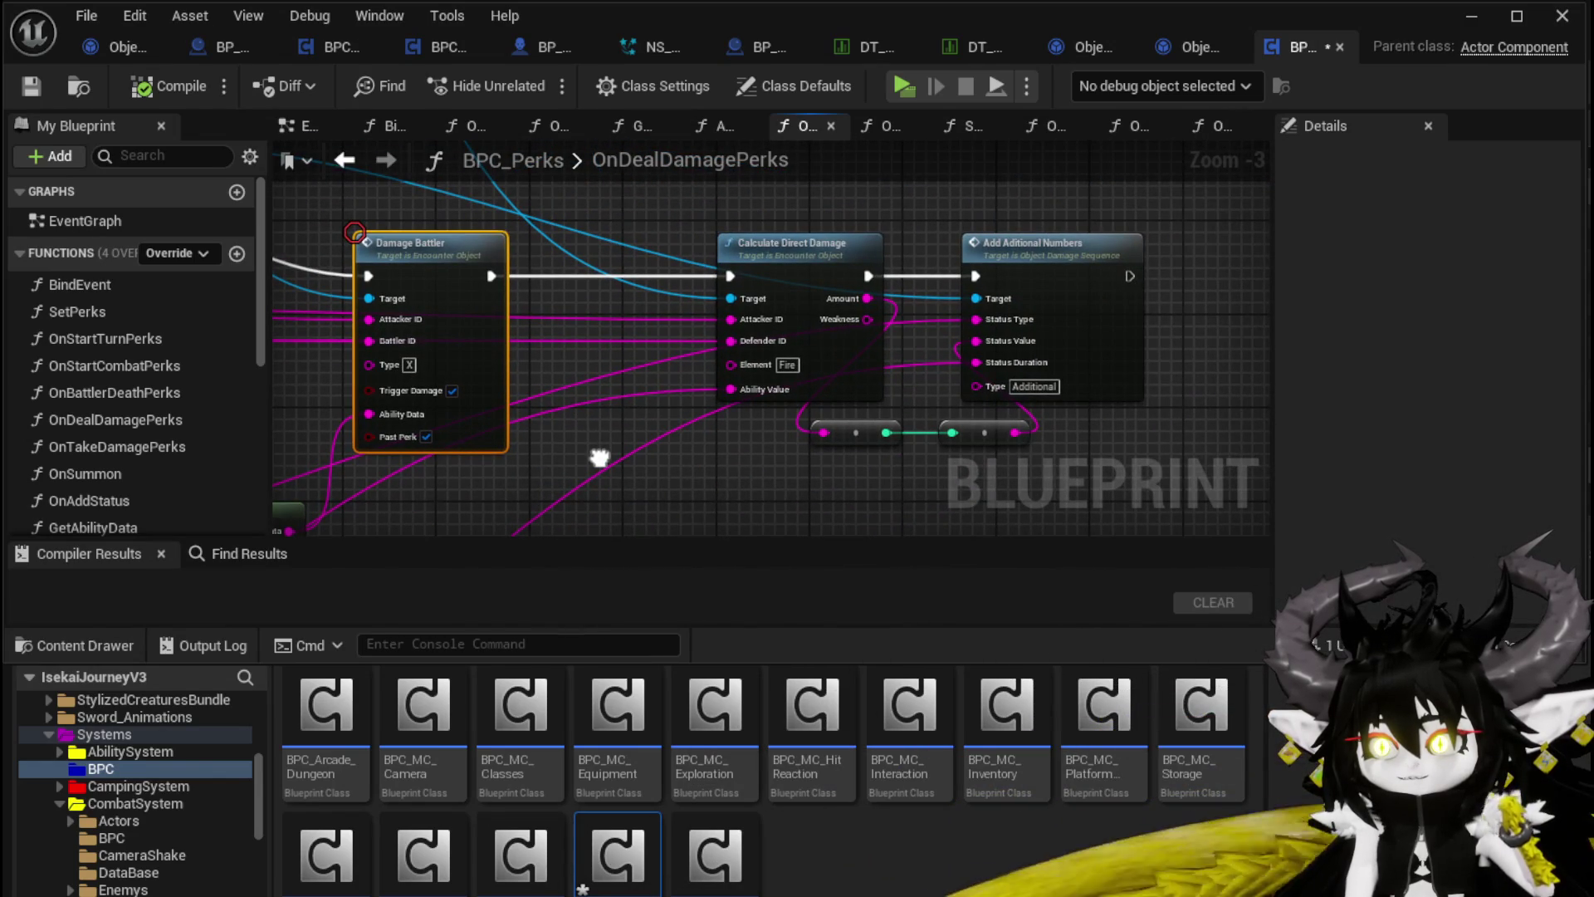
mouse_move(694, 207)
mouse_down()
mouse_move(1137, 454)
mouse_move(1154, 490)
mouse_up()
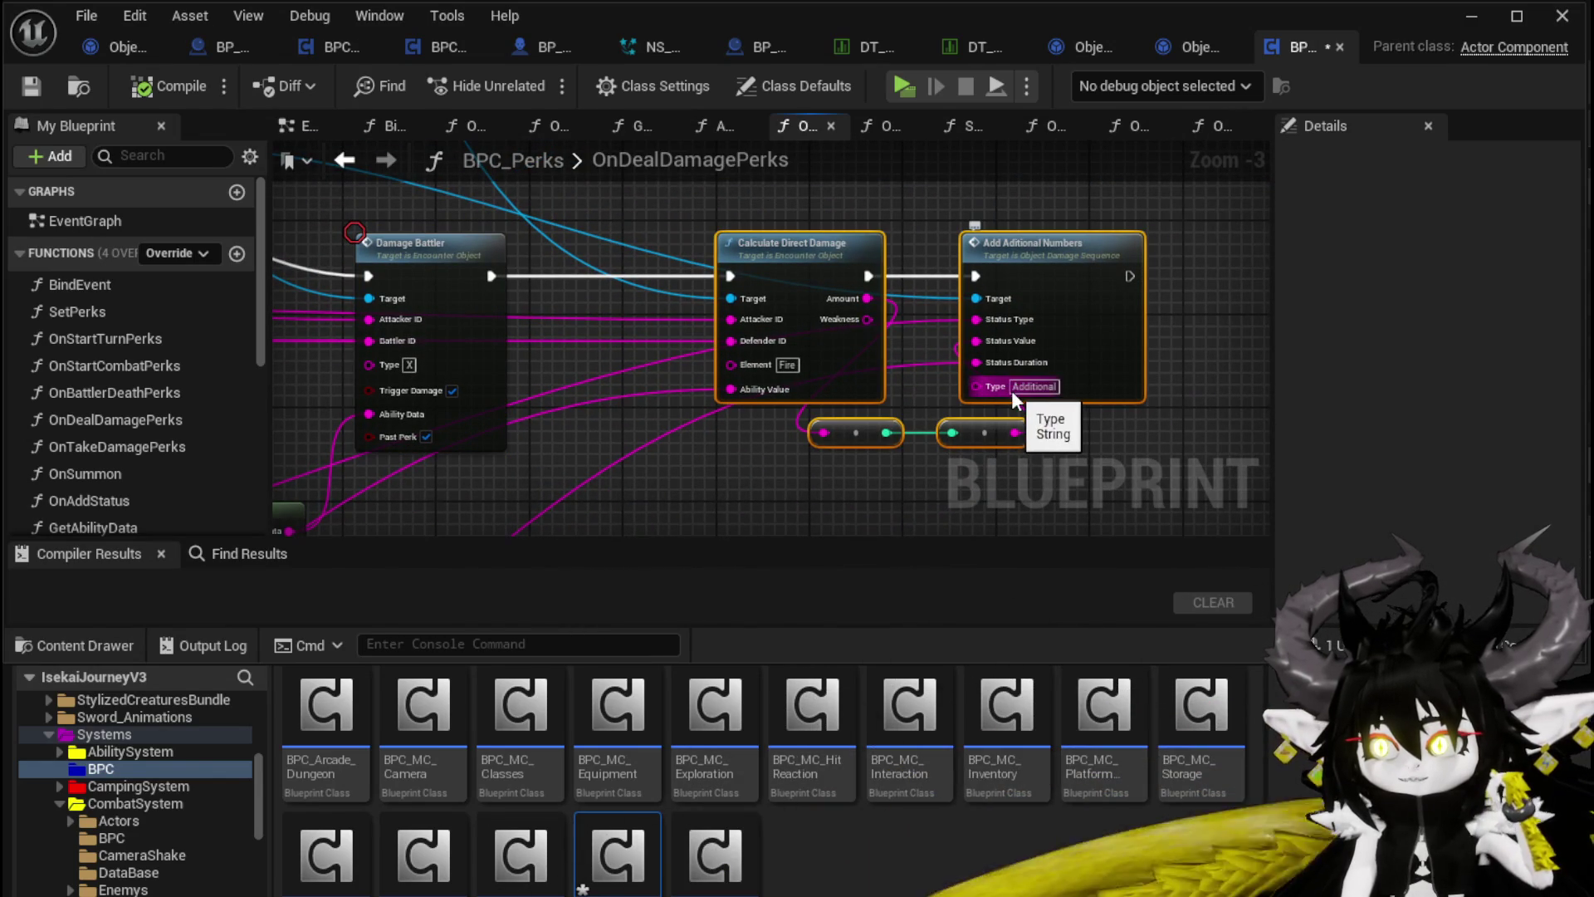
drag(695, 205, 1149, 455)
scroll(1053, 511, down, 2)
scroll(710, 461, up, 3)
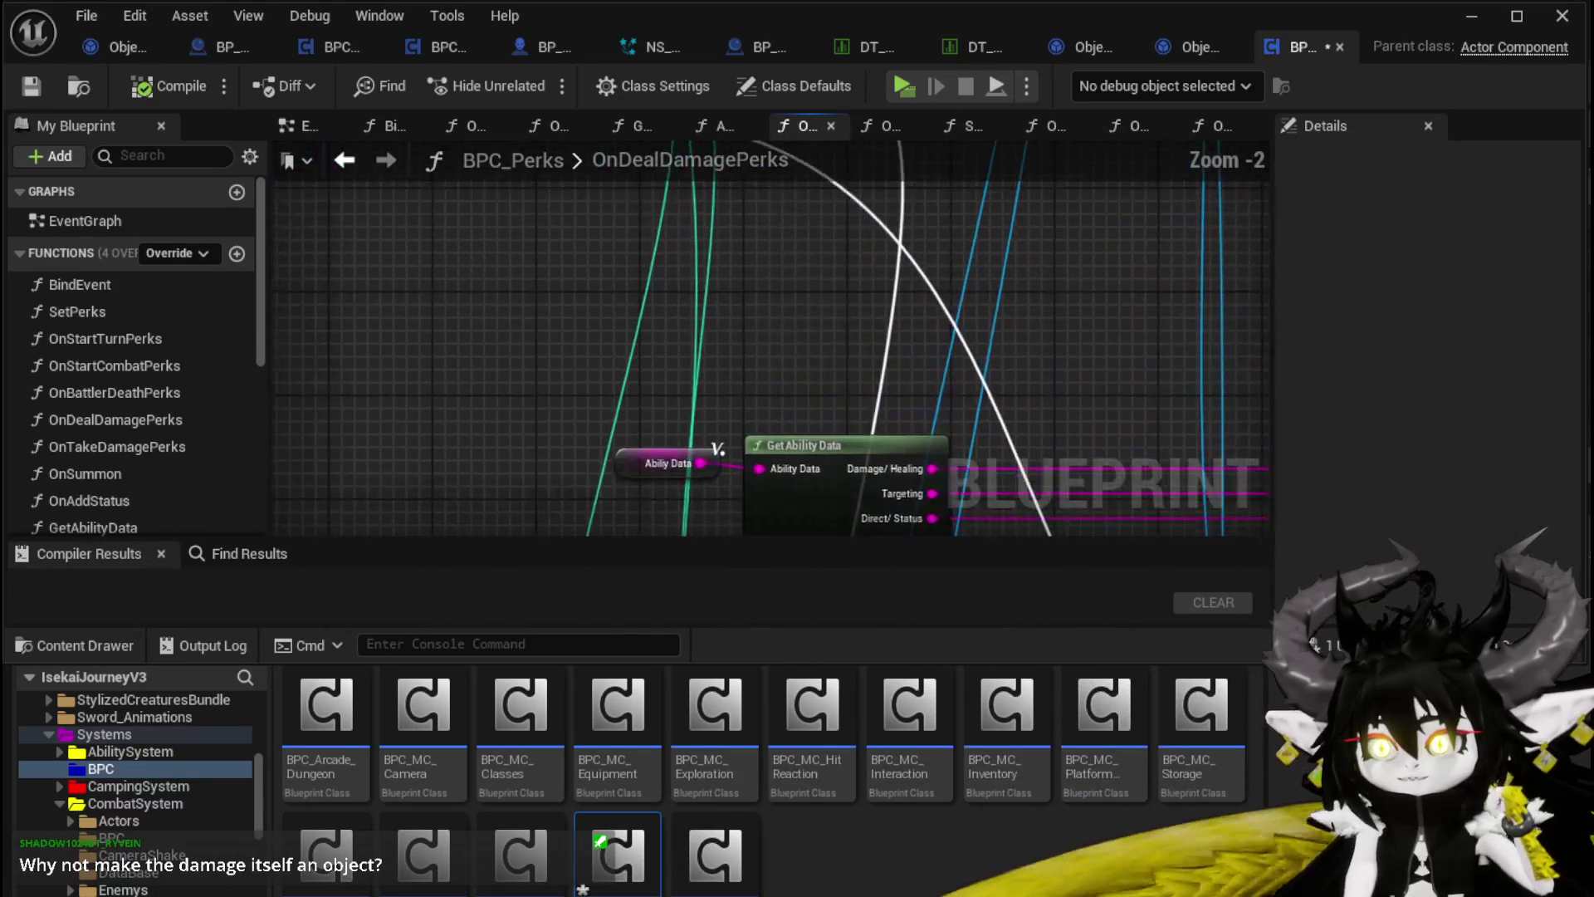
scroll(491, 207, down, 5)
scroll(563, 225, up, 5)
scroll(573, 236, down, 6)
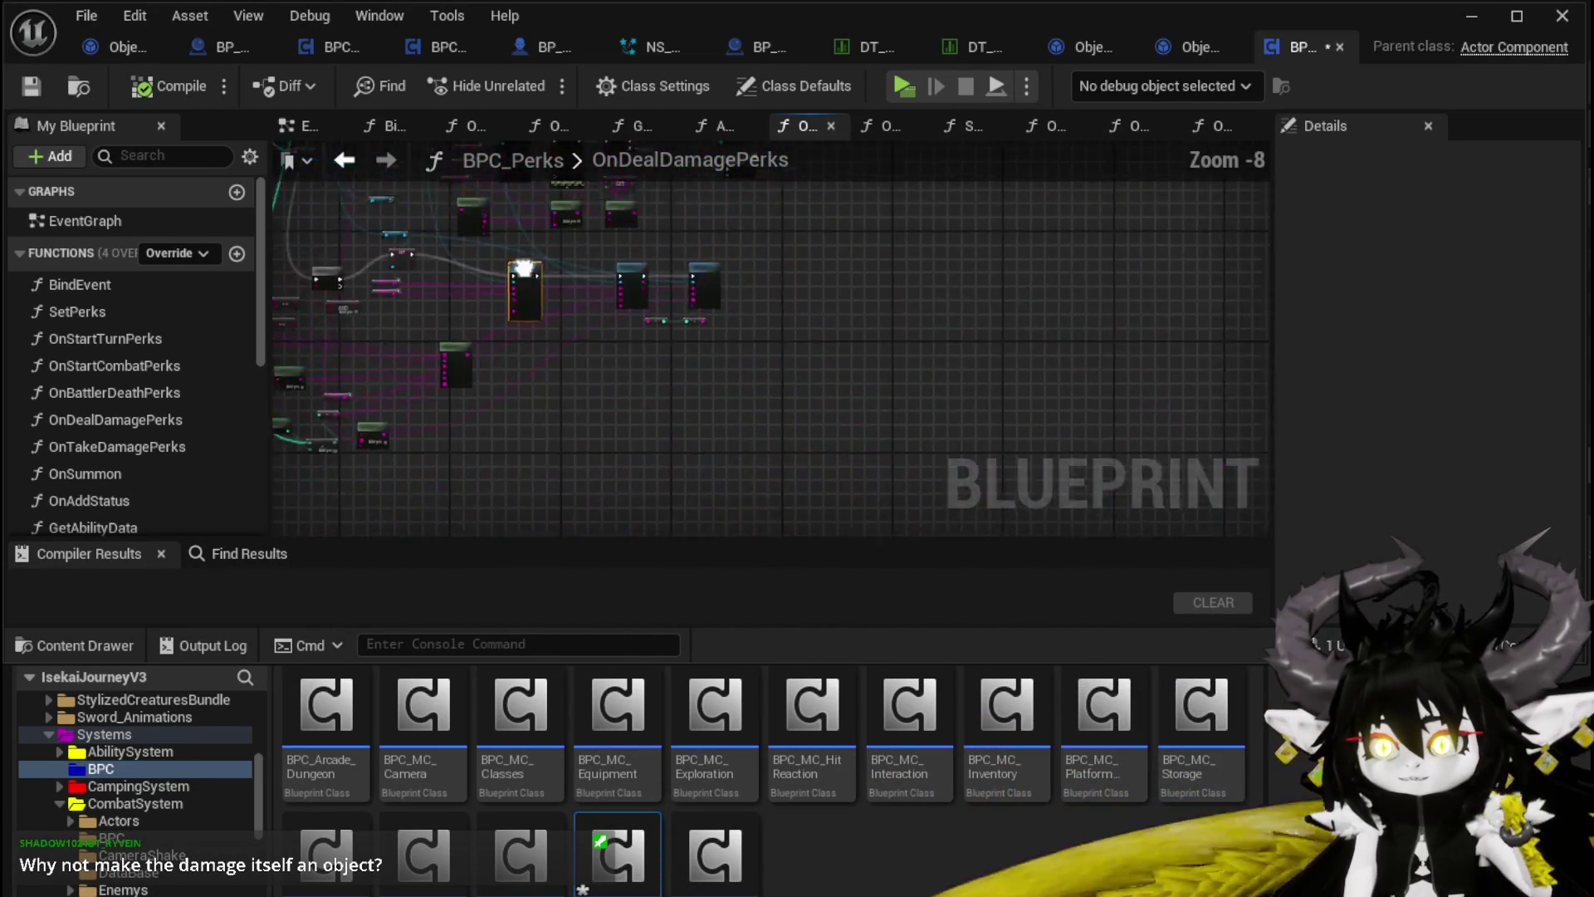
scroll(656, 332, up, 5)
drag(656, 333, 596, 373)
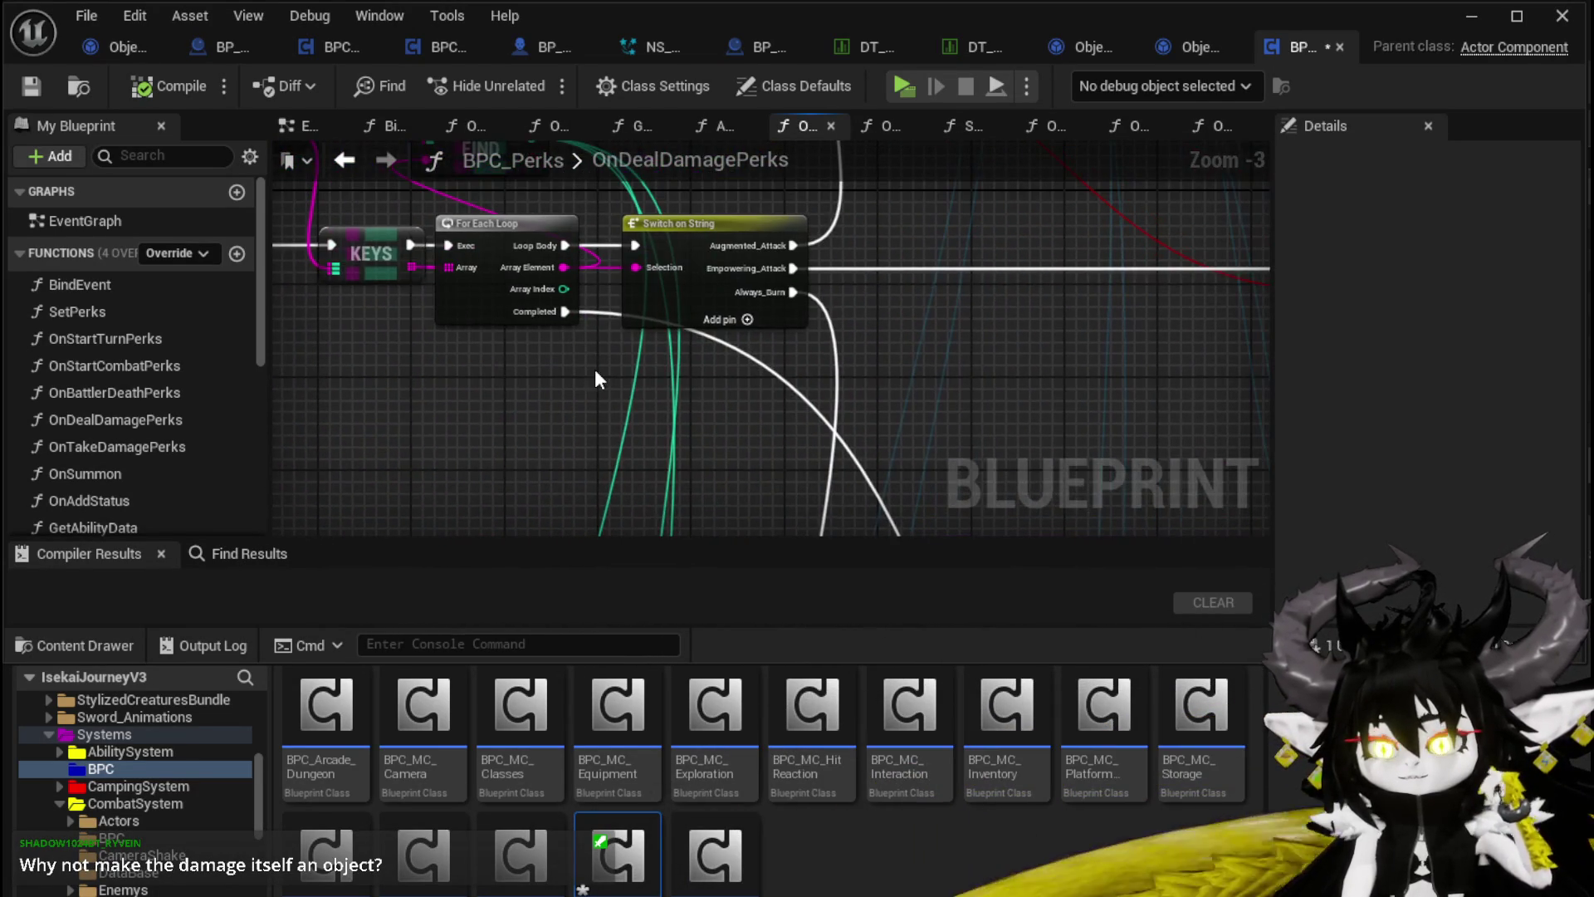
scroll(546, 307, down, 4)
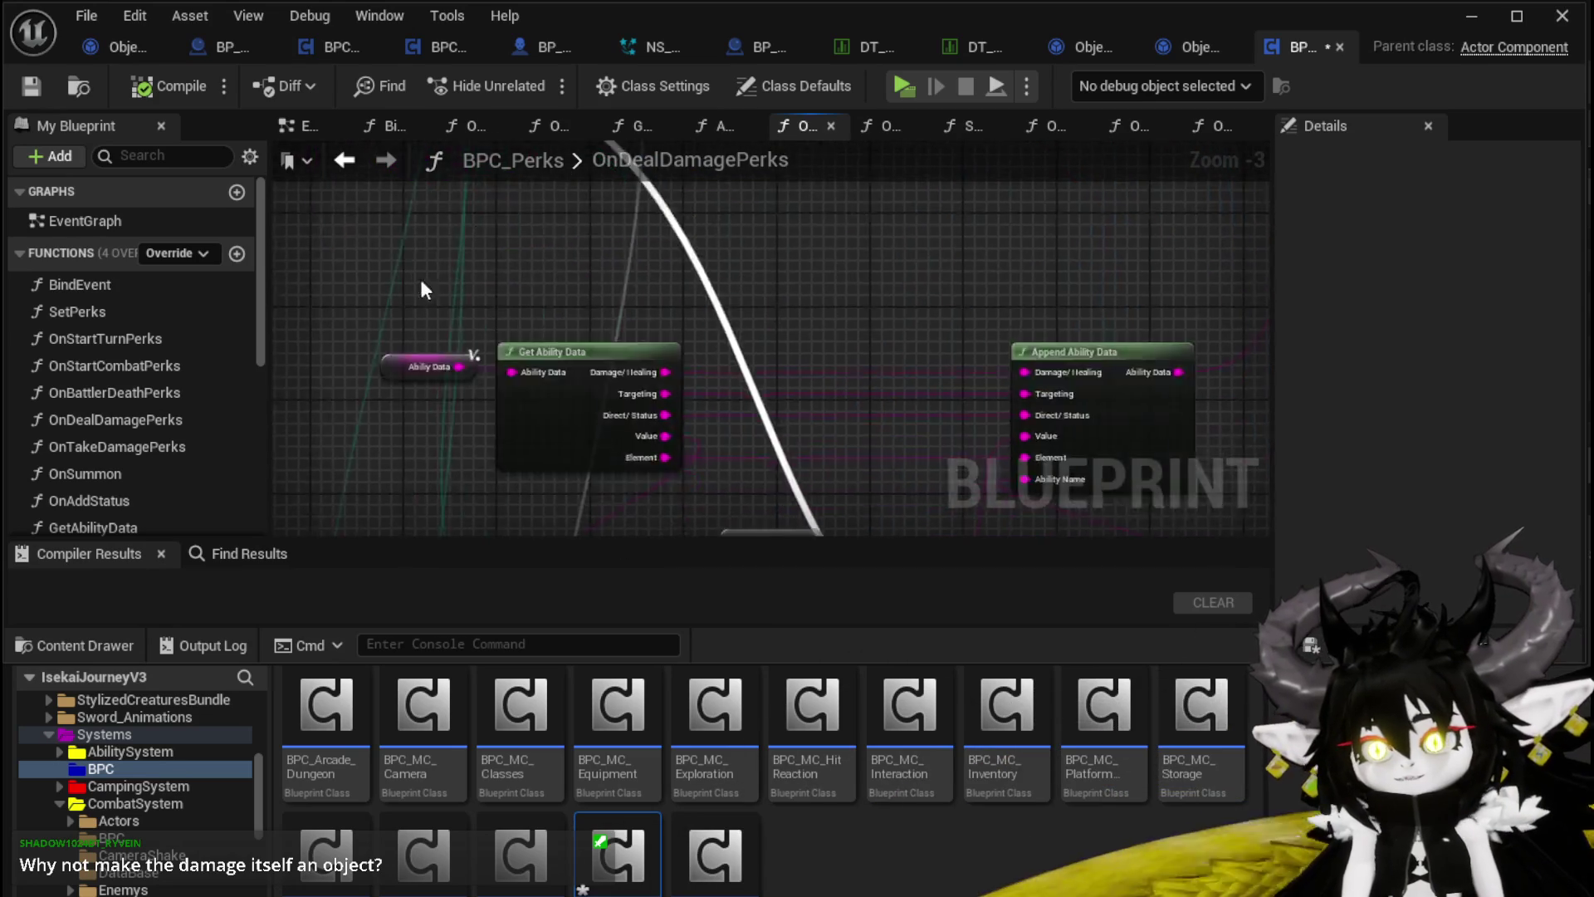
drag(530, 266, 529, 272)
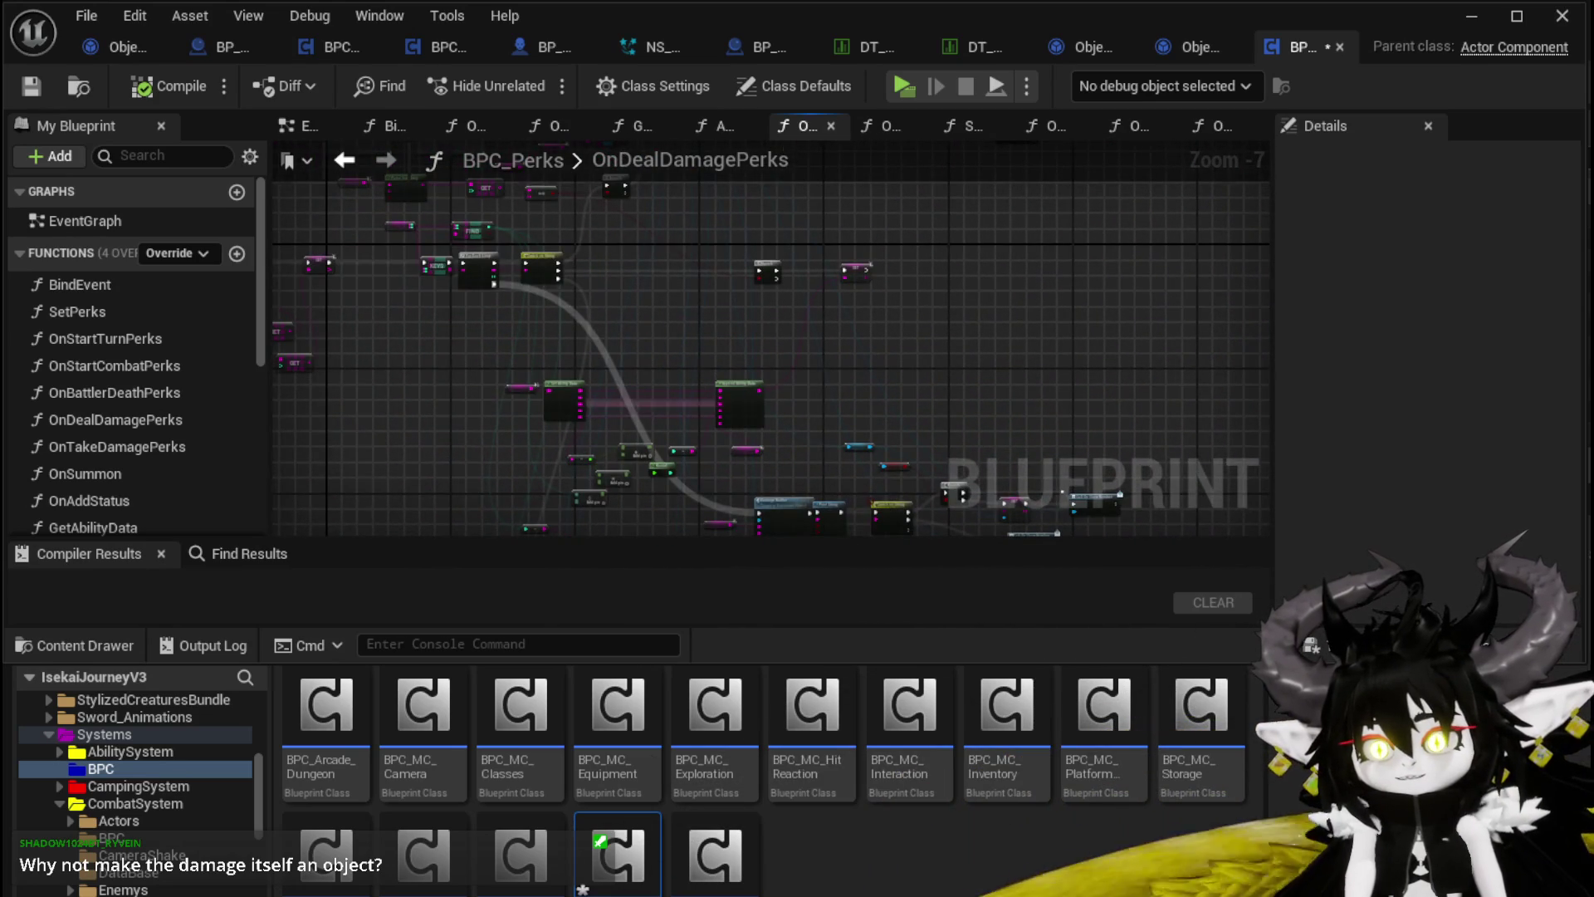
scroll(679, 402, up, 5)
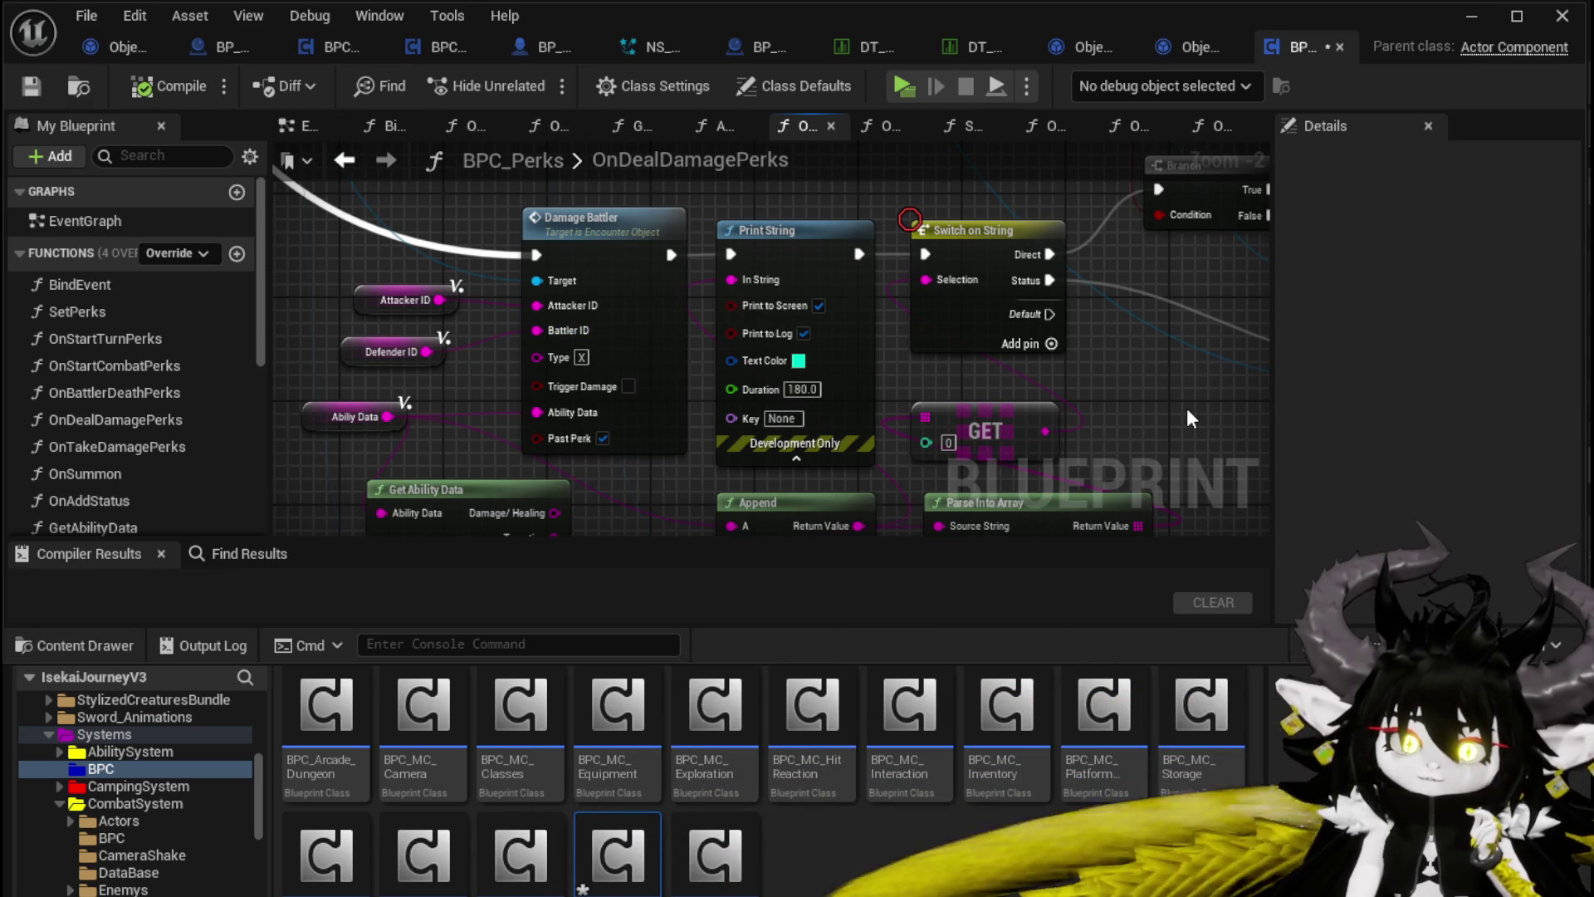
mouse_move(1177, 407)
mouse_down()
mouse_move(962, 287)
mouse_move(984, 294)
mouse_up()
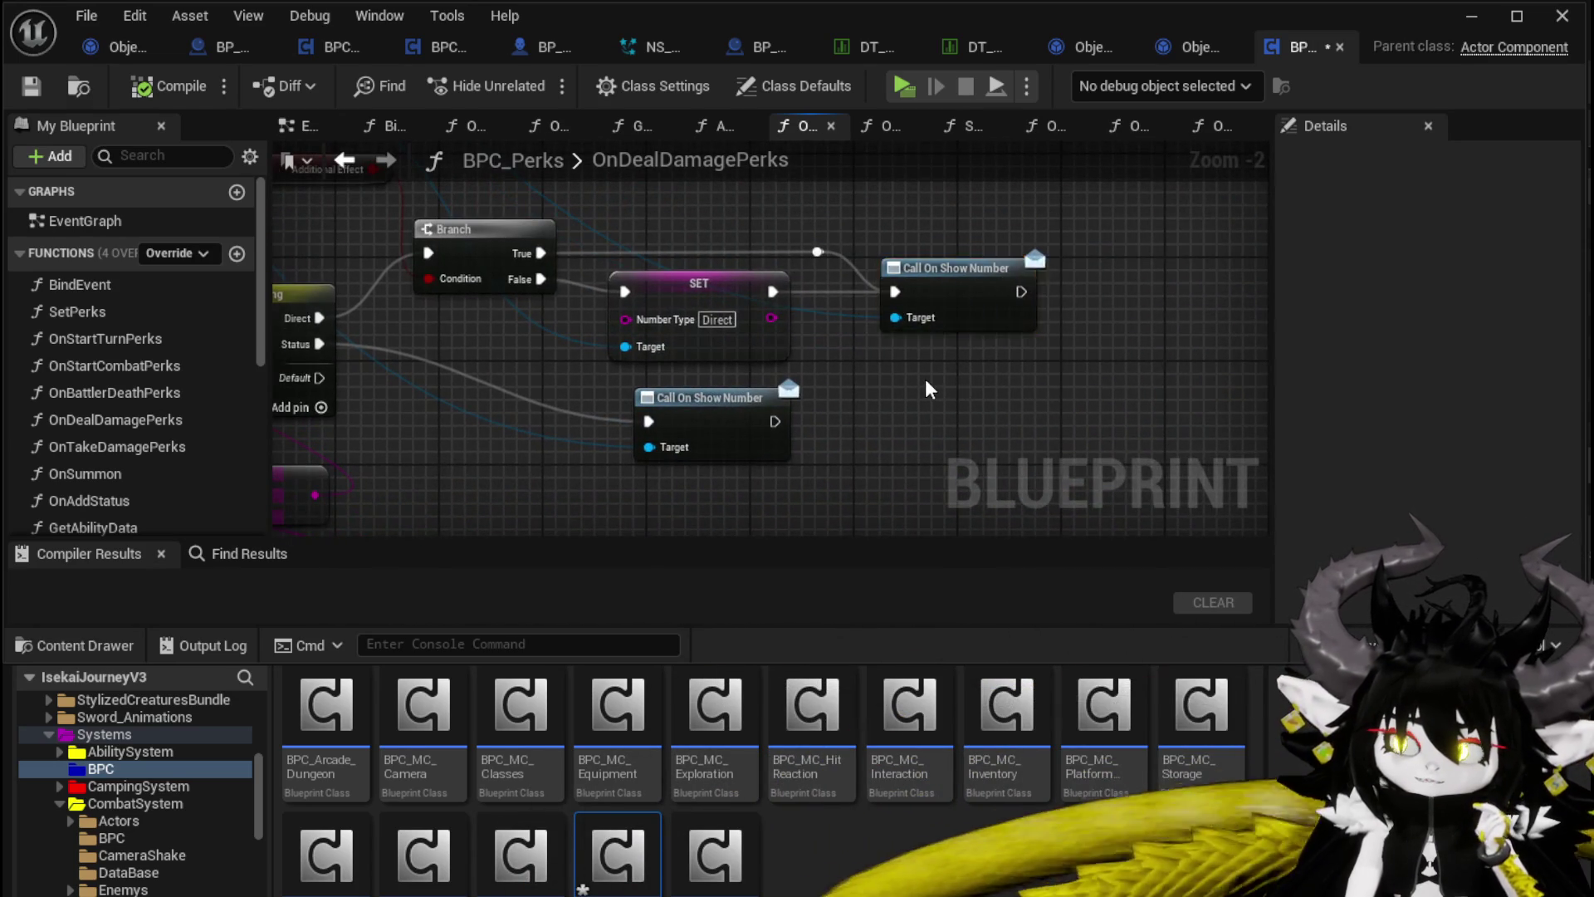
scroll(925, 379, down, 3)
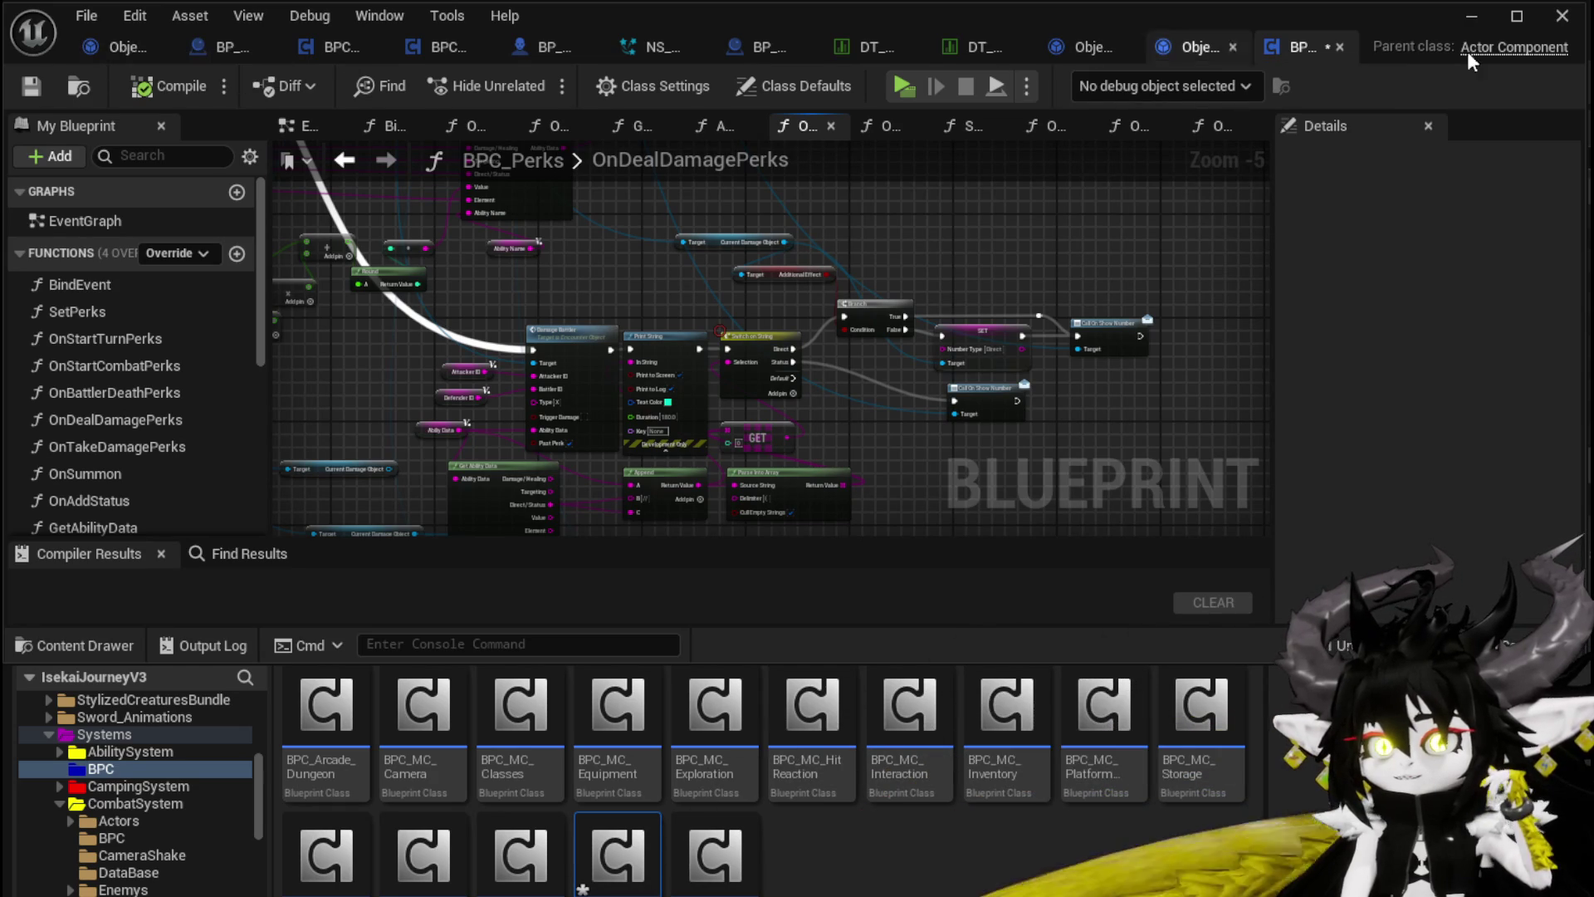
click(1472, 18)
Step: Save the modified BPC_Perks asset through the Save Content dialog
click(30, 82)
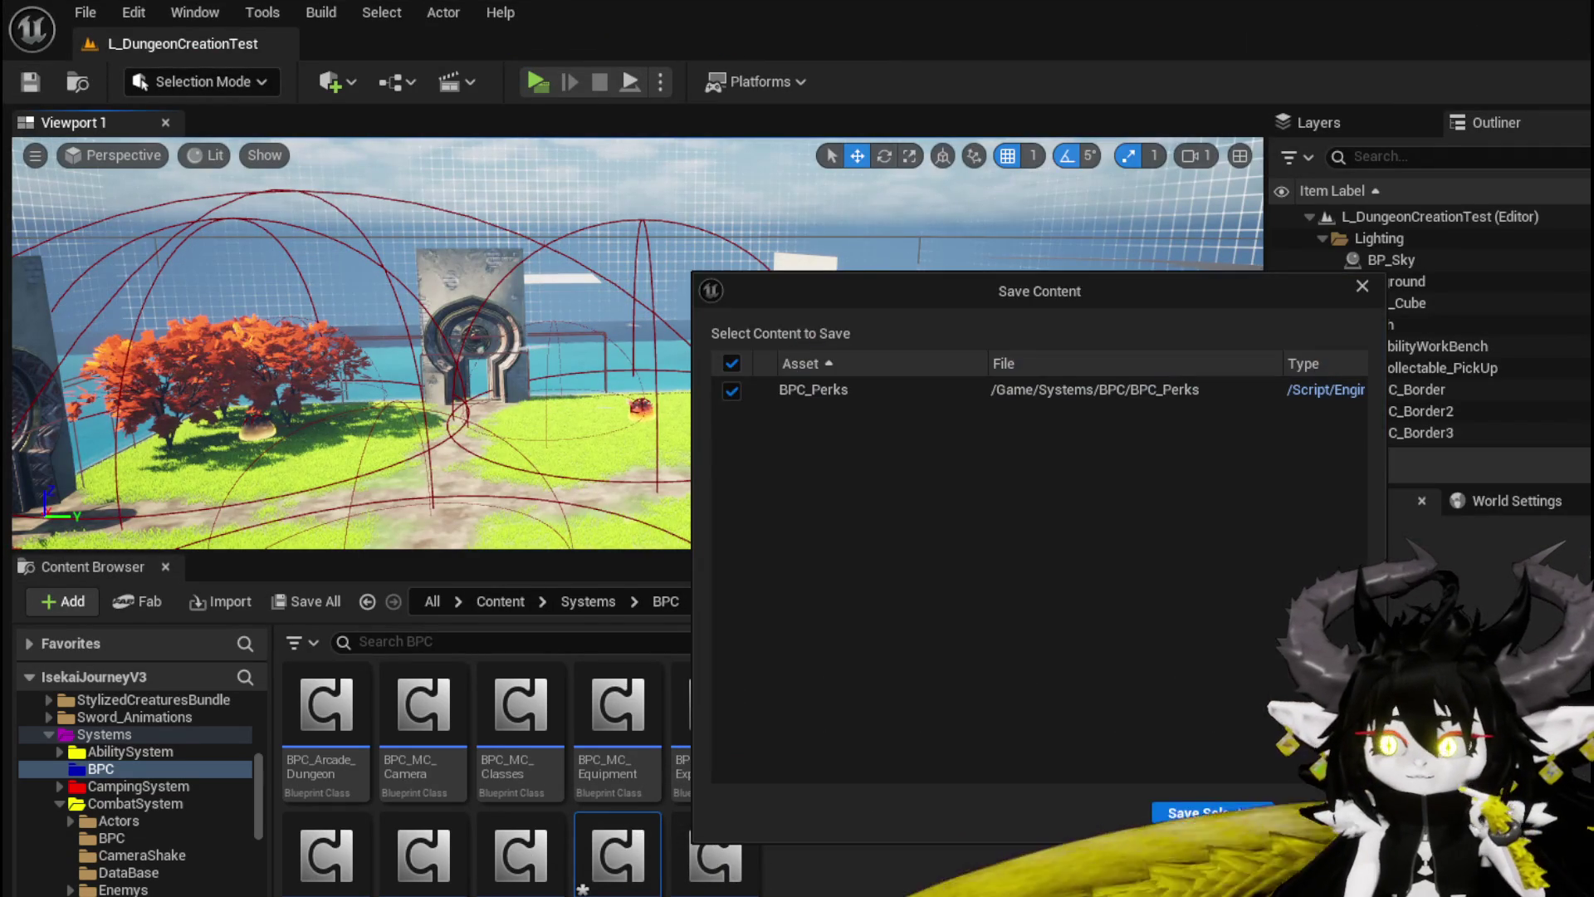
click(1159, 816)
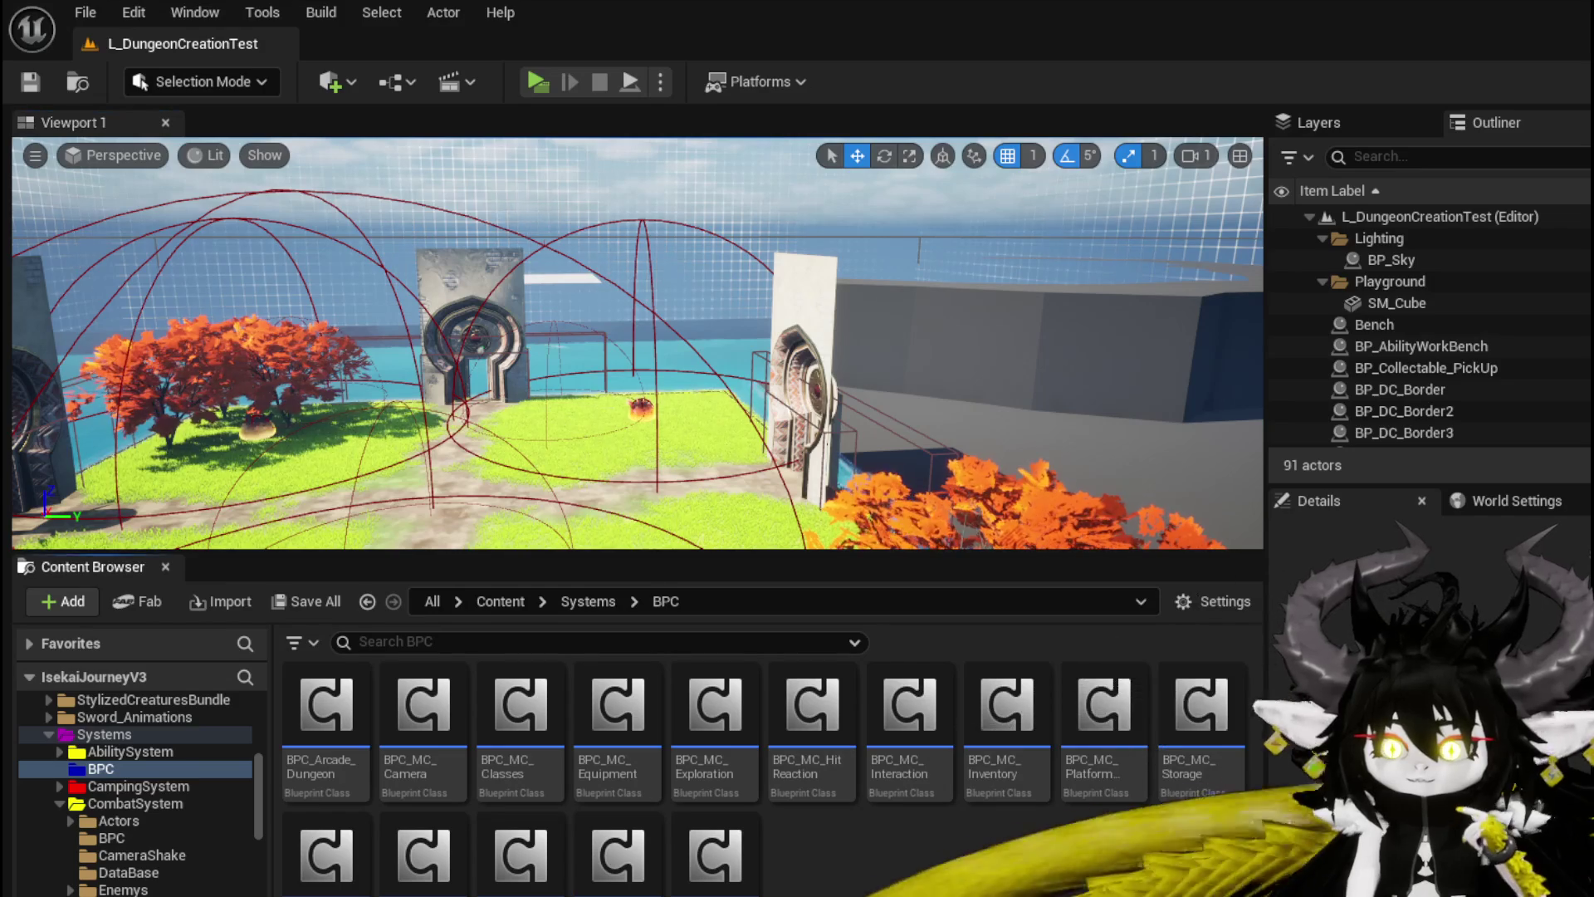
scroll(124, 831, down, 2)
Step: Open Encounter_Object and its DamageBattler function from the Damage group
double_click(530, 759)
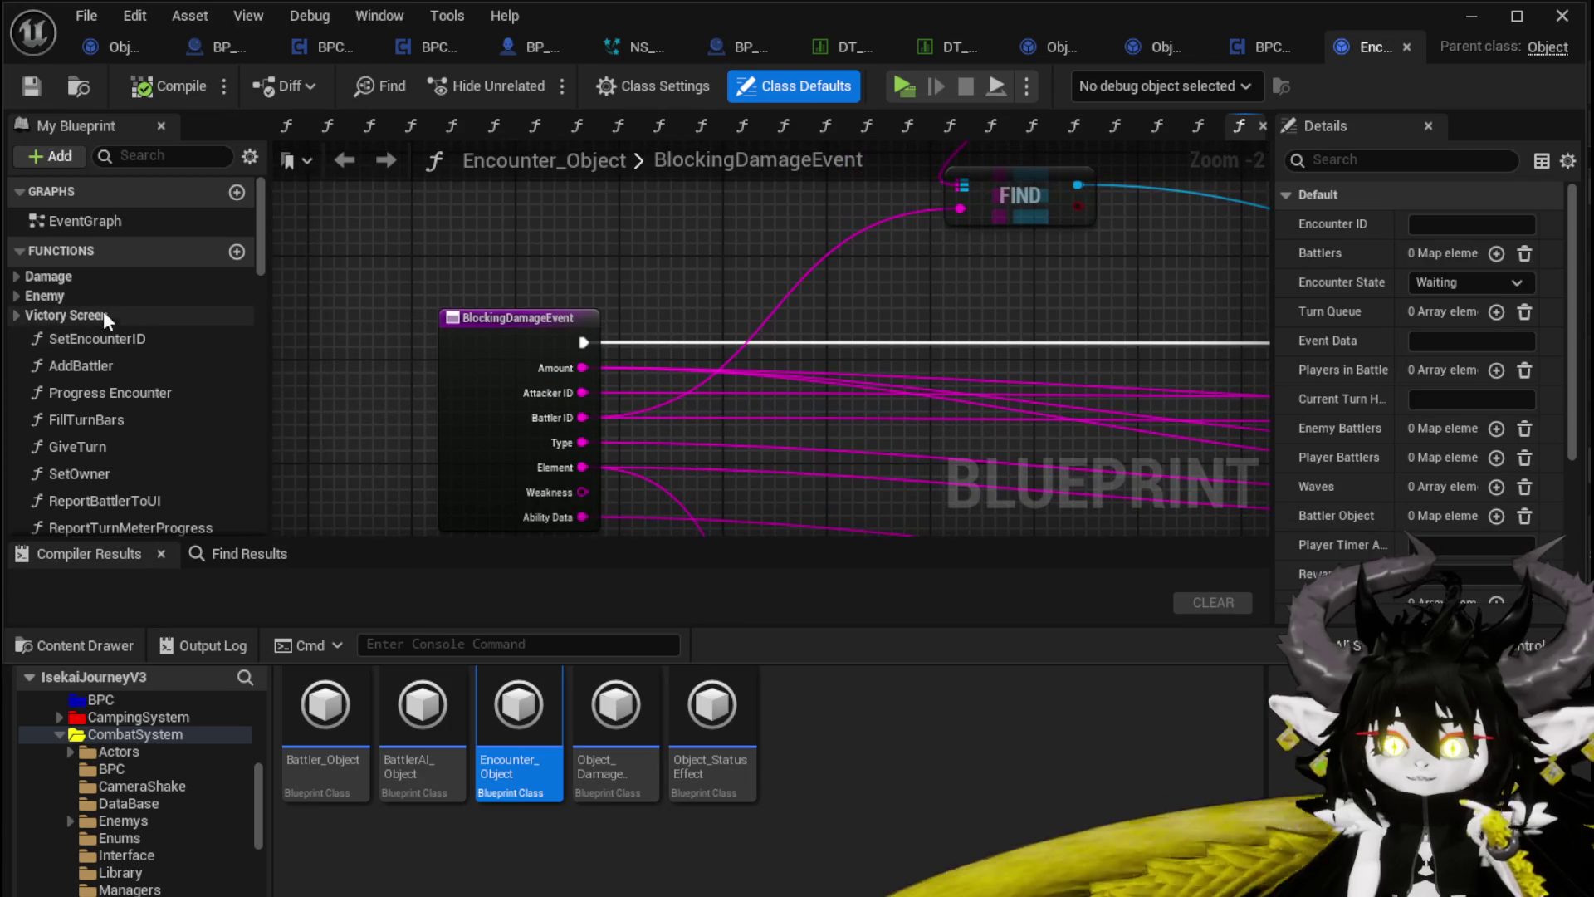
scroll(153, 384, down, 3)
scroll(153, 384, up, 3)
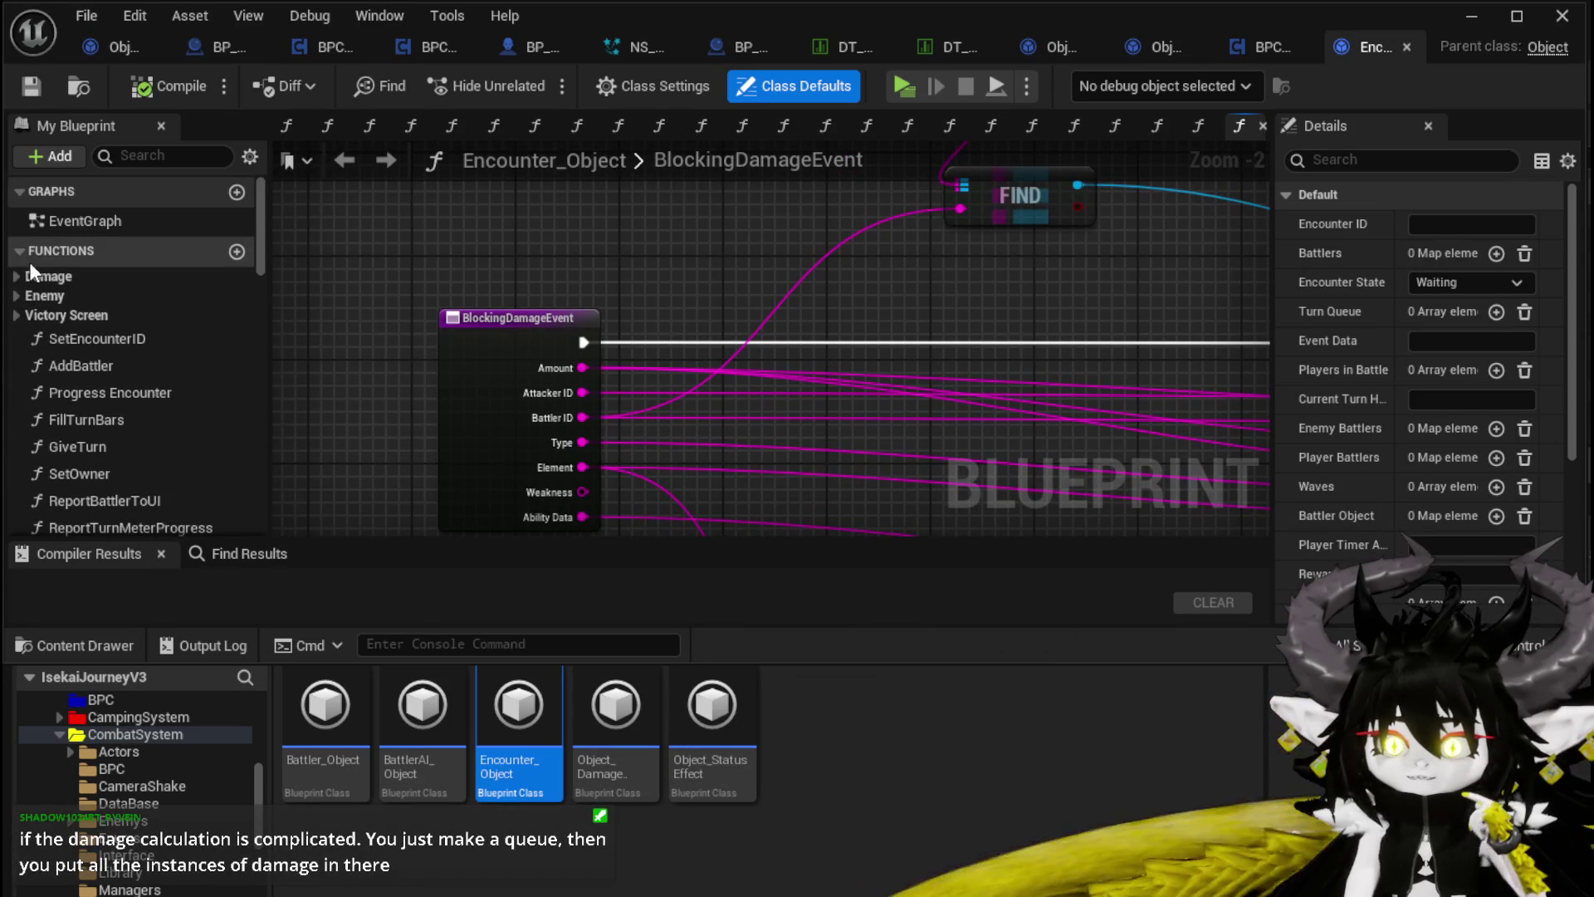
click(10, 279)
double_click(128, 303)
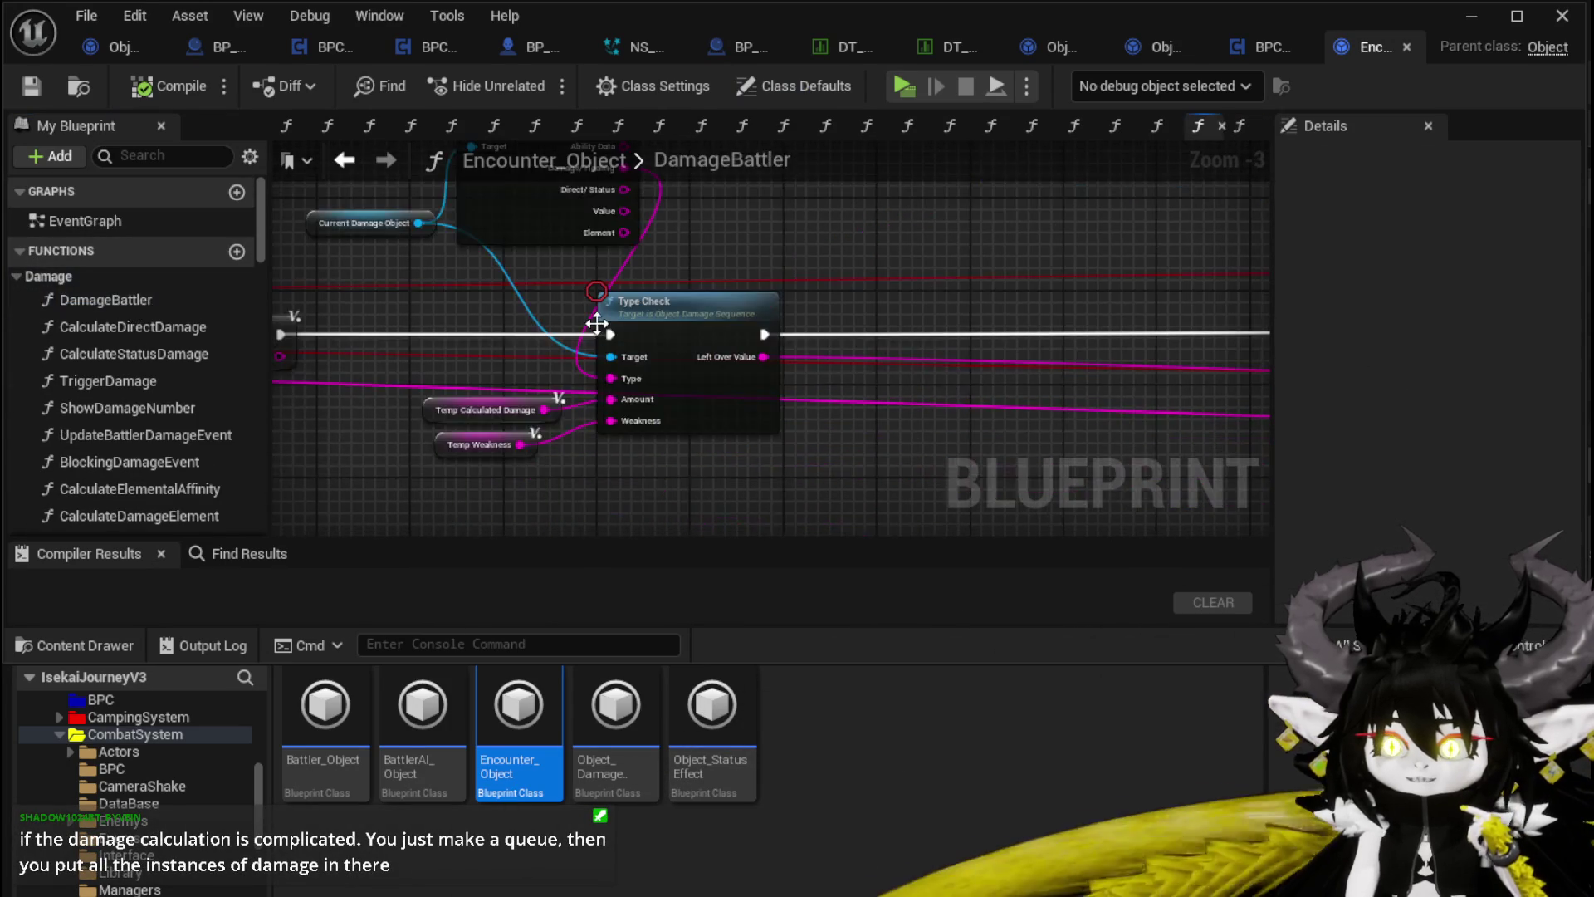
drag(595, 304, 839, 304)
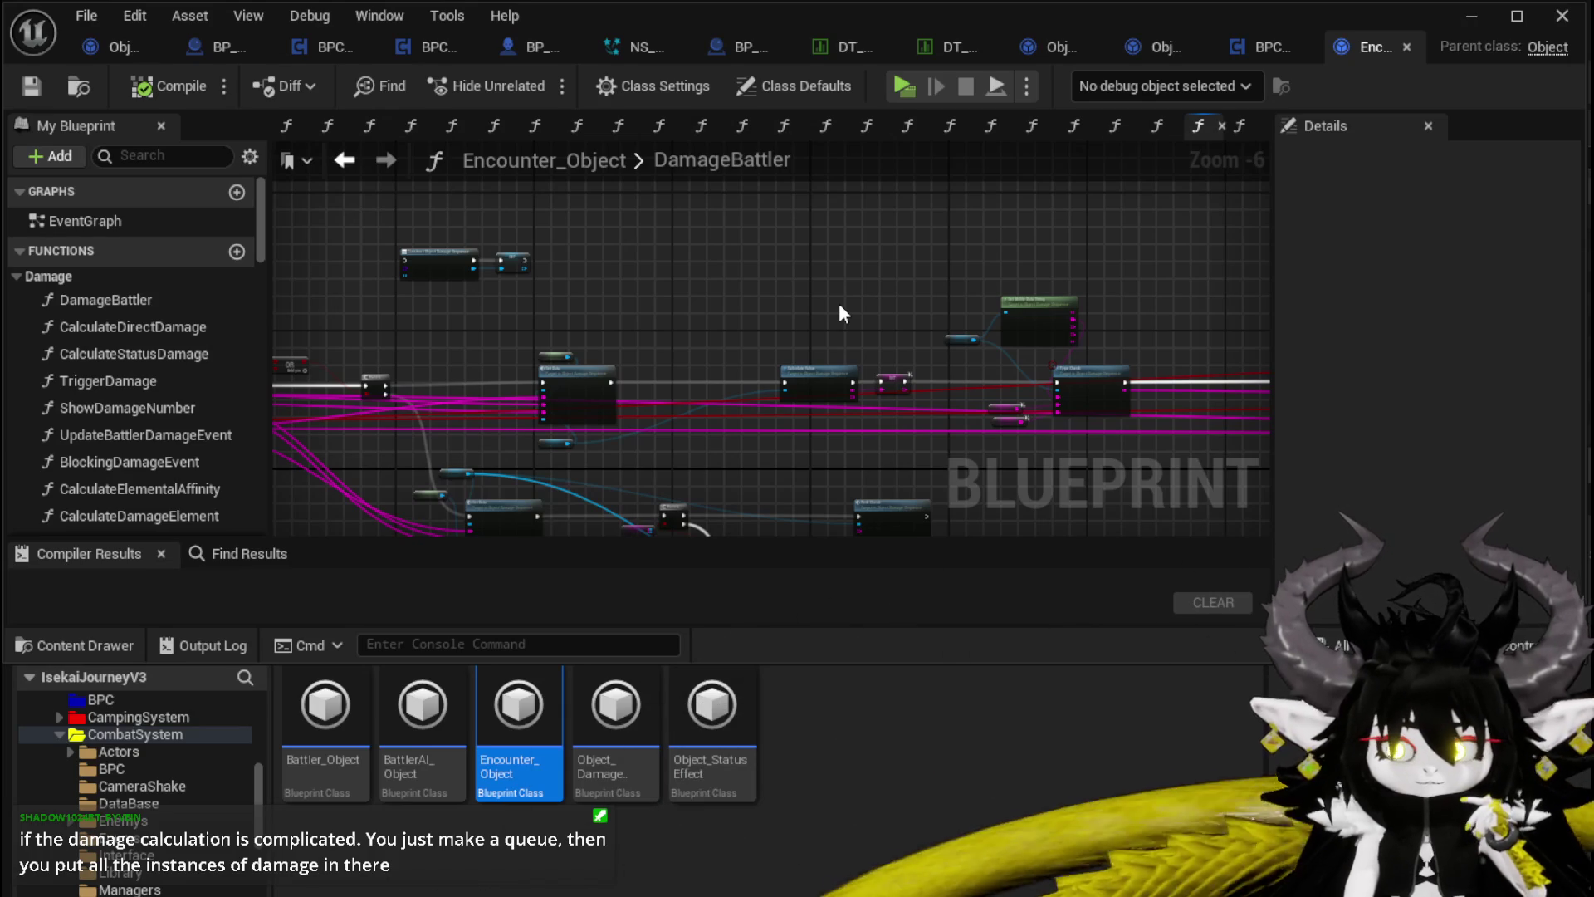
Step: Pan and zoom across DamageBattler to review its entry inputs, Branch and FIND nodes
scroll(840, 313, down, 1)
mouse_move(840, 314)
mouse_down()
mouse_move(876, 361)
mouse_move(937, 317)
mouse_up()
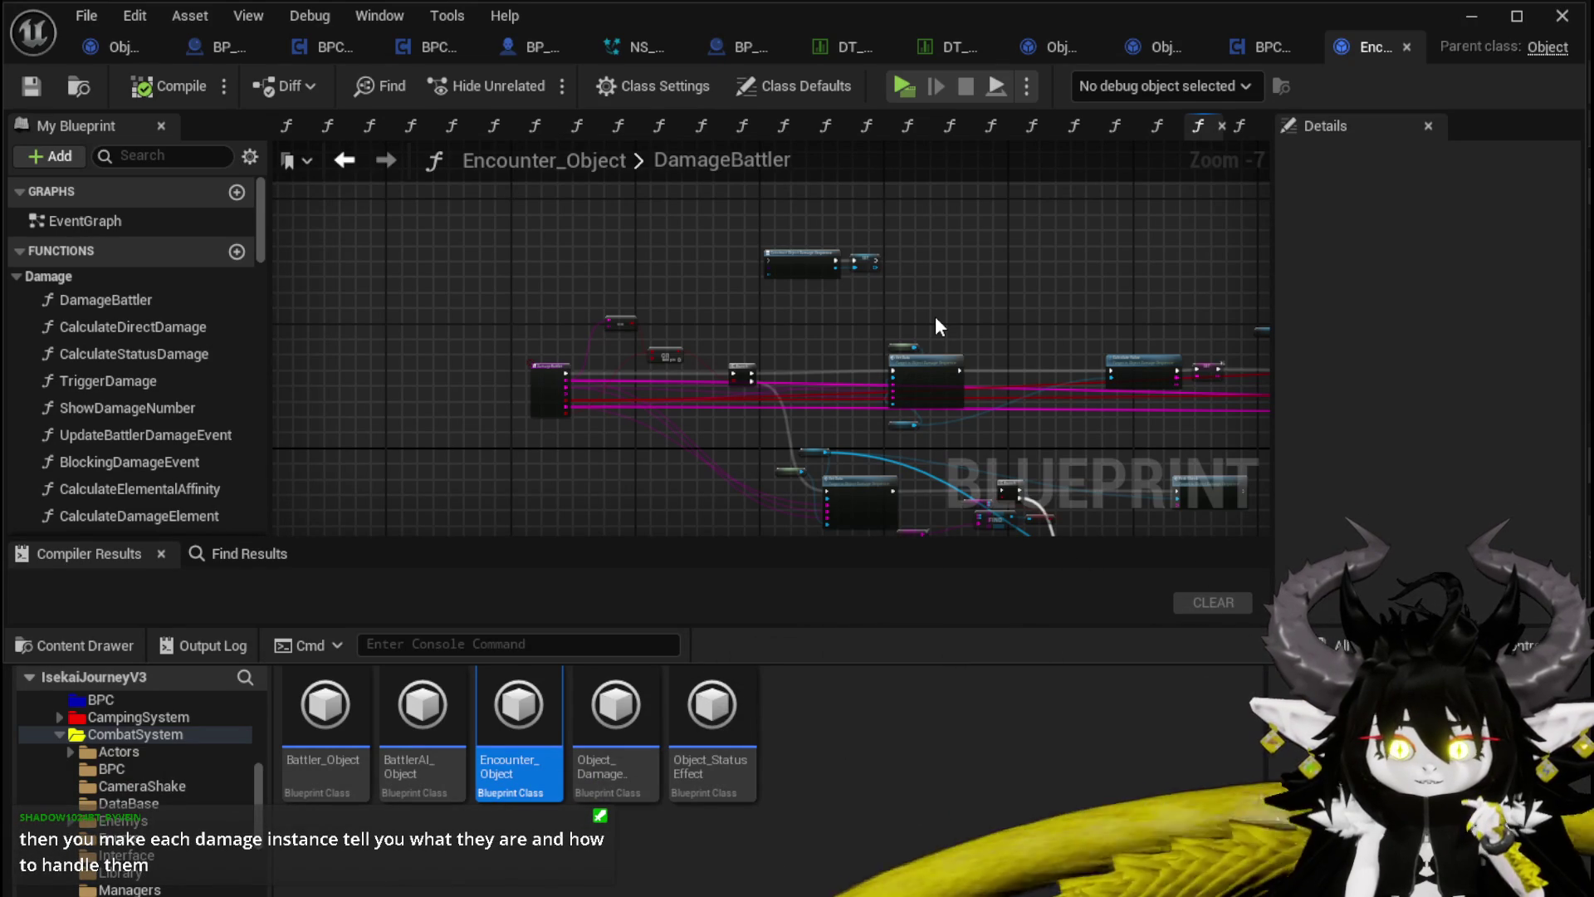
scroll(704, 314, up, 4)
scroll(837, 324, up, 1)
scroll(820, 331, down, 3)
mouse_move(821, 331)
mouse_down()
mouse_move(726, 291)
mouse_move(628, 278)
mouse_move(811, 259)
mouse_move(857, 299)
mouse_up()
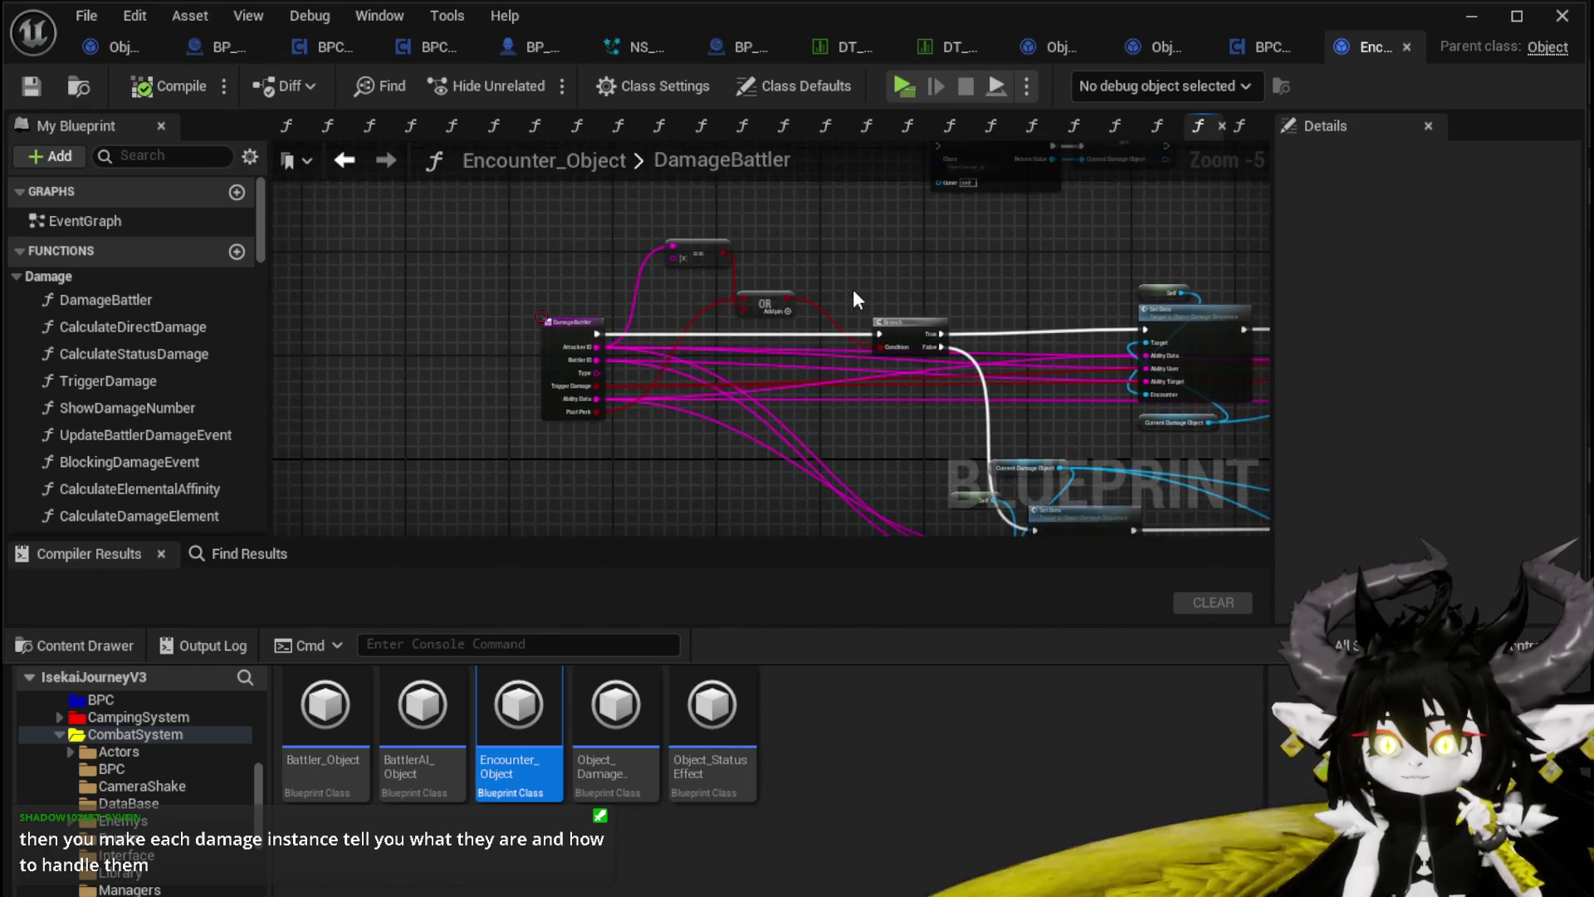
scroll(856, 298, up, 3)
scroll(856, 298, down, 1)
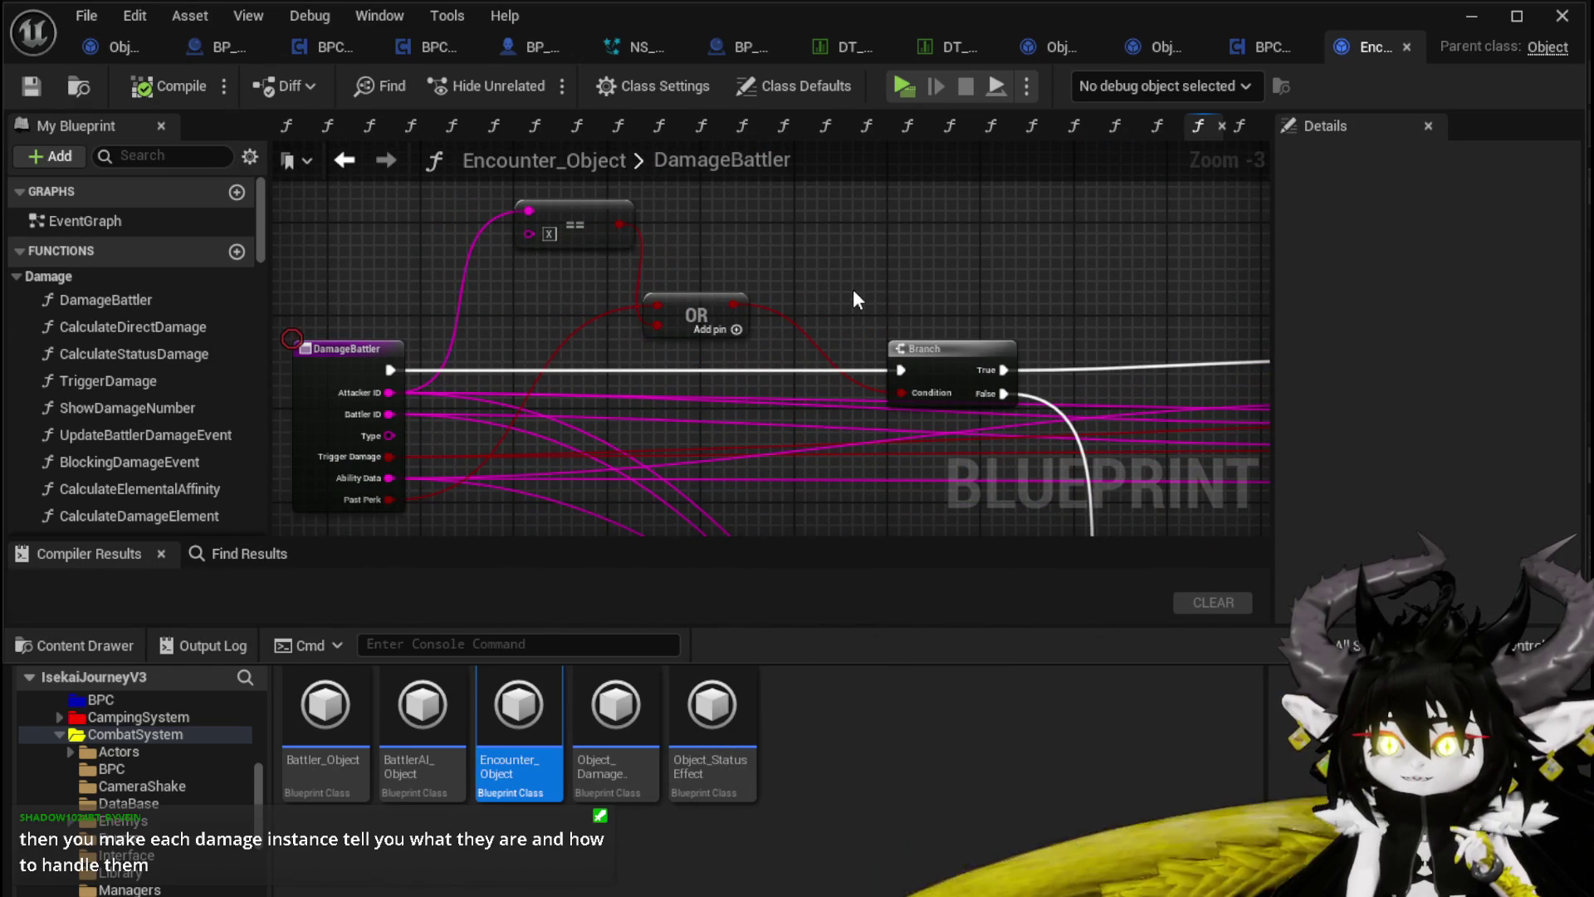
drag(841, 292, 877, 248)
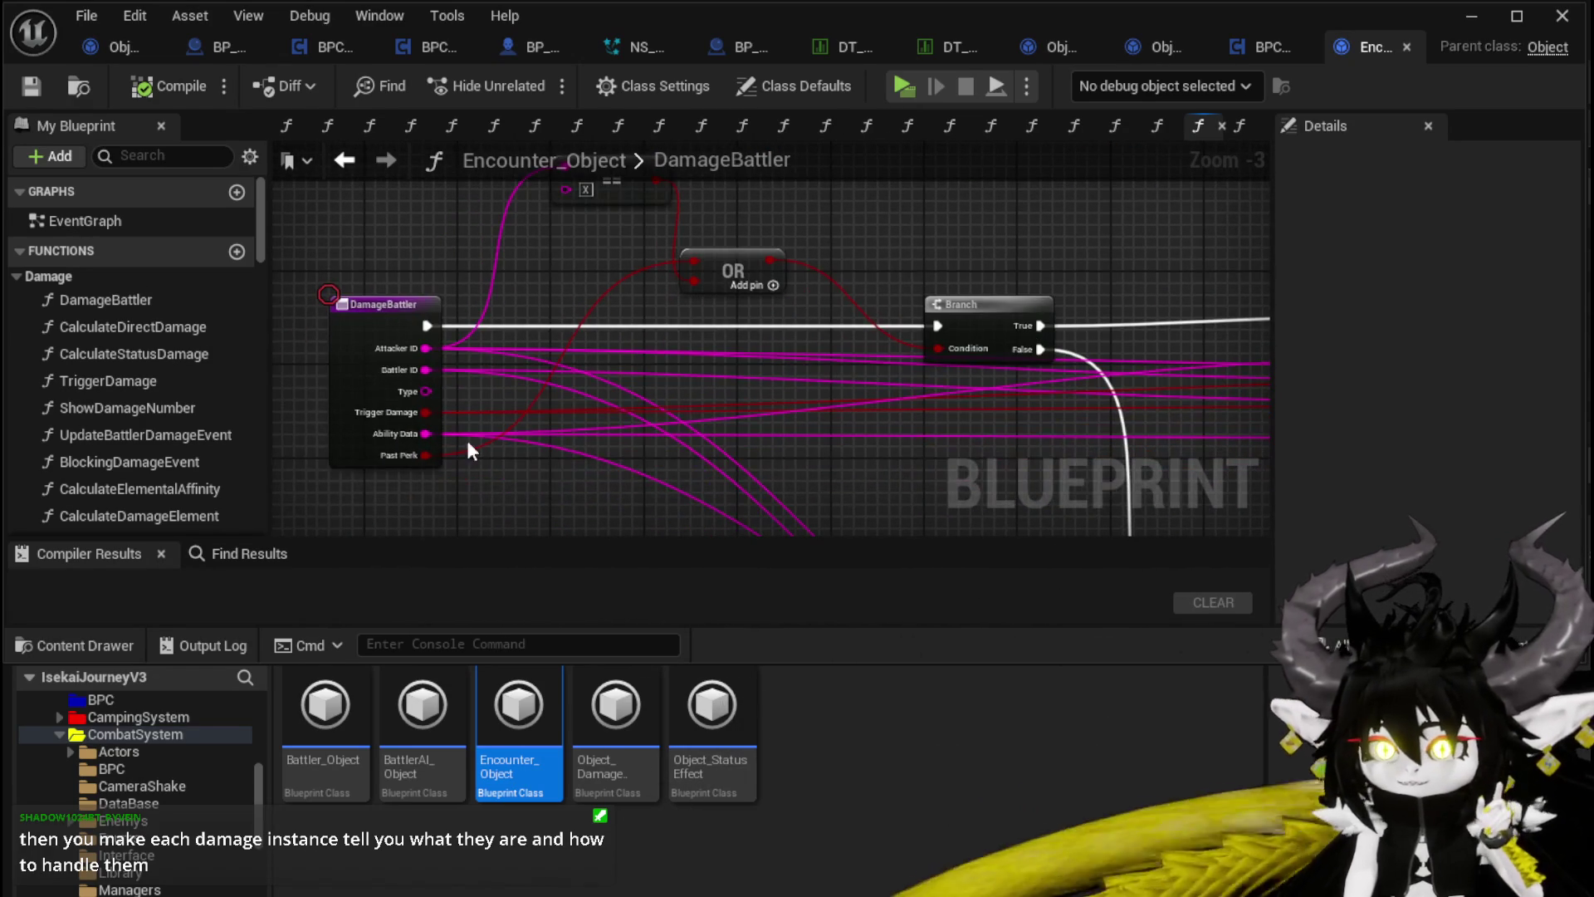
mouse_move(621, 465)
mouse_down()
mouse_move(587, 438)
mouse_move(720, 430)
mouse_up()
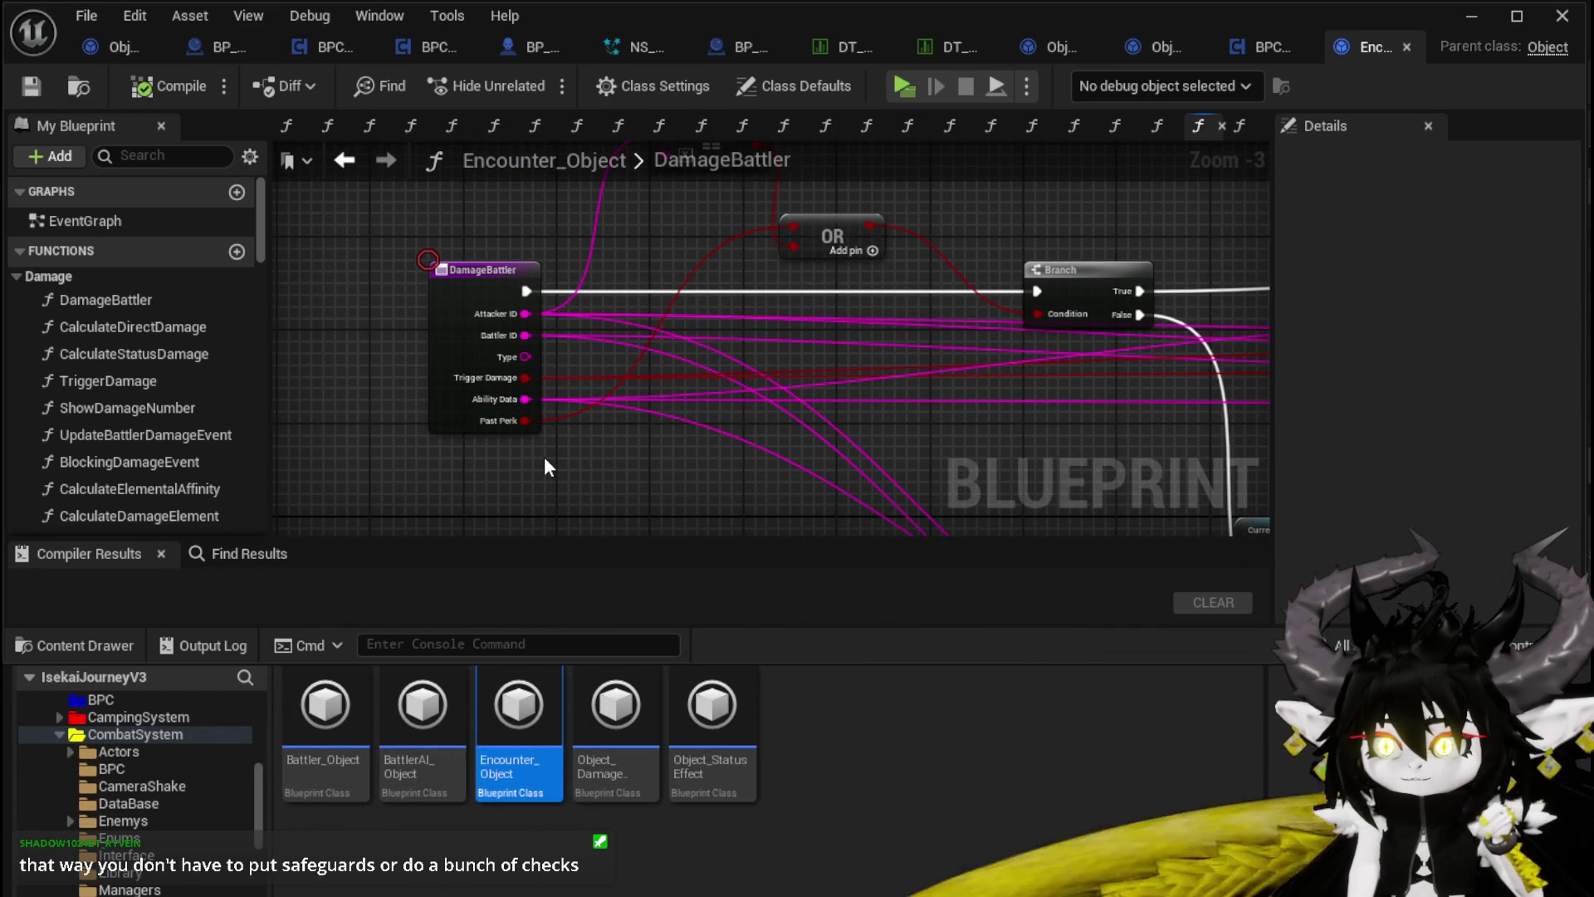
scroll(545, 457, down, 2)
mouse_move(545, 457)
mouse_down()
mouse_move(670, 419)
mouse_move(465, 413)
mouse_up()
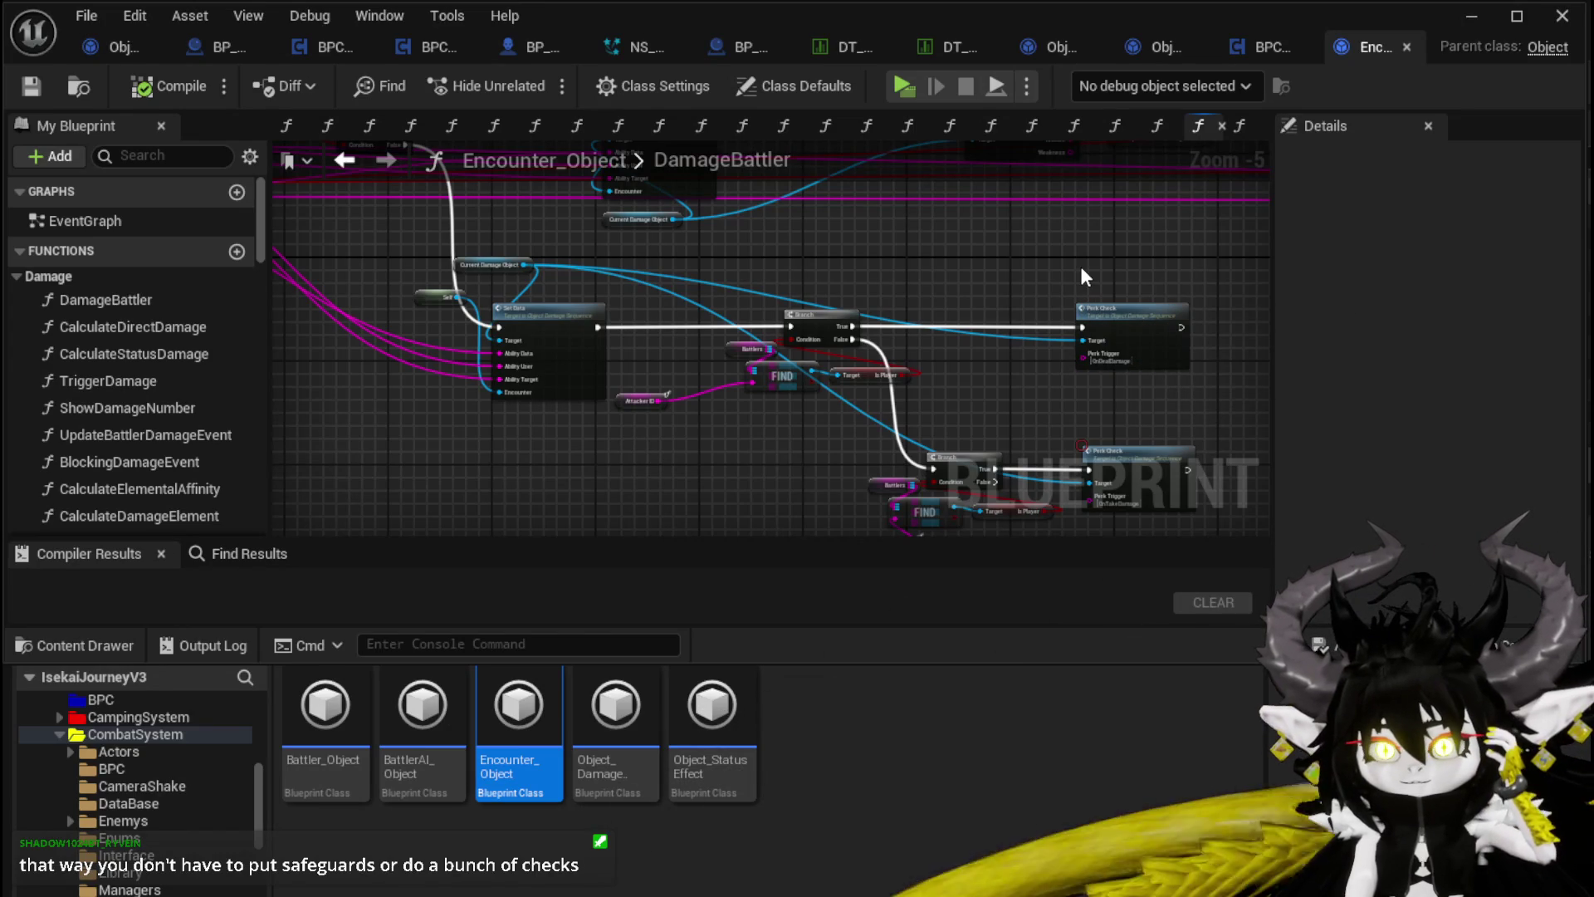
scroll(1082, 276, down, 7)
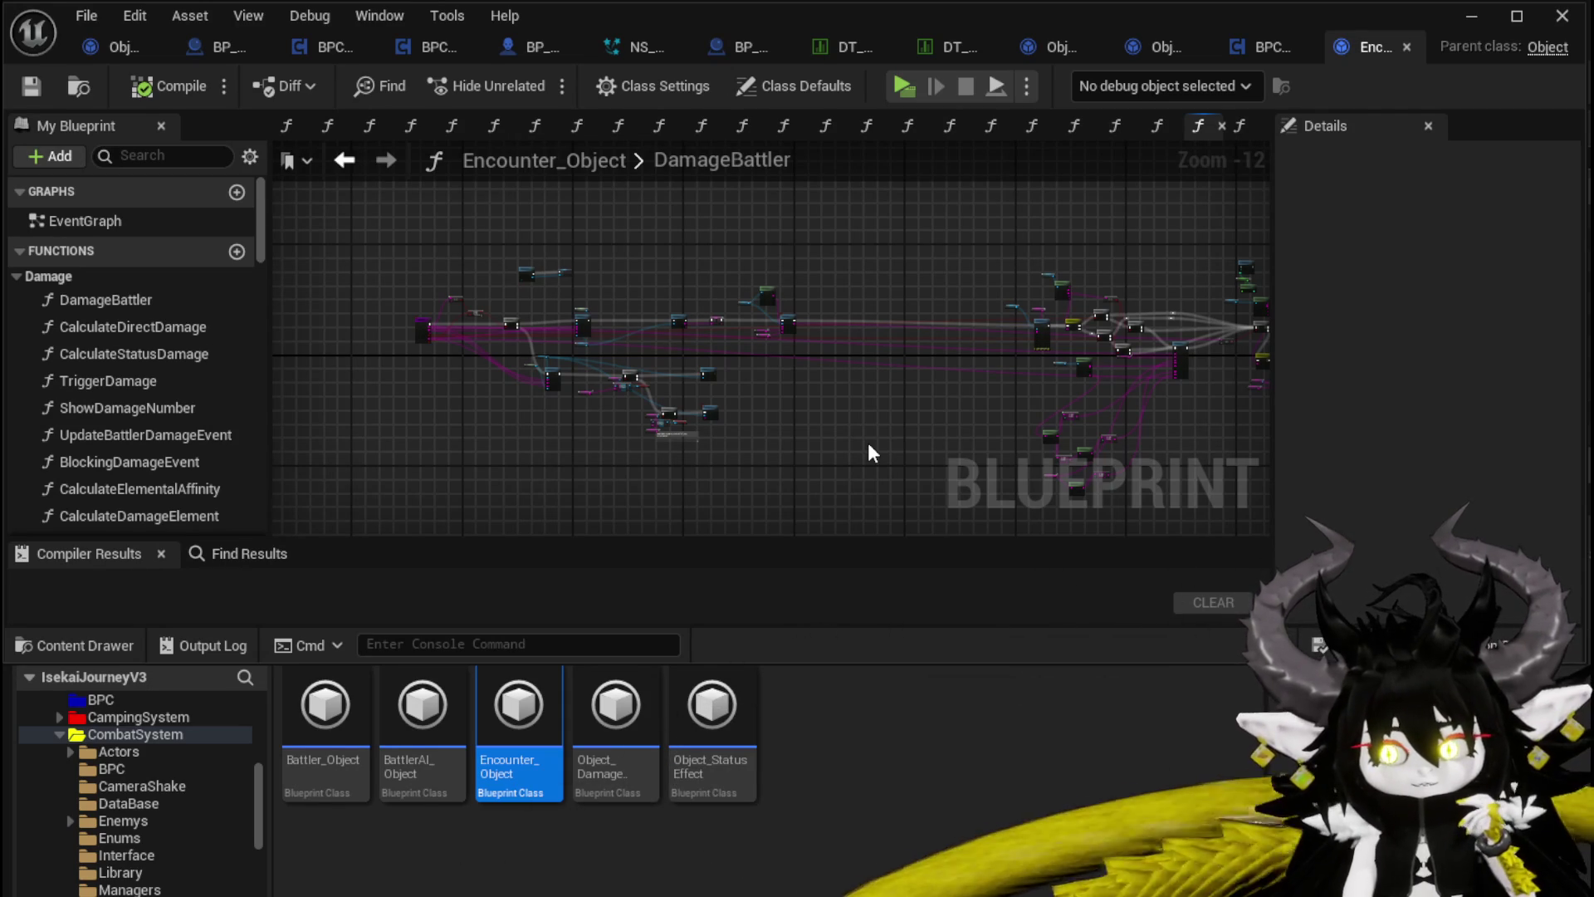
click(1169, 50)
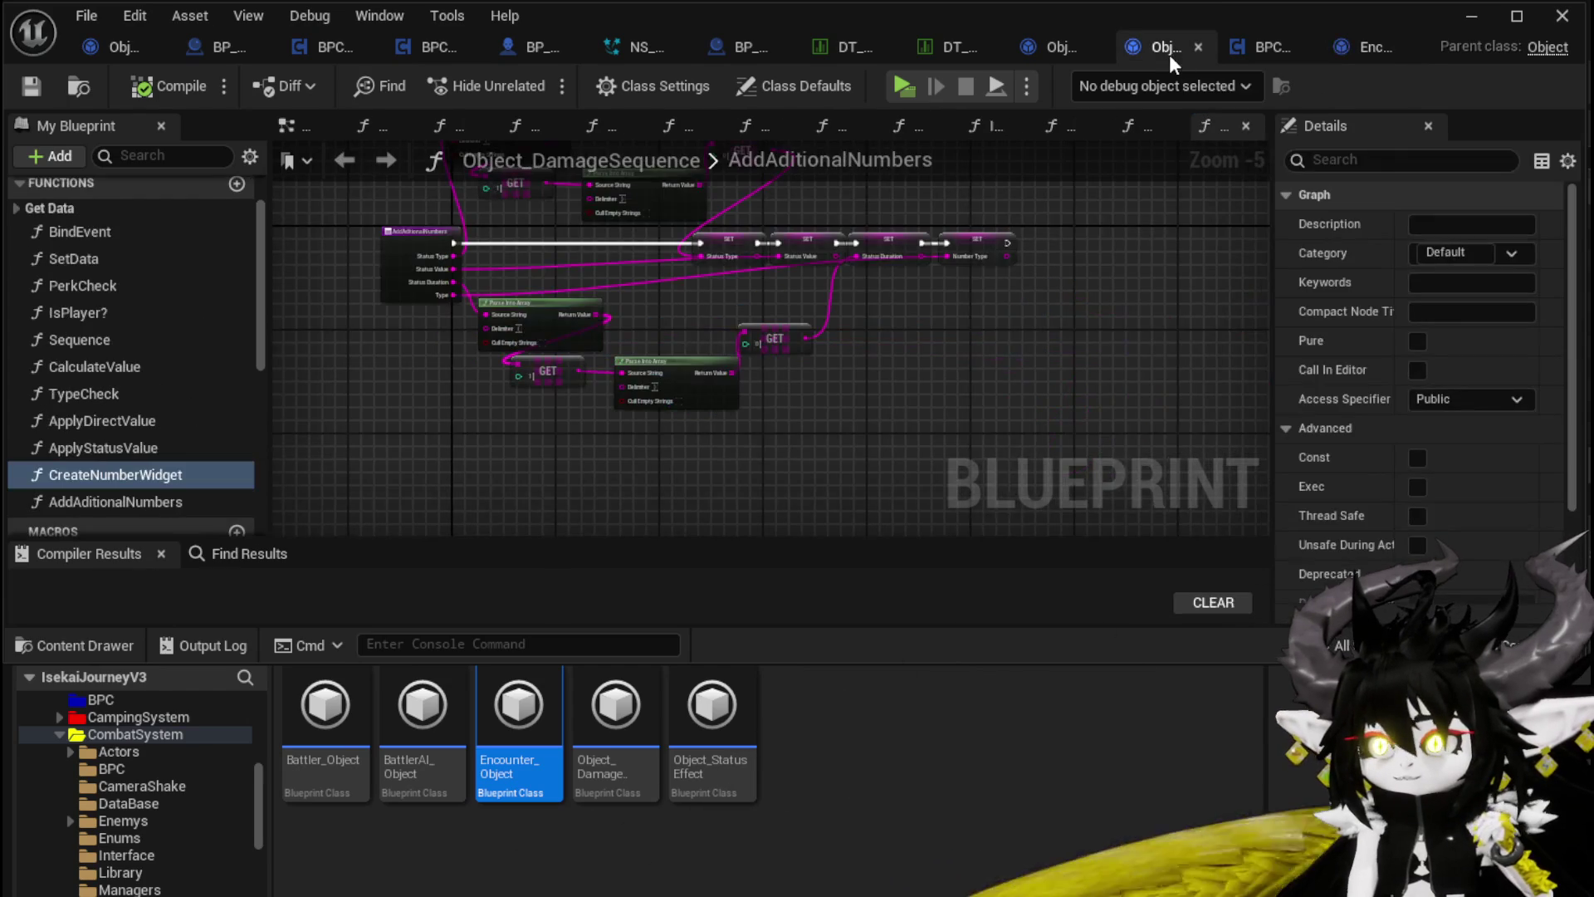
Step: Open the SetData graph and review its Target Location and Get Actor Location nodes
scroll(954, 430, down, 3)
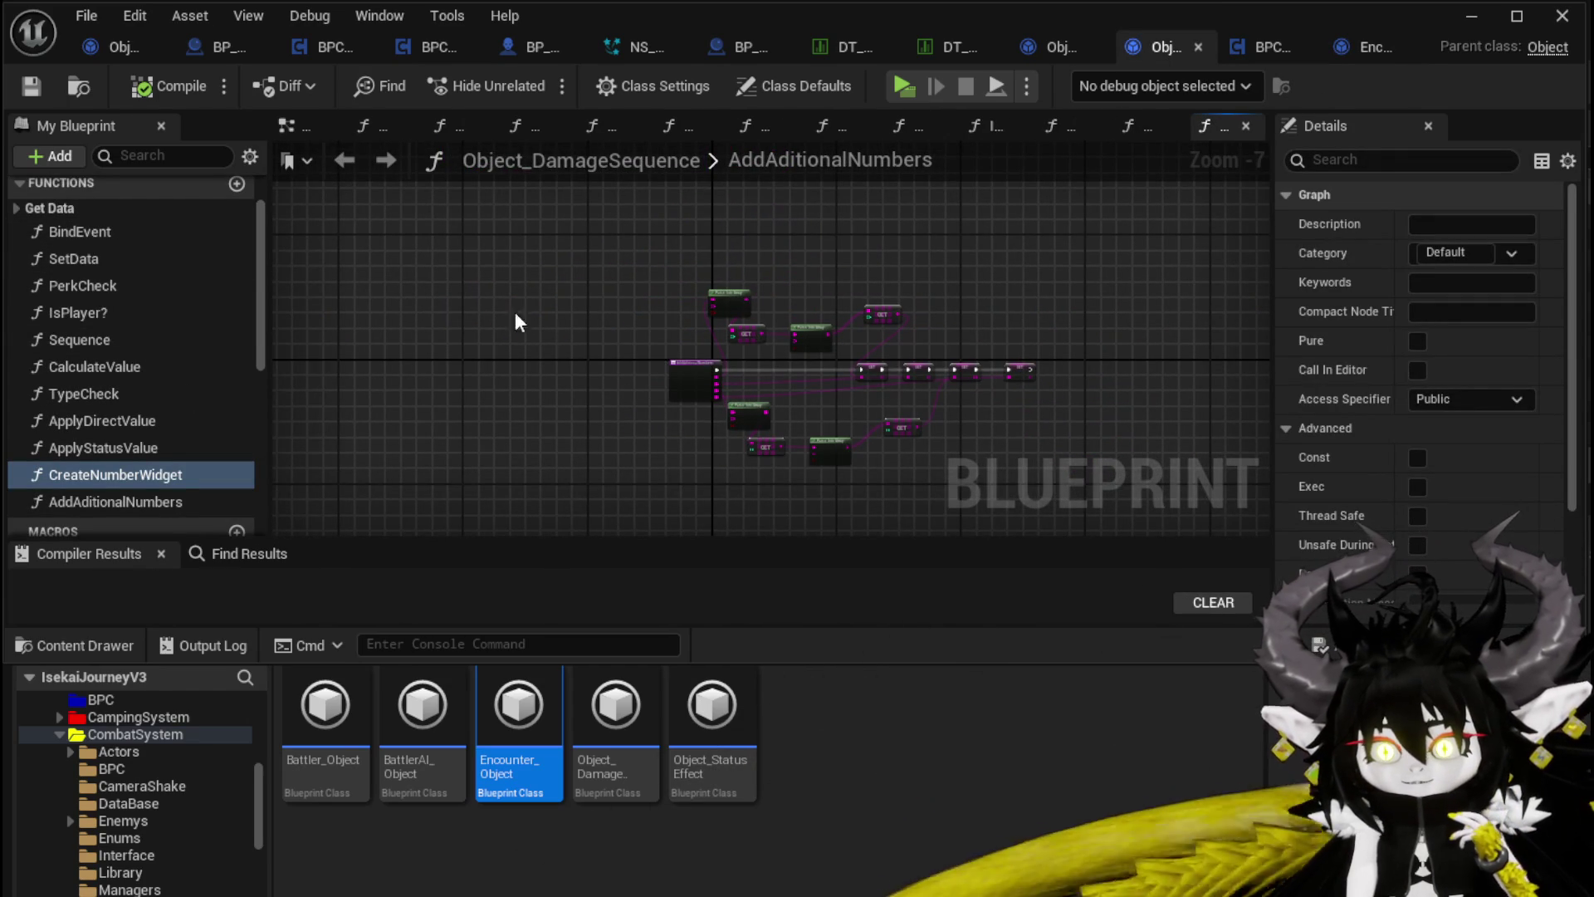
double_click(47, 251)
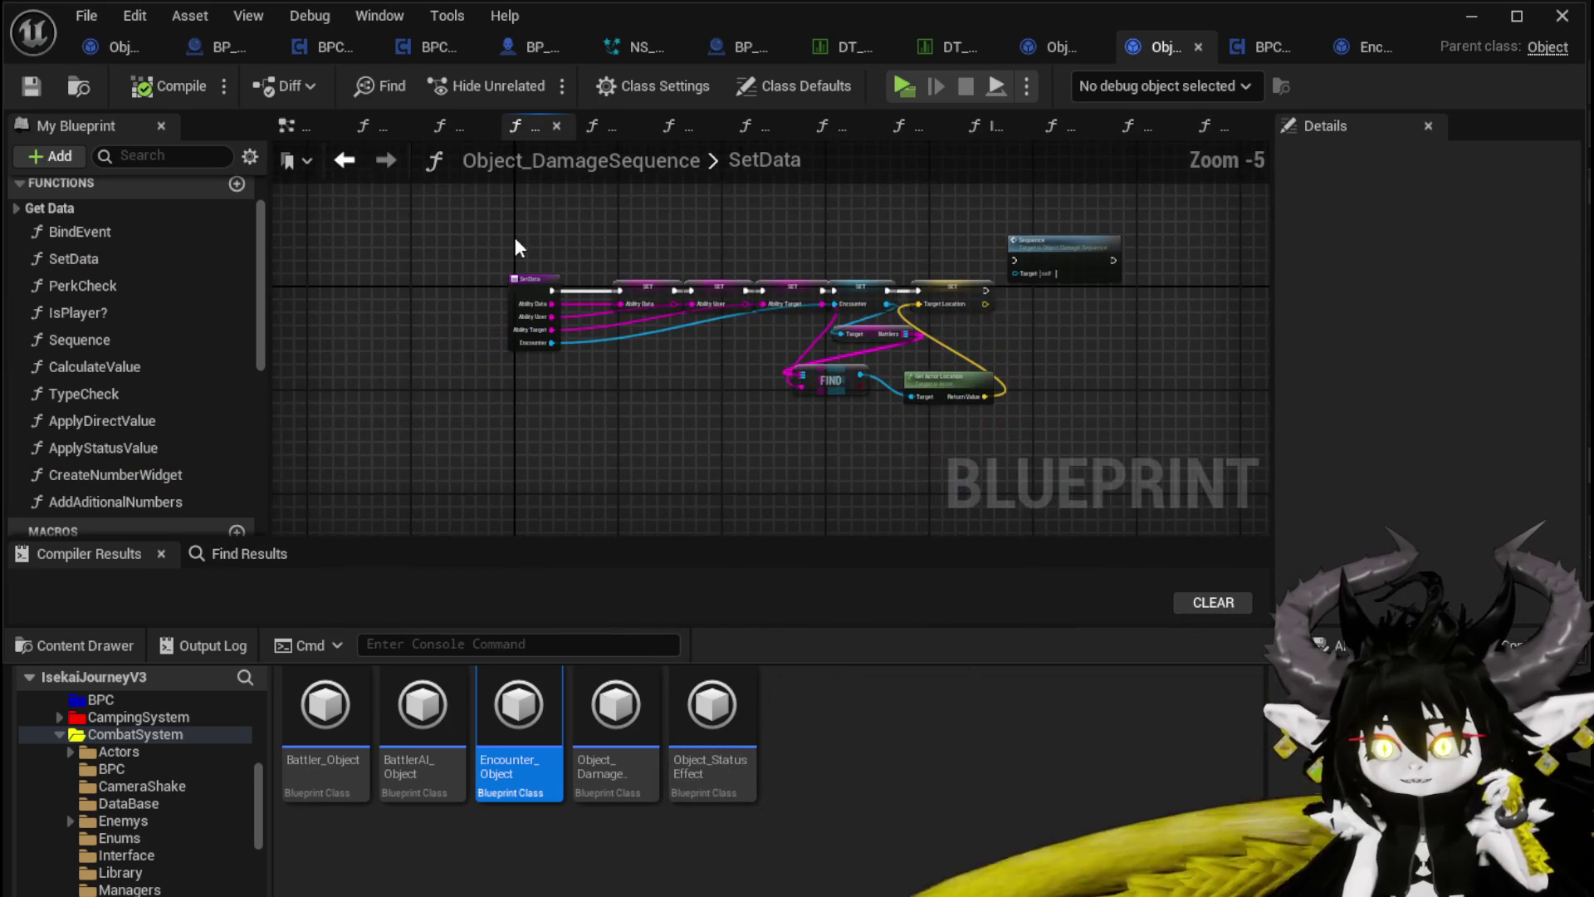
scroll(1011, 416, up, 3)
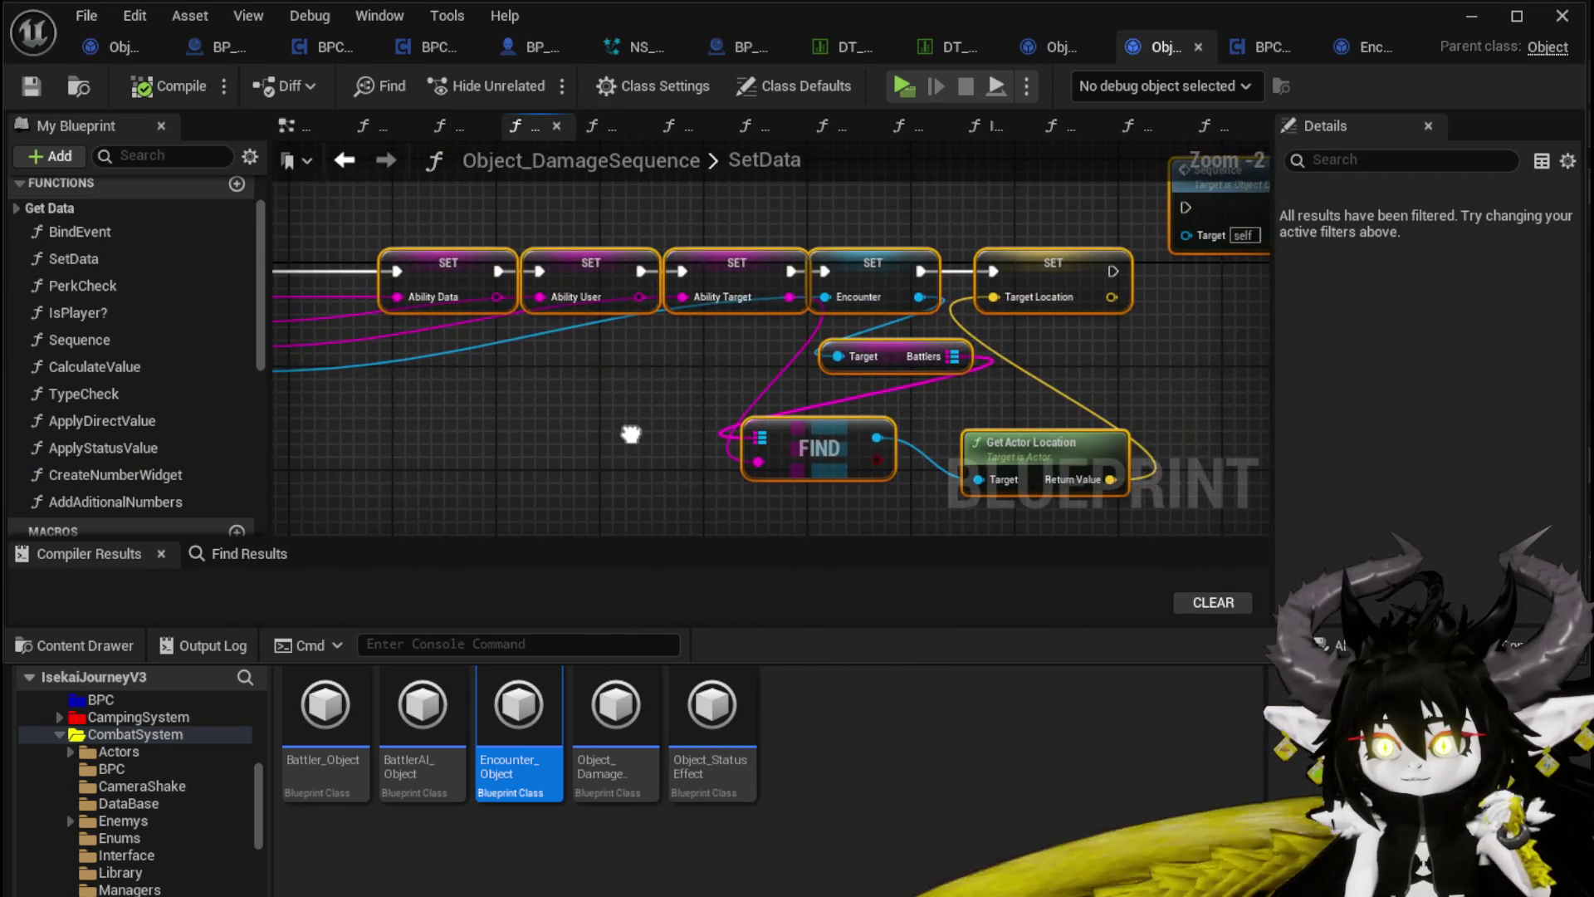
scroll(631, 433, down, 1)
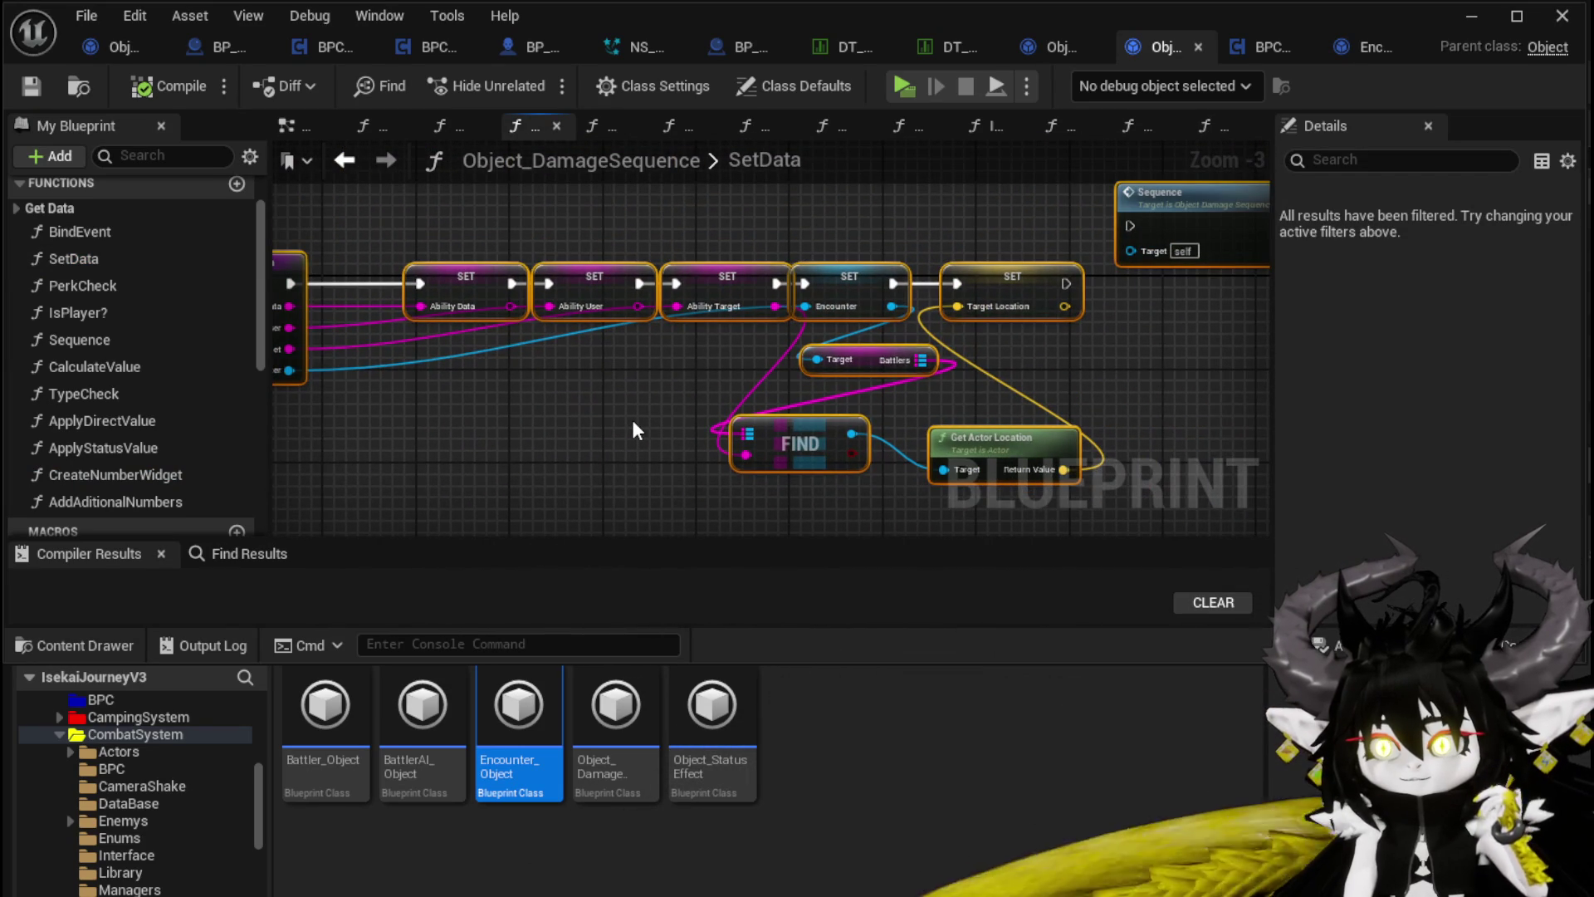
scroll(469, 329, up, 2)
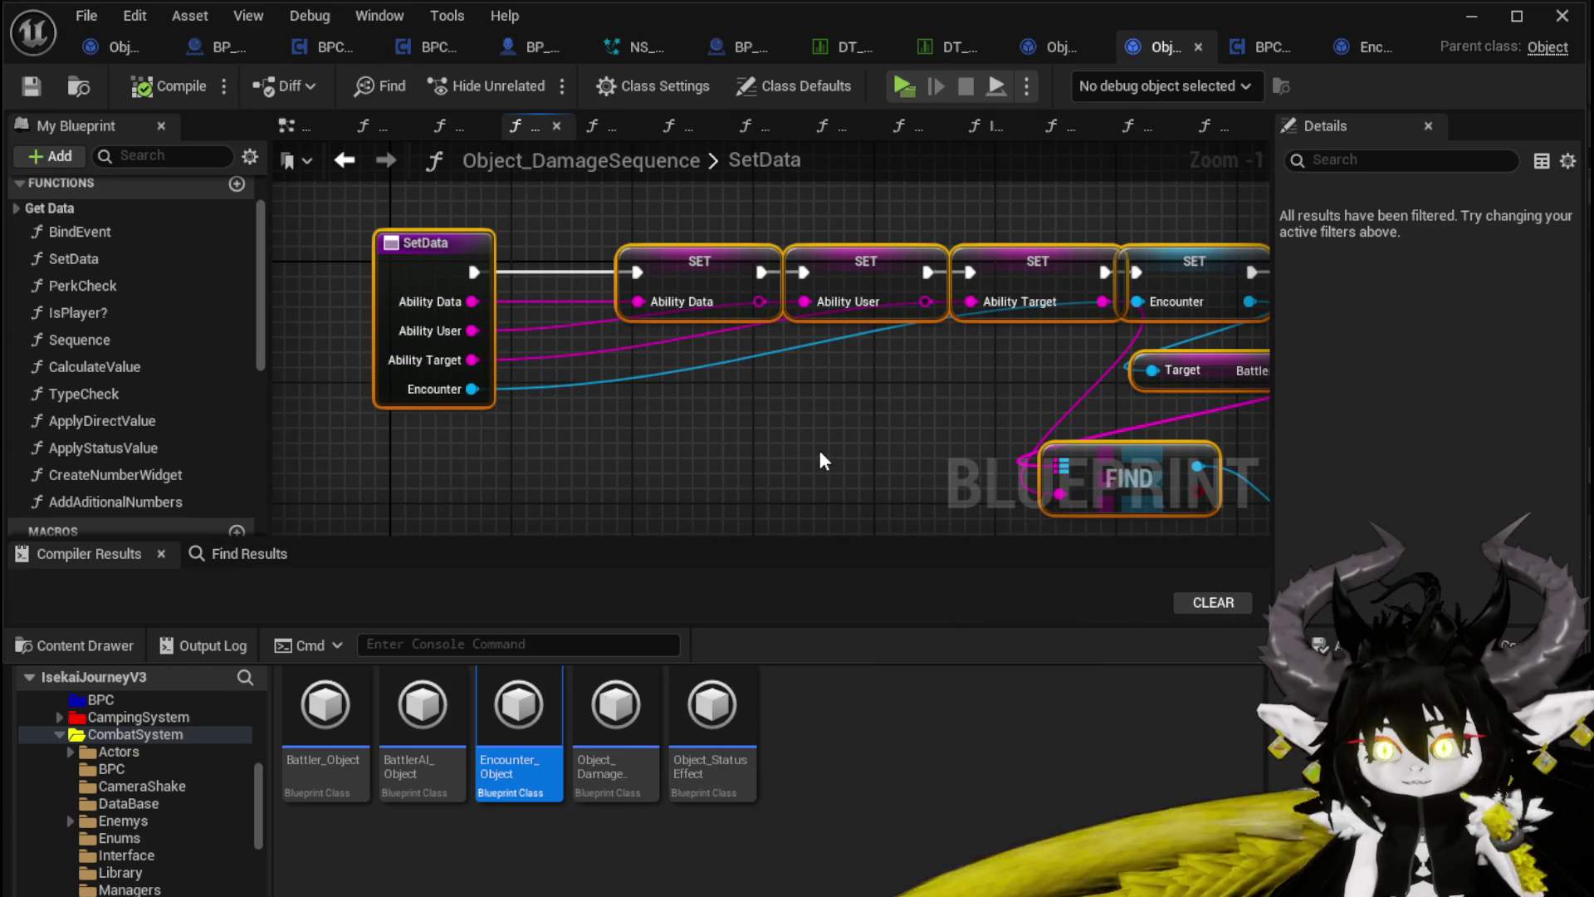
mouse_move(819, 452)
mouse_down()
mouse_move(580, 445)
mouse_move(602, 432)
mouse_up()
scroll(579, 445, down, 1)
scroll(579, 451, down, 1)
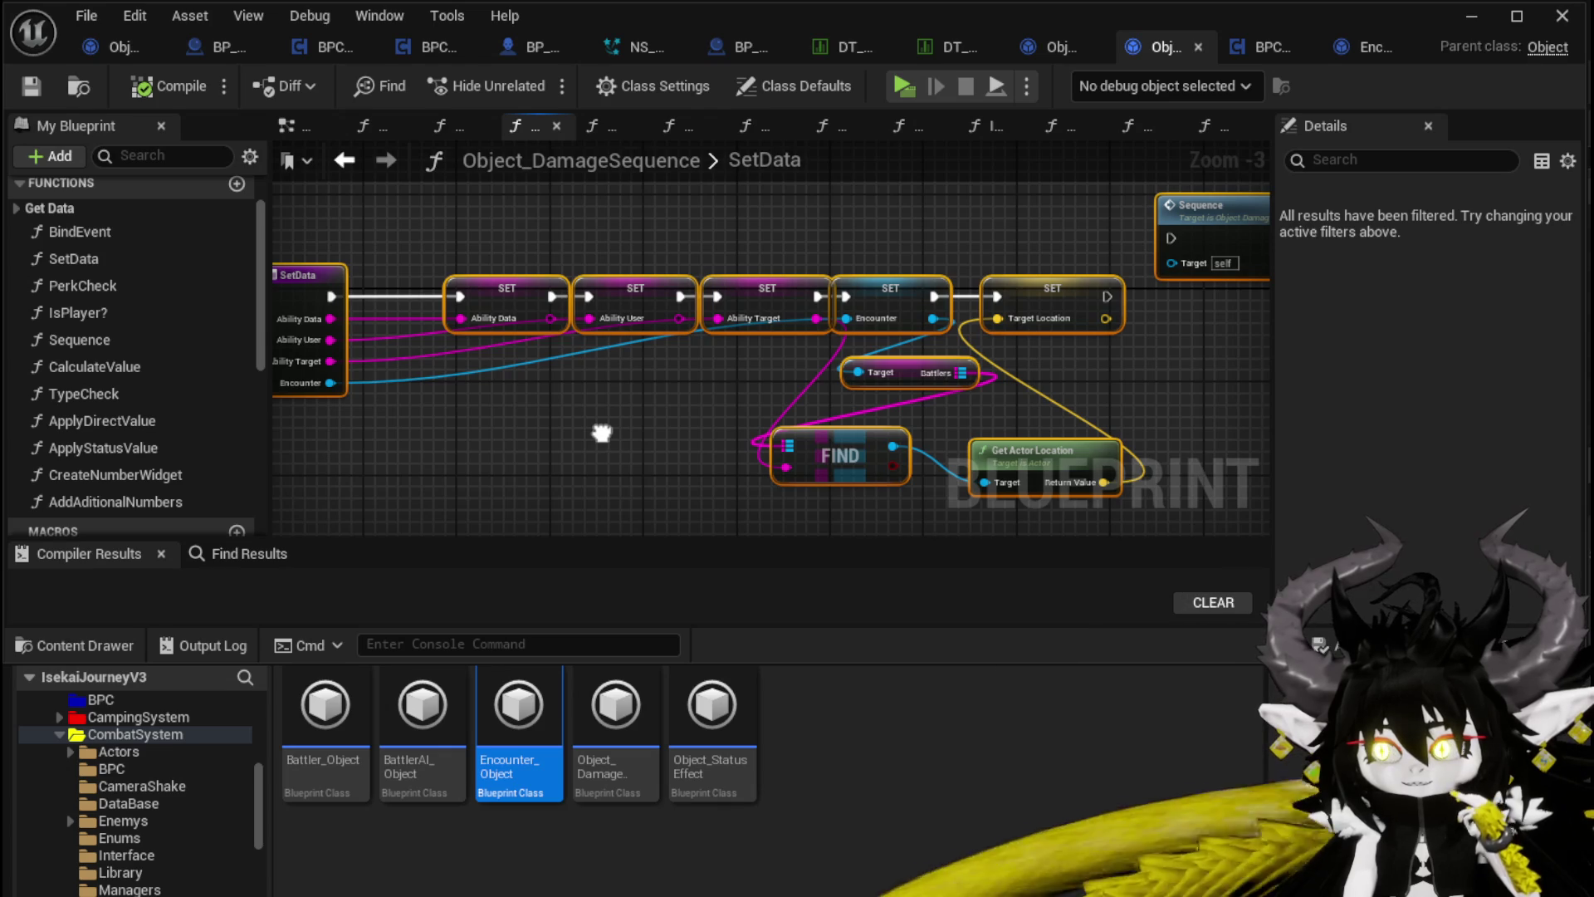
Step: Open the CalculateValue function graph and center its nodes
double_click(118, 370)
scroll(512, 335, down, 4)
drag(513, 335, 534, 319)
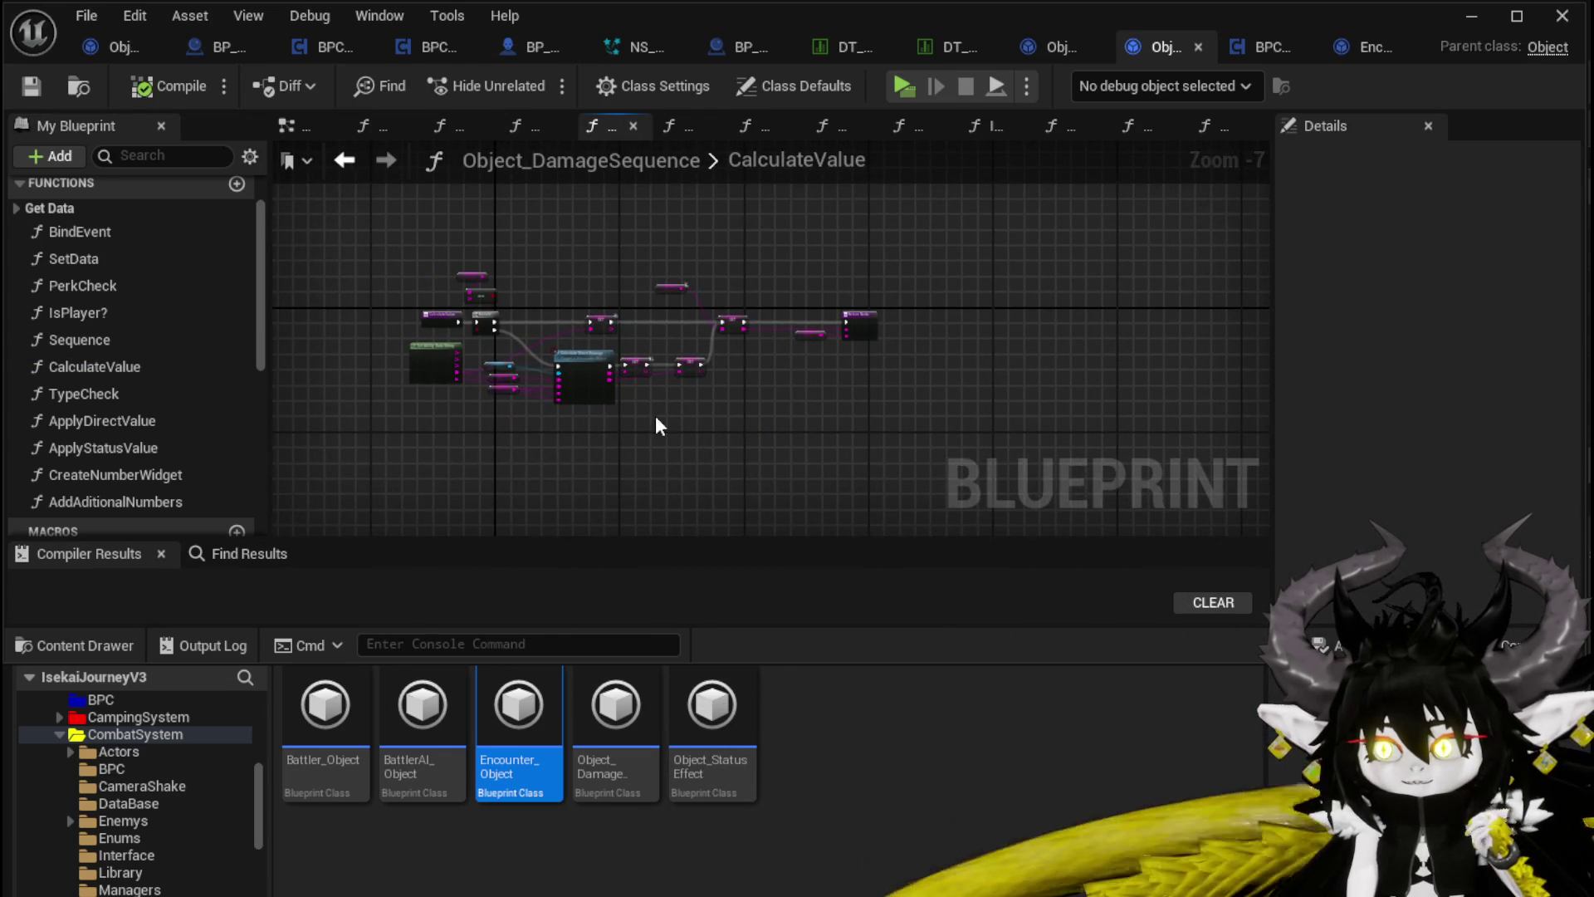
scroll(656, 425, up, 3)
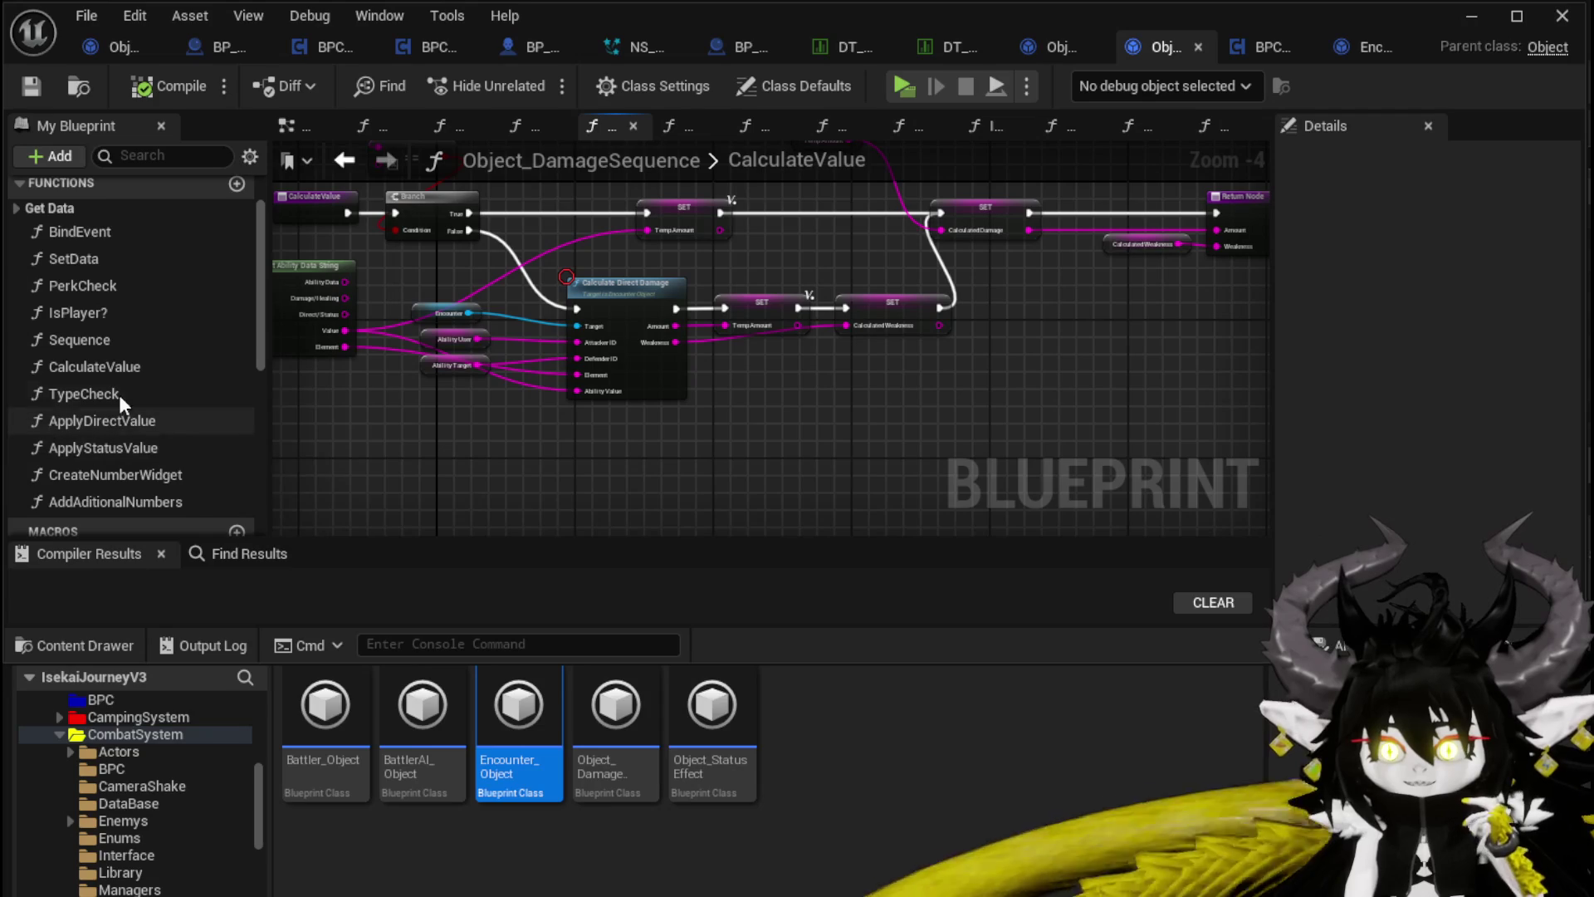
double_click(171, 471)
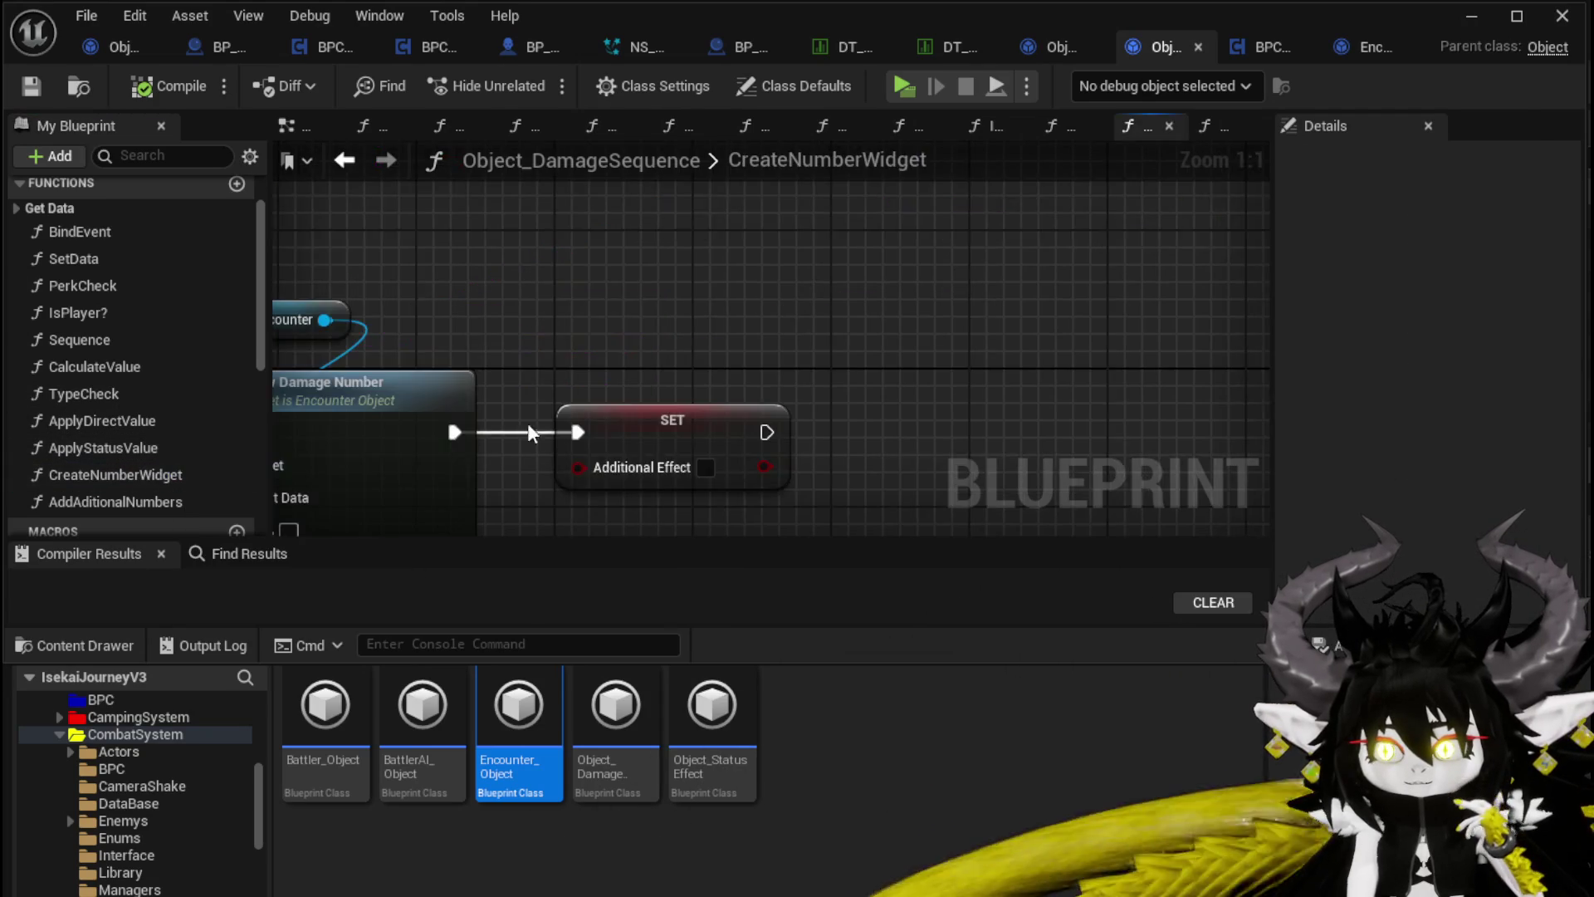
scroll(665, 236, down, 2)
scroll(487, 261, up, 2)
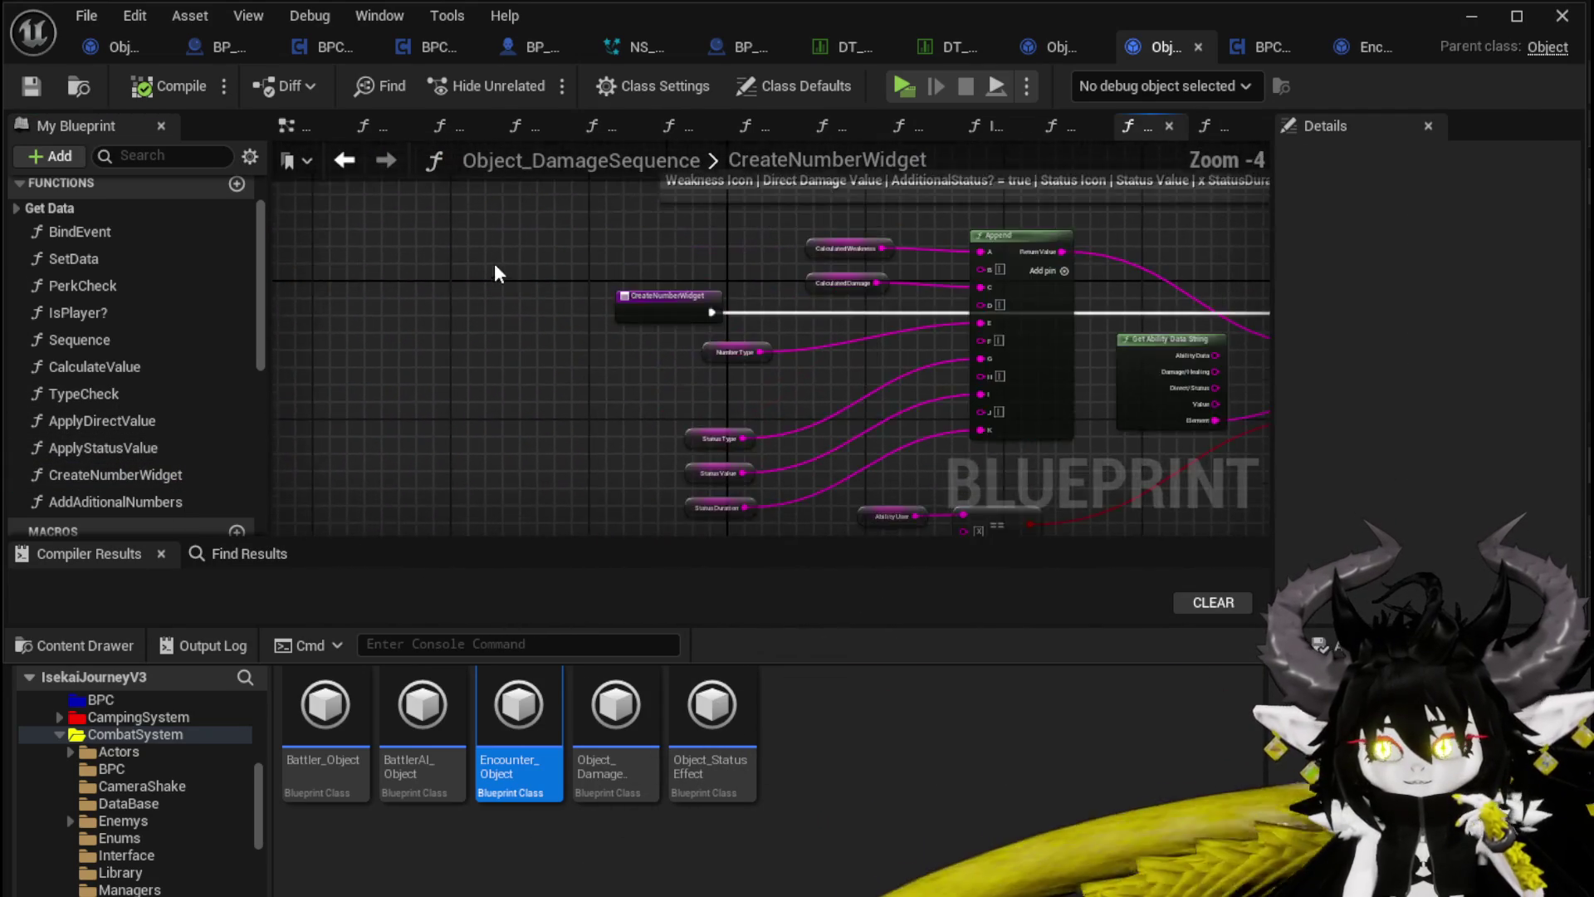
drag(280, 249, 249, 247)
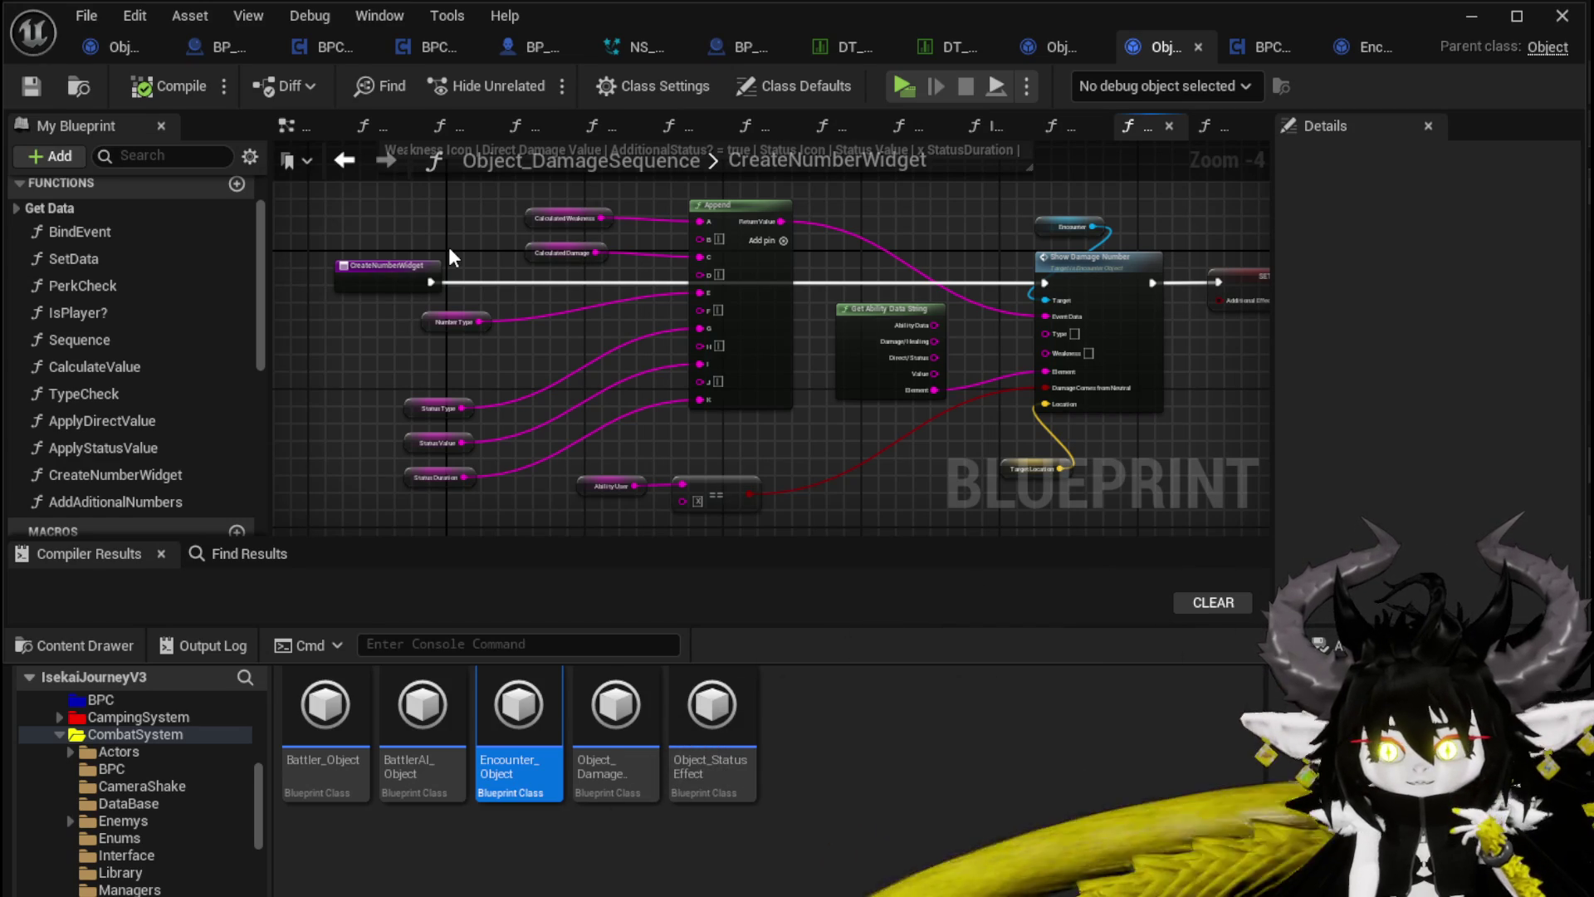
double_click(144, 371)
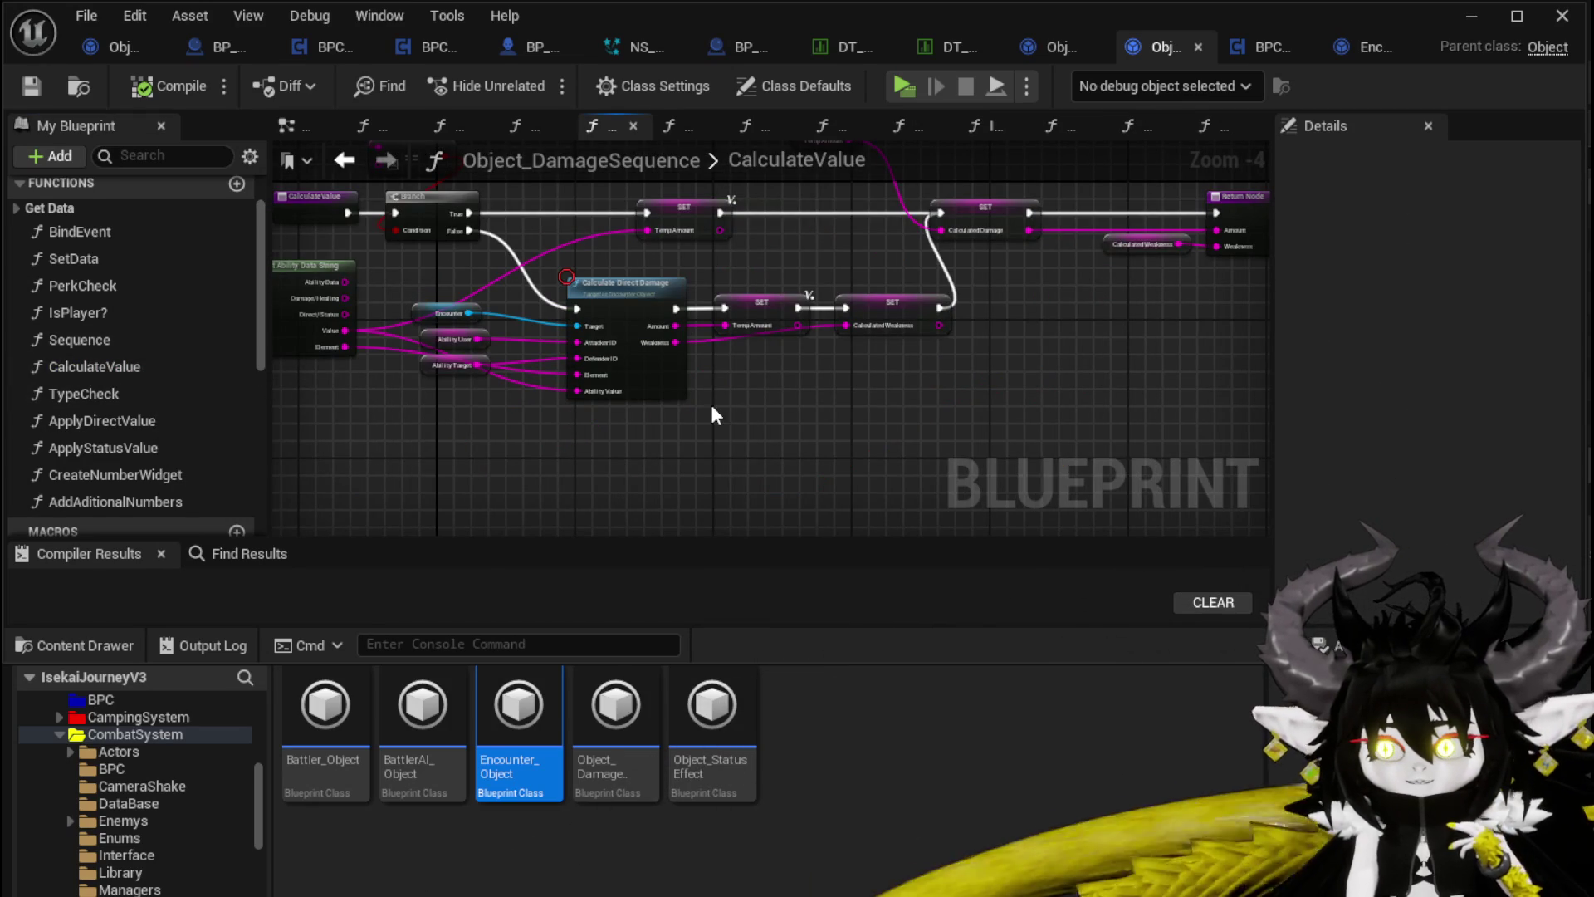
scroll(453, 314, up, 4)
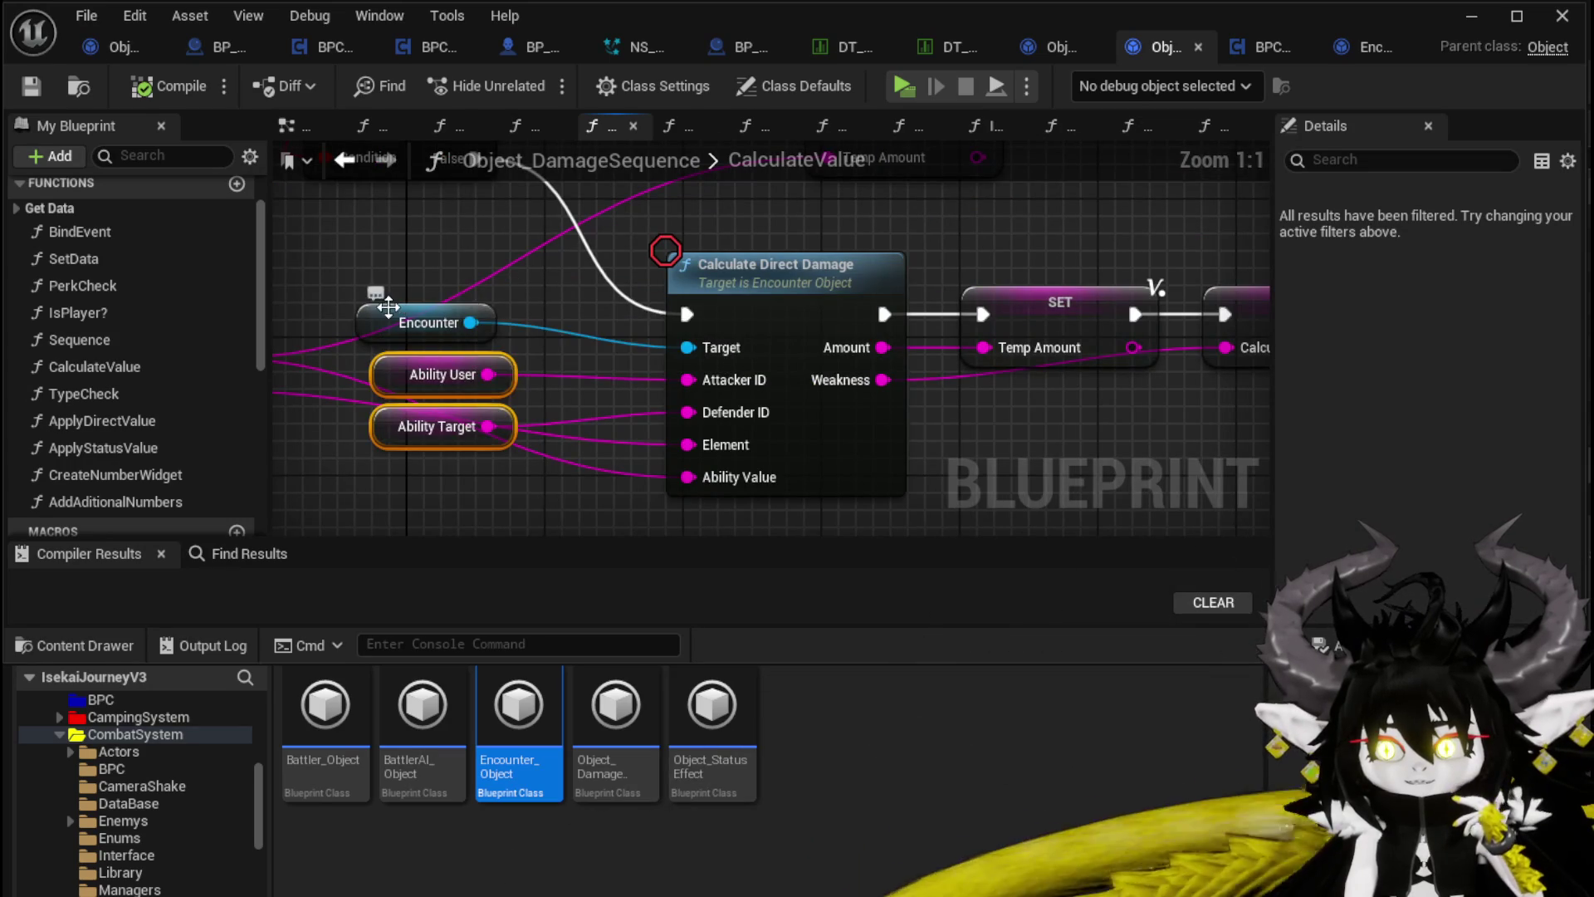
Step: Raise the Encounter variable node slightly in the CalculateValue graph
click(374, 303)
drag(363, 296, 365, 279)
click(469, 264)
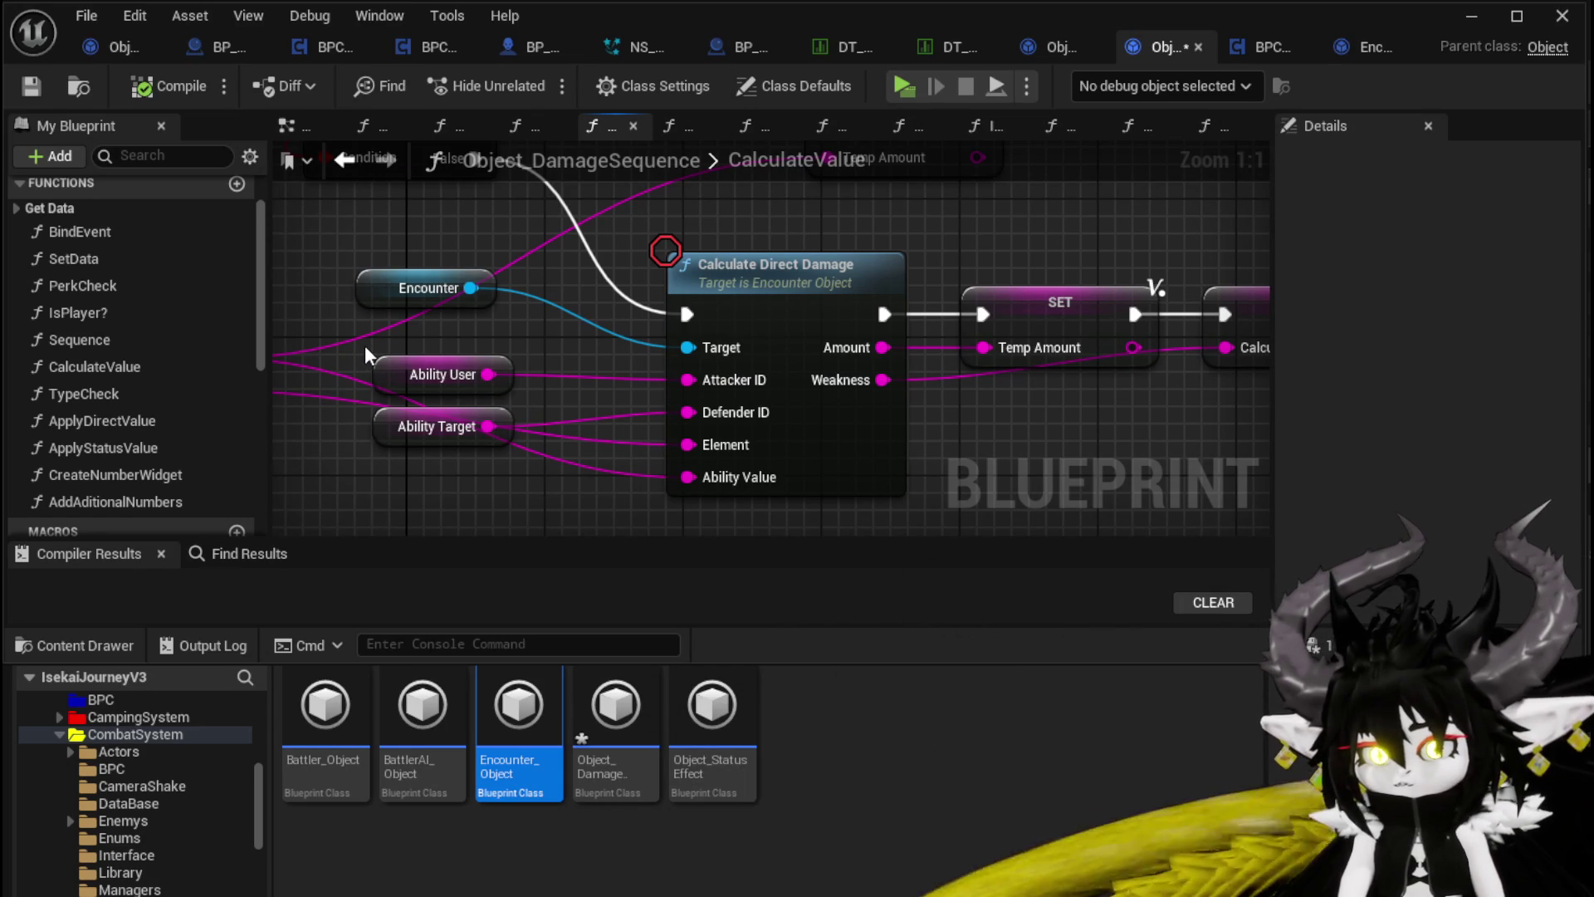
drag(365, 345, 551, 363)
Step: Lower the Ability User and Ability Target nodes and save Object_DamageSequence
mouse_move(533, 514)
mouse_down()
mouse_move(612, 370)
mouse_move(639, 450)
mouse_up()
click(612, 371)
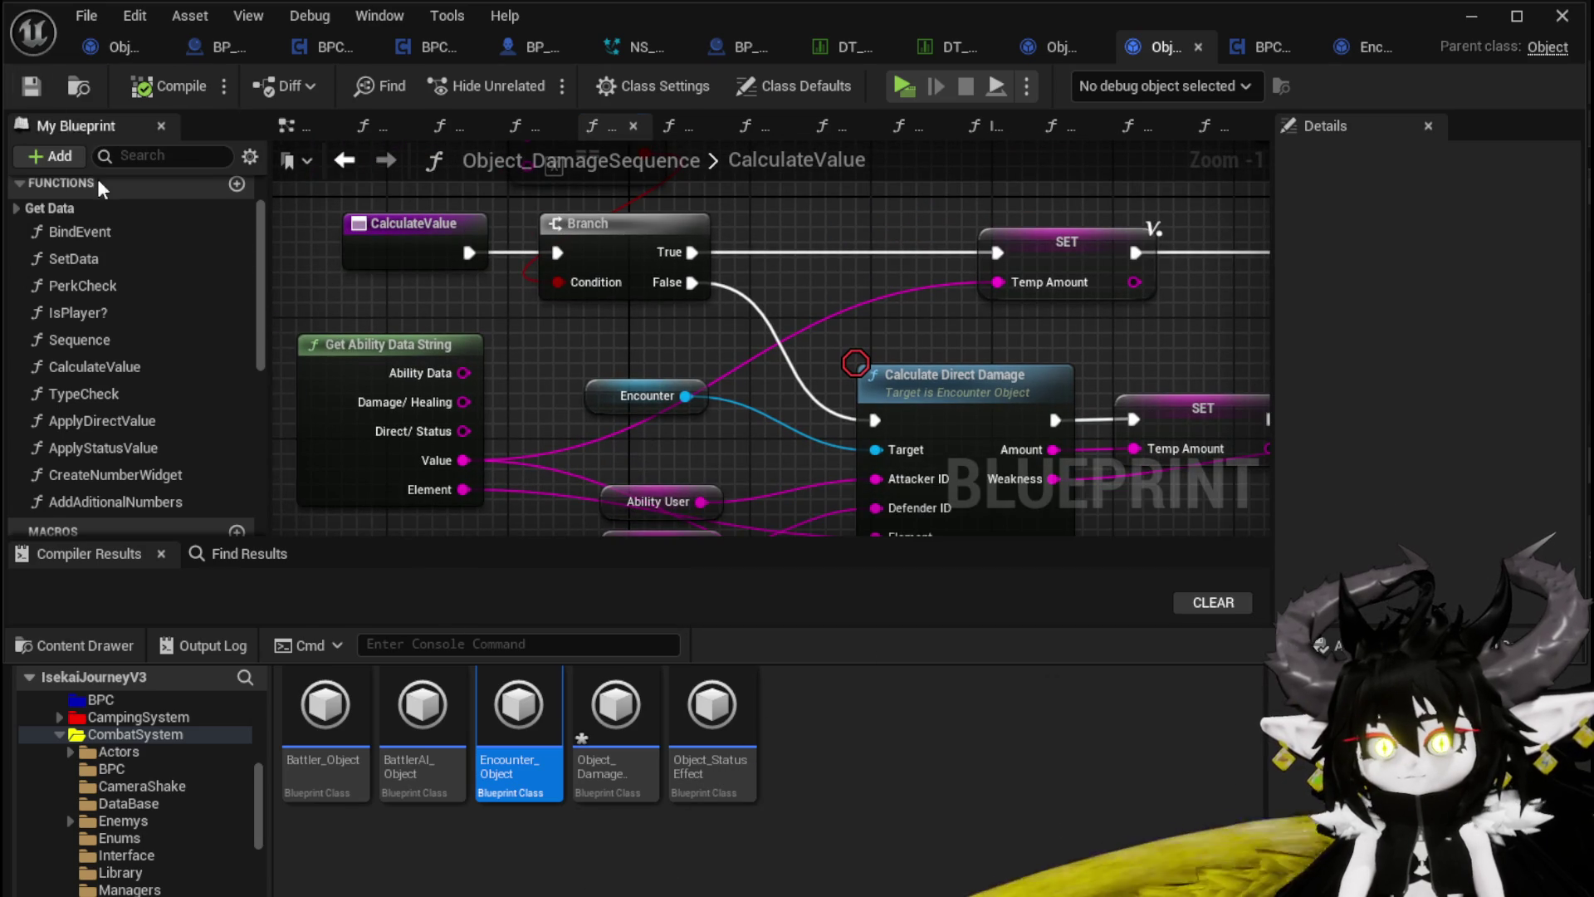
click(31, 86)
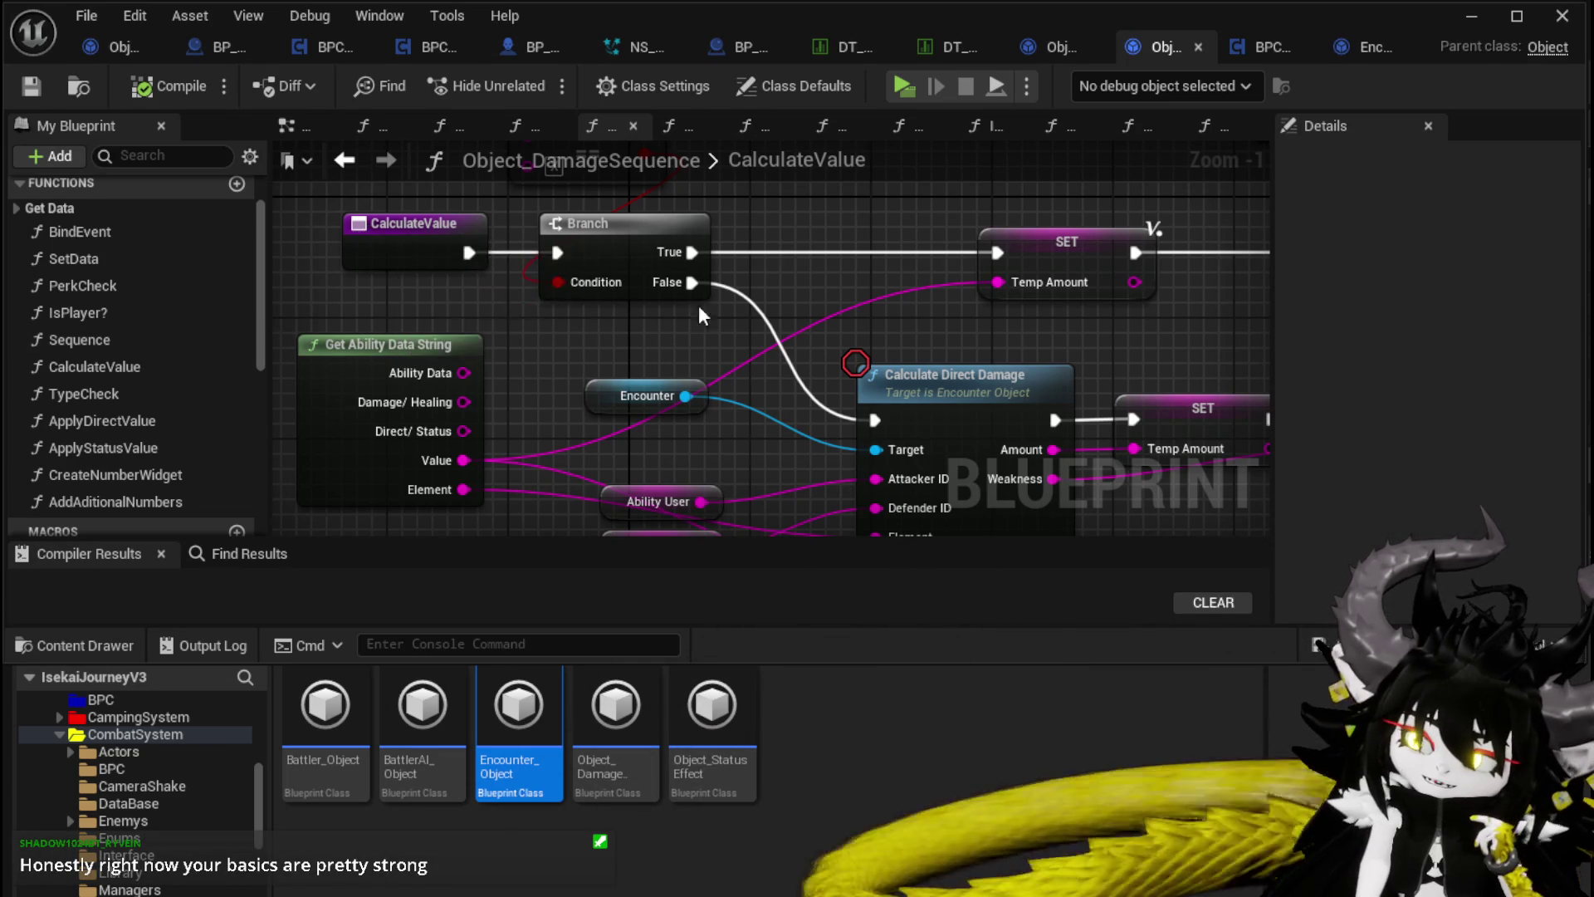
Step: Review the whole CalculateValue graph through its Return Node, then minimize the Blueprint editor
drag(690, 304, 575, 289)
scroll(693, 313, down, 3)
mouse_move(717, 219)
mouse_down()
mouse_move(674, 247)
mouse_move(715, 242)
mouse_move(676, 227)
mouse_move(502, 249)
mouse_move(865, 246)
mouse_up()
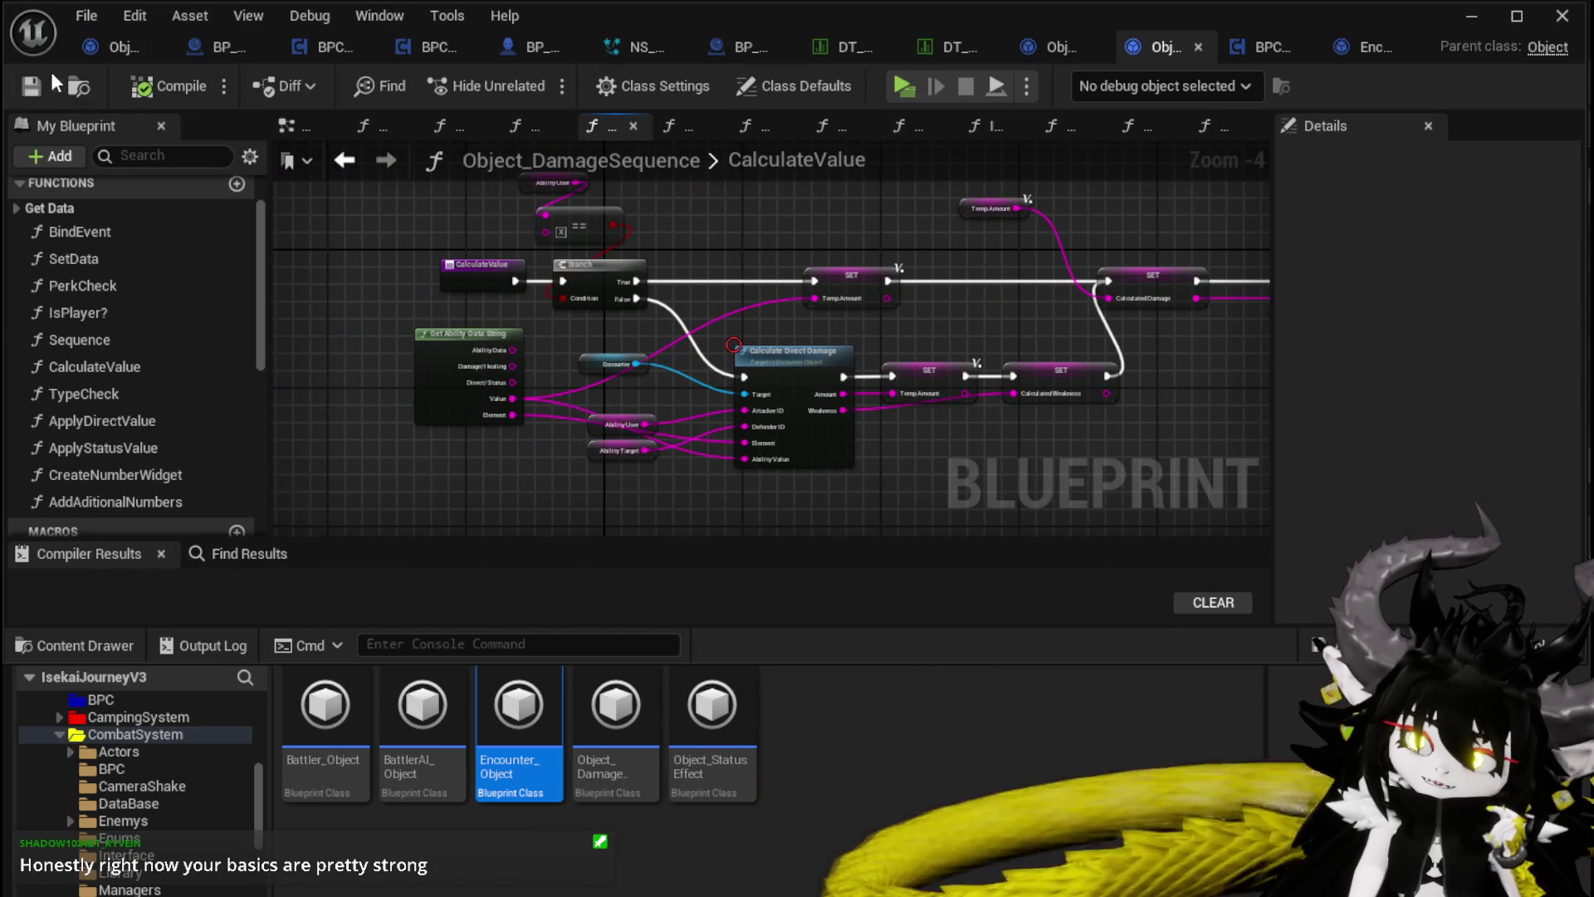
drag(681, 201, 643, 233)
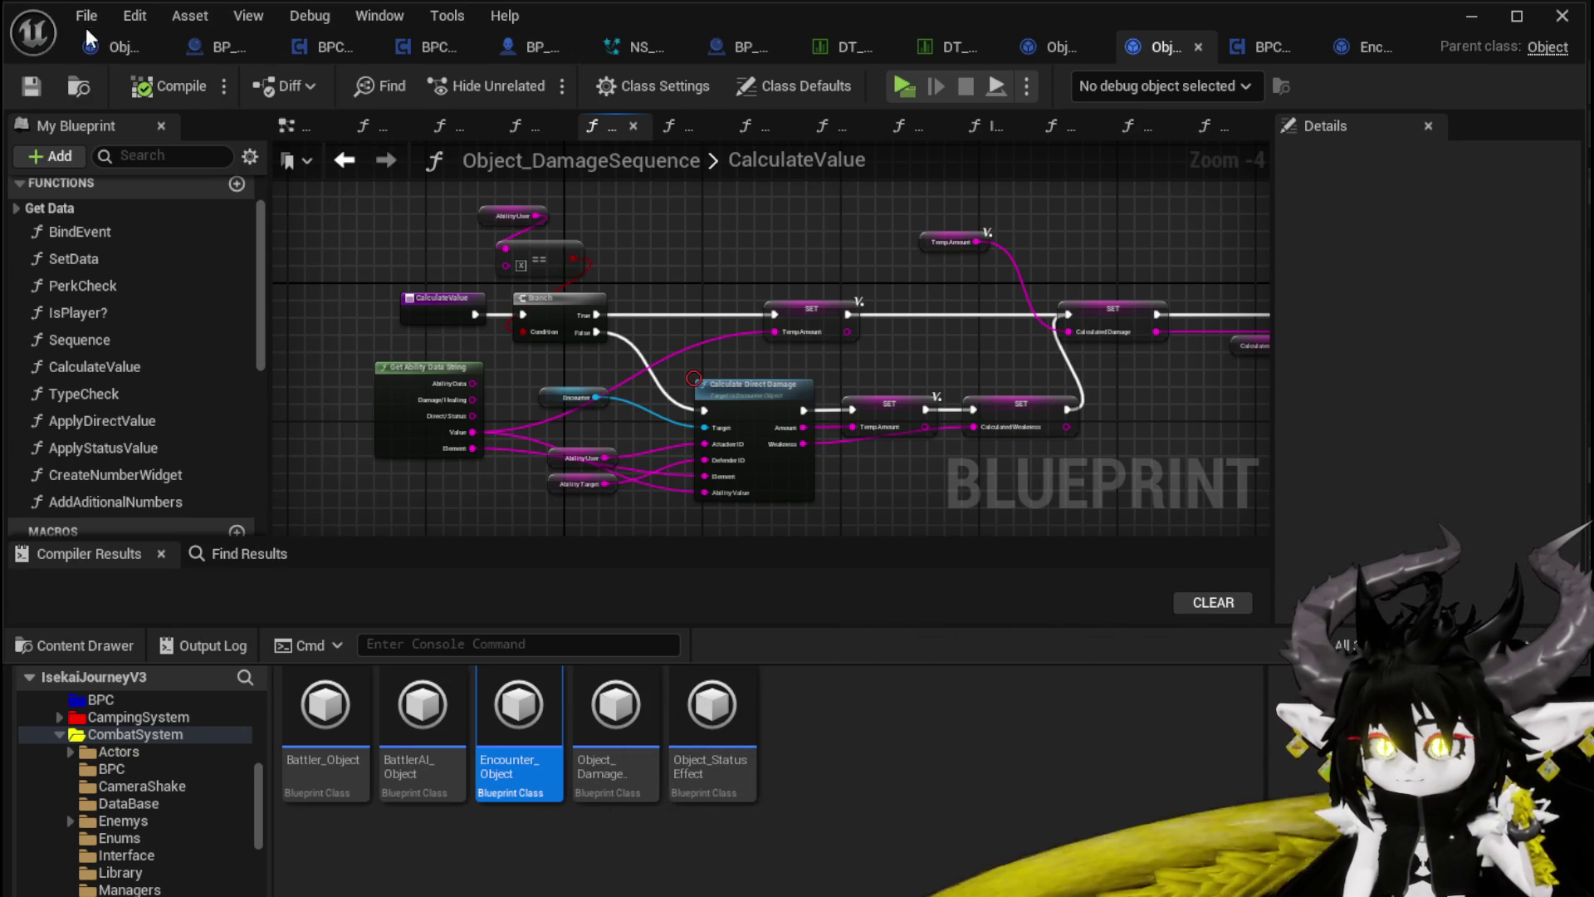
click(1470, 20)
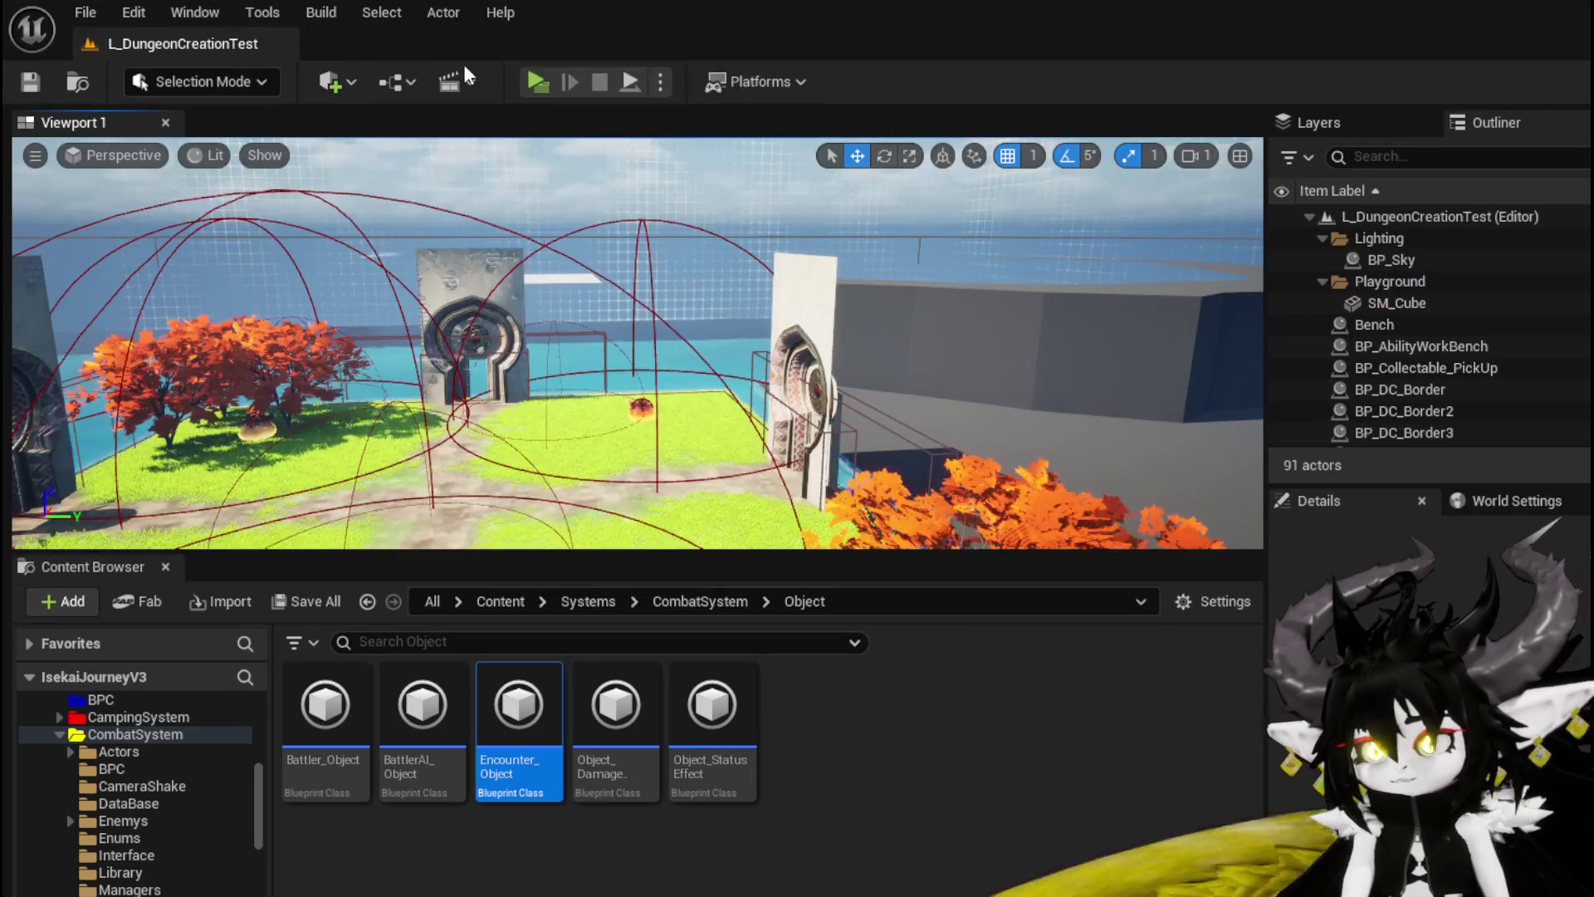
Step: Play-test the level: attack the water slime, cast the SummonSpawn card and switch targets twice
click(537, 80)
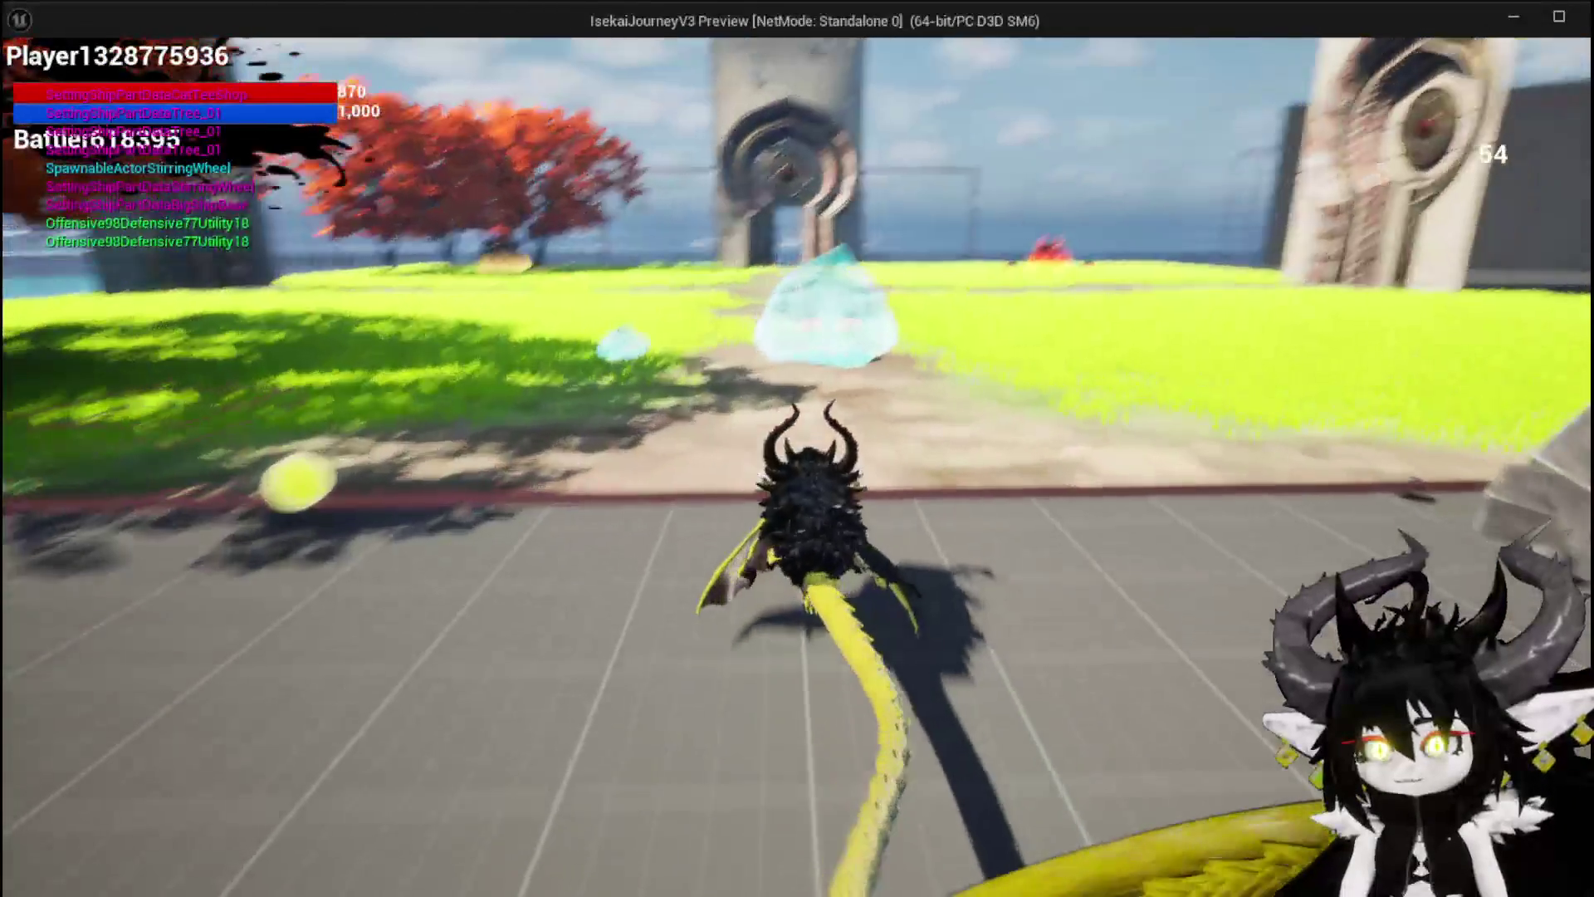
key(w)
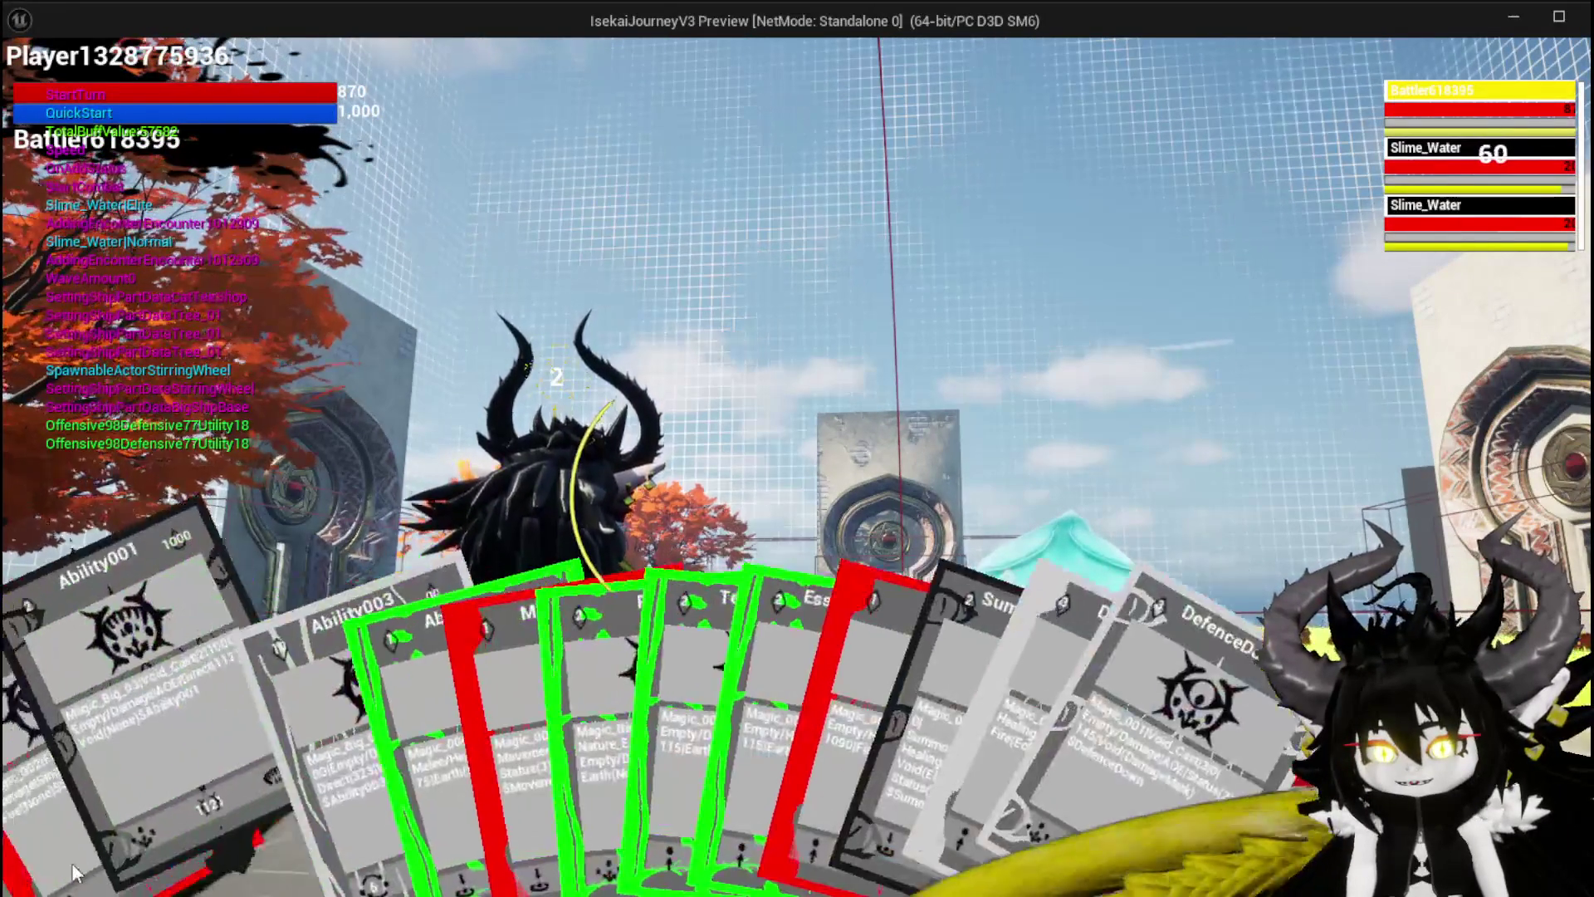
click(52, 830)
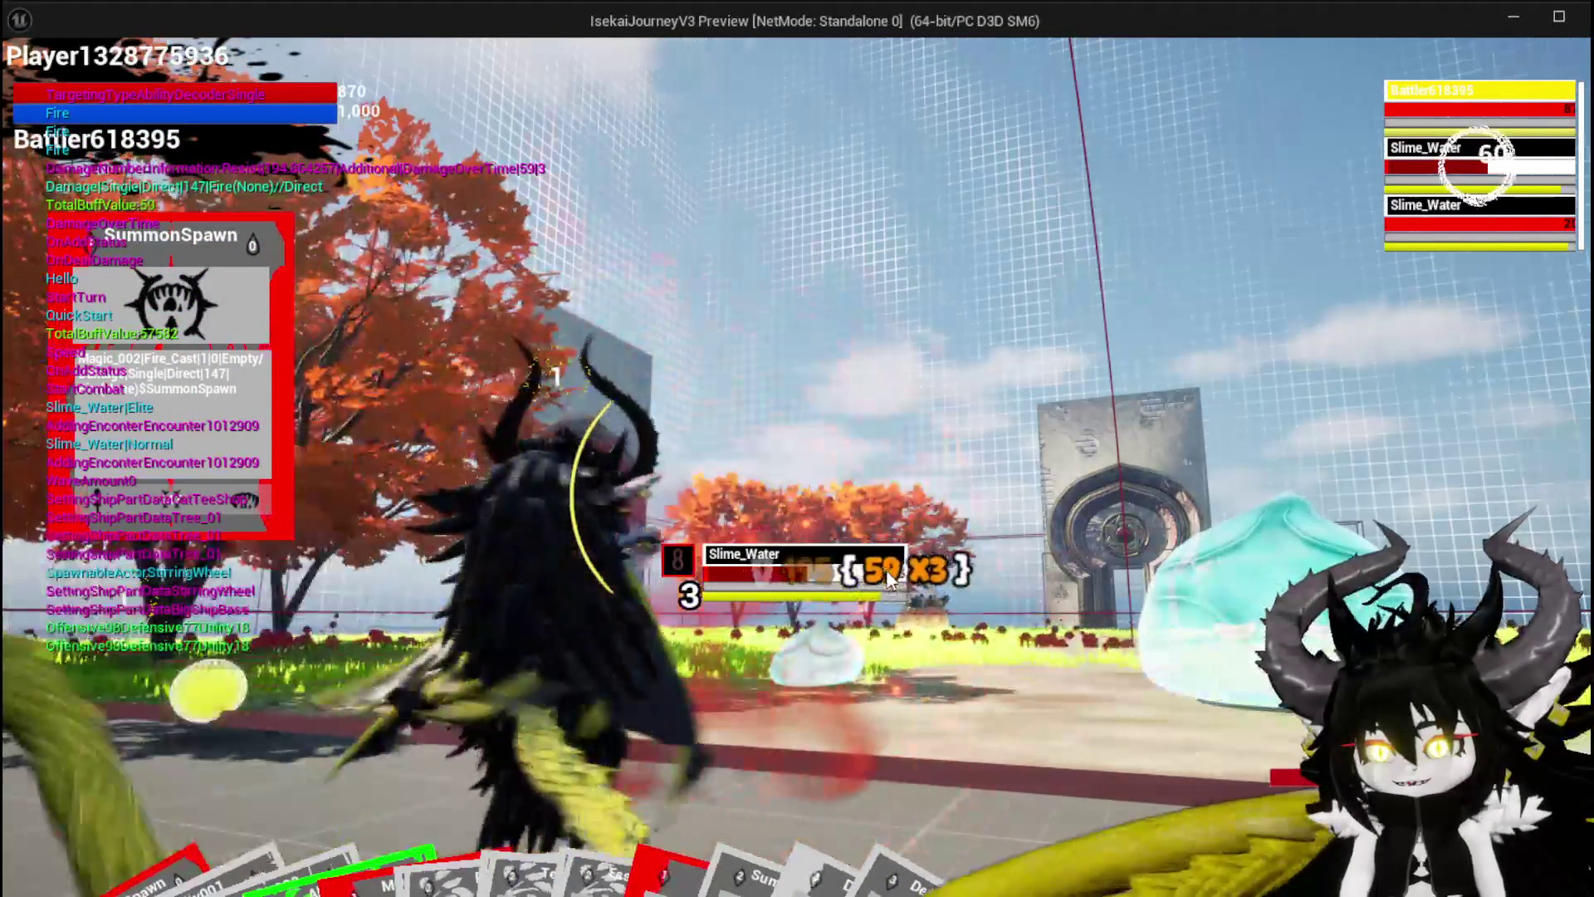
key(e)
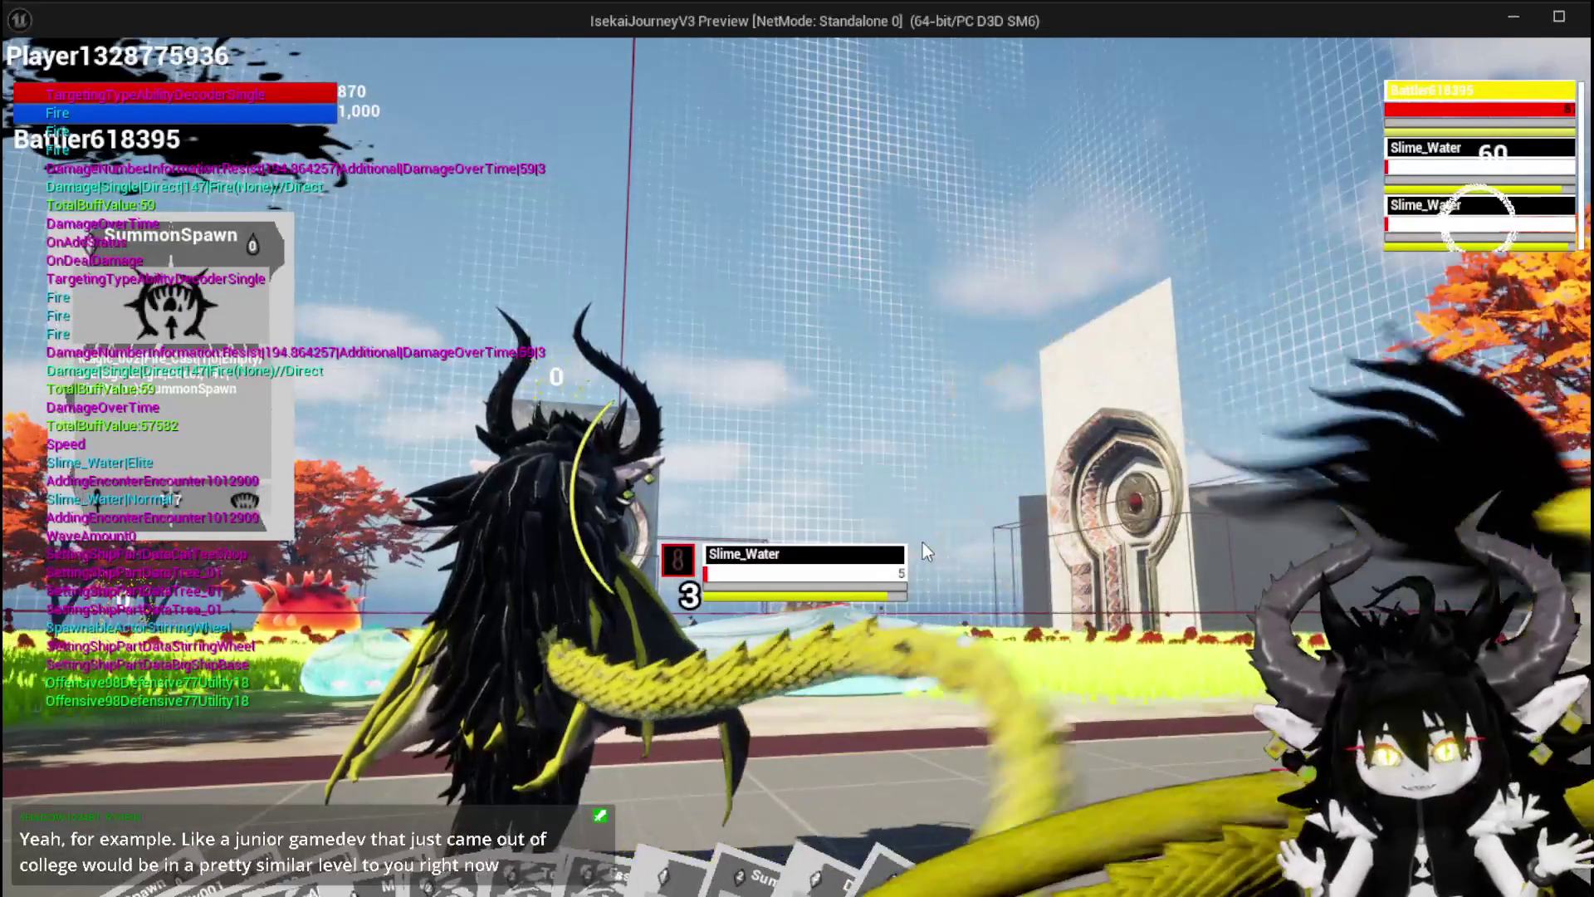
key(Tab)
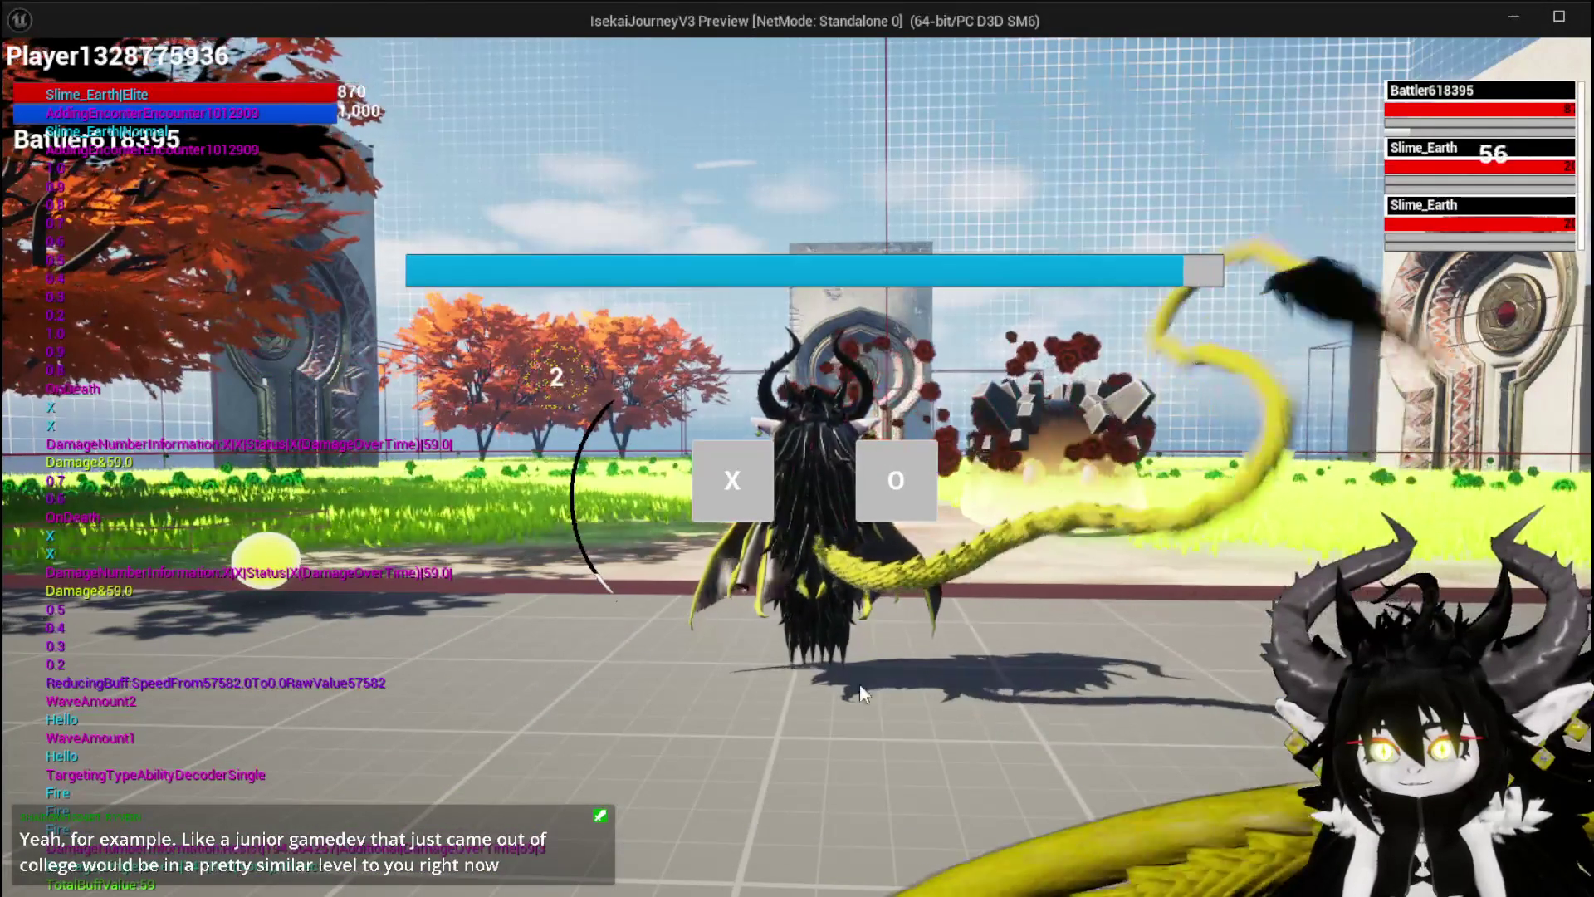
Step: Dismiss the encounter prompt, cycle through the Slime_Earth targets and hit two with Fire attacks
click(738, 515)
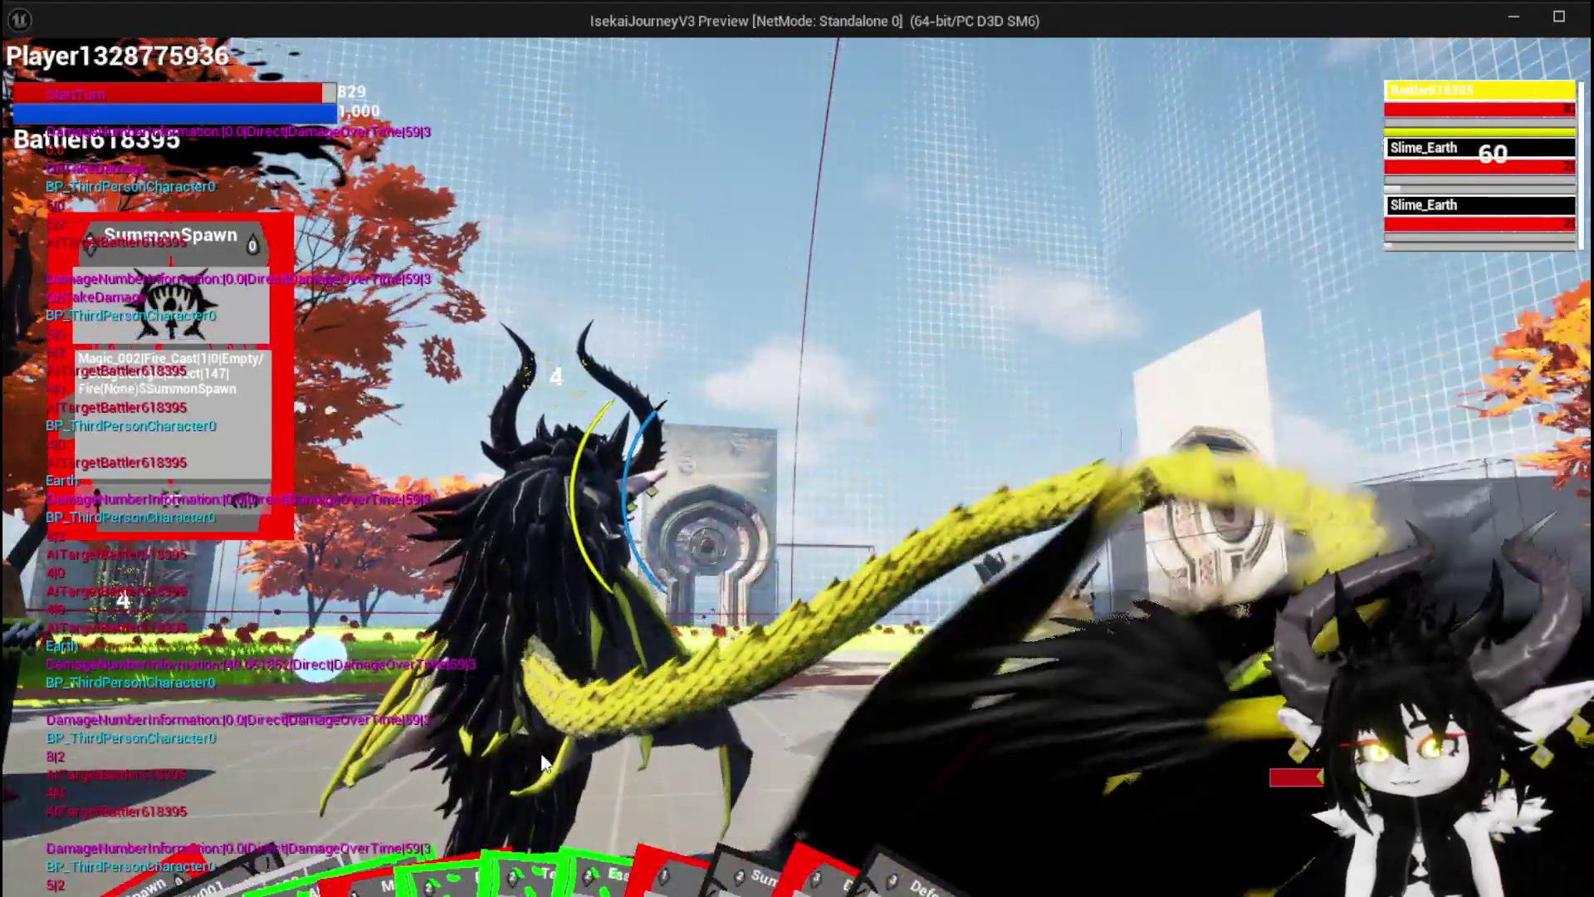
mouse_move(133, 820)
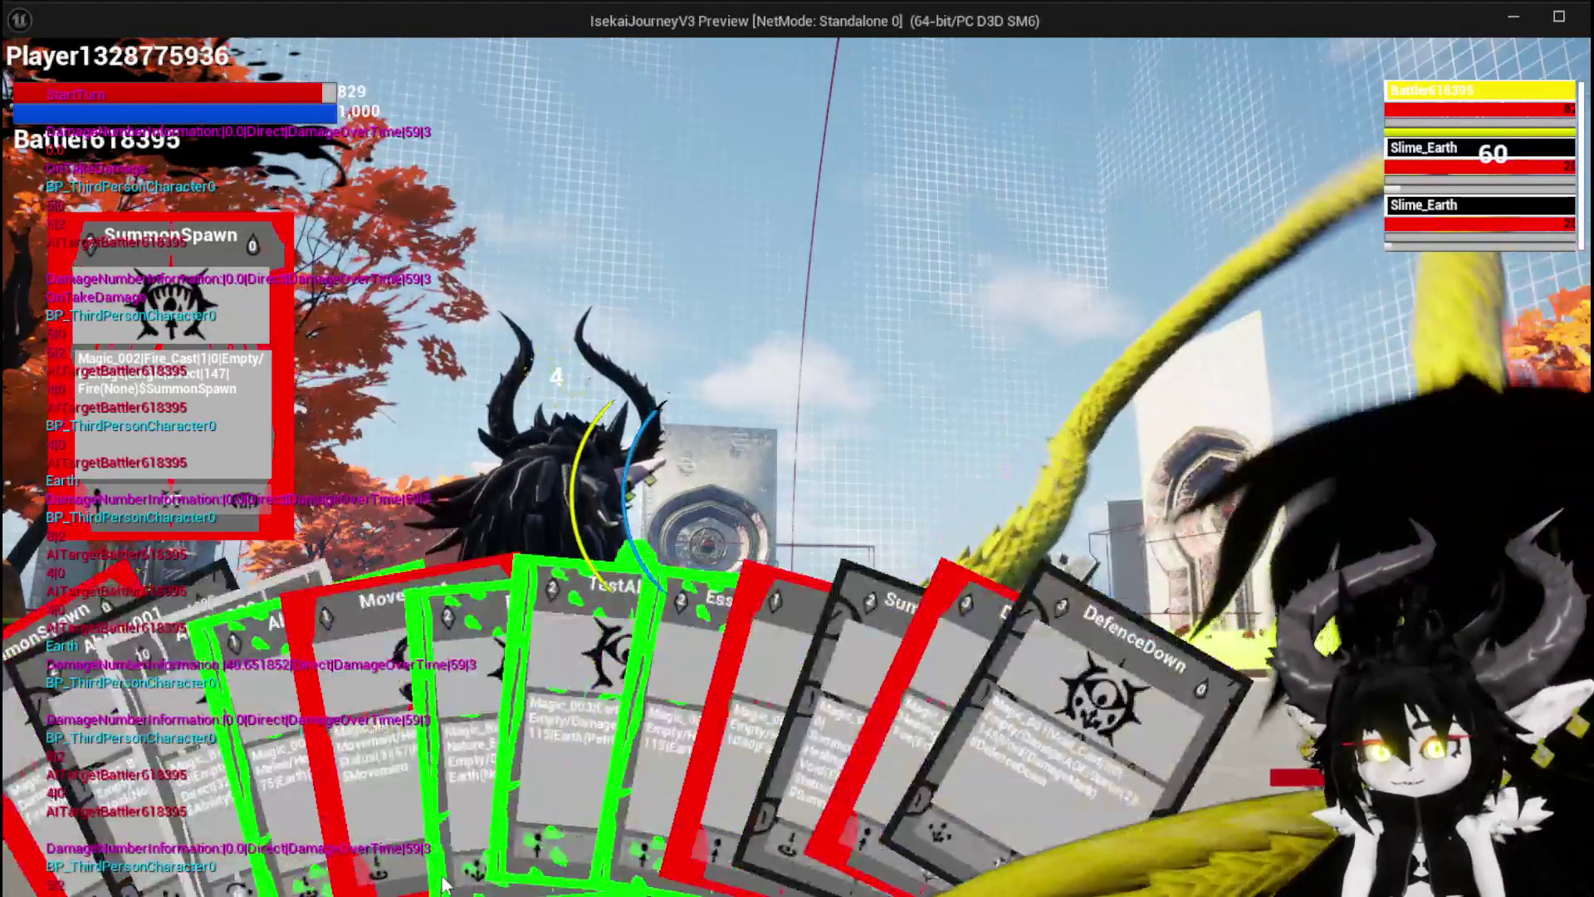
key(e)
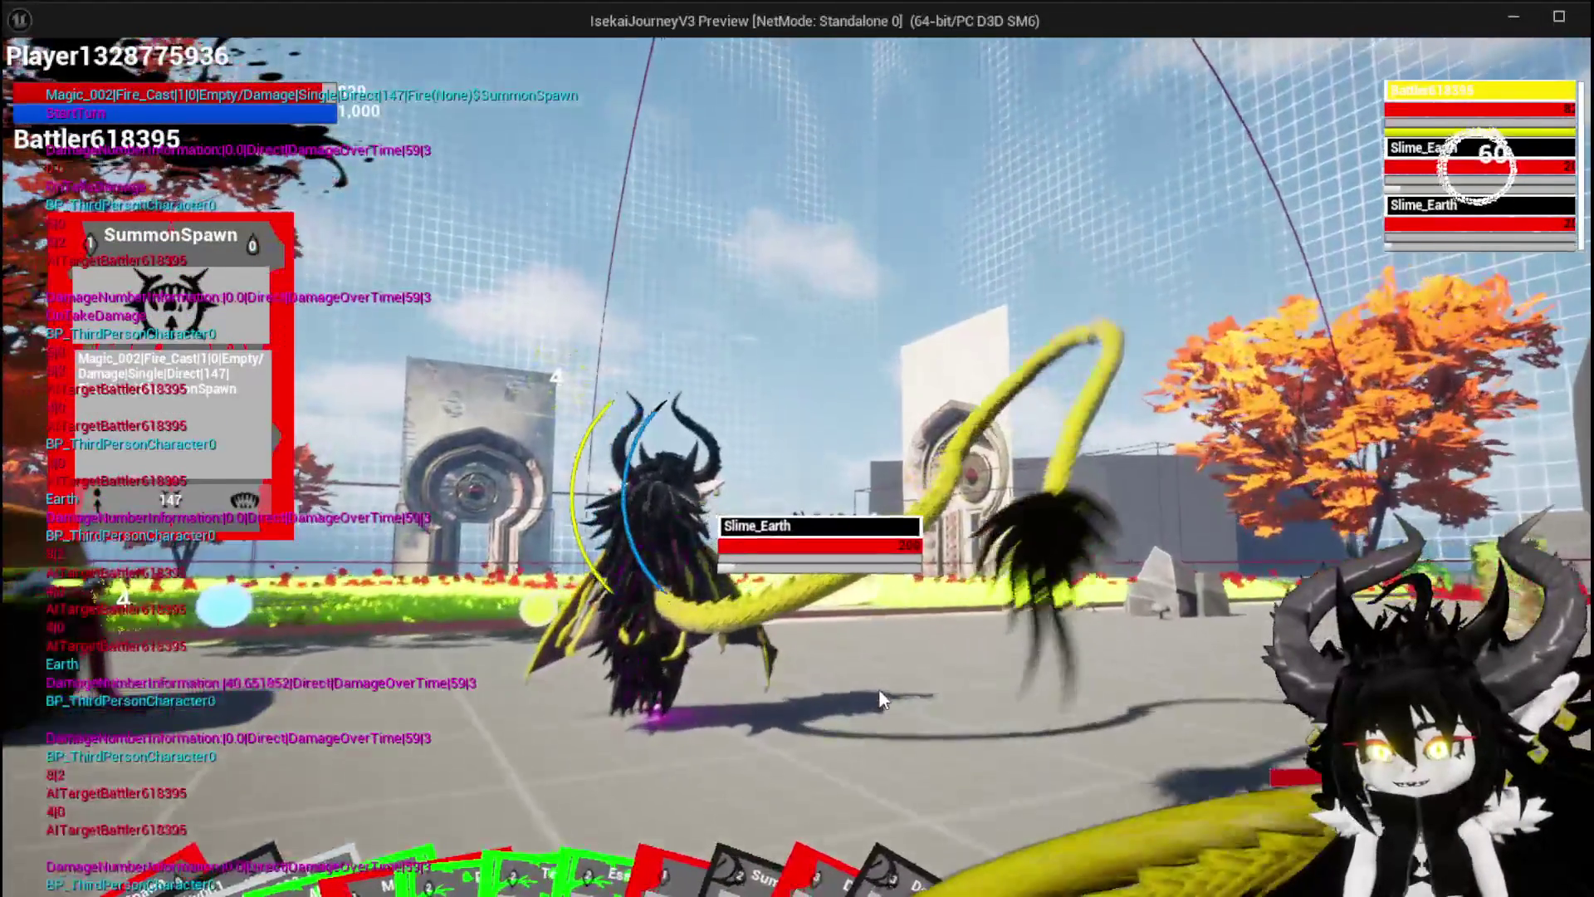
key(e)
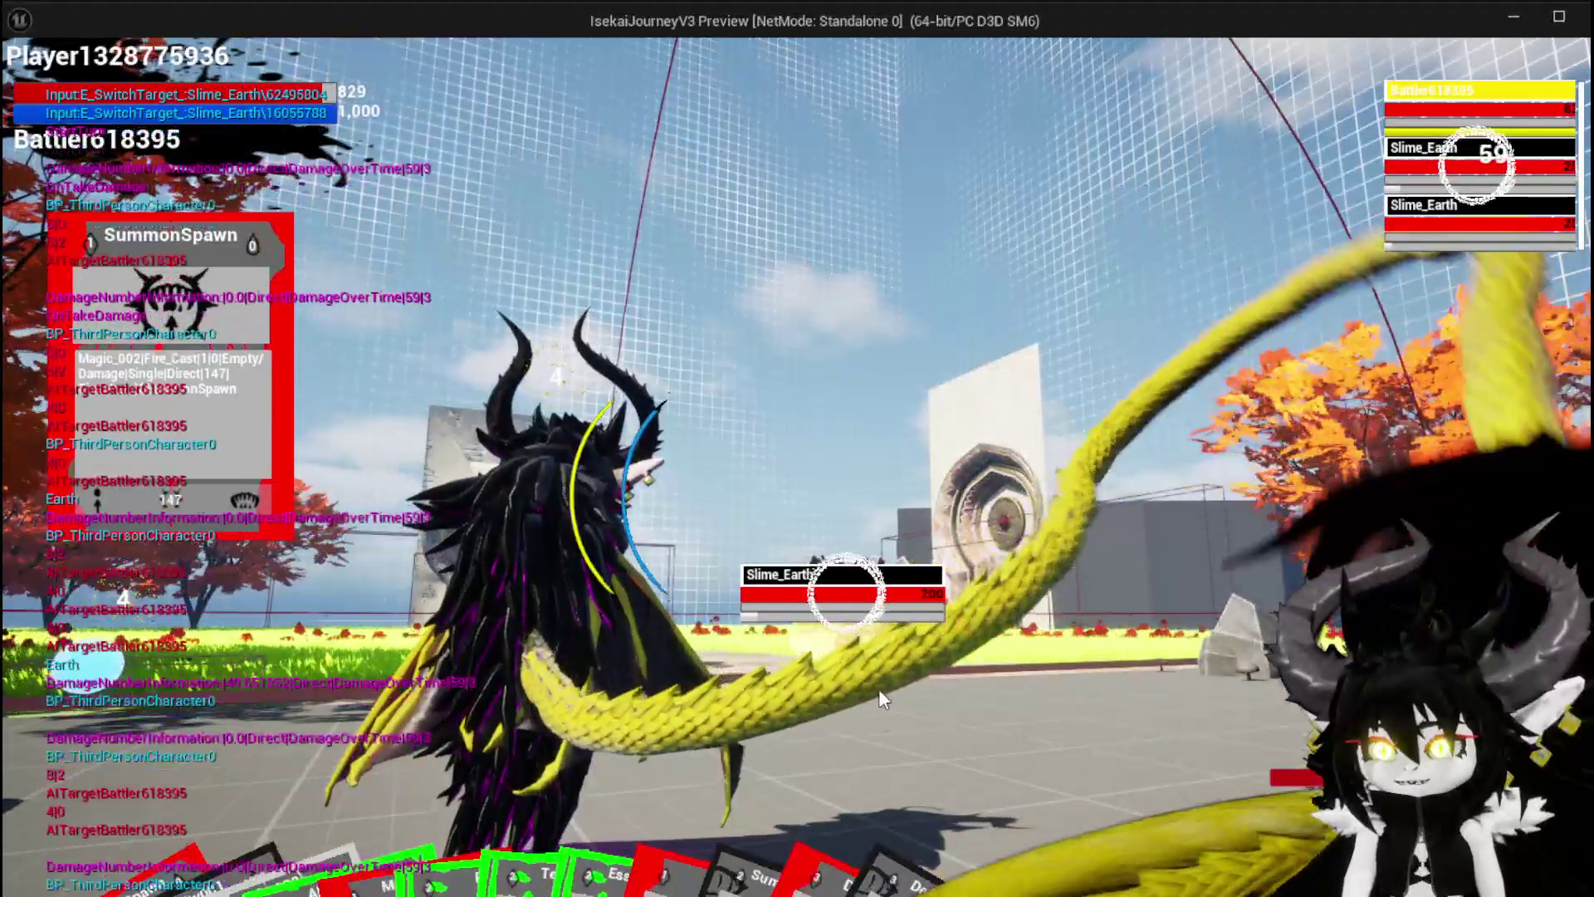
key(e)
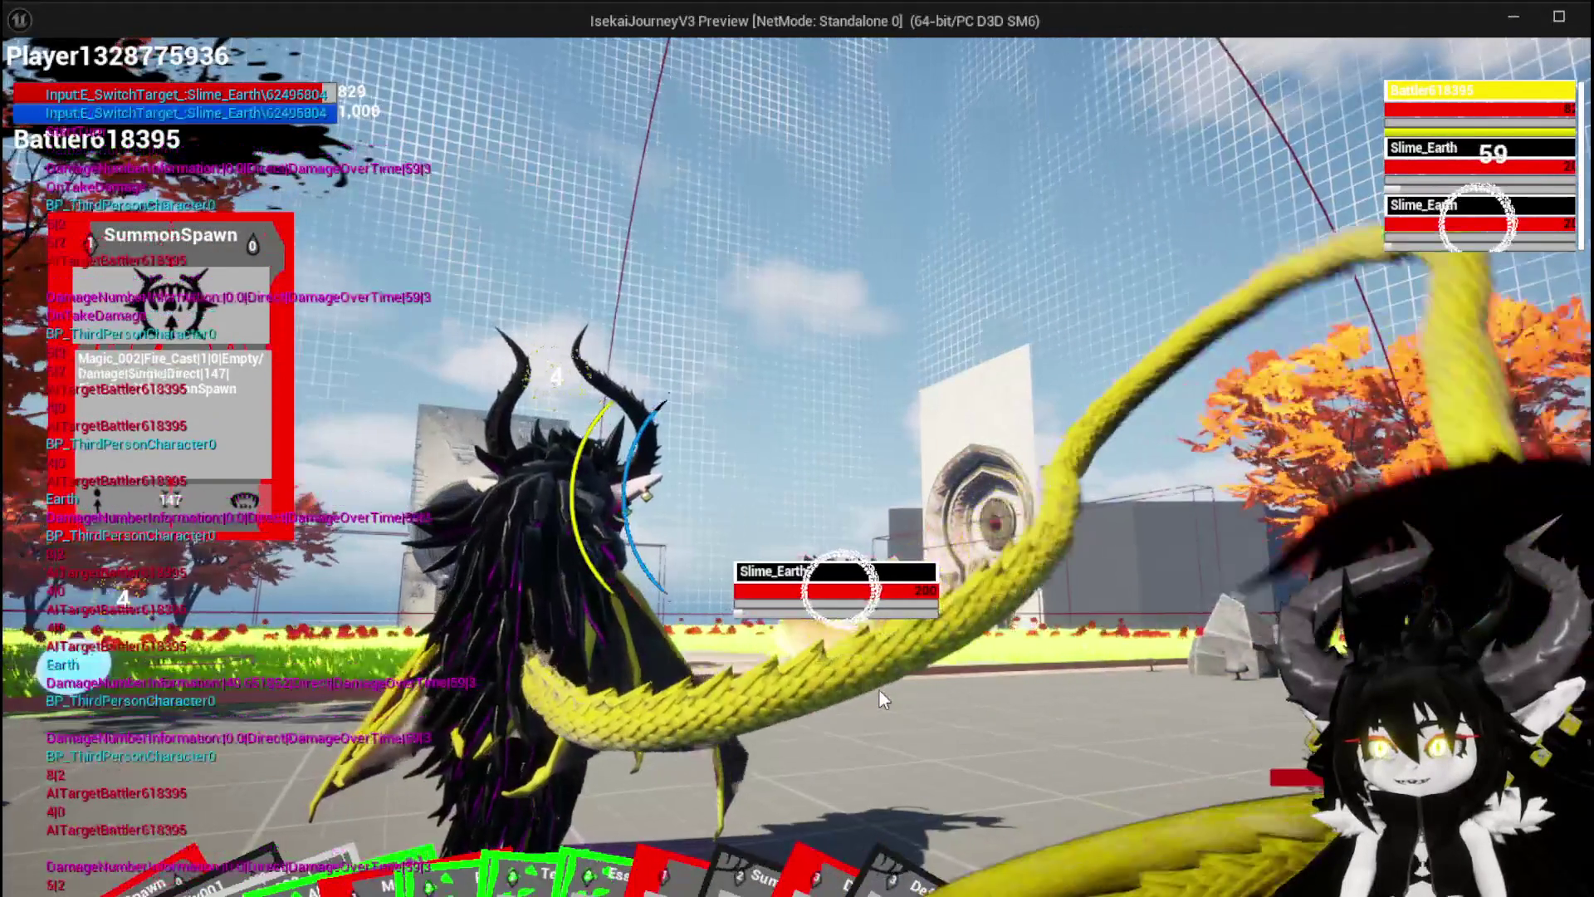
click(879, 689)
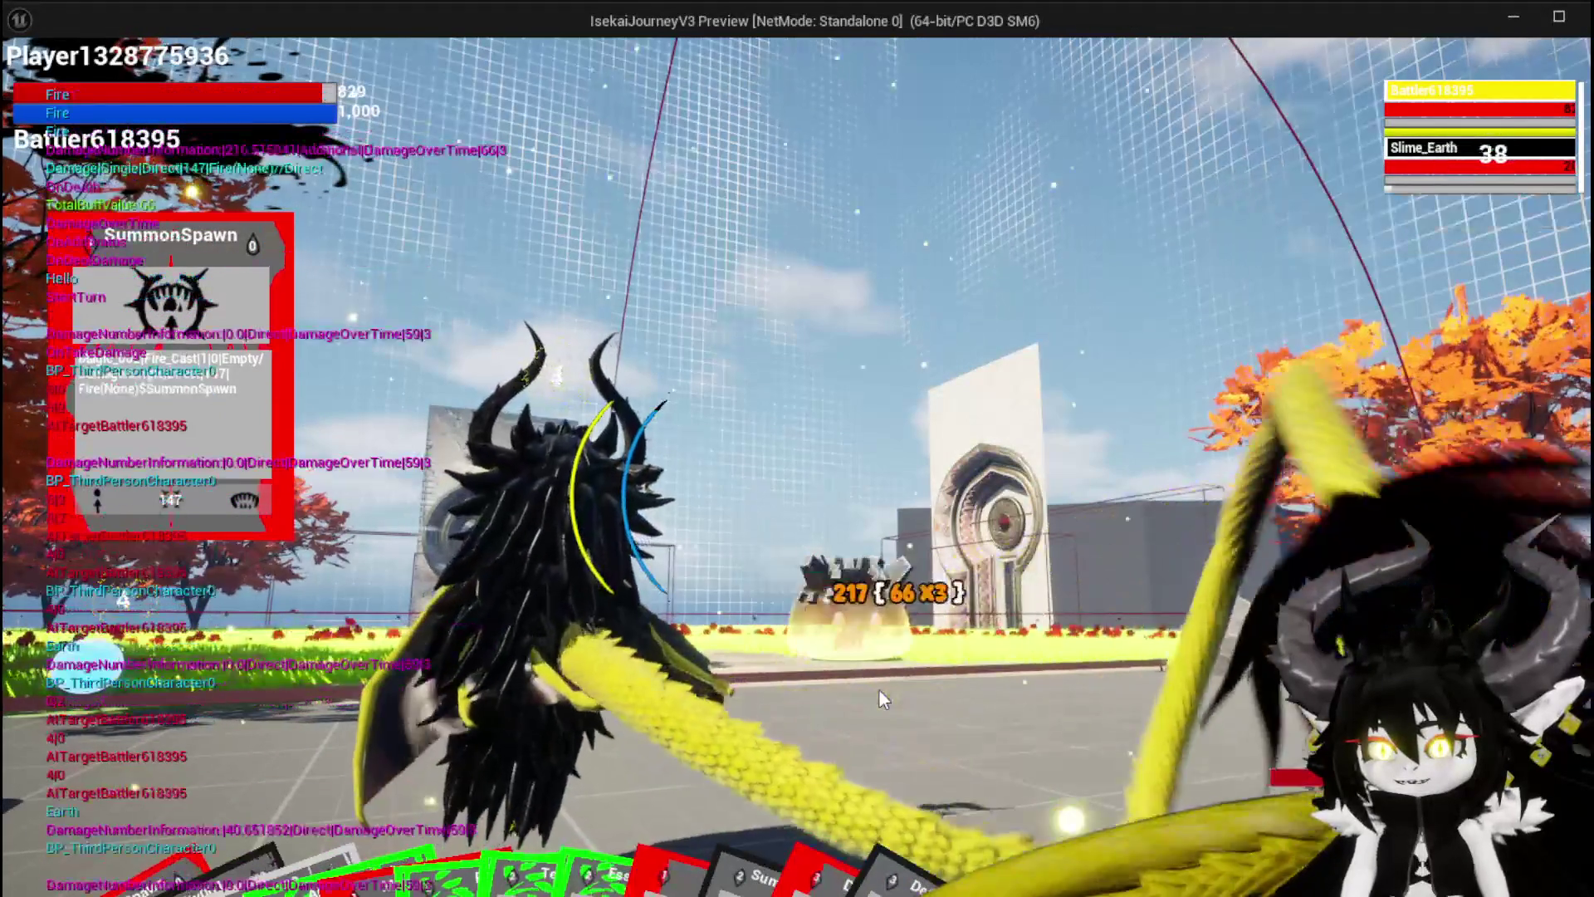
key(e)
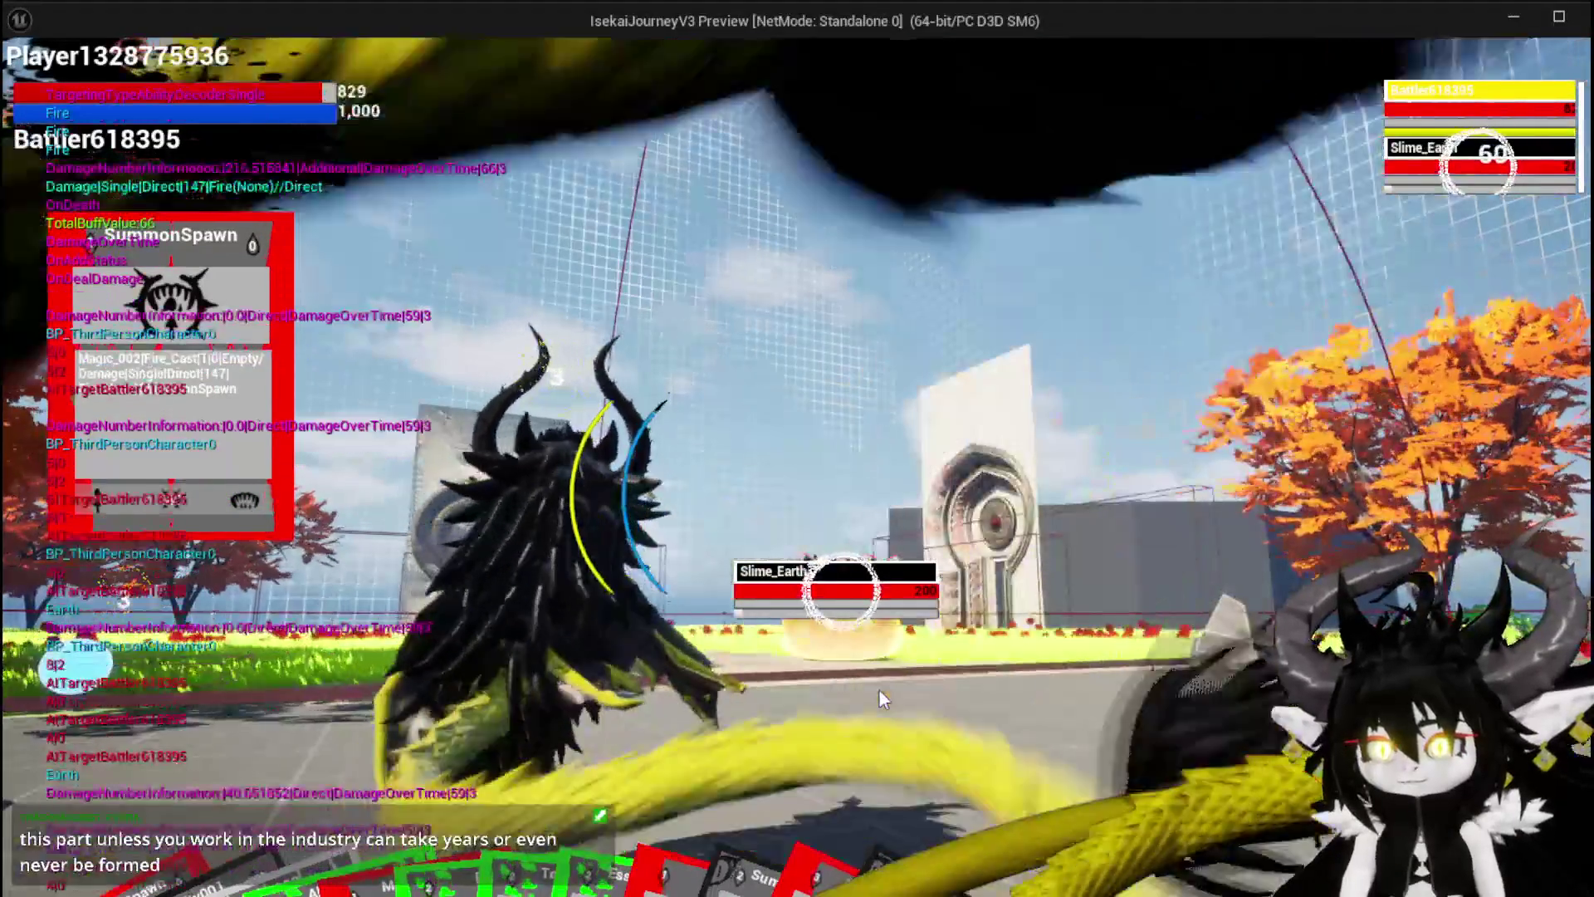
click(878, 689)
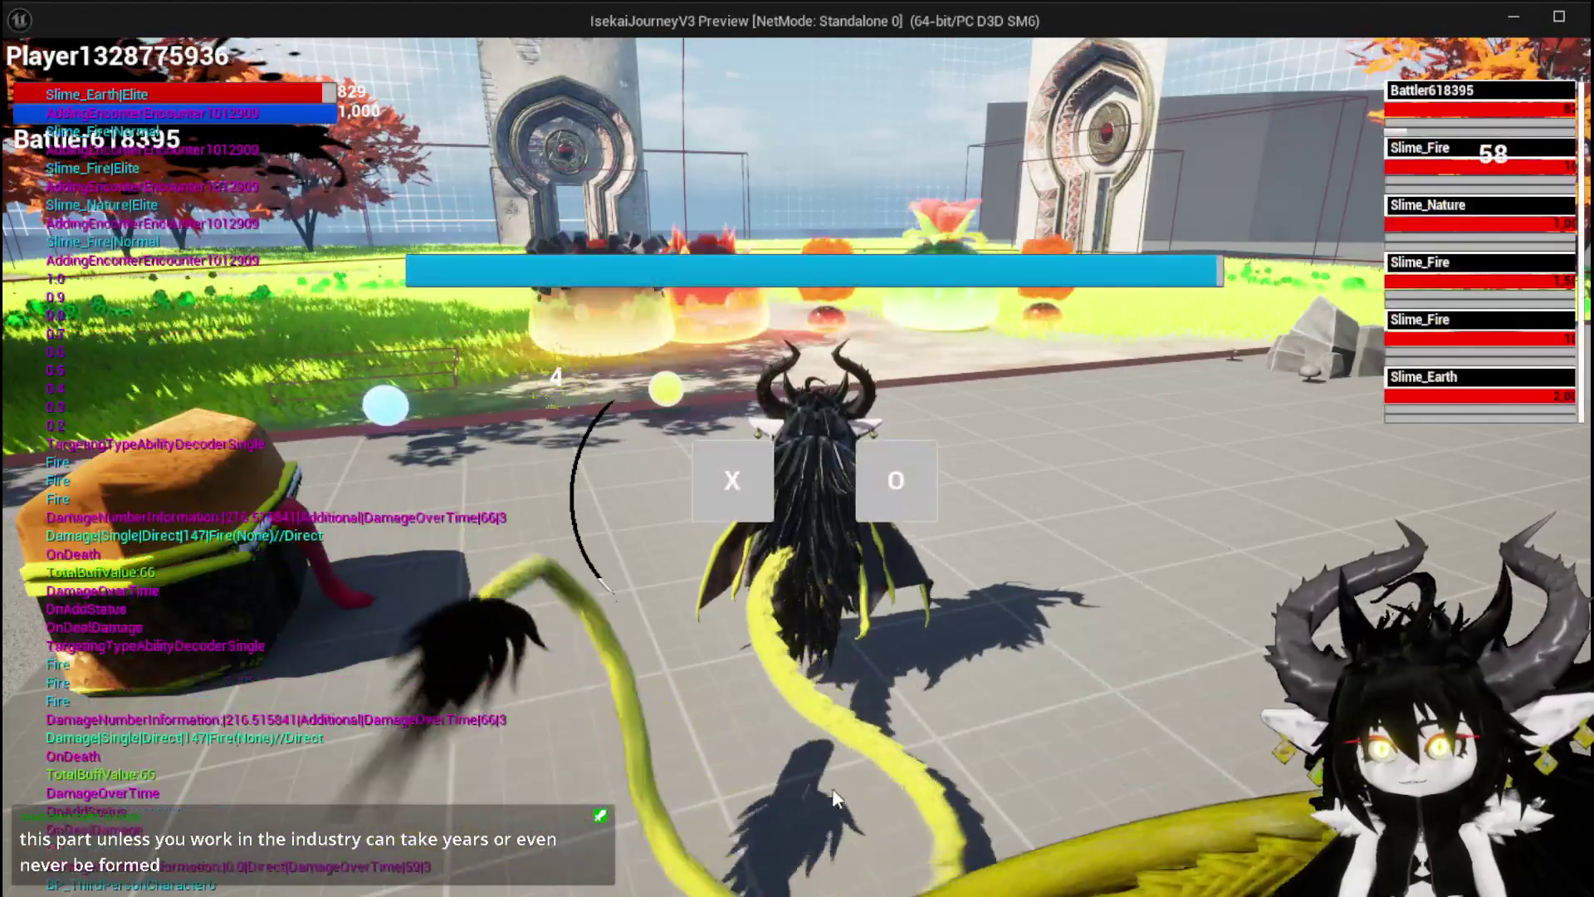
Step: Dismiss the encounter prompt, fight the fire, nature and earth slimes, then end the play-test
click(745, 486)
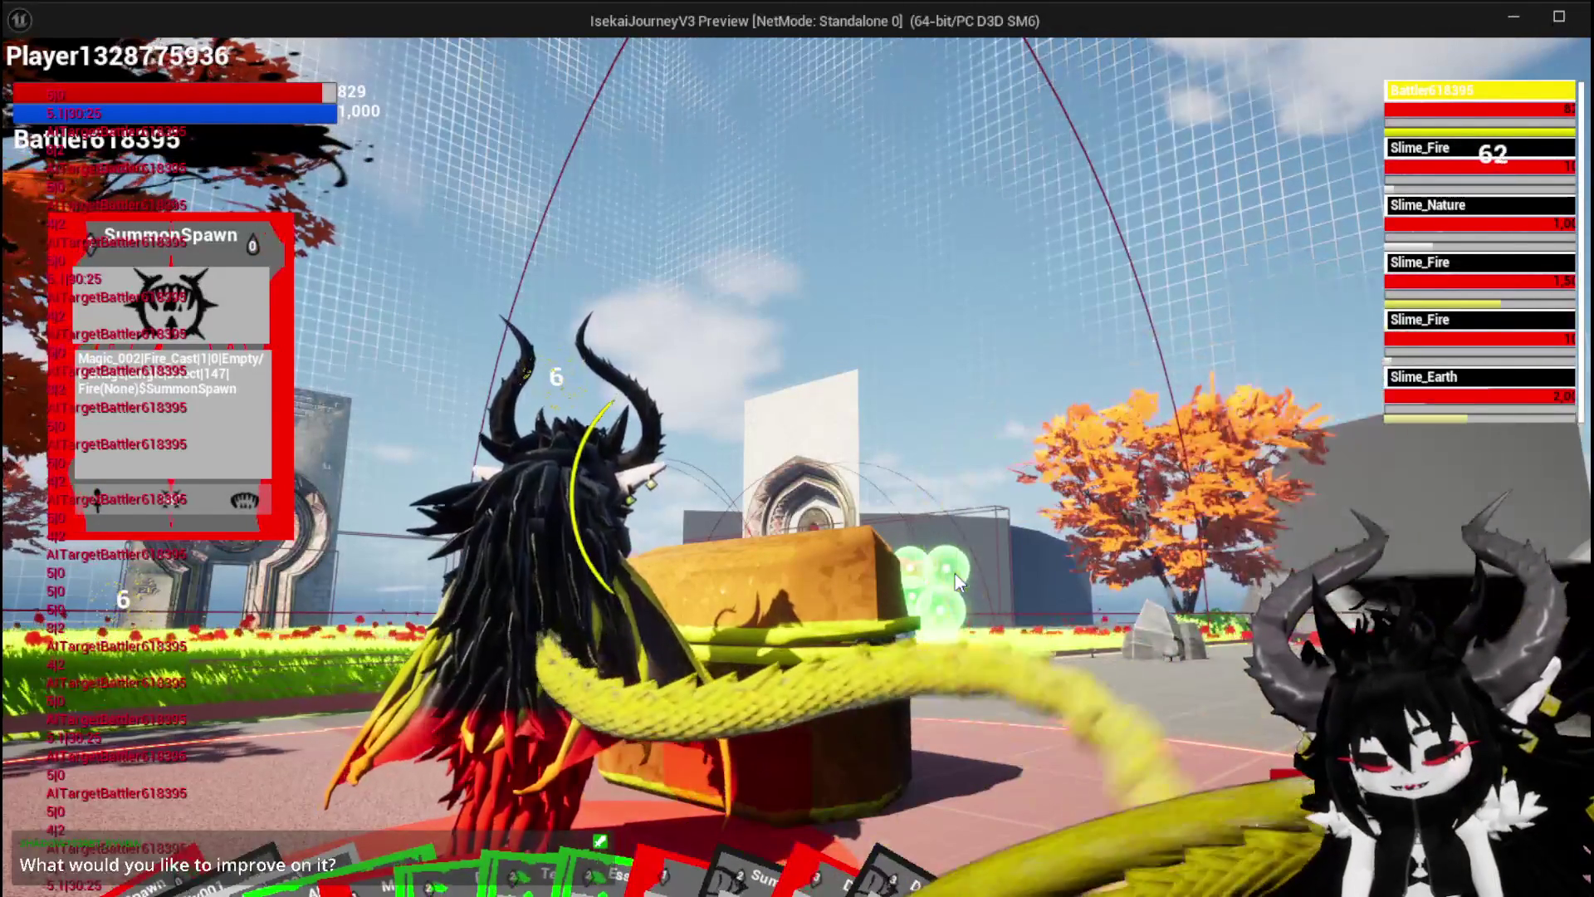
key(alt+Tab)
key(Escape)
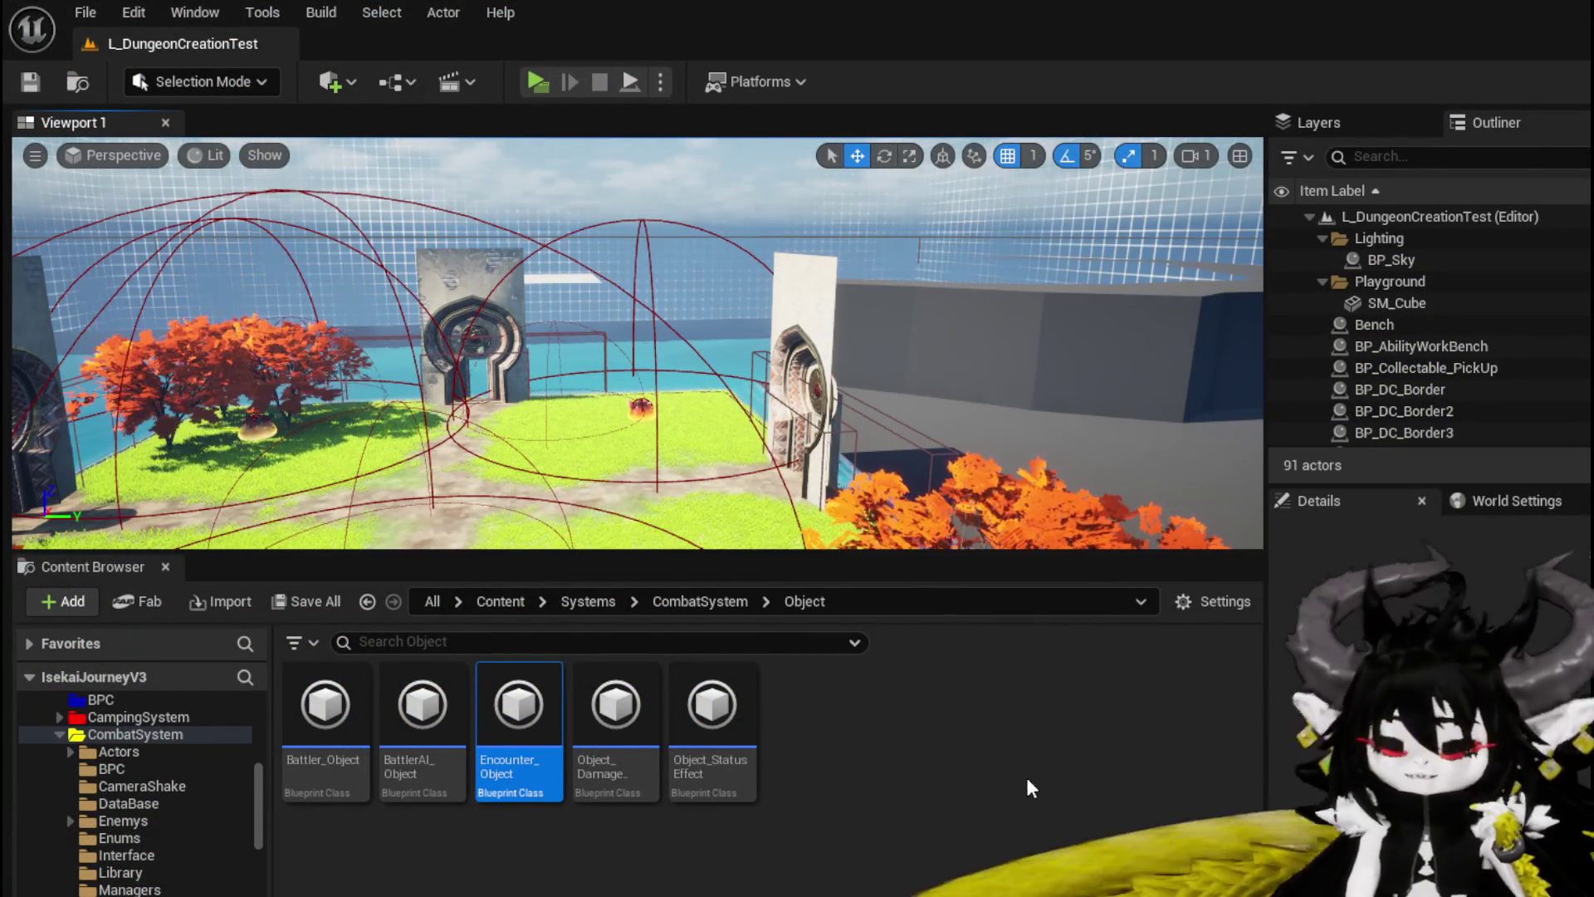
Step: Collapse DungeonCreationSystem and EquipmentSystem, expand CombatSystem and open its Actors folder
scroll(189, 764, up, 5)
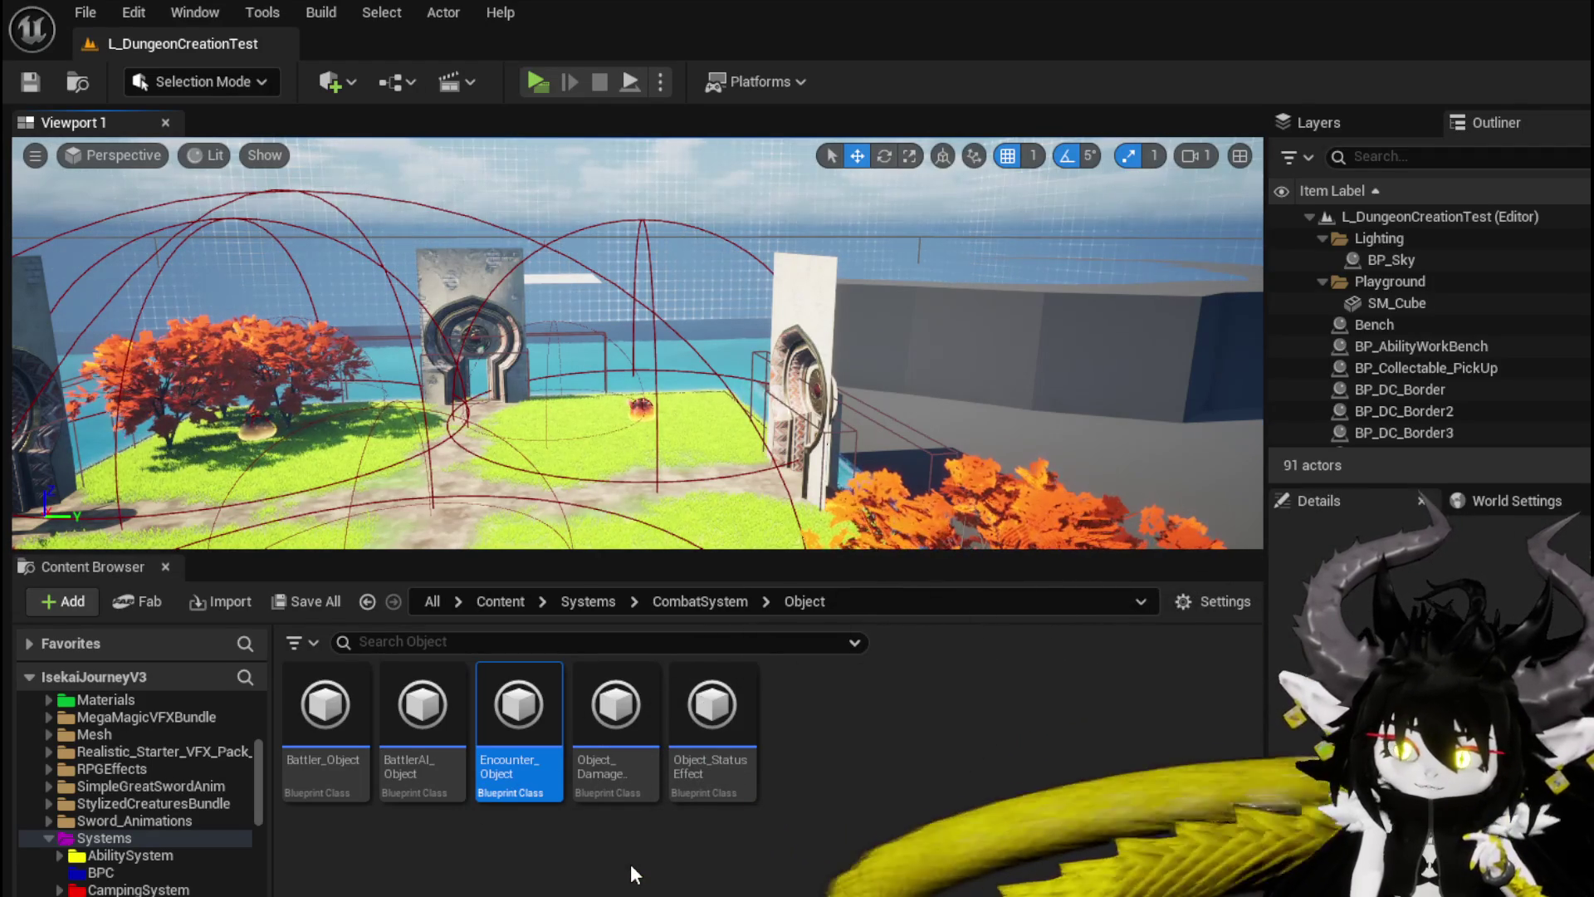
scroll(163, 869, down, 3)
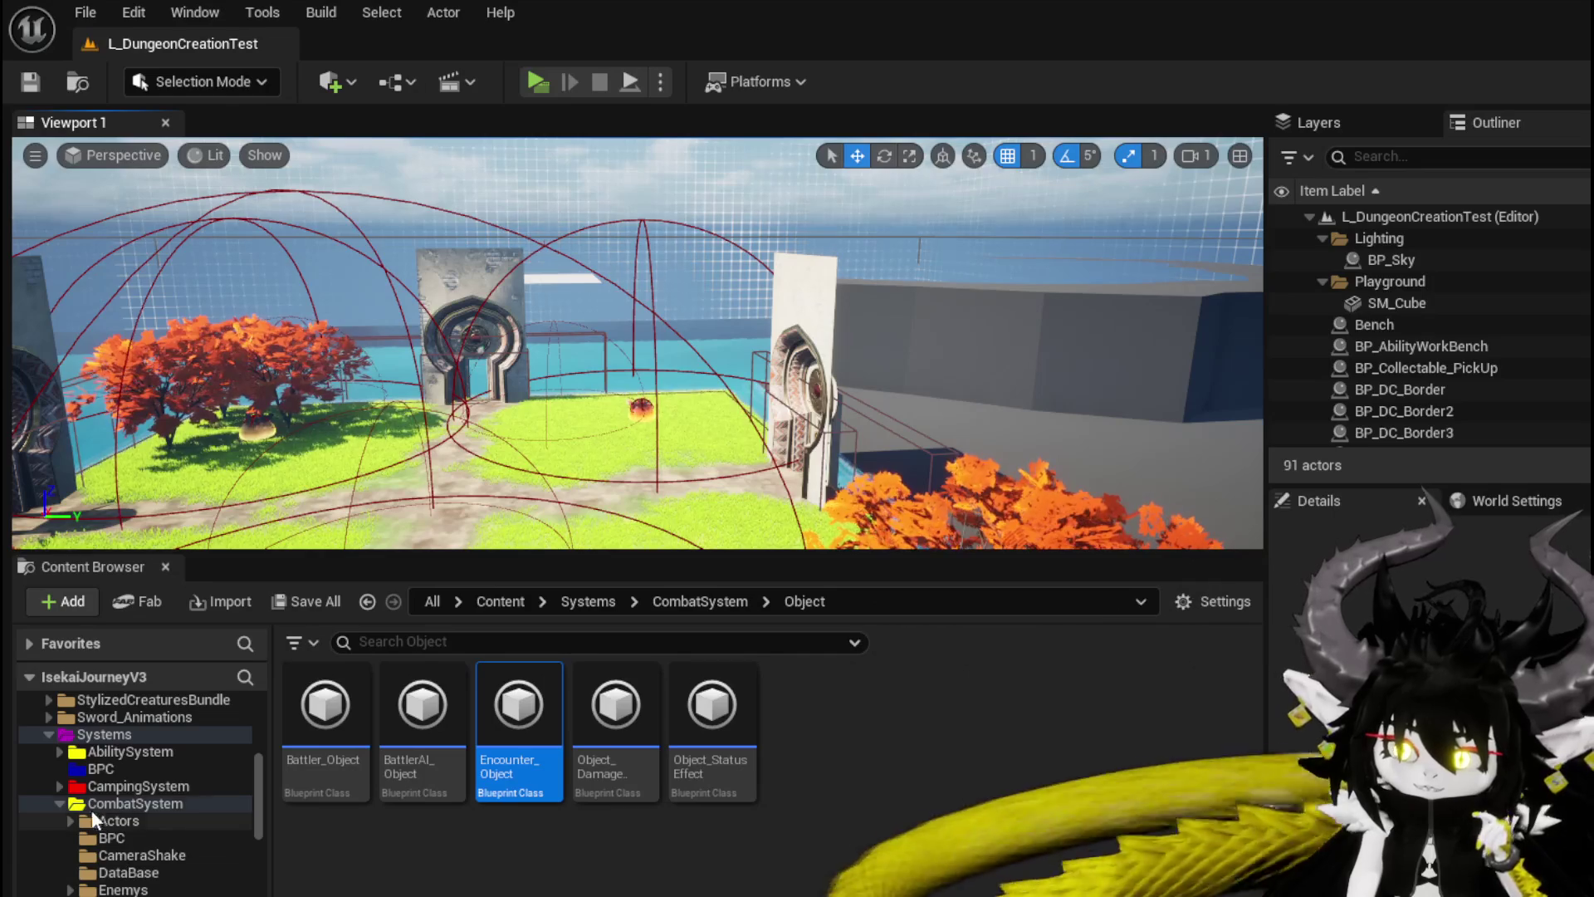
click(60, 804)
click(129, 804)
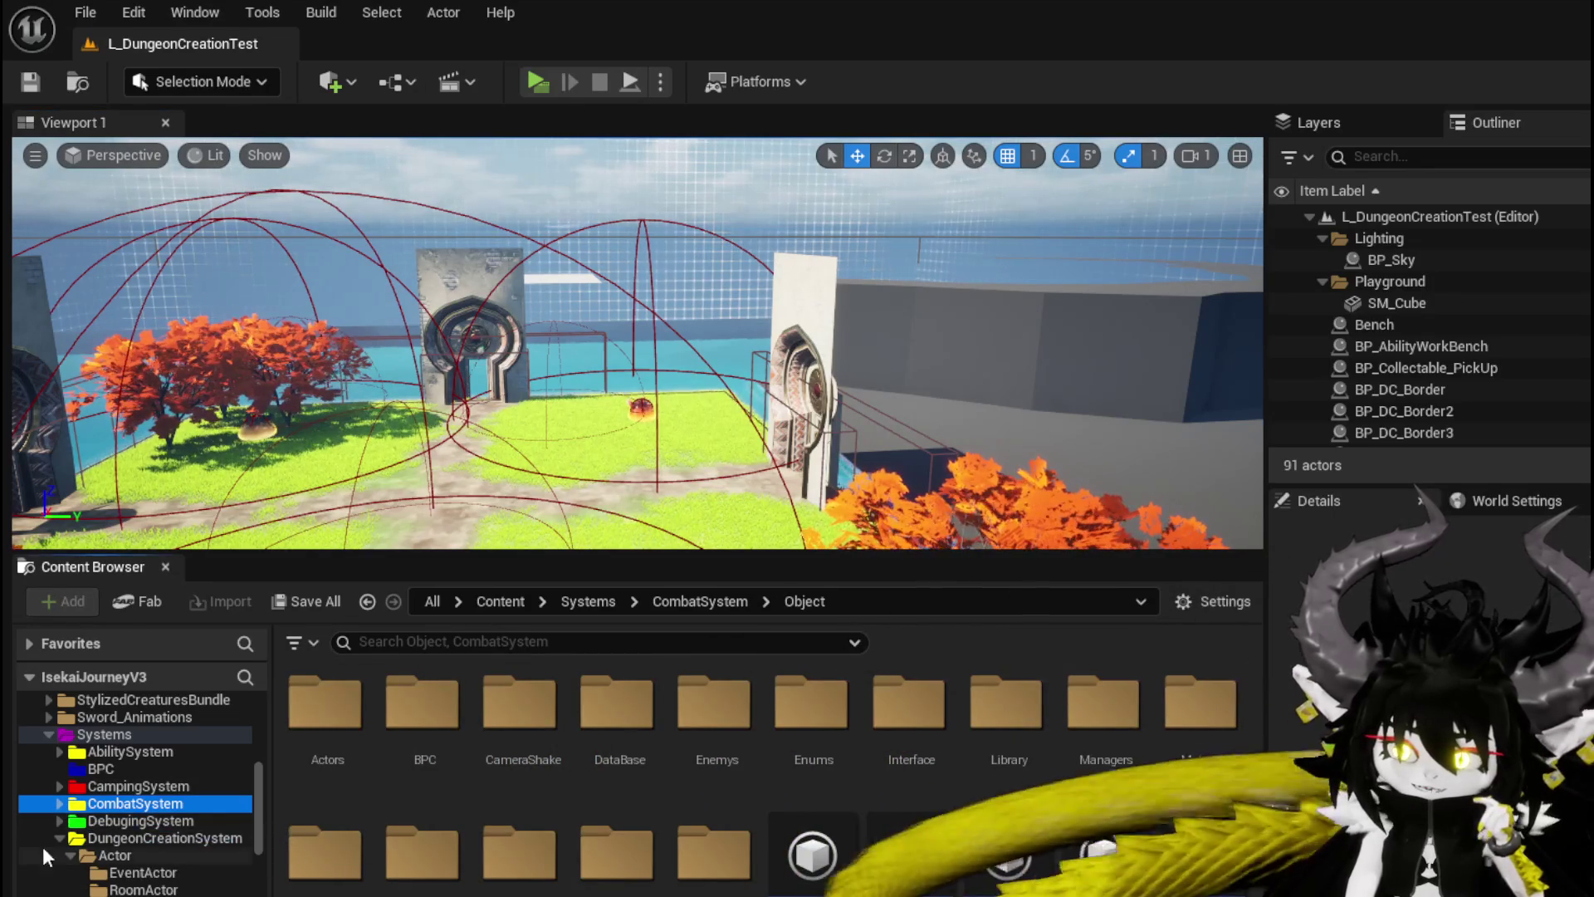
scroll(125, 822, down, 3)
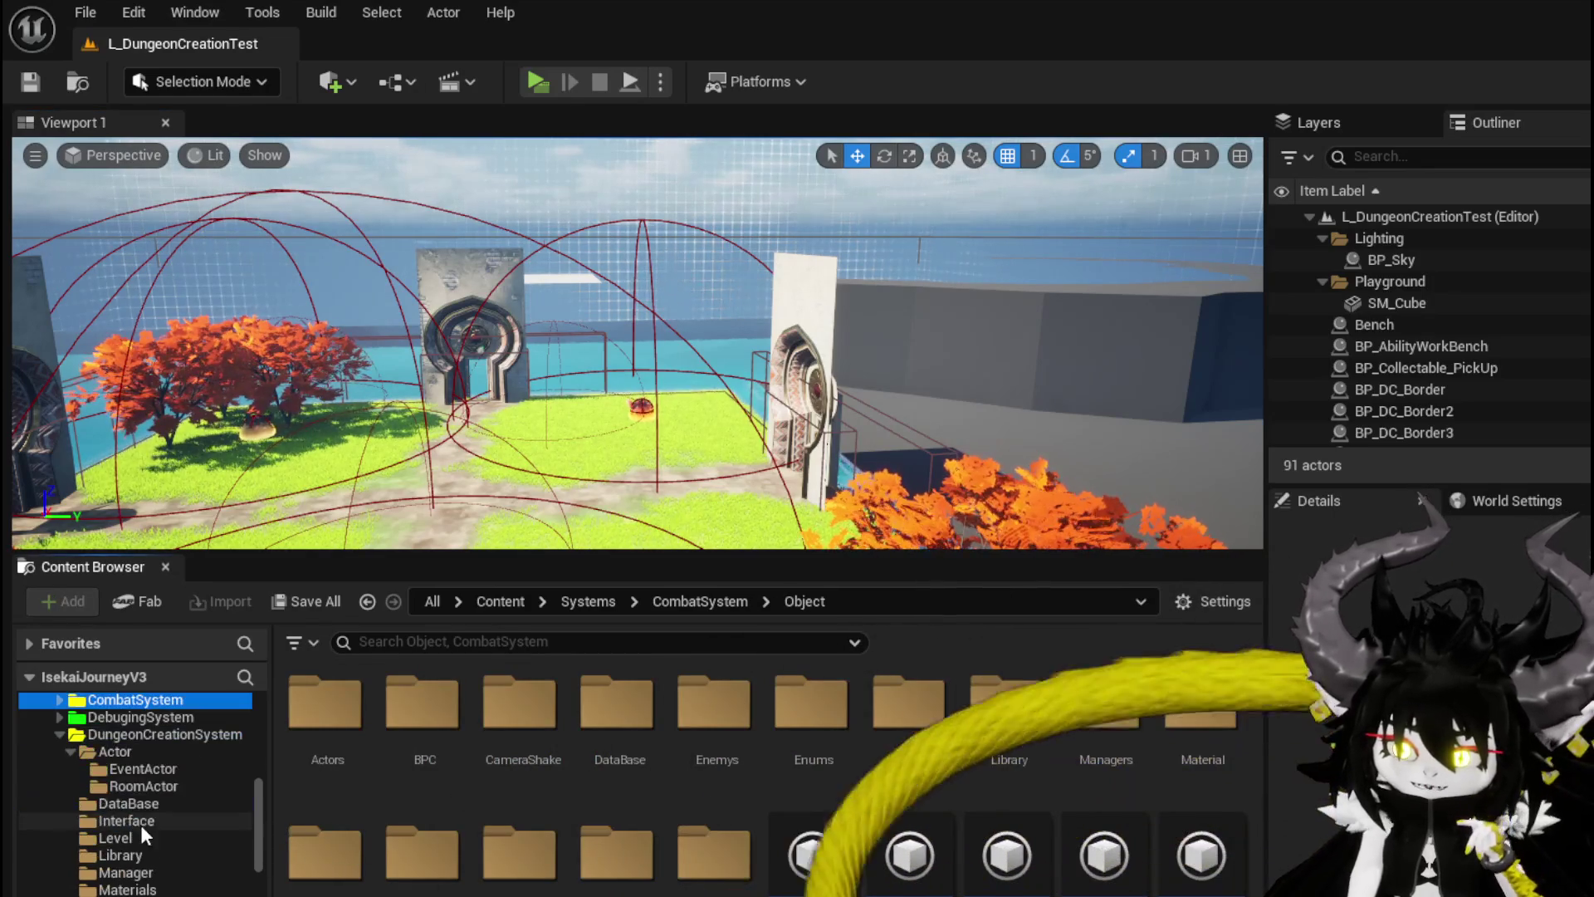
click(59, 733)
click(59, 751)
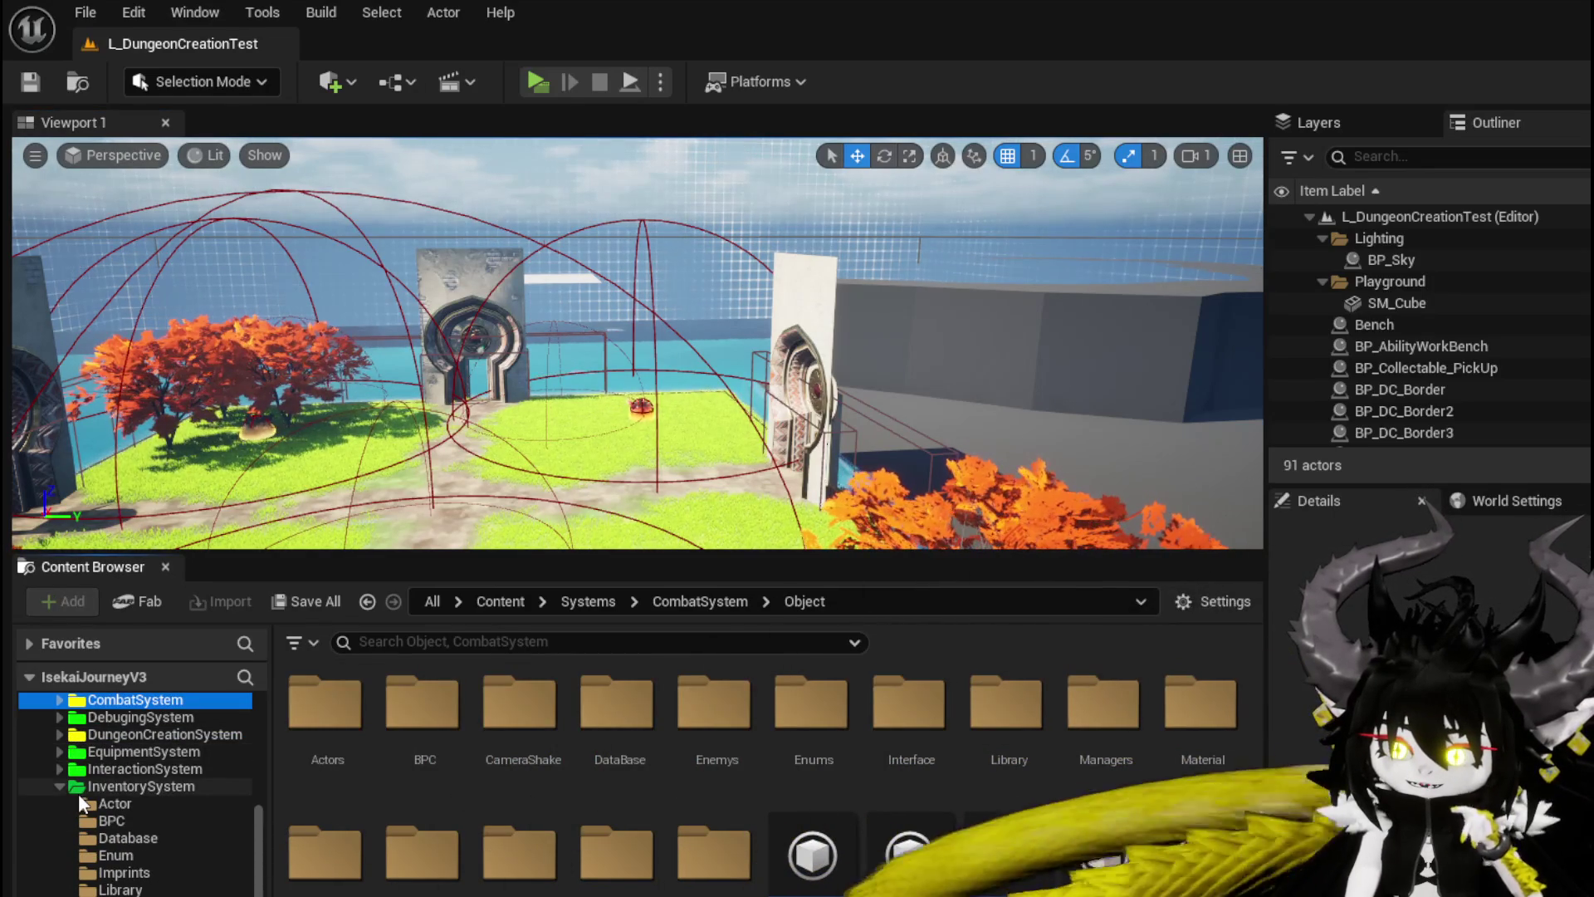
click(59, 700)
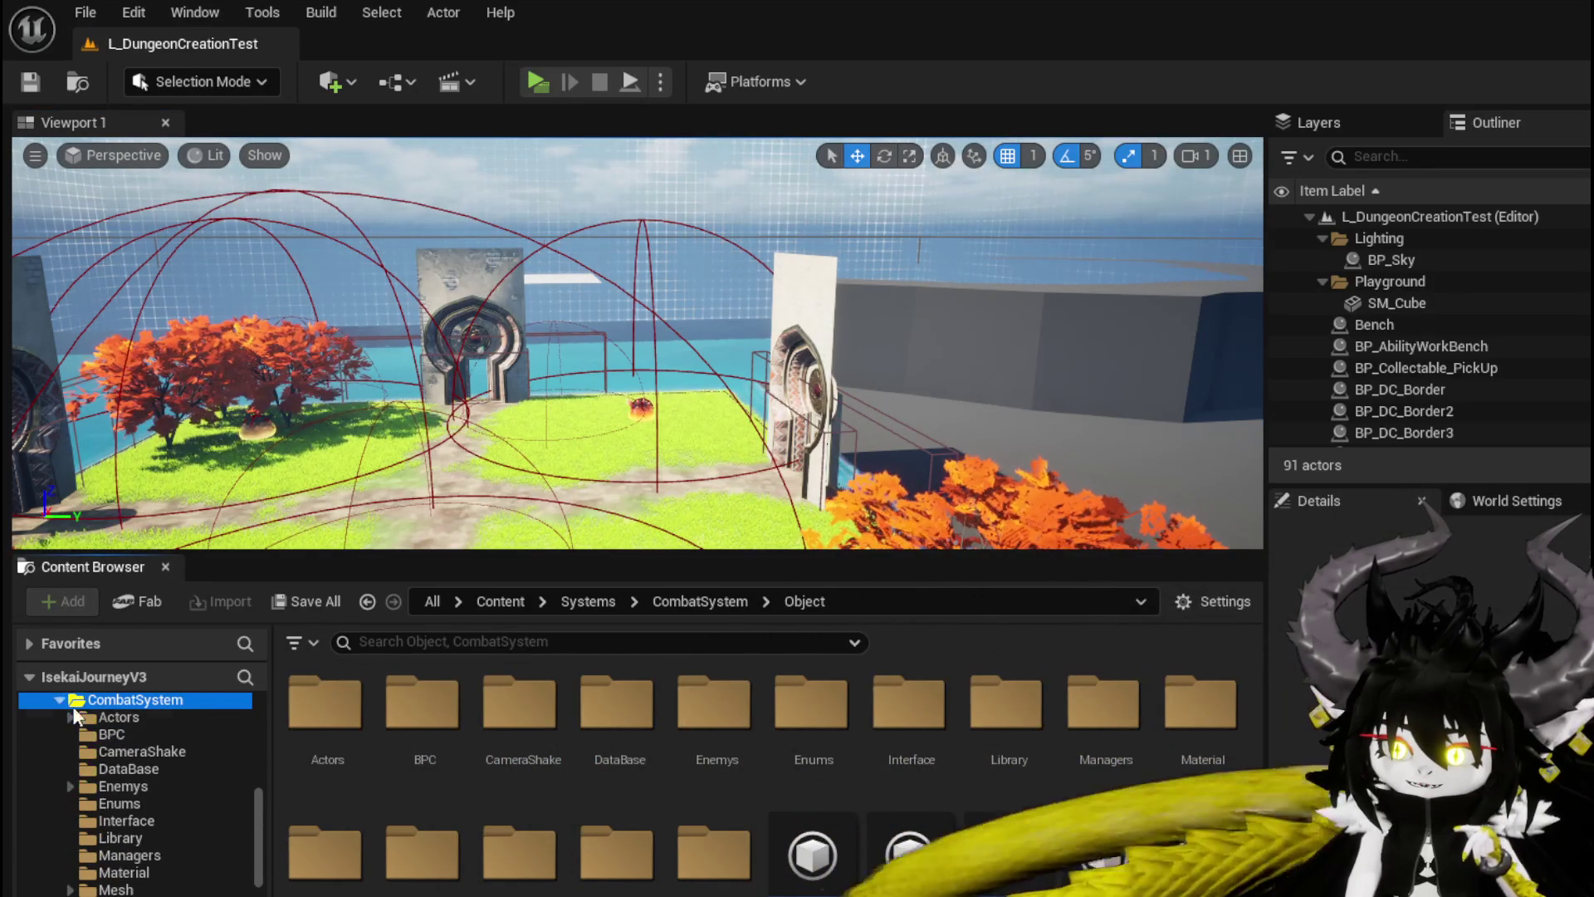
scroll(143, 780, up, 1)
click(142, 757)
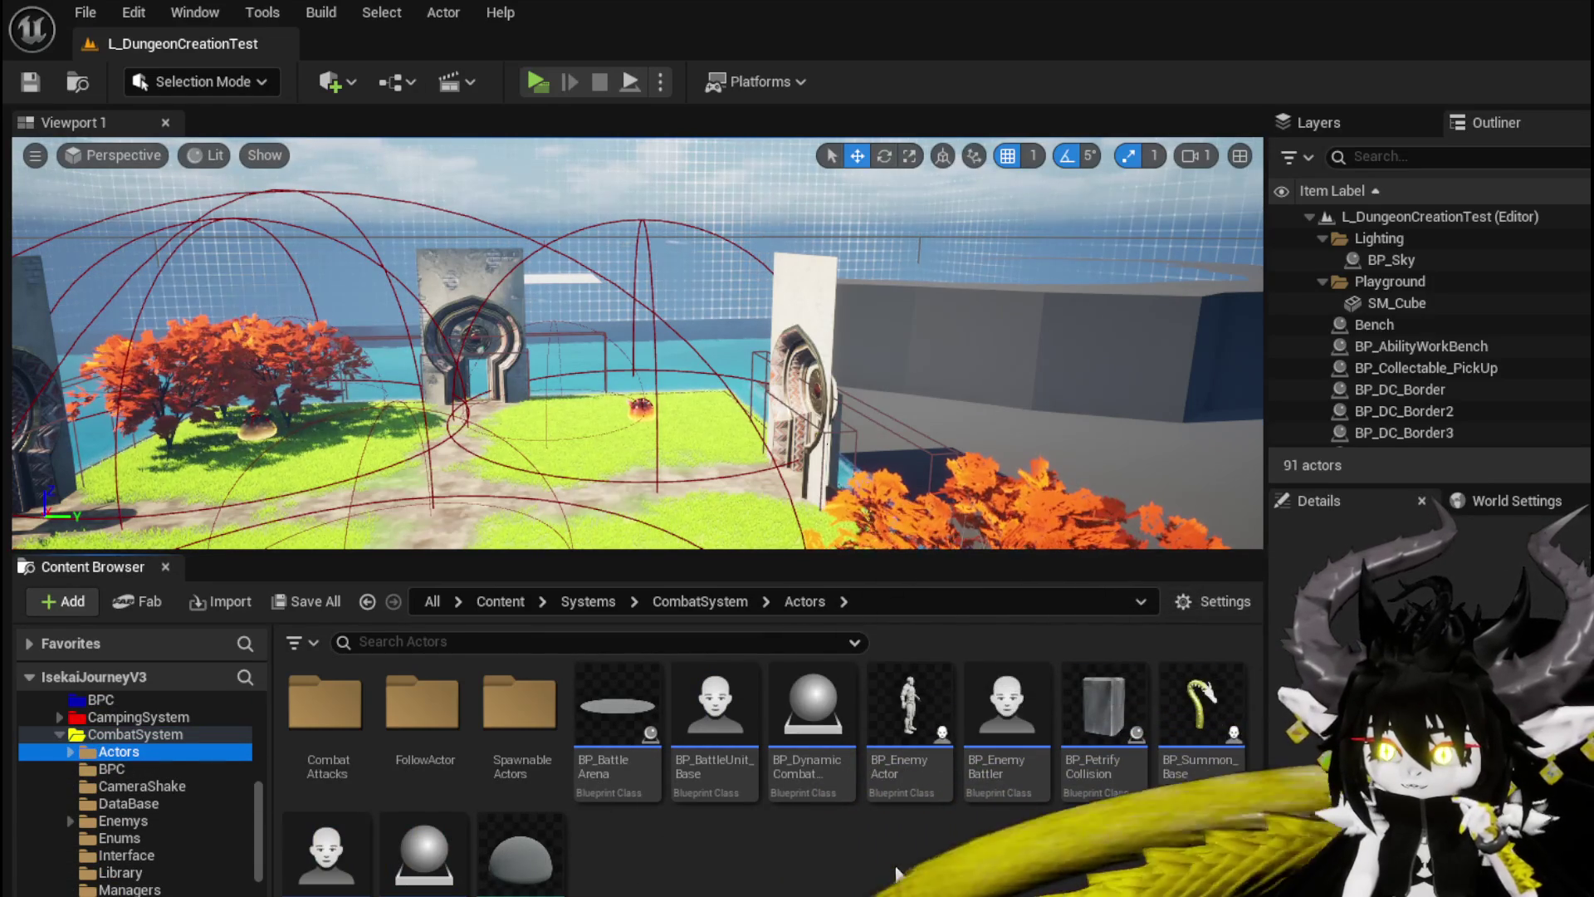
double_click(978, 752)
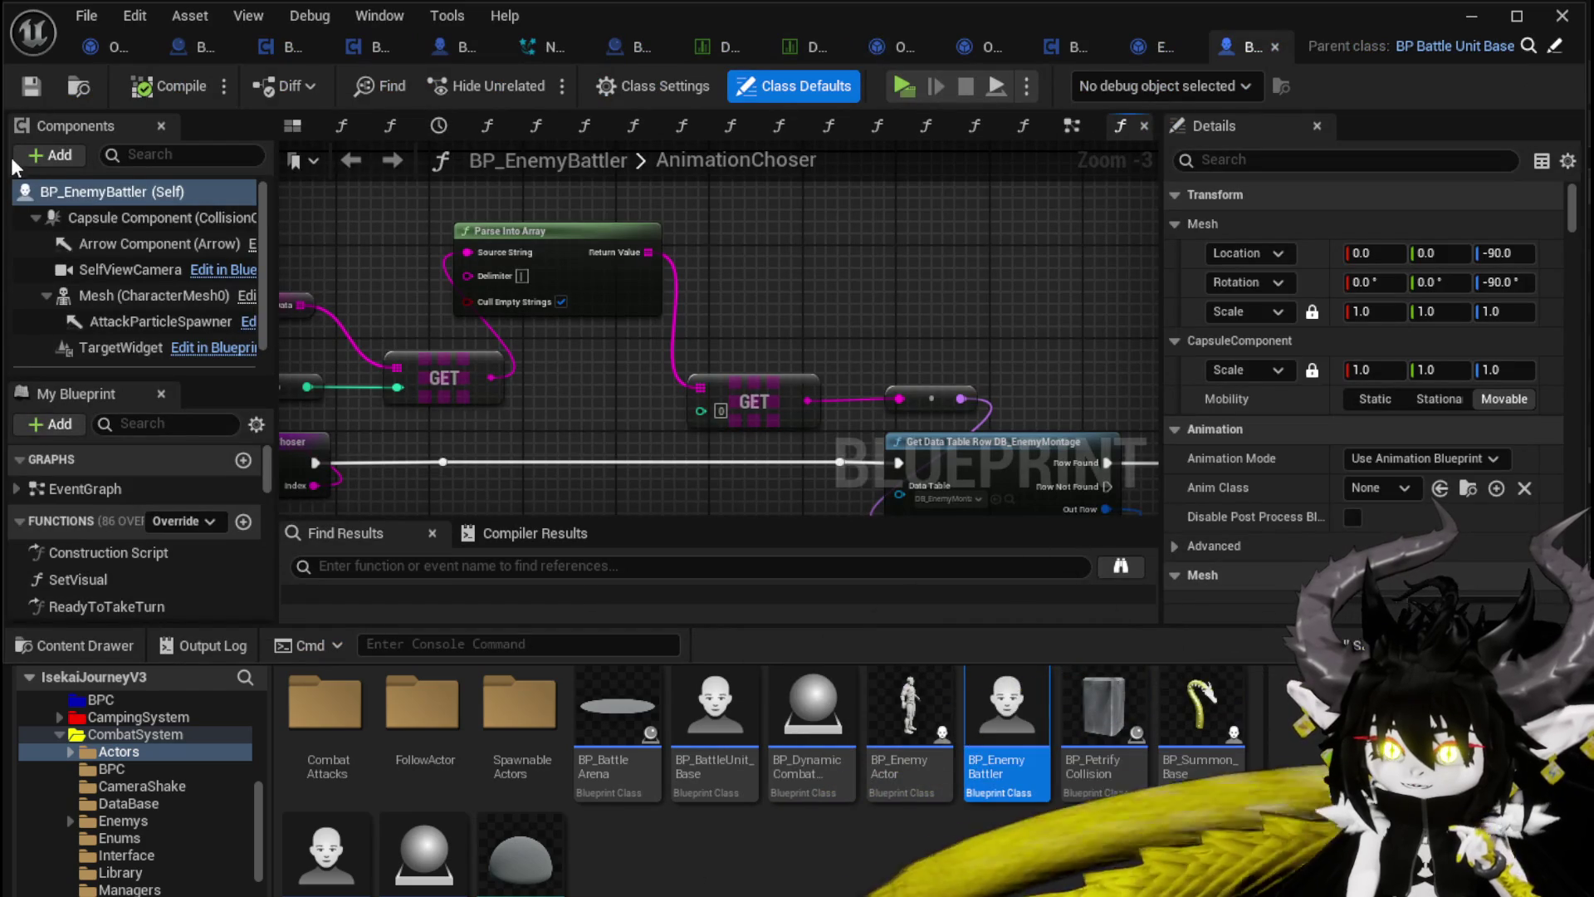
scroll(126, 267, down, 1)
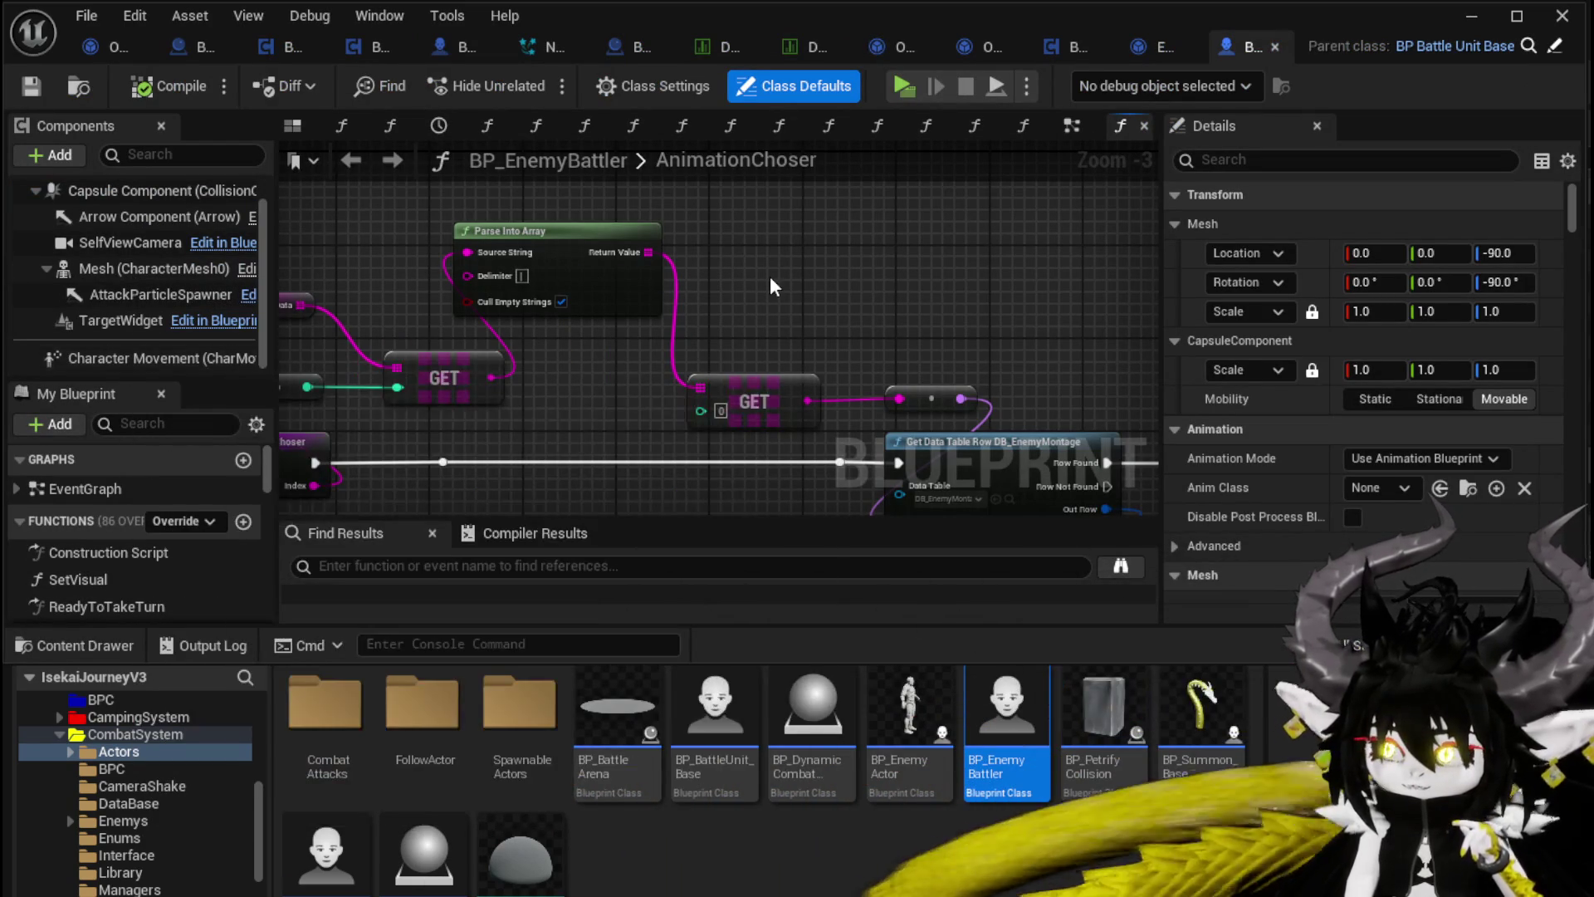
click(1481, 18)
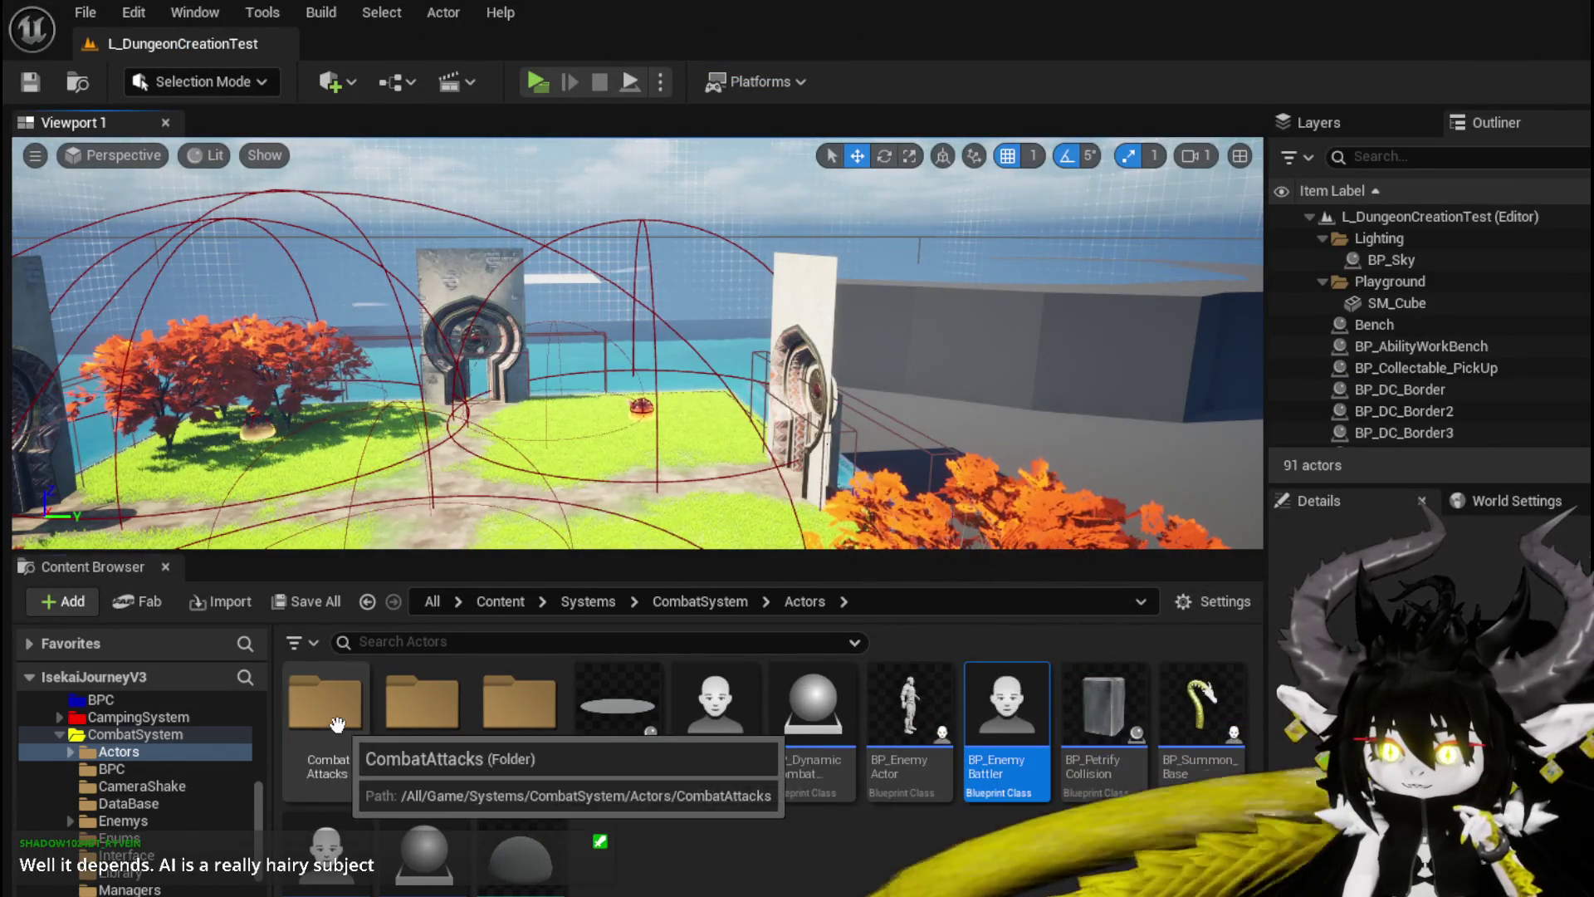
Step: Glance at CombatAttacks and BP_BaseMarker, minimize that editor, then open the CombatSystem Object folder
double_click(364, 729)
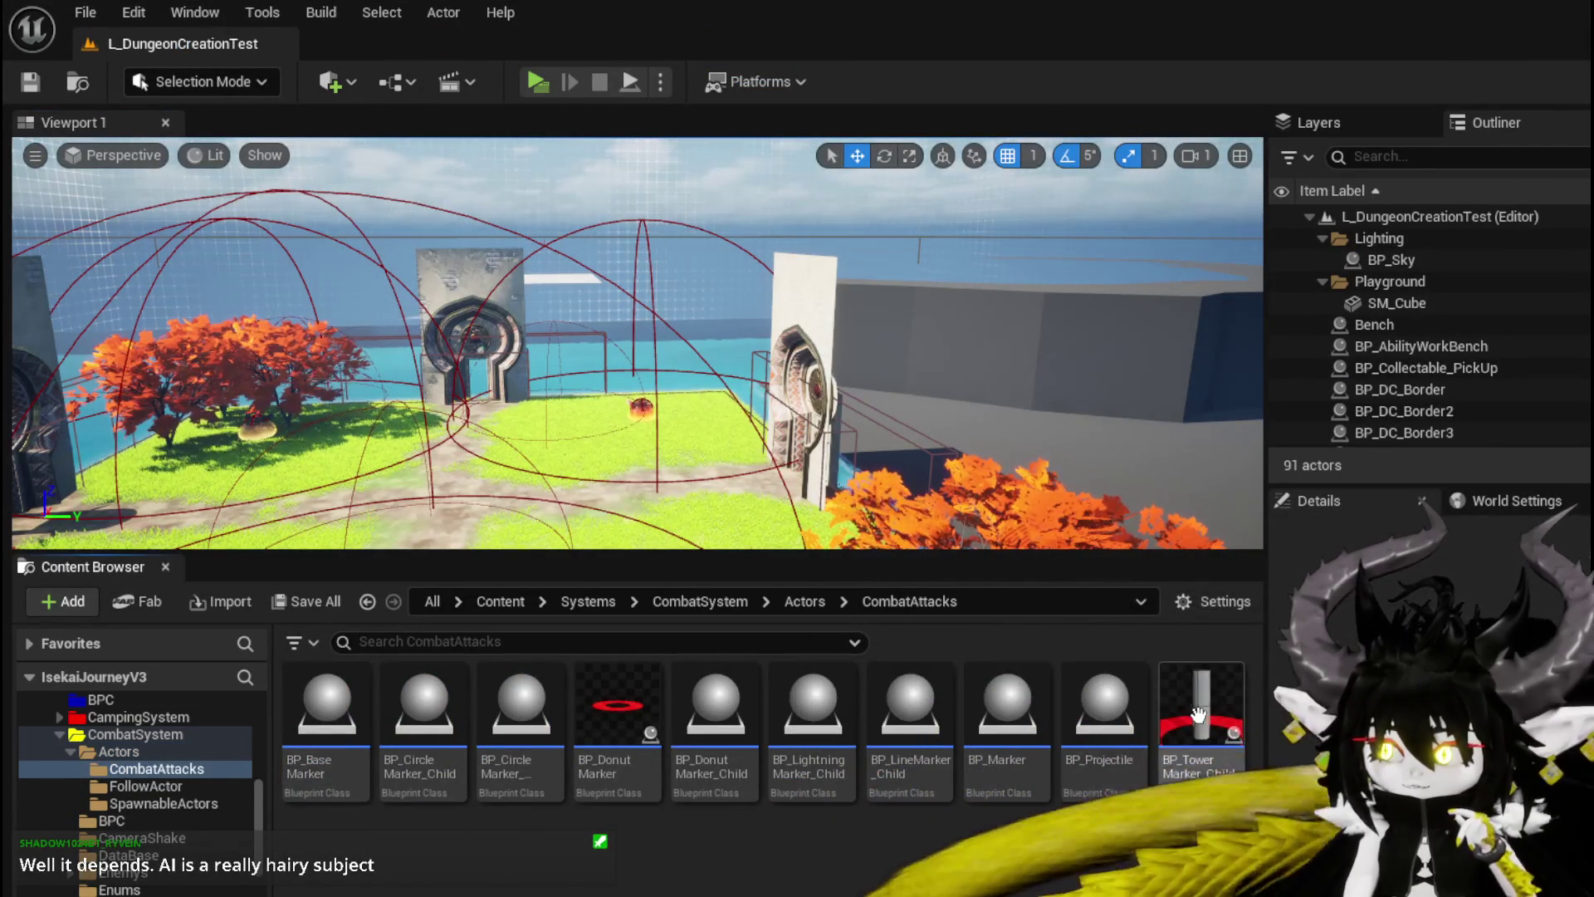
double_click(346, 729)
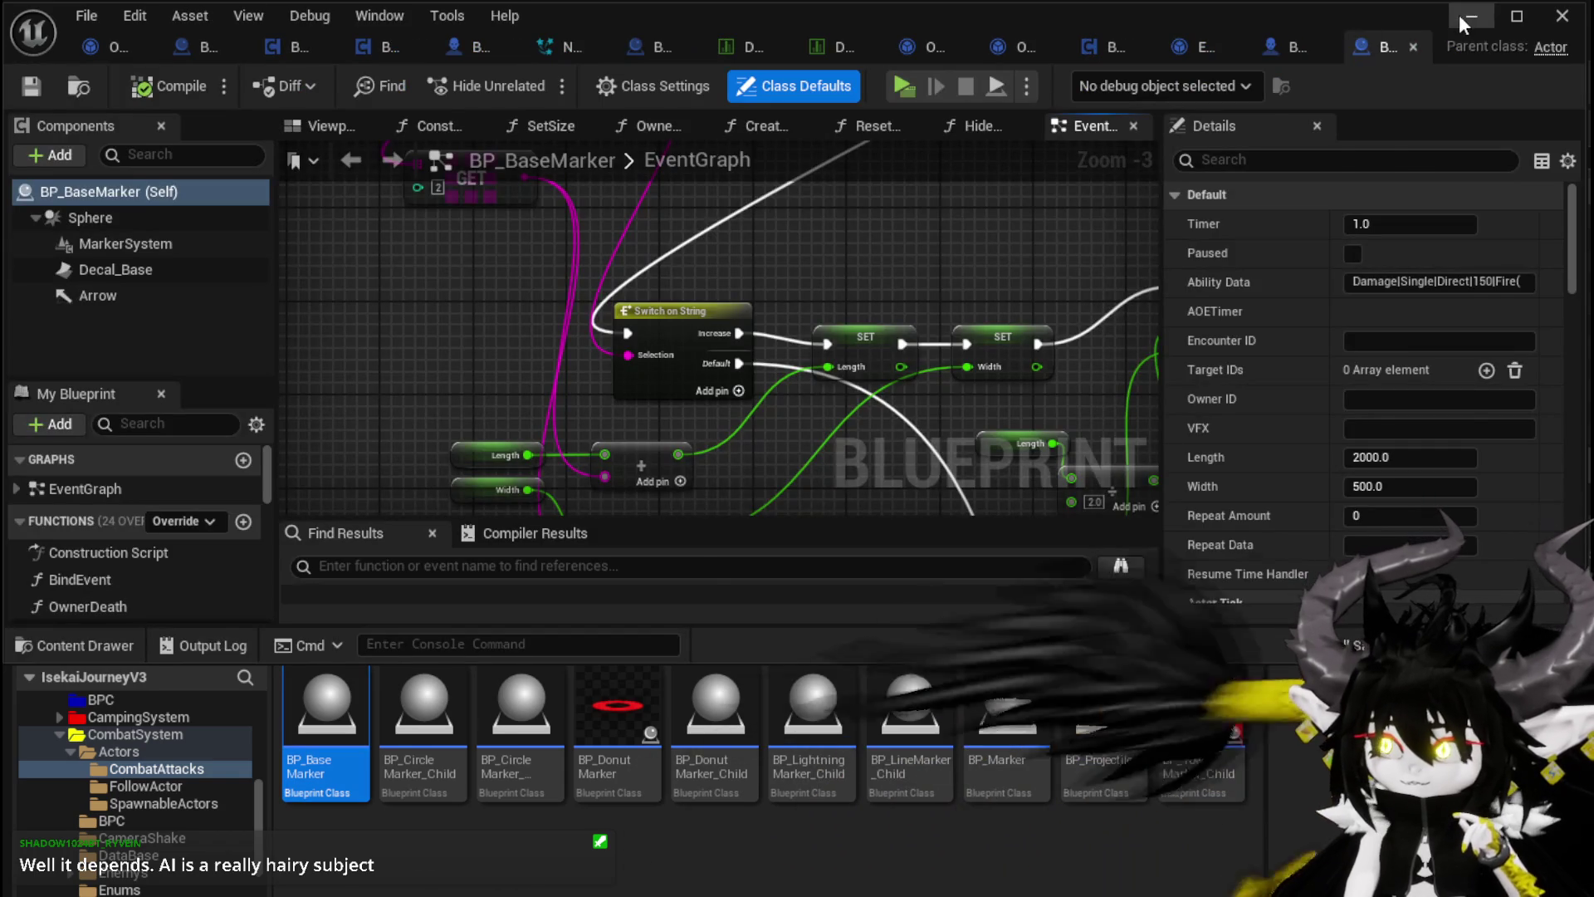
click(1471, 16)
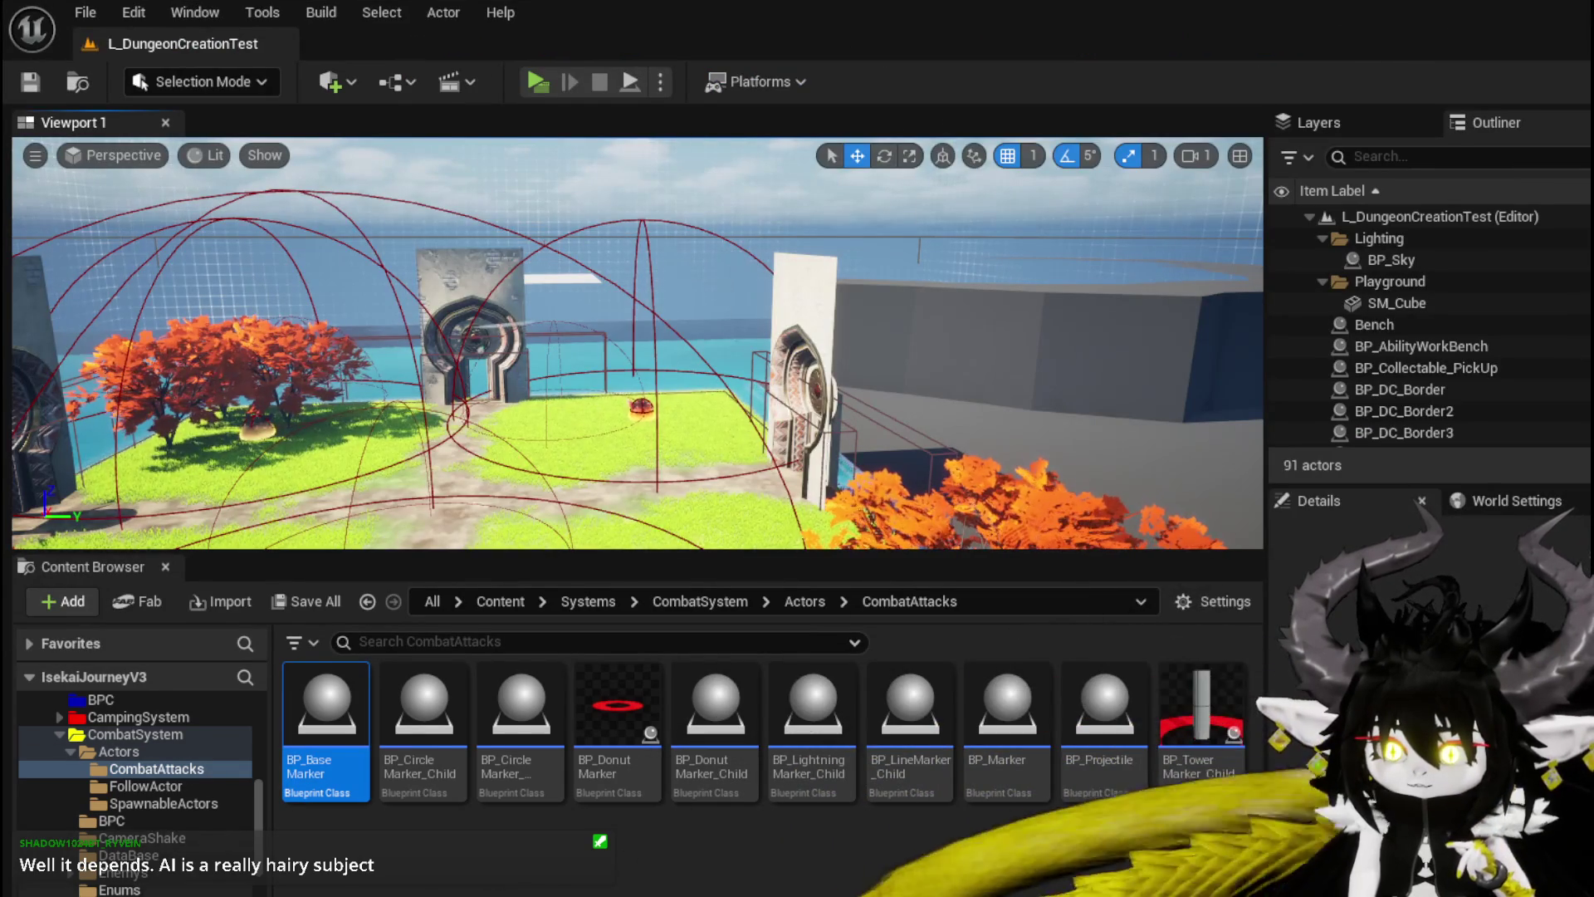
scroll(204, 781, down, 1)
click(367, 601)
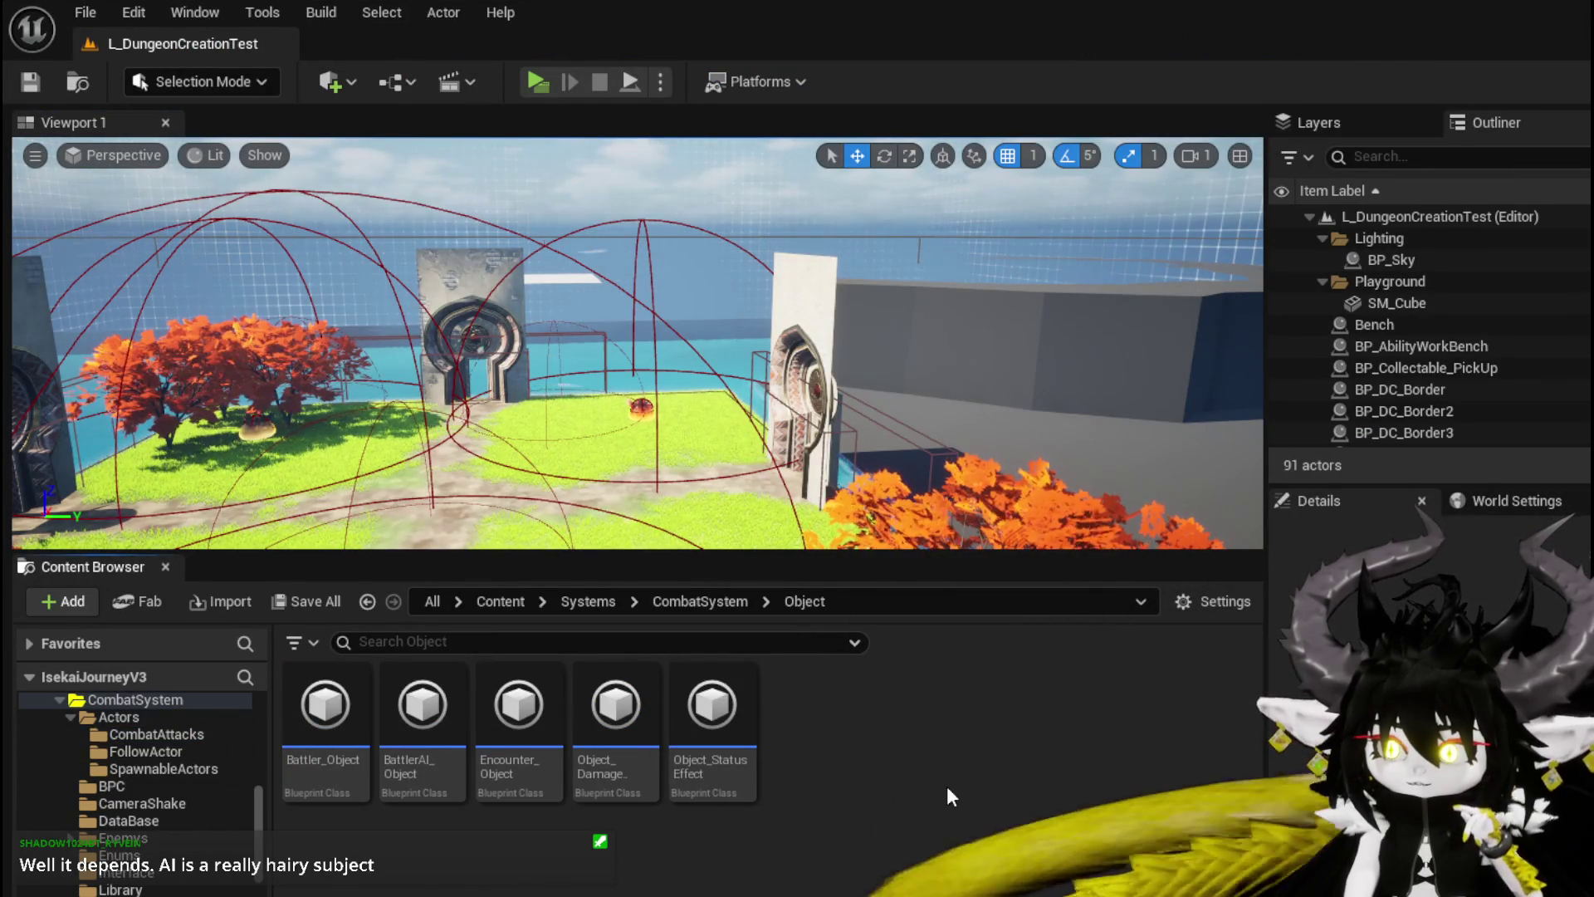
Step: Open BattlerAI_Object, save it, minimize its editor and show the DataBase folder's data tables
double_click(423, 731)
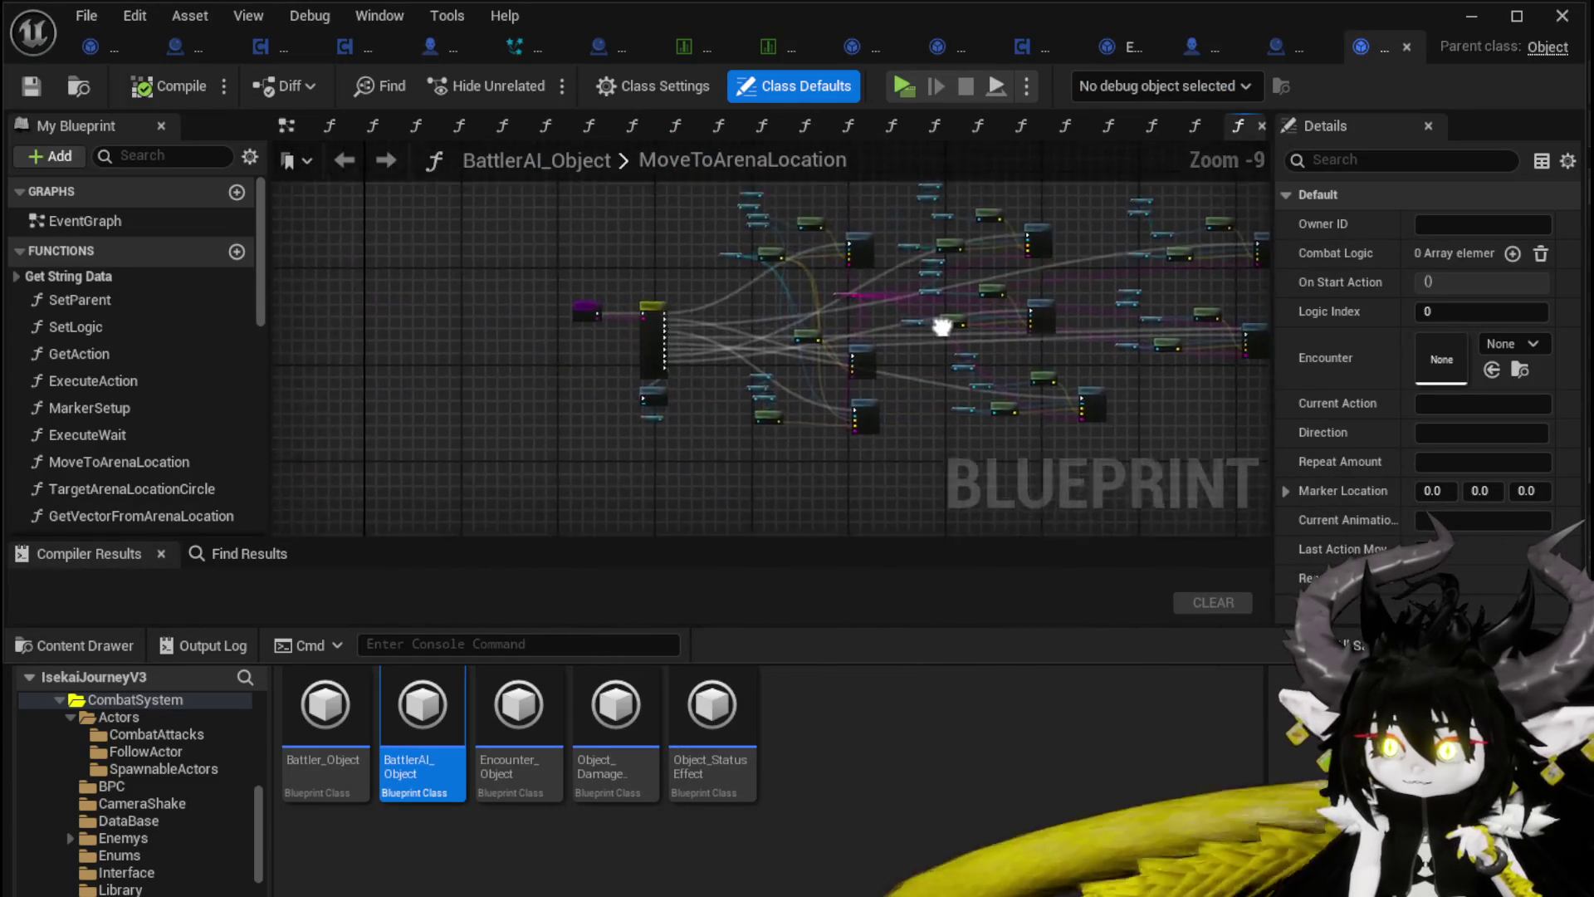
key(ctrl+s)
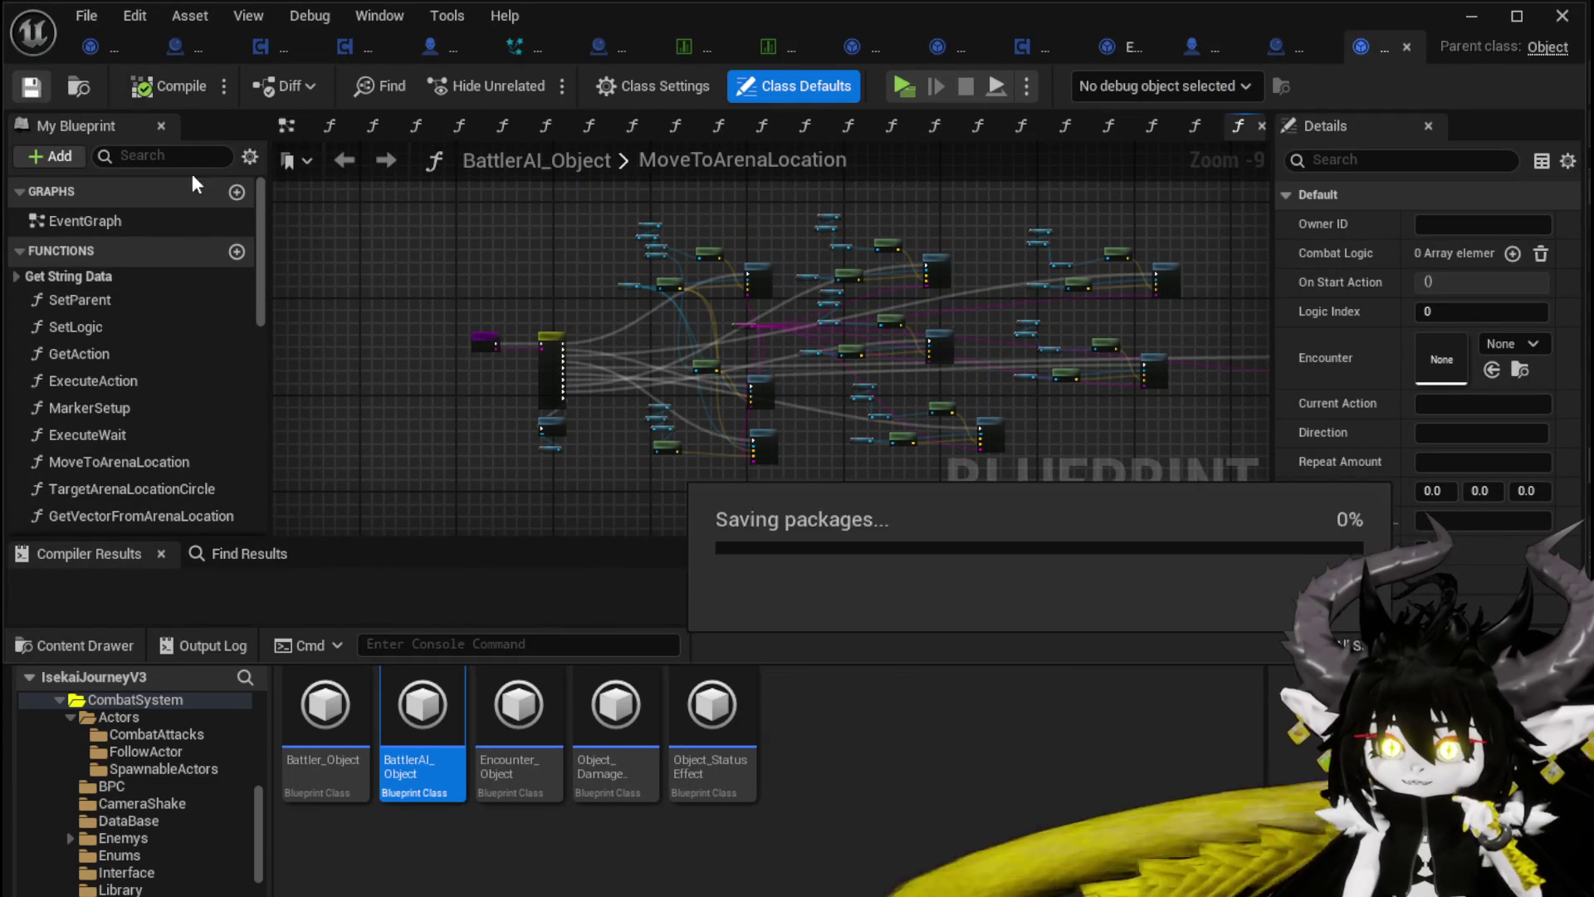
click(1471, 15)
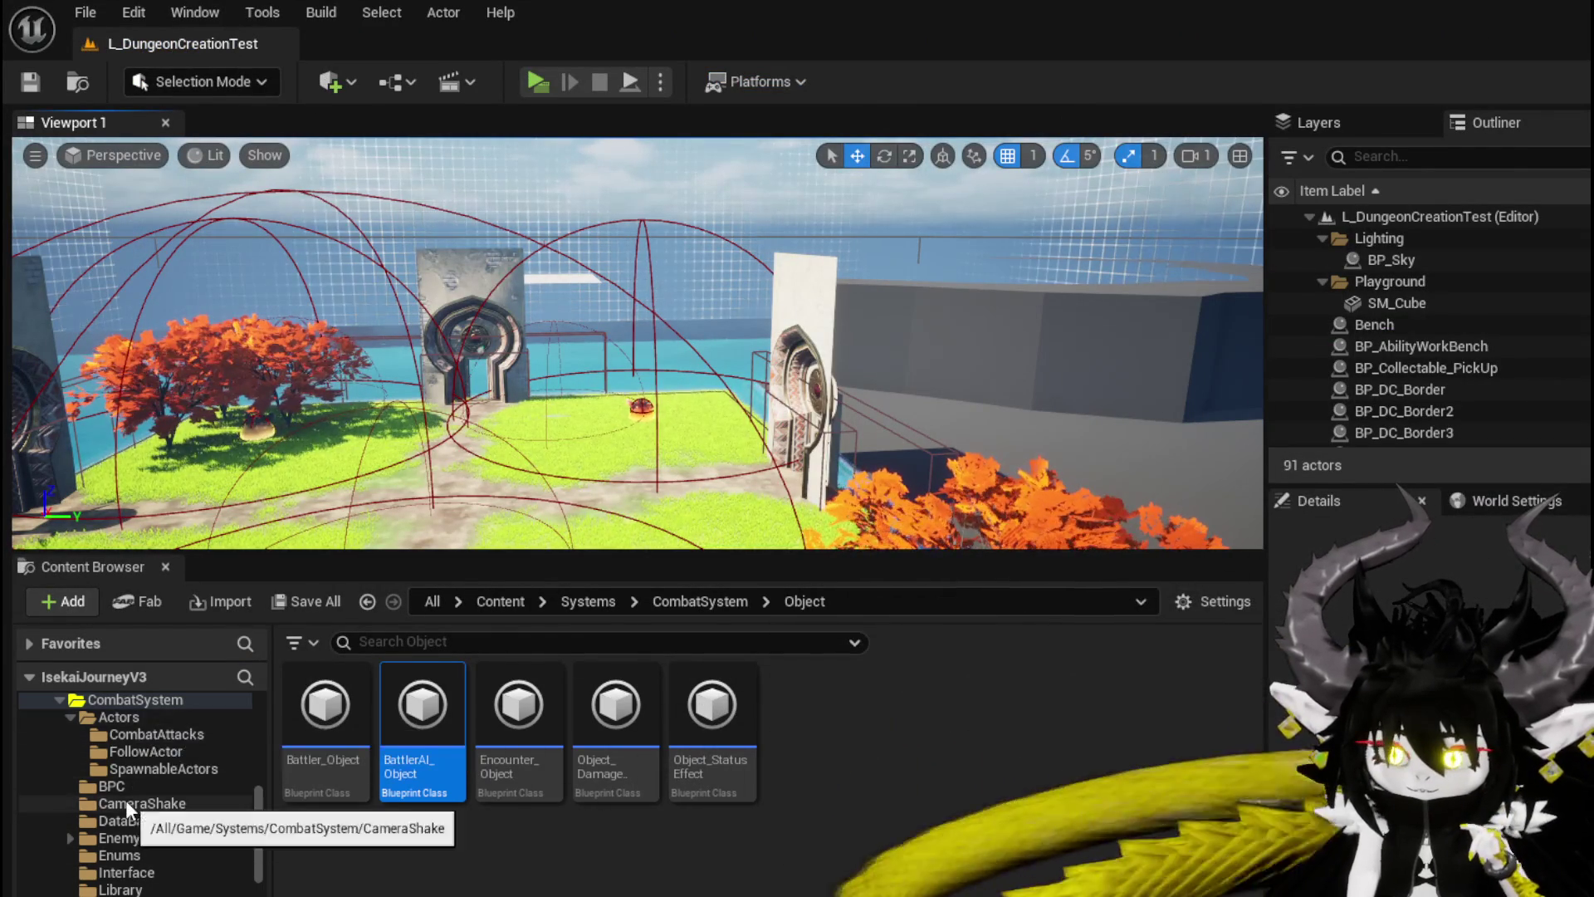
click(147, 820)
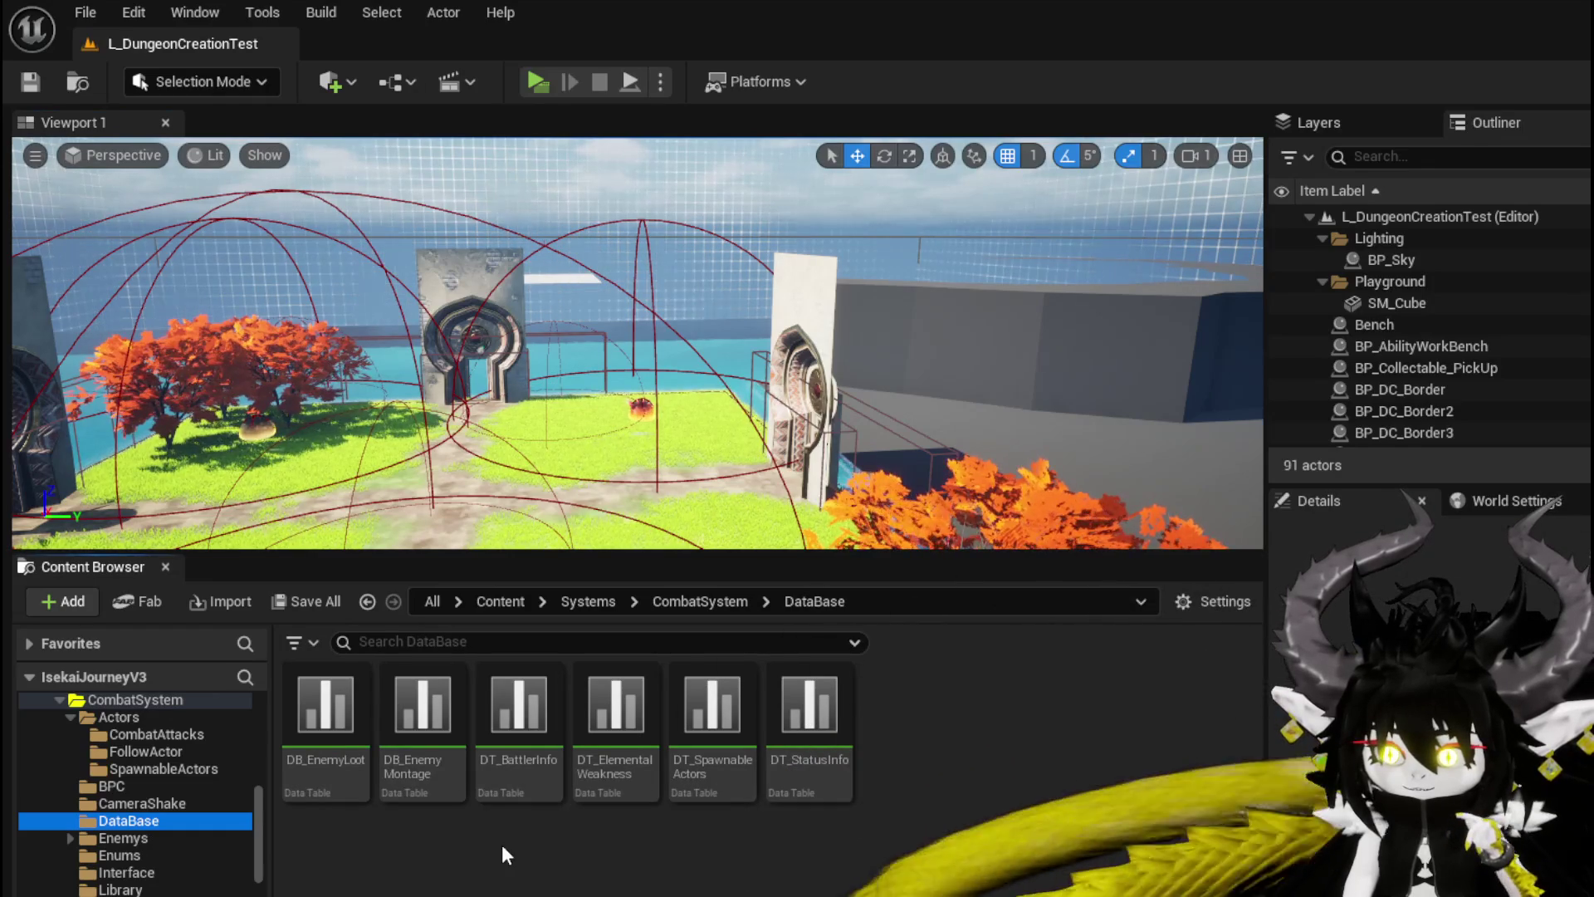
Step: Open DT_BattlerInfo, select the Slime_Earth|Elite row and select its first Abilities entry text
double_click(531, 734)
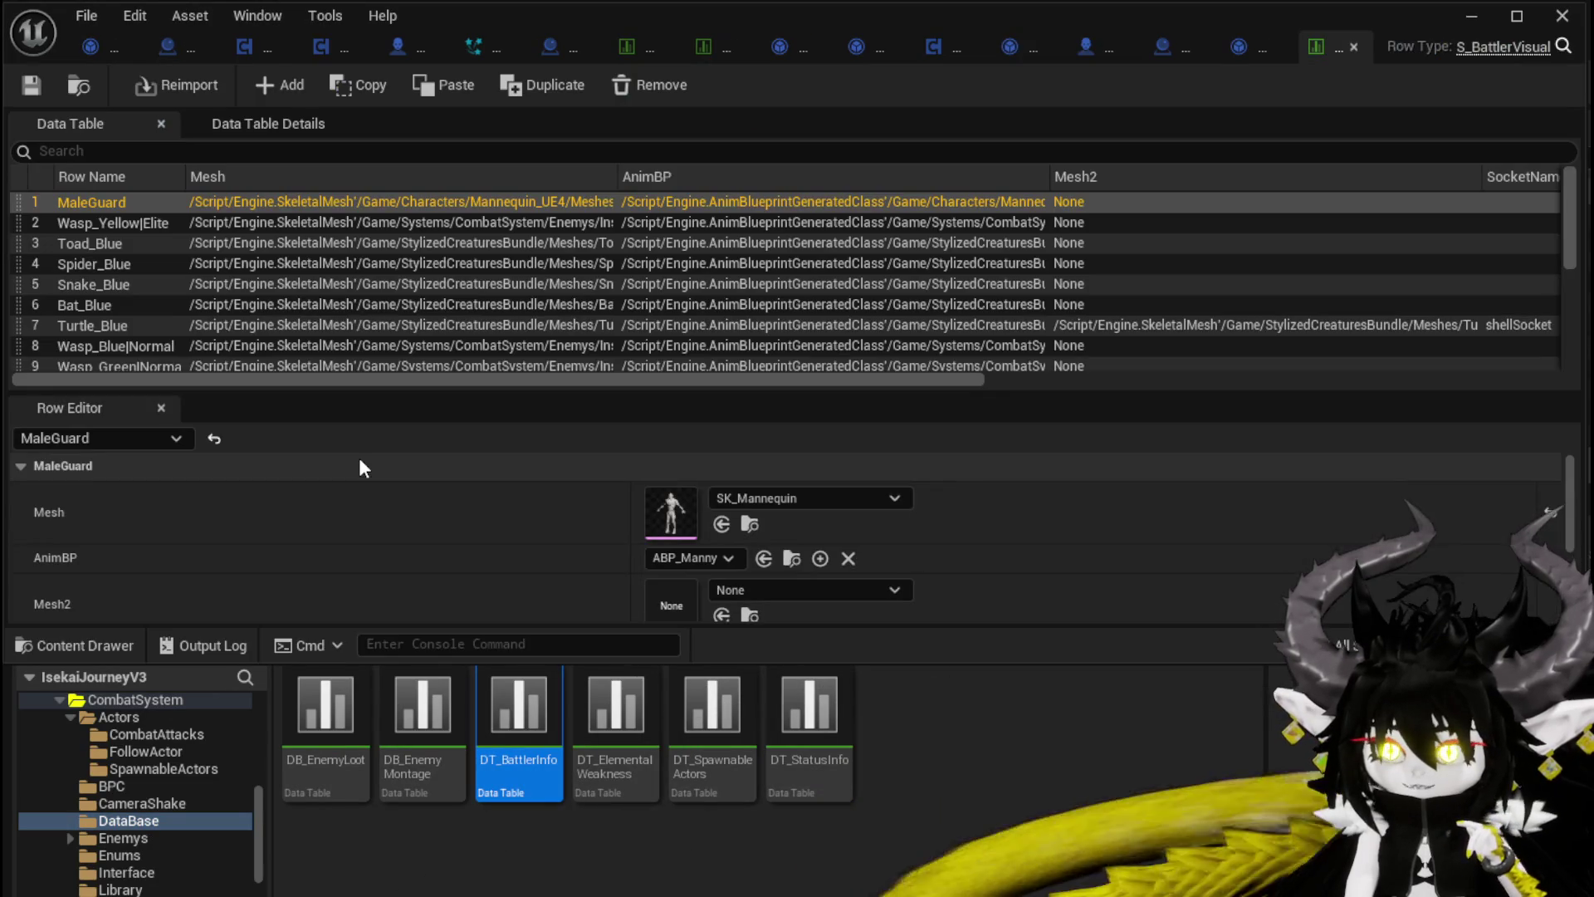
scroll(422, 302, down, 5)
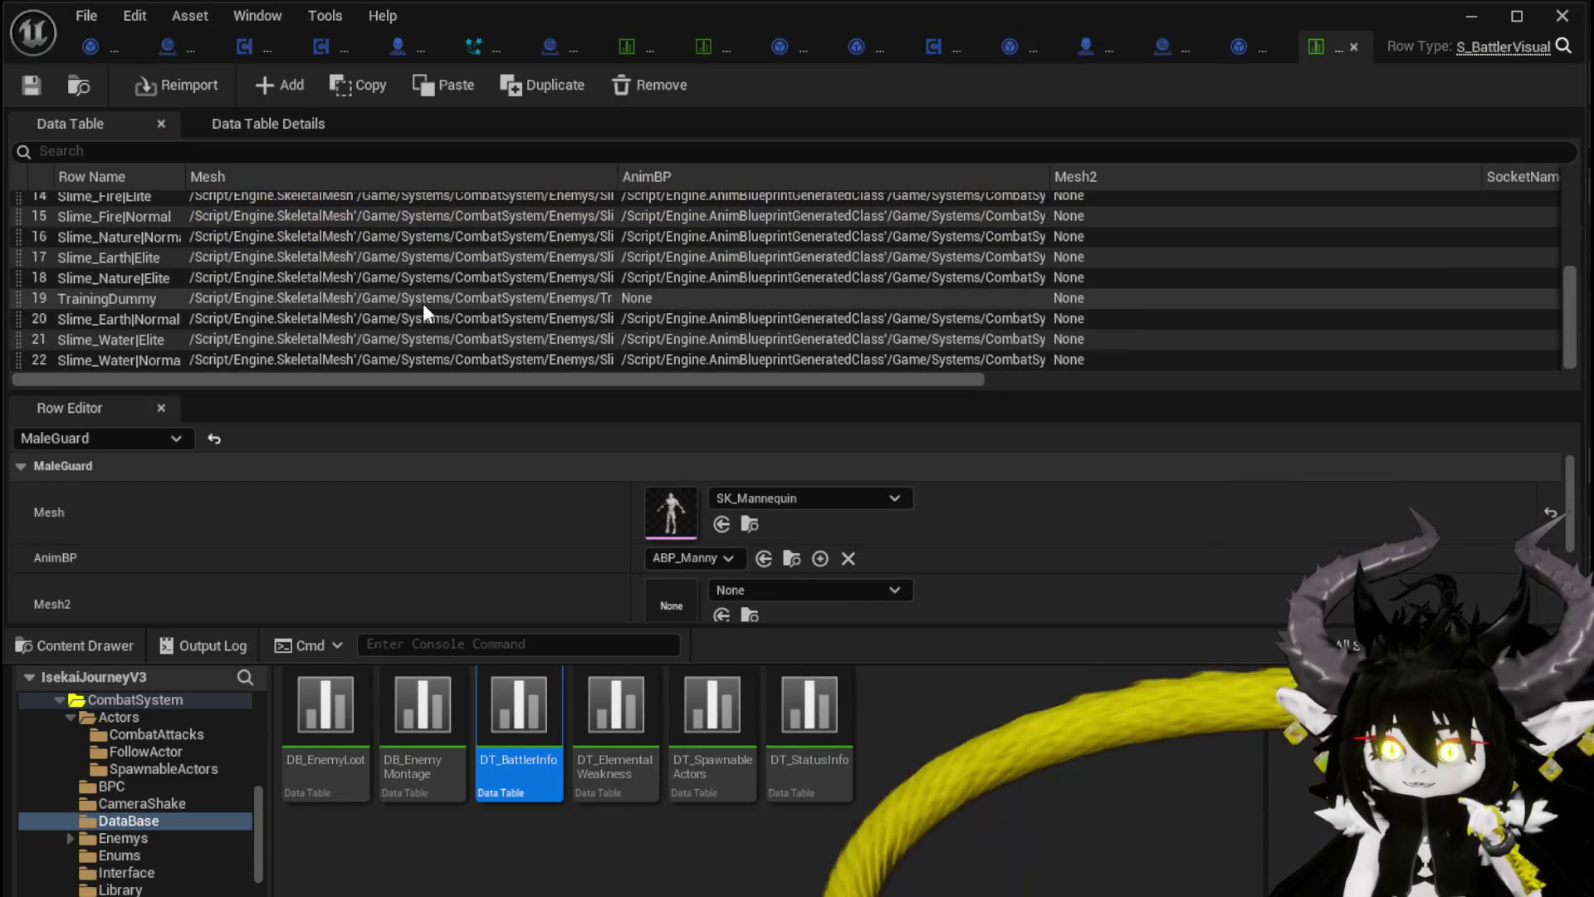
click(131, 254)
scroll(557, 573, down, 10)
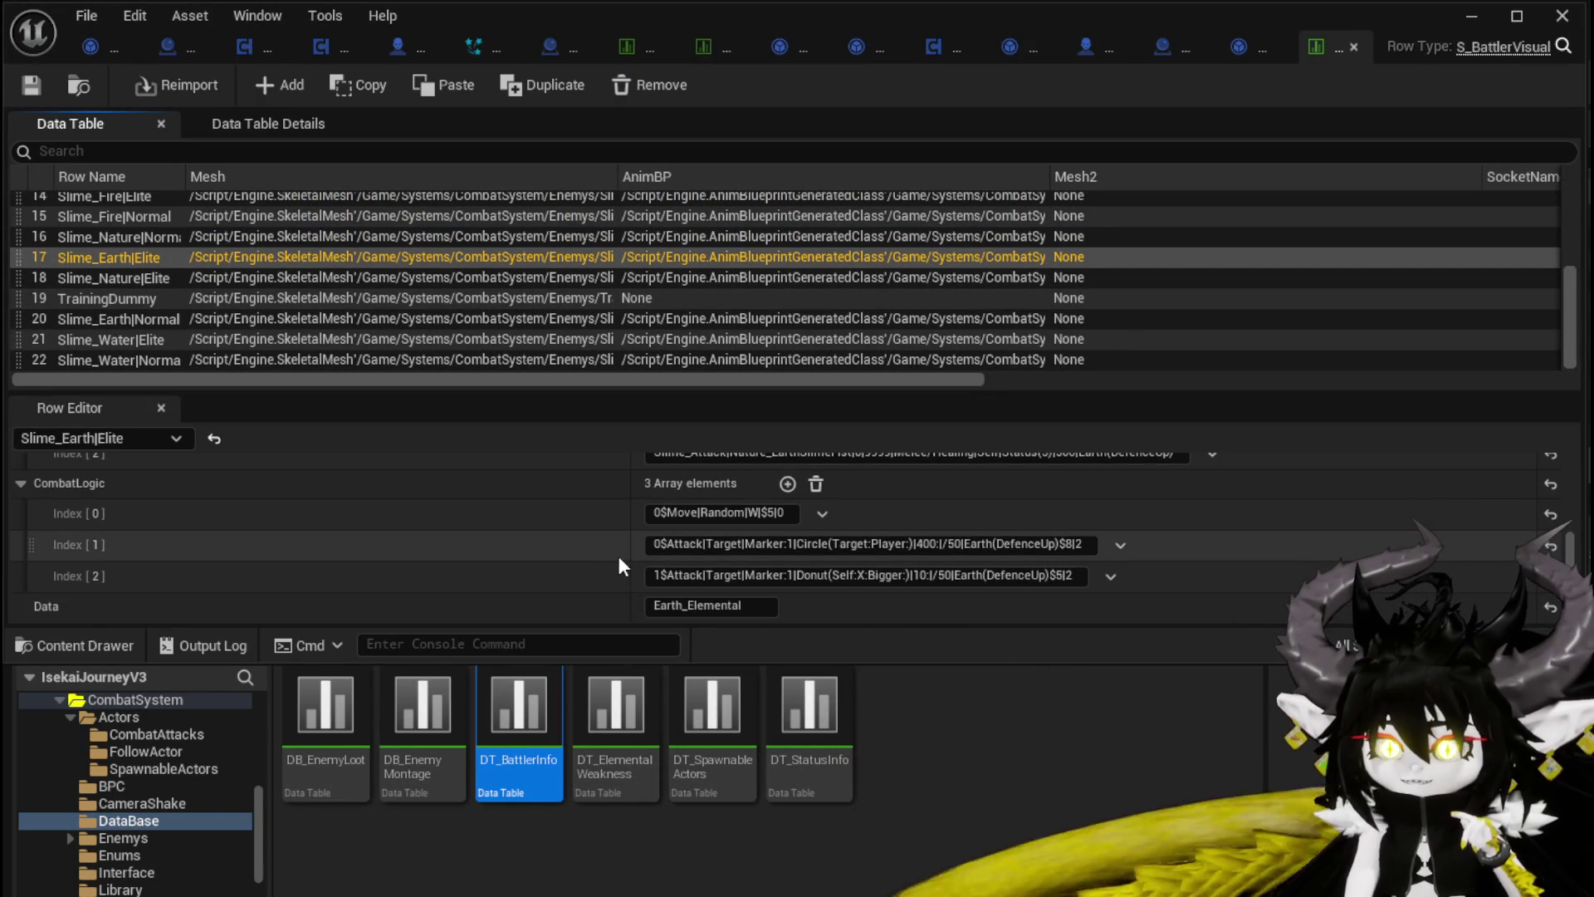
scroll(601, 565, up, 3)
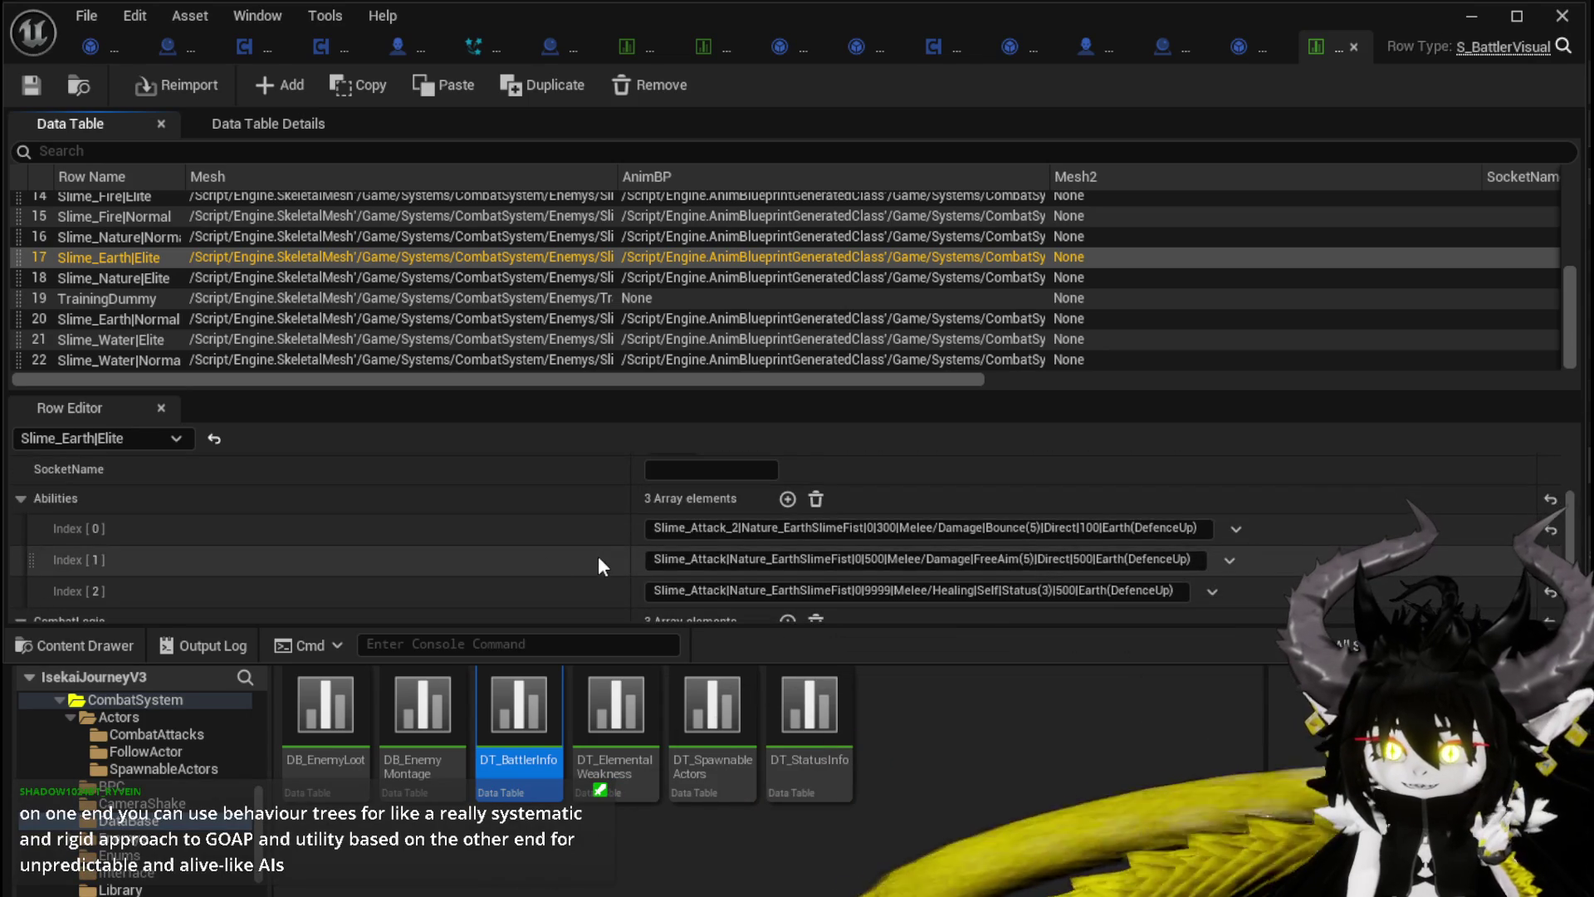
scroll(526, 563, down, 1)
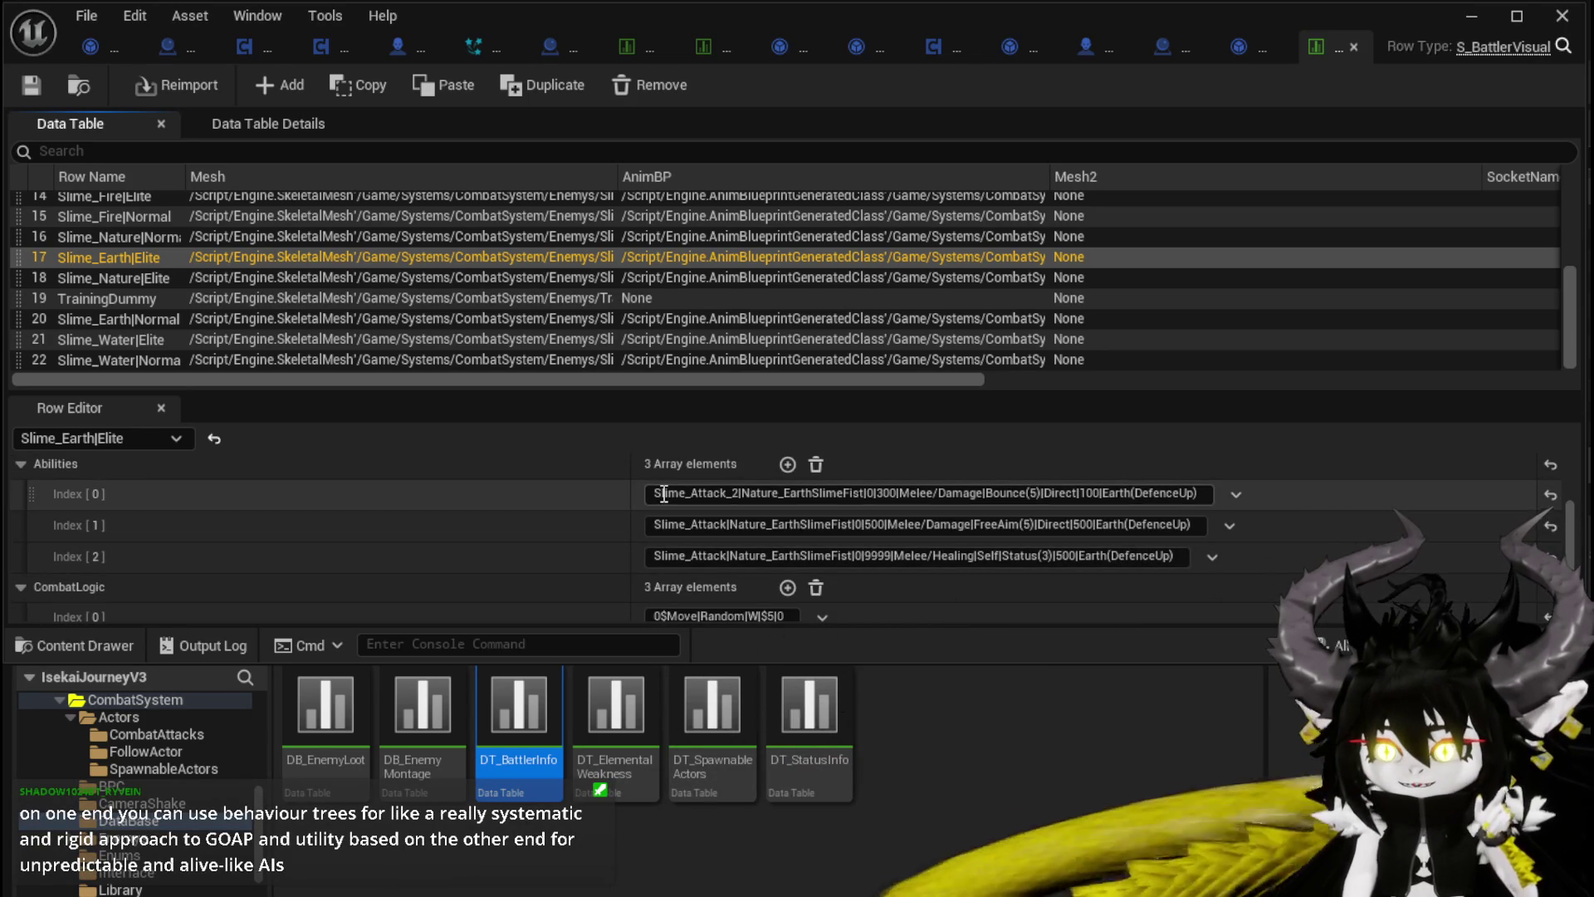
drag(656, 493, 899, 493)
key(ctrl+a)
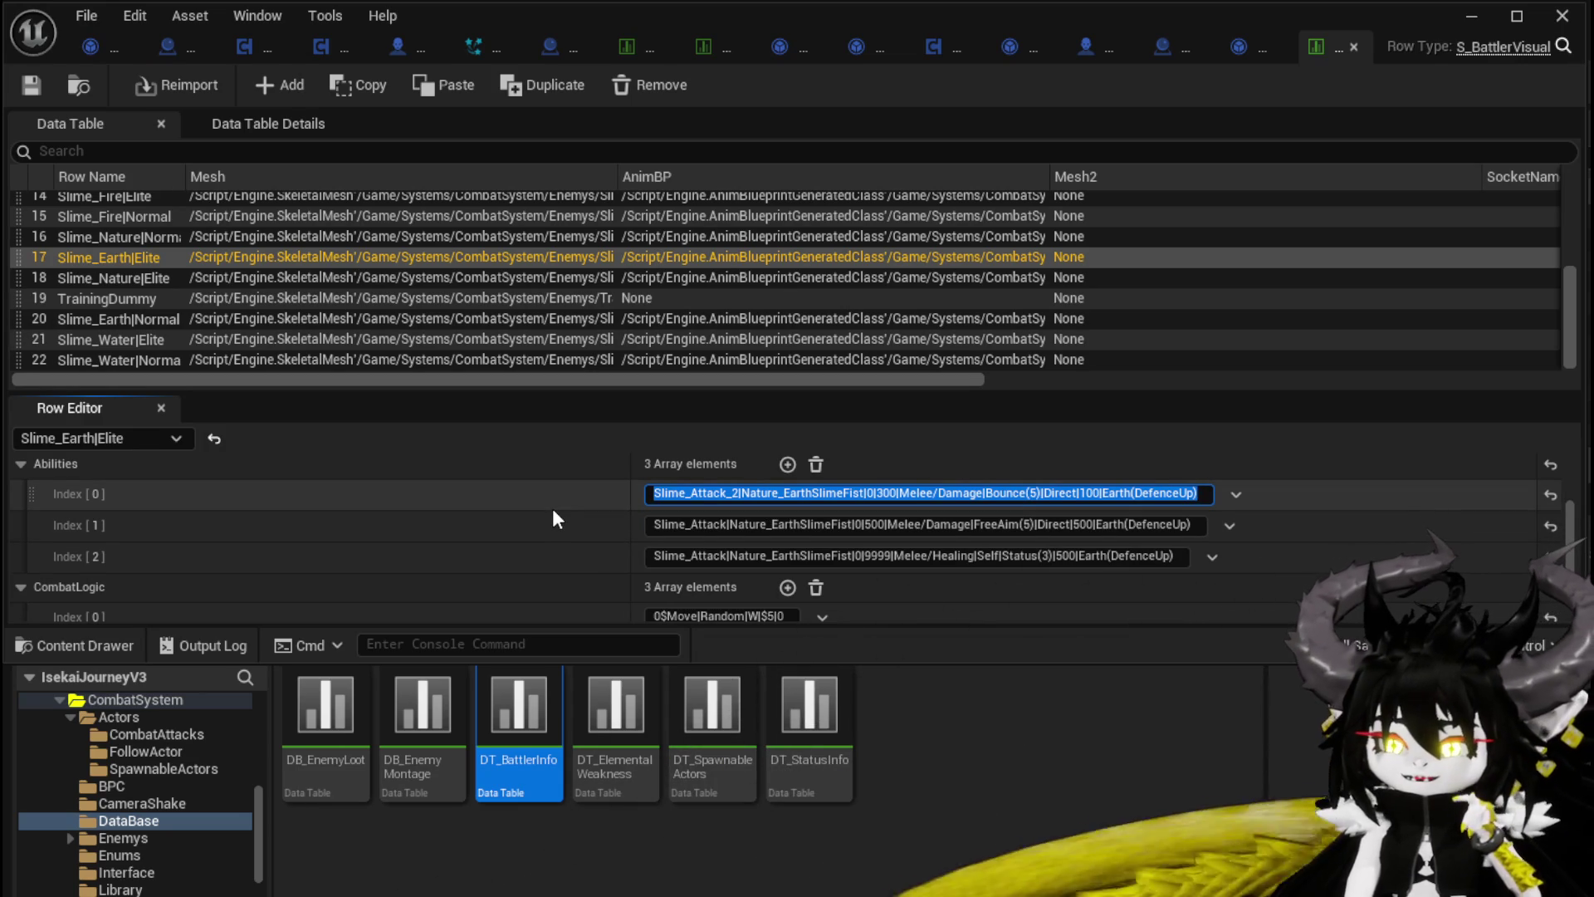
Step: Look over Slime_Earth|Elite's CombatLogic entries, then bring up the browser playing the FFXIV video
scroll(551, 508, up, 2)
scroll(546, 498, down, 5)
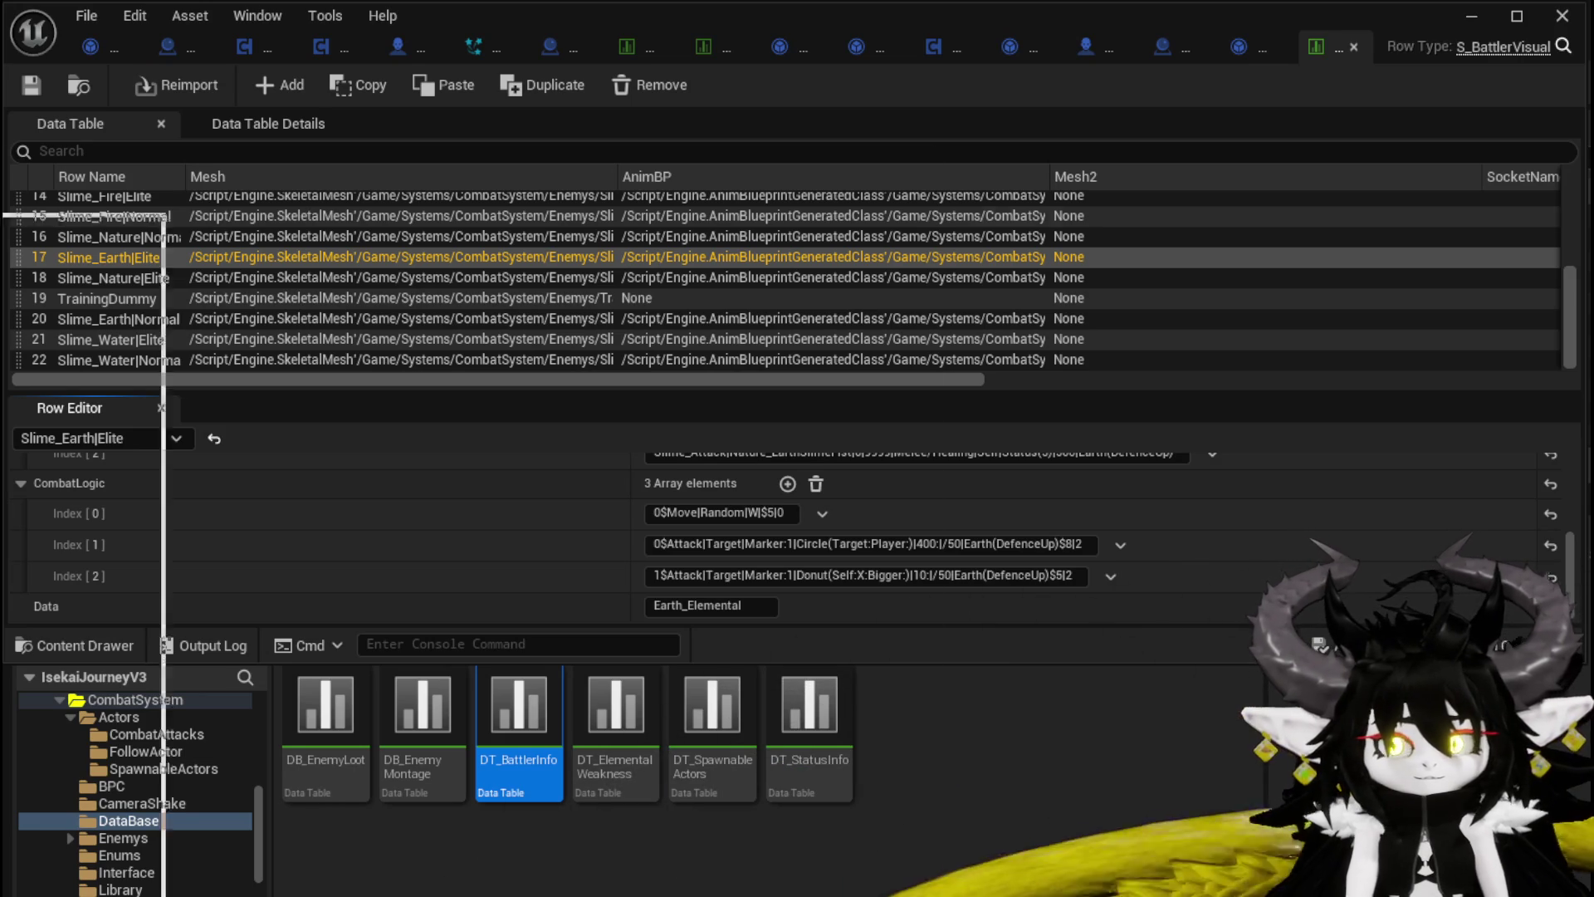
key(alt+Tab)
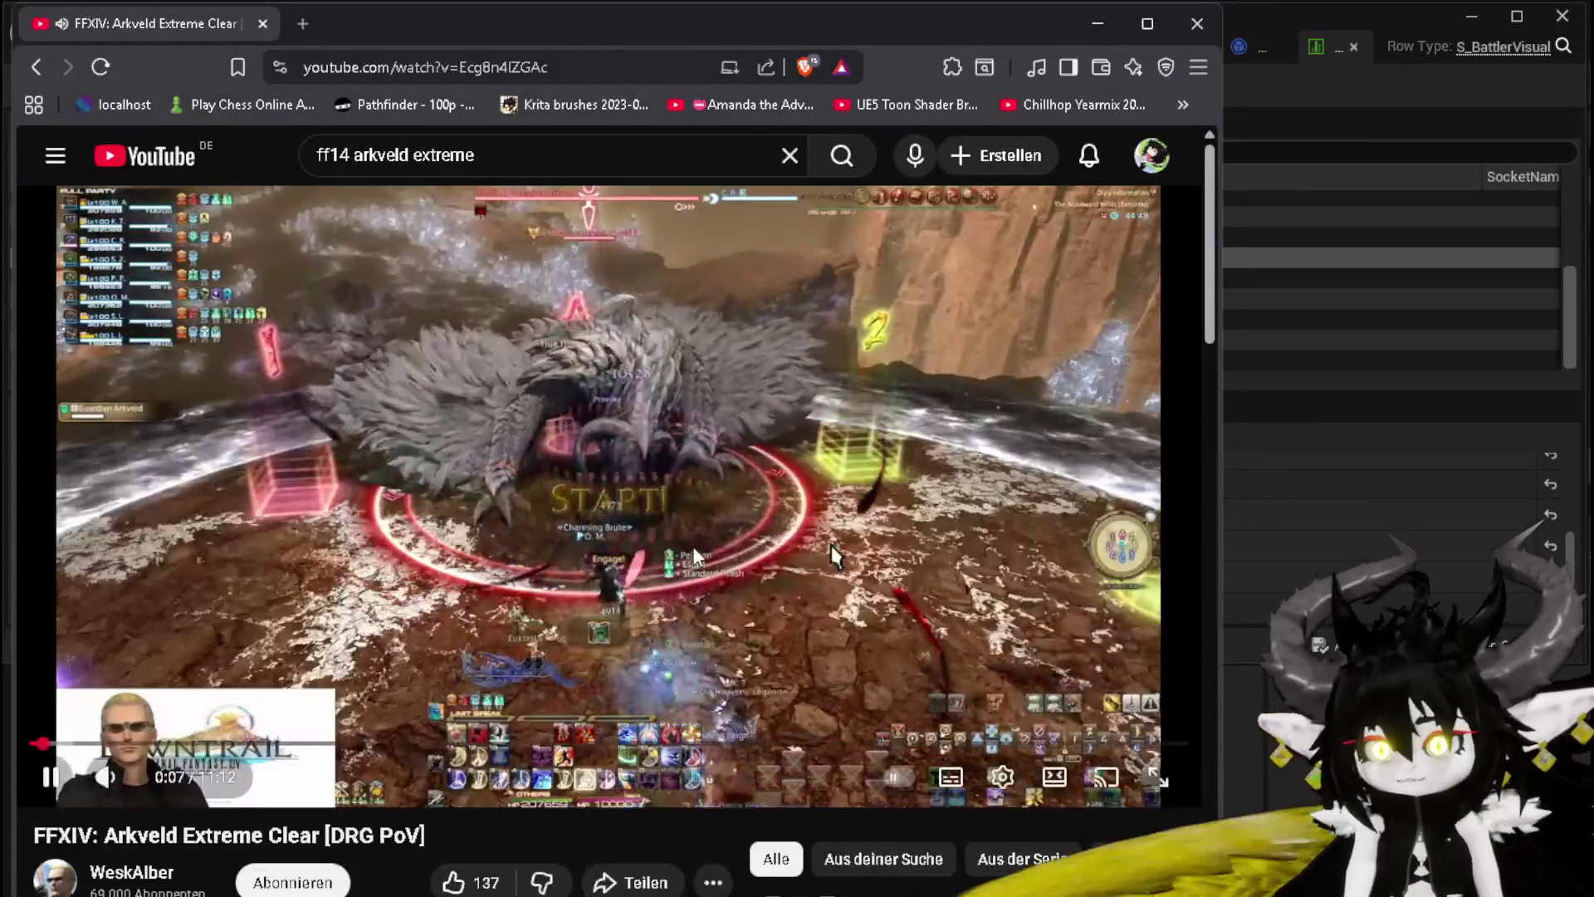
Step: Watch the Arkveld video to about 0:45, pausing repeatedly and rewinding five seconds once
click(833, 555)
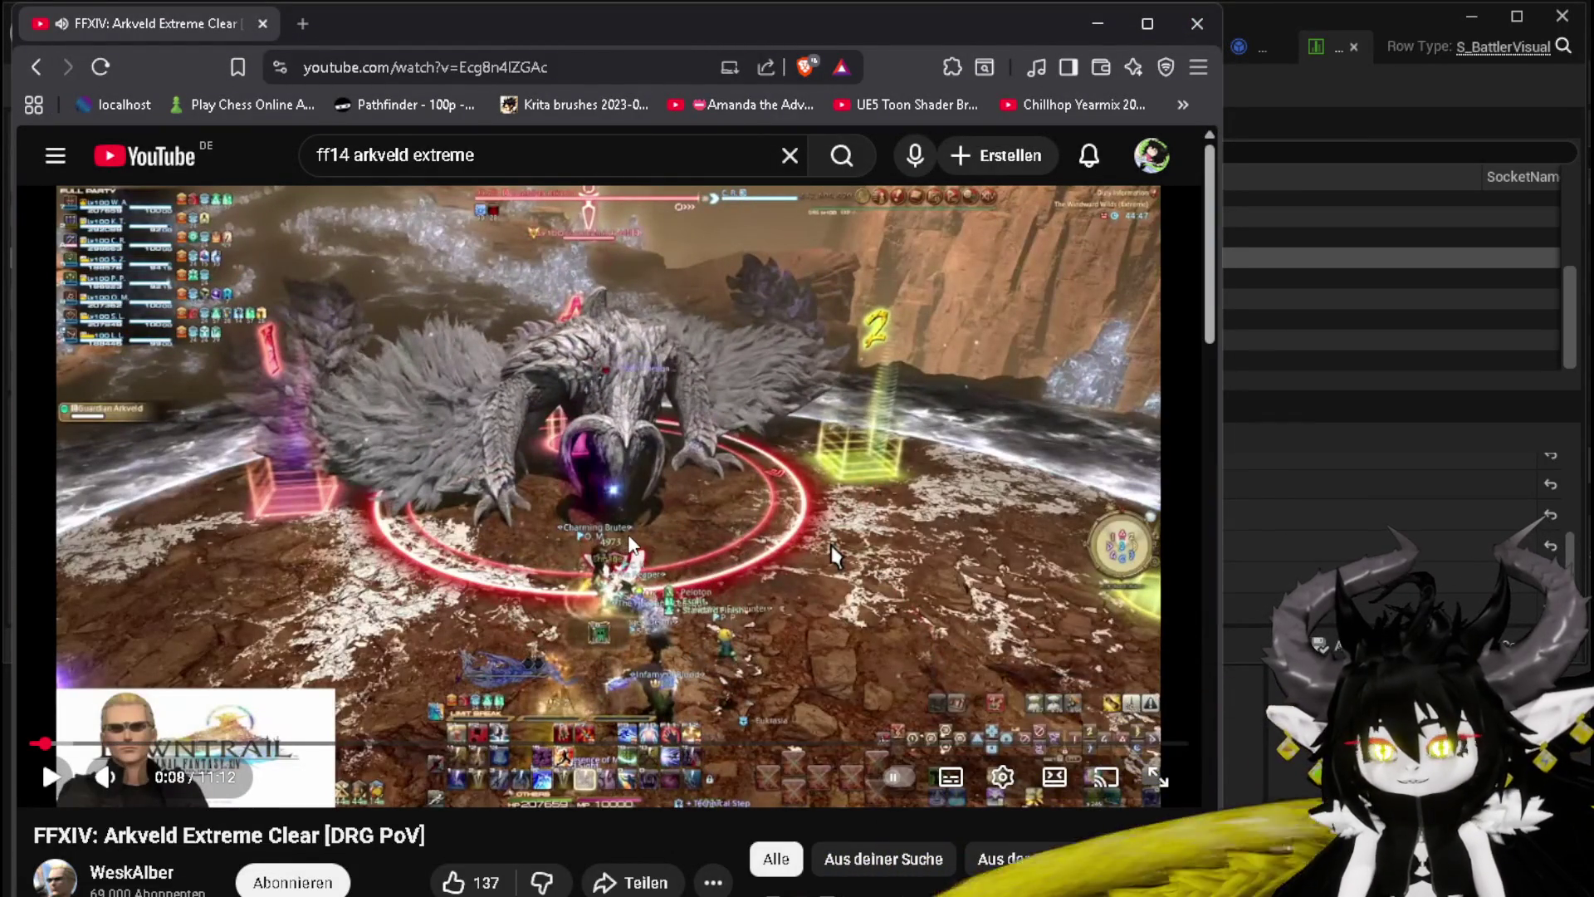
key(Left)
click(837, 554)
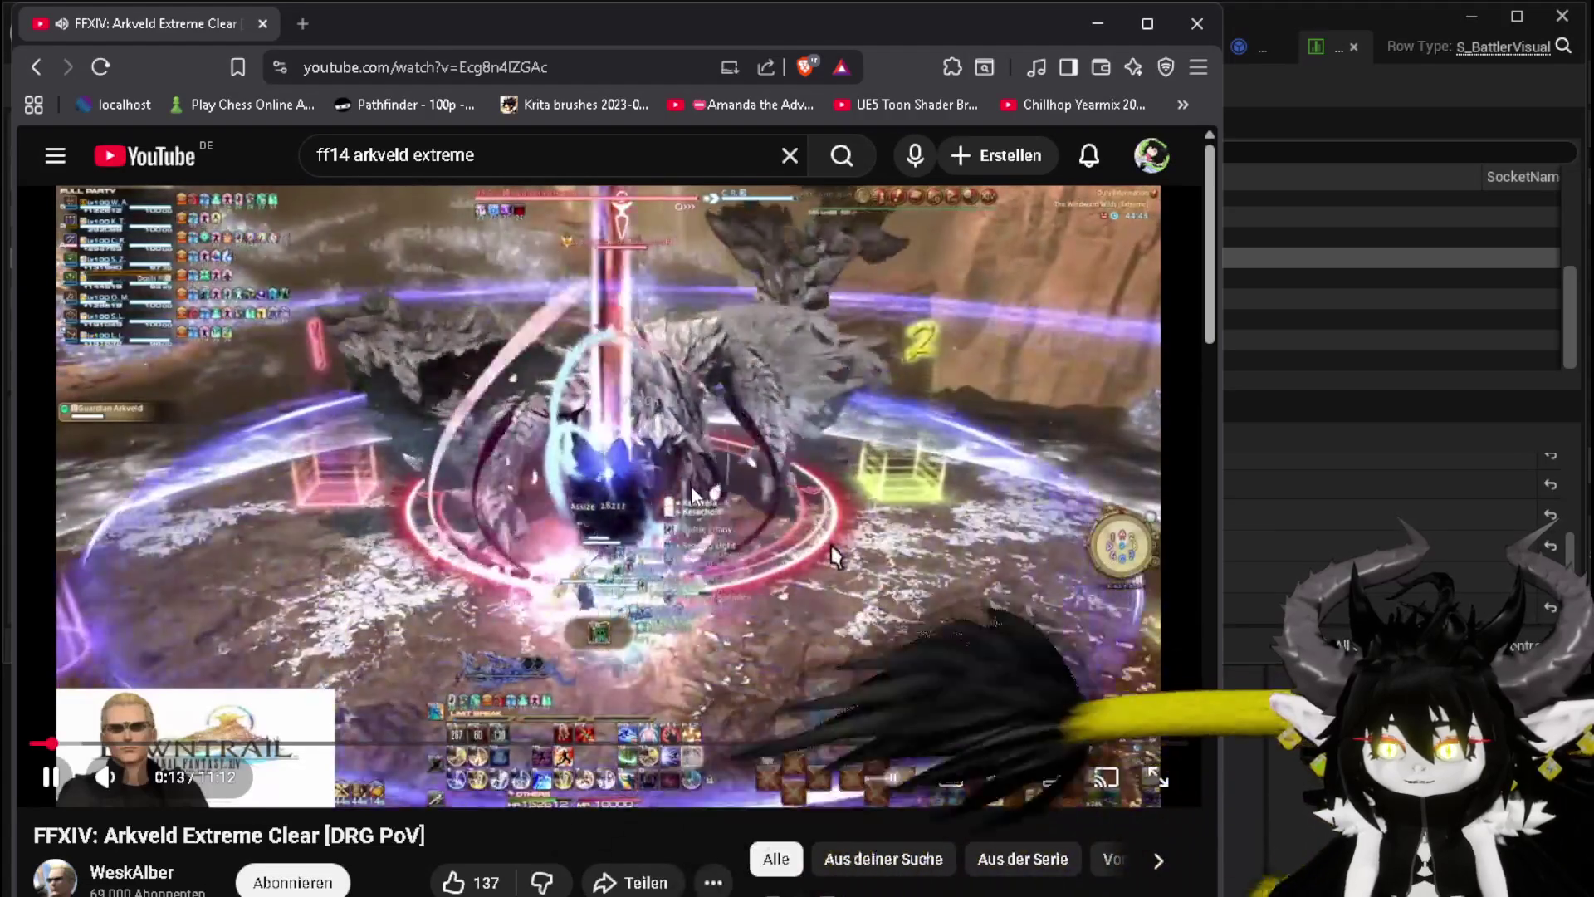
click(833, 554)
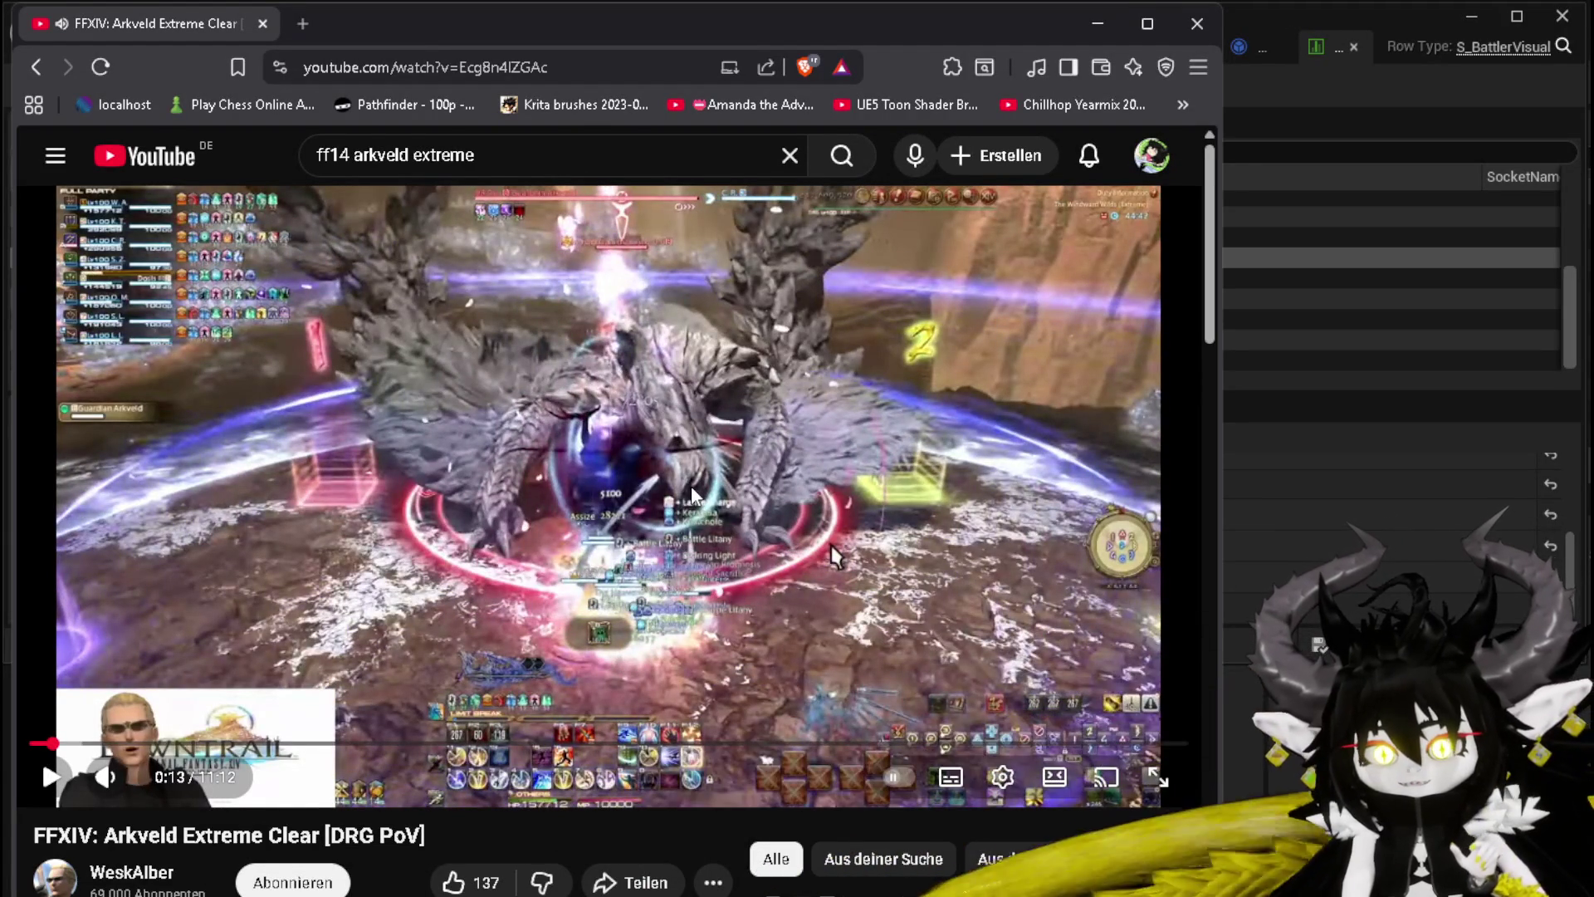
click(833, 555)
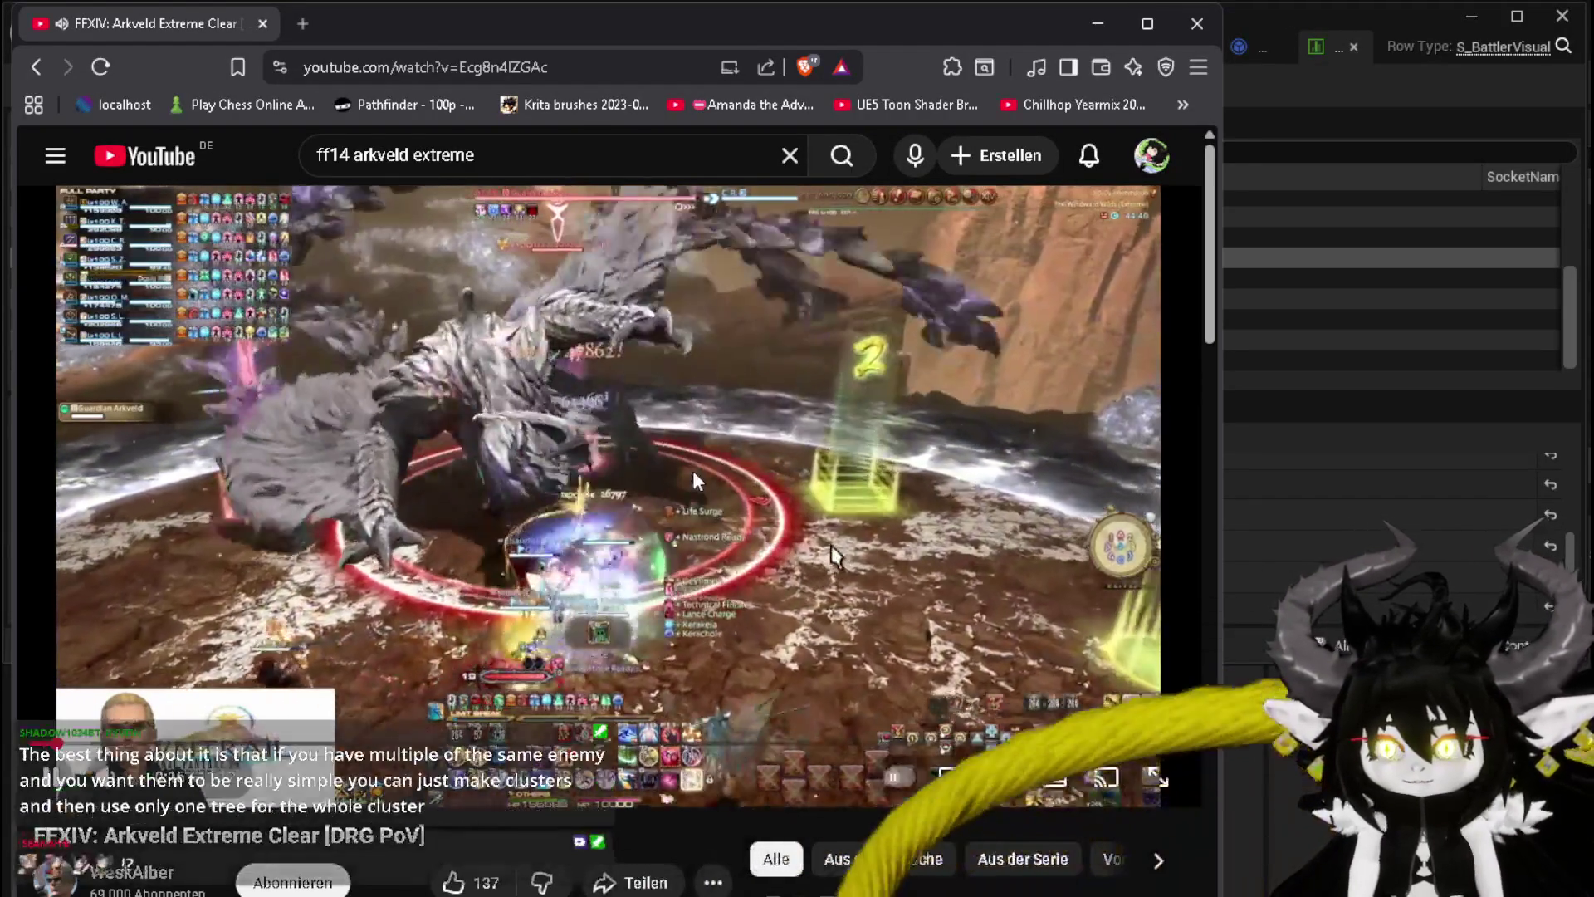
click(833, 555)
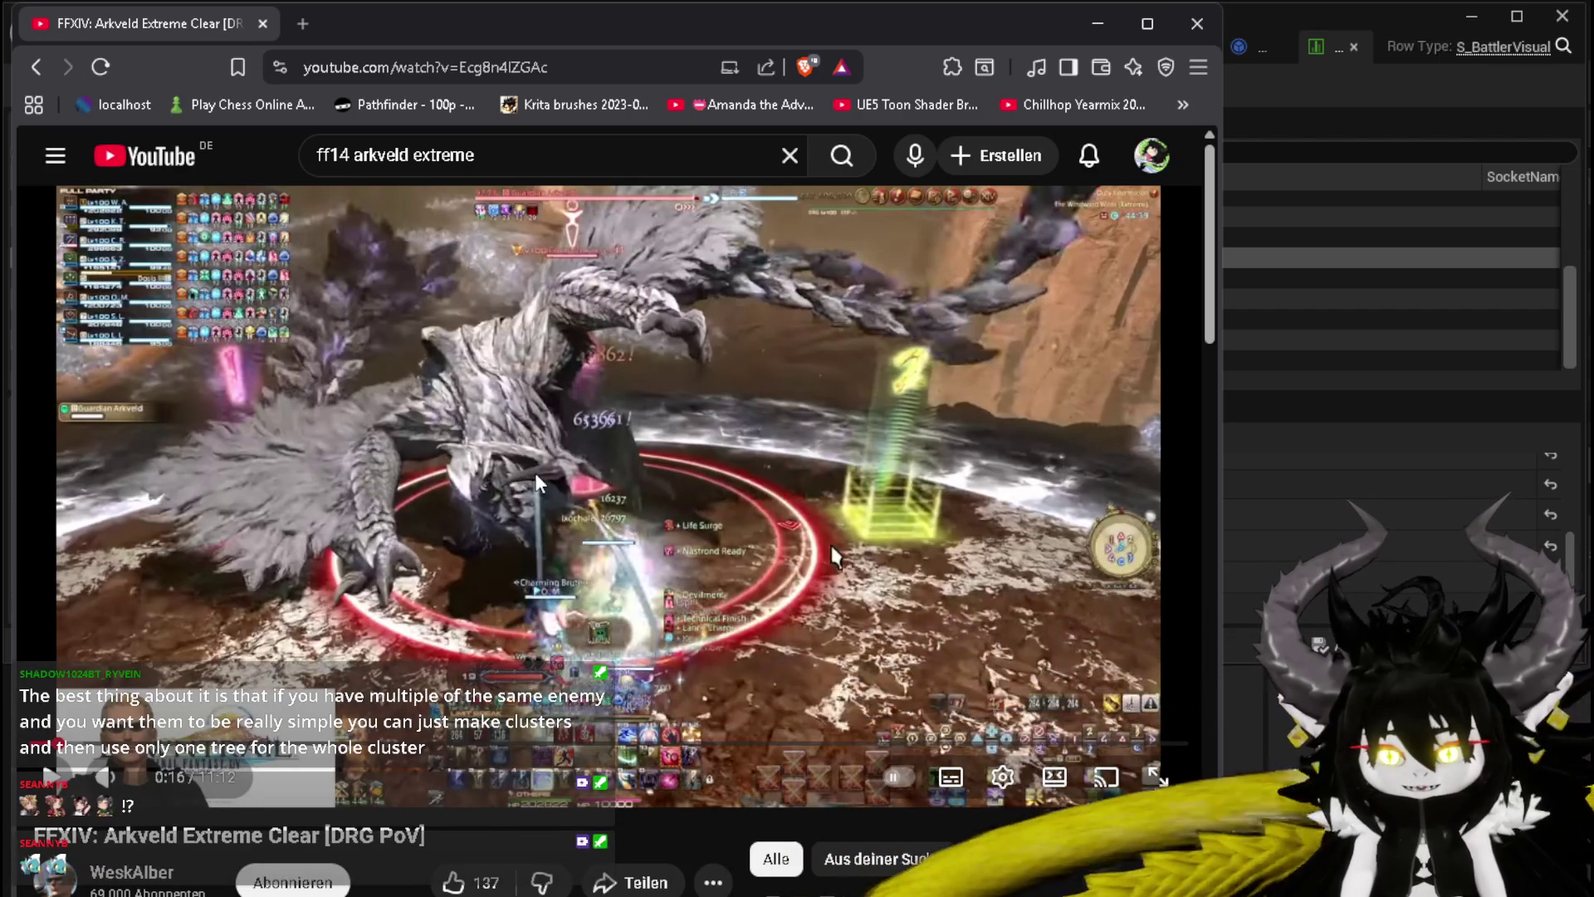
click(834, 555)
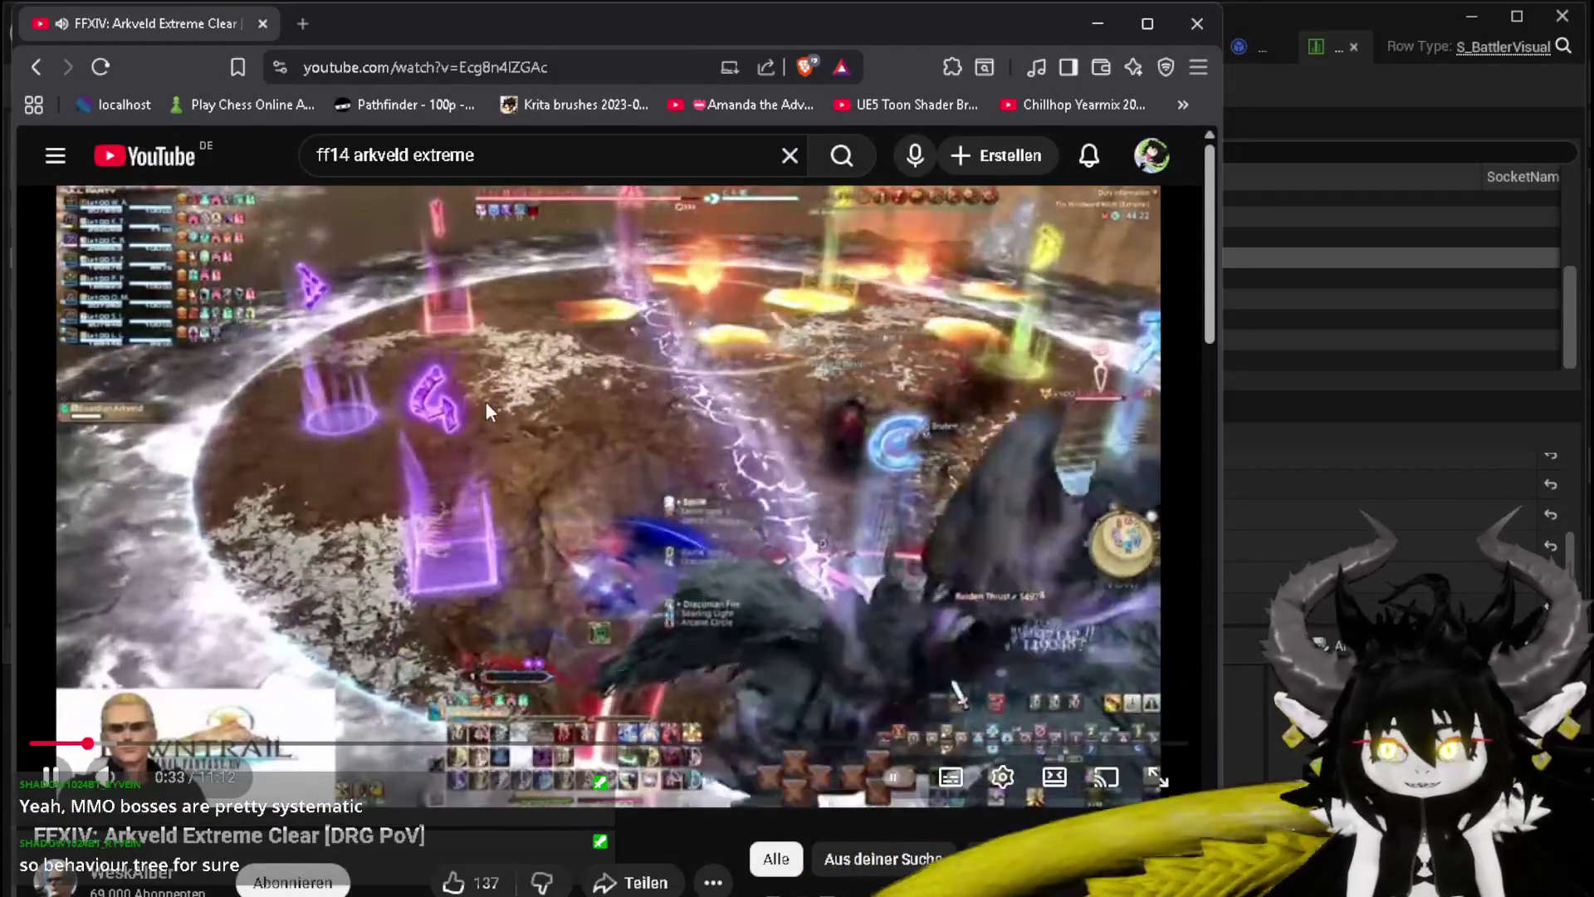
click(487, 405)
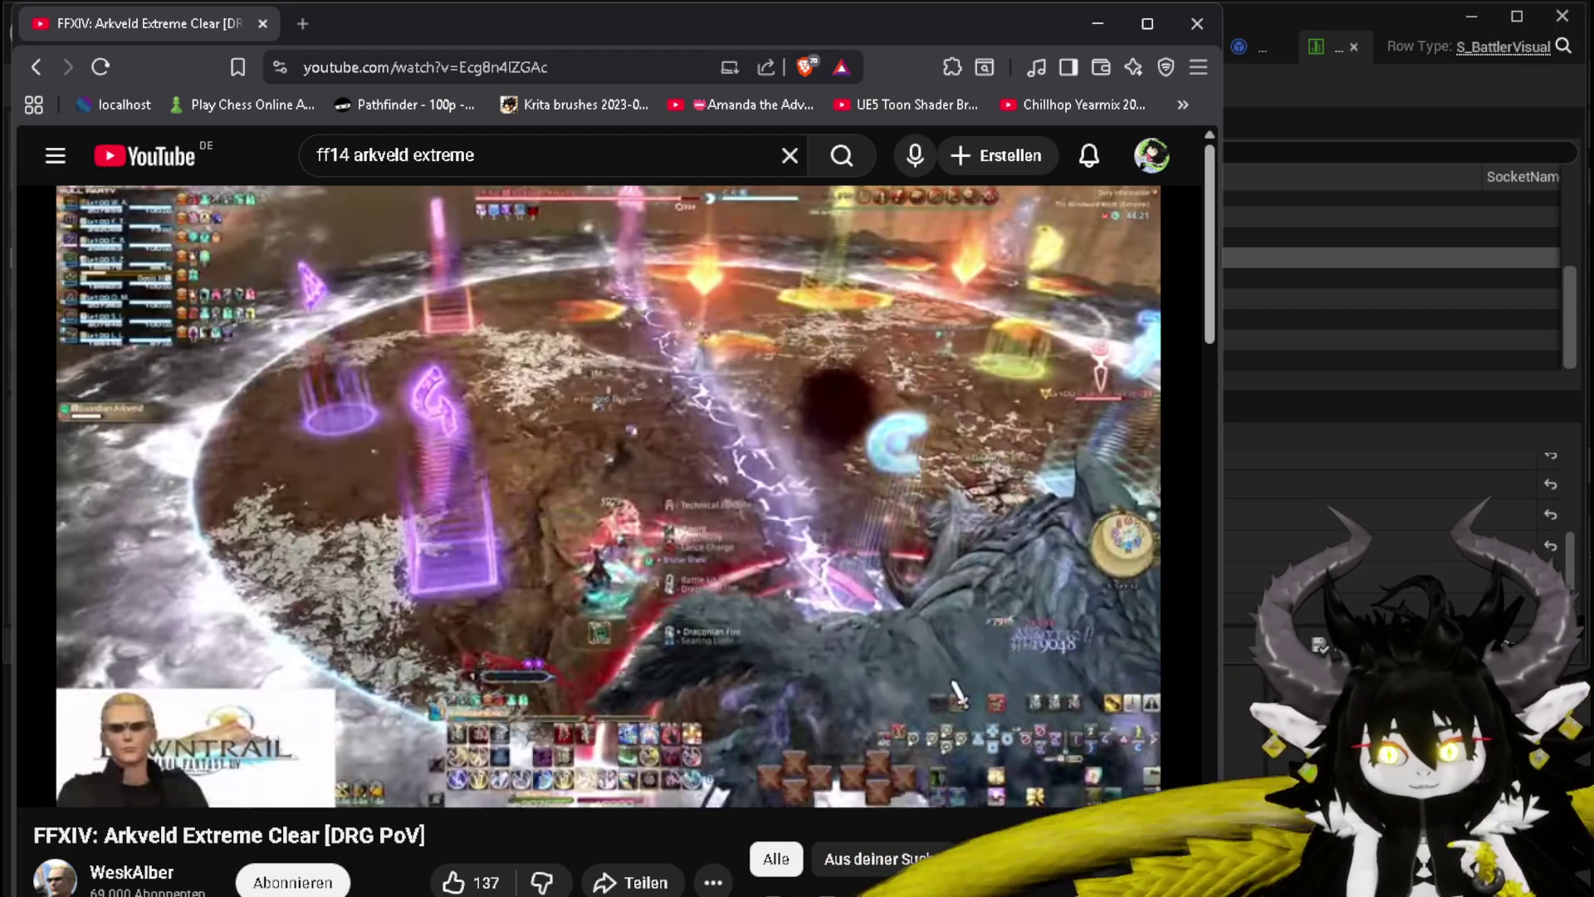
click(611, 402)
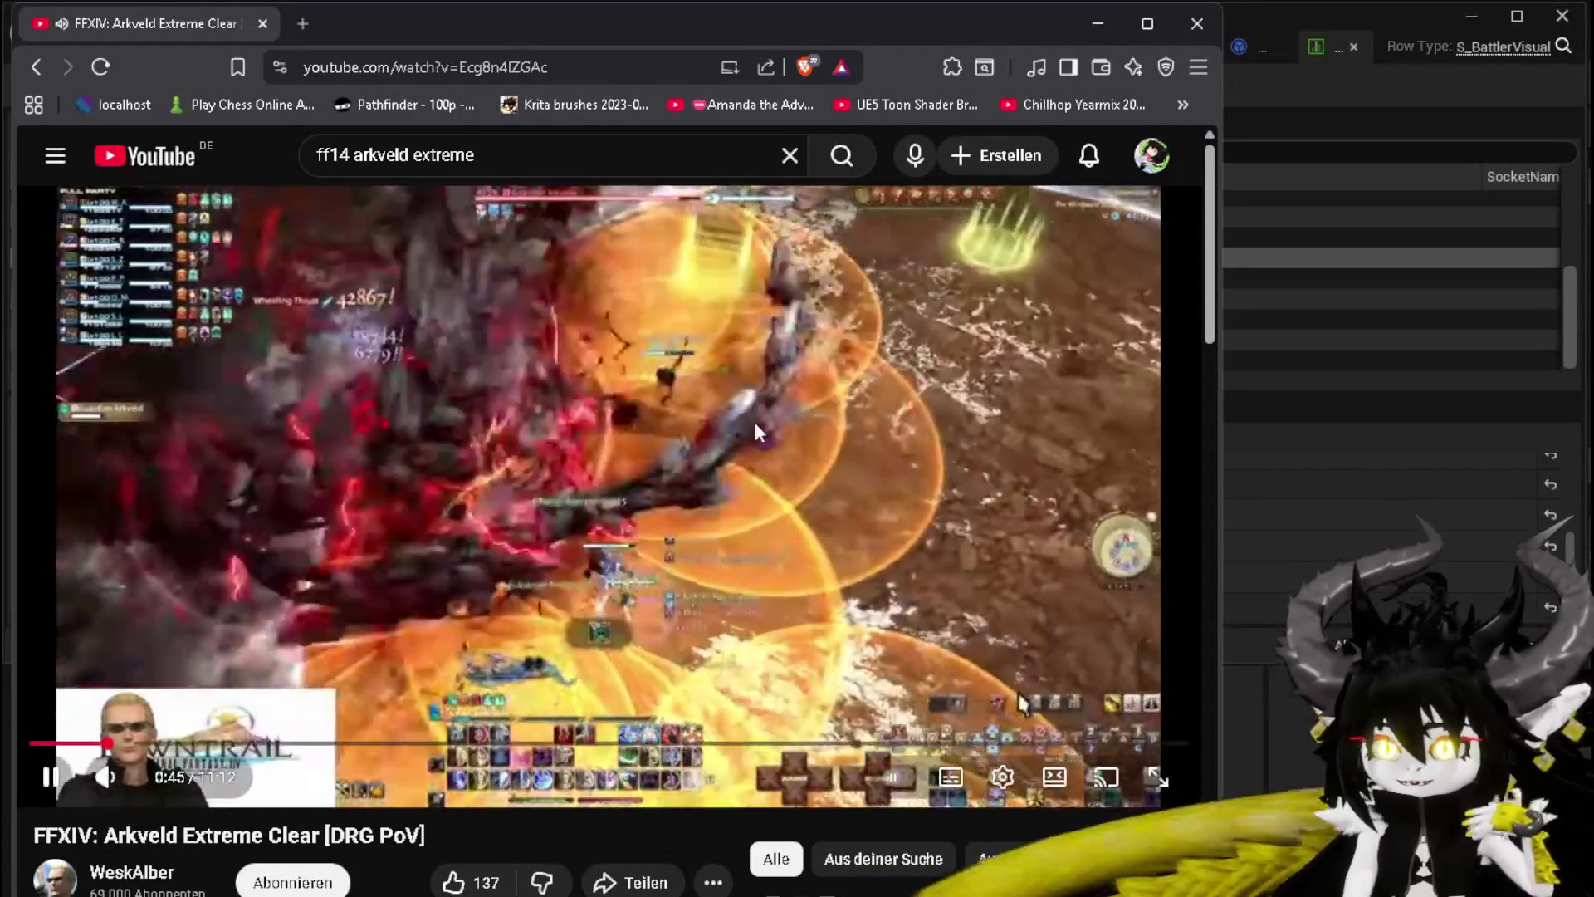
Step: Watch the Arkveld fight to 0:58, rewind five seconds, then close the browser back to DT_BattlerInfo
click(674, 403)
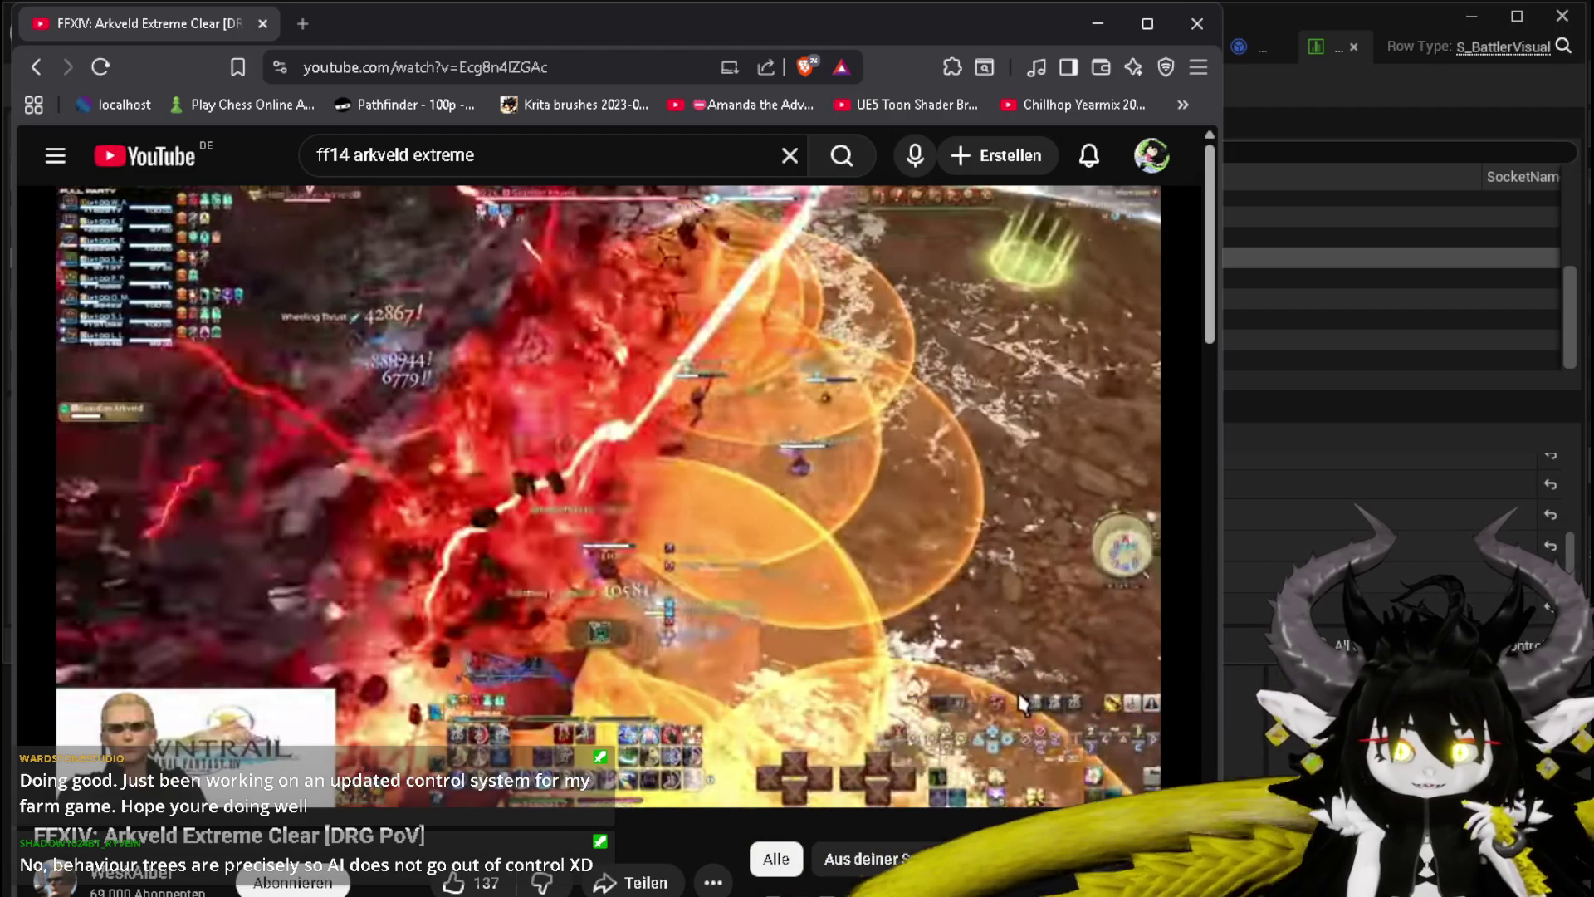
mouse_move(476, 367)
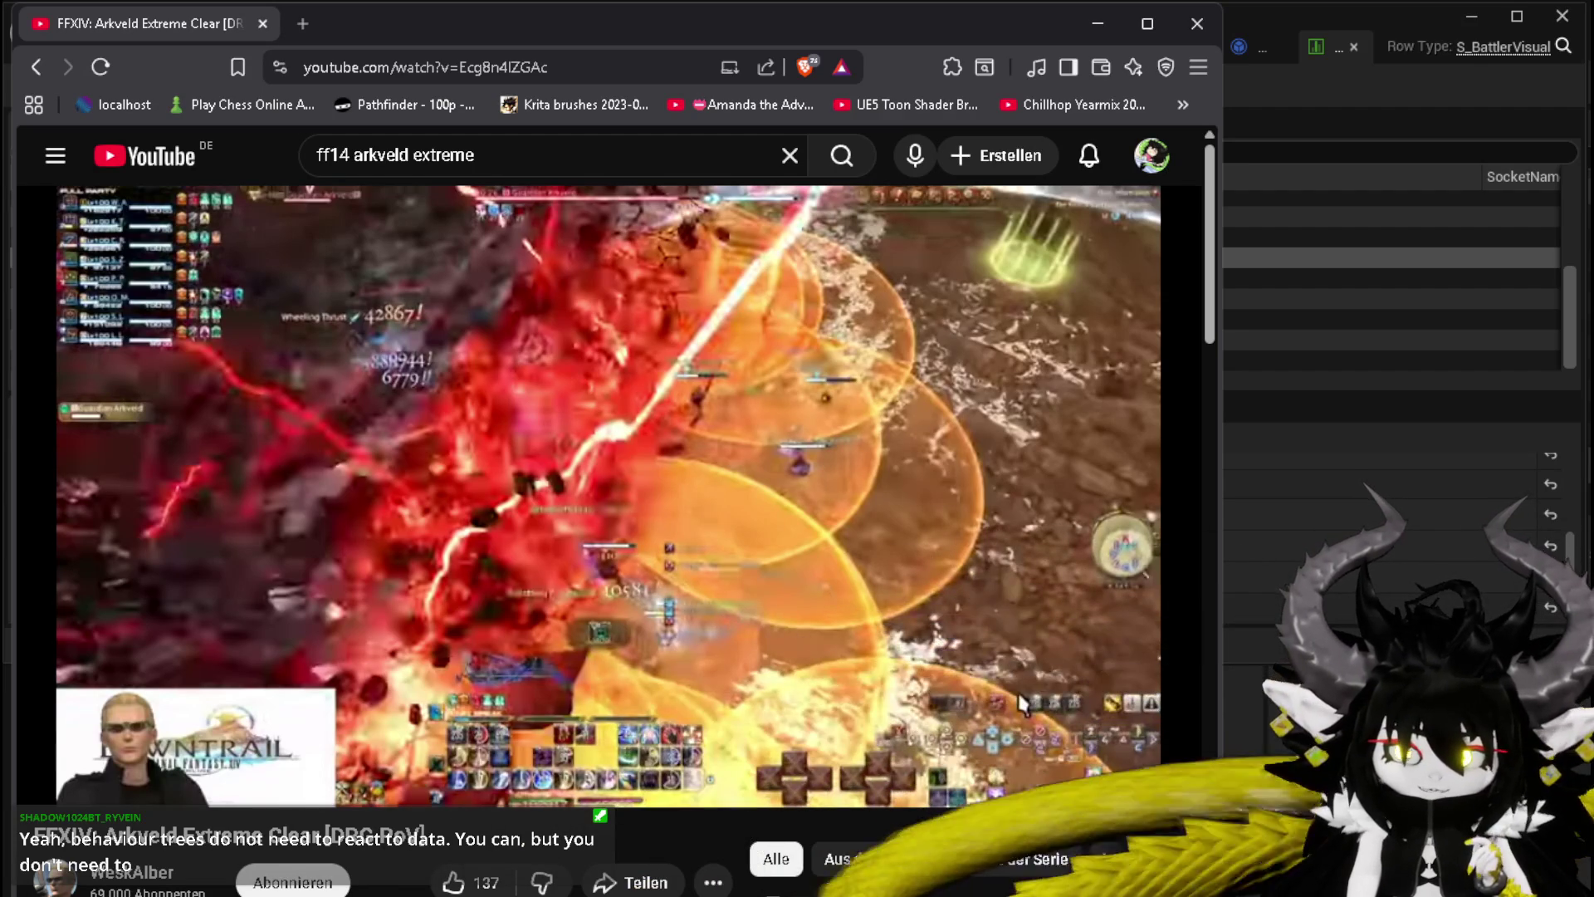
click(840, 390)
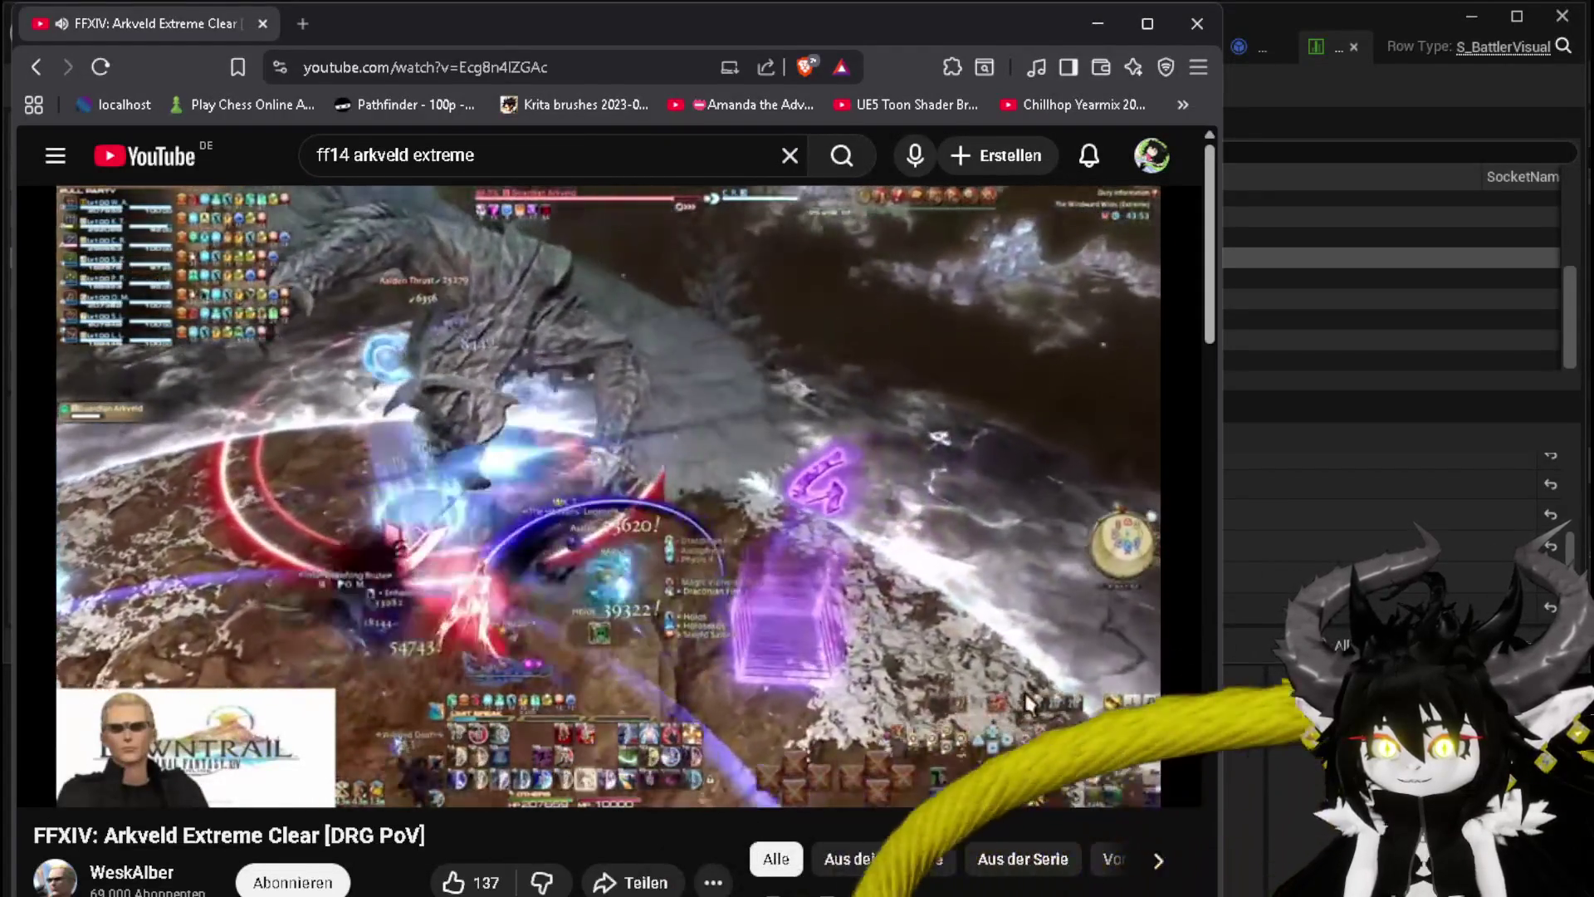
click(515, 480)
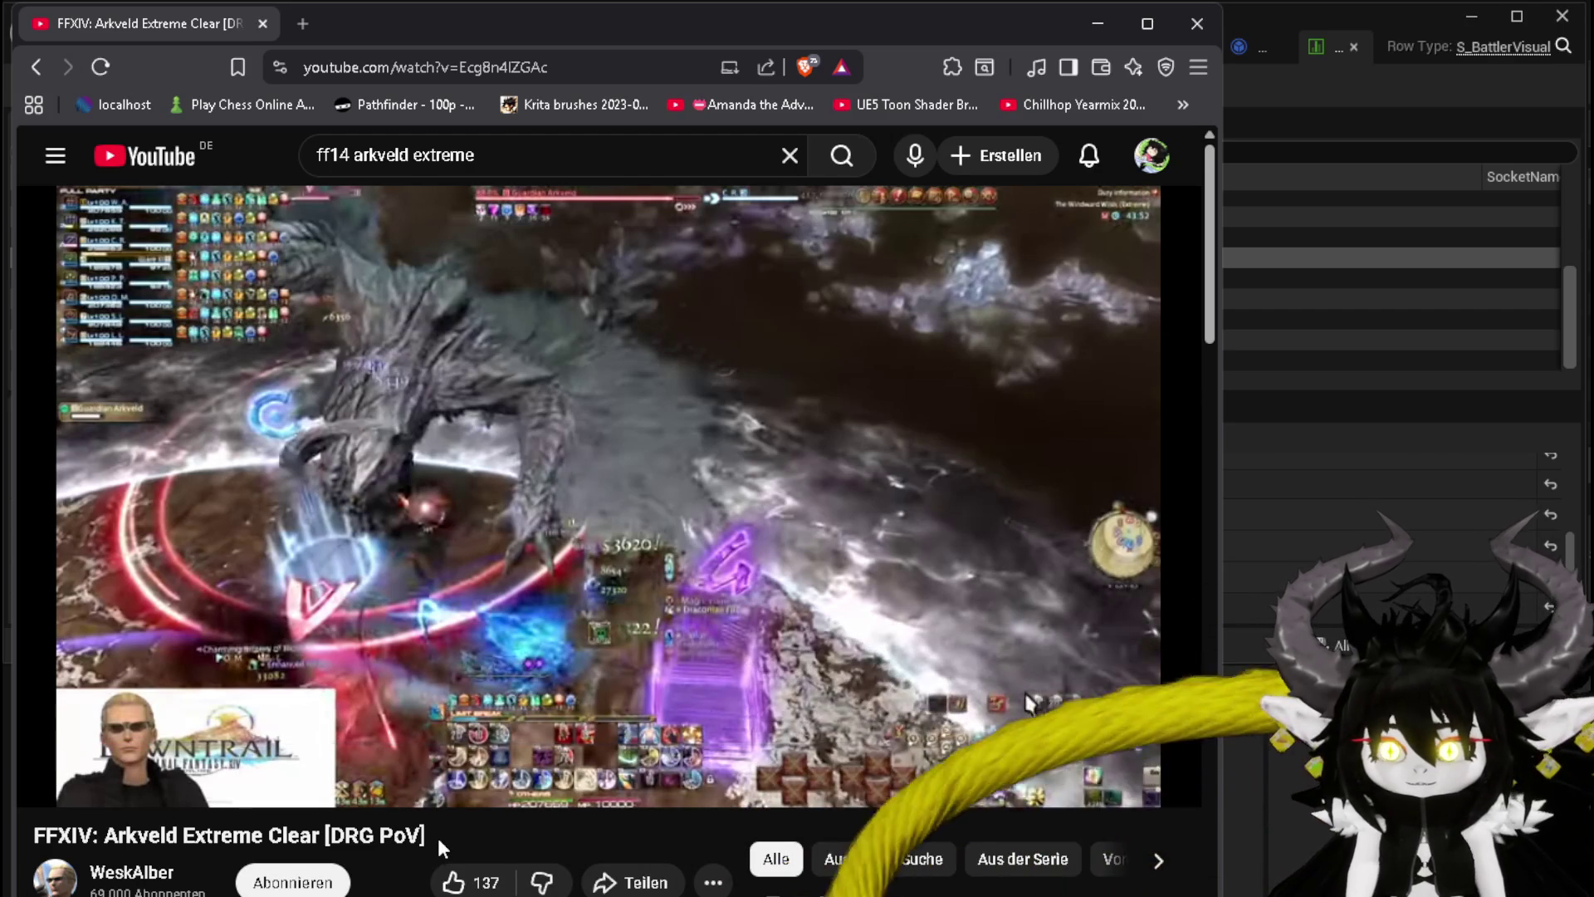
key(Left)
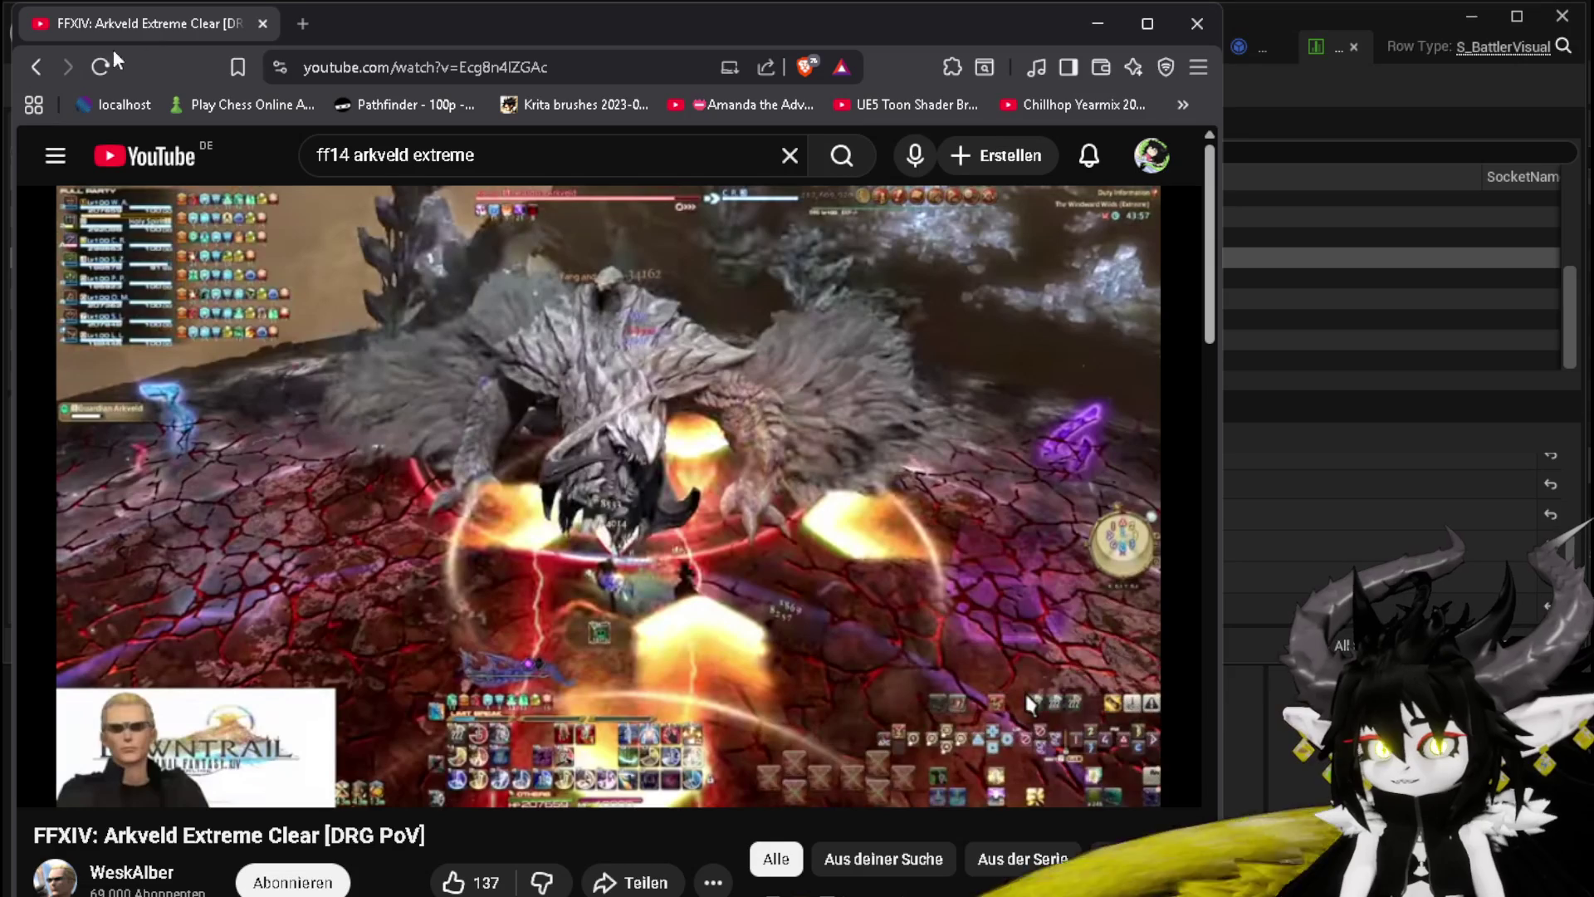
click(1198, 25)
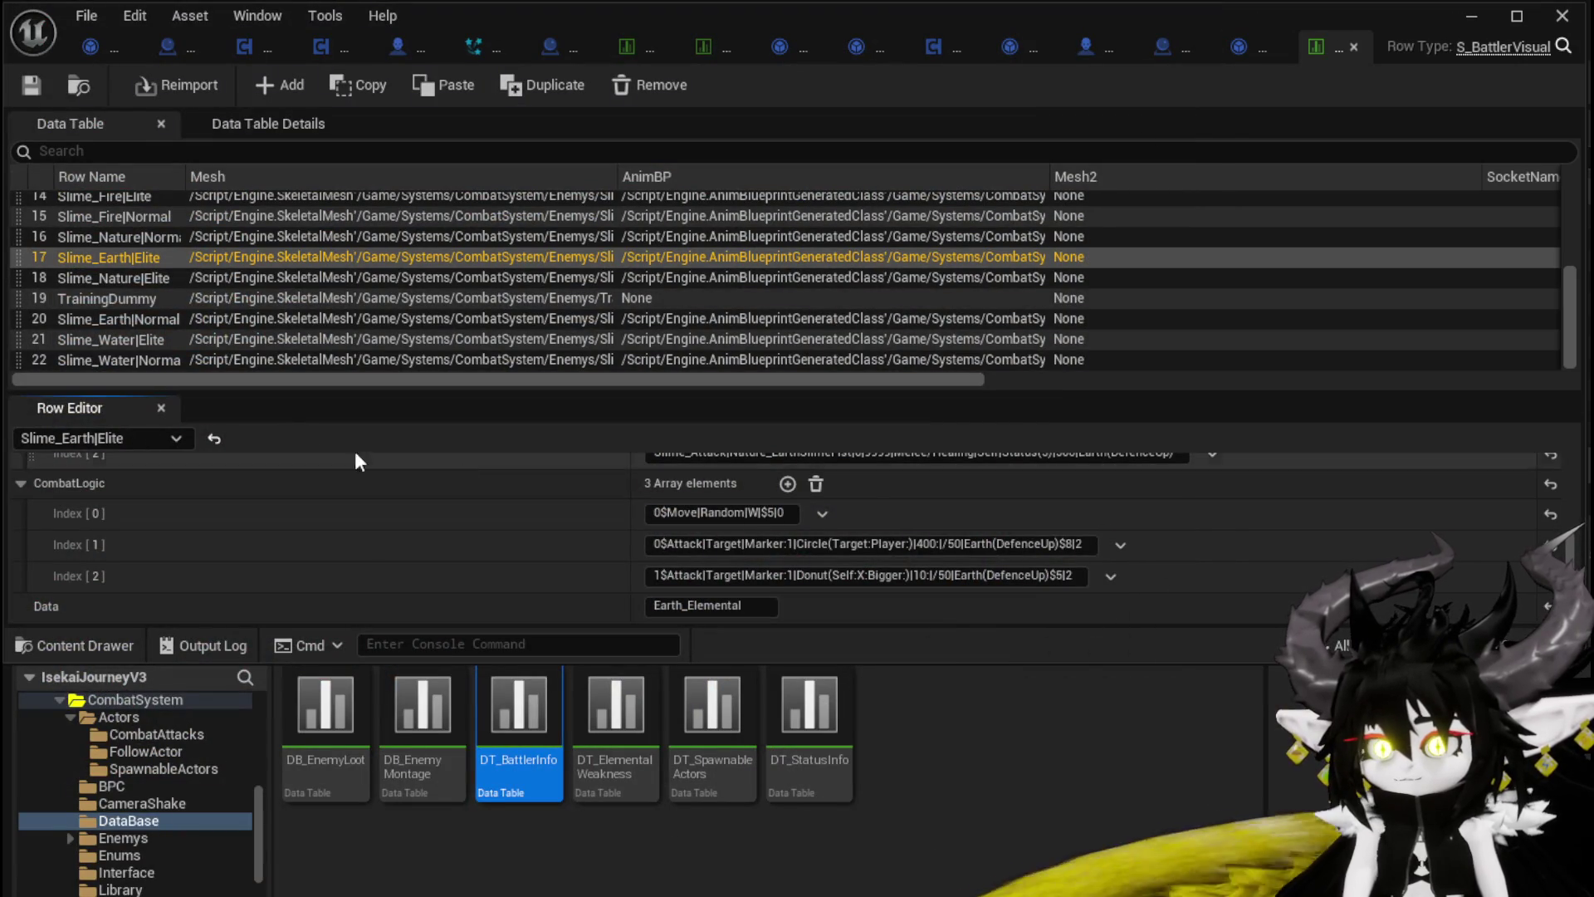
Step: Show DT_BattlerInfo row 13, Wasp_Queen|Boss, with its 36 CombatLogic entries in the Row Editor
scroll(149, 268, up, 3)
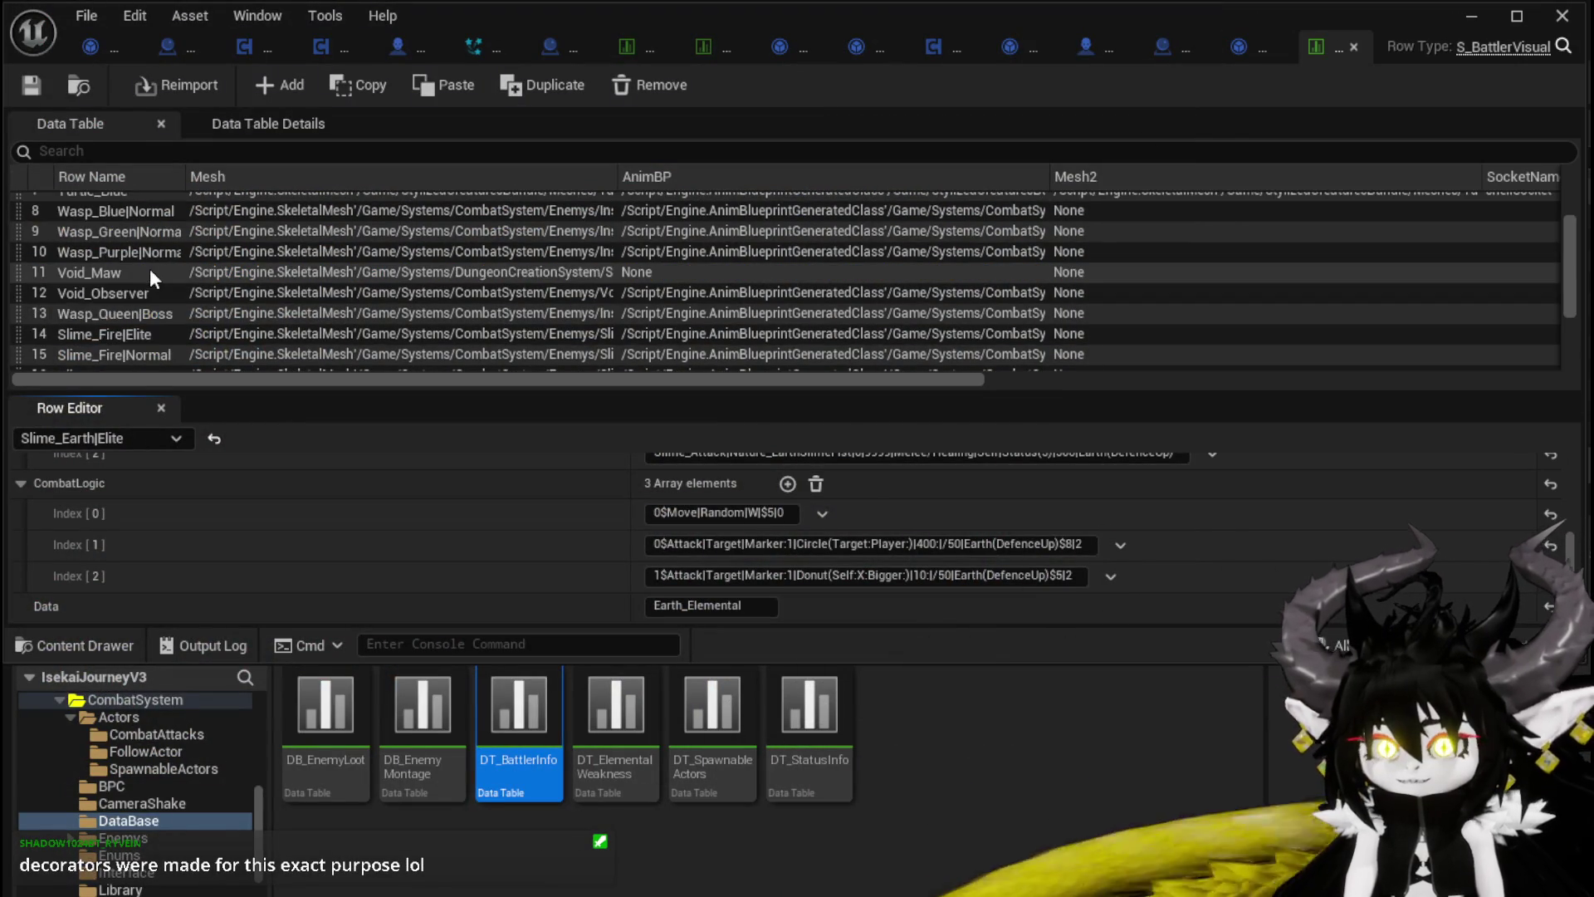
scroll(158, 271, up, 1)
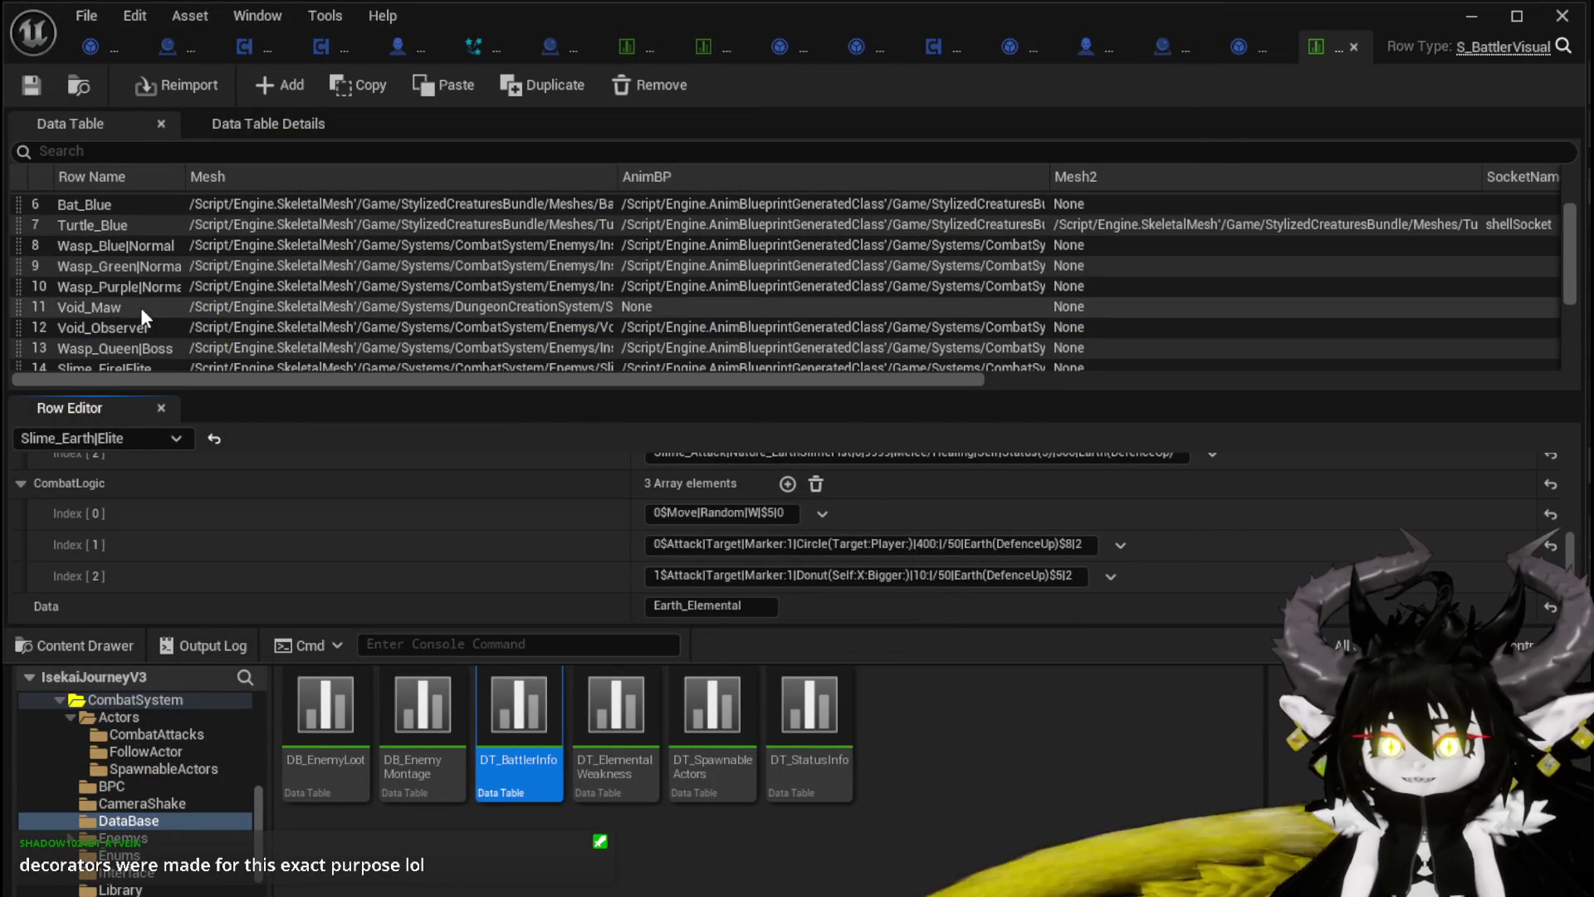
scroll(136, 286, up, 2)
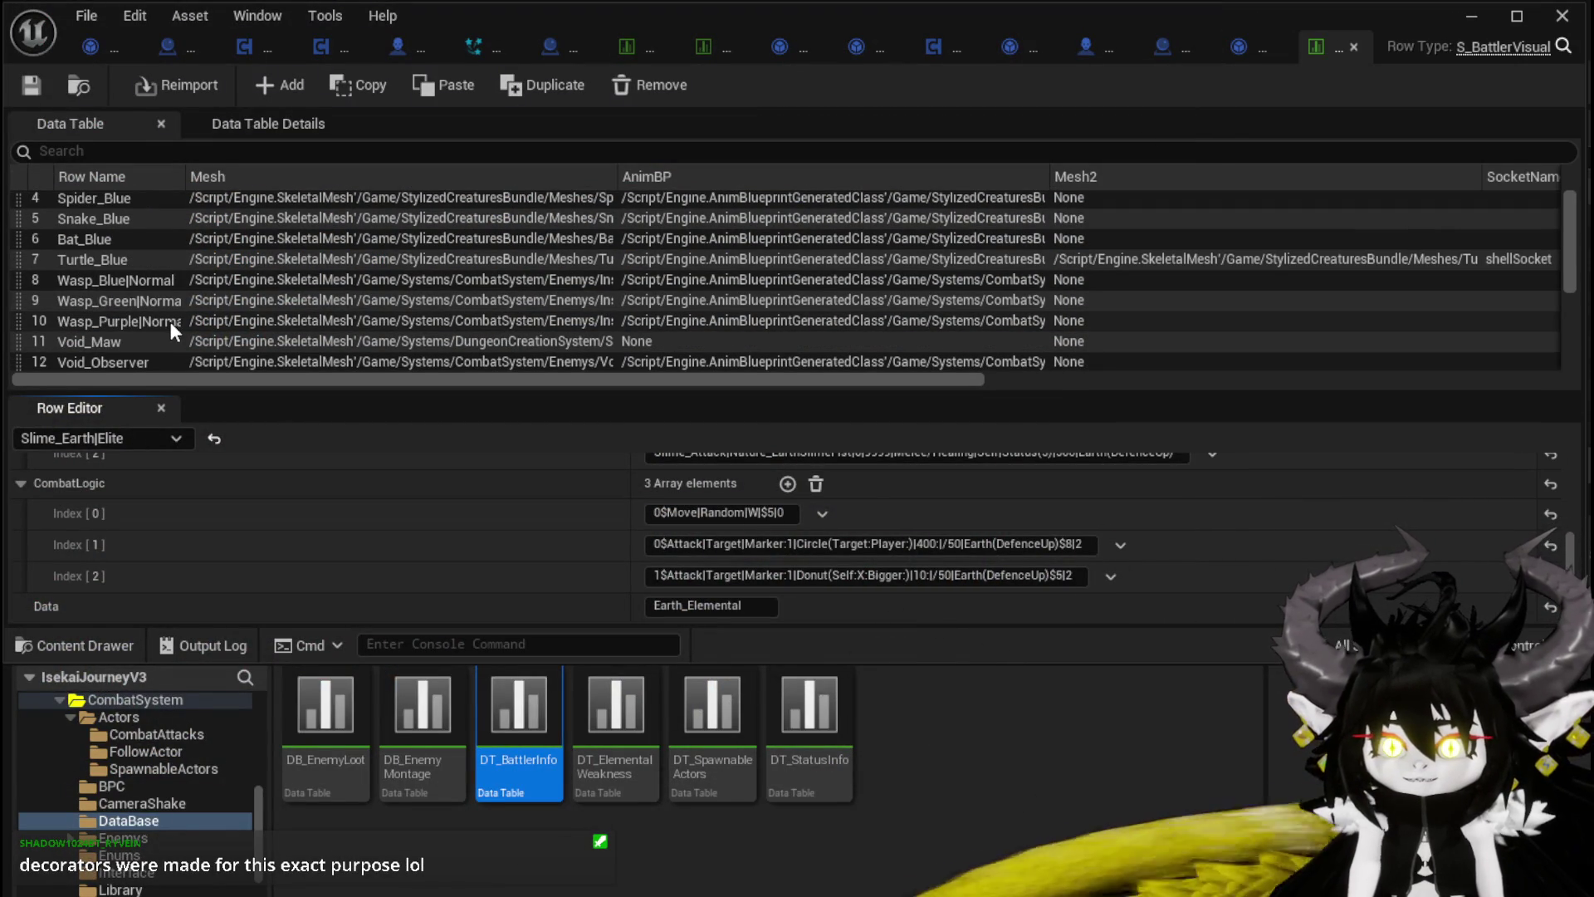
scroll(161, 314, up, 3)
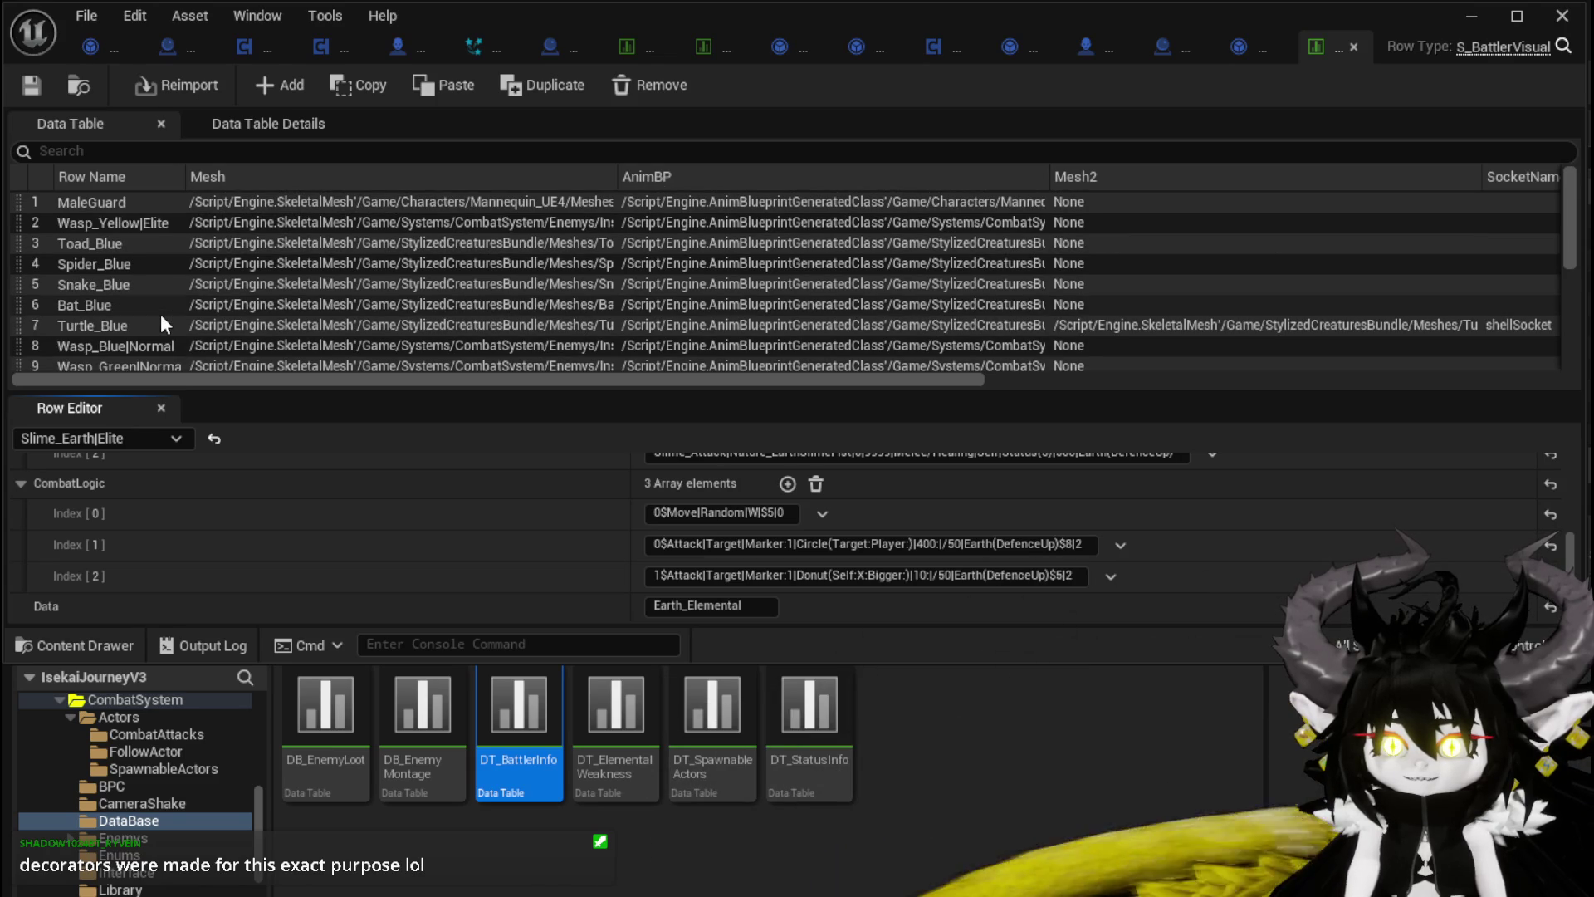
scroll(156, 267, down, 5)
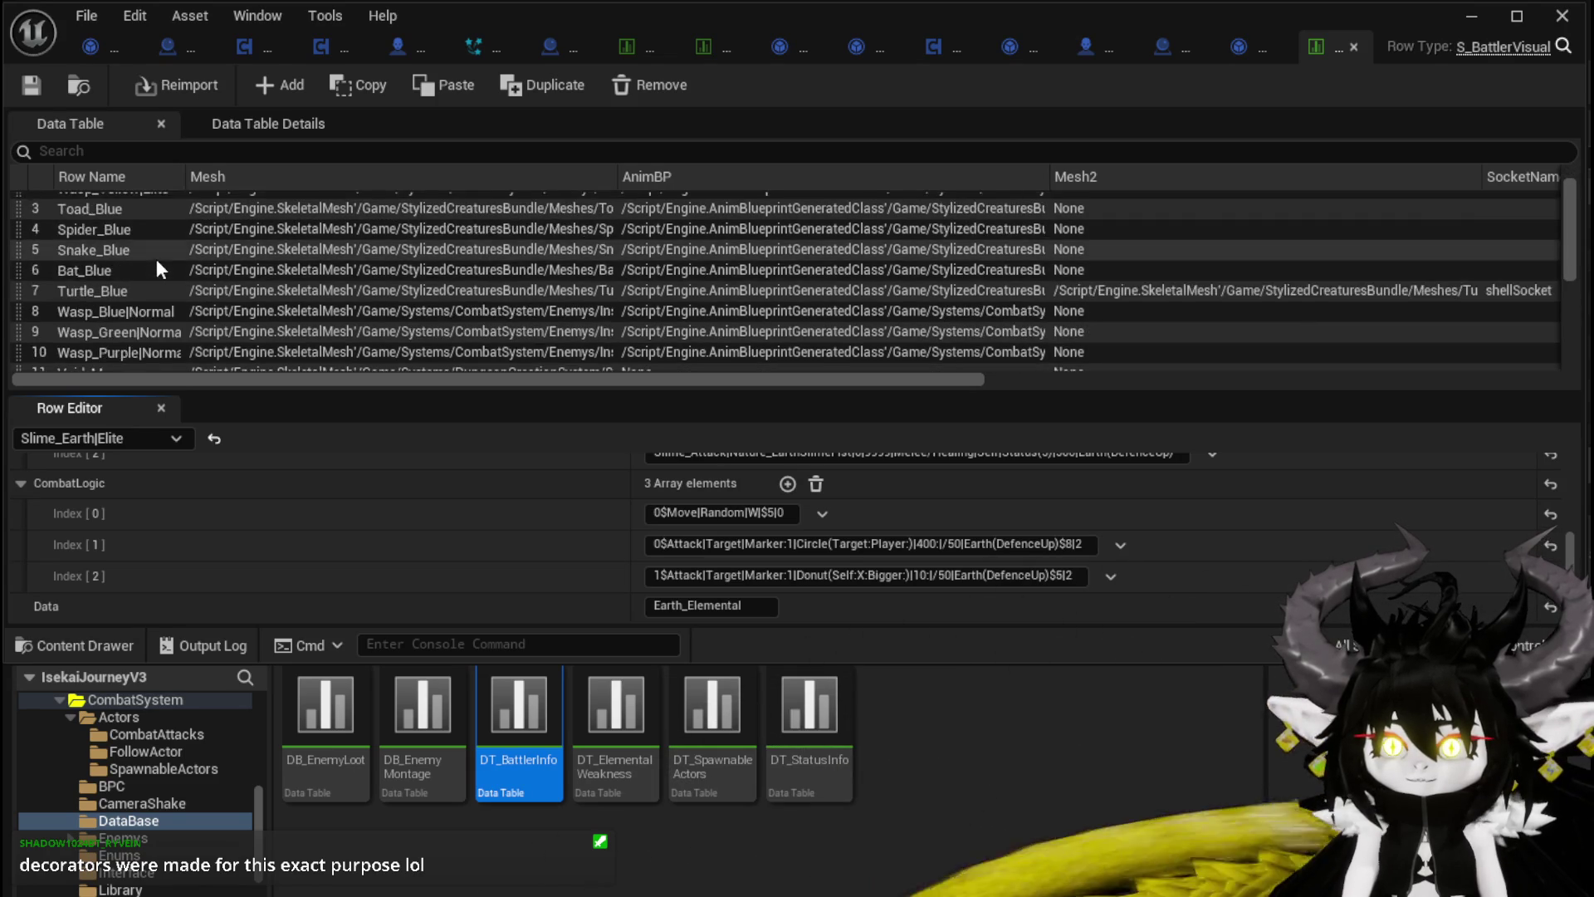
scroll(156, 268, down, 5)
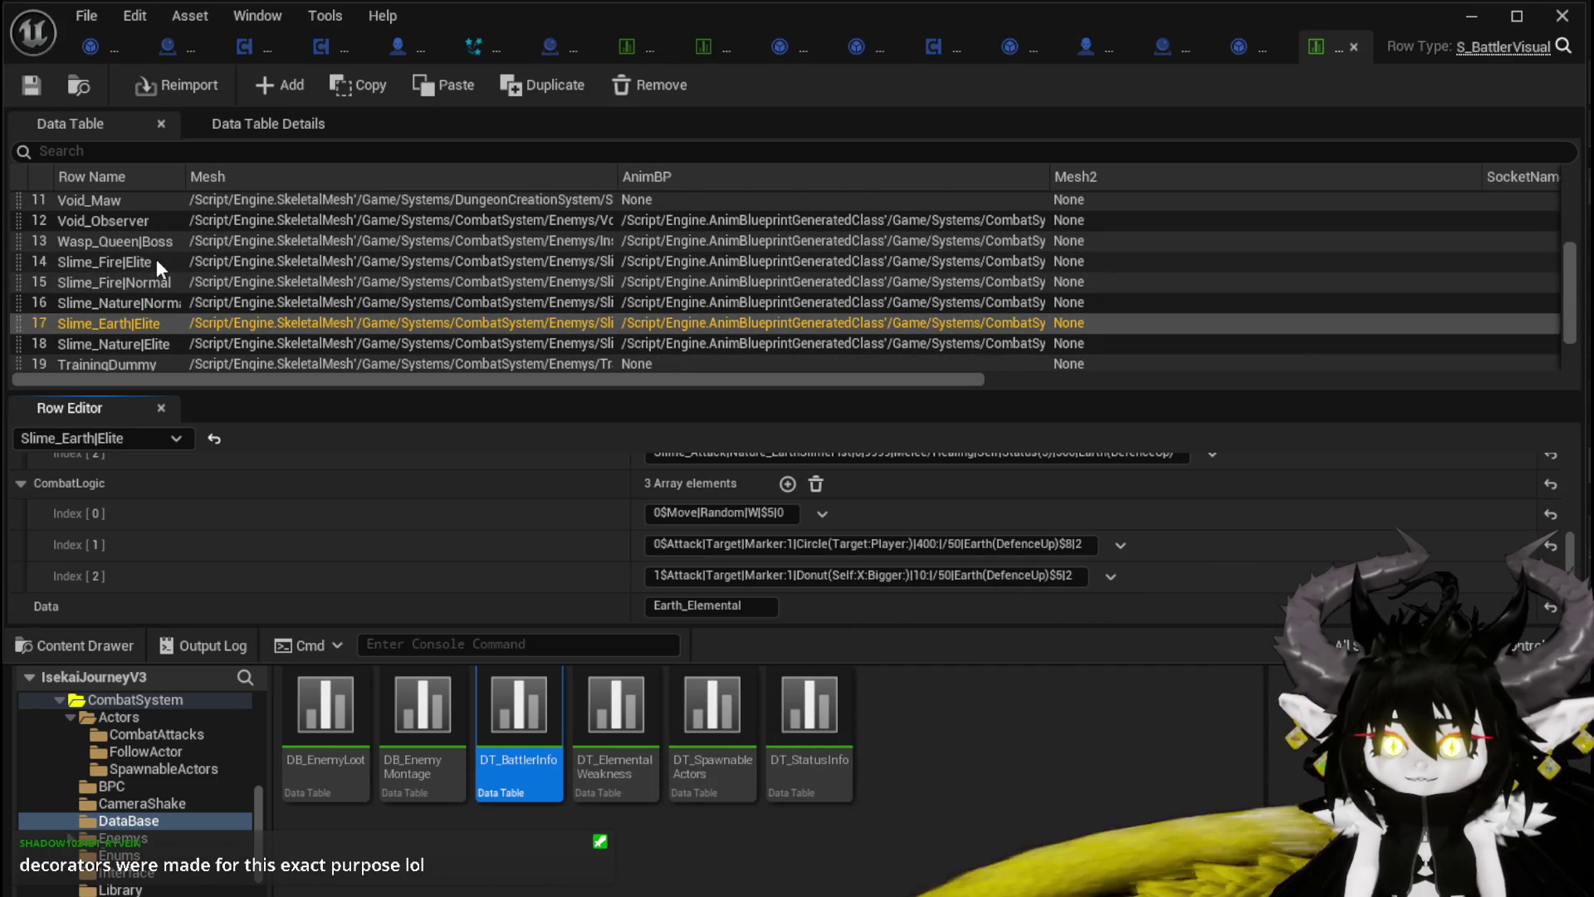
click(126, 244)
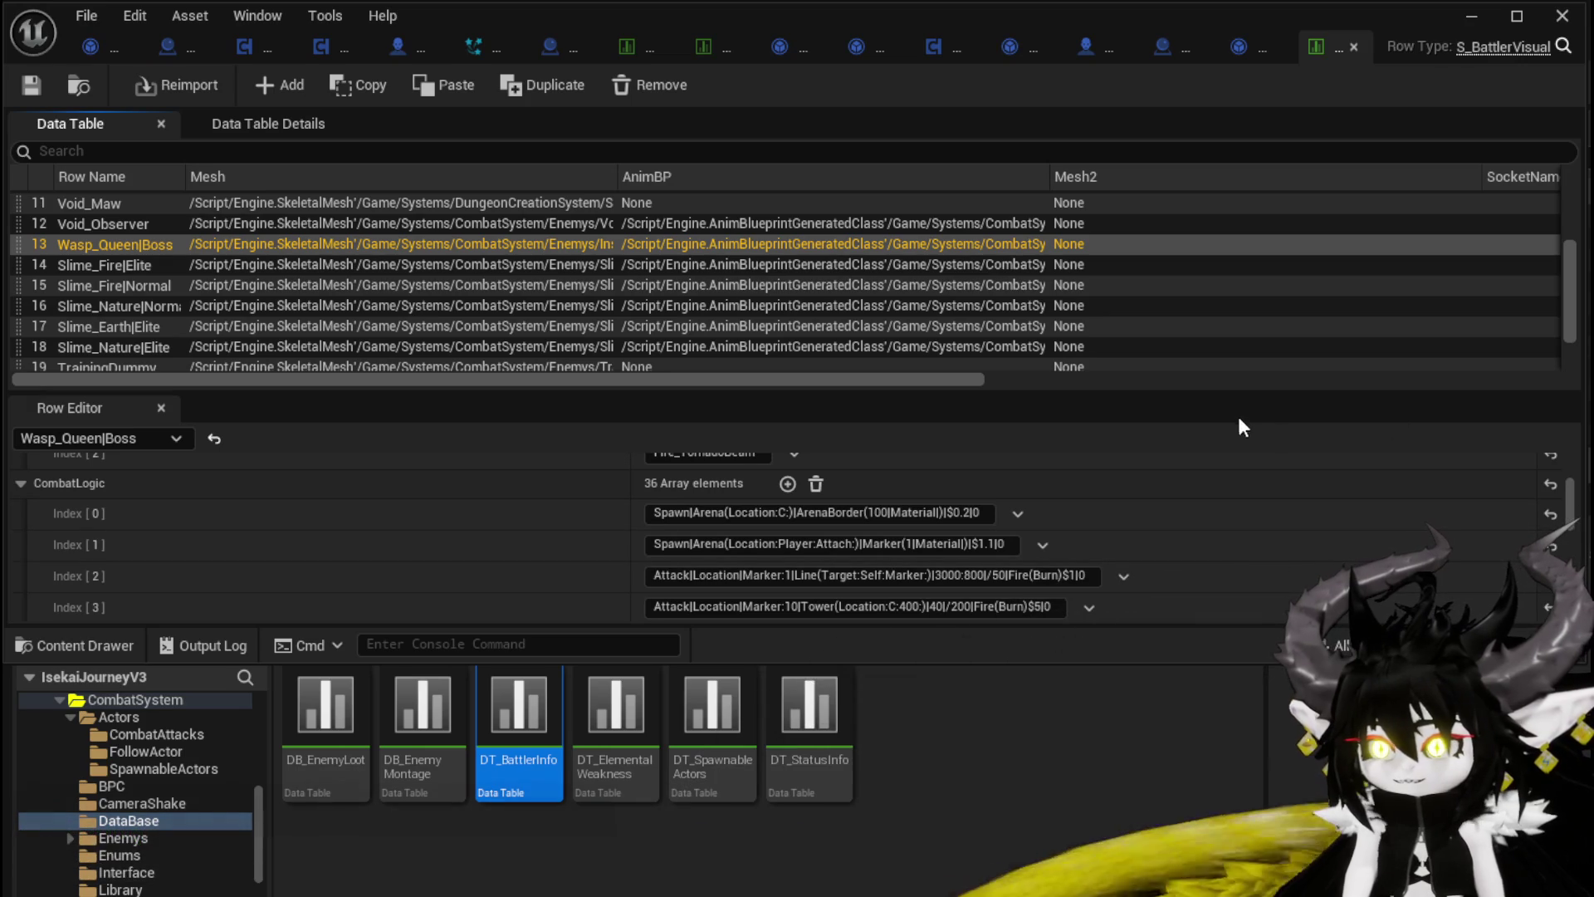
Step: Enlarge the Row Editor and inspect the first two CombatLogic entries, leaving the 0.2 value unchanged
drag(1235, 390, 1206, 81)
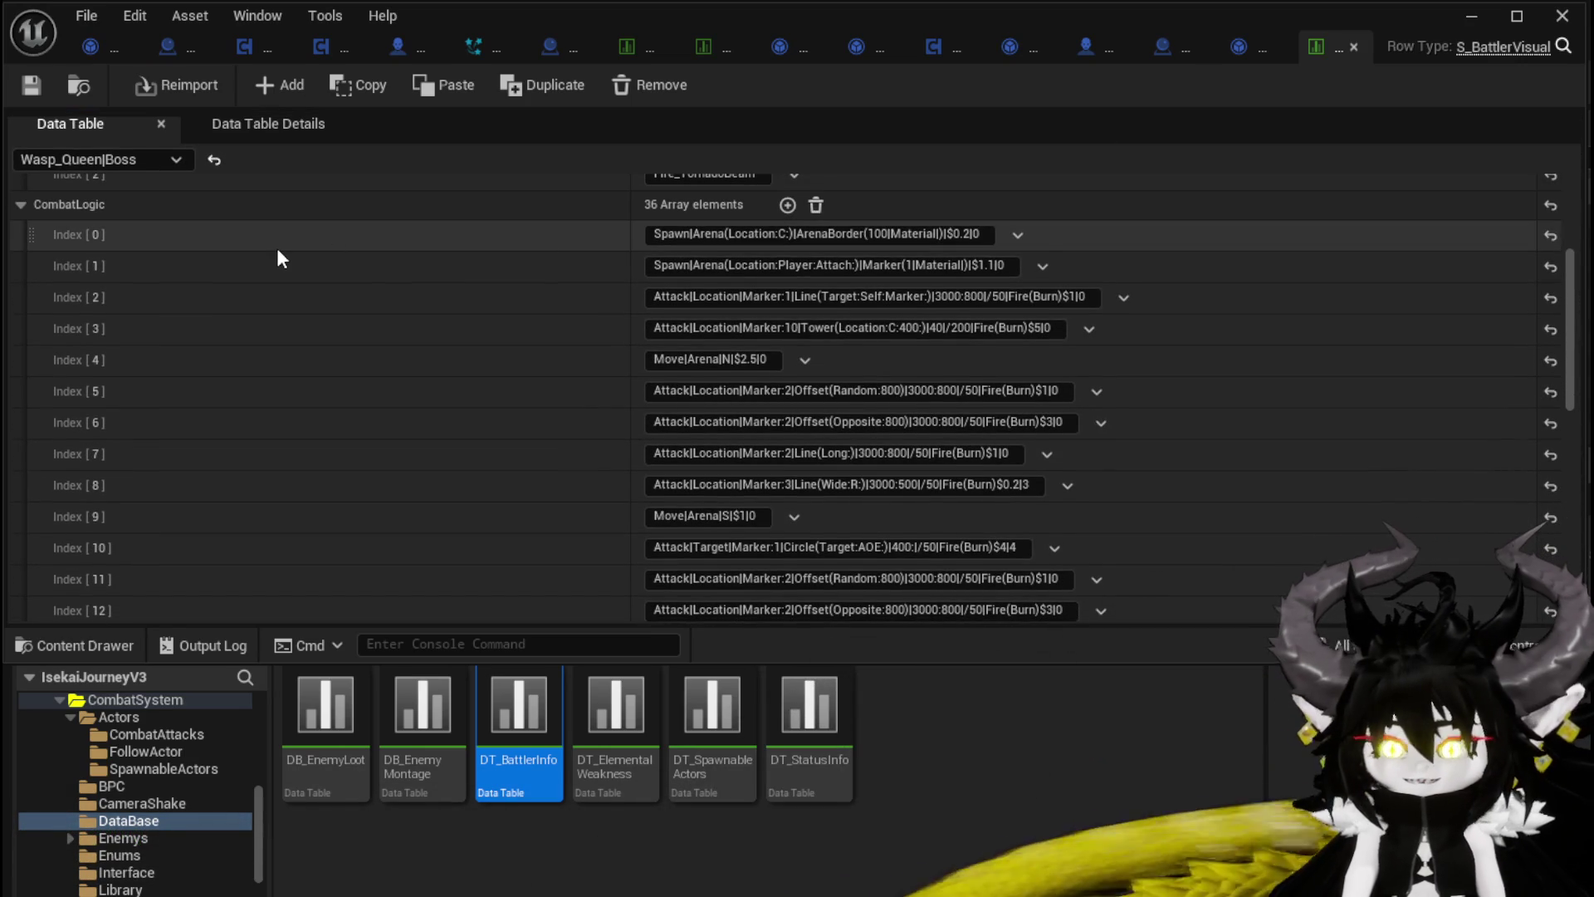
click(674, 236)
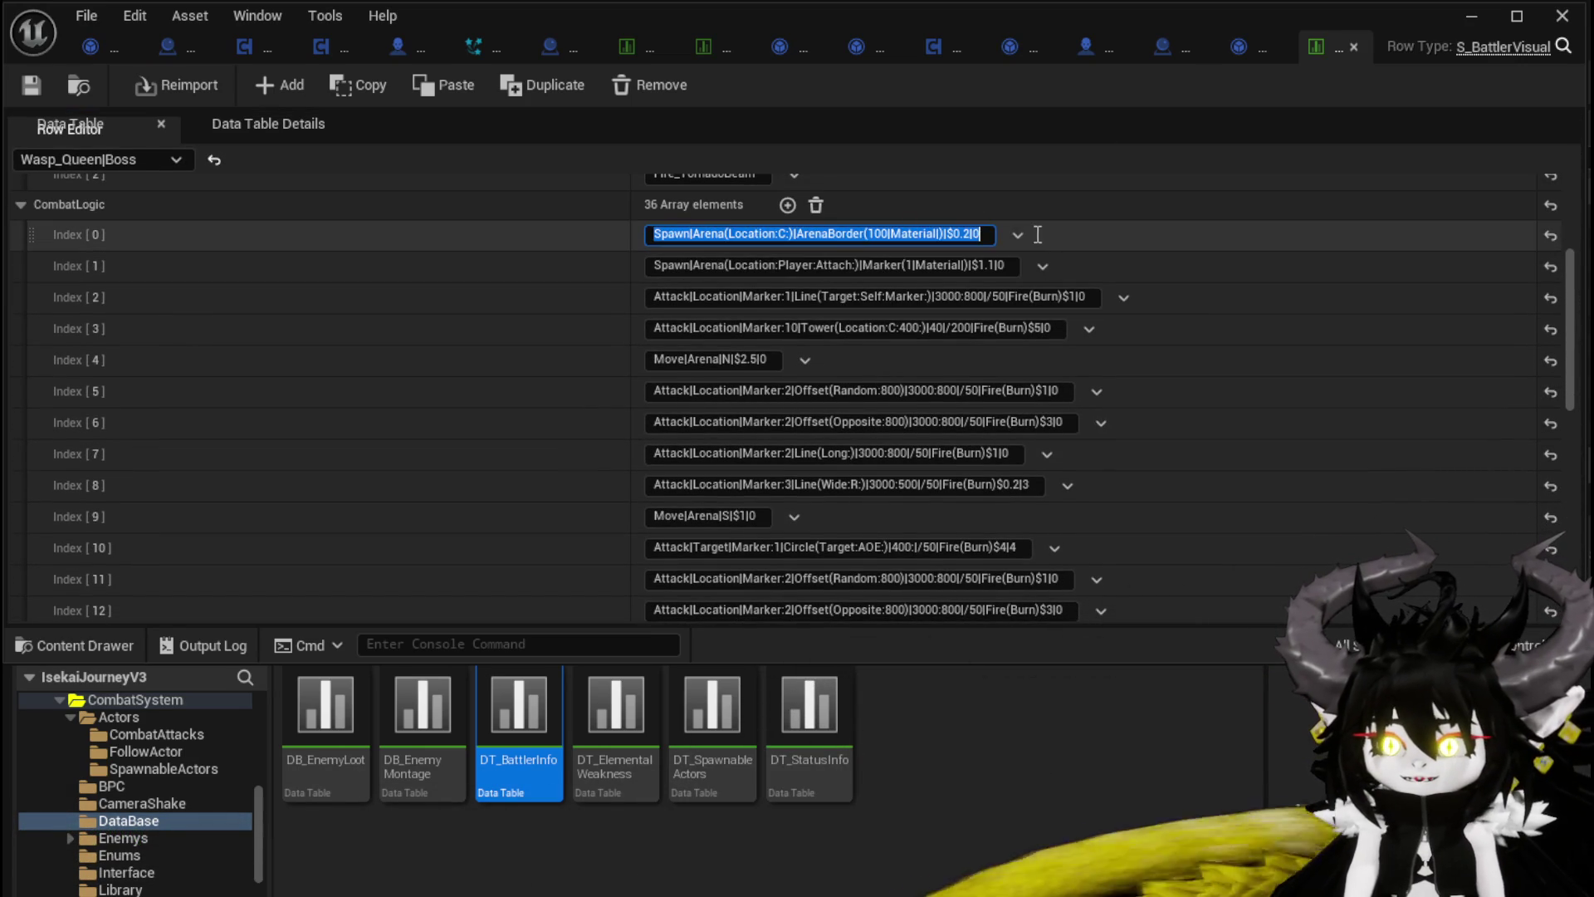
click(652, 264)
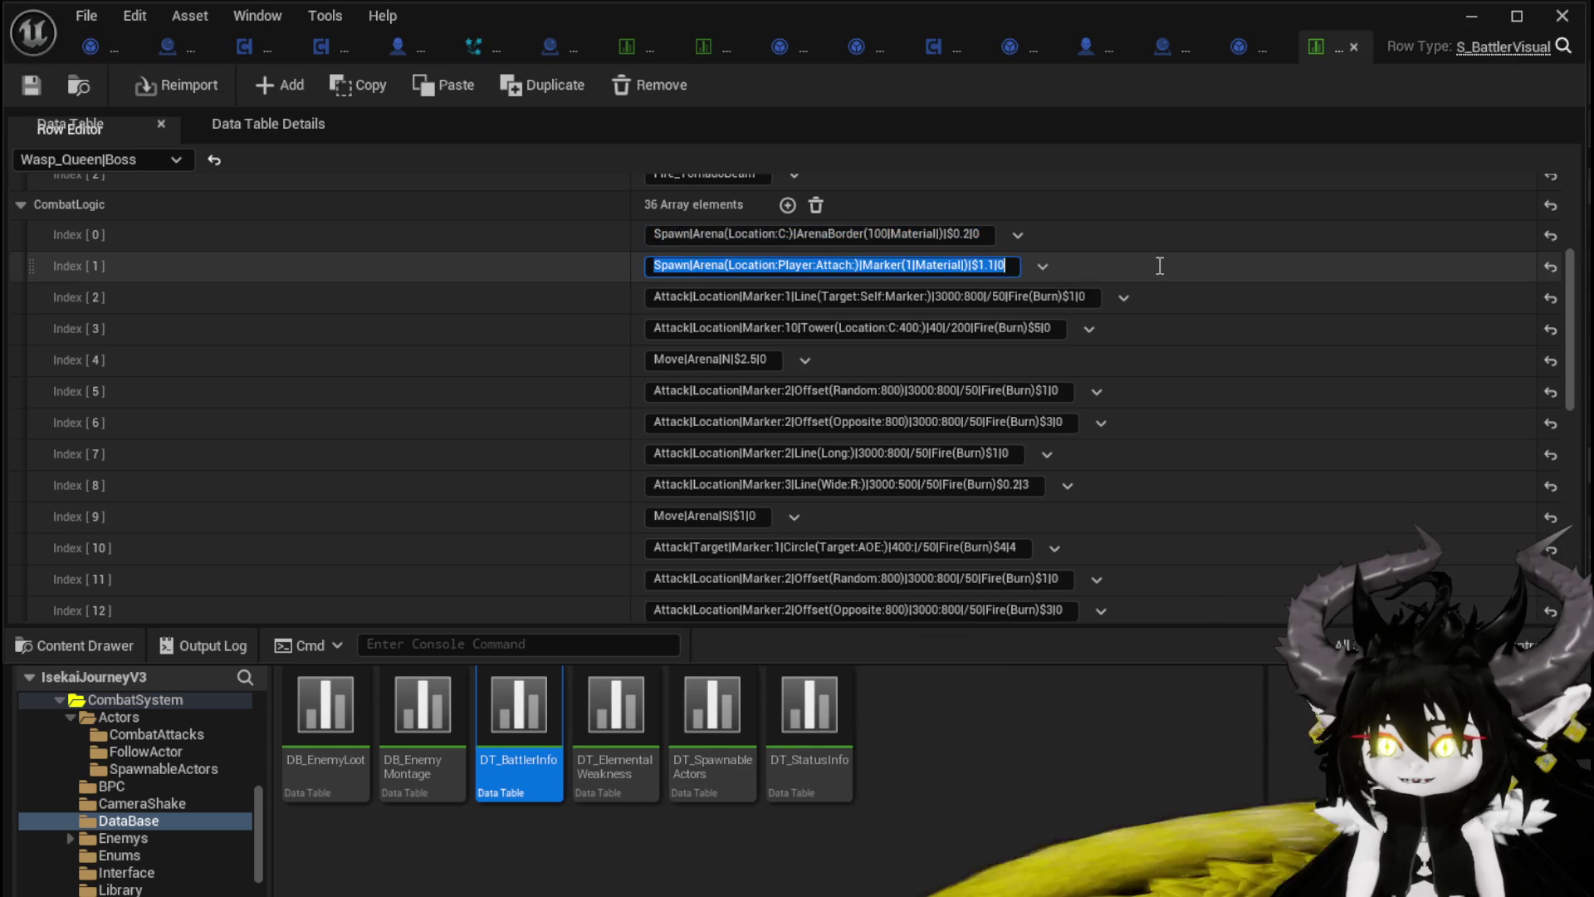
double_click(967, 233)
key(Return)
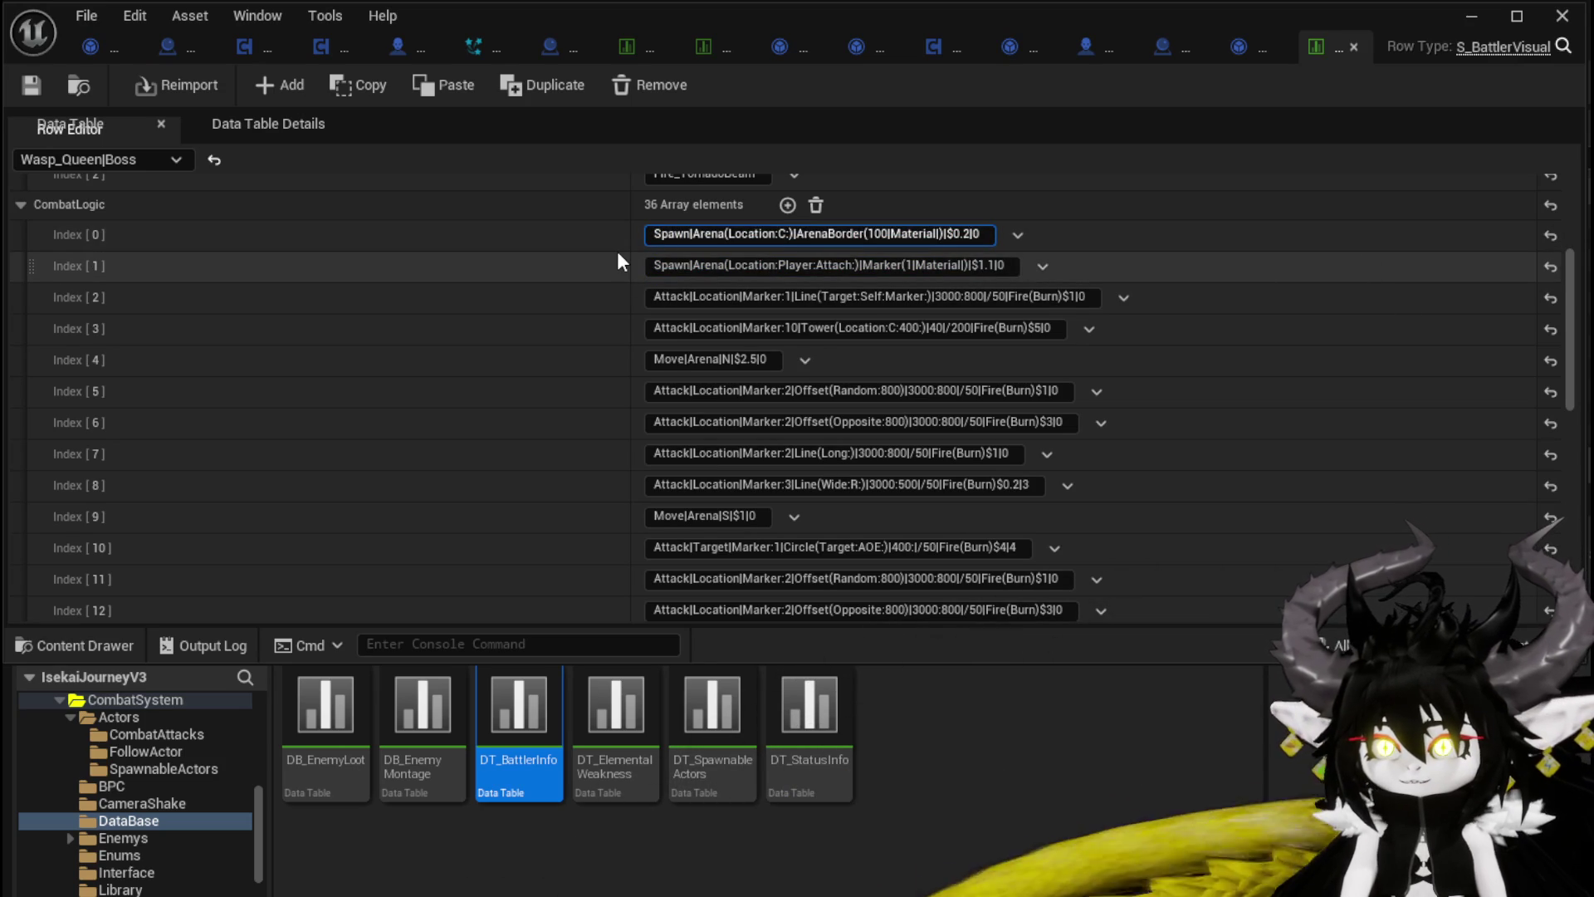
Step: Highlight the Spawn, Arena location, ArenaBorder and 100 parts of Index [0], then check Index [1]
drag(653, 234, 774, 234)
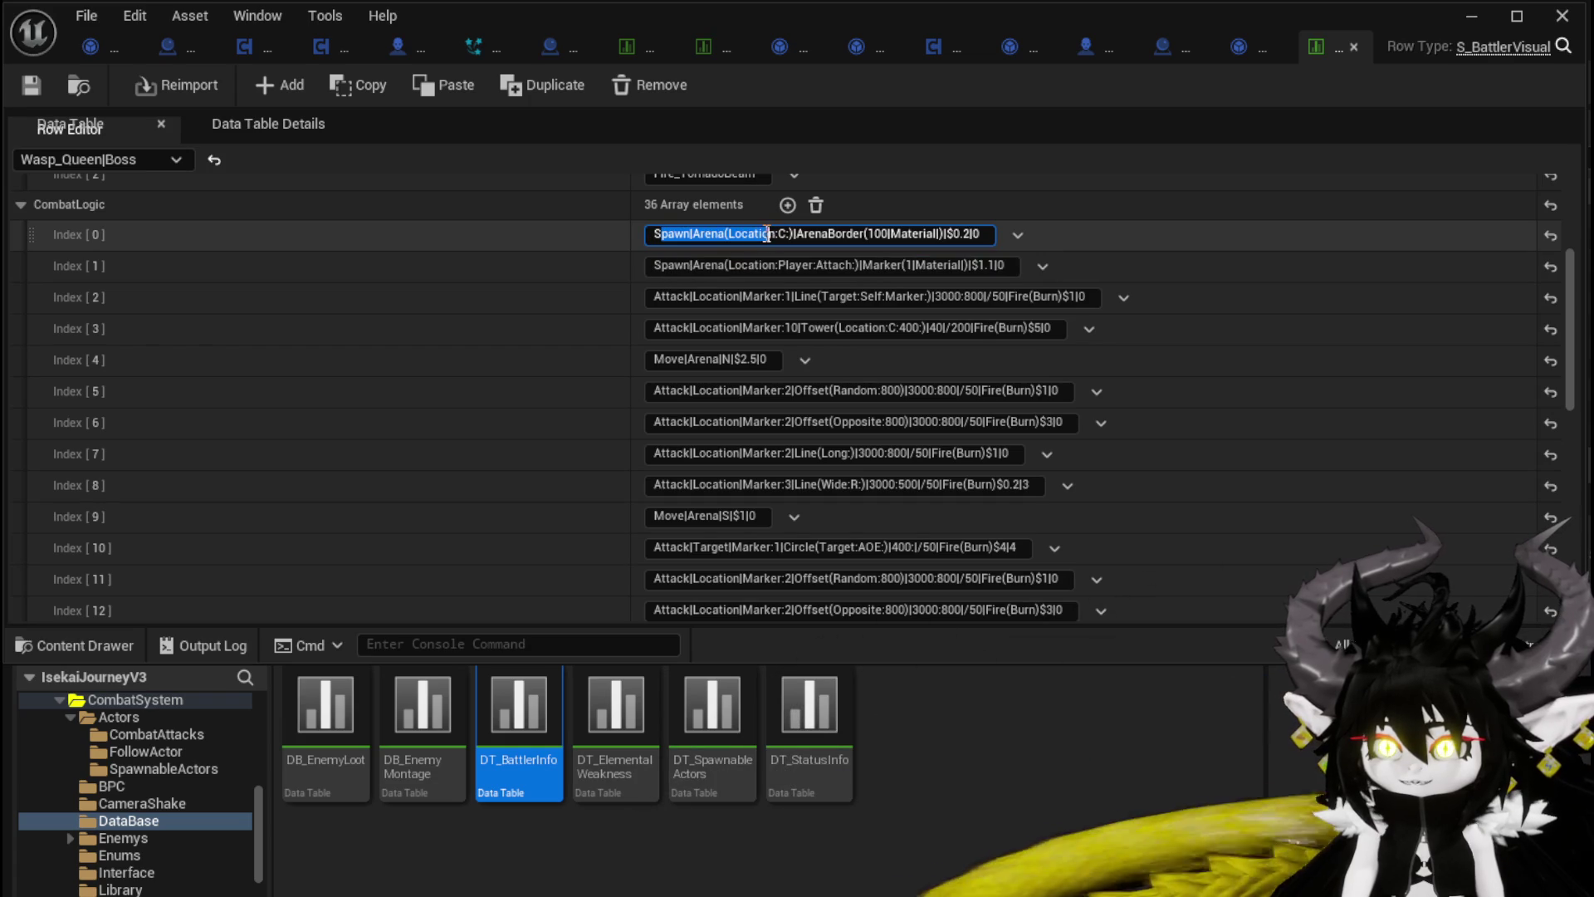
drag(650, 233, 687, 234)
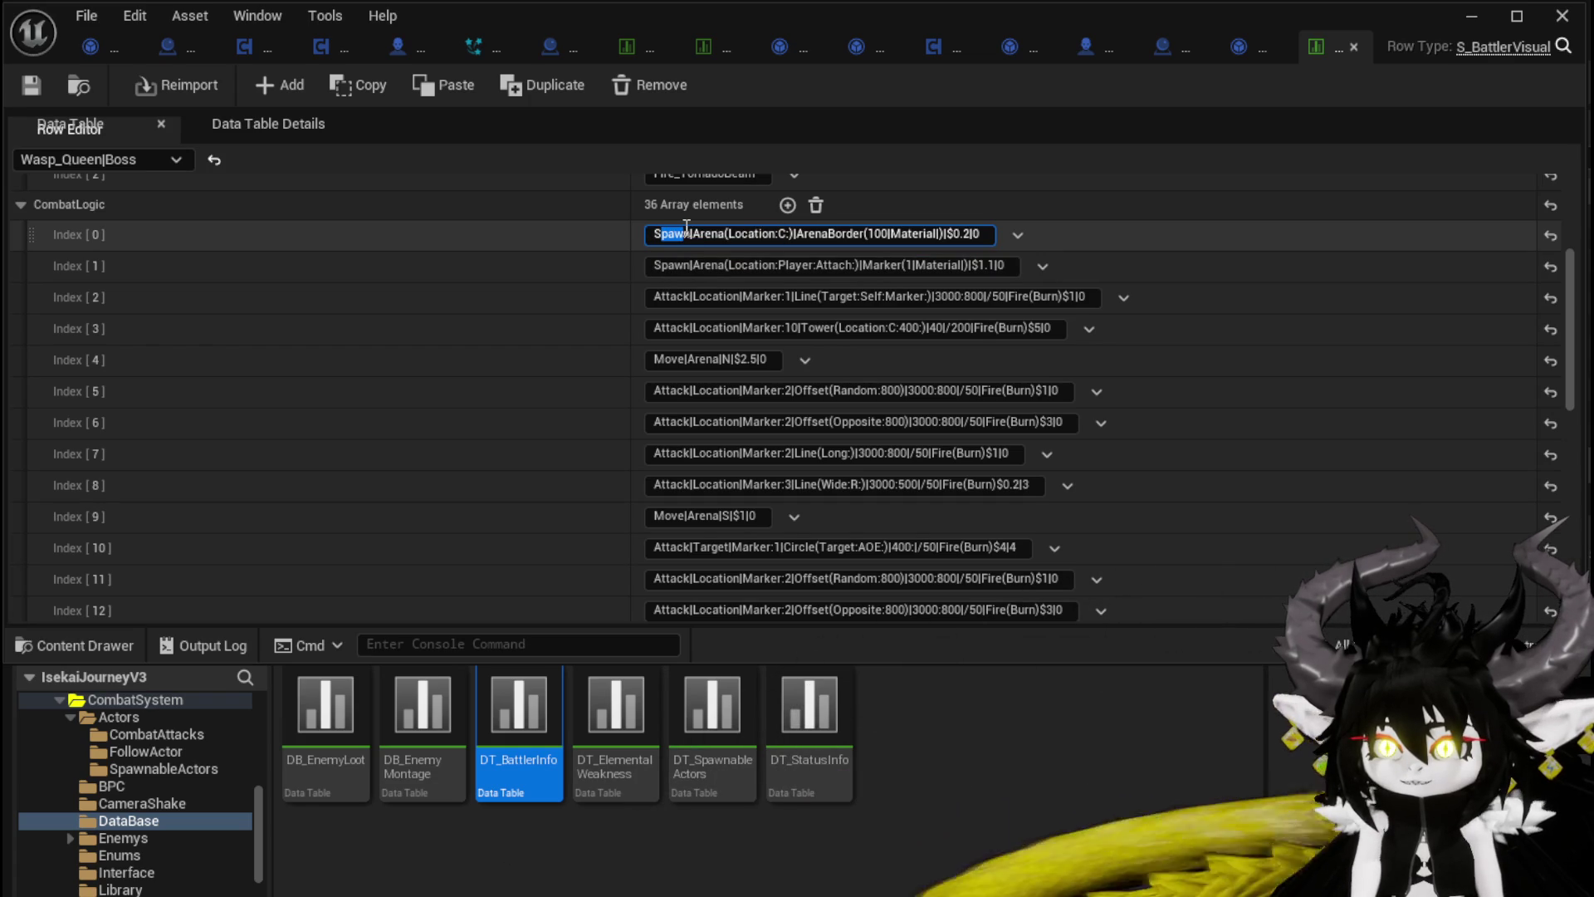
click(742, 233)
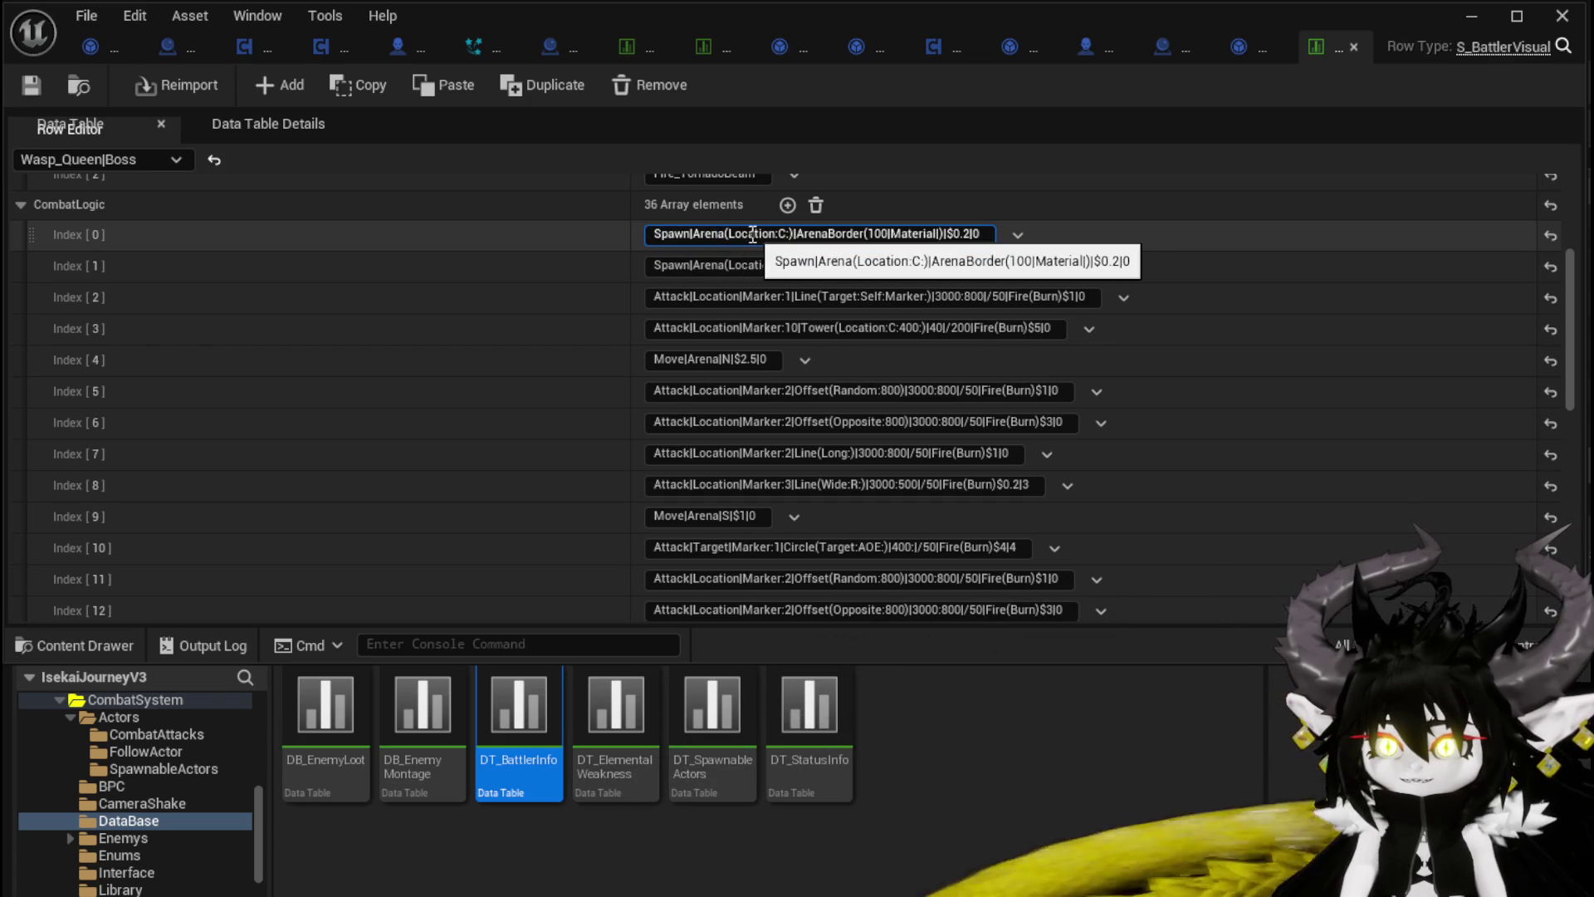
double_click(781, 233)
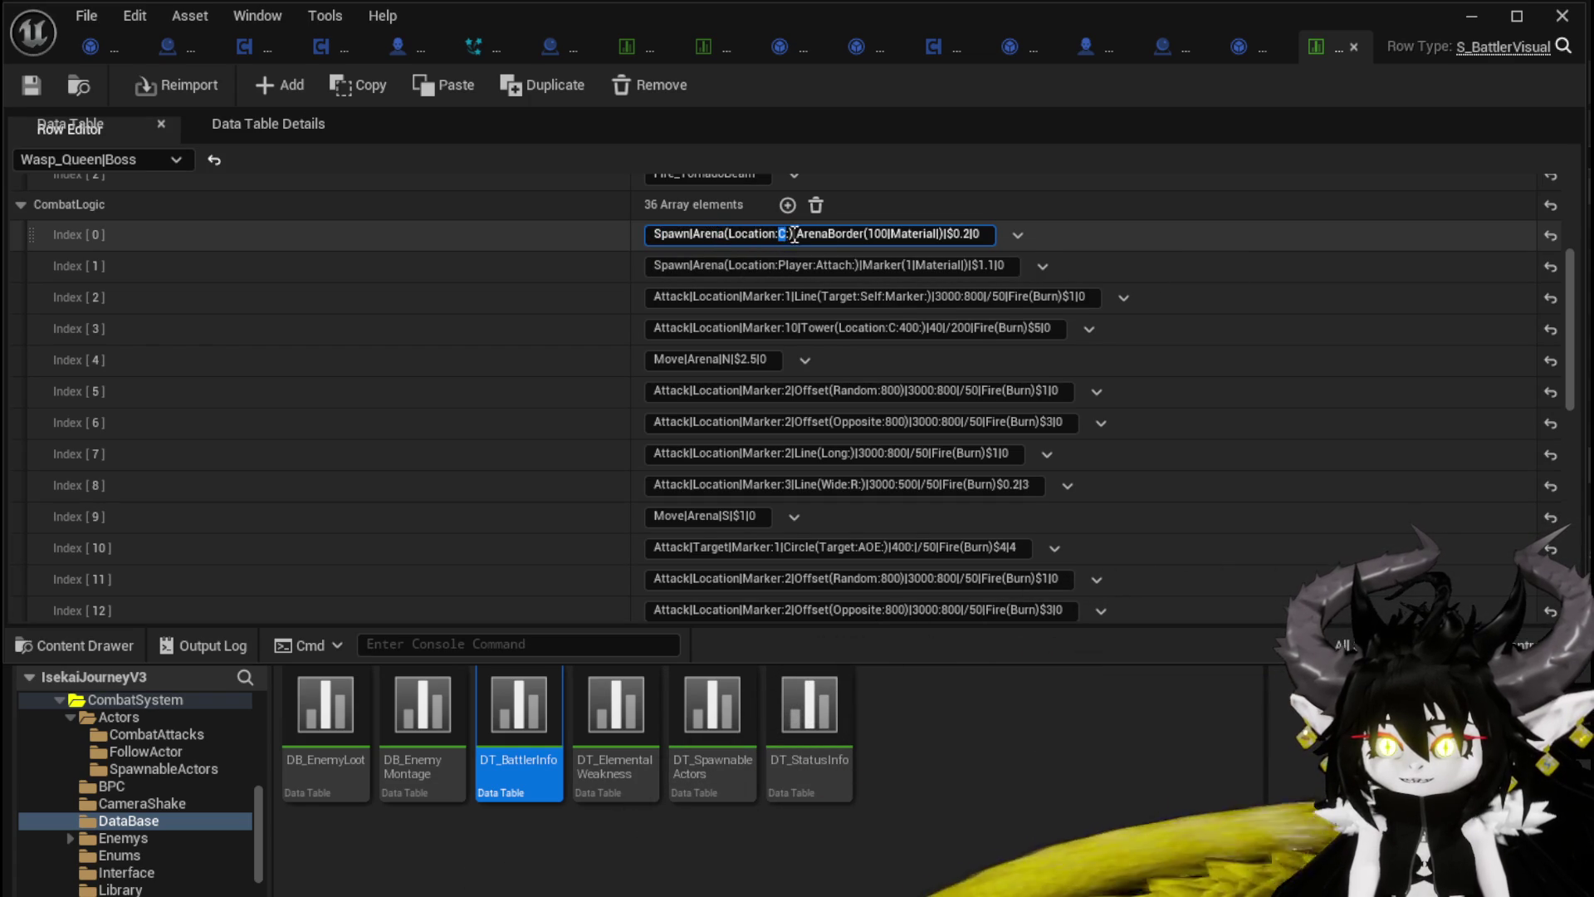
drag(795, 234, 858, 234)
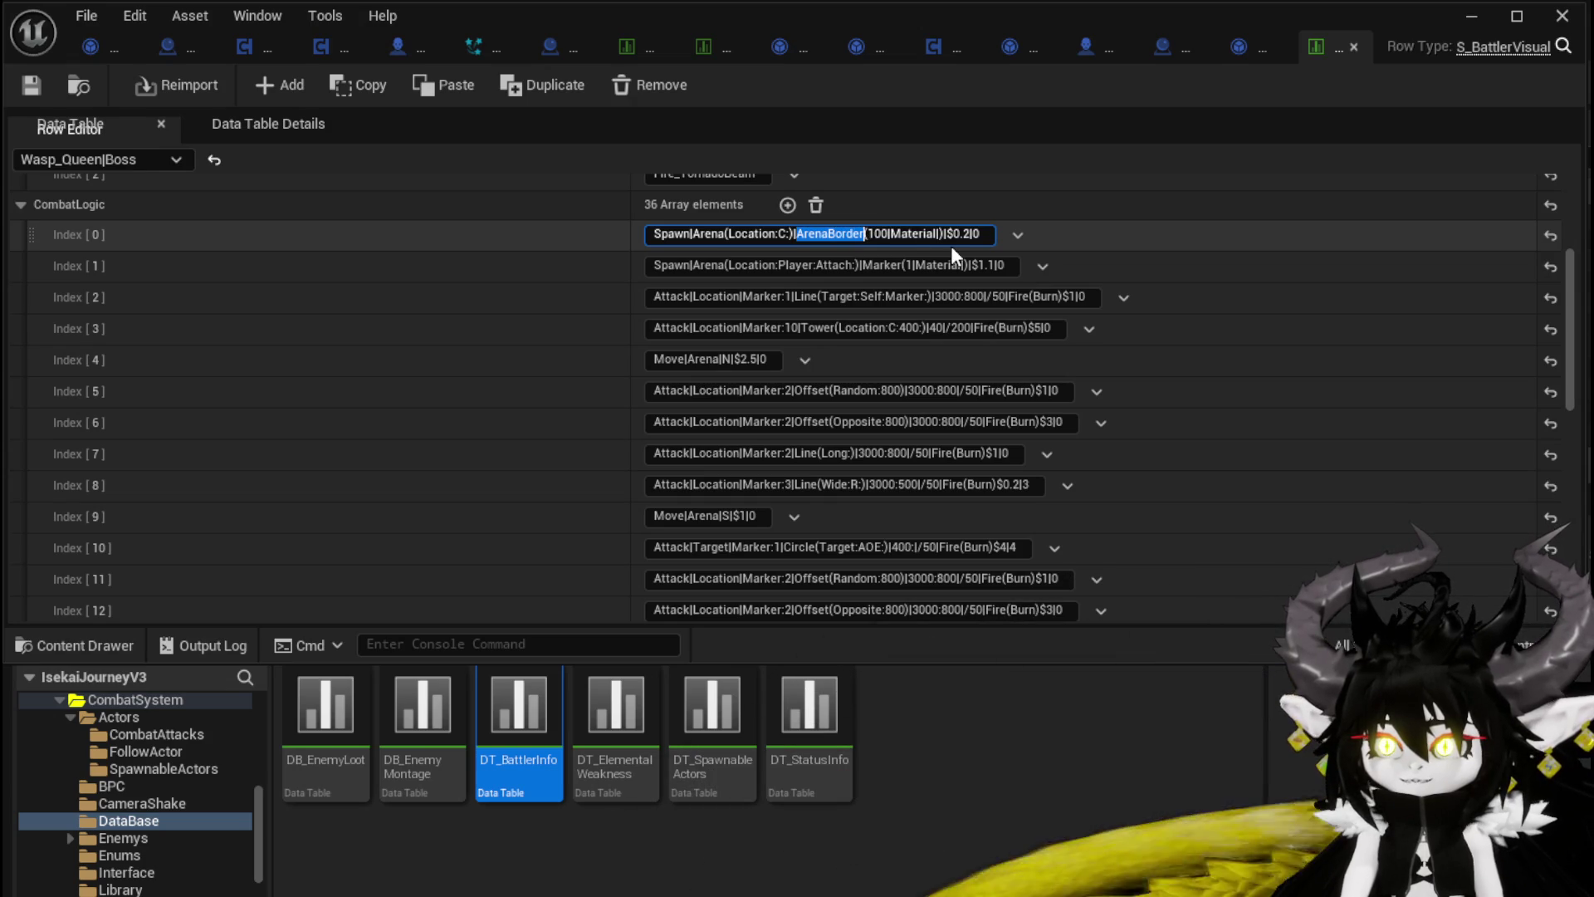
drag(872, 233, 964, 238)
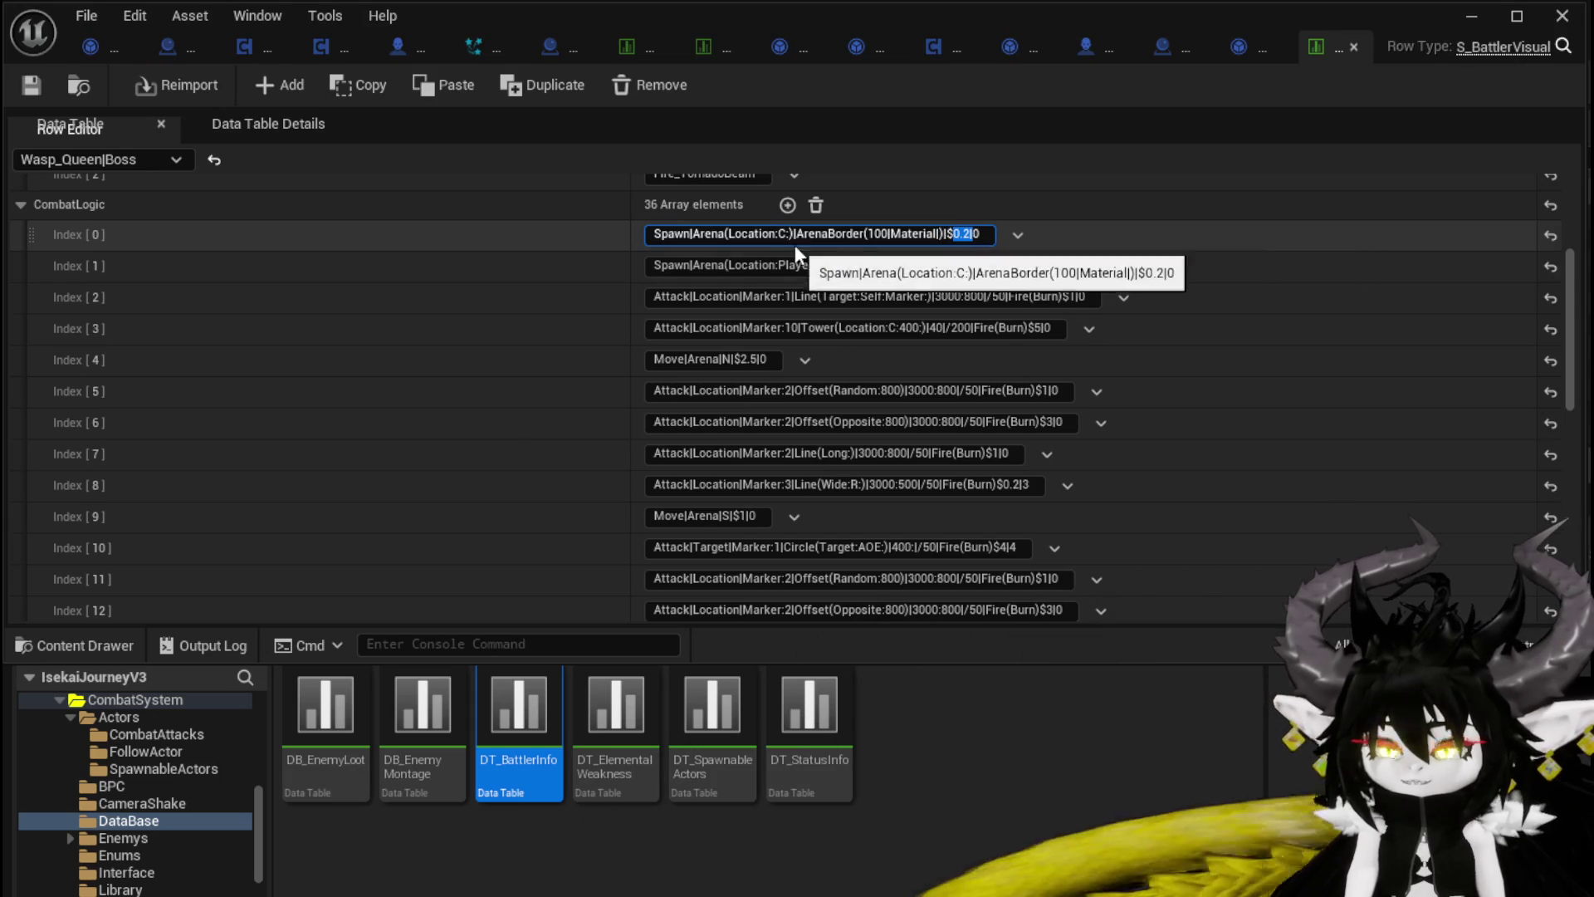
click(661, 265)
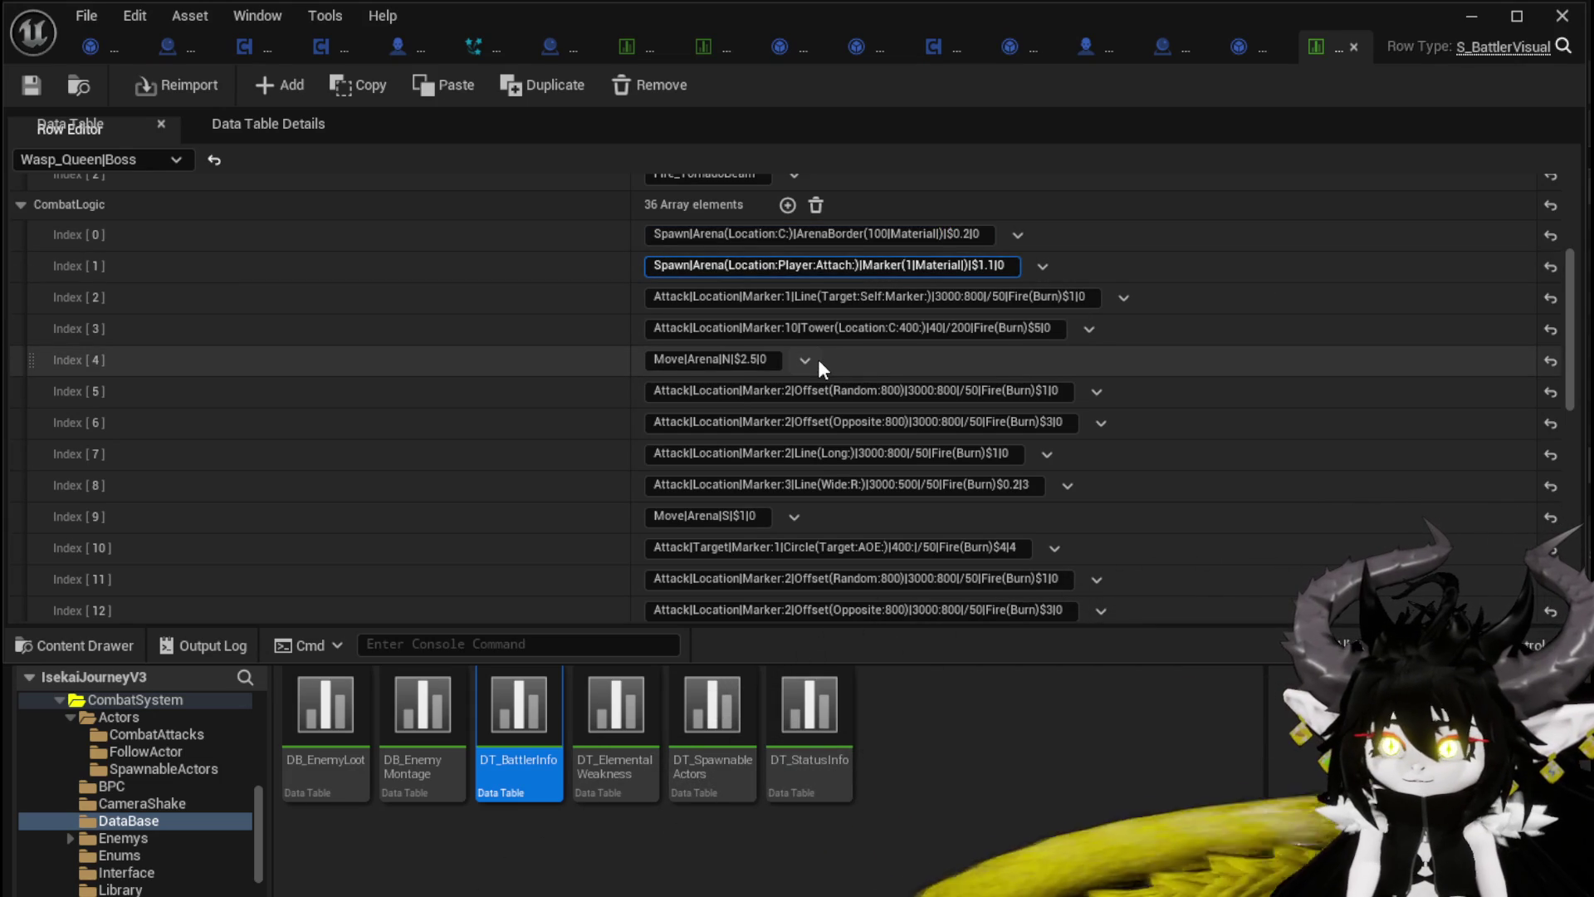
scroll(819, 359, down, 1)
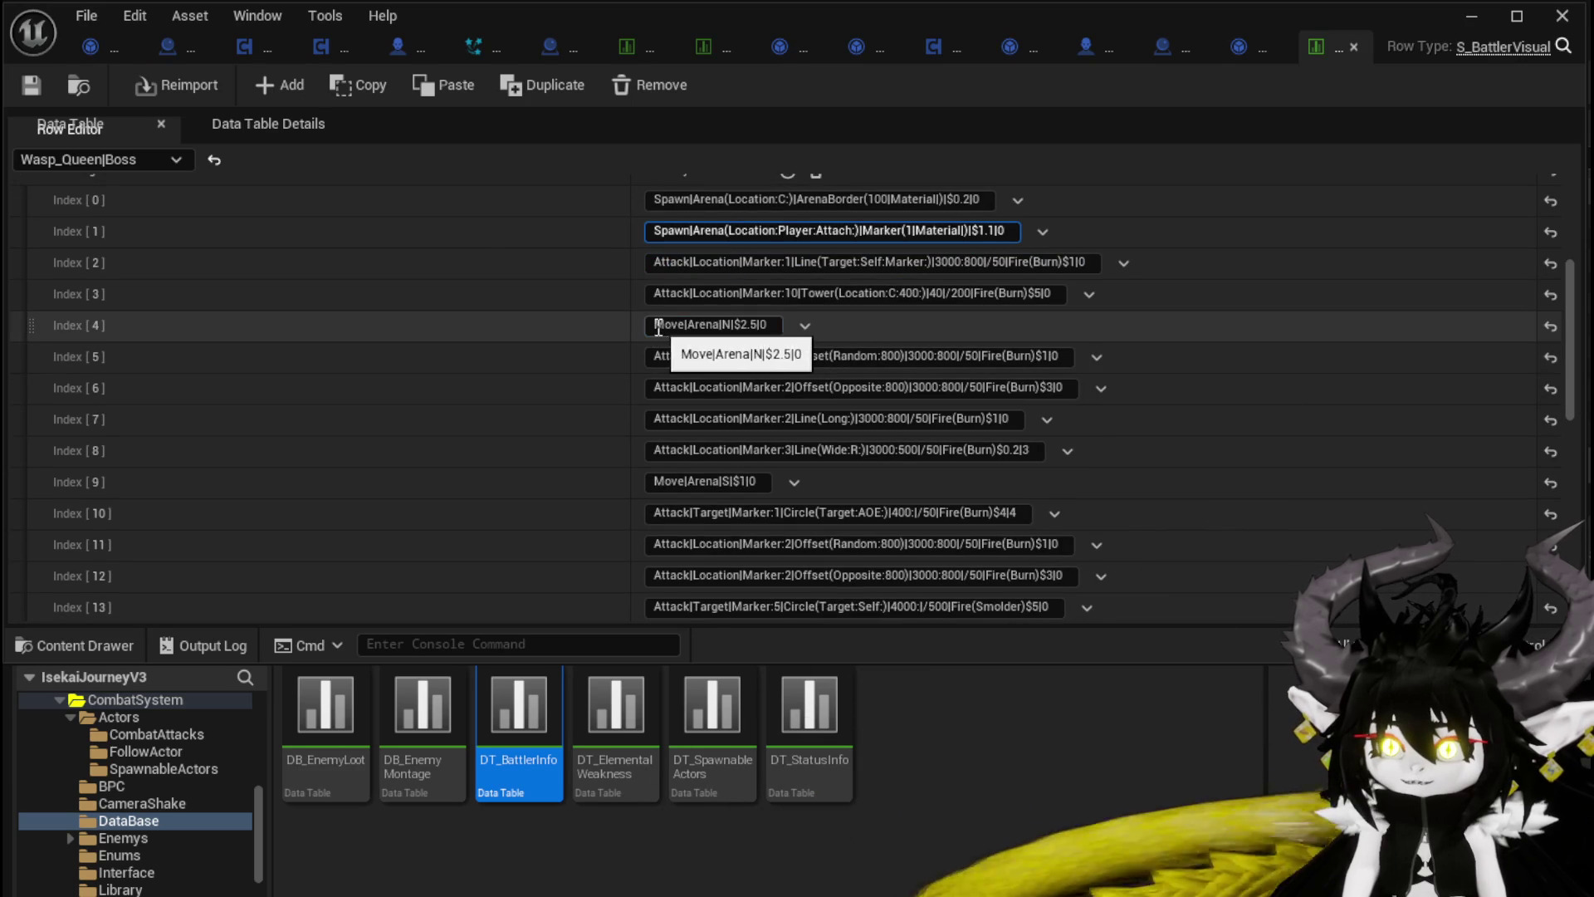
click(730, 326)
double_click(729, 326)
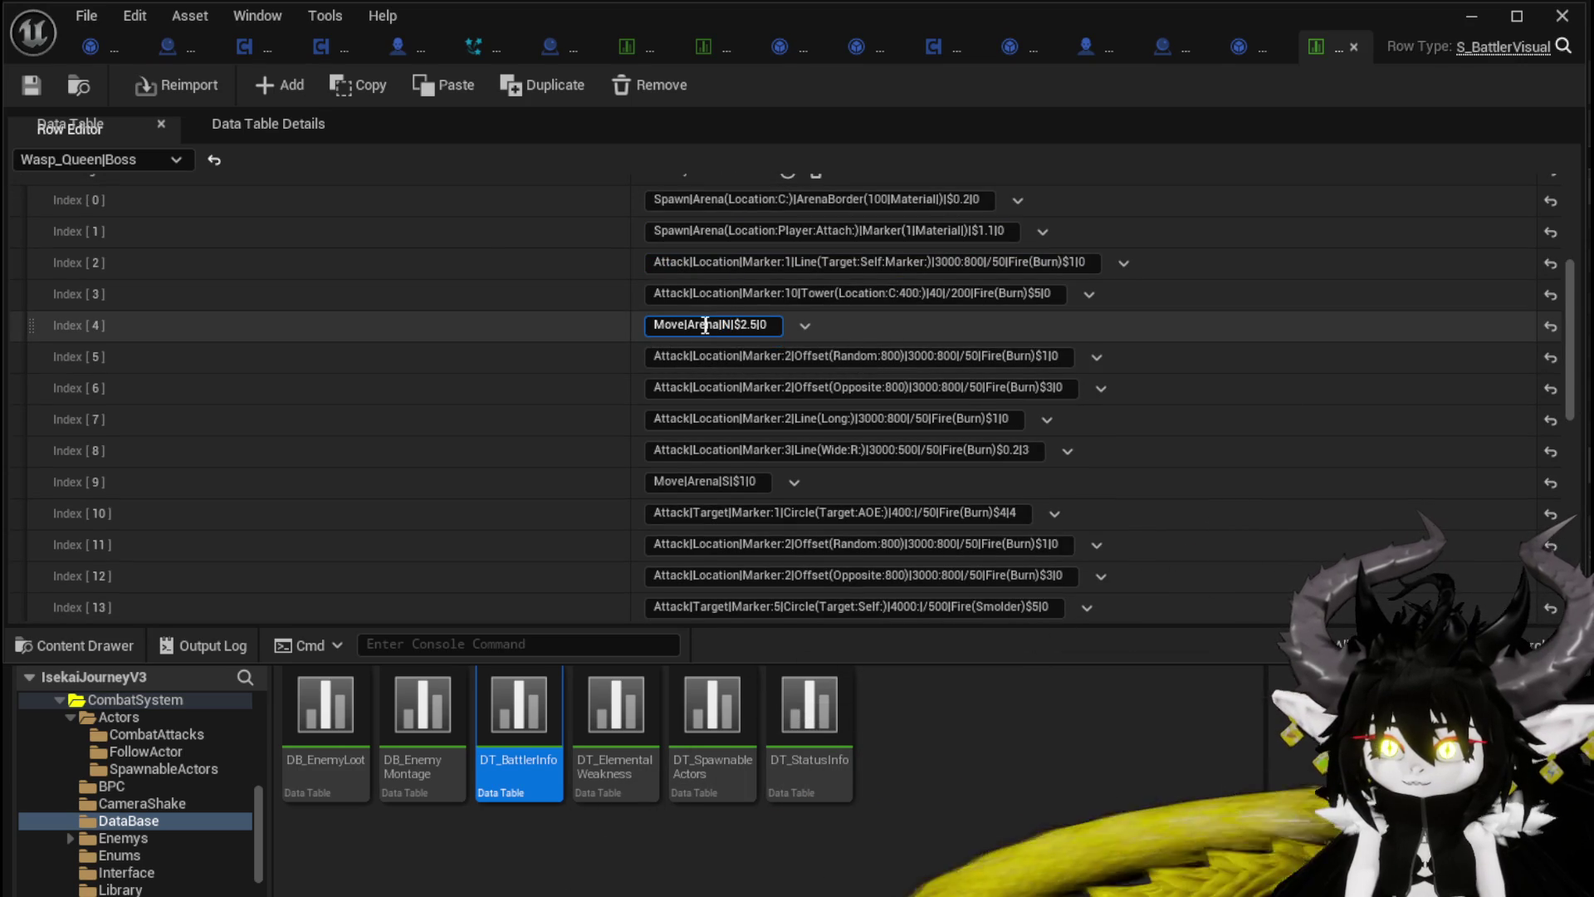
double_click(747, 325)
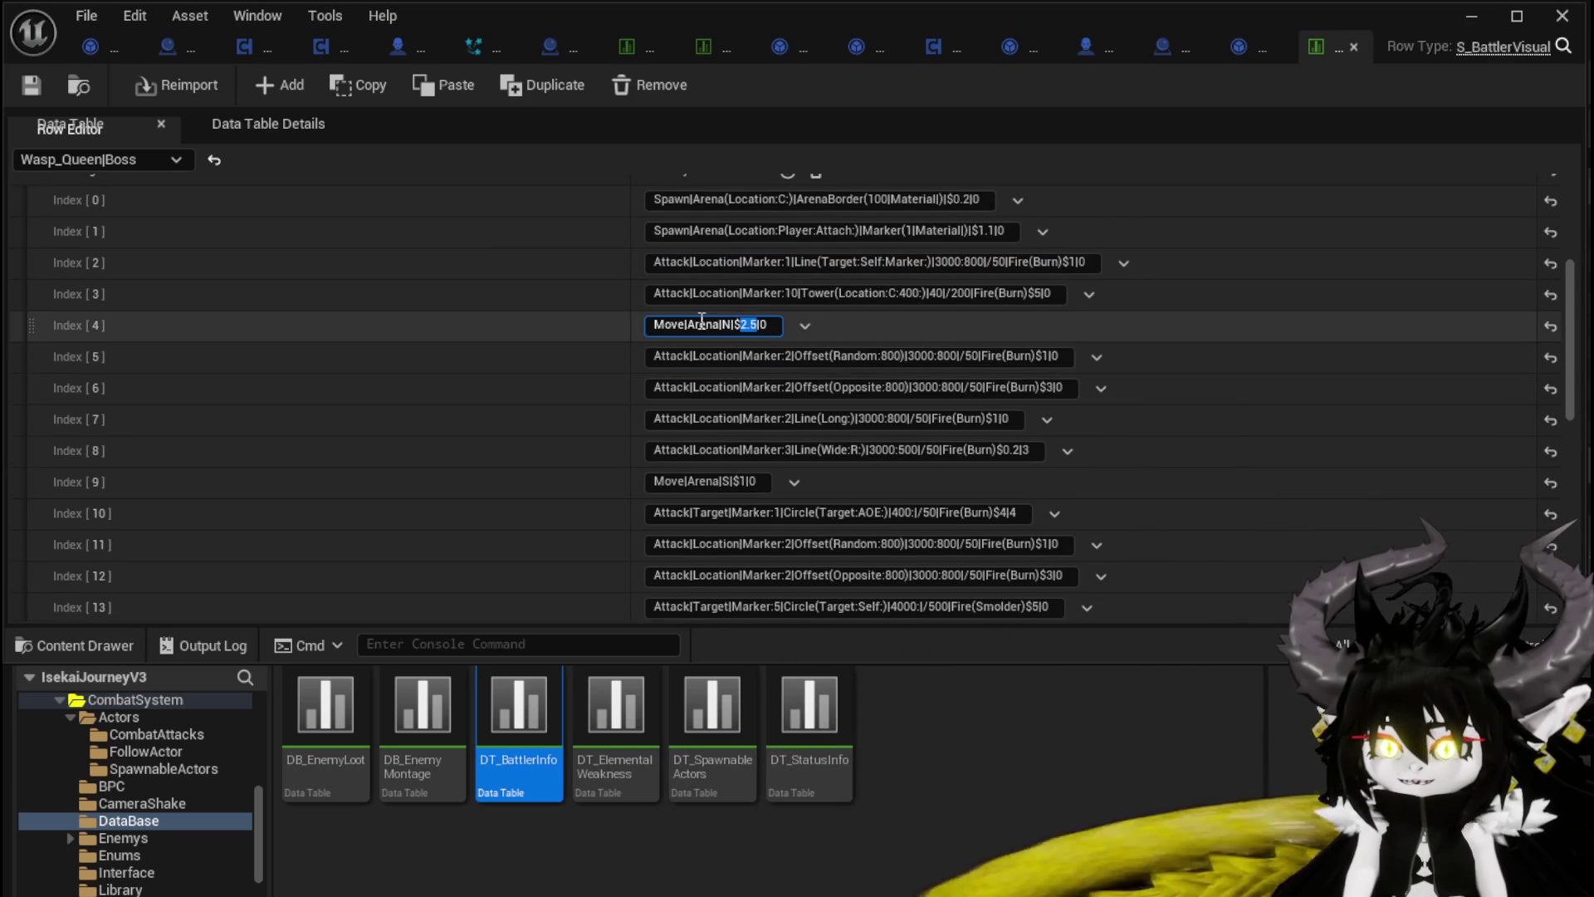
scroll(672, 321, down, 1)
click(671, 321)
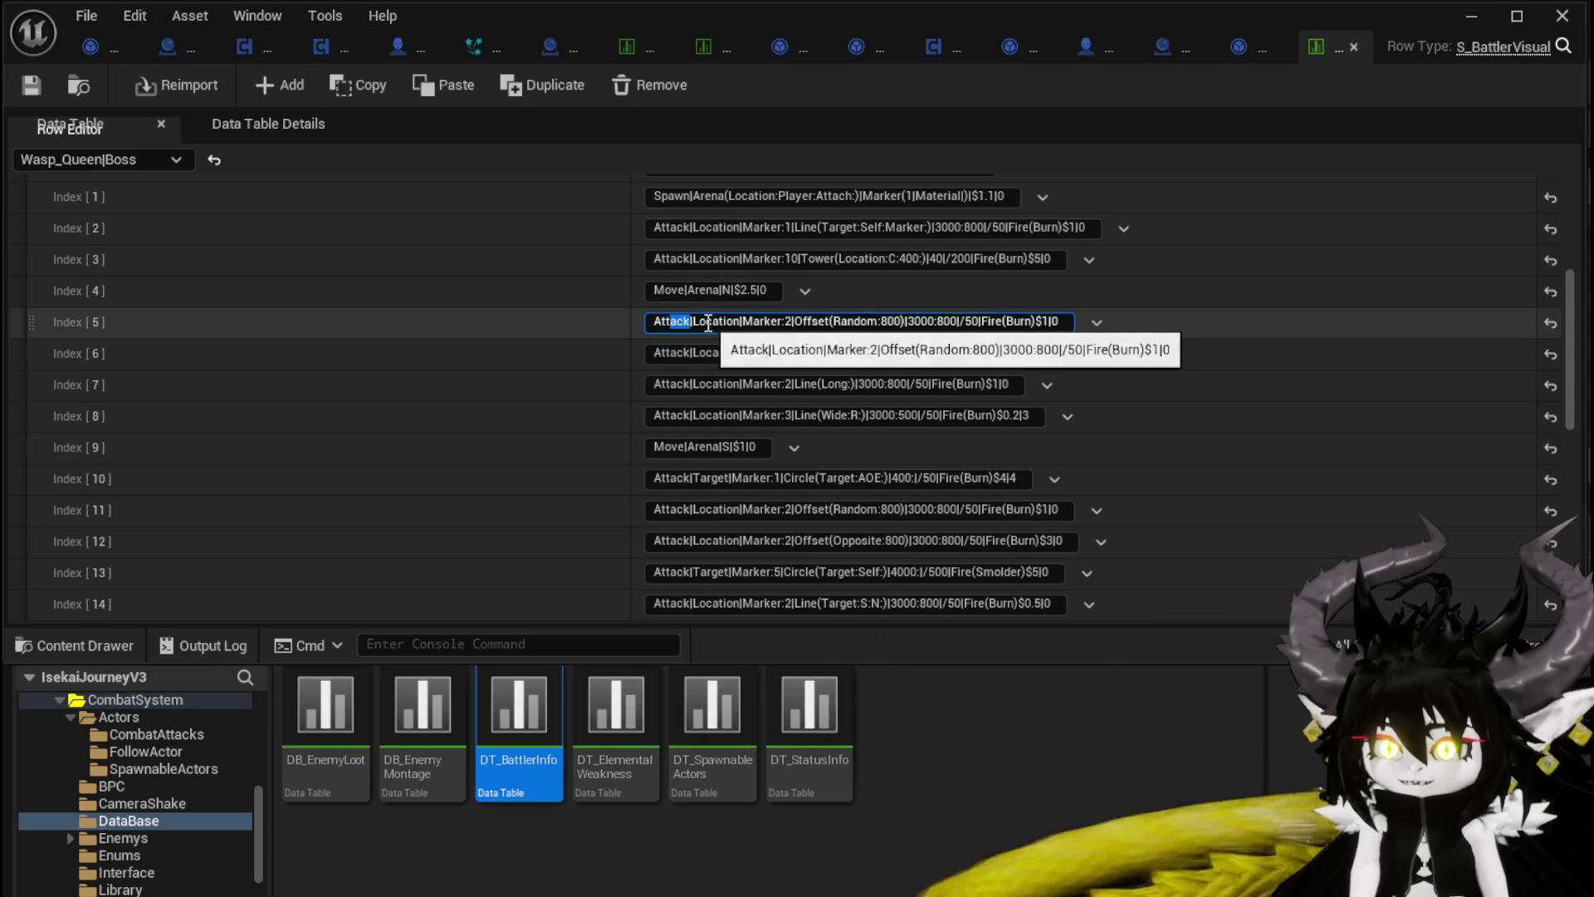
drag(706, 322, 832, 322)
click(860, 324)
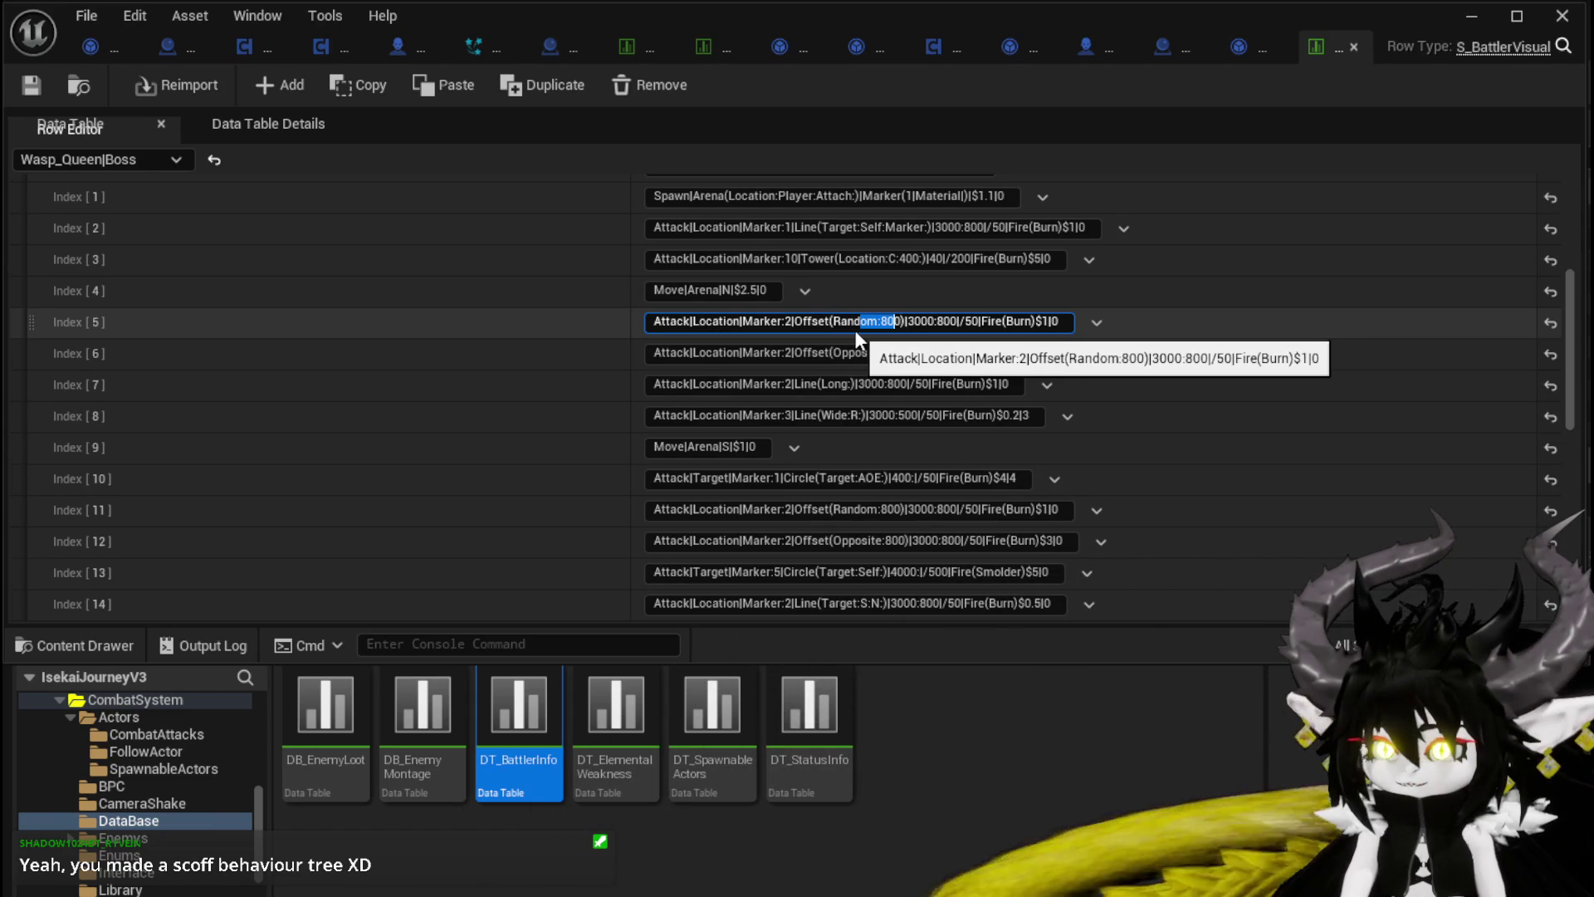
scroll(855, 330, down, 2)
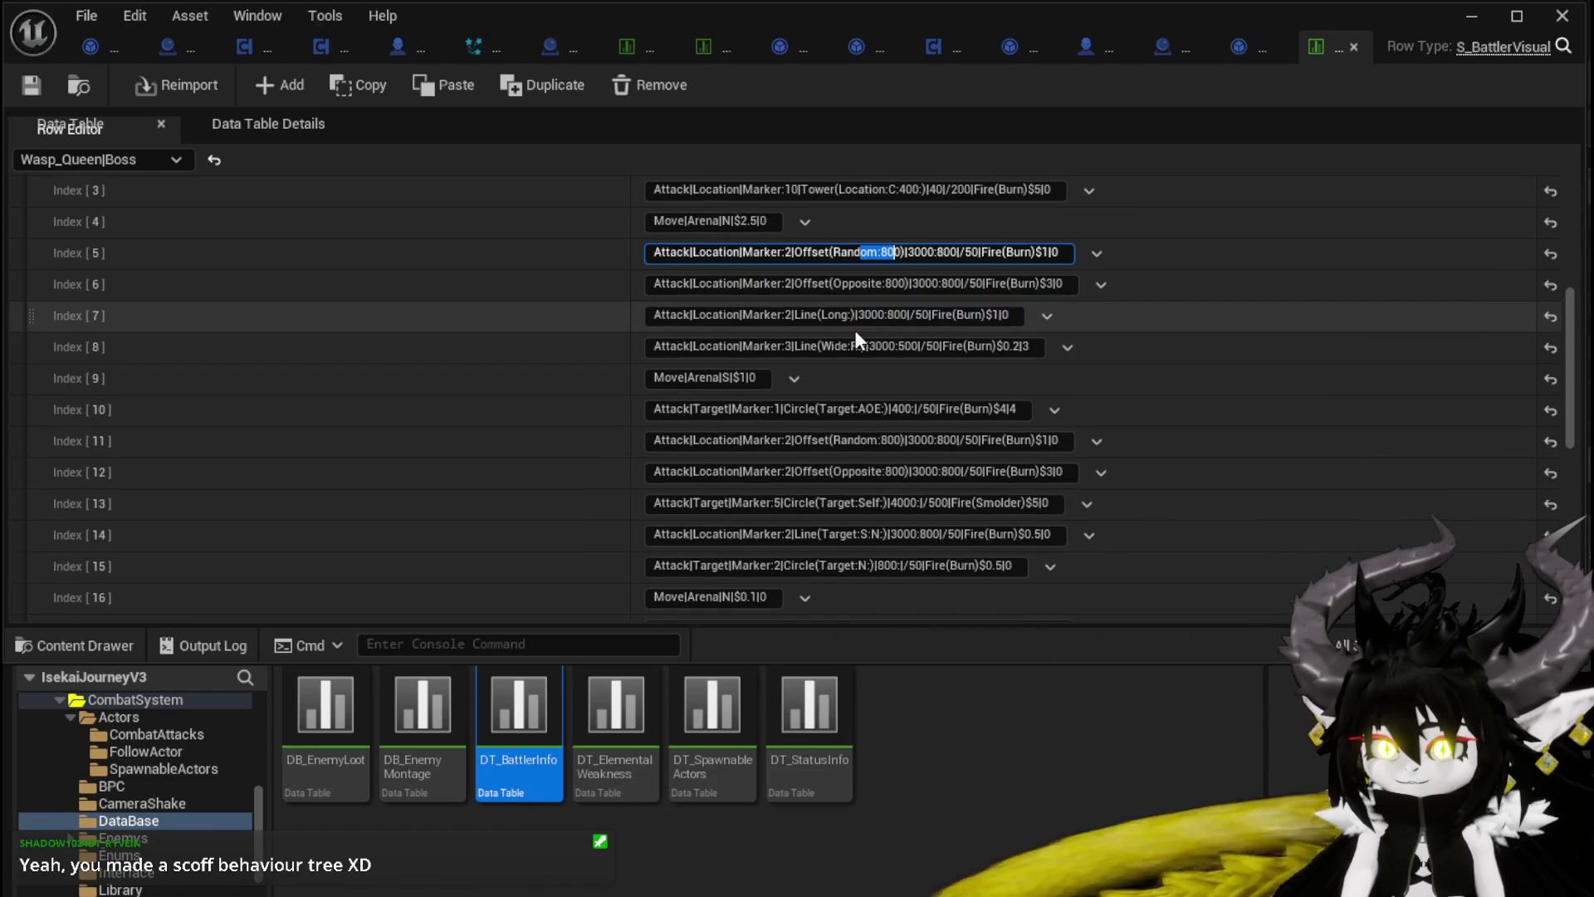
Step: Review Wasp_Queen|Boss's CombatLogic entries, select Index 0's text, and switch to the BattlerAI_Object Blueprint
scroll(854, 331, down, 3)
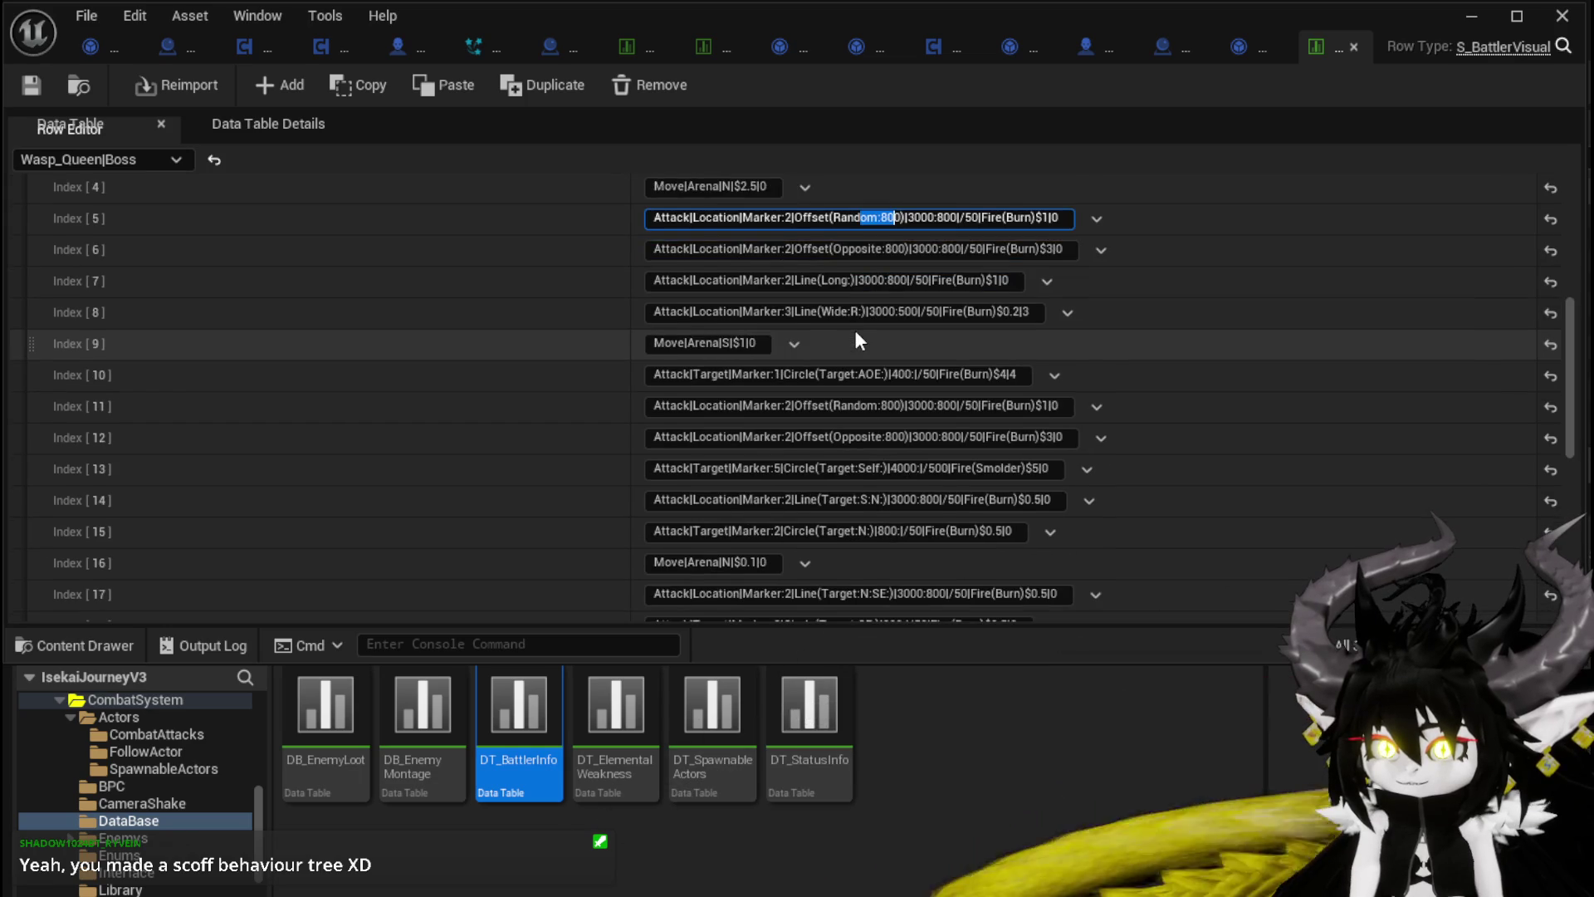
scroll(858, 331, down, 13)
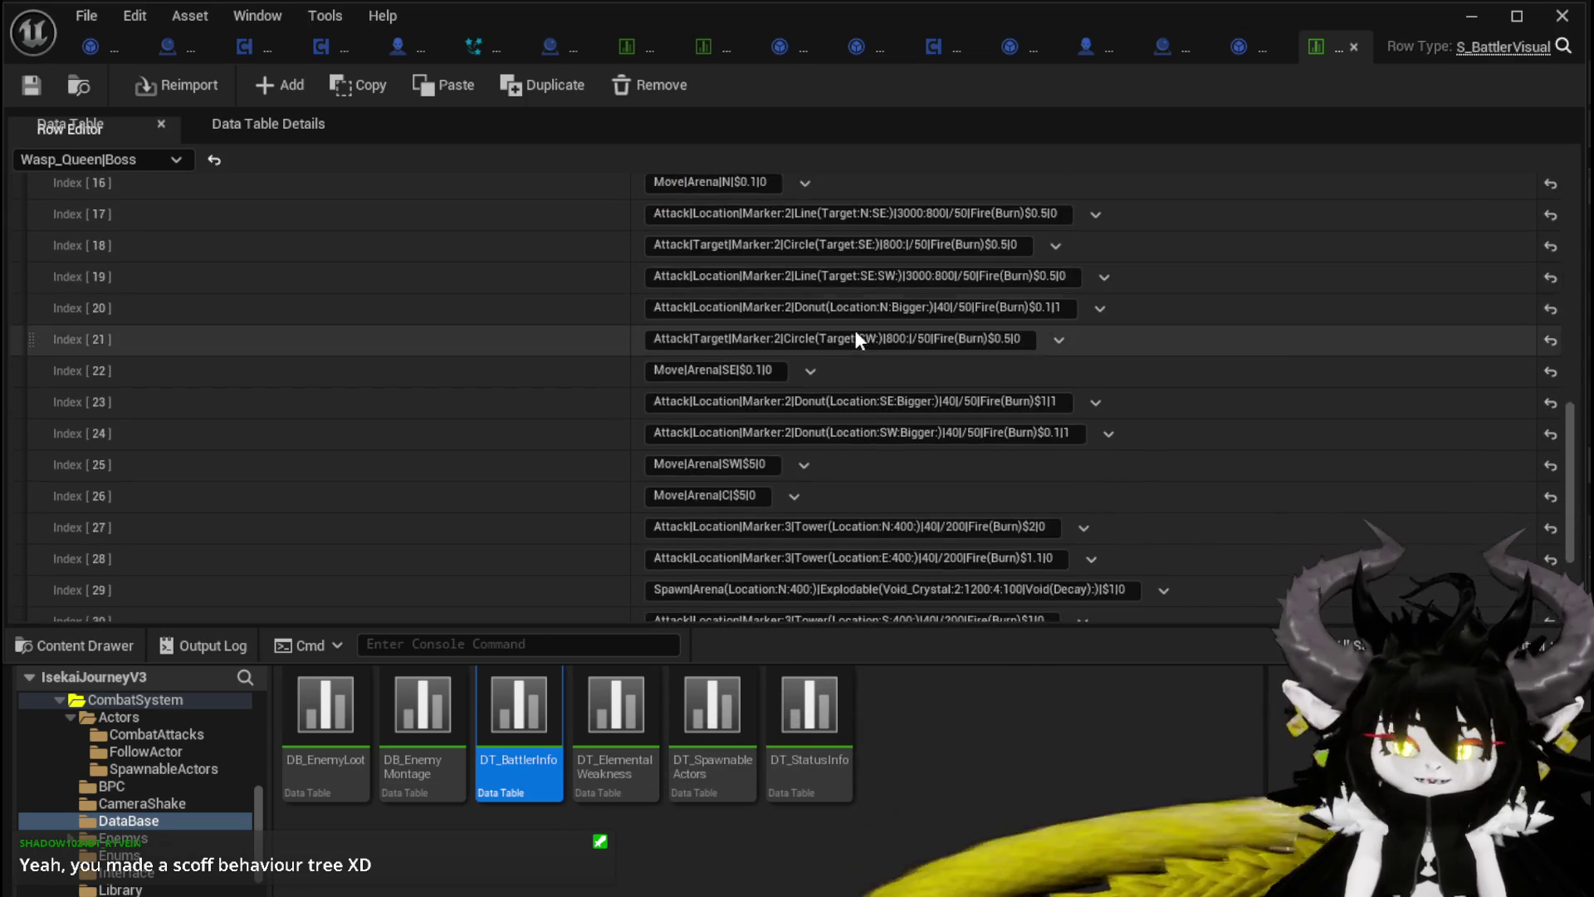
scroll(858, 330, down, 3)
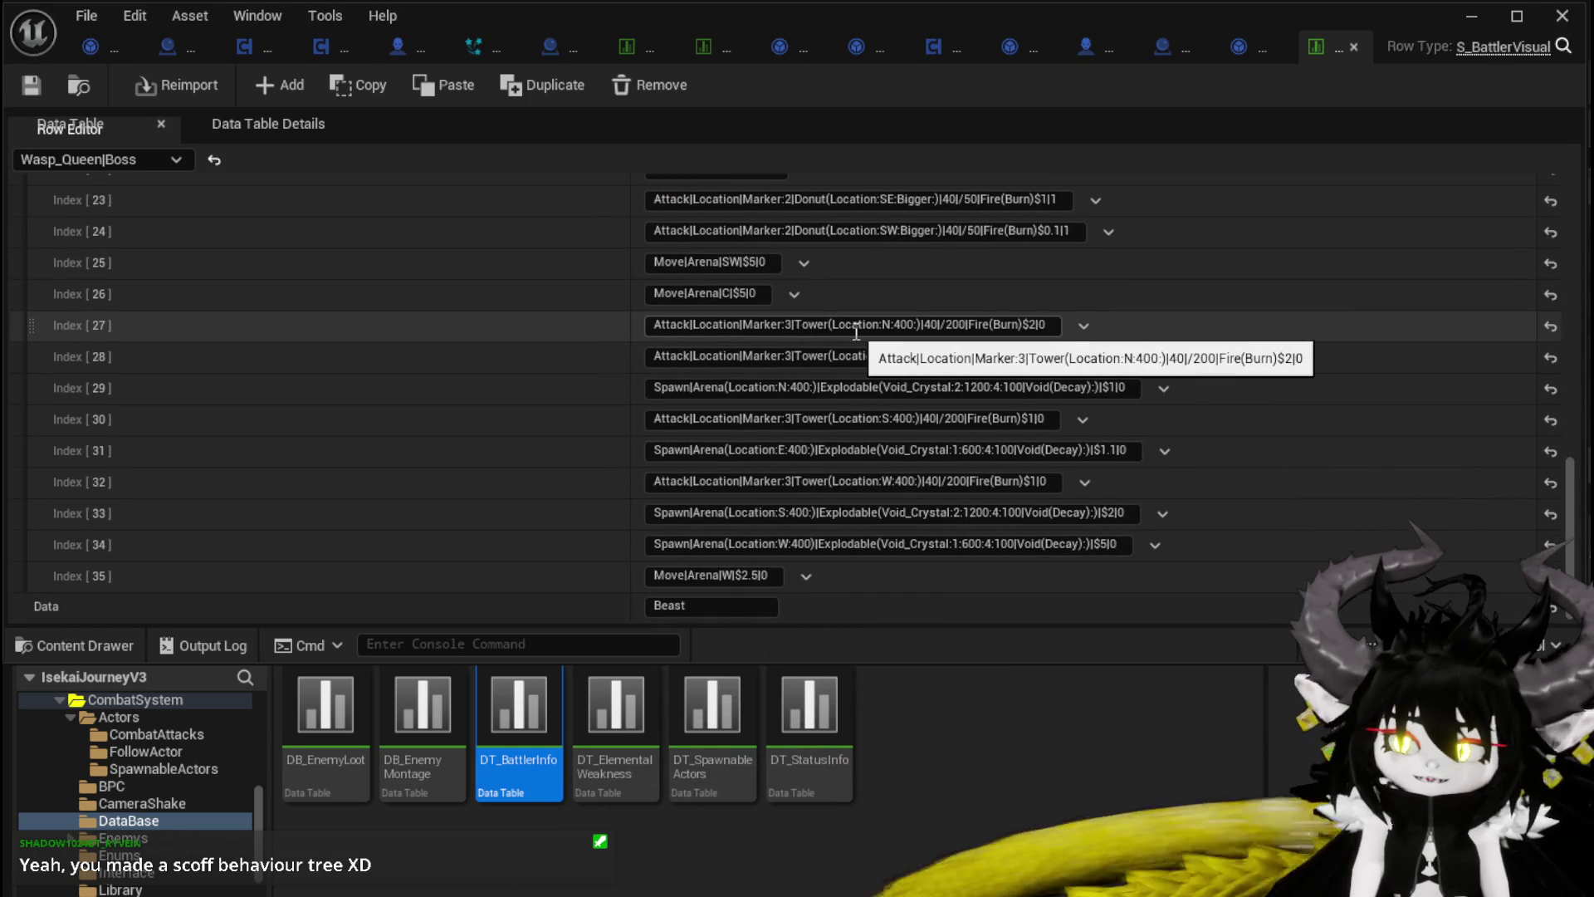
scroll(854, 330, down, 3)
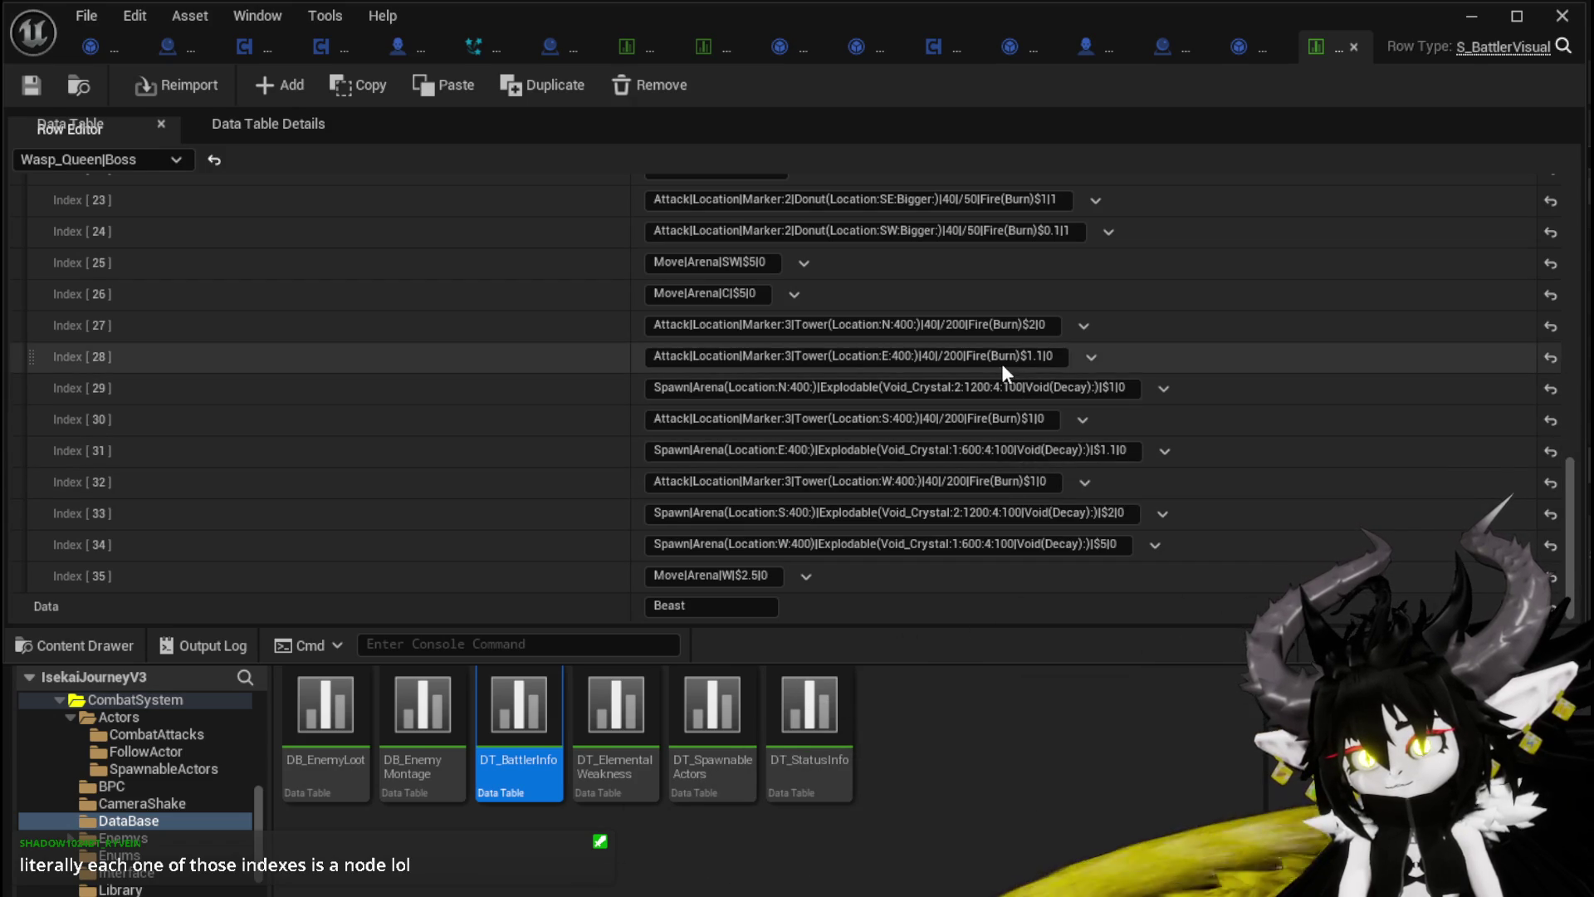
scroll(1071, 357, up, 5)
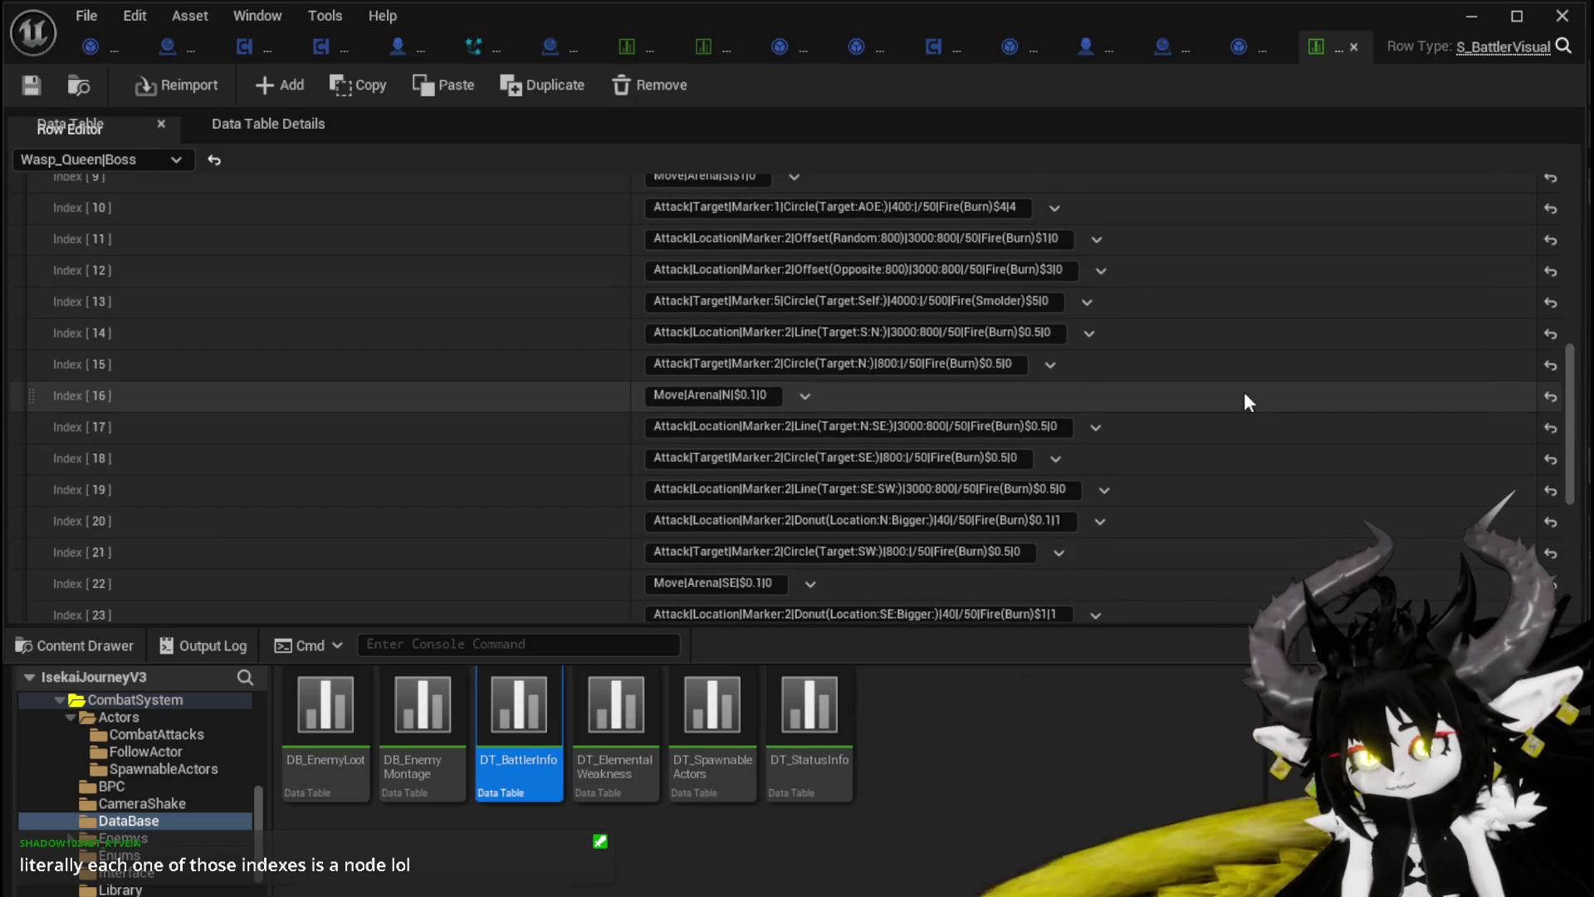
scroll(1245, 394, up, 3)
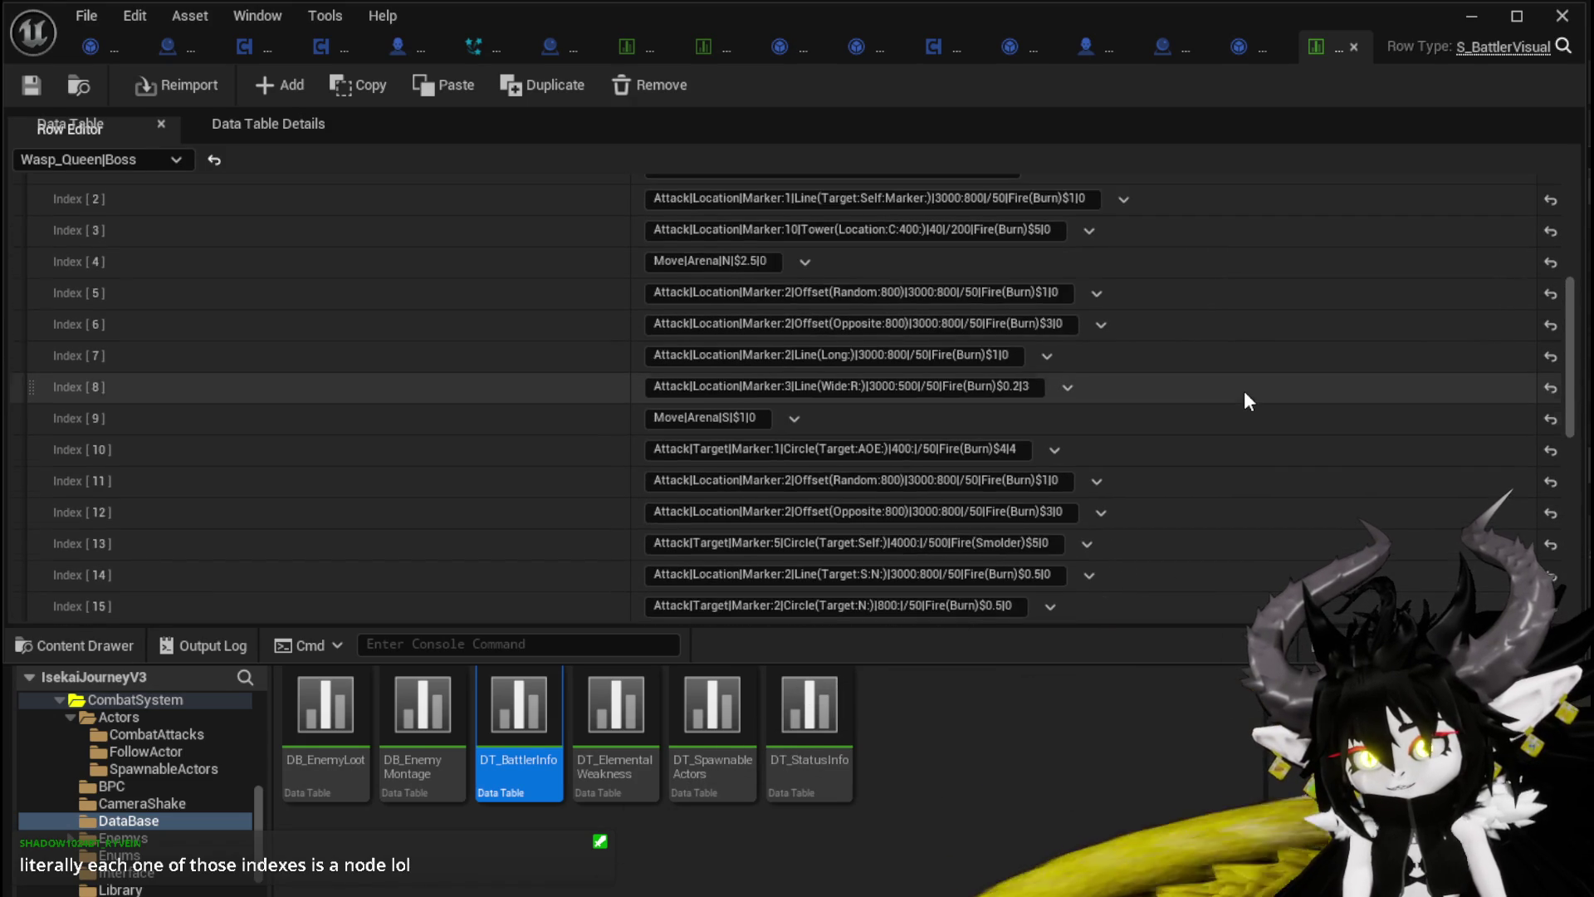
scroll(1244, 390, up, 3)
scroll(1244, 391, down, 2)
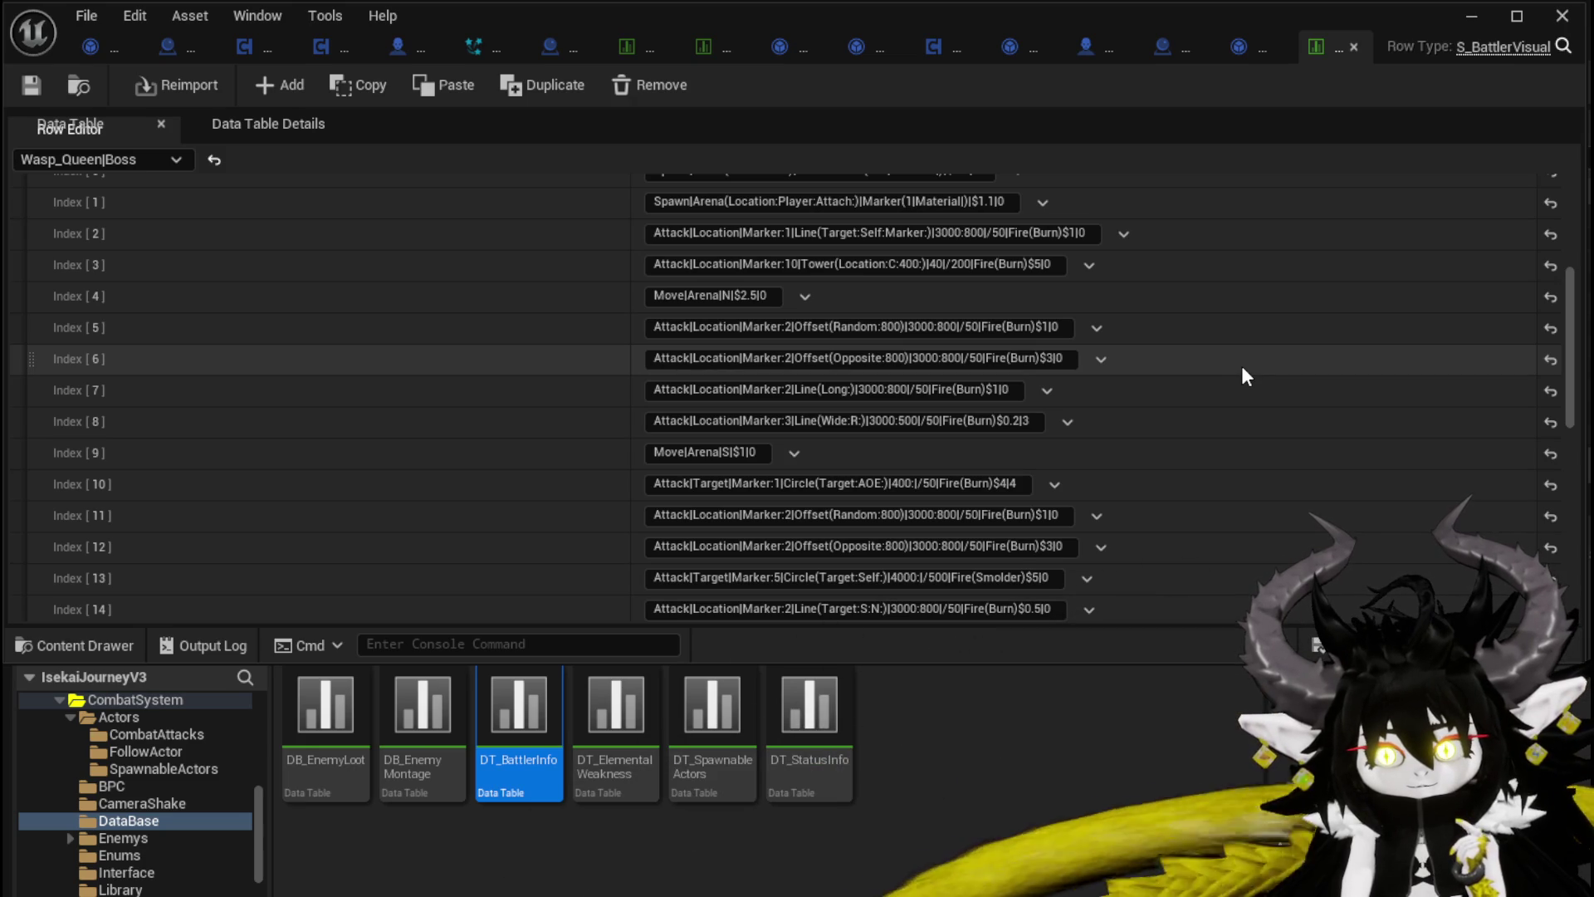
scroll(651, 267, up, 3)
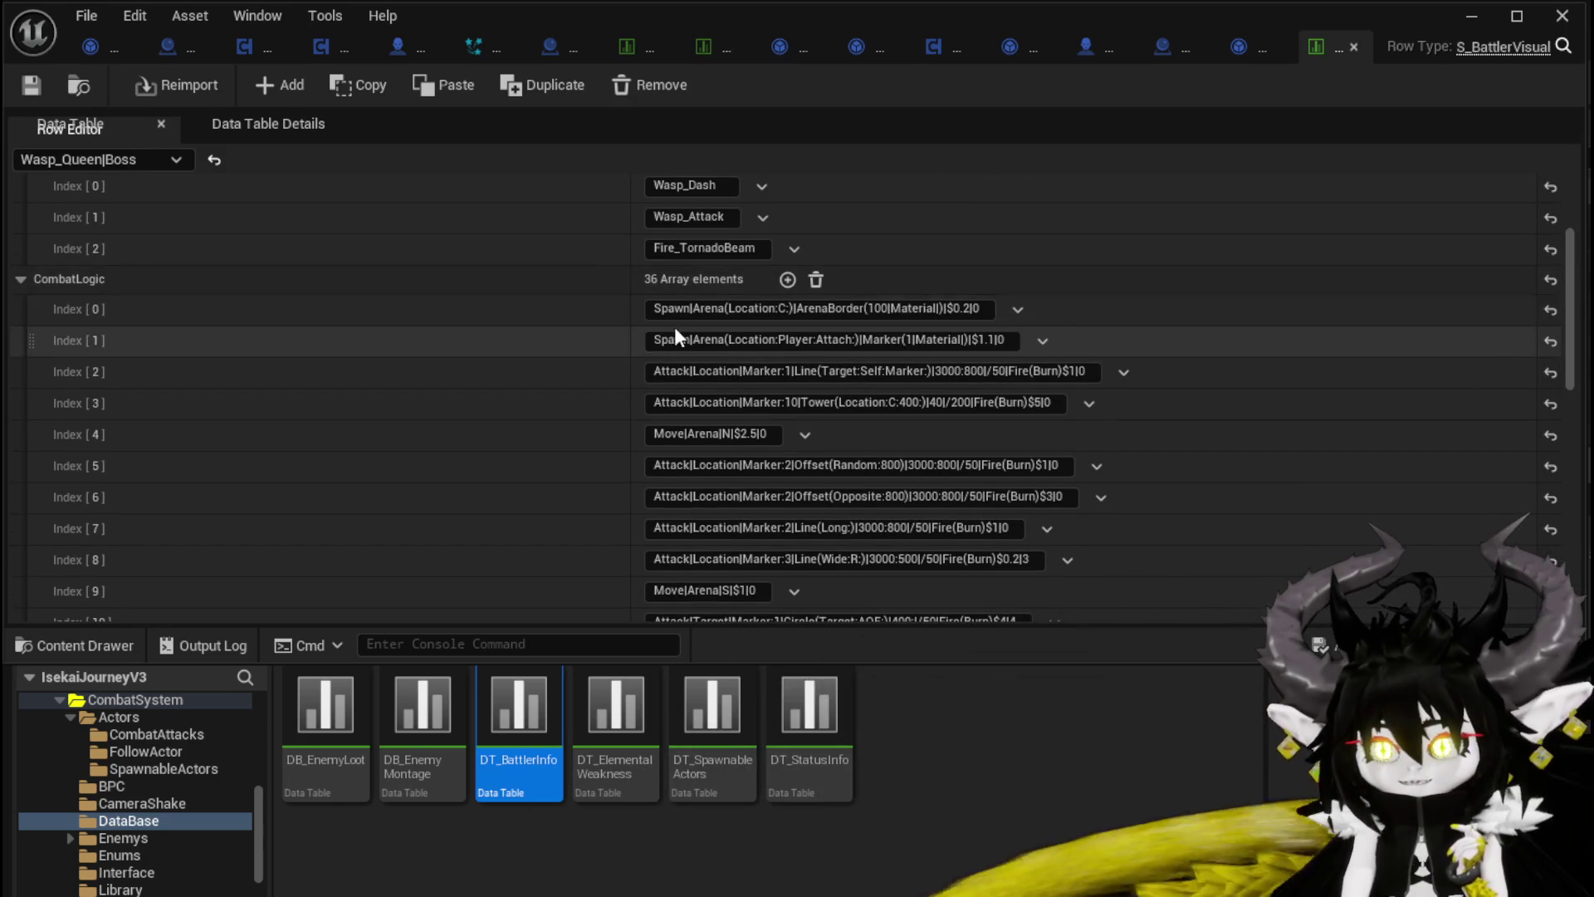
drag(649, 309, 924, 308)
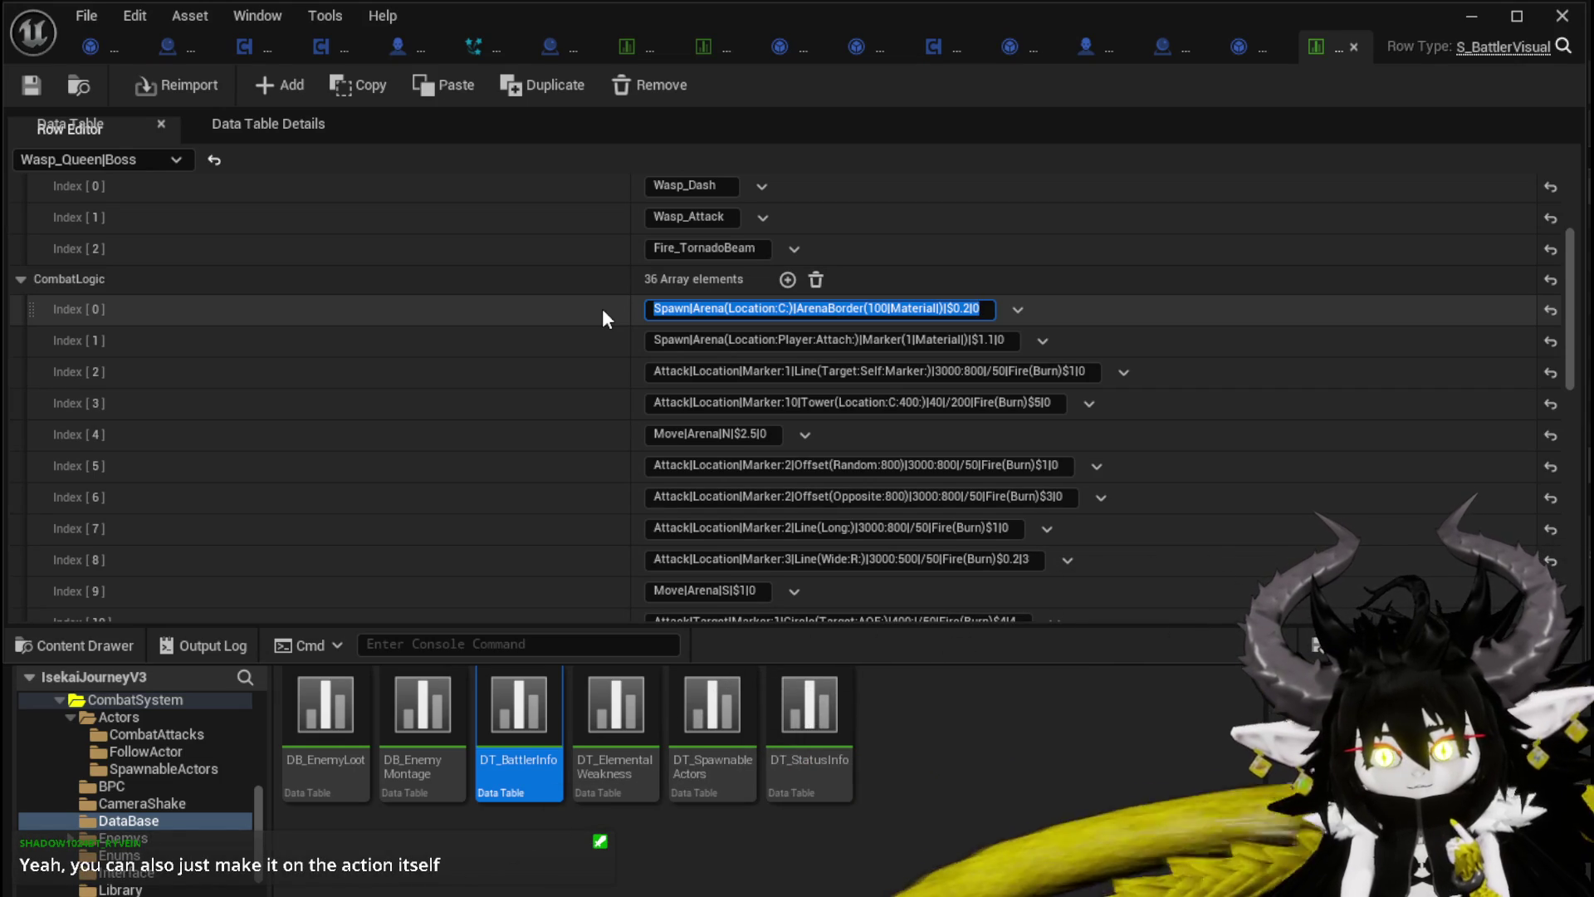
click(1248, 51)
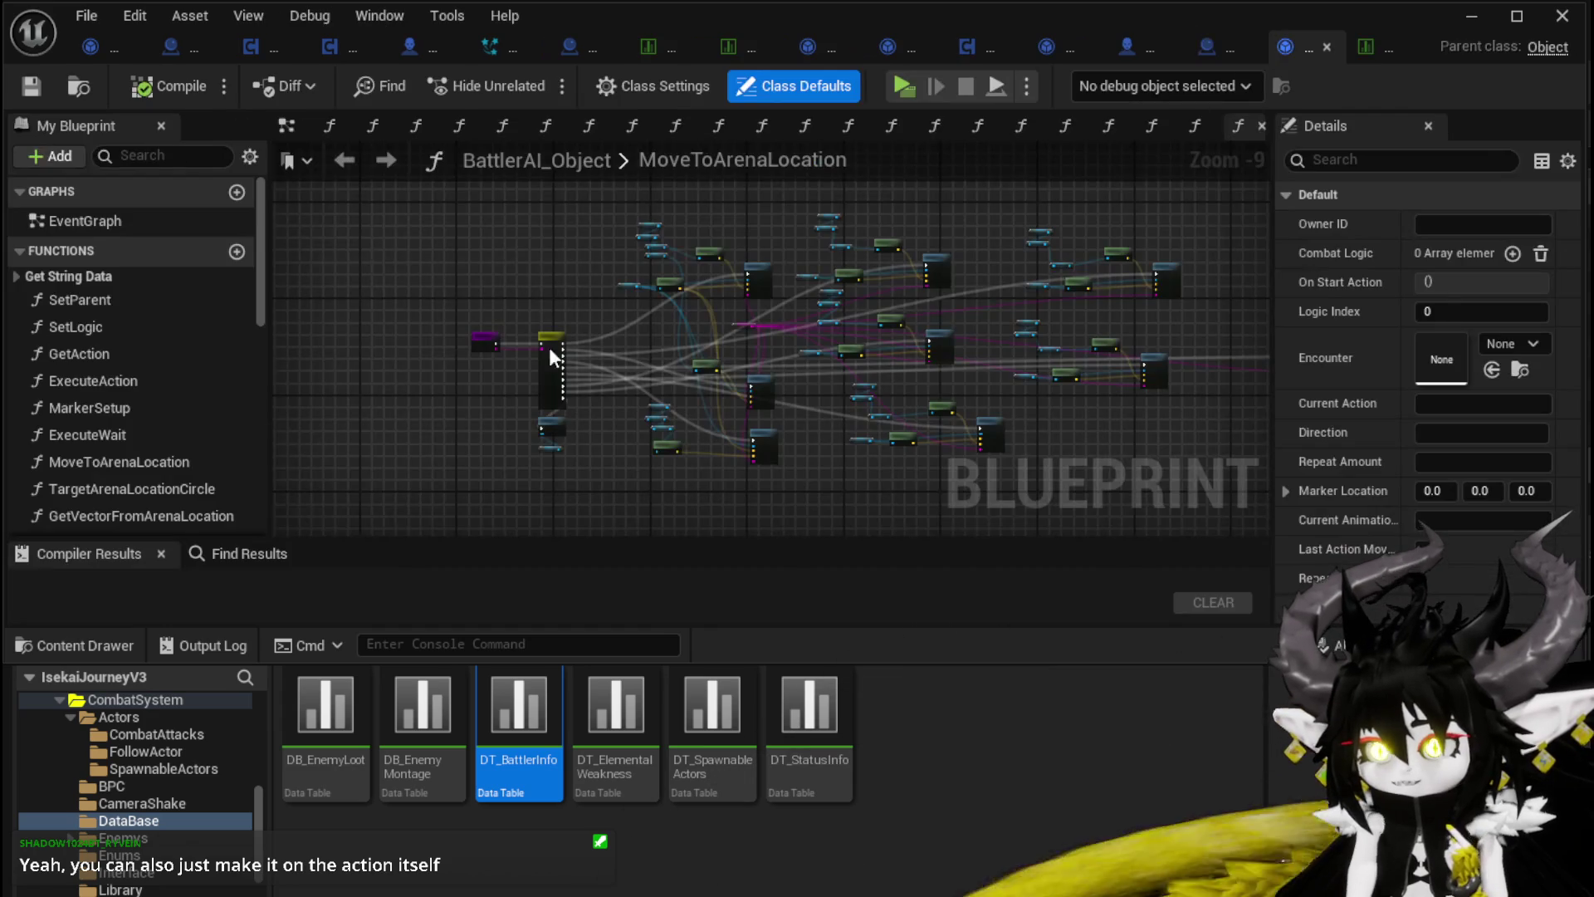
Step: Open the GetAction function graph and pan to its Print String node
double_click(127, 360)
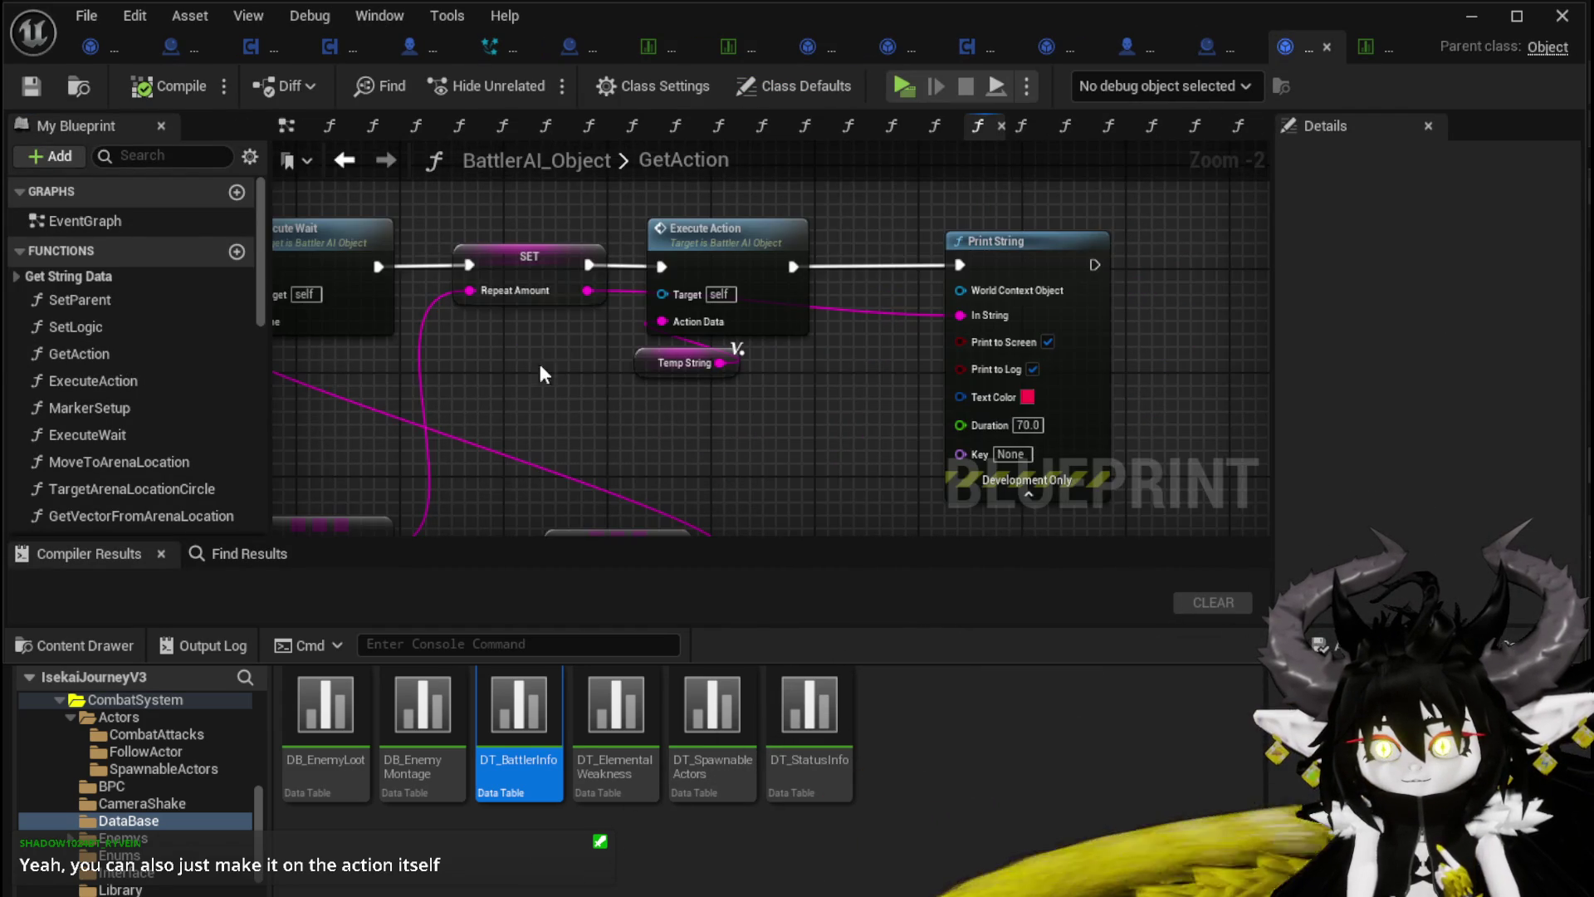
scroll(835, 384, up, 4)
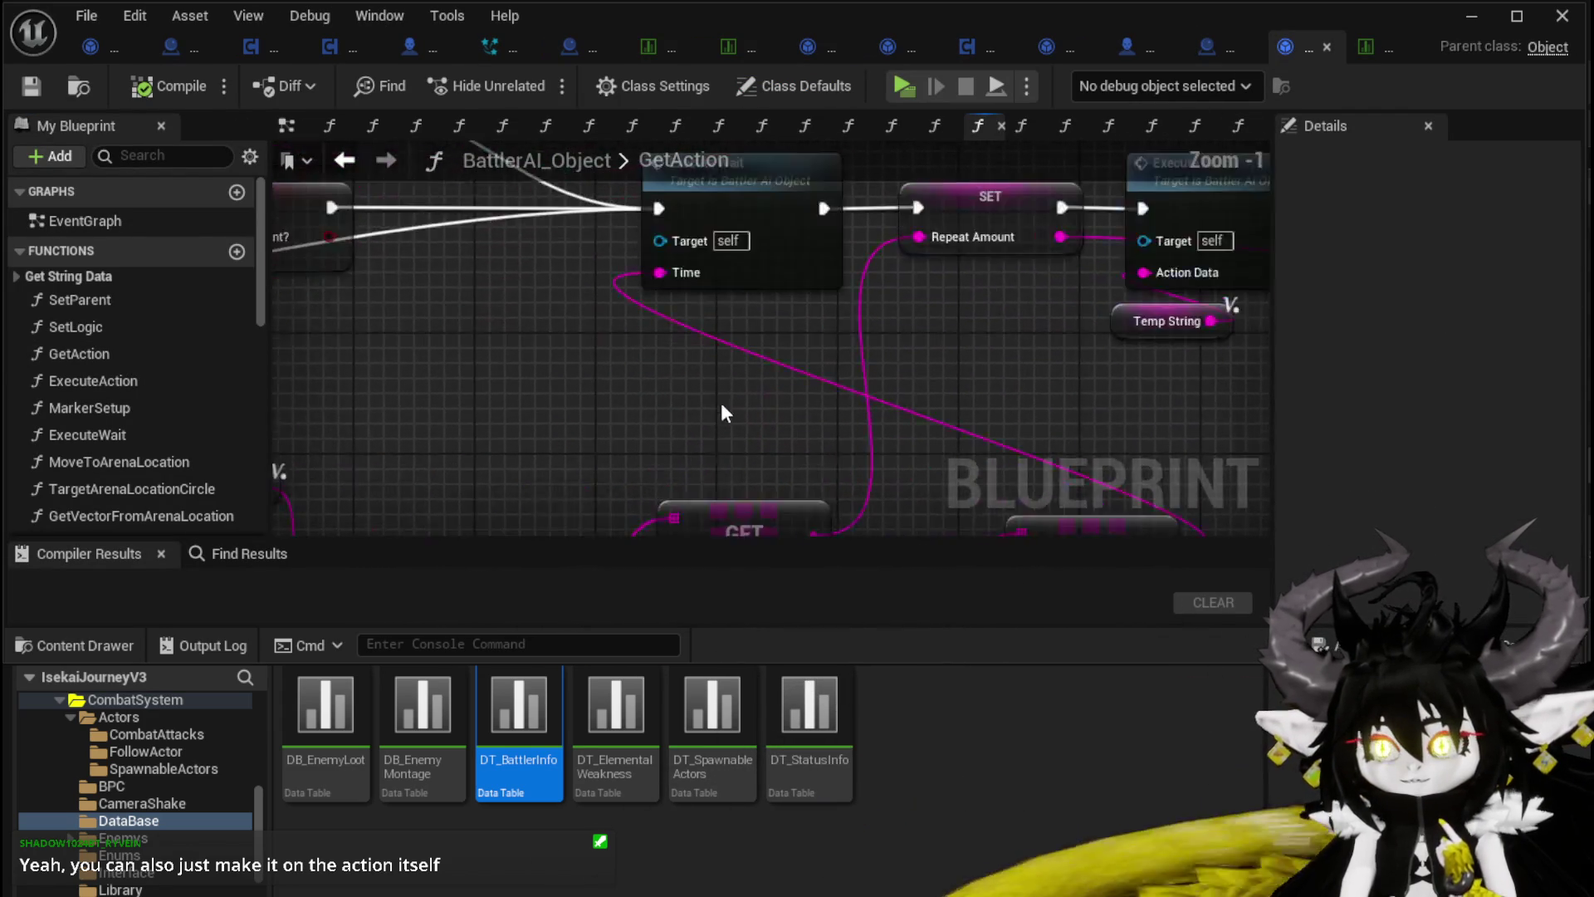
scroll(747, 463, down, 2)
drag(731, 452, 509, 451)
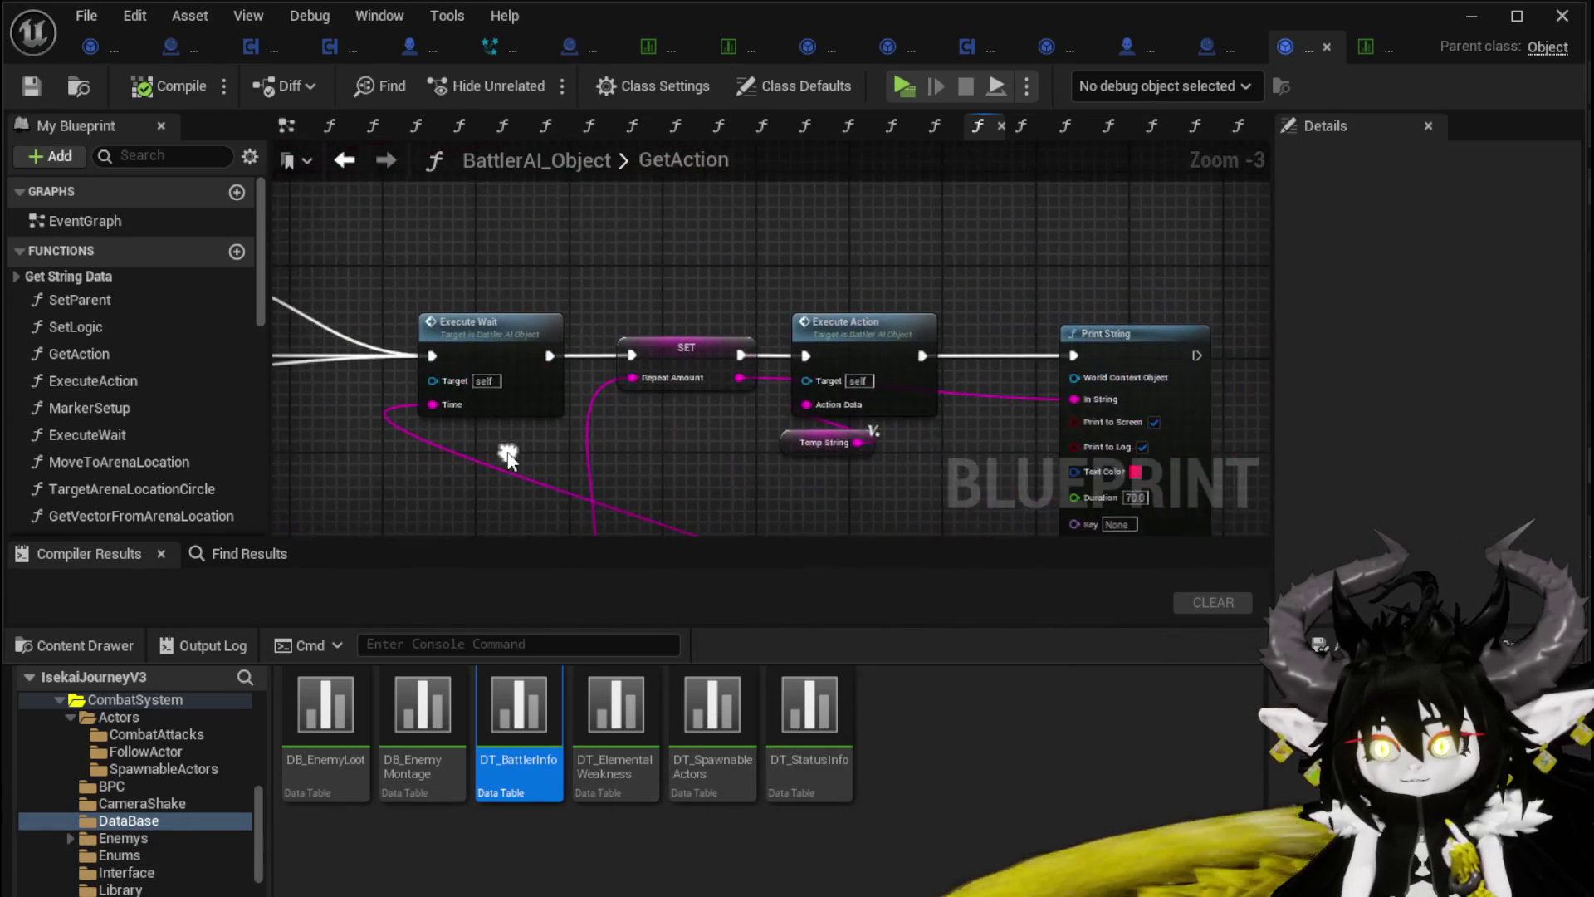
Step: Open the ExecuteAction function graph and bring its Switch on String node into view
double_click(835, 345)
scroll(822, 340, down, 6)
scroll(580, 424, up, 4)
mouse_move(579, 424)
mouse_down()
mouse_move(298, 419)
mouse_move(545, 367)
mouse_move(609, 425)
mouse_up()
Step: Pan along ExecuteAction's Switch on String nodes to inspect their Move, Attack and Spawn branches
scroll(673, 419, up, 3)
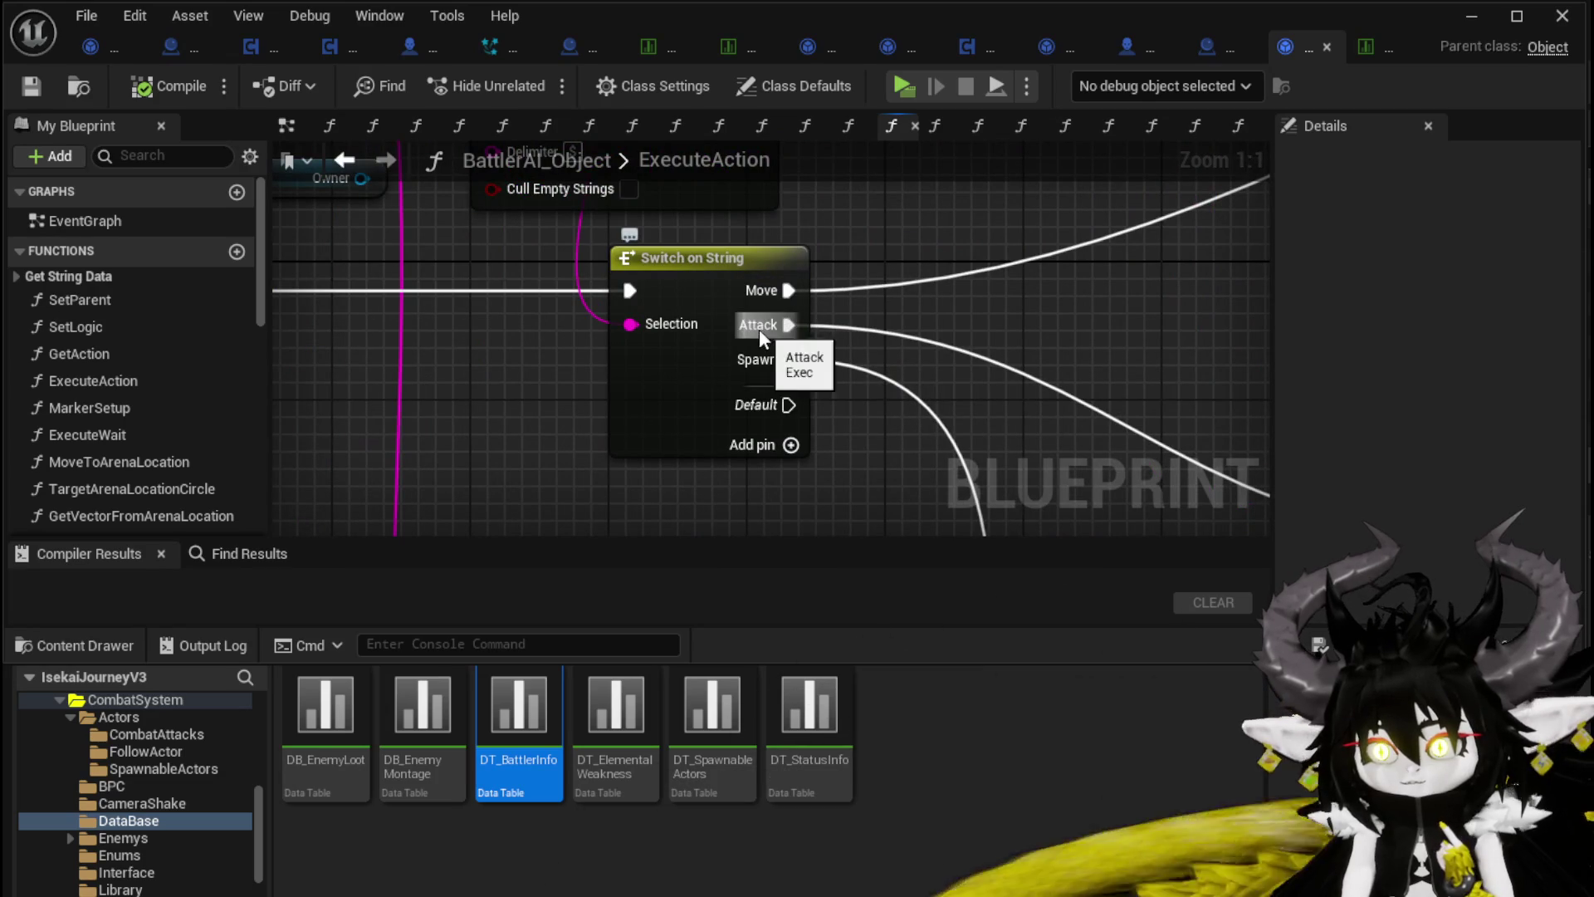
scroll(745, 368, down, 3)
mouse_move(942, 338)
mouse_down()
mouse_move(412, 341)
mouse_move(520, 171)
mouse_up()
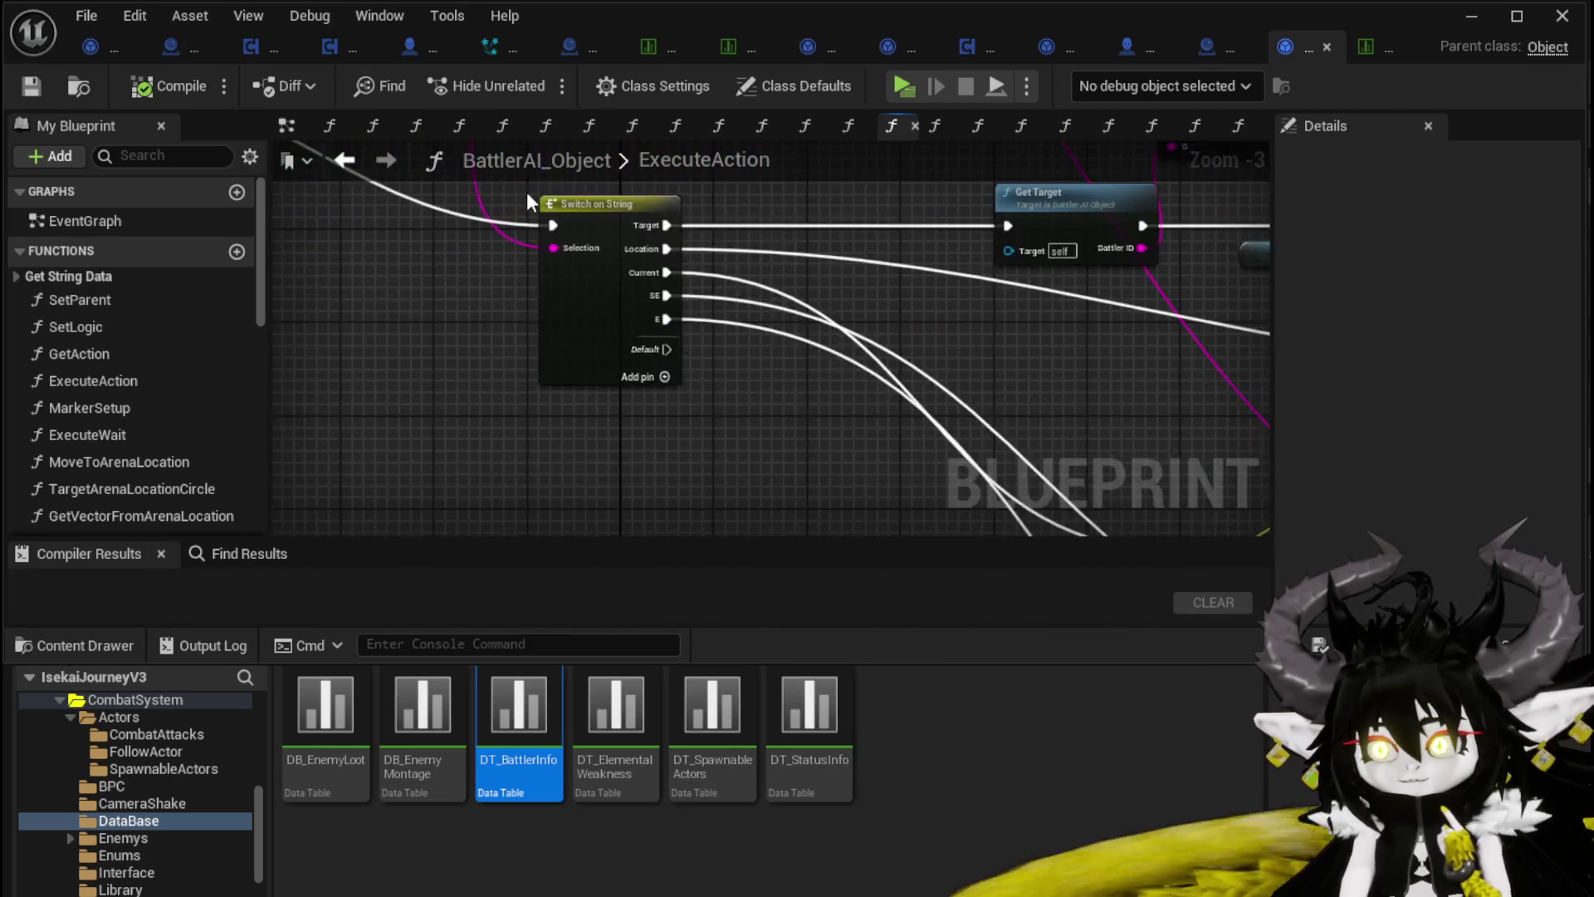
scroll(554, 290, up, 3)
drag(555, 295, 485, 299)
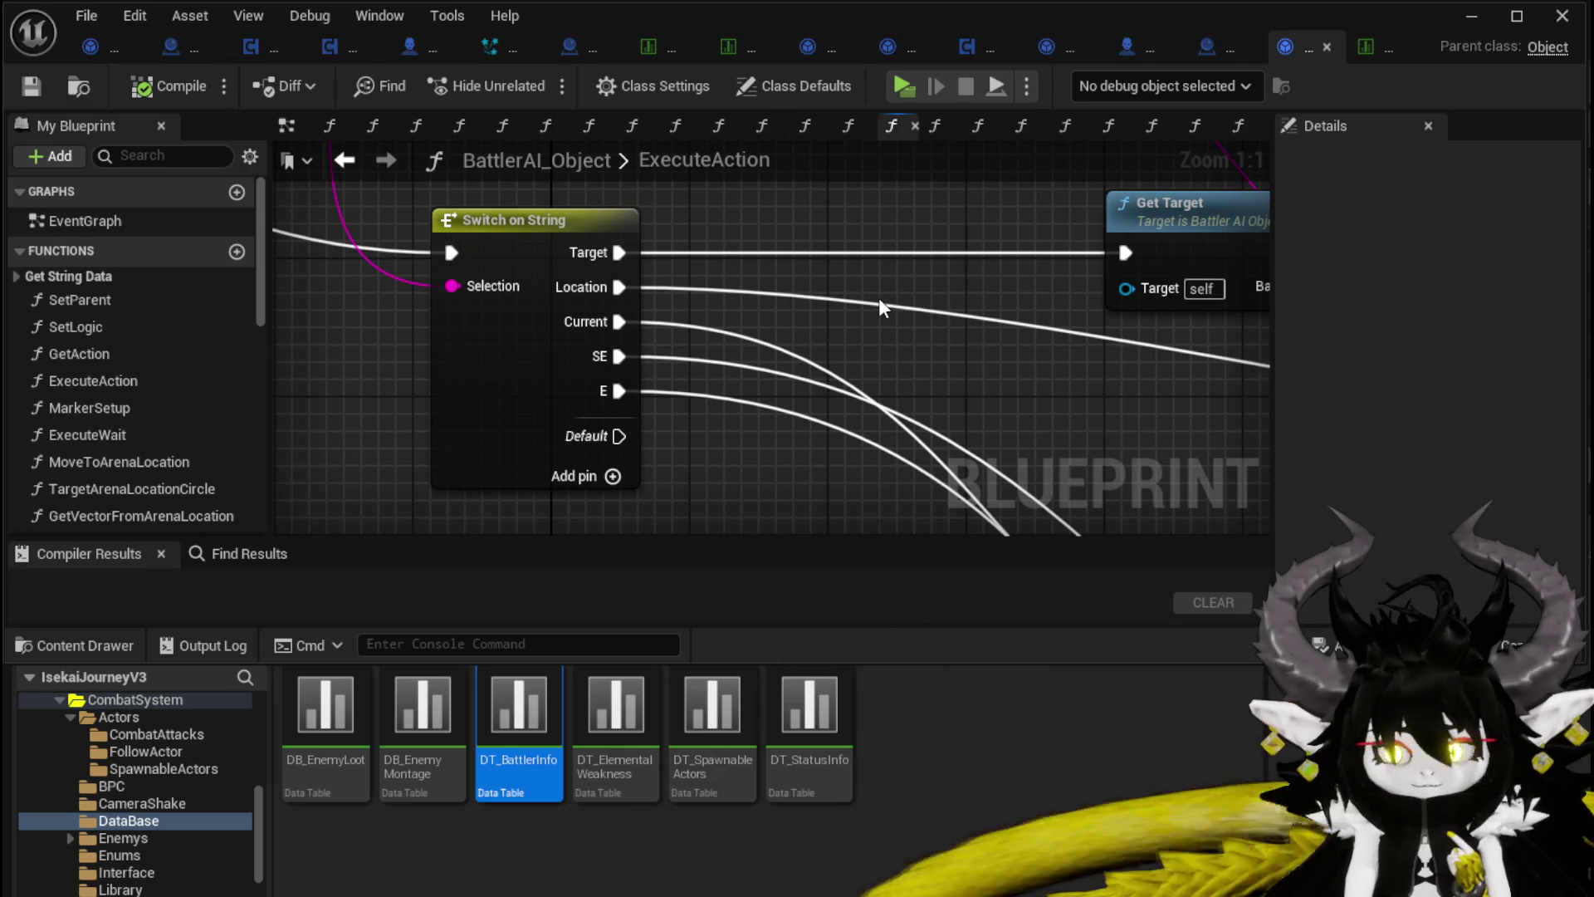
Step: Open the MarkerSetup function graph from the Marker Setup node
scroll(878, 297, down, 1)
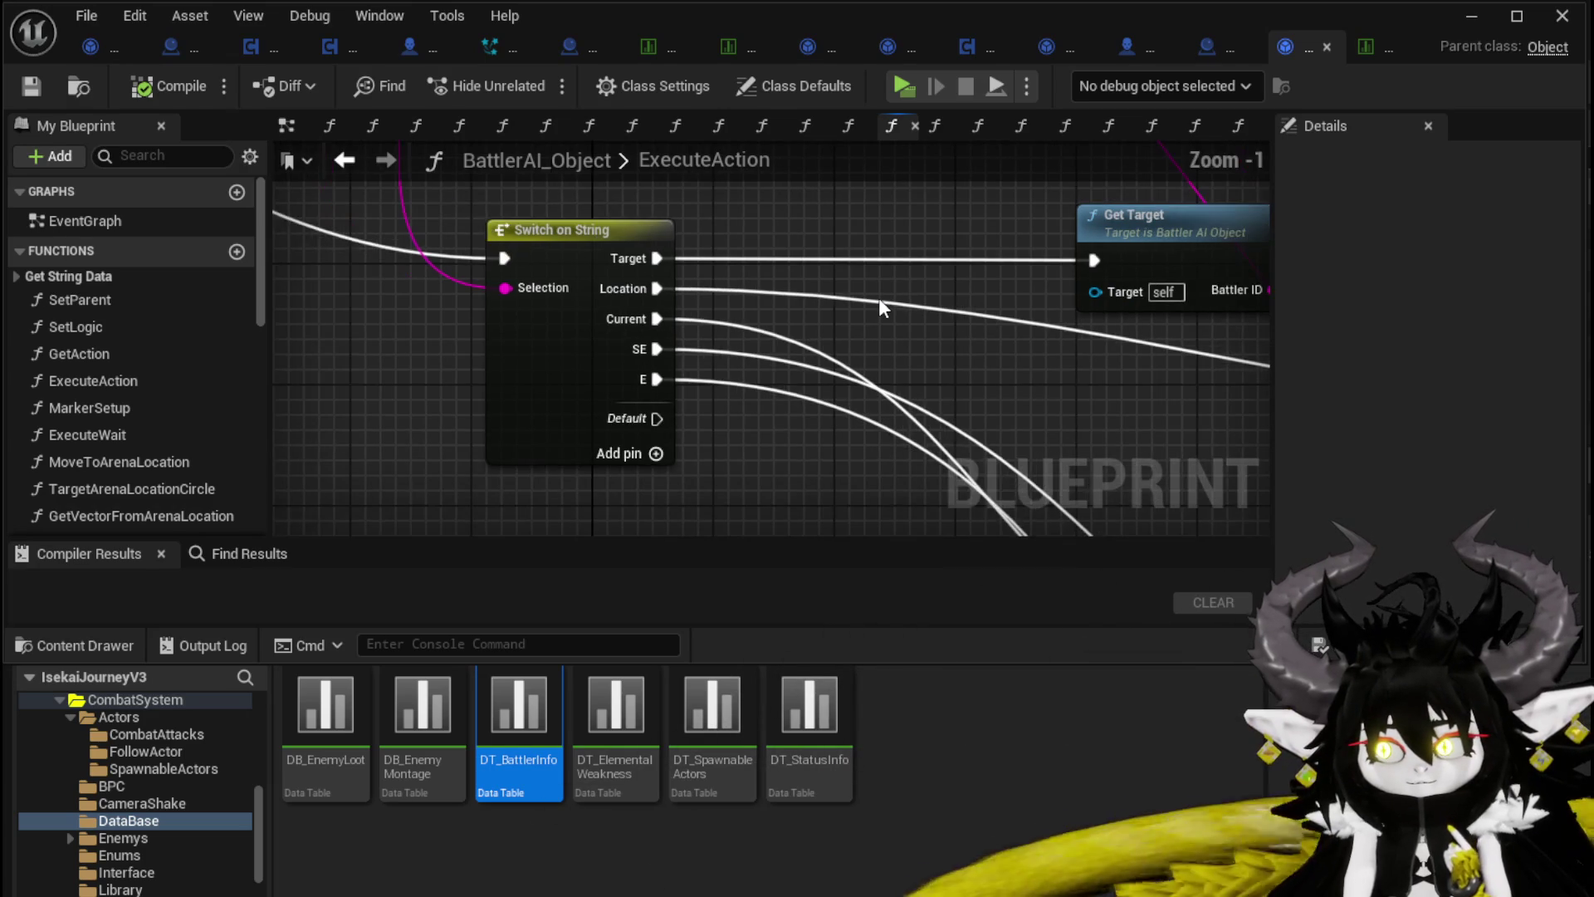
scroll(936, 322, down, 2)
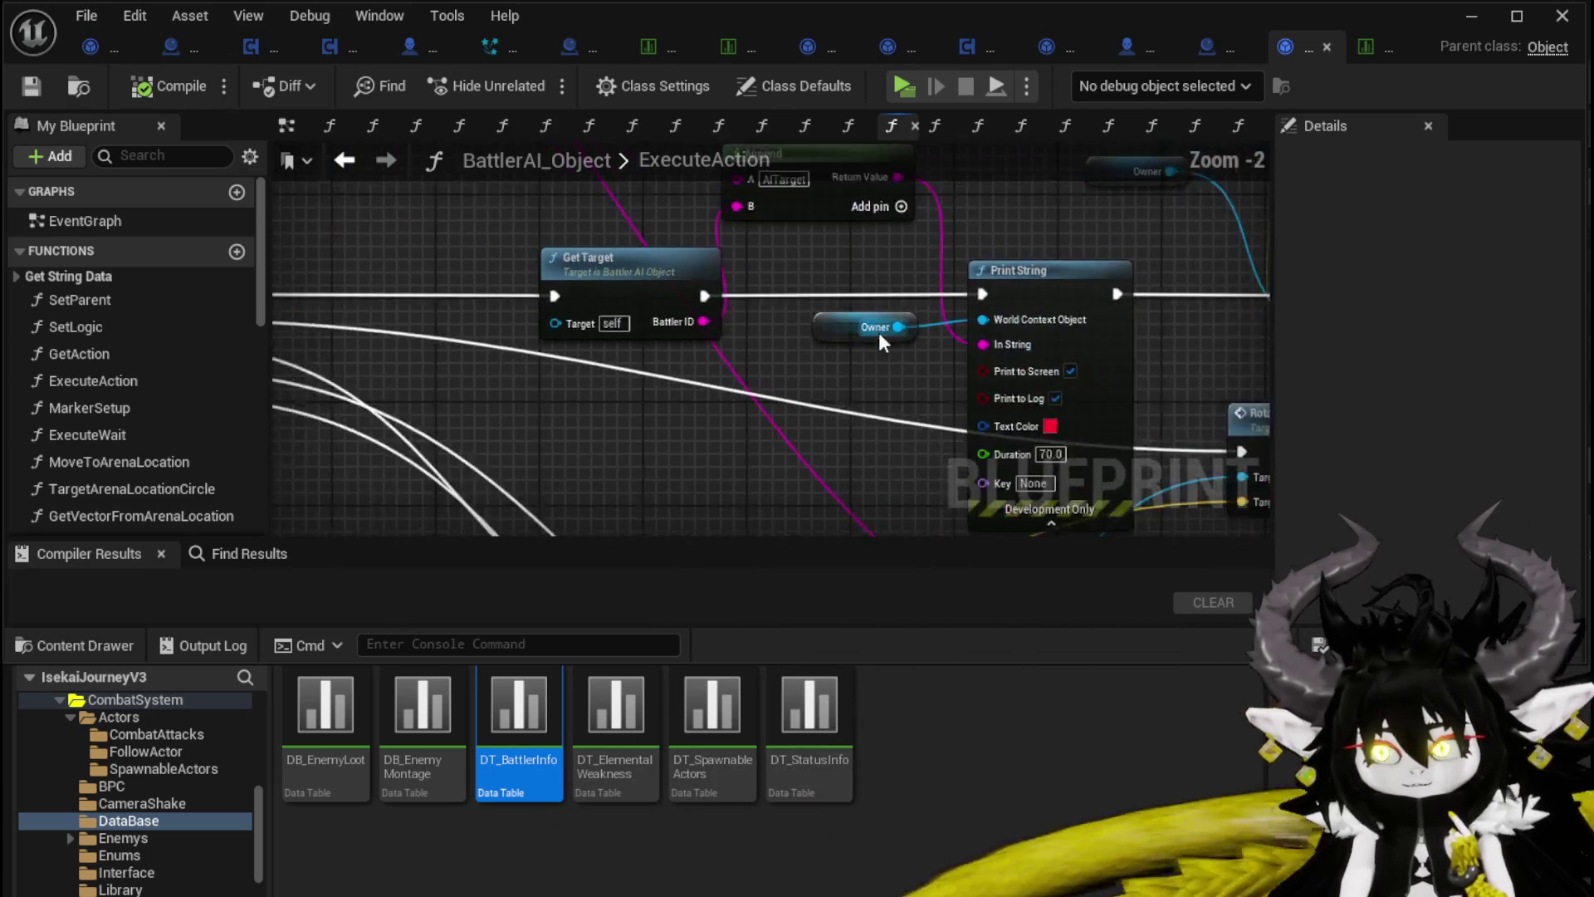
scroll(677, 241, up, 3)
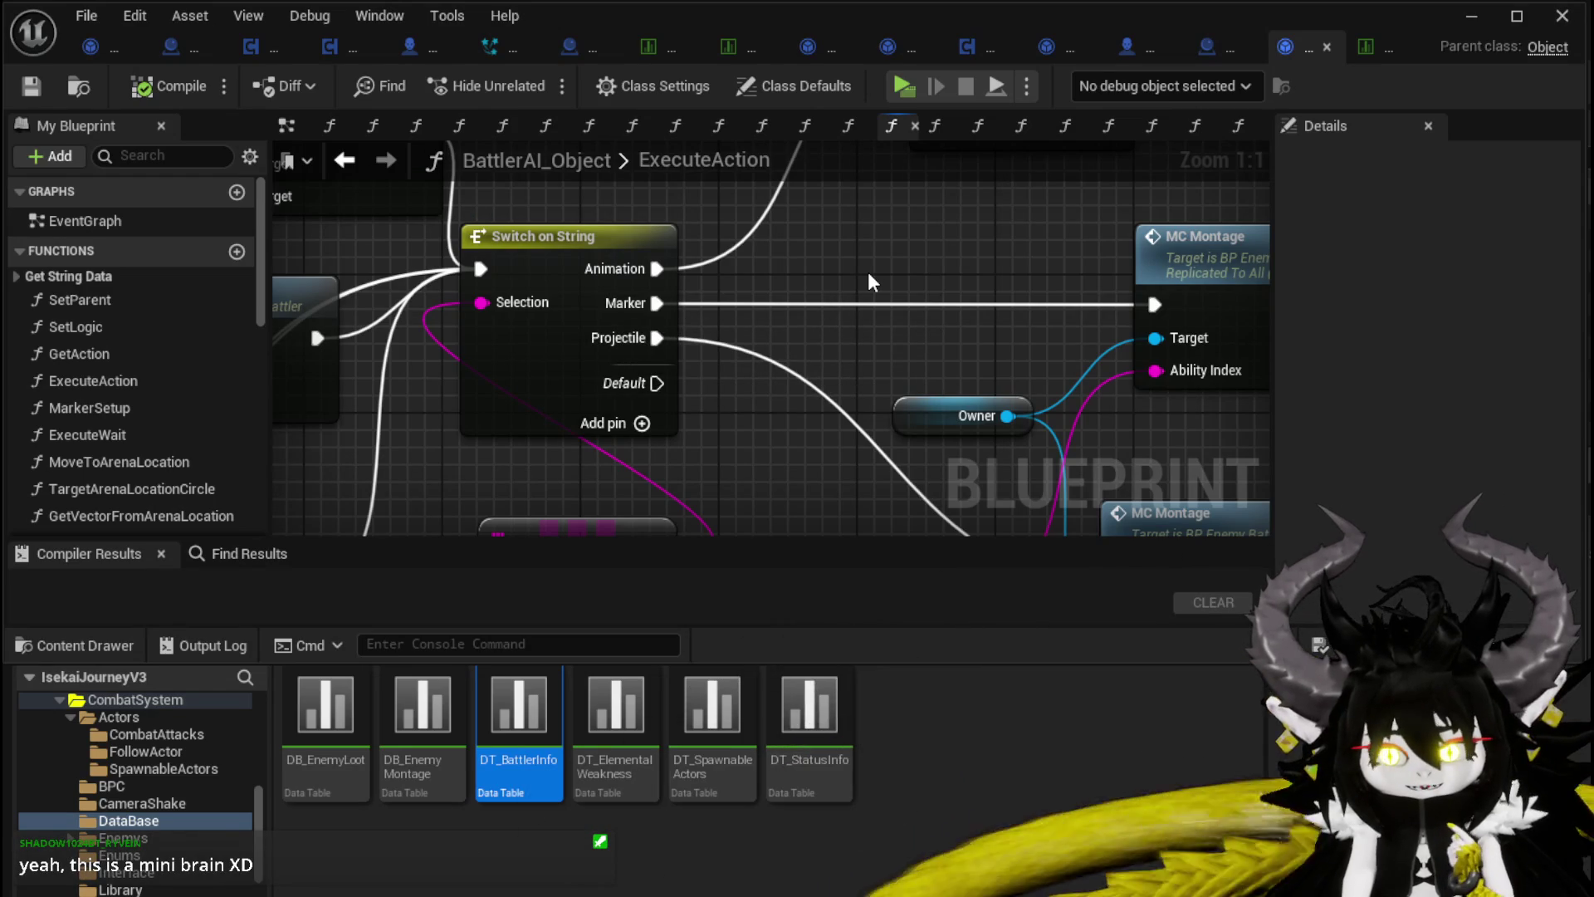
scroll(868, 267, down, 3)
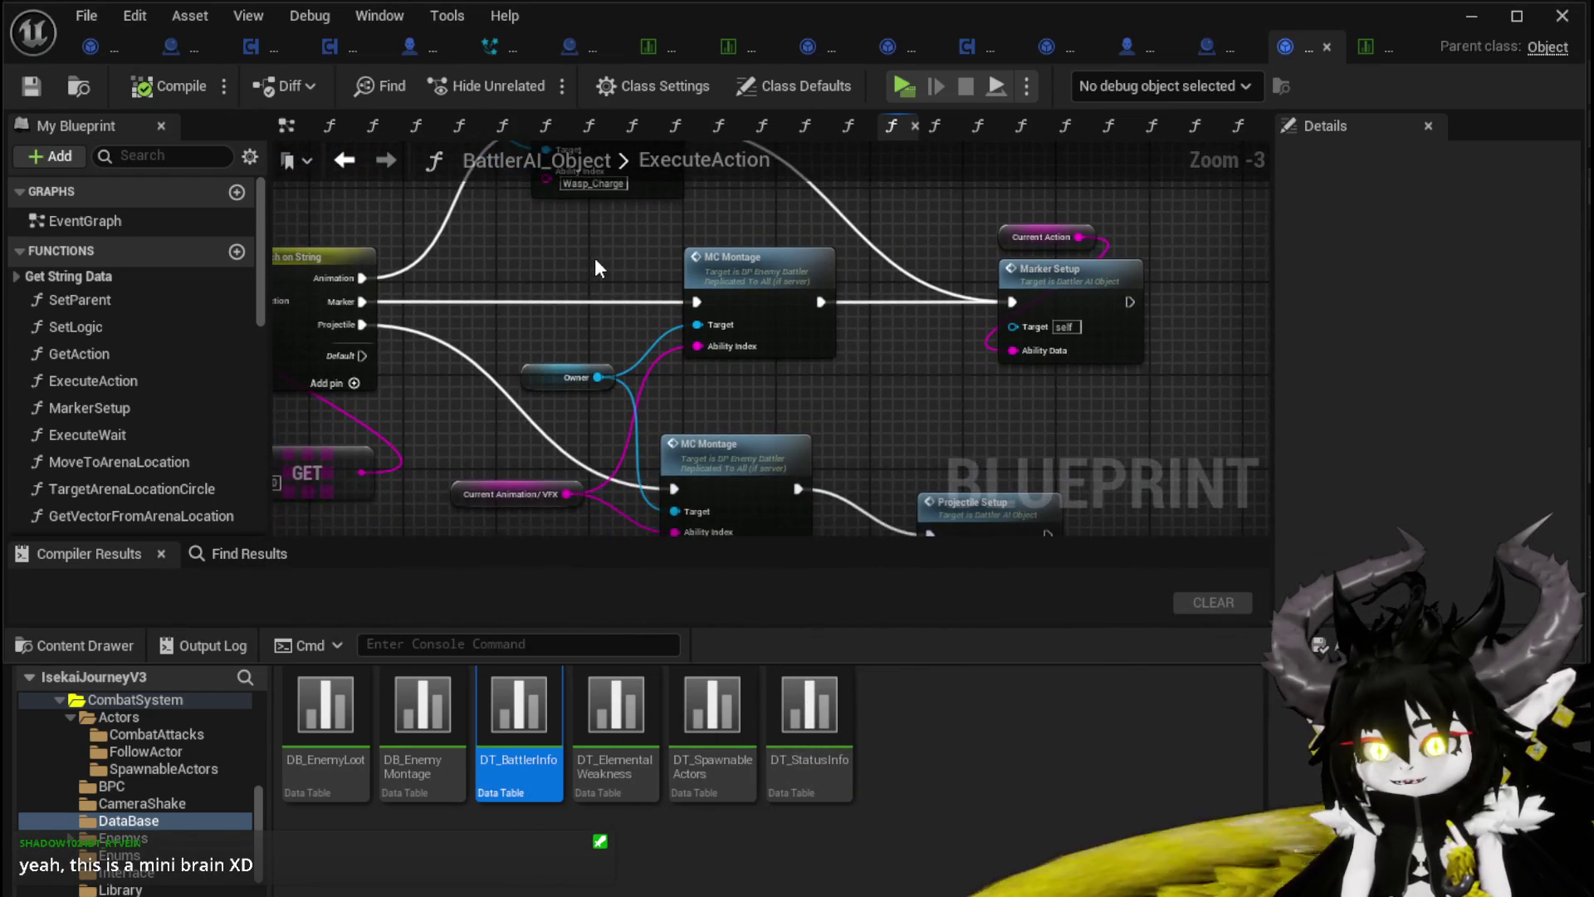
scroll(754, 284, up, 1)
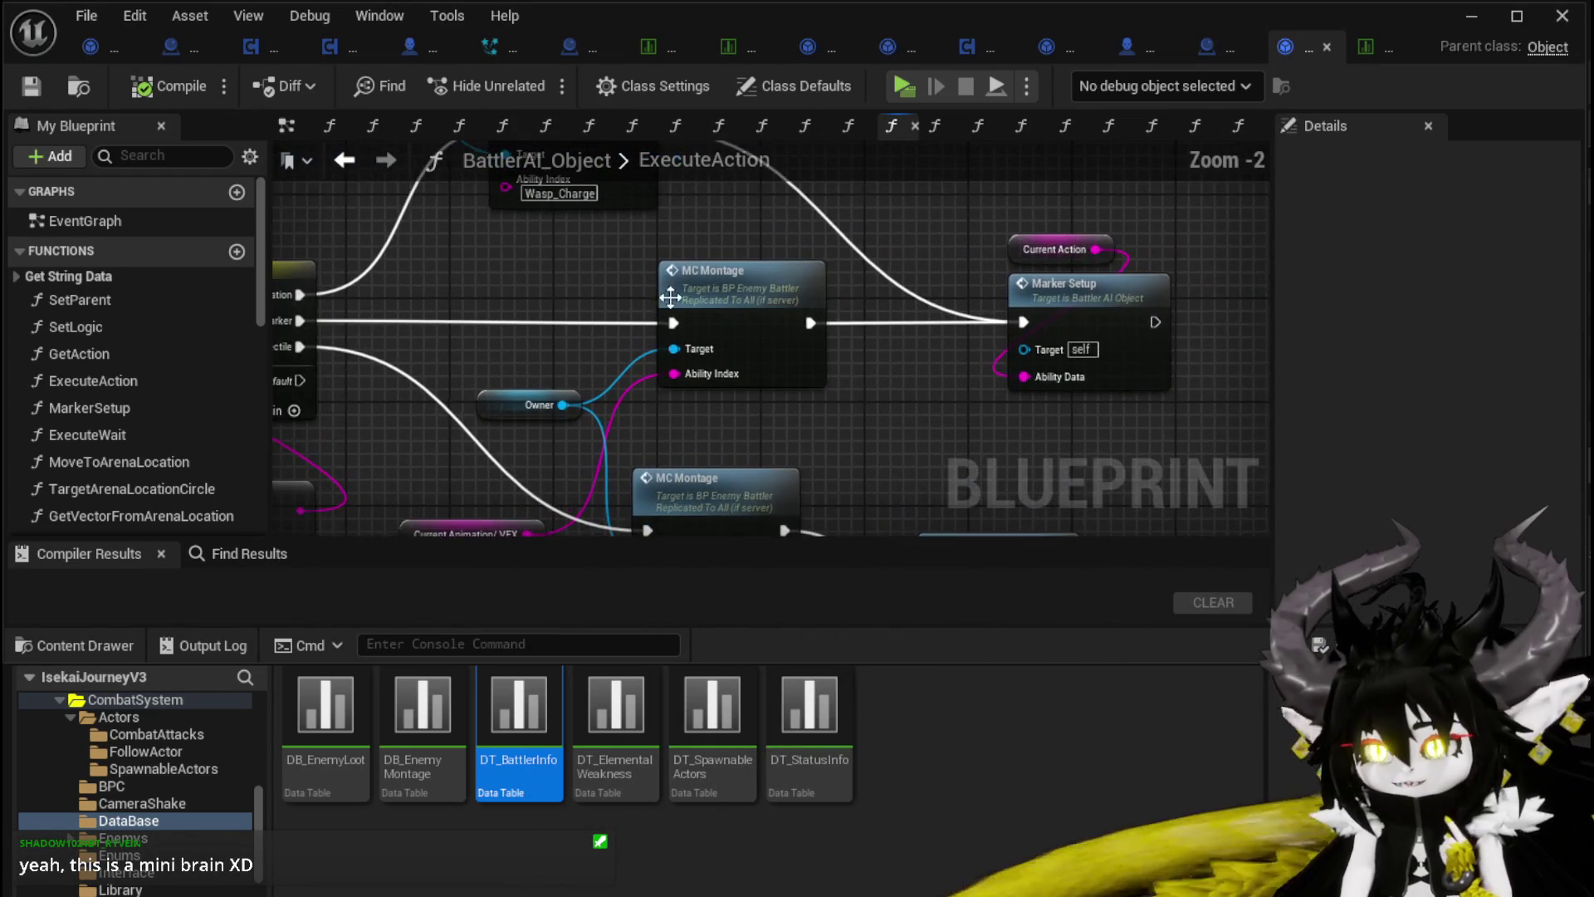
double_click(855, 270)
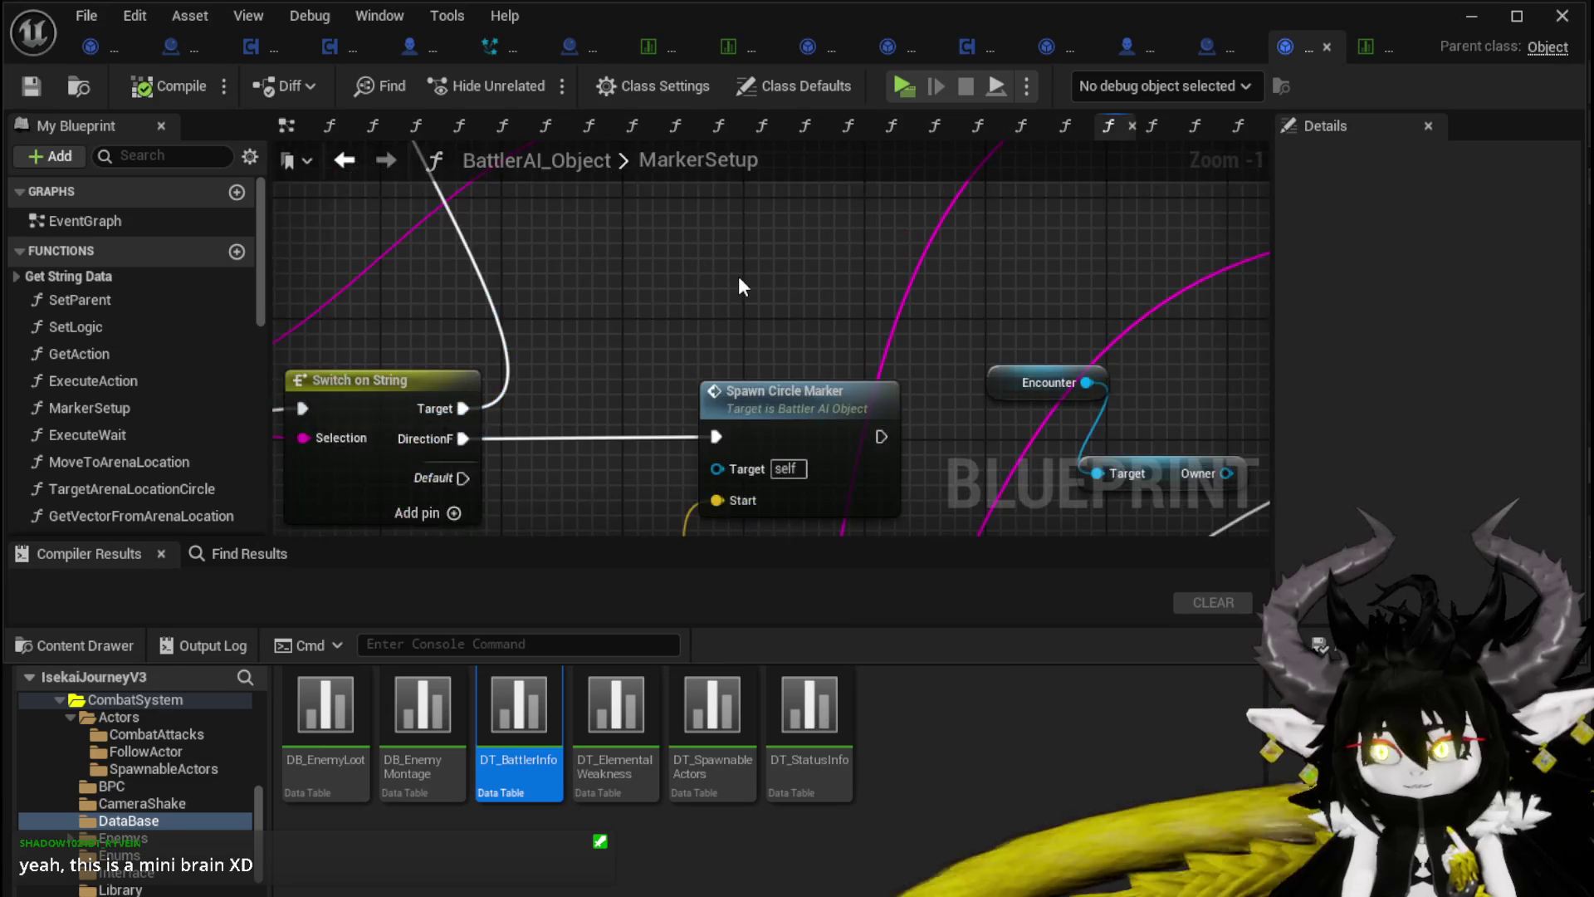
Step: Pan around MarkerSetup to inspect the Make Rotator and Get Actor Location nodes
scroll(747, 274, down, 6)
scroll(689, 249, up, 7)
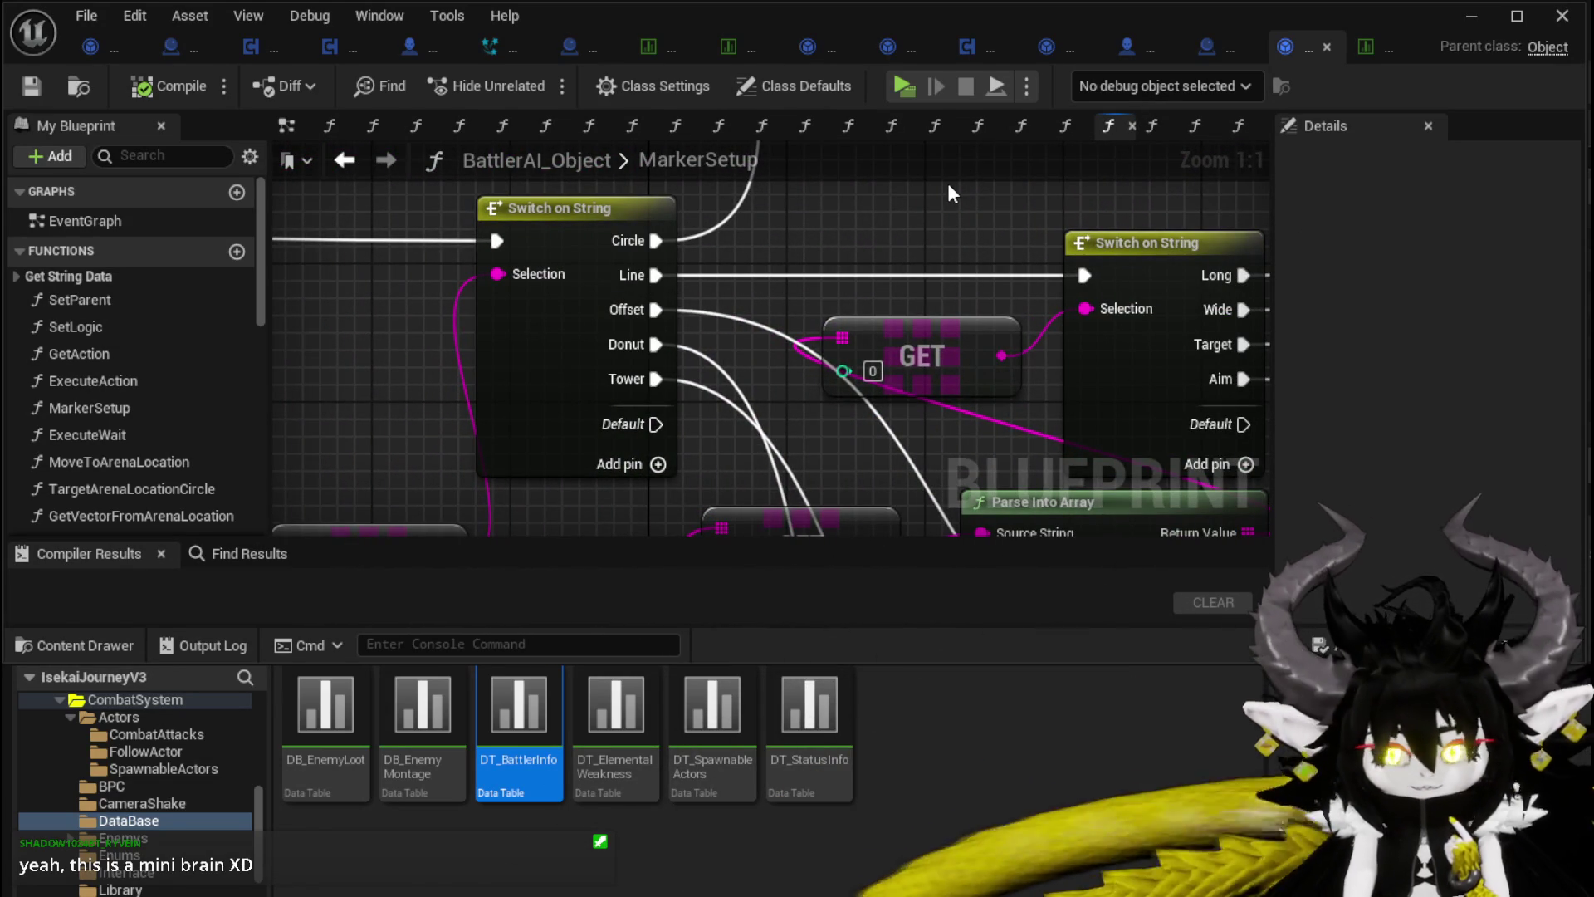
scroll(853, 212, down, 3)
drag(698, 216, 425, 258)
scroll(499, 270, up, 3)
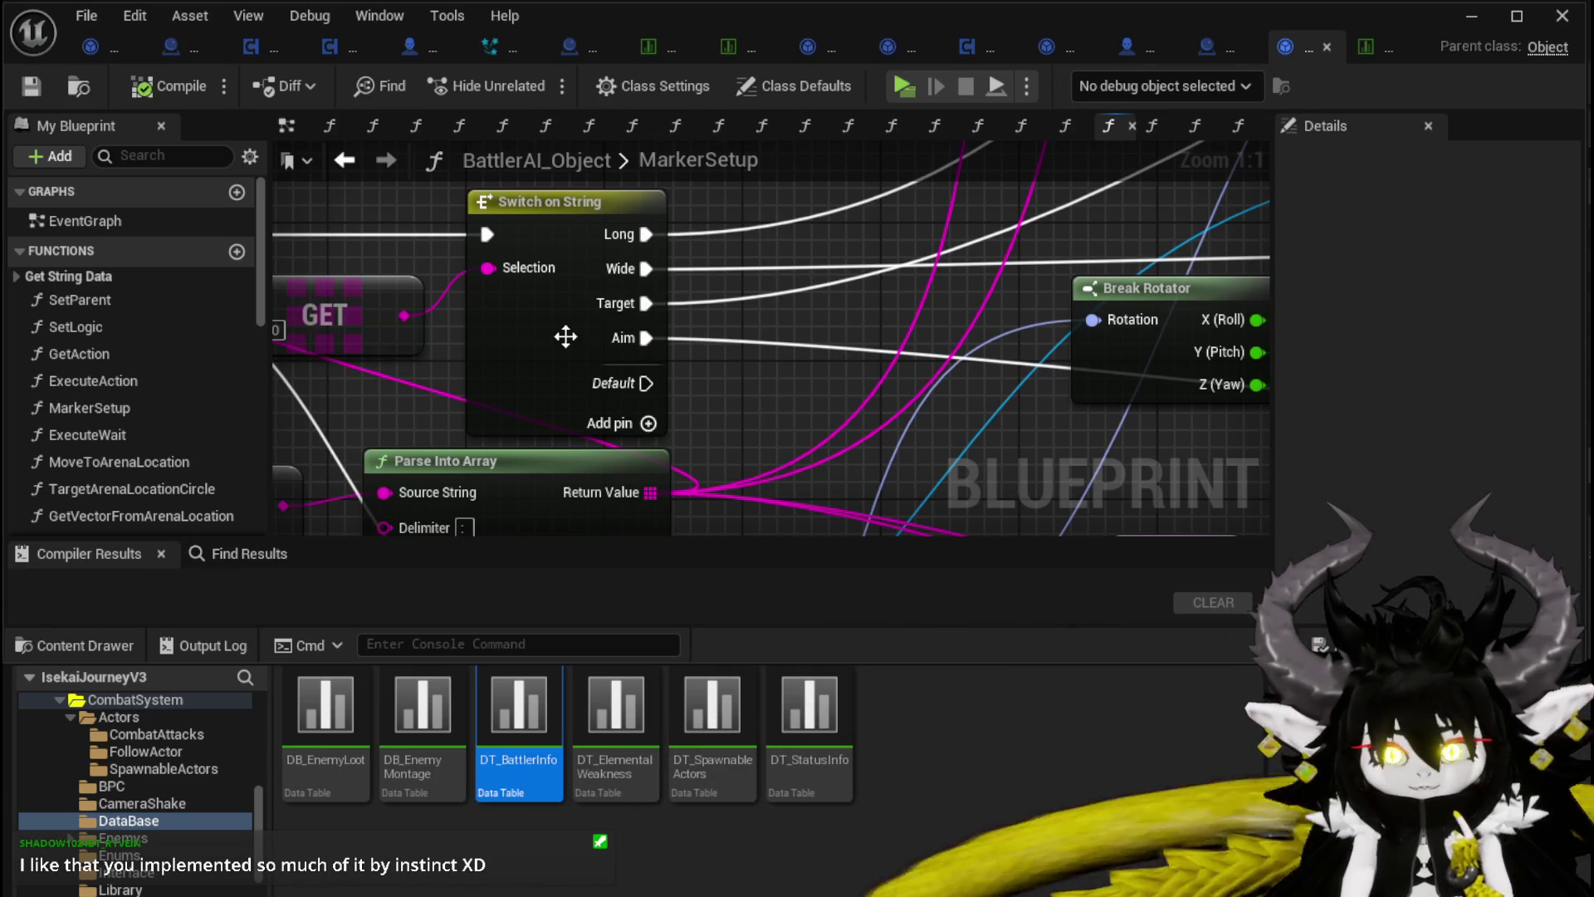
scroll(843, 317, down, 3)
drag(839, 319, 884, 299)
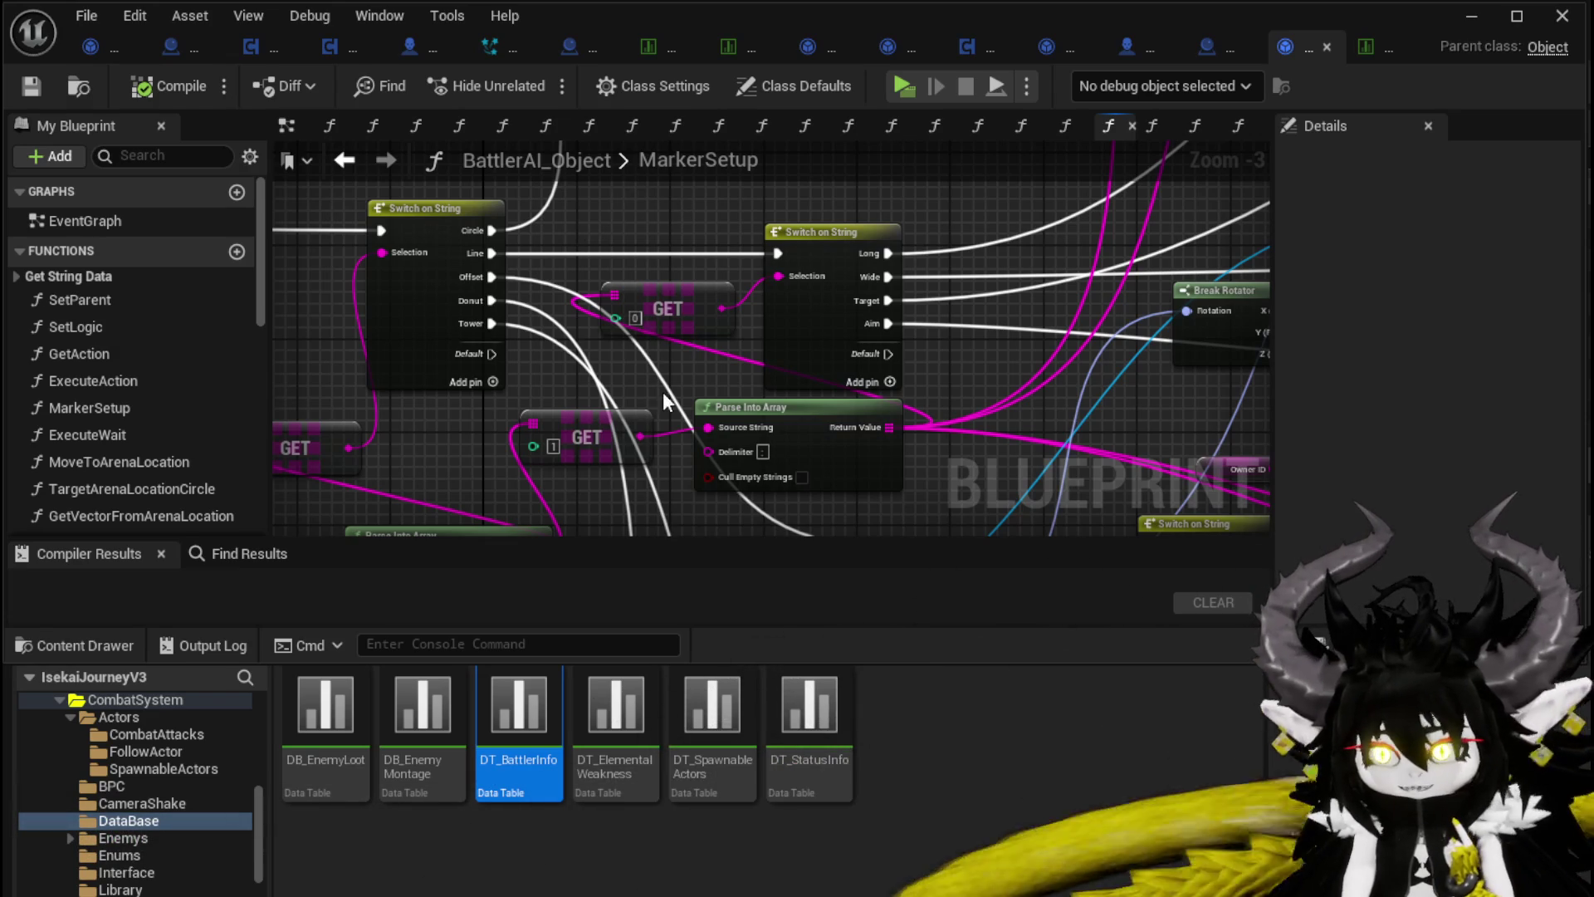
Step: Pan across MarkerSetup to the Parse Into Array area and remaining nodes
drag(813, 455, 585, 365)
scroll(585, 358, down, 3)
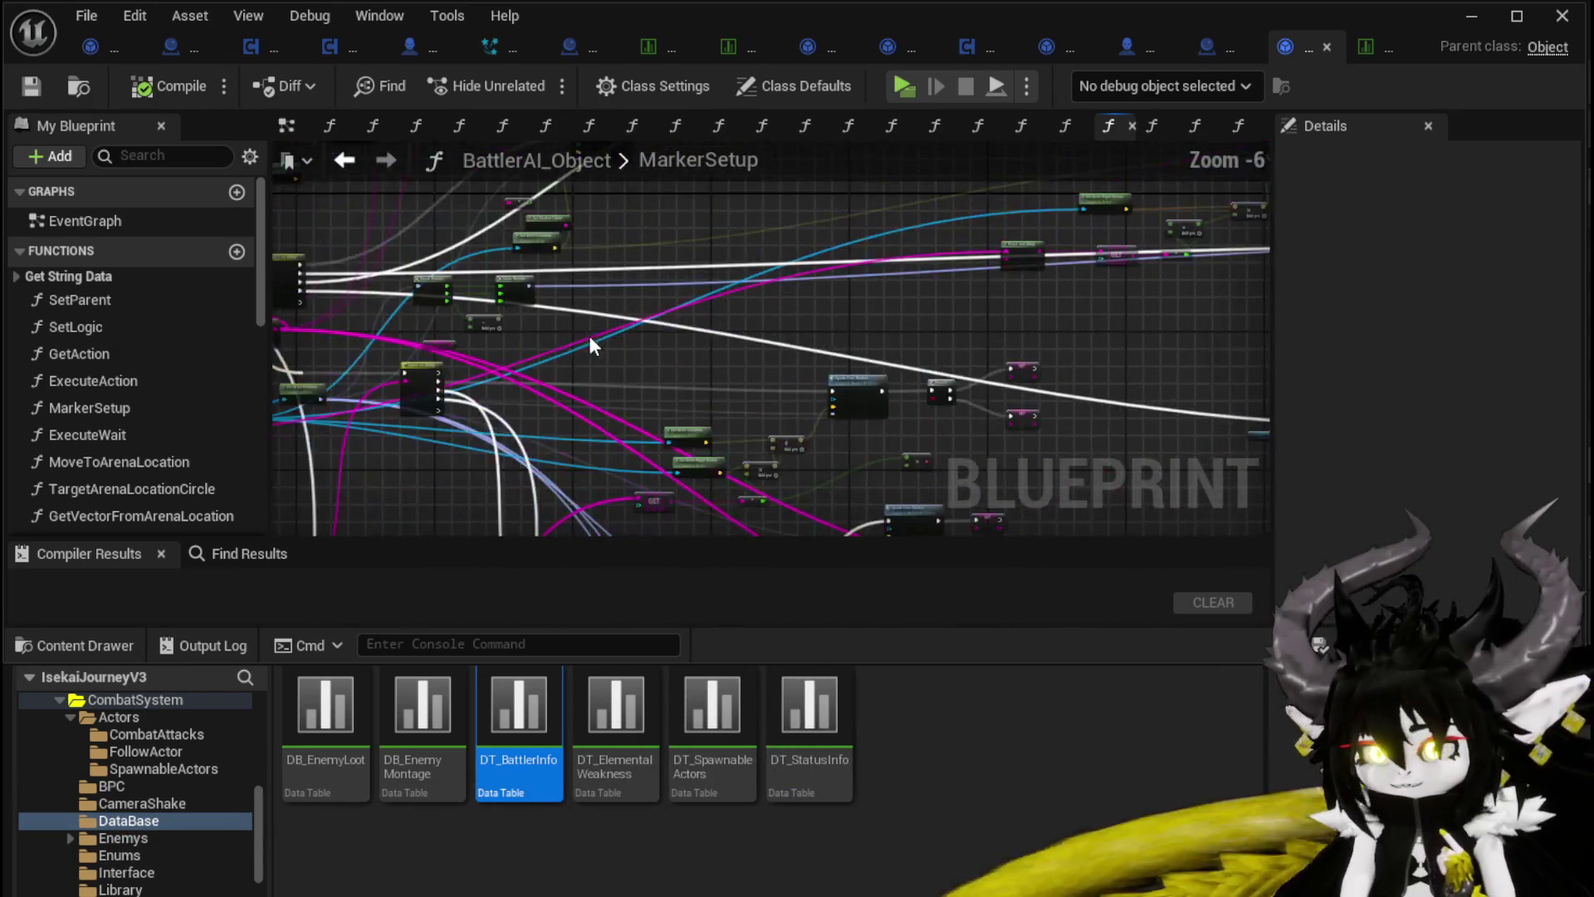
drag(644, 322, 562, 338)
scroll(811, 345, down, 3)
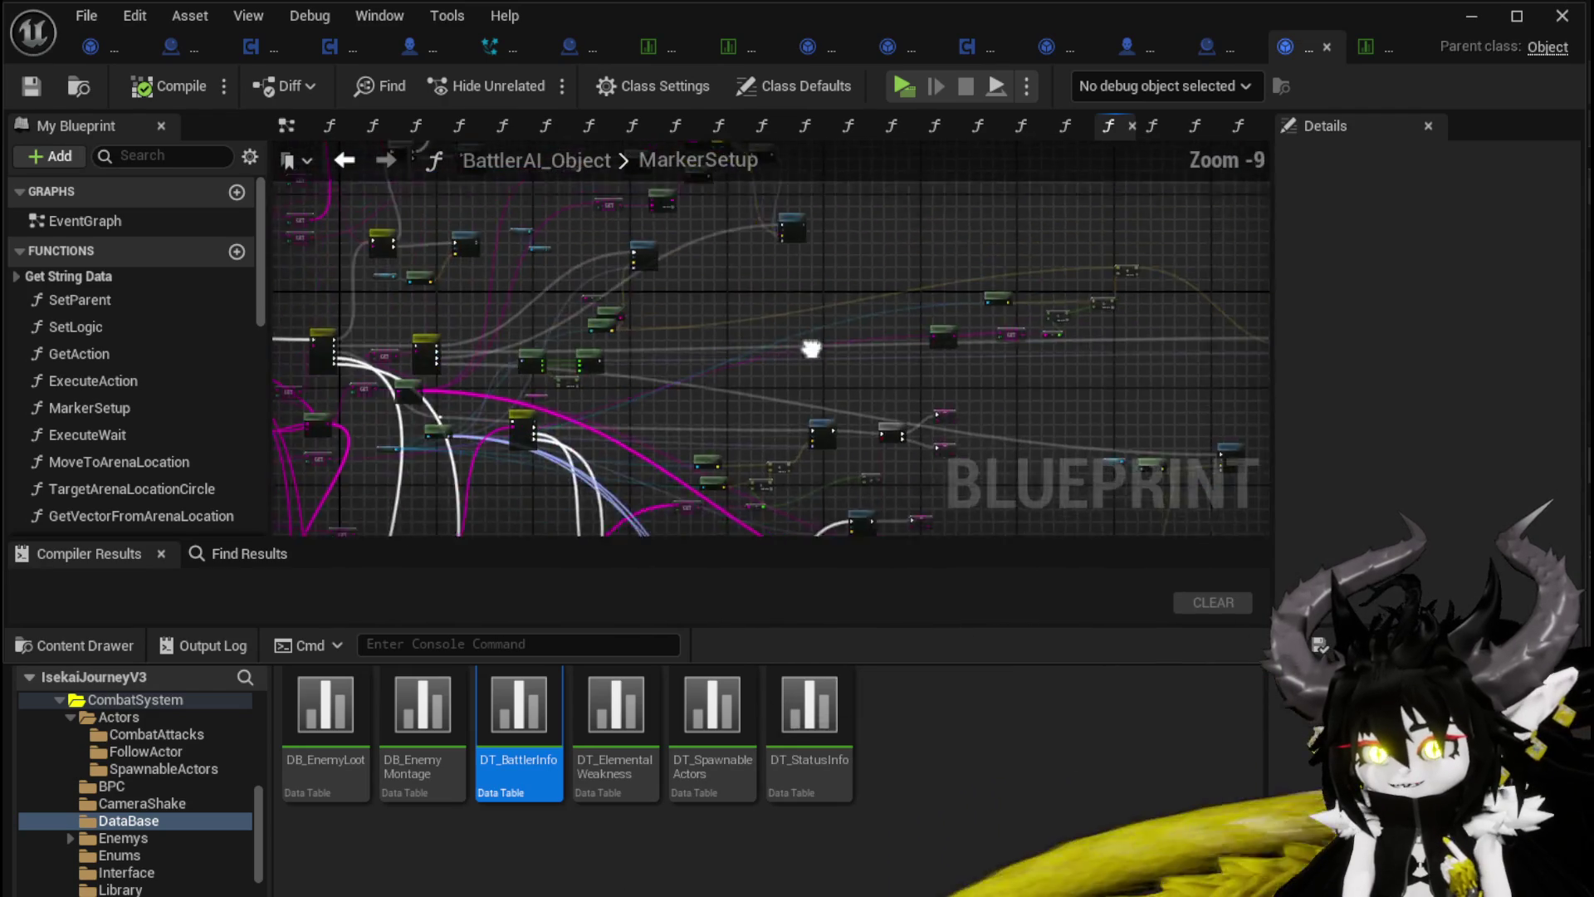
scroll(599, 278, up, 7)
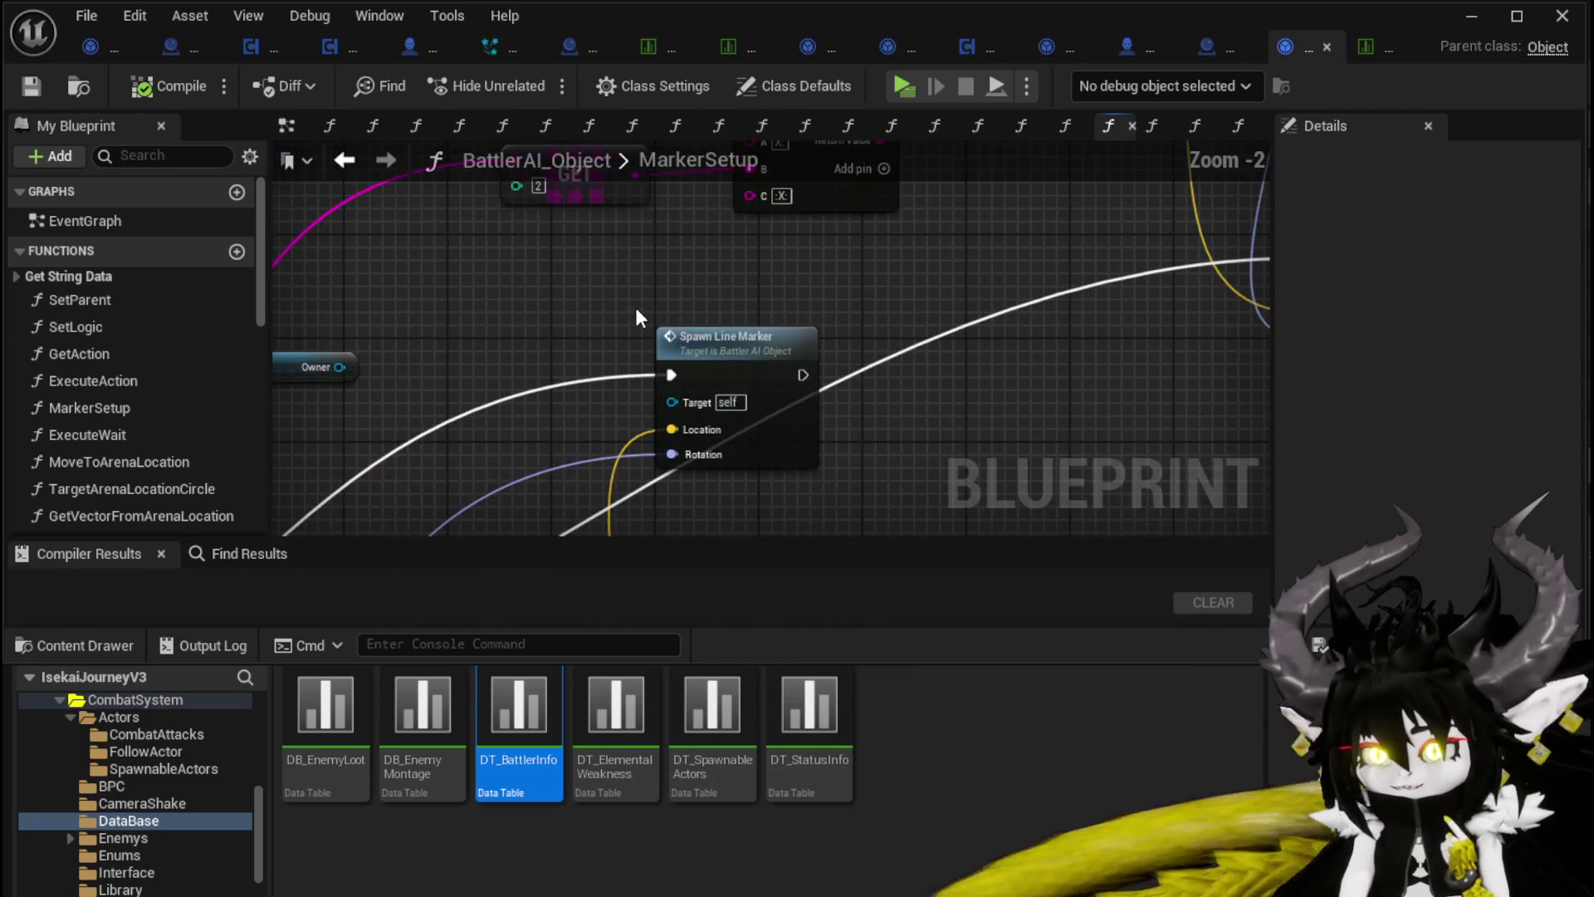
scroll(639, 311, down, 3)
mouse_move(639, 311)
mouse_down()
mouse_move(822, 318)
mouse_move(766, 307)
mouse_up()
Step: Move the Spawn Line Marker node further left in the MarkerSetup graph
drag(705, 515, 733, 395)
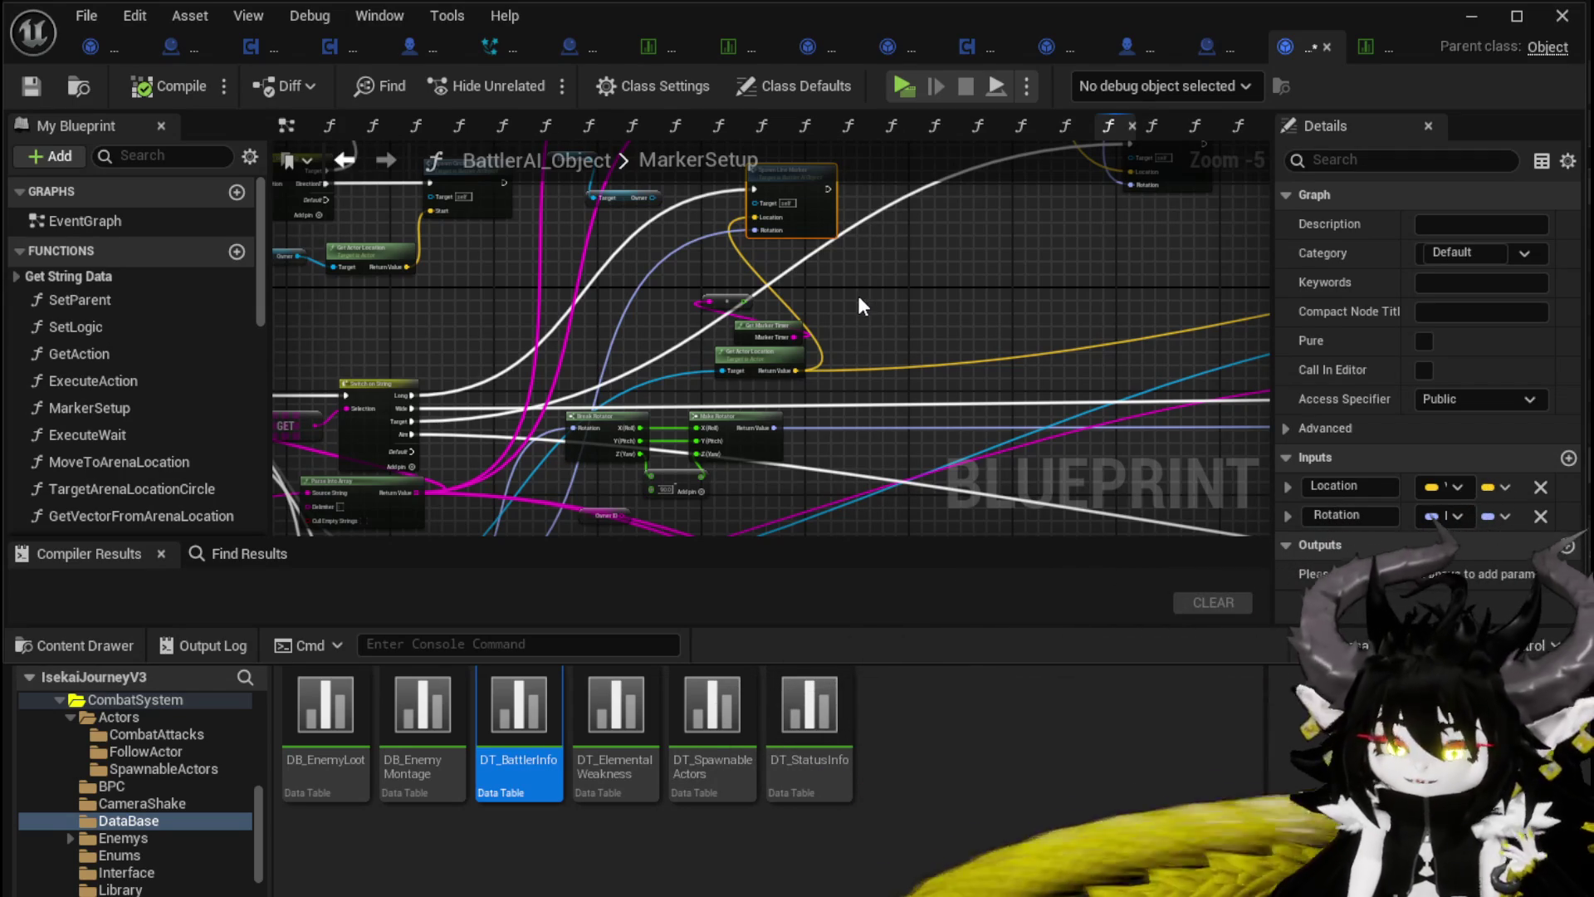
mouse_move(860, 299)
mouse_down()
mouse_move(855, 410)
mouse_move(962, 337)
mouse_move(798, 338)
mouse_move(863, 333)
mouse_up()
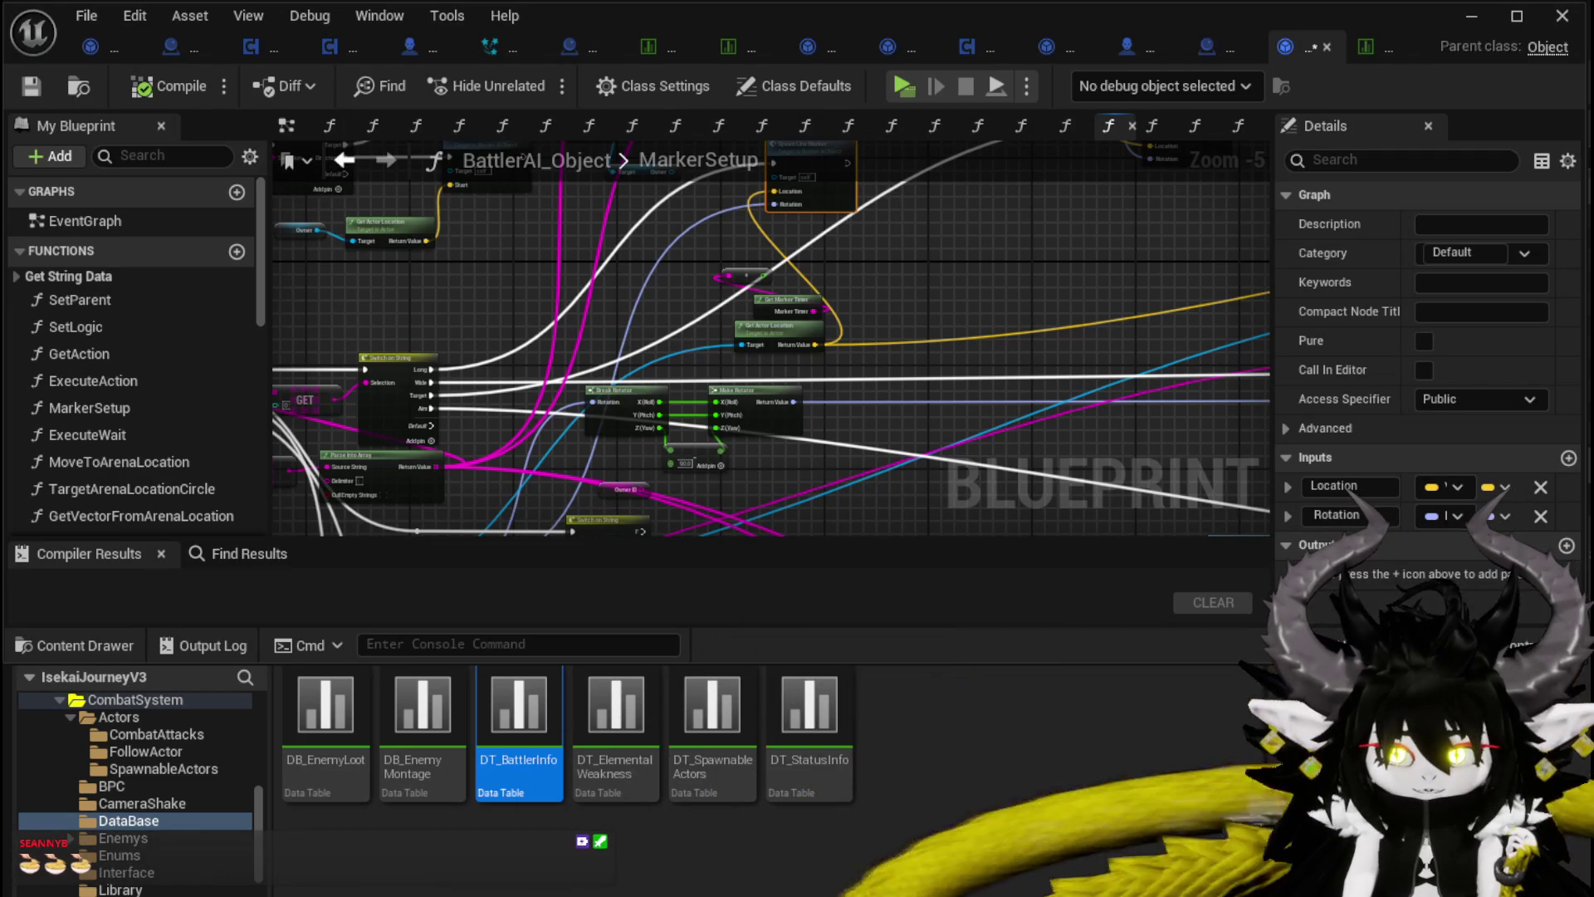
scroll(661, 455, up, 3)
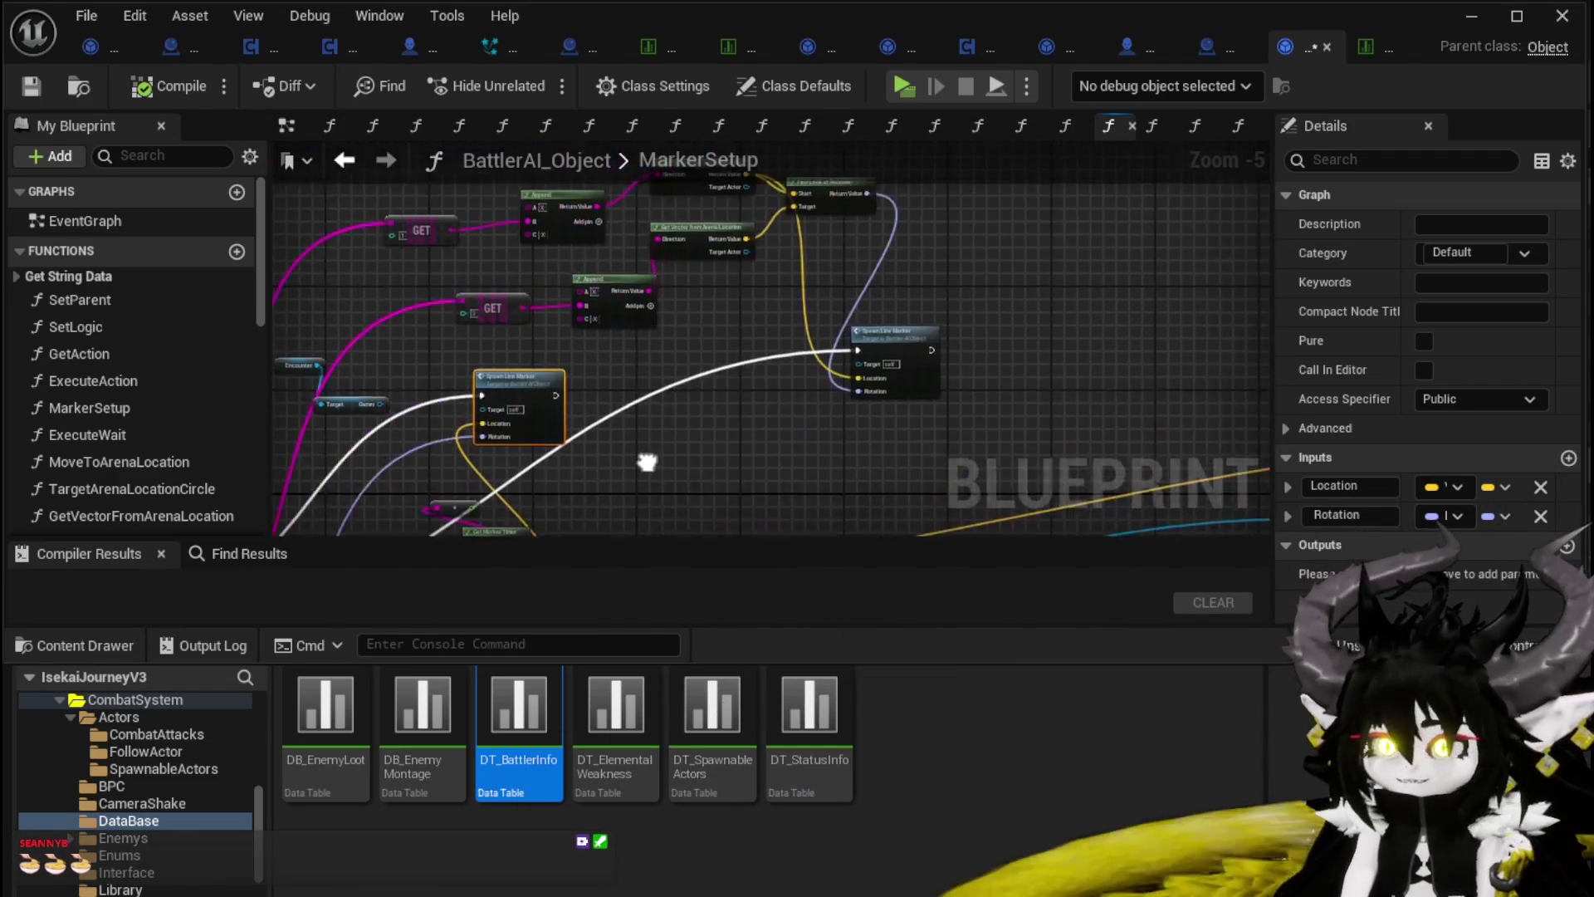
scroll(839, 272, down, 2)
mouse_move(839, 272)
mouse_down()
mouse_move(855, 233)
mouse_move(801, 318)
mouse_move(674, 383)
mouse_up()
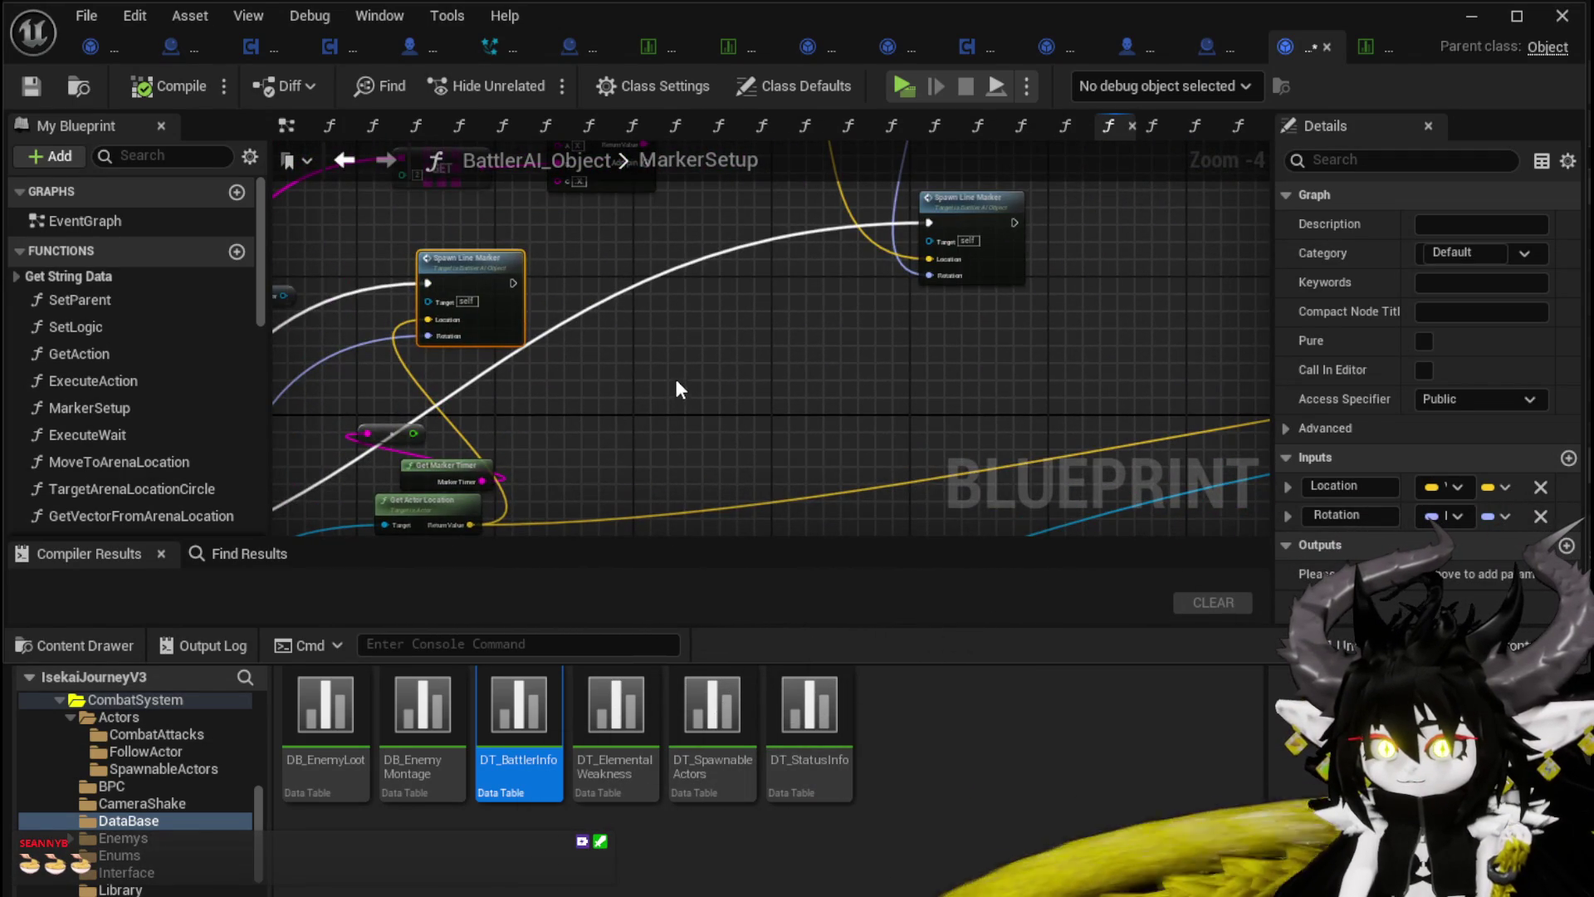
scroll(674, 375, down, 6)
scroll(880, 295, up, 5)
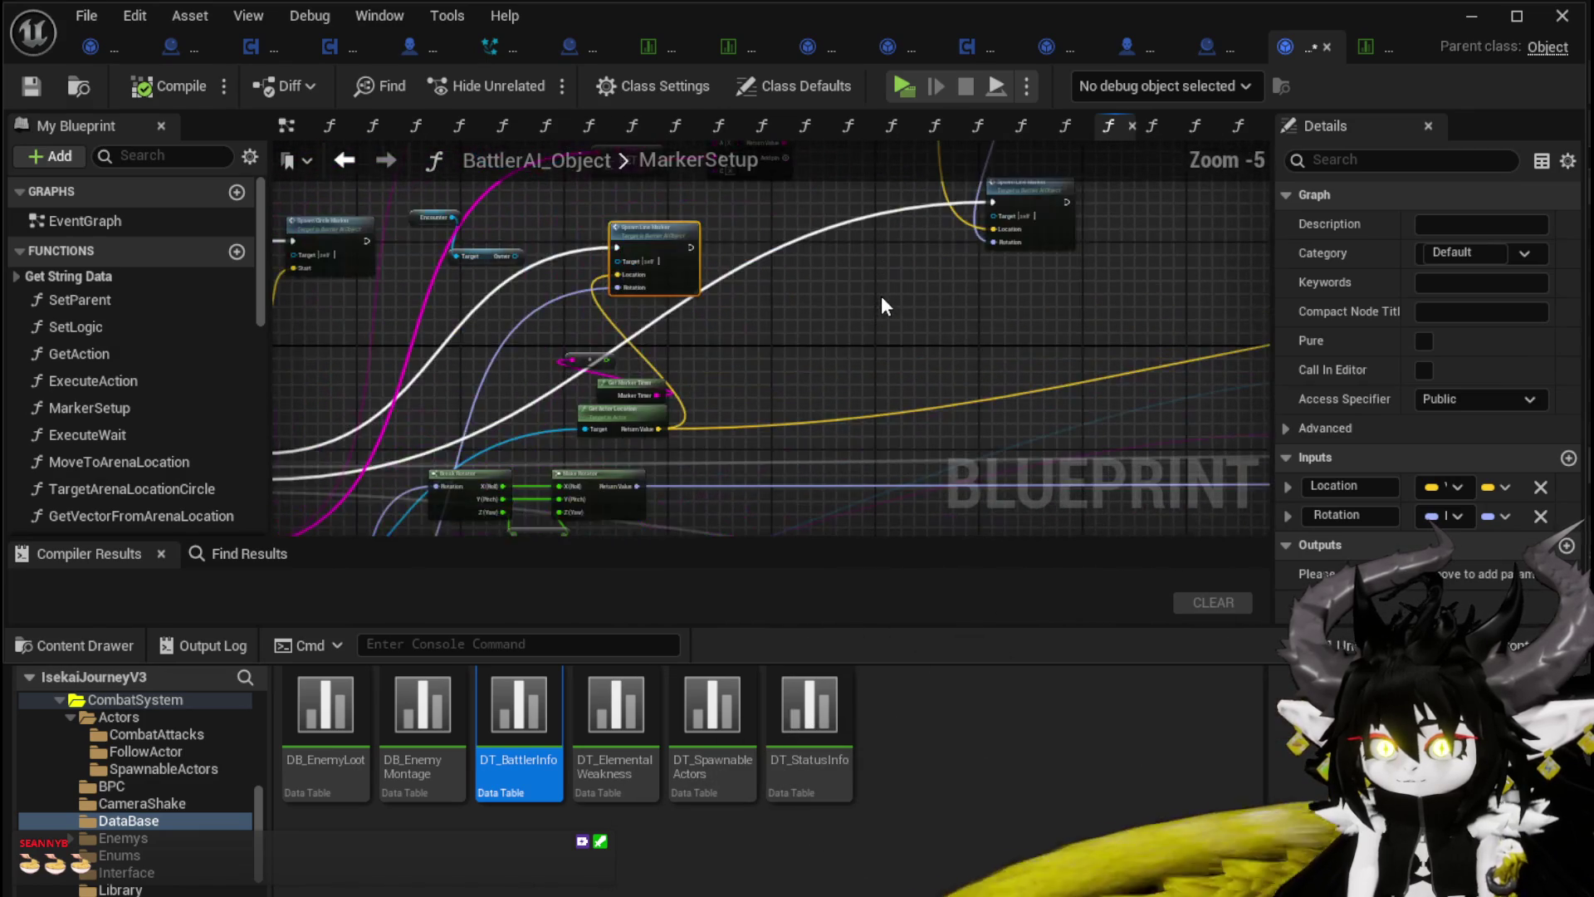
Step: Compile and save BattlerAI_Object, then return to the previous function graph
click(186, 85)
click(32, 87)
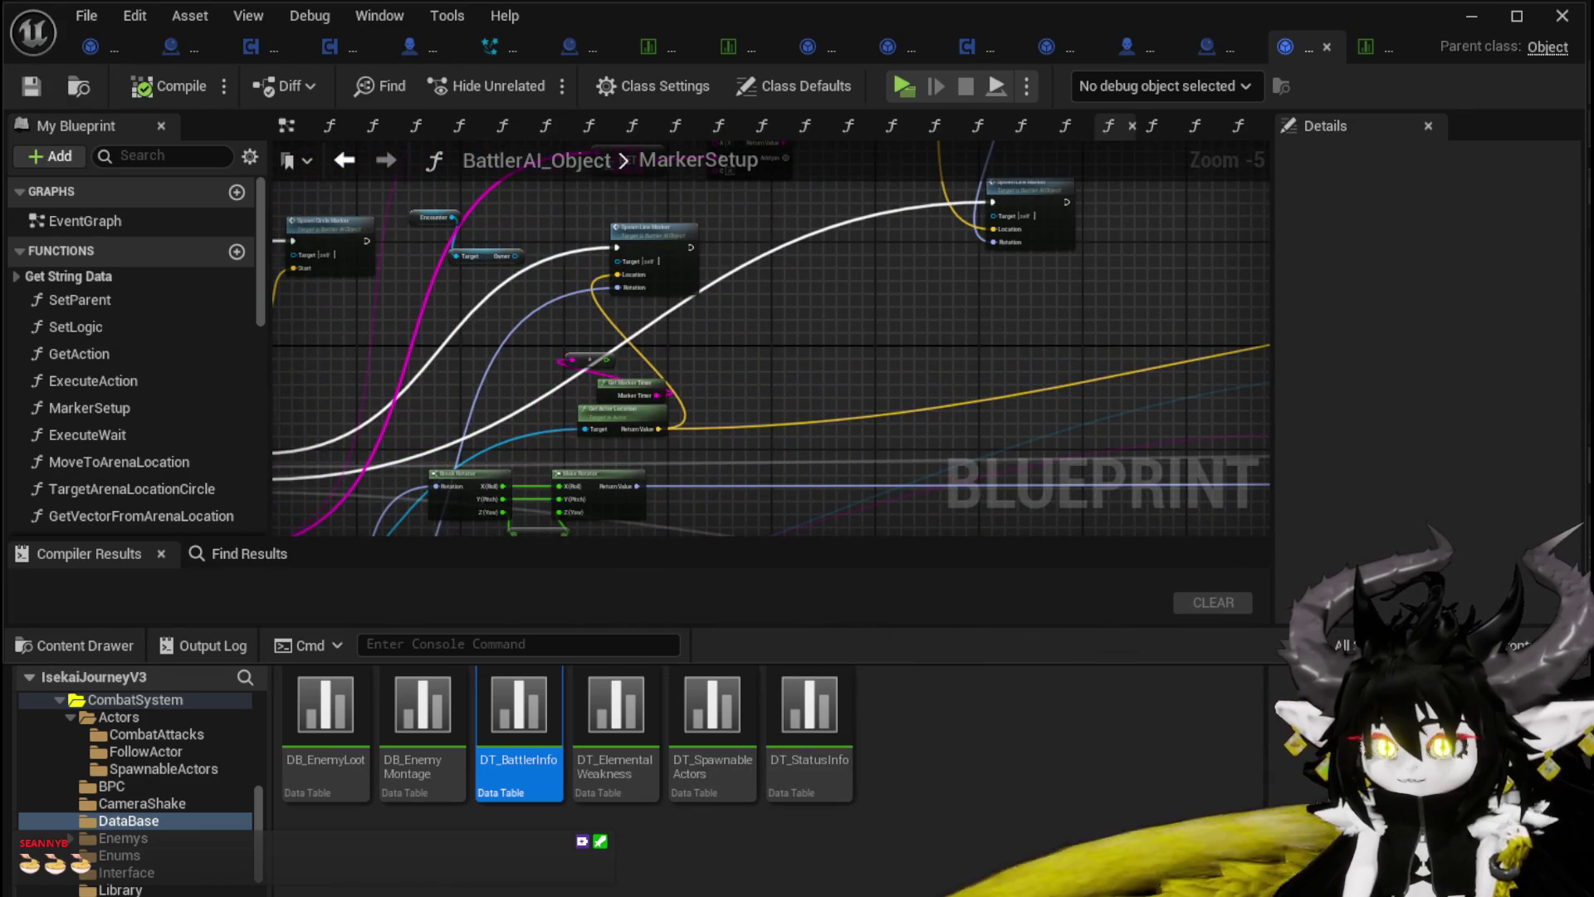
click(345, 160)
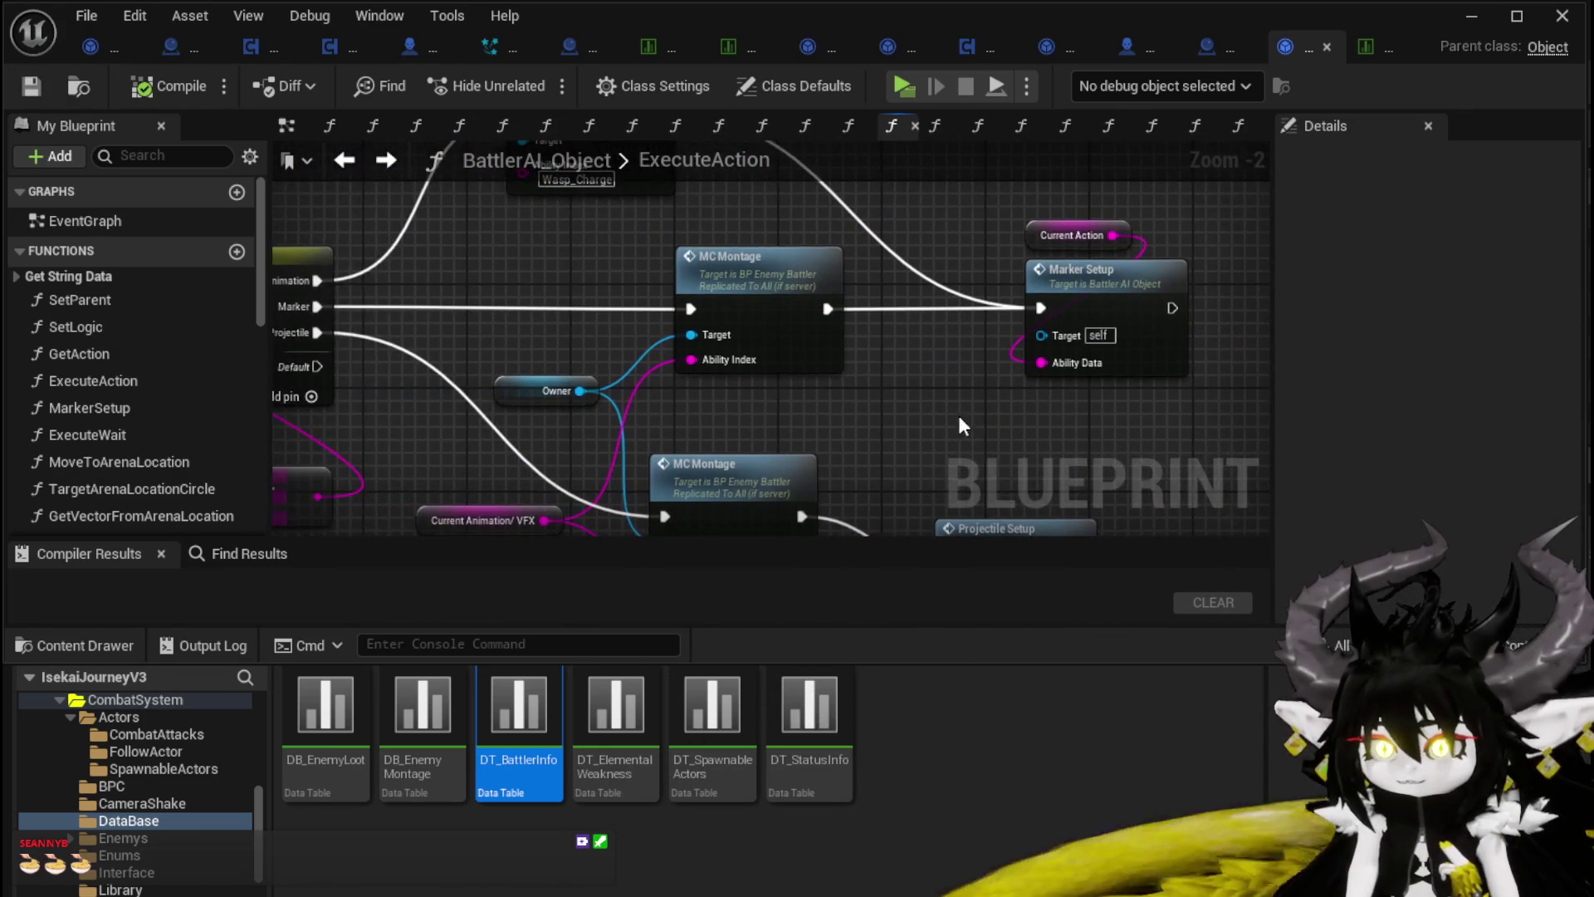
click(340, 167)
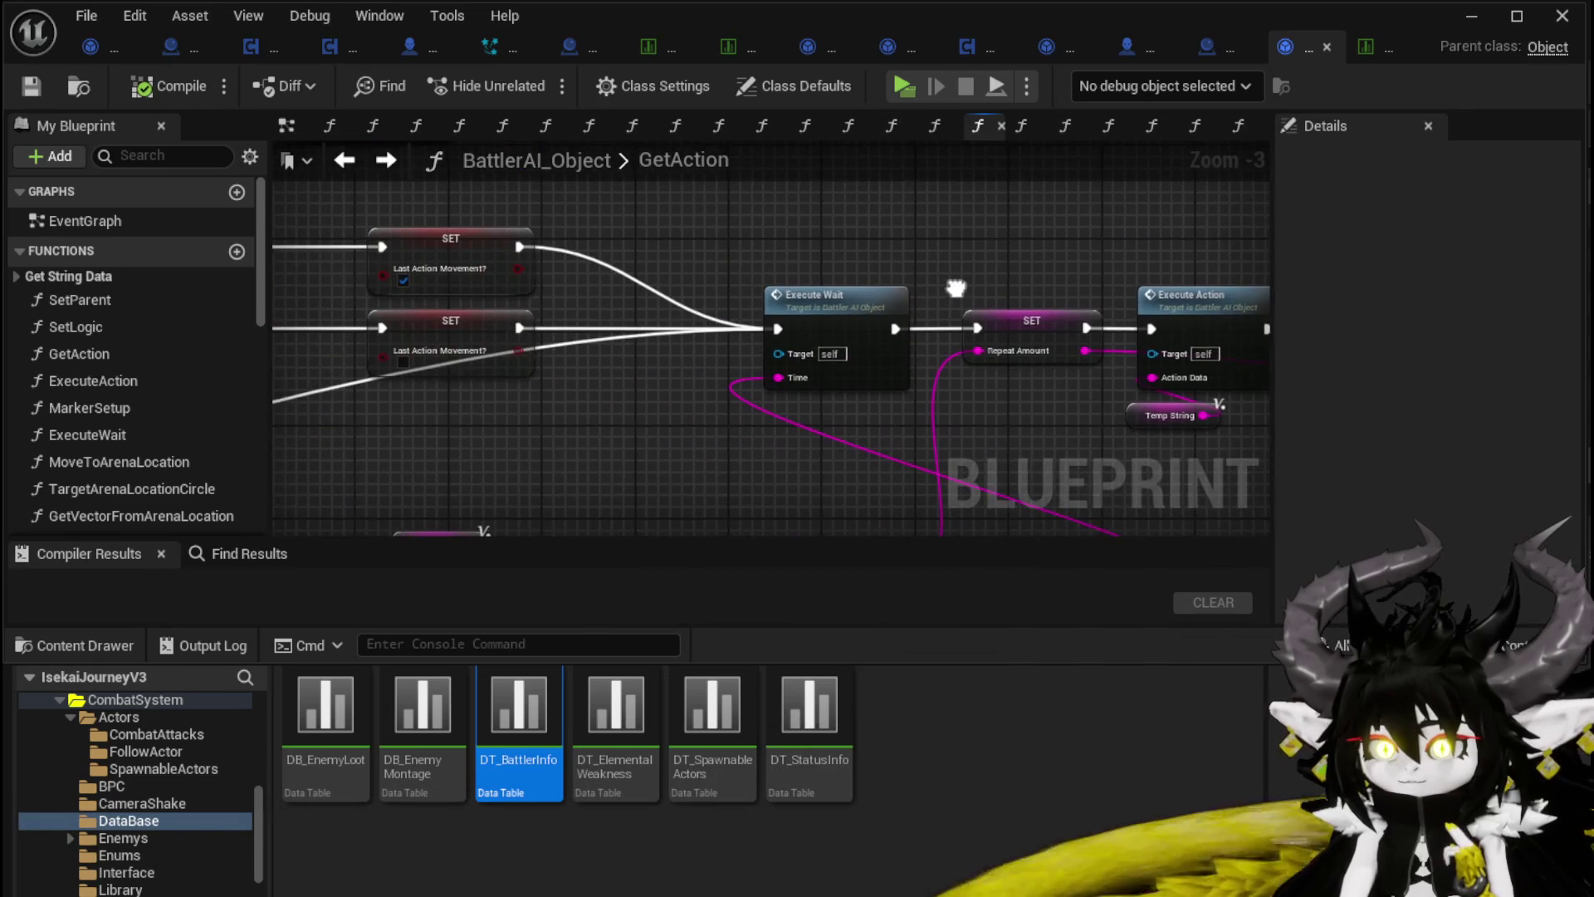
drag(815, 490, 594, 334)
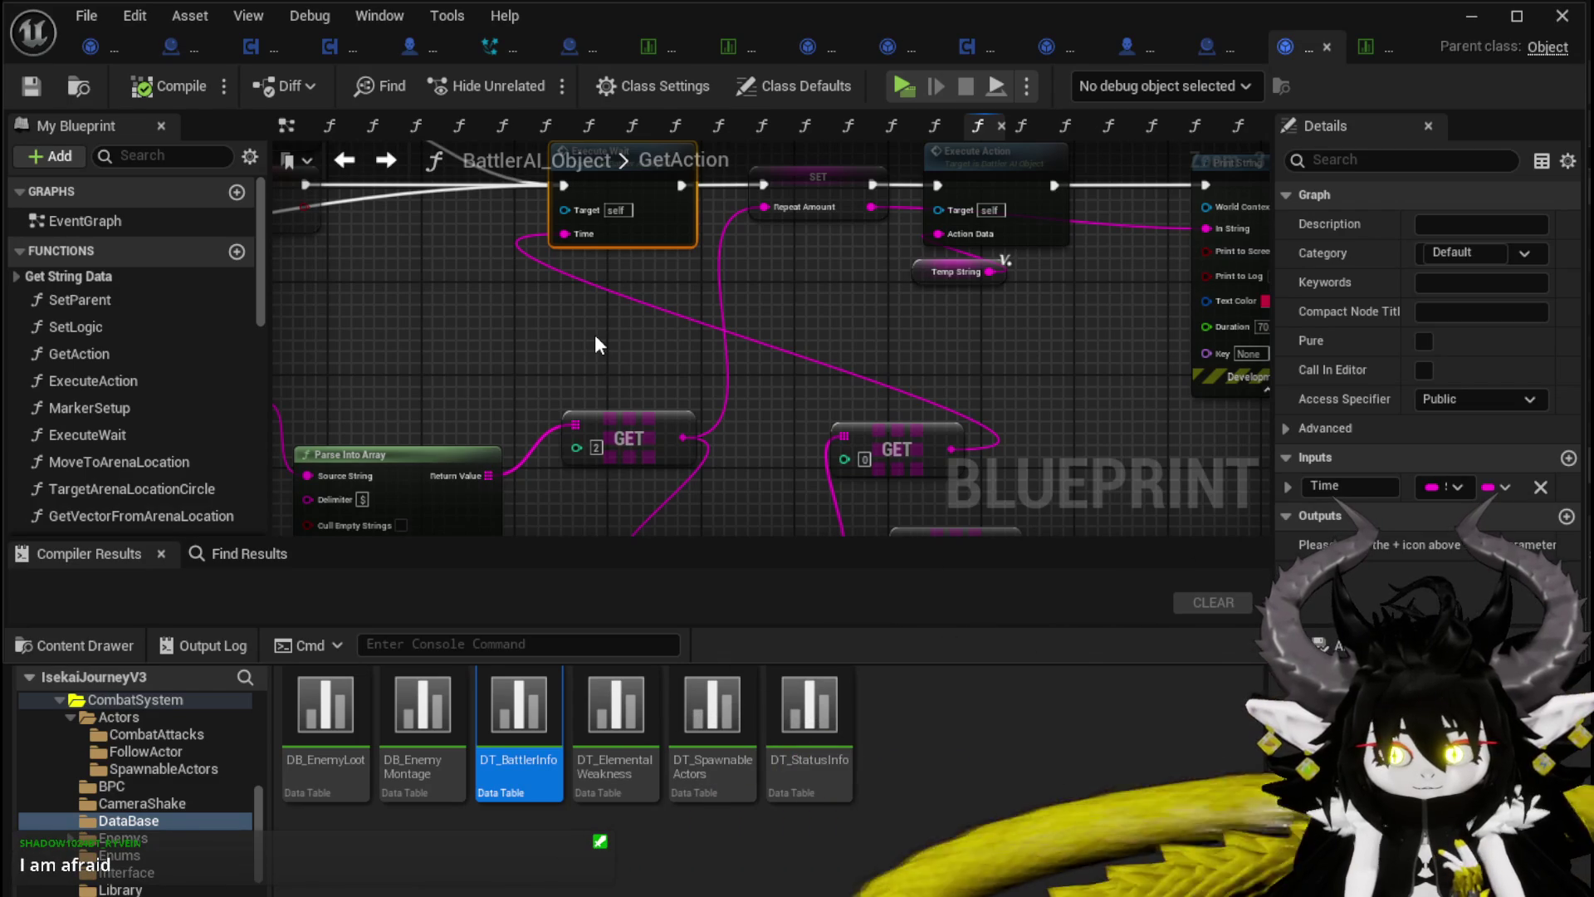
drag(595, 334, 595, 415)
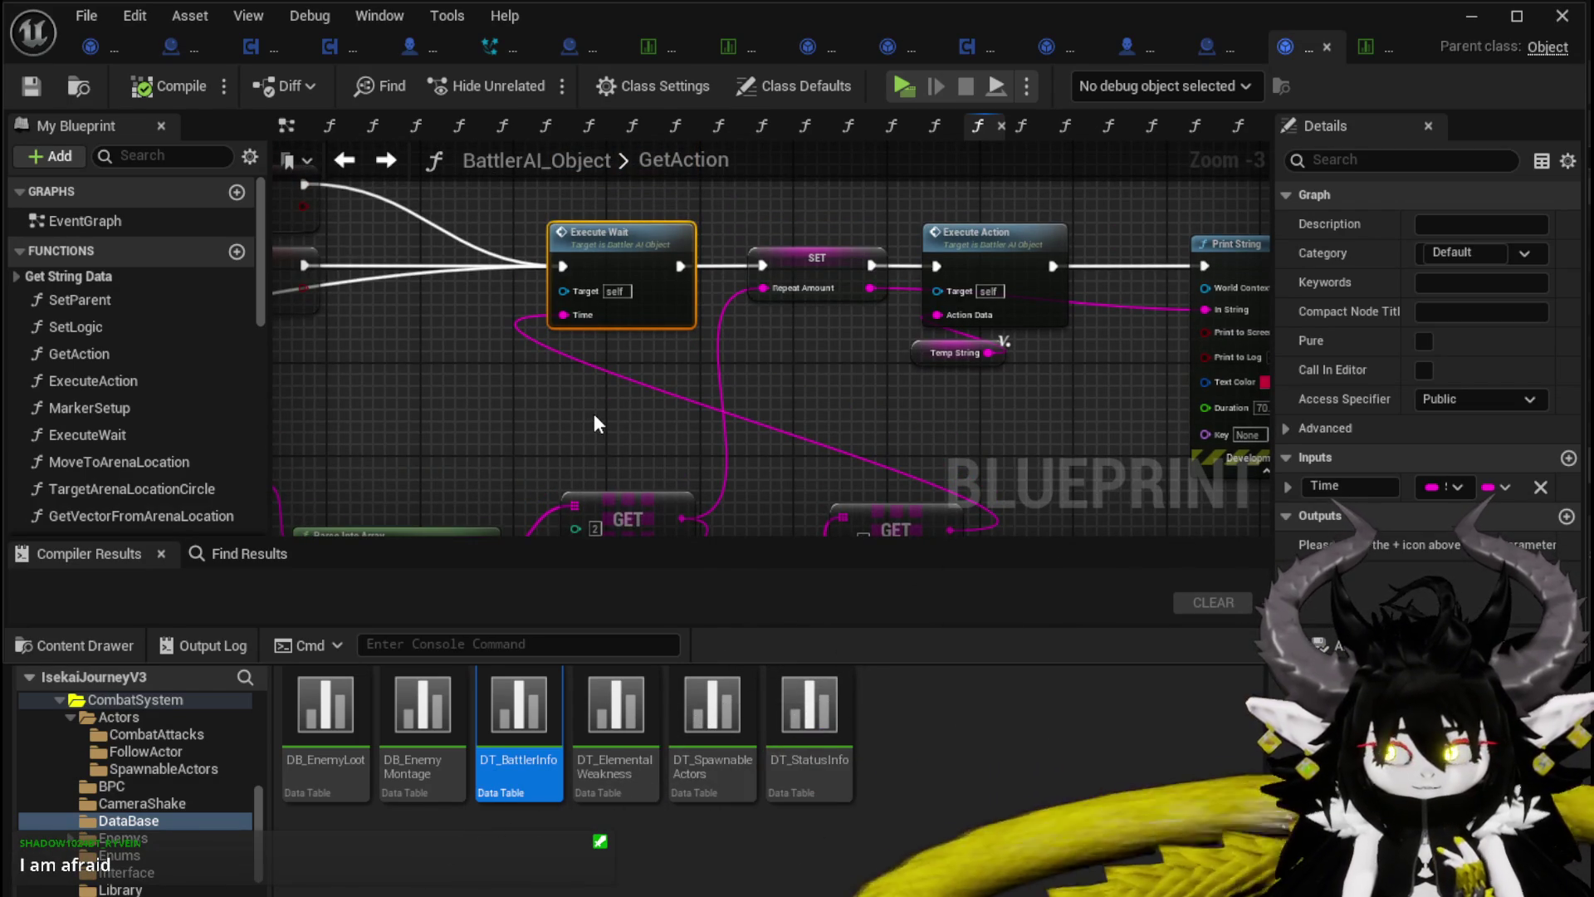
double_click(978, 249)
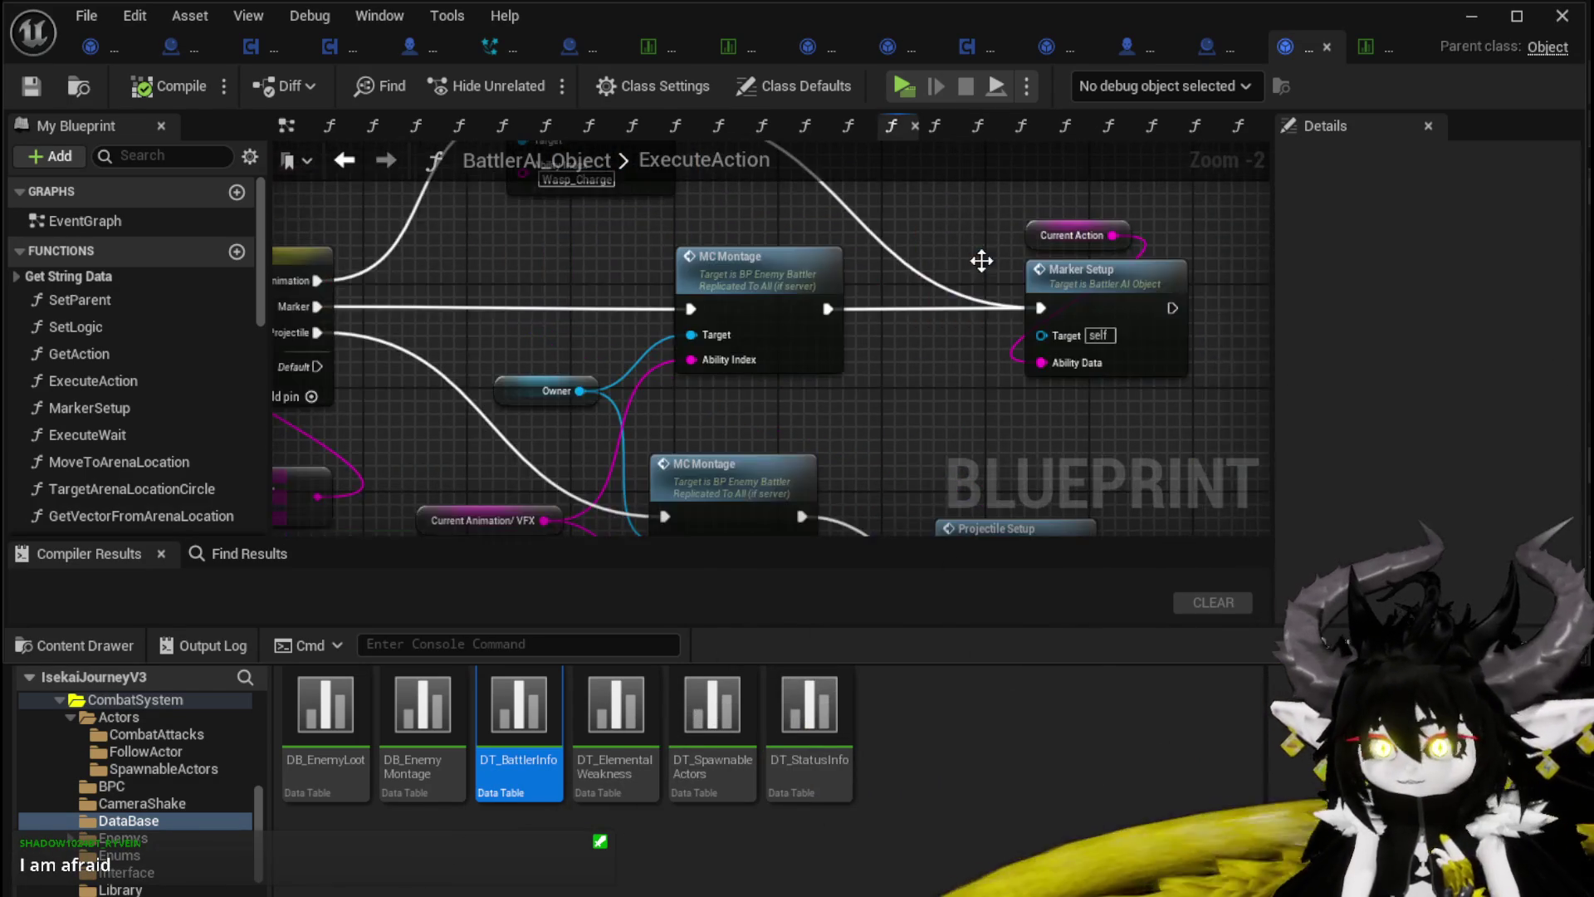
Step: Select the MC Montage node, then pan ExecuteAction toward the movement nodes
scroll(681, 326, down, 1)
scroll(955, 402, up, 4)
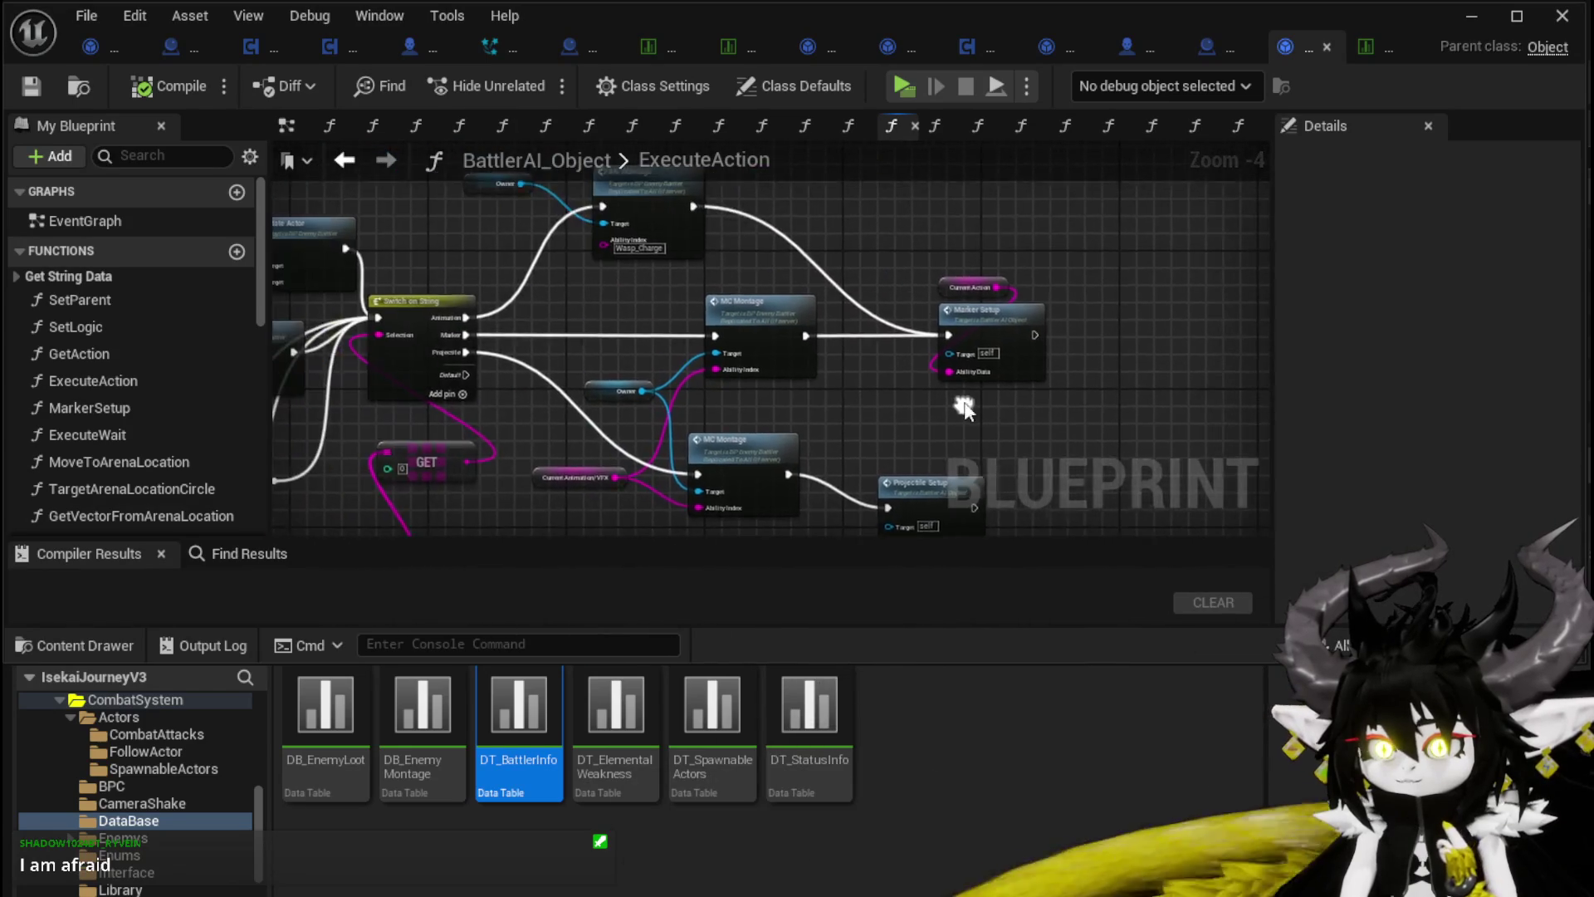
click(735, 285)
click(775, 497)
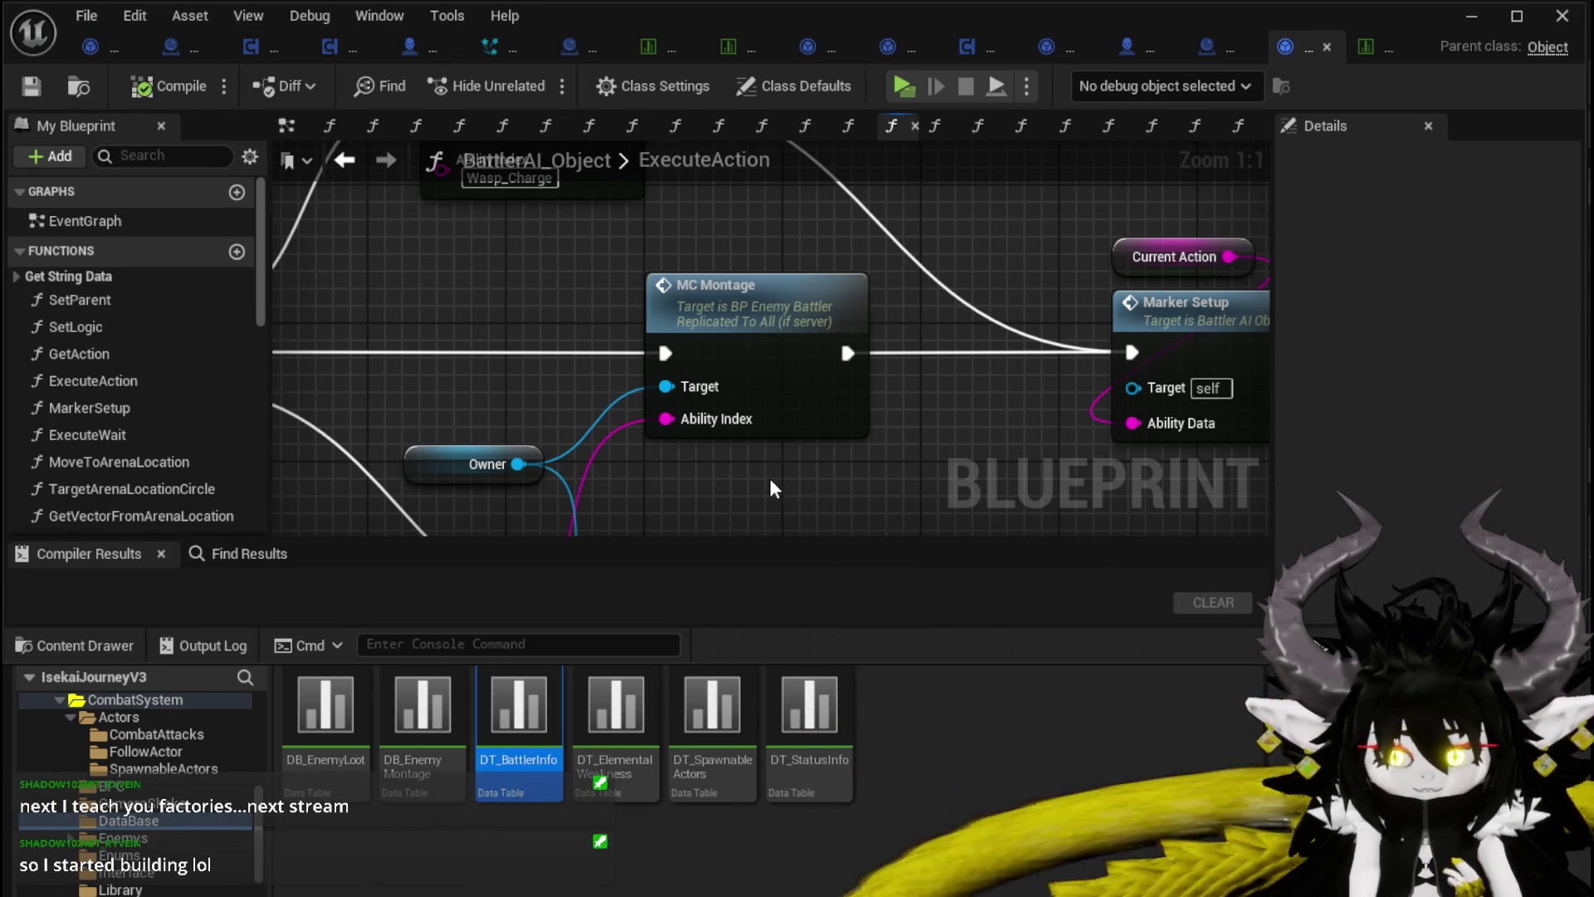
scroll(770, 480, down, 3)
scroll(766, 471, down, 3)
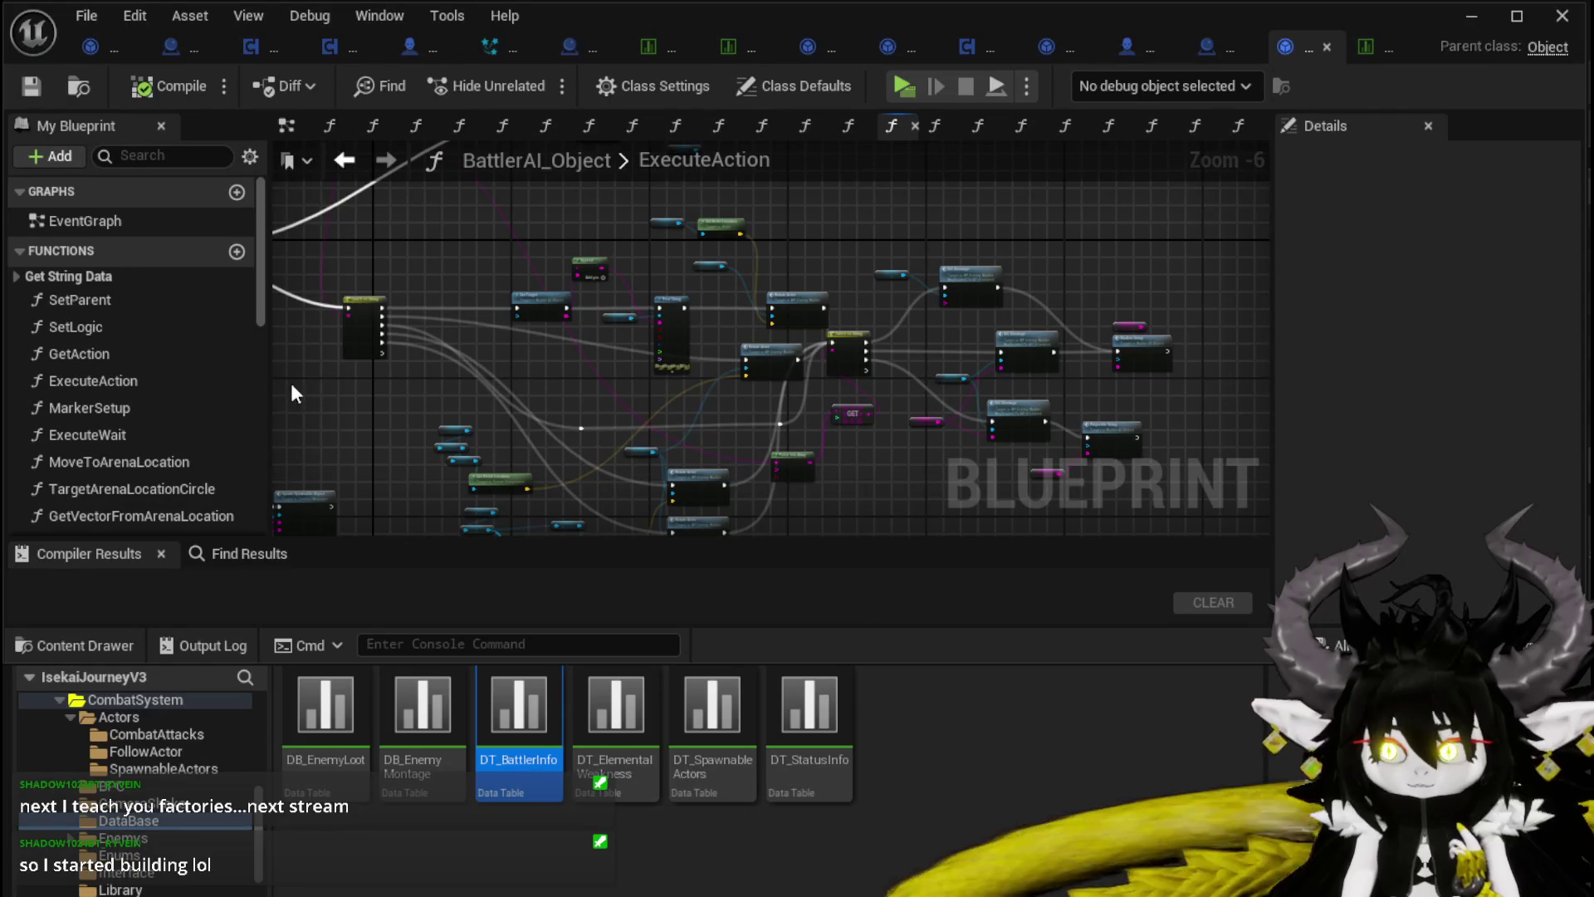
mouse_move(375, 408)
mouse_down()
mouse_move(356, 416)
mouse_move(507, 418)
mouse_up()
scroll(814, 360, up, 4)
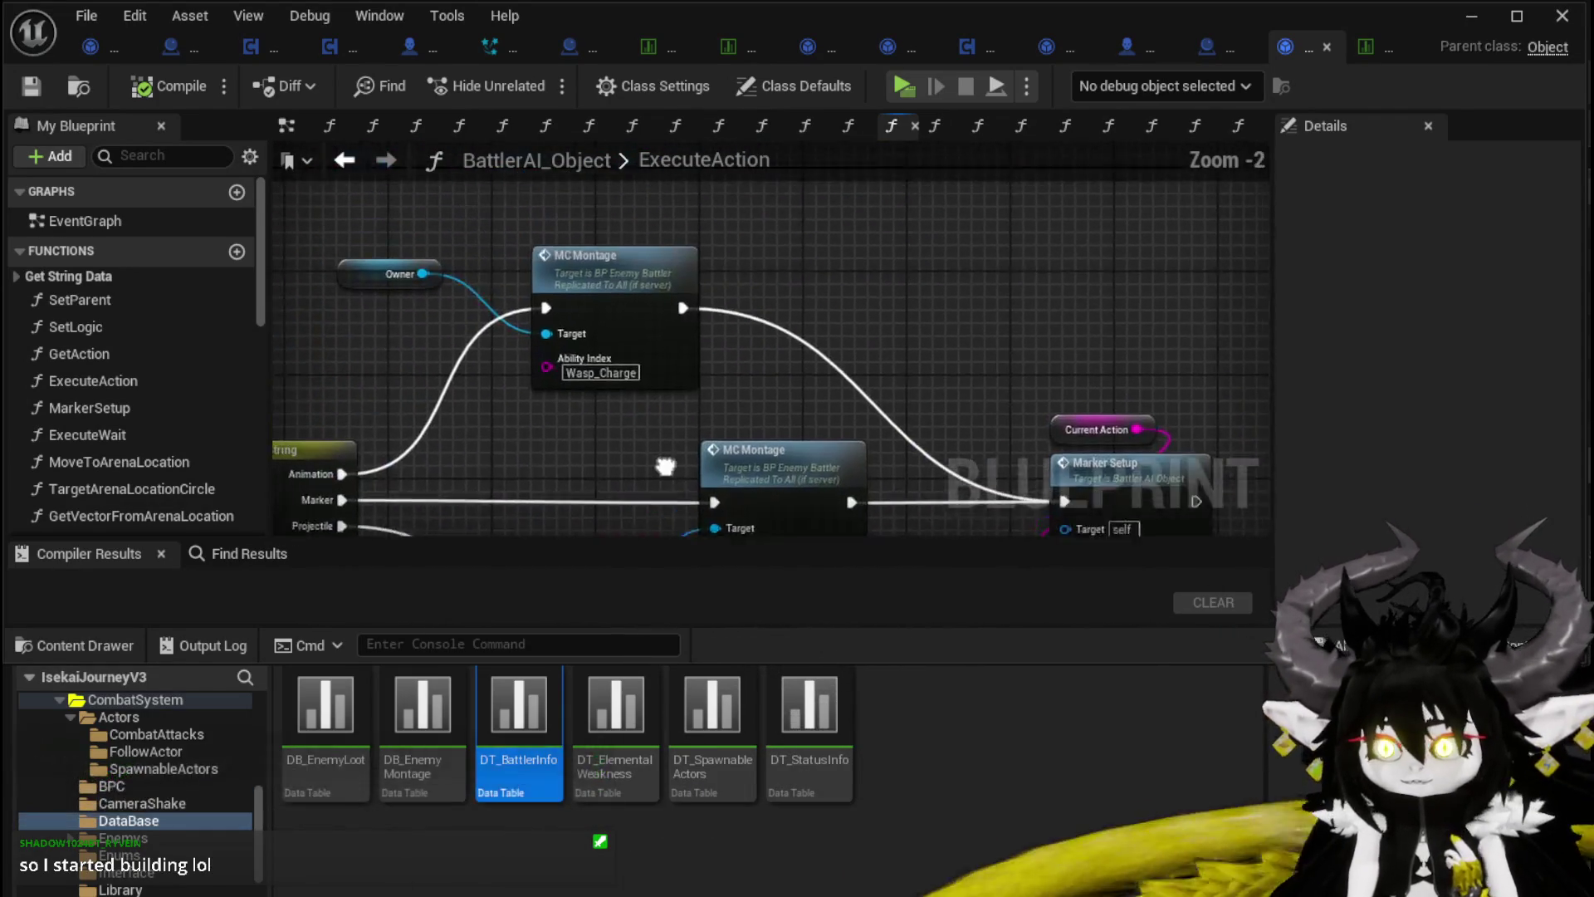
scroll(599, 421, down, 4)
mouse_move(599, 420)
mouse_down()
mouse_move(746, 336)
mouse_move(607, 461)
mouse_move(529, 493)
mouse_up()
scroll(745, 336, up, 3)
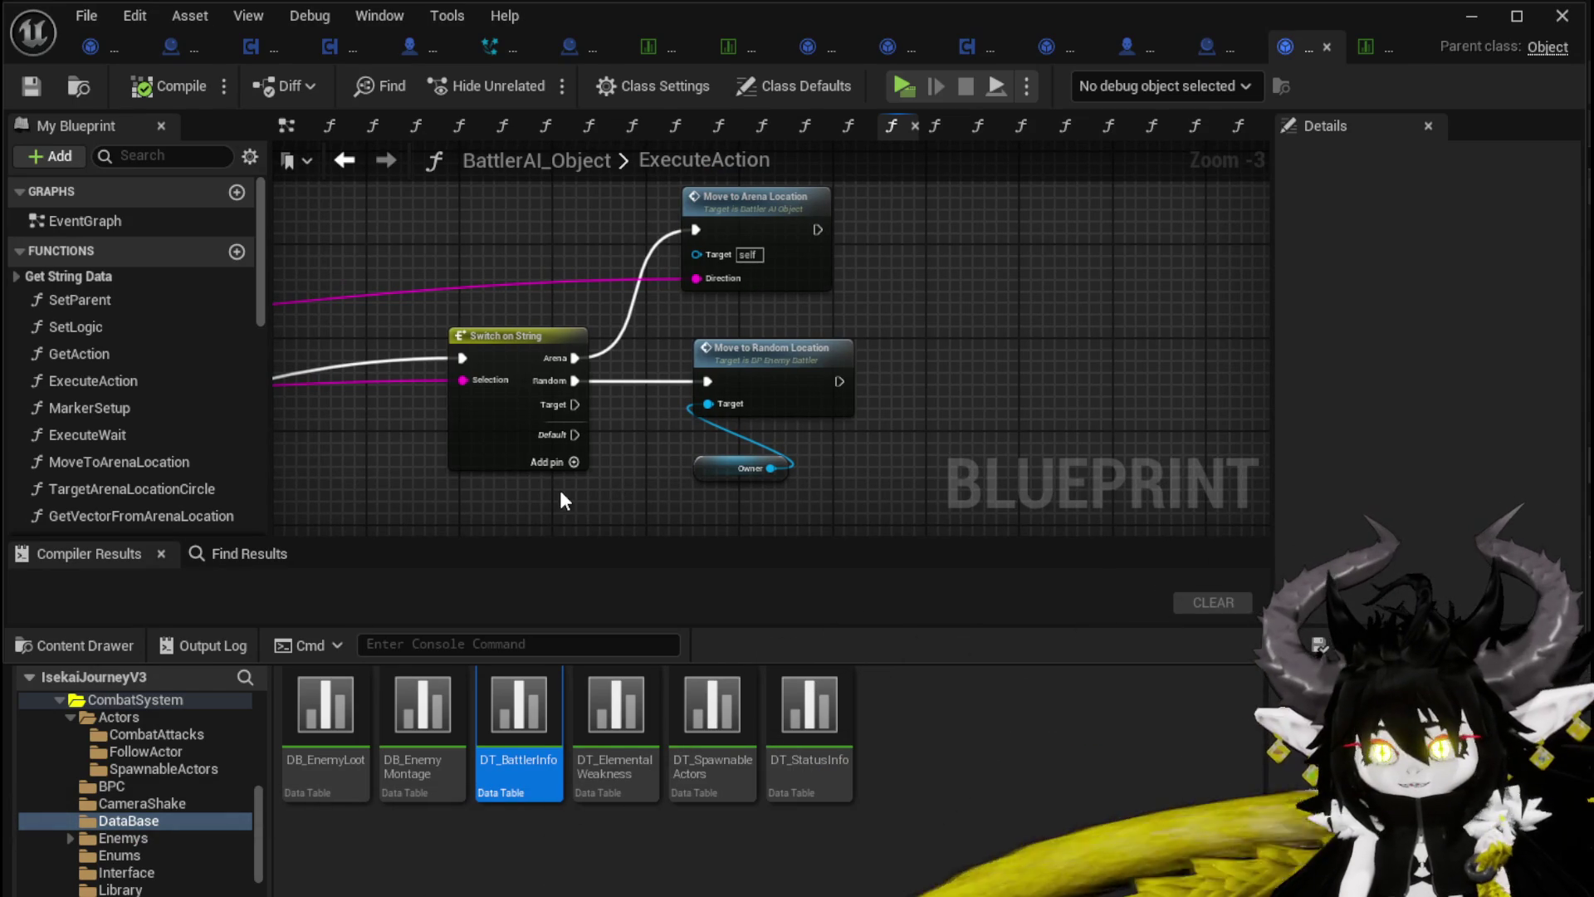
Step: Select the Switch on String and Move nodes, then minimize the Blueprint editor
mouse_move(535, 490)
mouse_down()
mouse_move(901, 177)
mouse_move(903, 219)
mouse_up()
scroll(855, 322, down, 2)
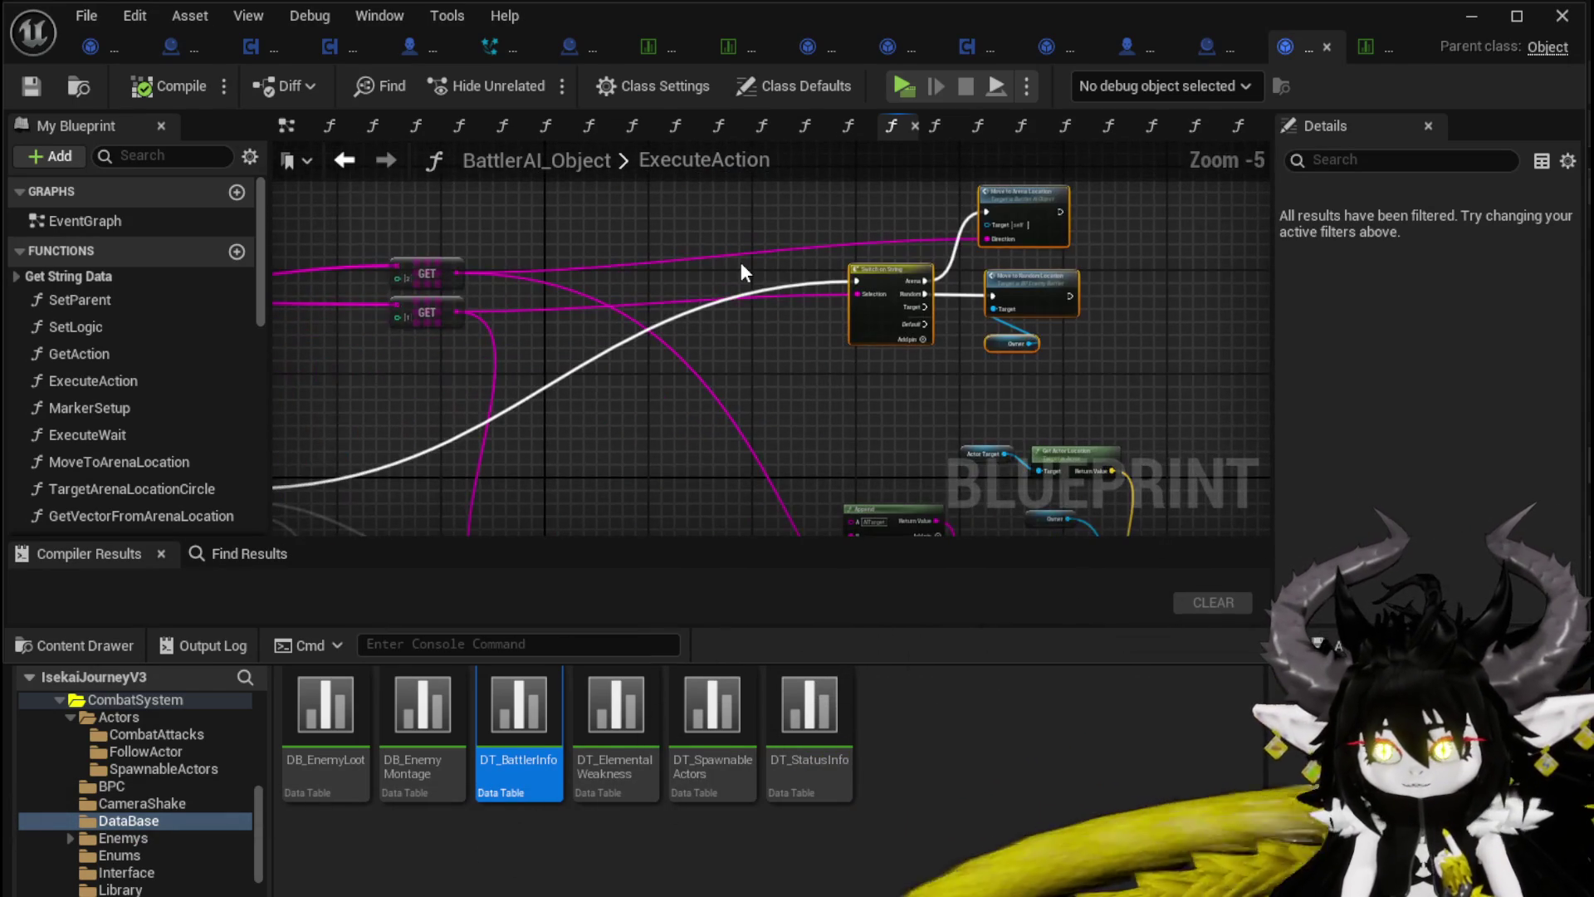
mouse_move(795, 211)
mouse_down()
mouse_move(644, 241)
mouse_move(878, 416)
mouse_up()
click(641, 242)
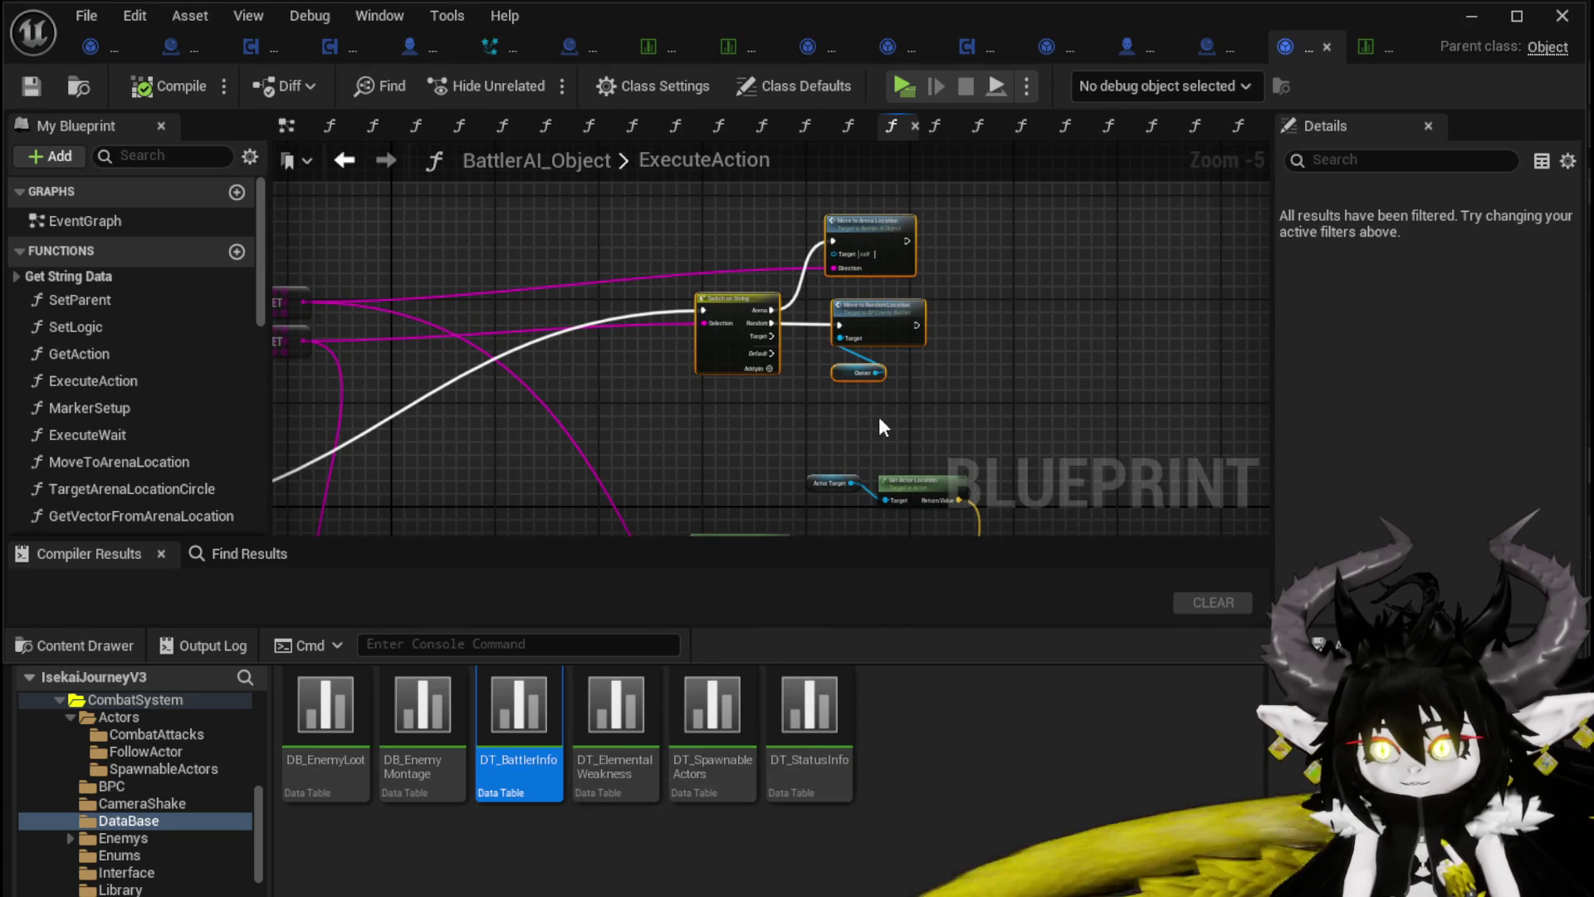
mouse_move(647, 427)
mouse_down()
mouse_move(995, 217)
mouse_move(1013, 228)
mouse_move(968, 149)
mouse_up()
scroll(555, 251, up, 3)
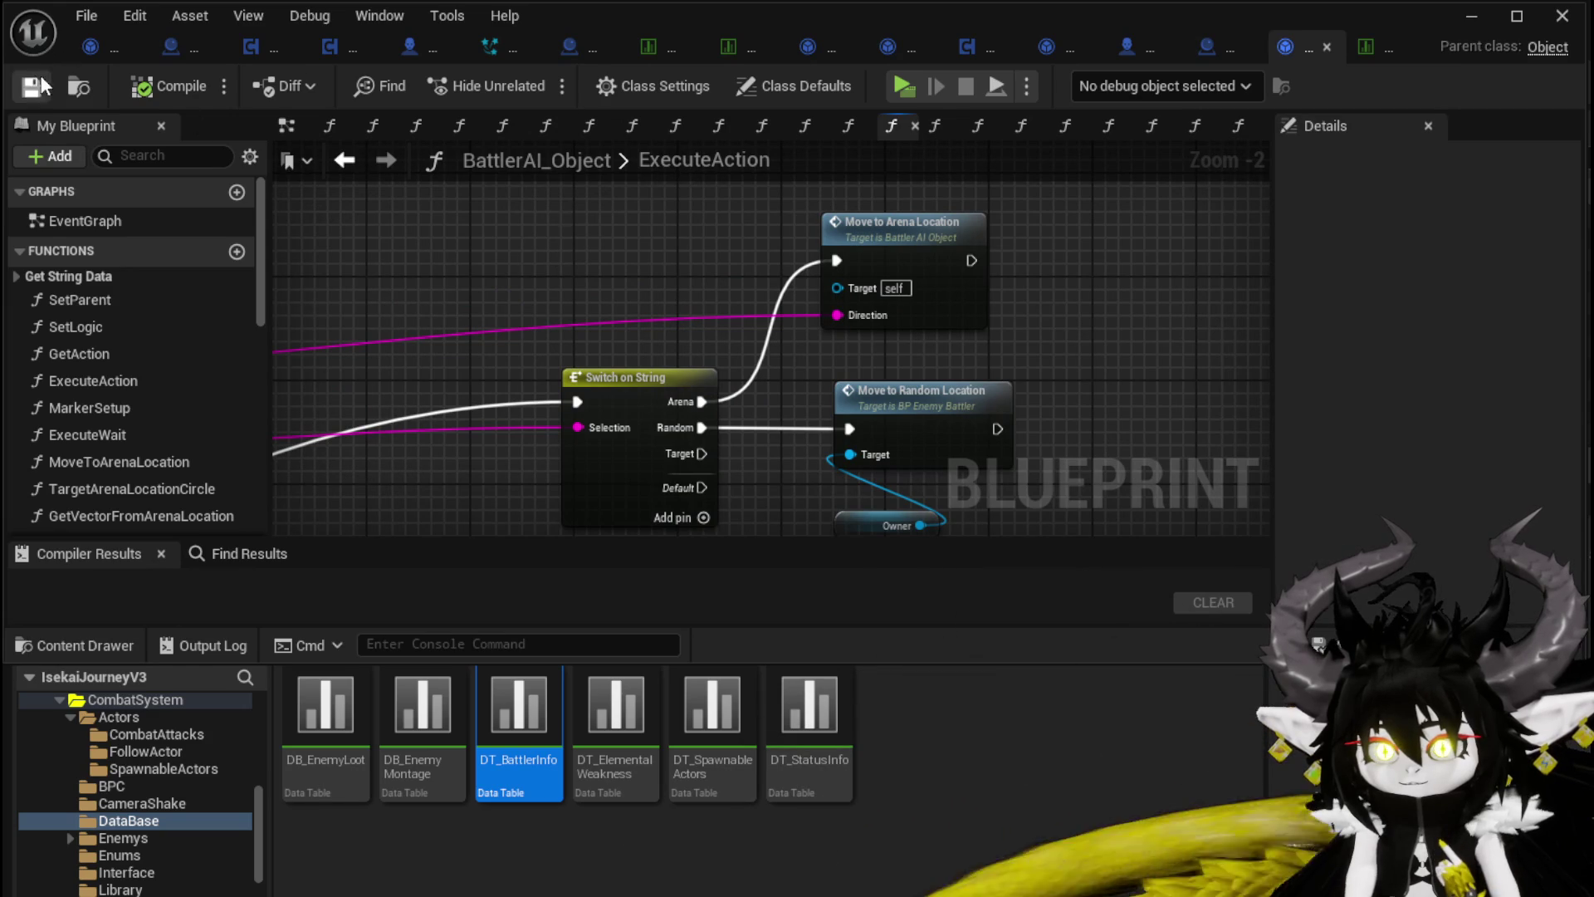
click(1467, 16)
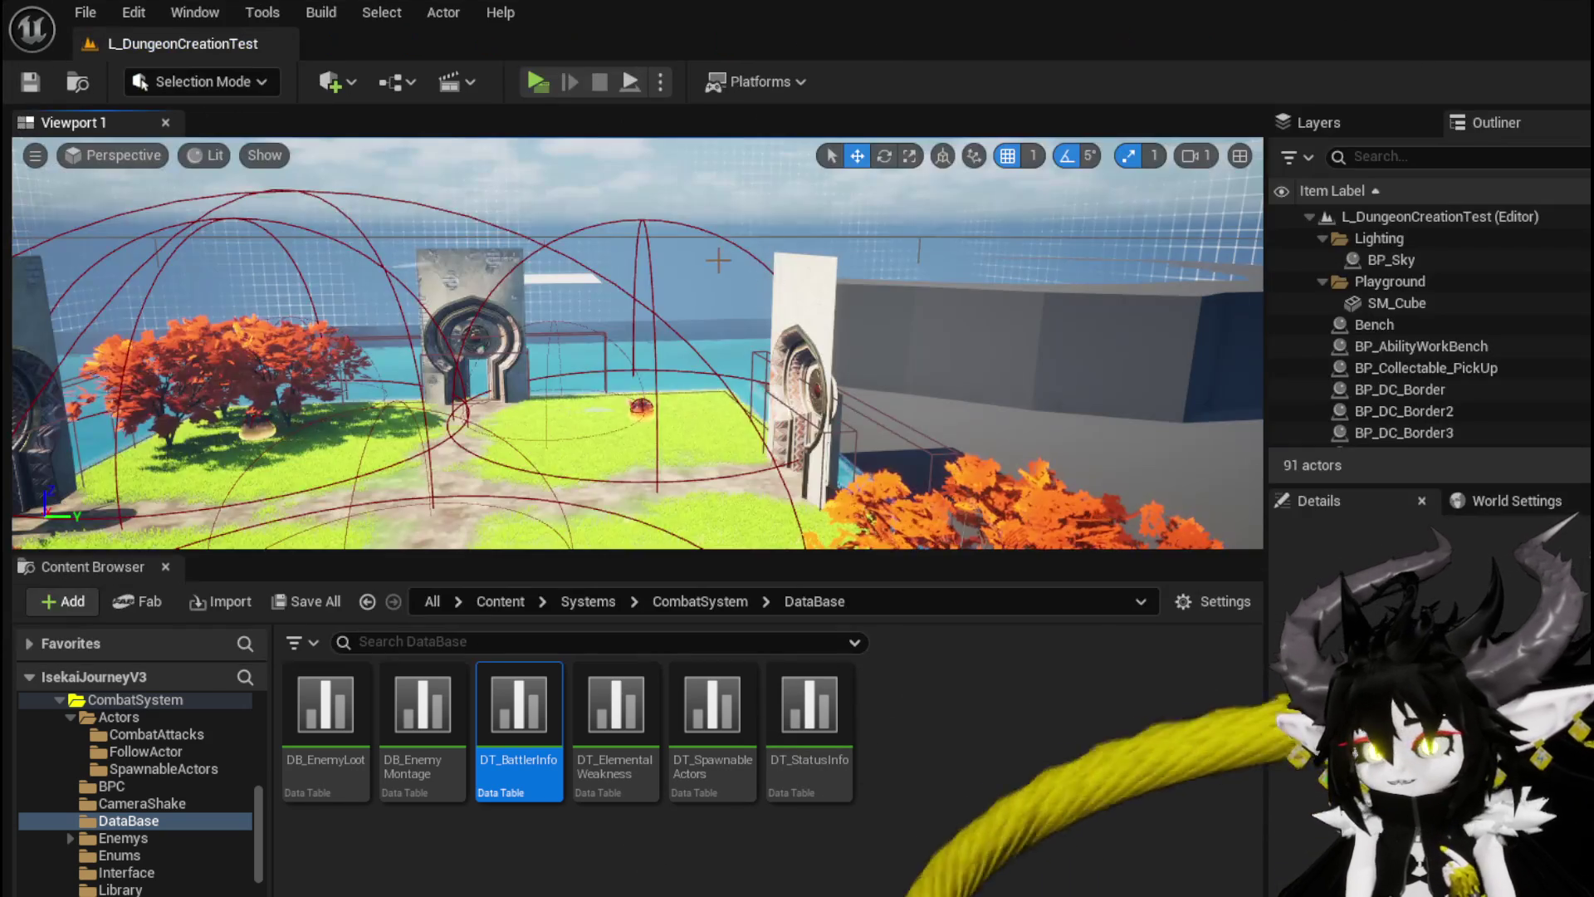
Step: Select and focus BP_EnemyActor, move it across the grass and turn it about -20 degrees
click(638, 407)
key(f)
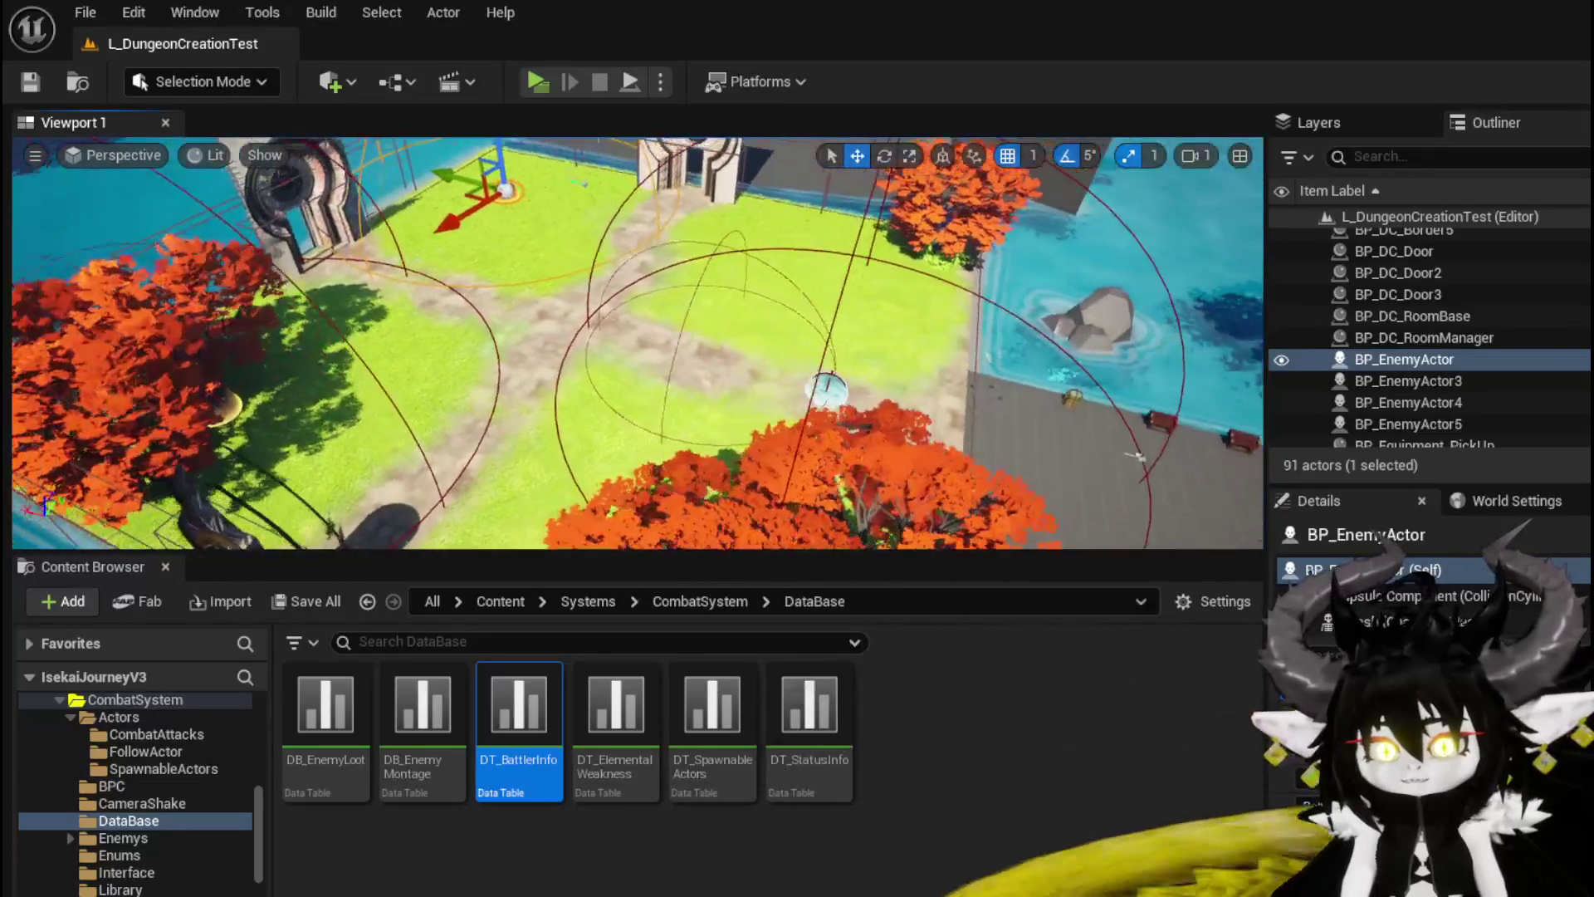
mouse_move(511, 196)
mouse_down()
mouse_move(835, 353)
mouse_move(909, 351)
mouse_up()
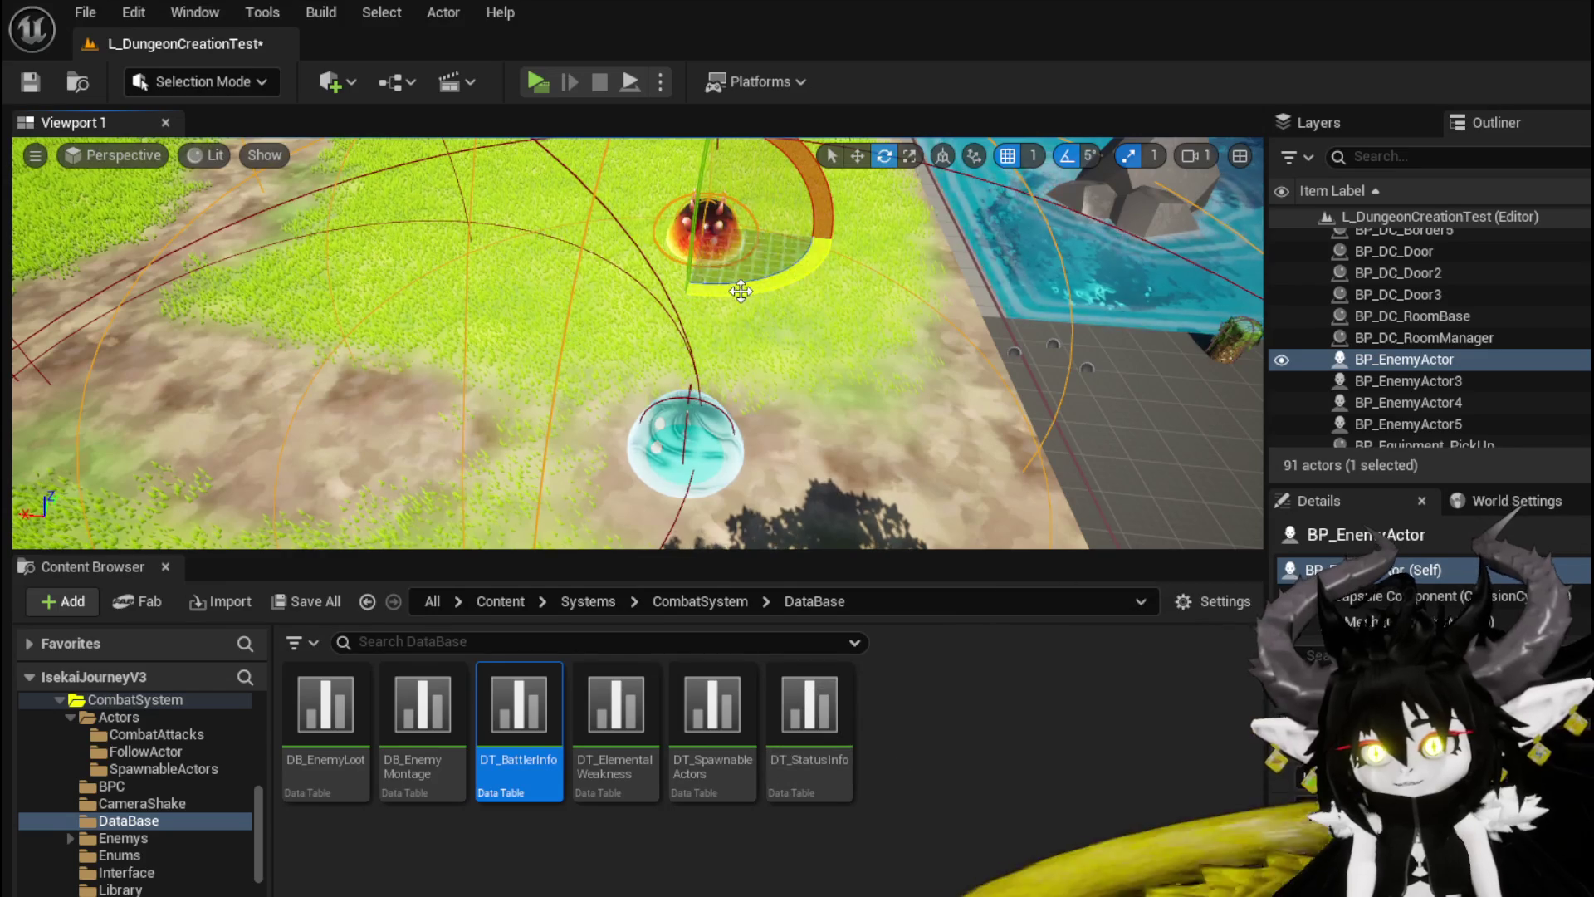
drag(668, 222, 560, 228)
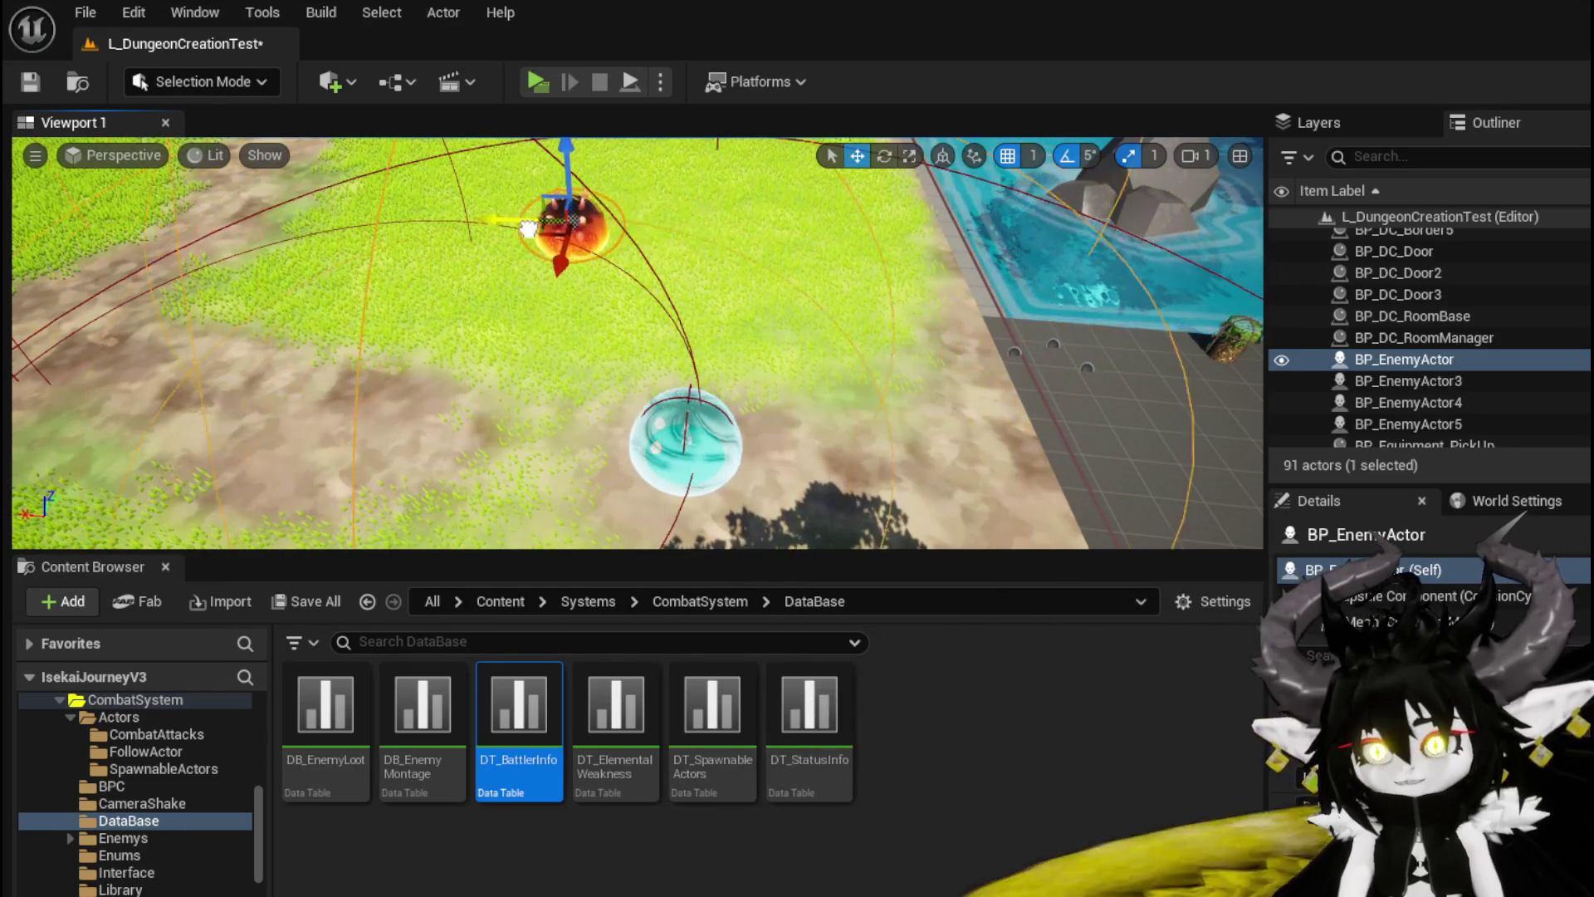
mouse_move(529, 292)
mouse_down()
mouse_move(619, 286)
mouse_move(600, 285)
mouse_up()
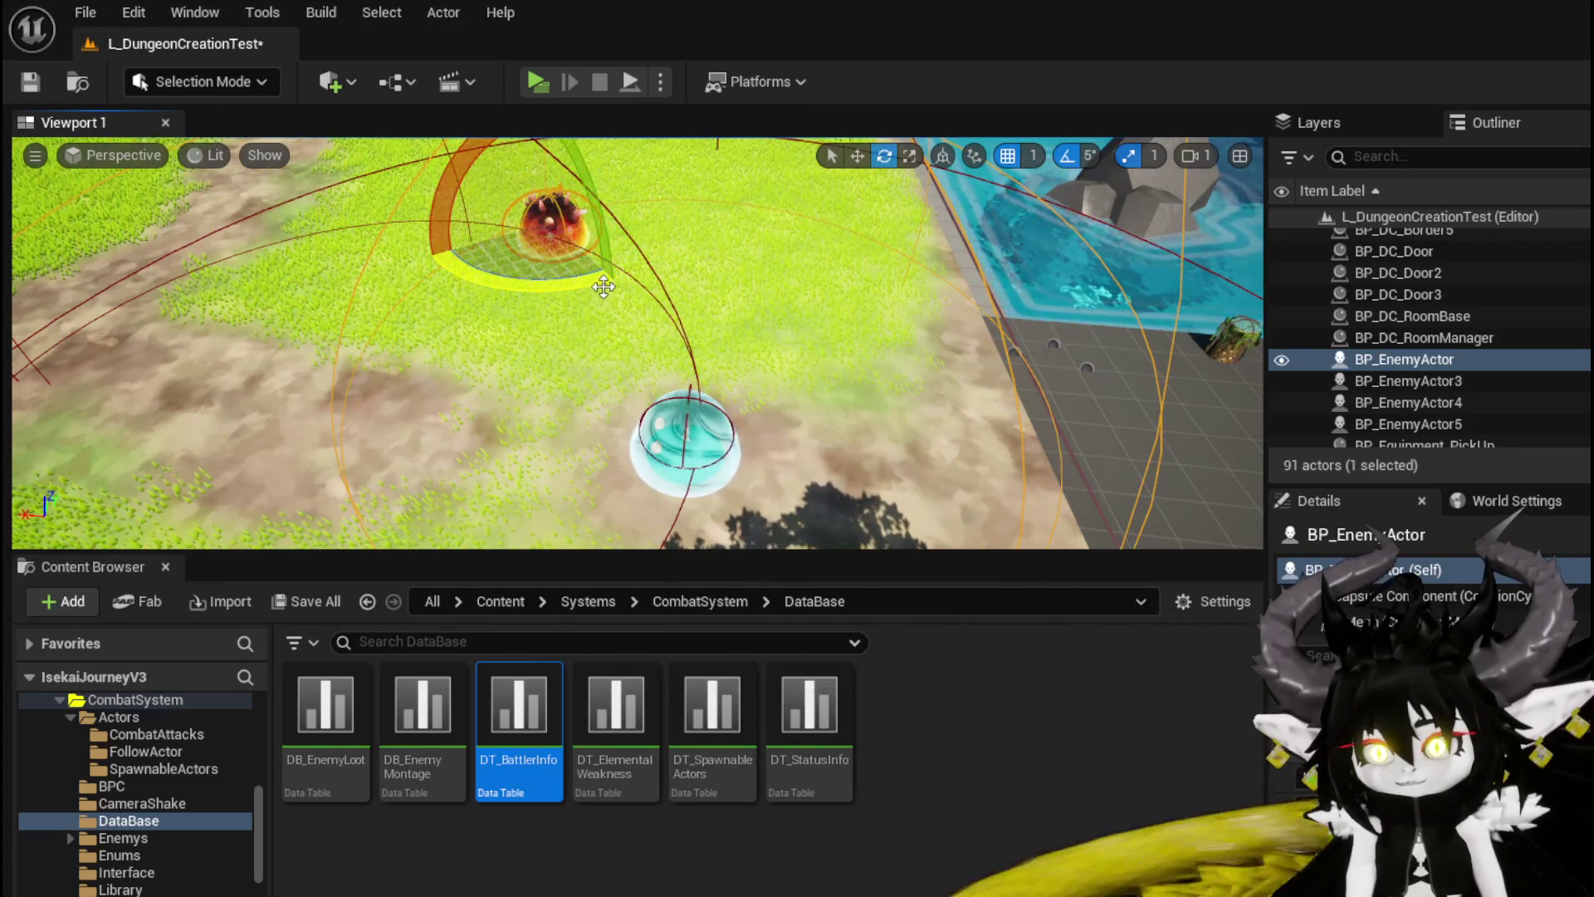
key(e)
mouse_move(397, 284)
mouse_down()
mouse_move(373, 343)
mouse_move(432, 331)
mouse_up()
key(w)
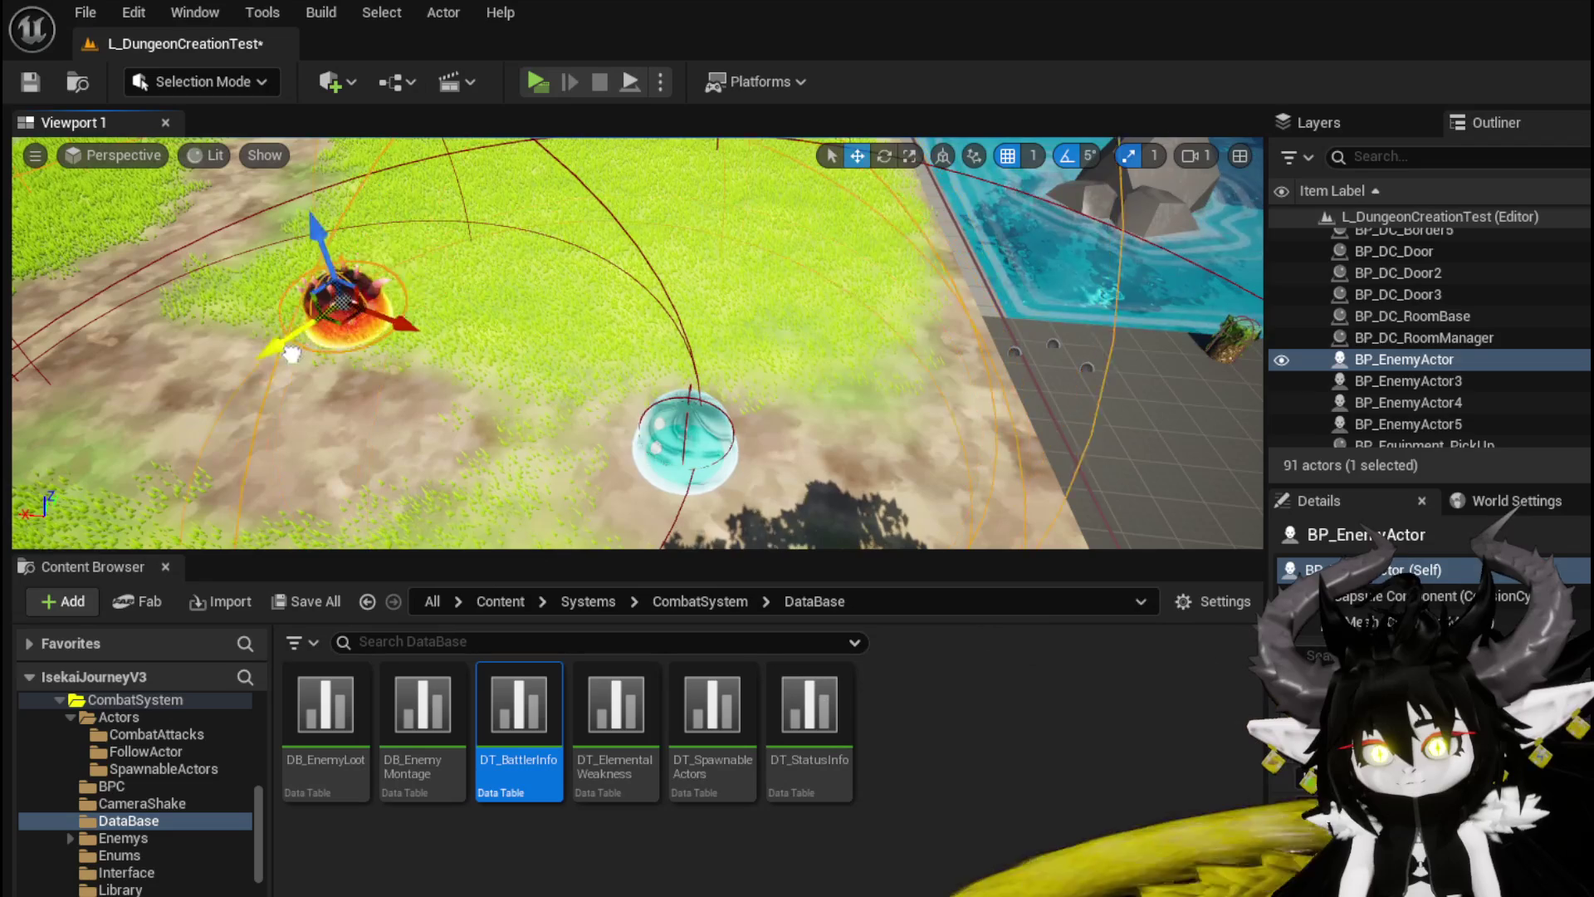
drag(340, 411, 448, 396)
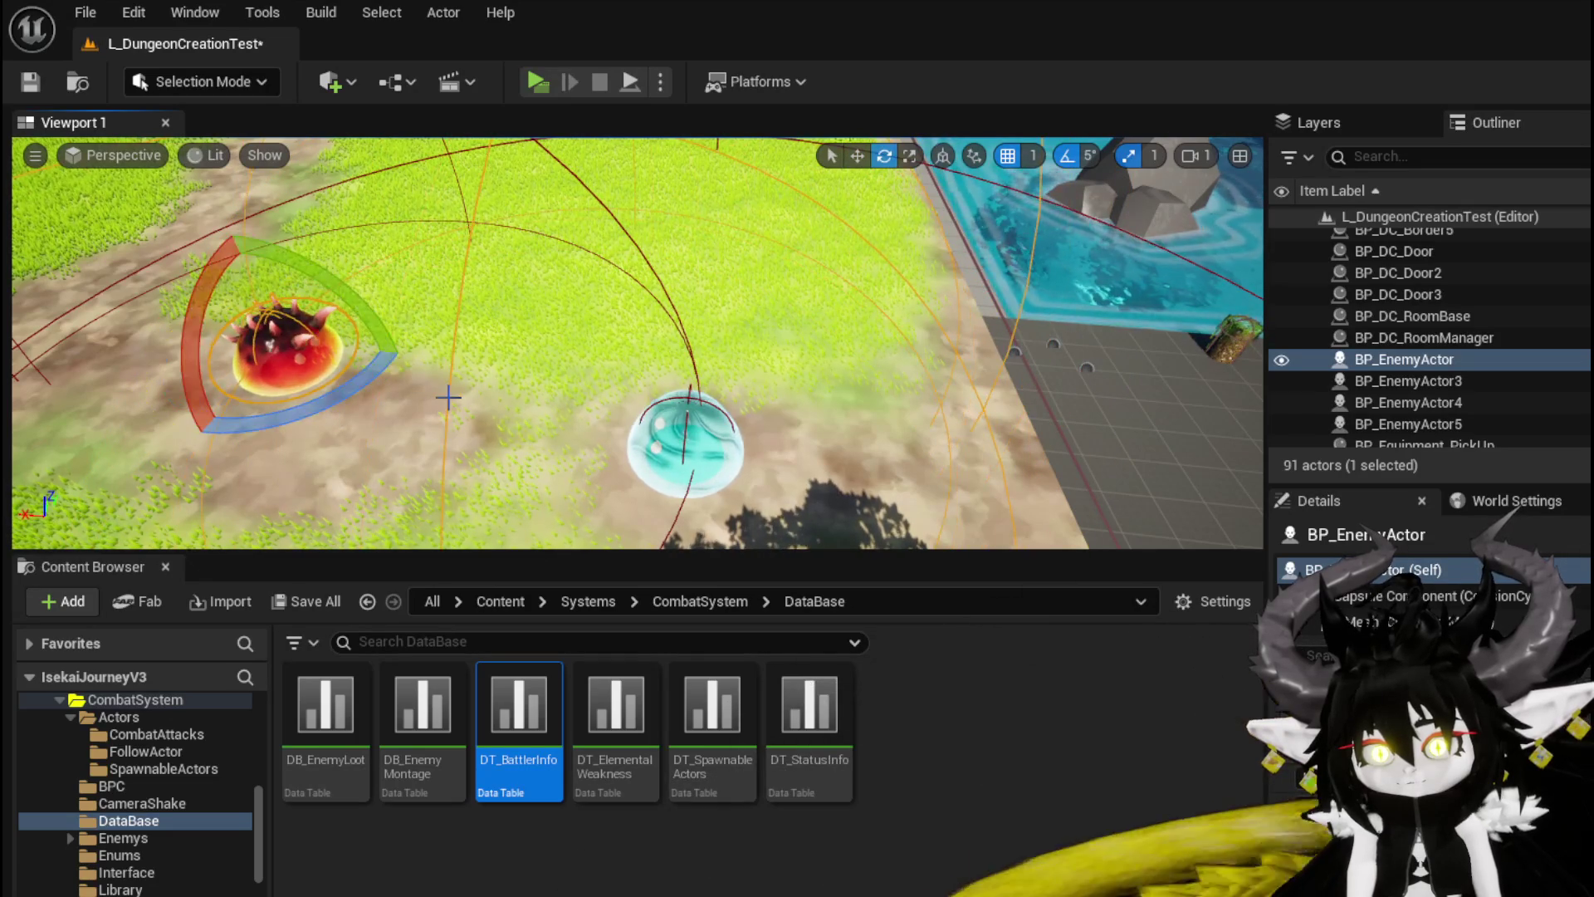
key(e)
drag(391, 349, 405, 332)
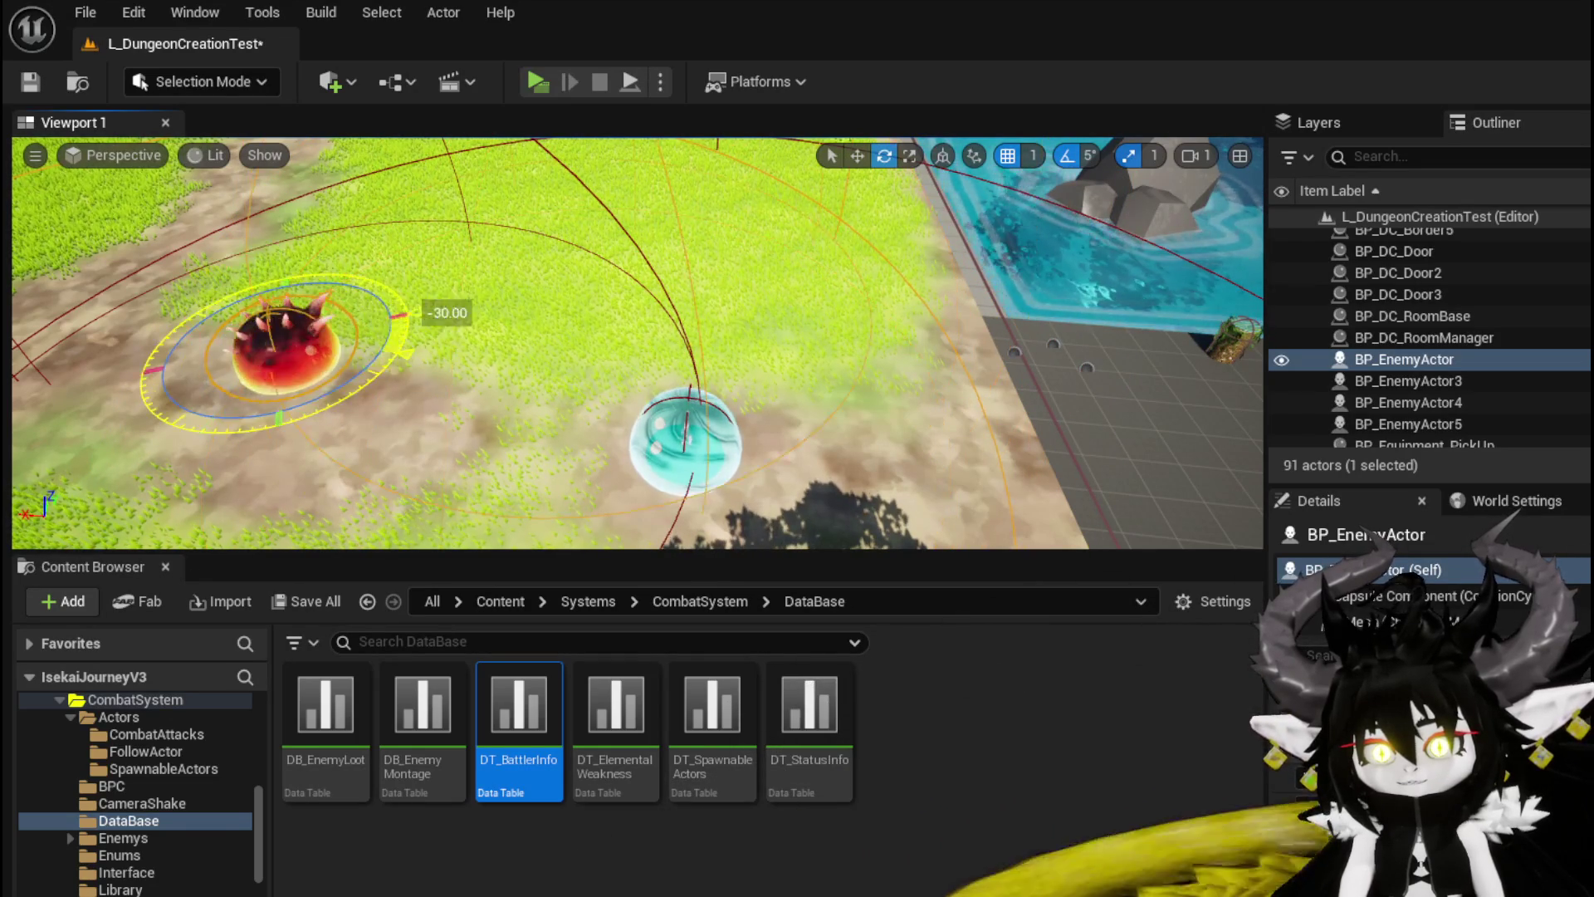
Step: Move BP_EnemyActor up the grass and rotate it, undoing one change
drag(332, 370, 513, 189)
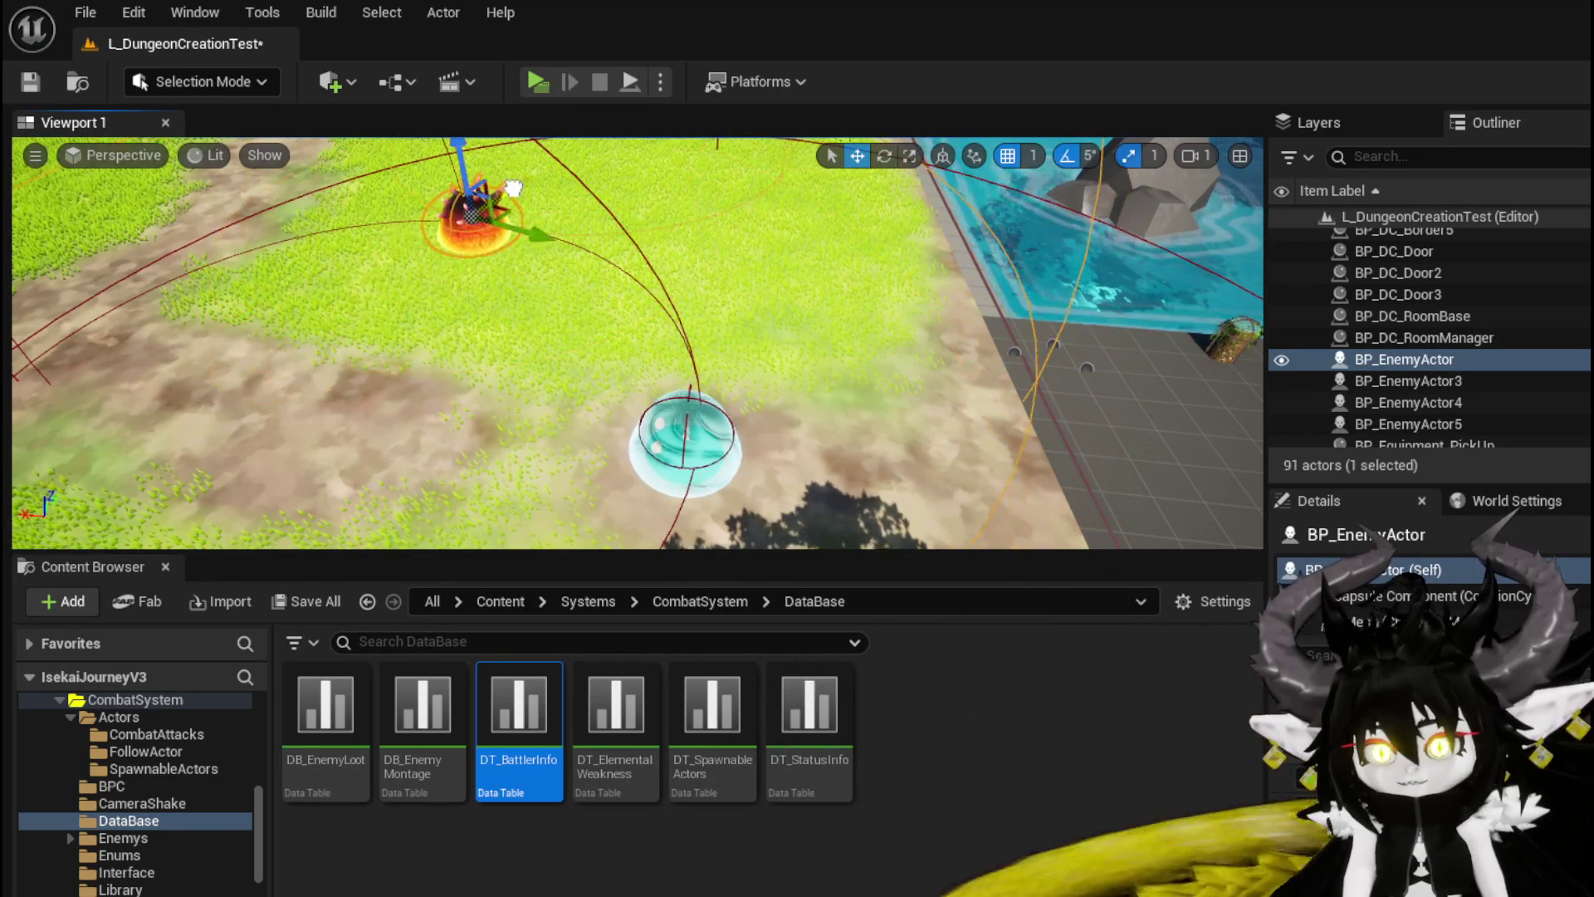
drag(500, 296, 508, 286)
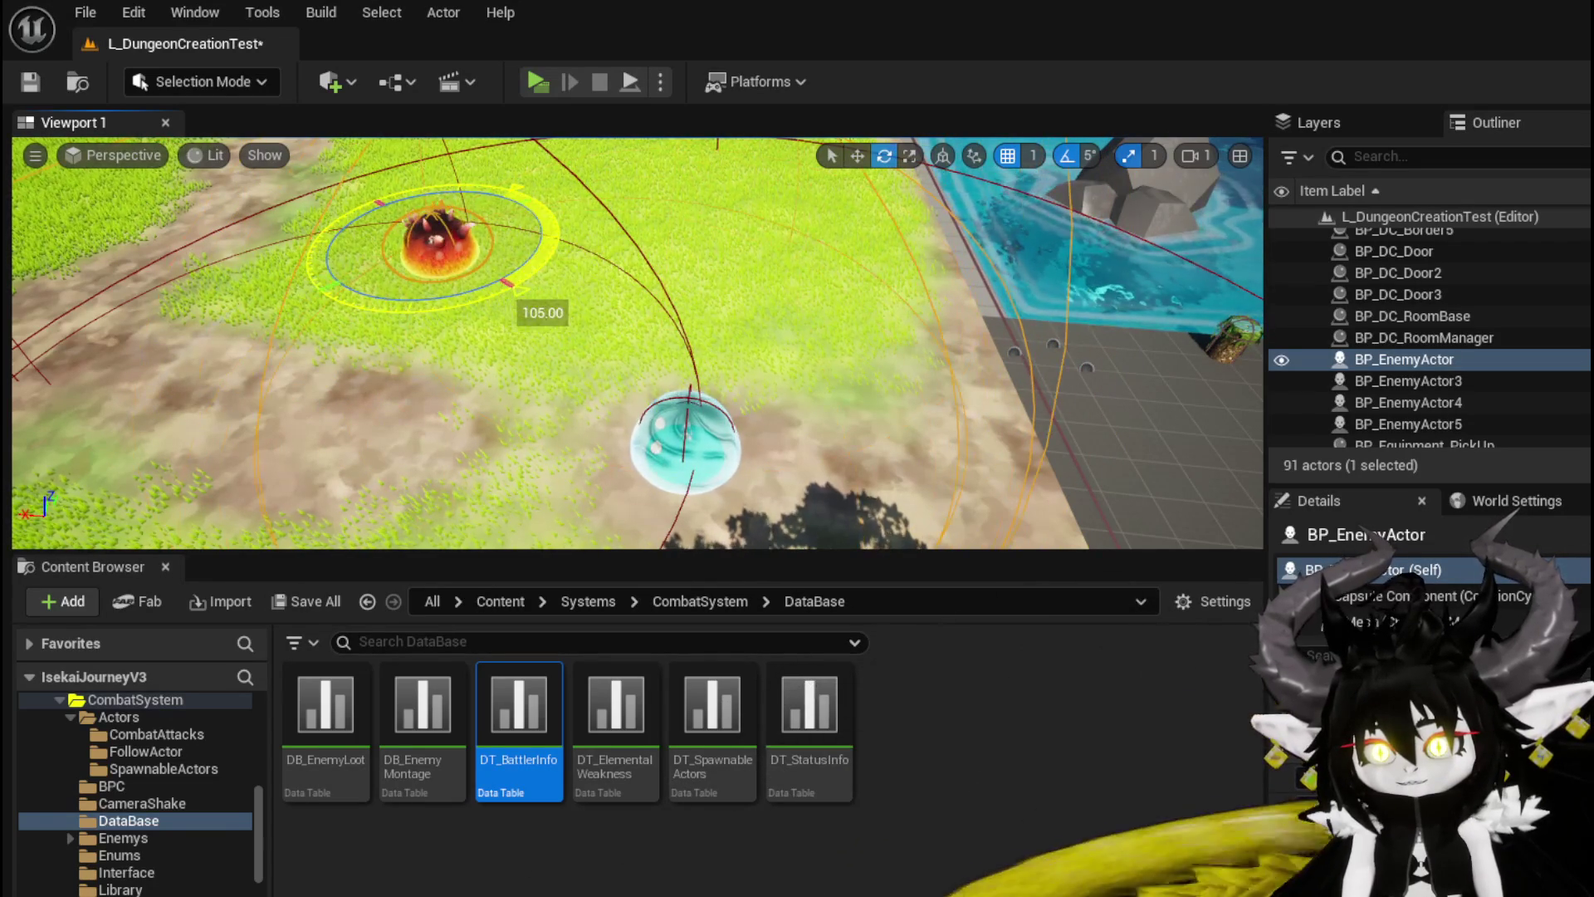
key(w)
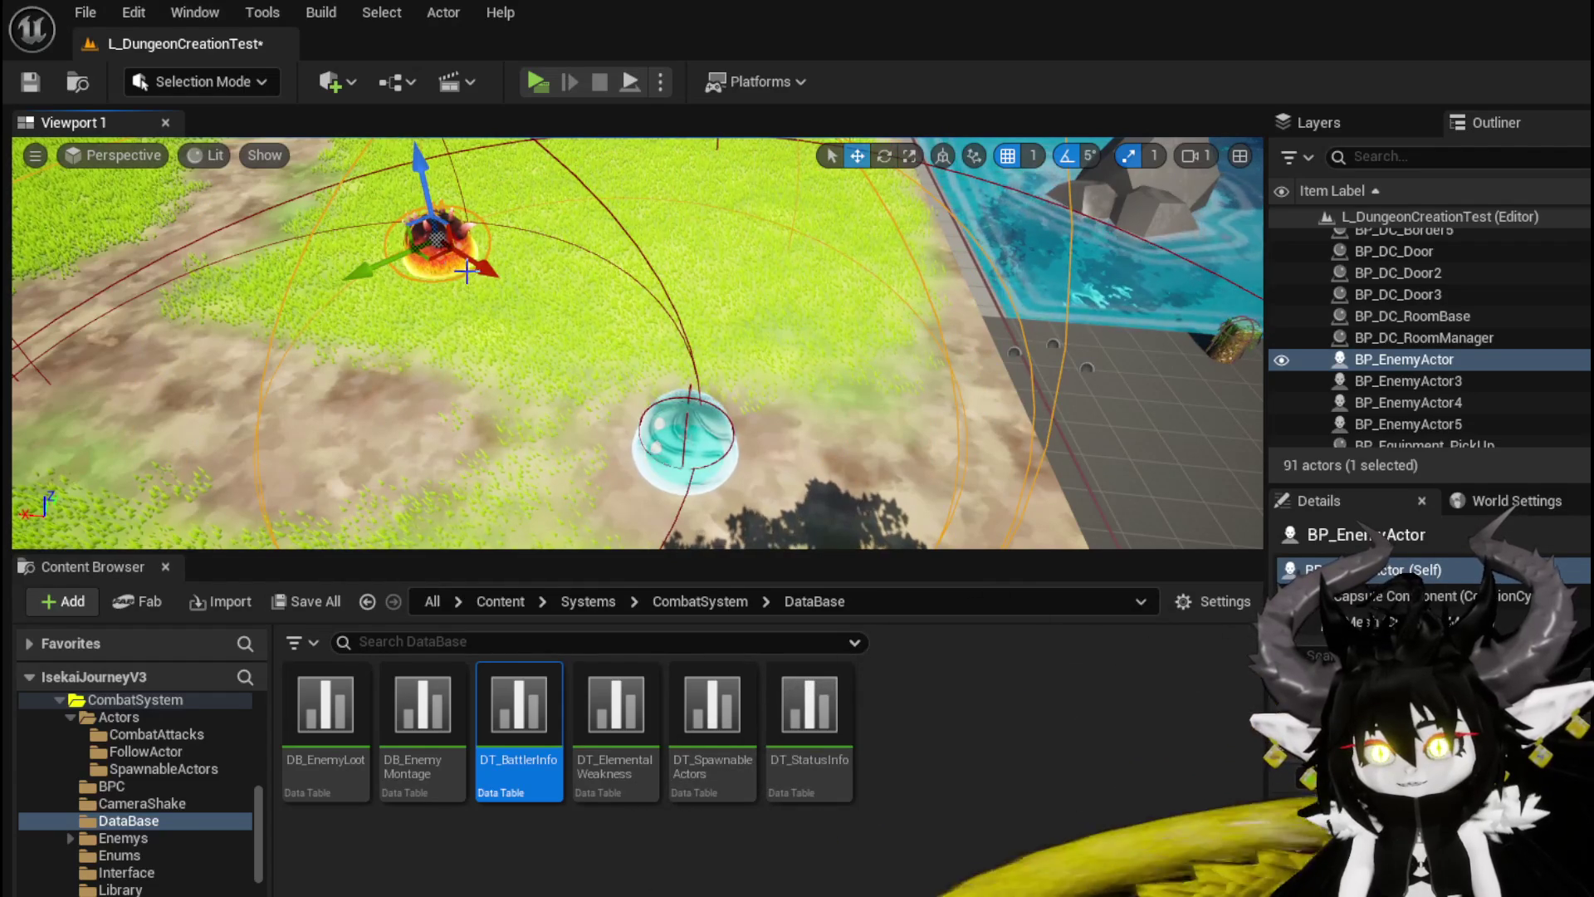
drag(470, 316, 522, 291)
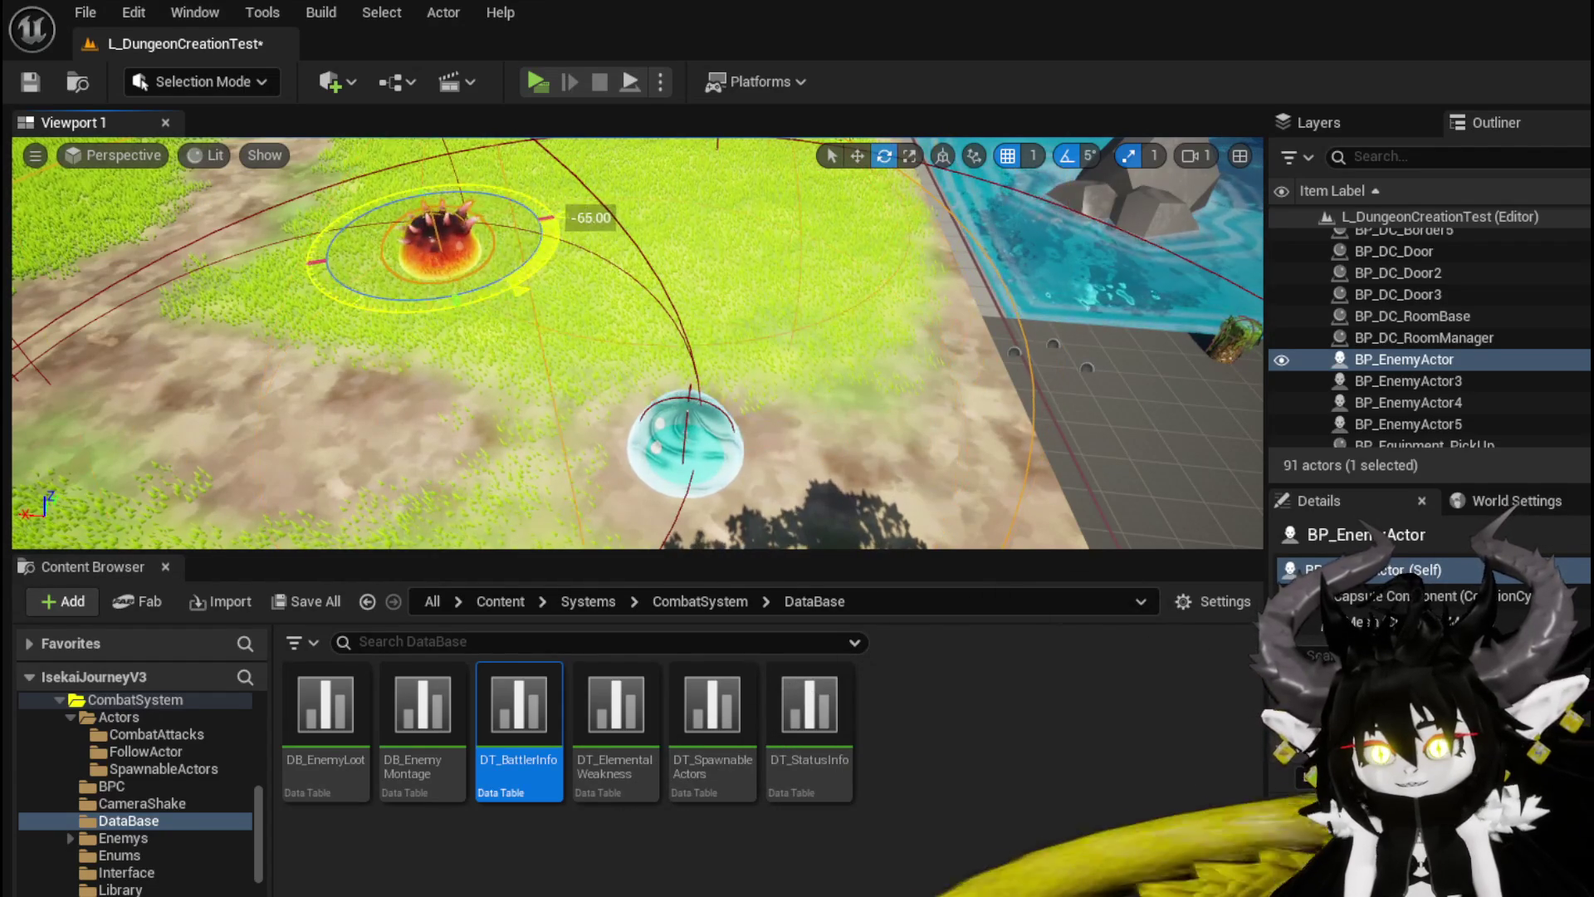
click(515, 224)
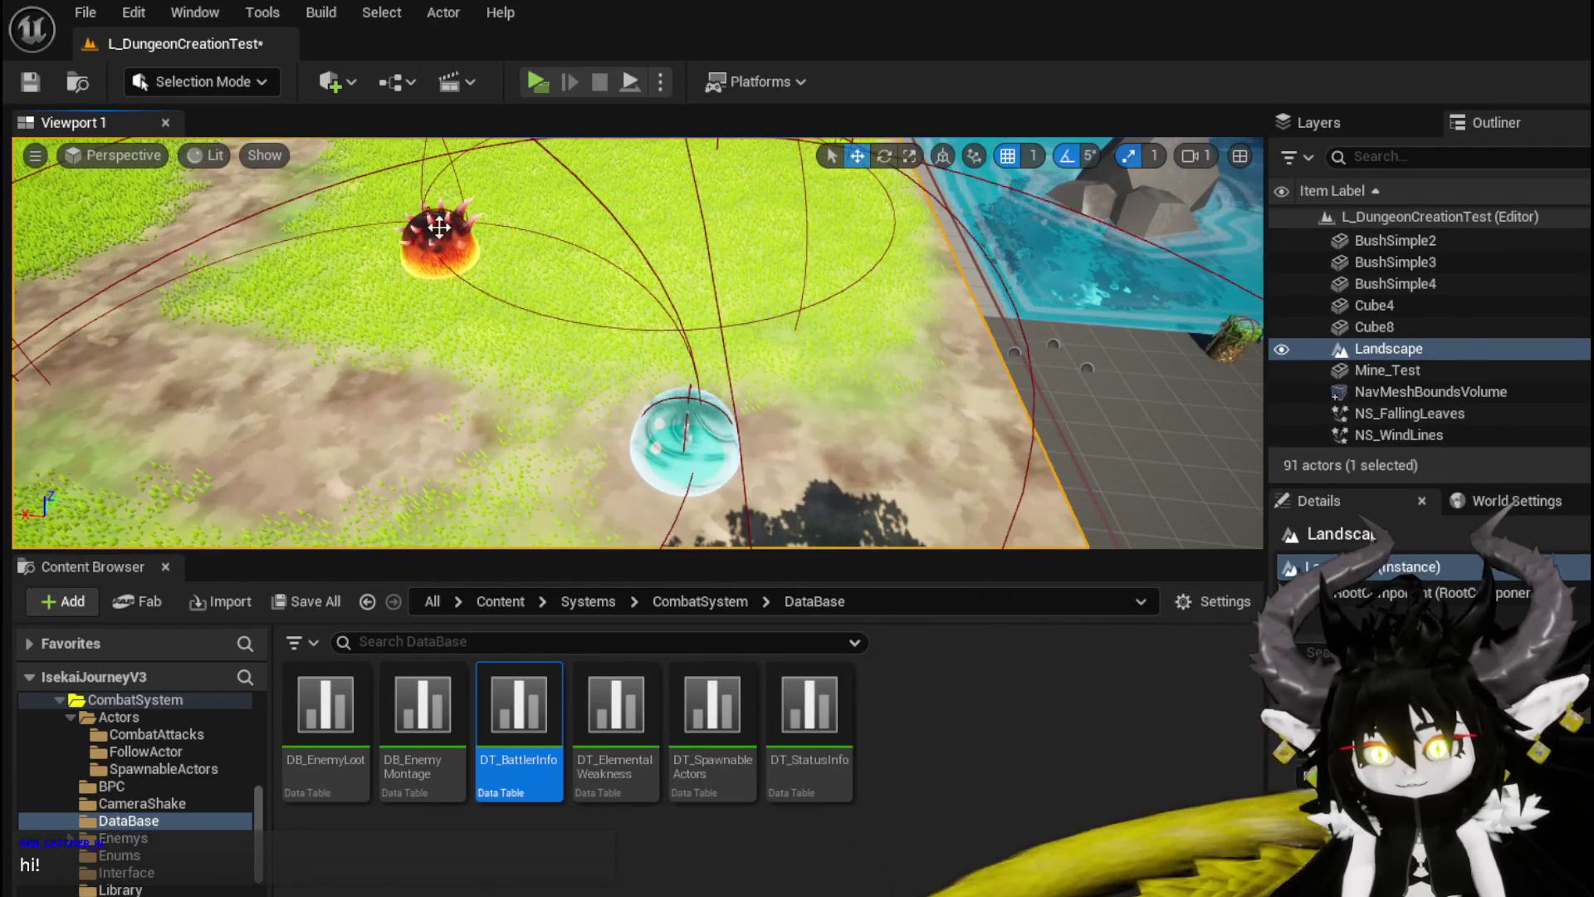
key(ctrl+z)
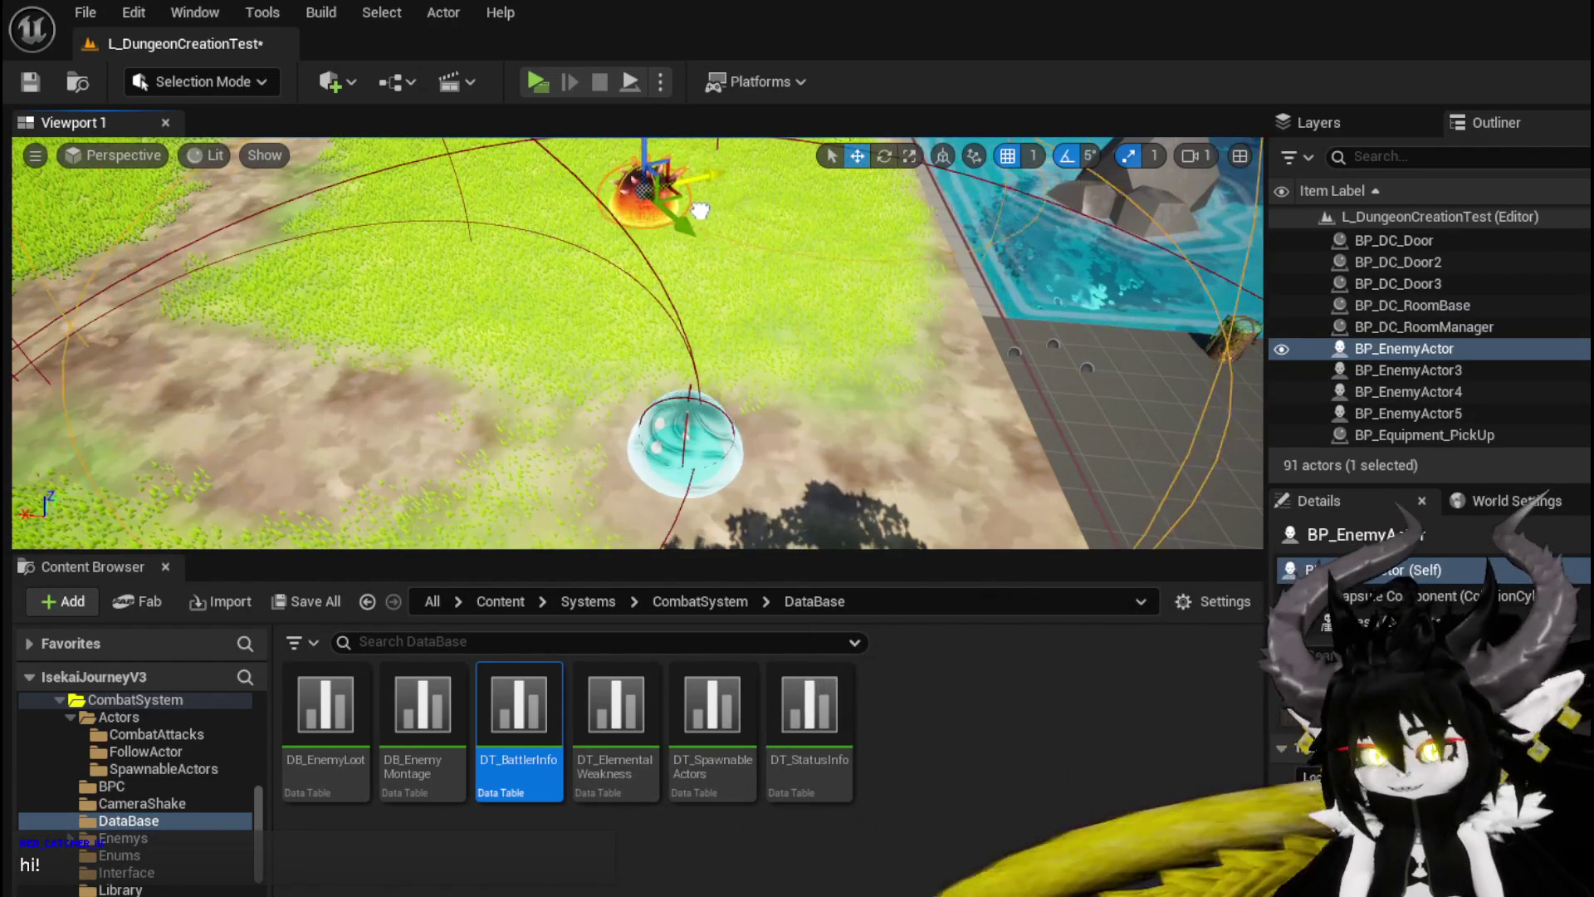
mouse_move(510, 220)
mouse_down()
mouse_move(582, 250)
mouse_move(540, 287)
mouse_up()
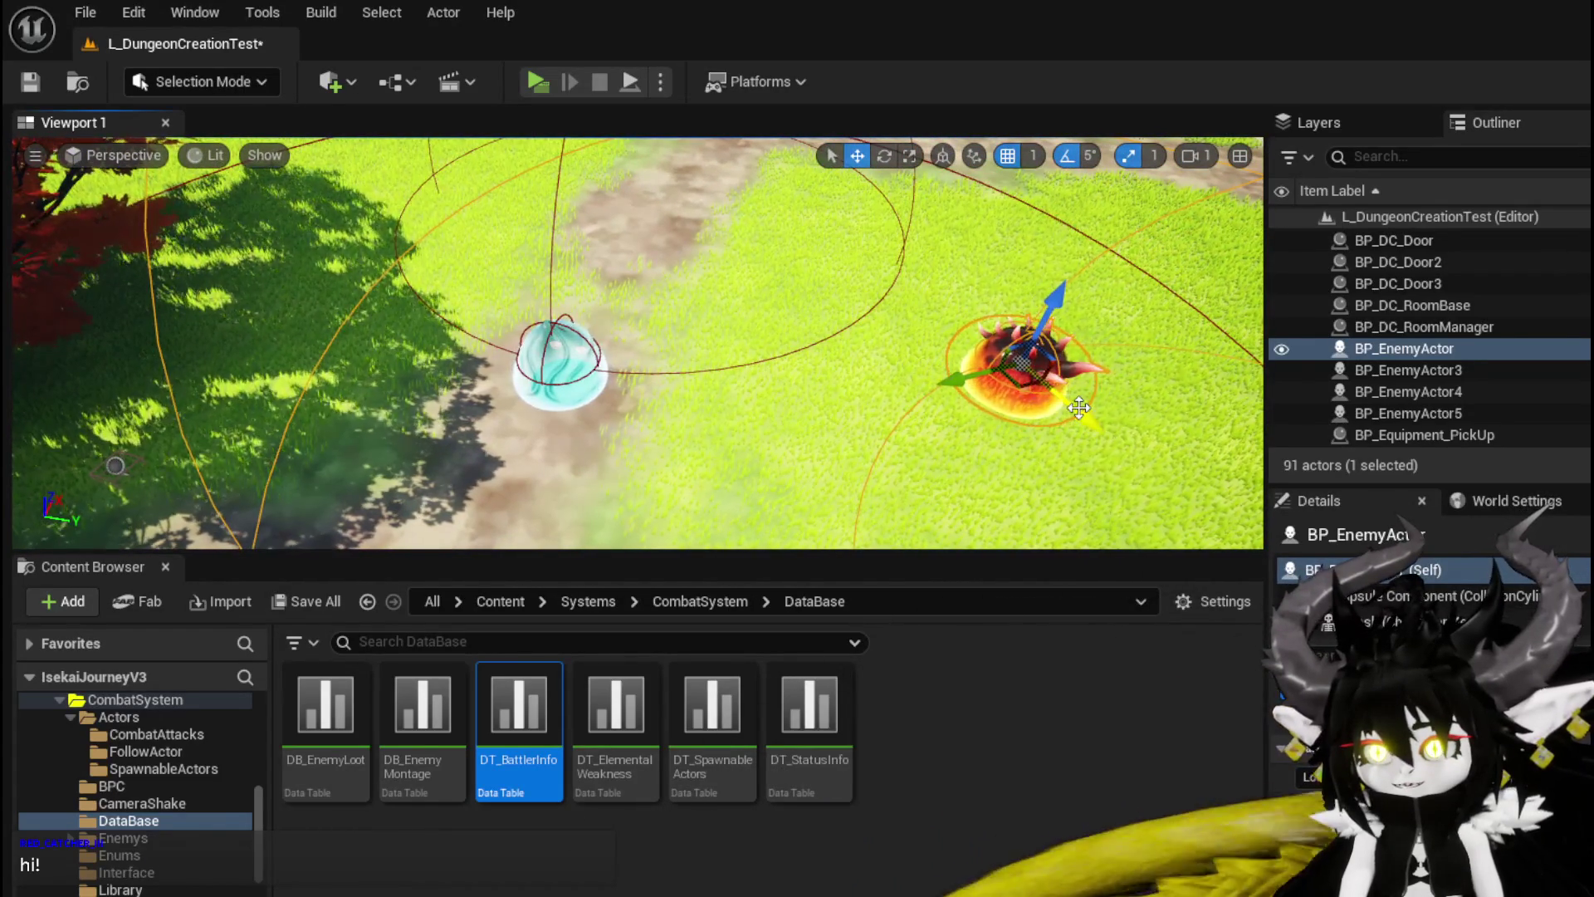
drag(961, 272, 948, 327)
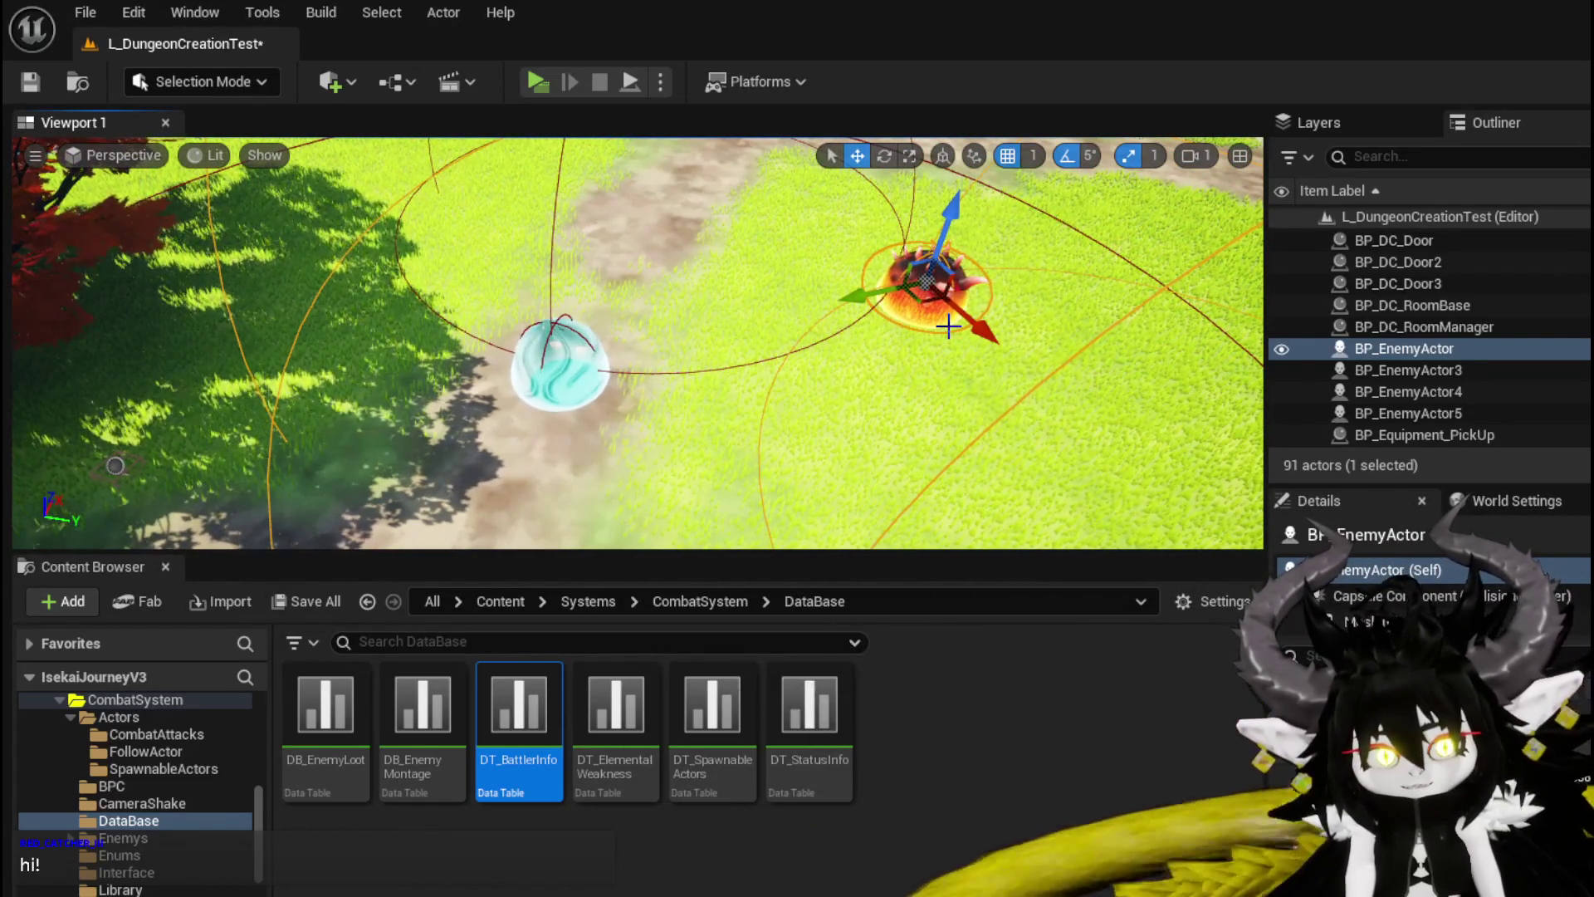
Step: Place BP_EnemyActor farther up the dirt path, away from the water slime
scroll(827, 350, up, 5)
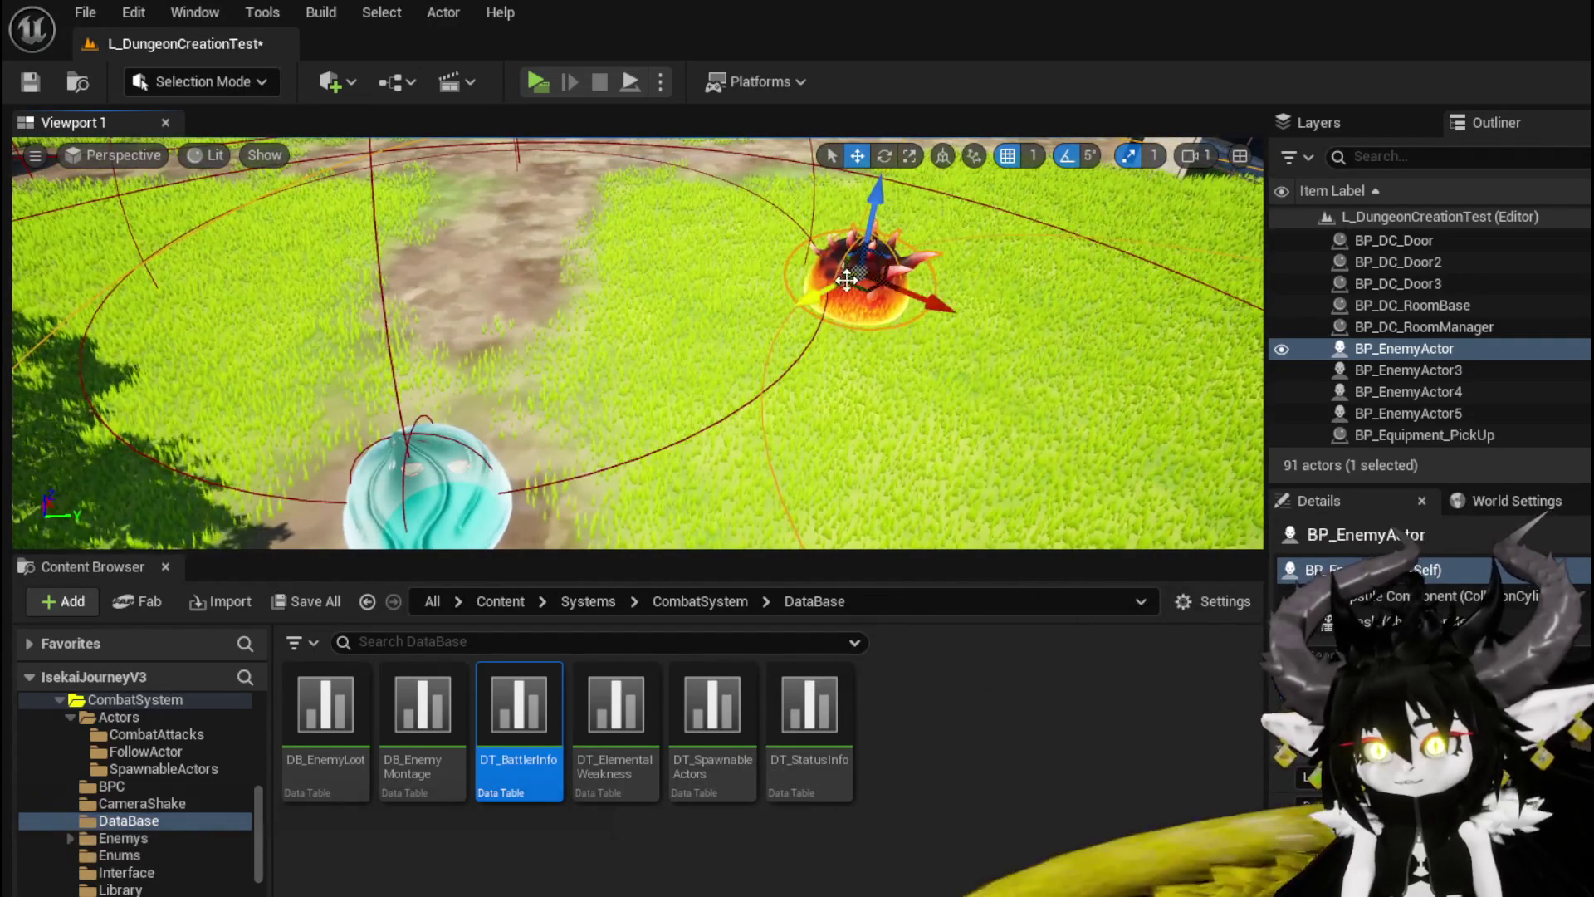
key(e)
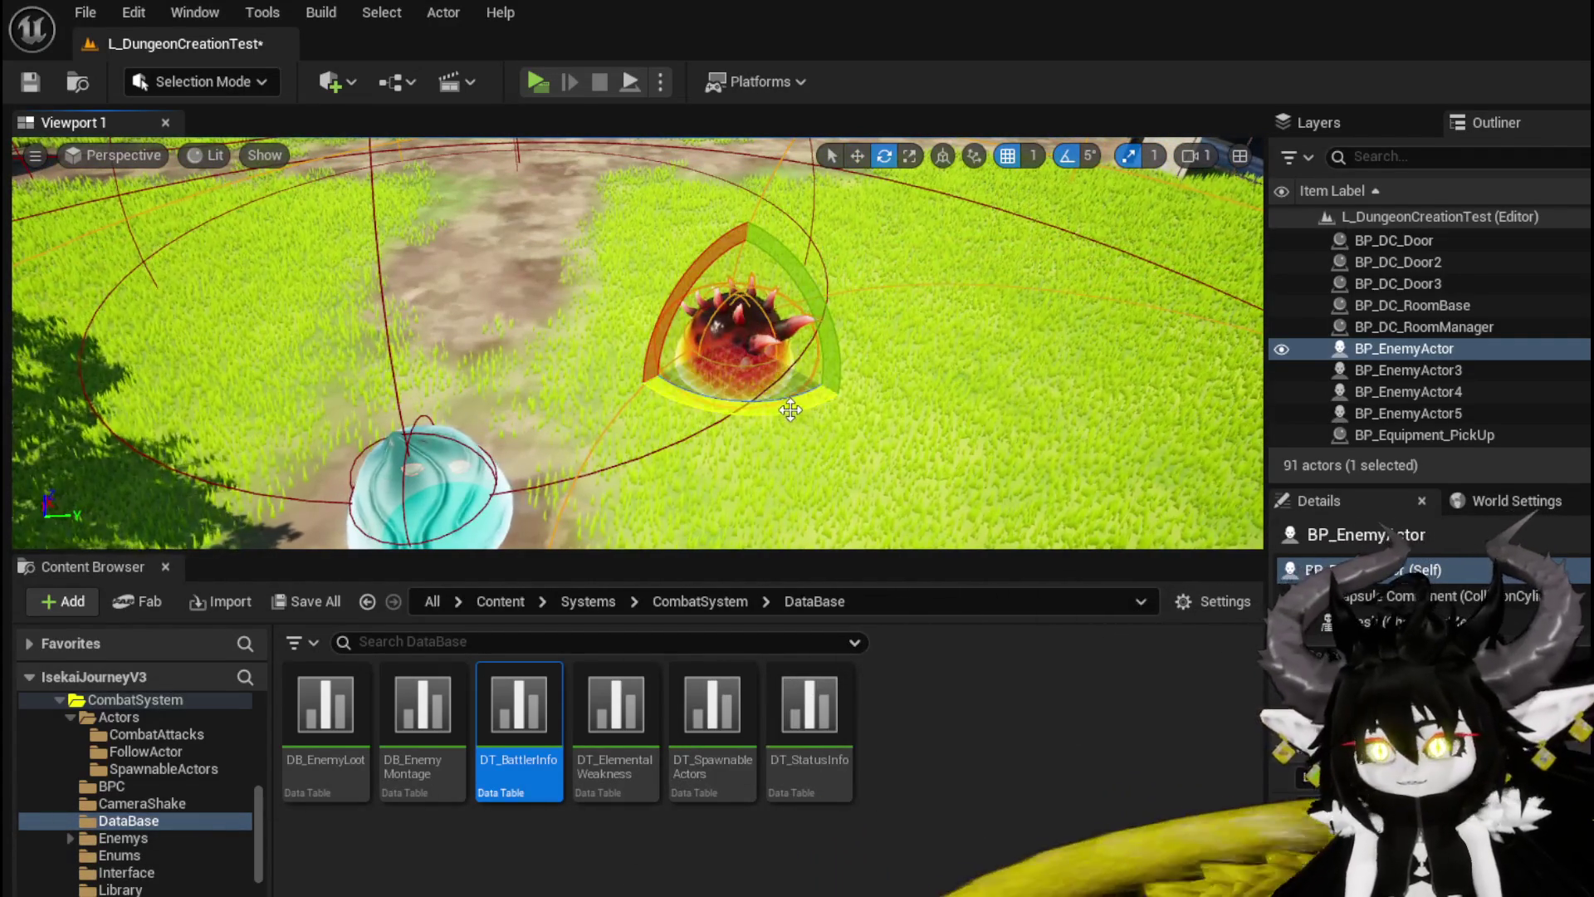
key(w)
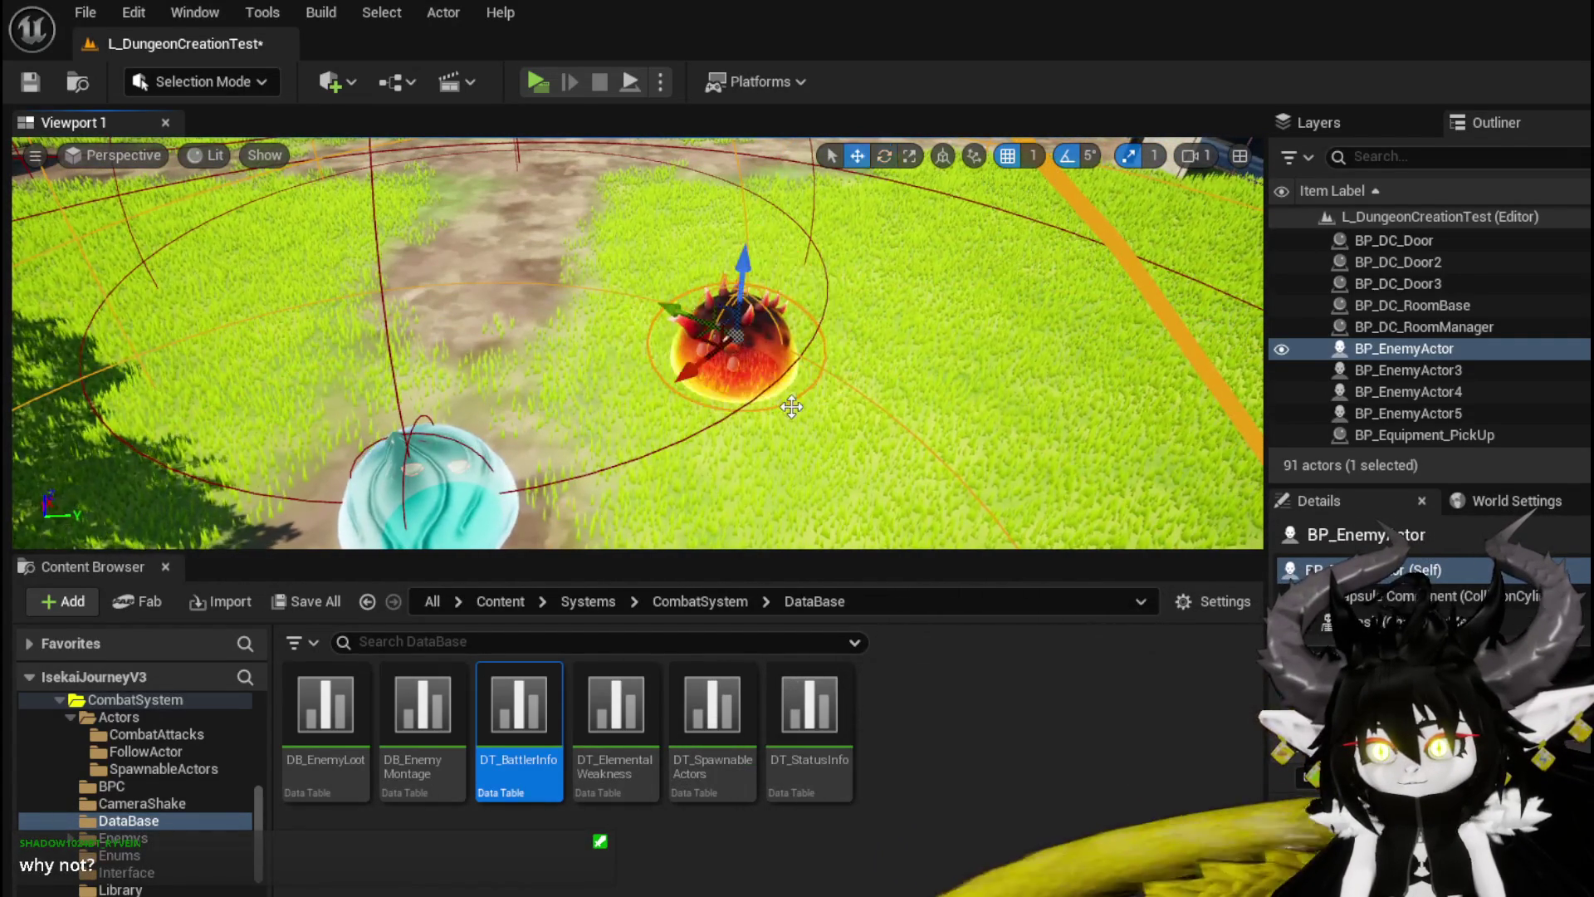
drag(686, 292, 631, 288)
key(e)
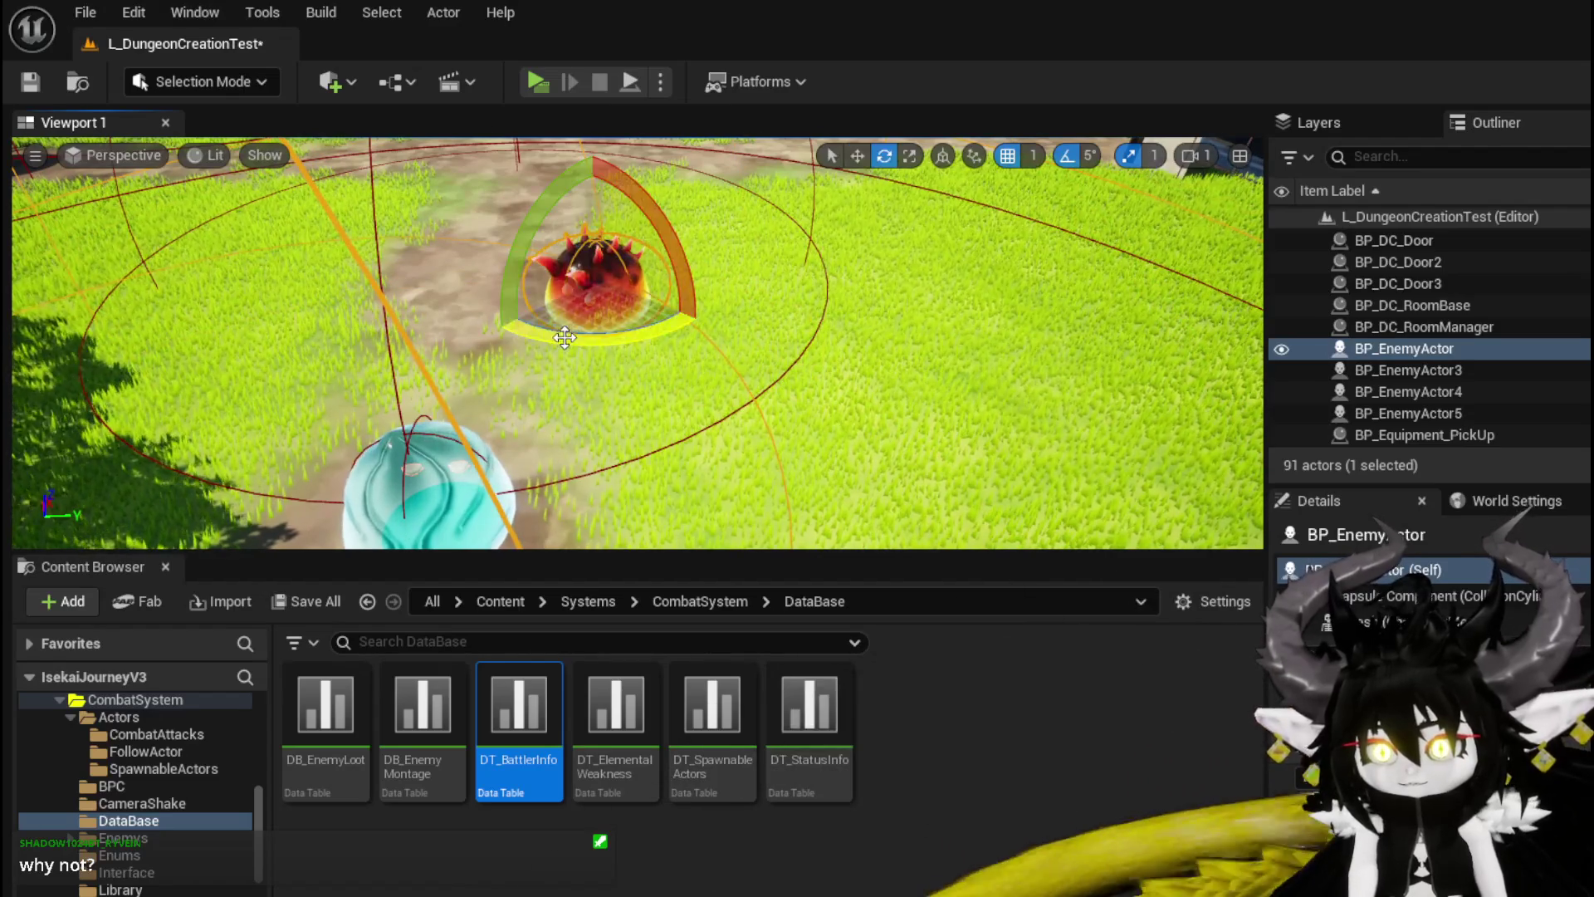
key(w)
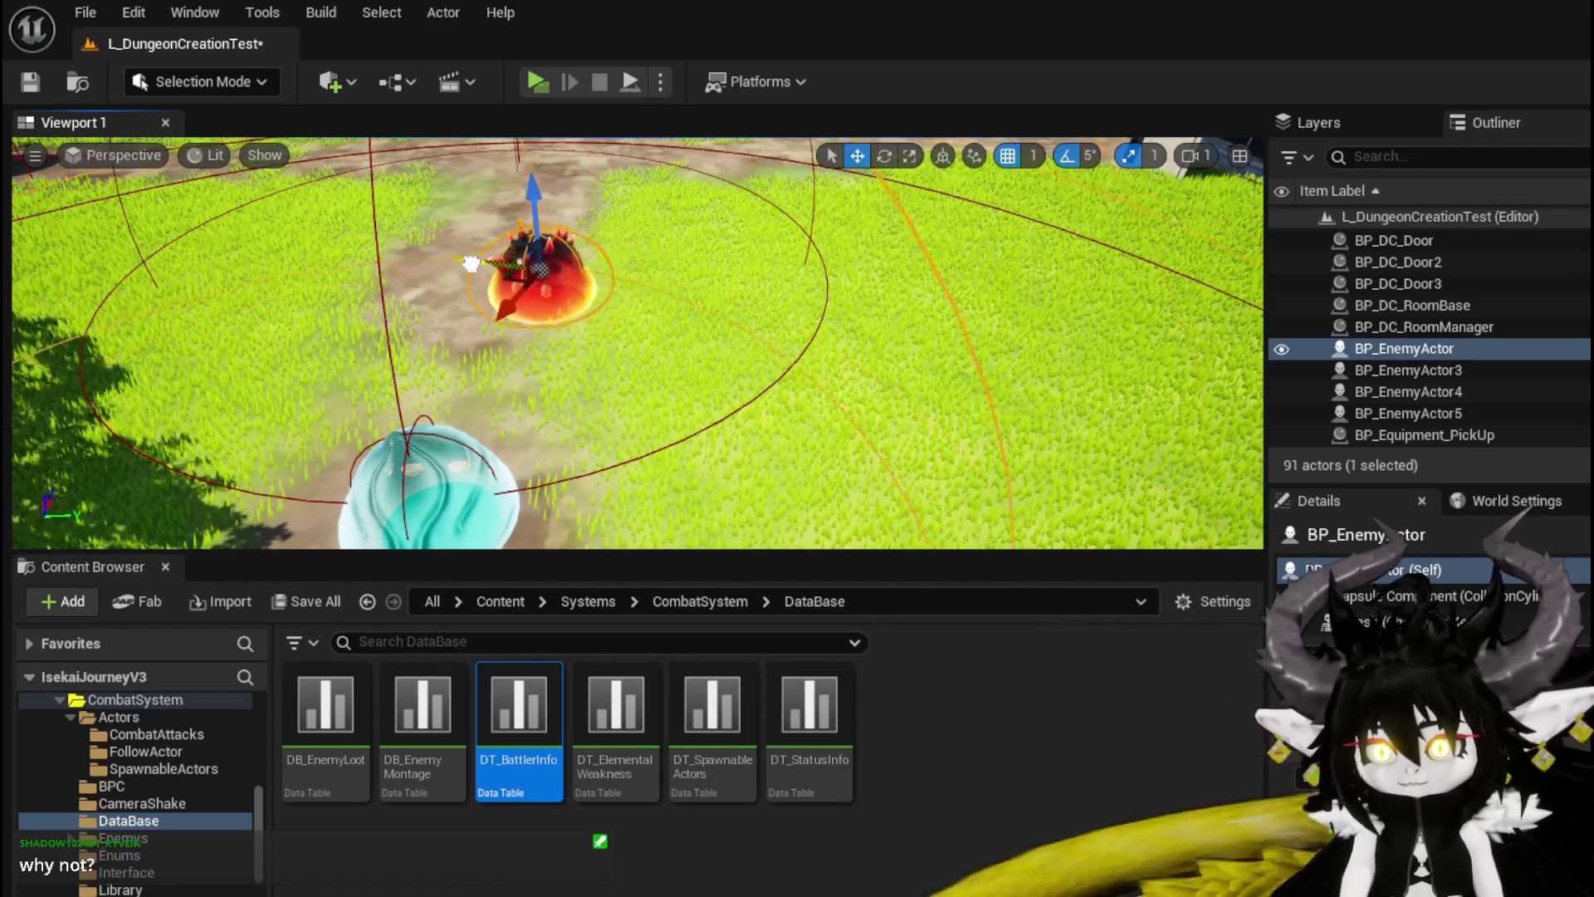
key(w)
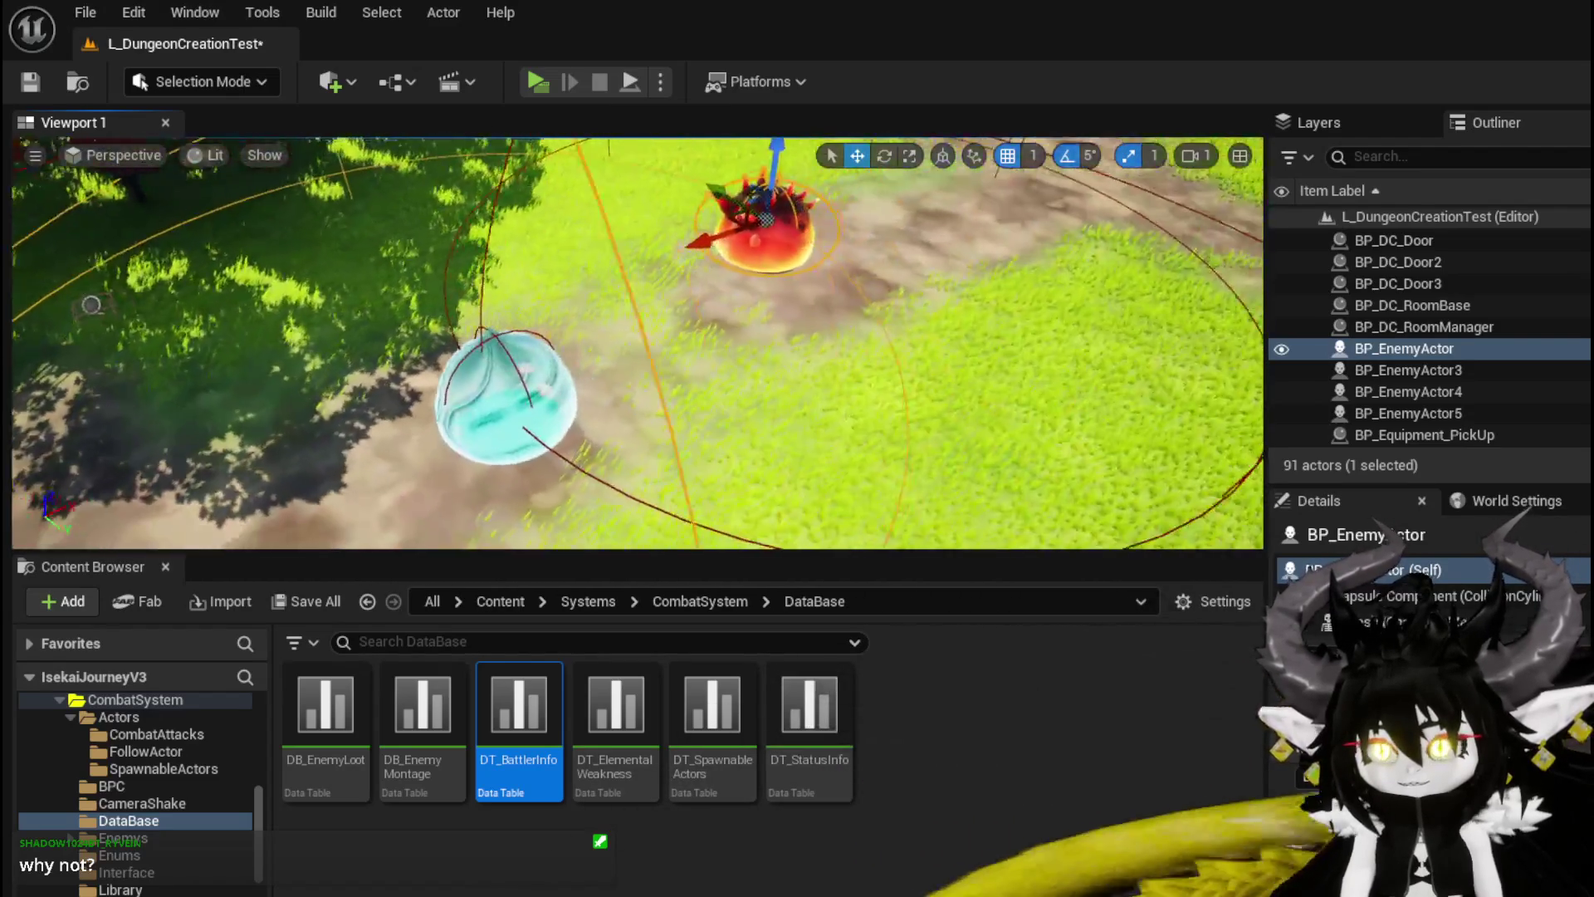
mouse_move(626, 255)
mouse_down()
mouse_move(366, 407)
mouse_move(394, 415)
mouse_move(560, 286)
mouse_move(716, 276)
mouse_move(552, 316)
mouse_up()
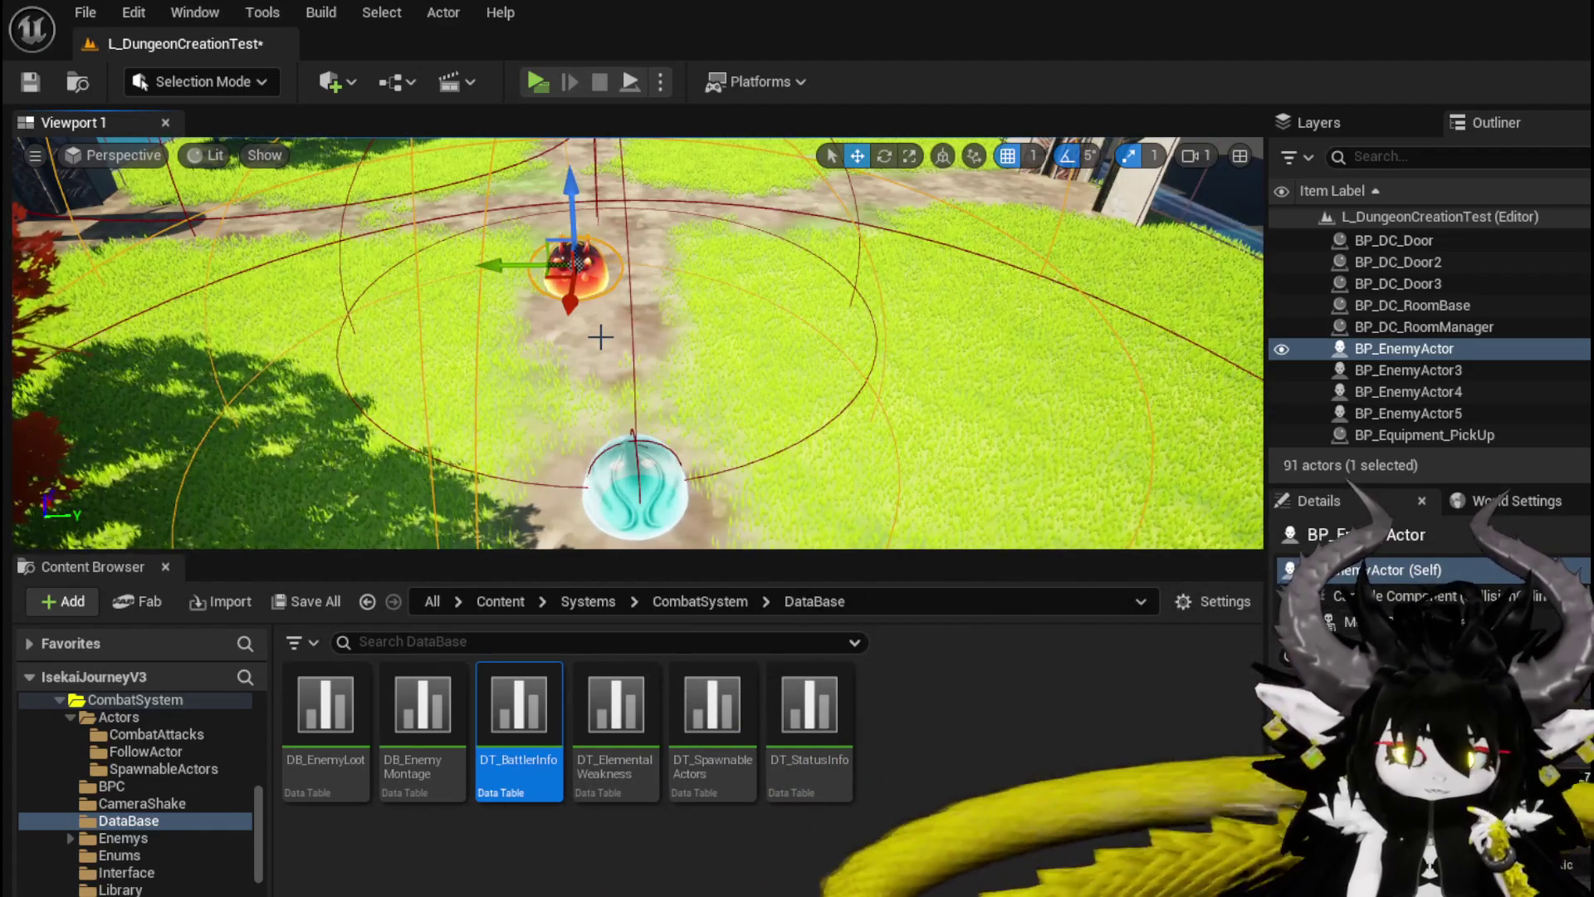
Step: Save all, then open BP_EnemyBattler from CombatSystem > Actors in the Content Browser
click(32, 86)
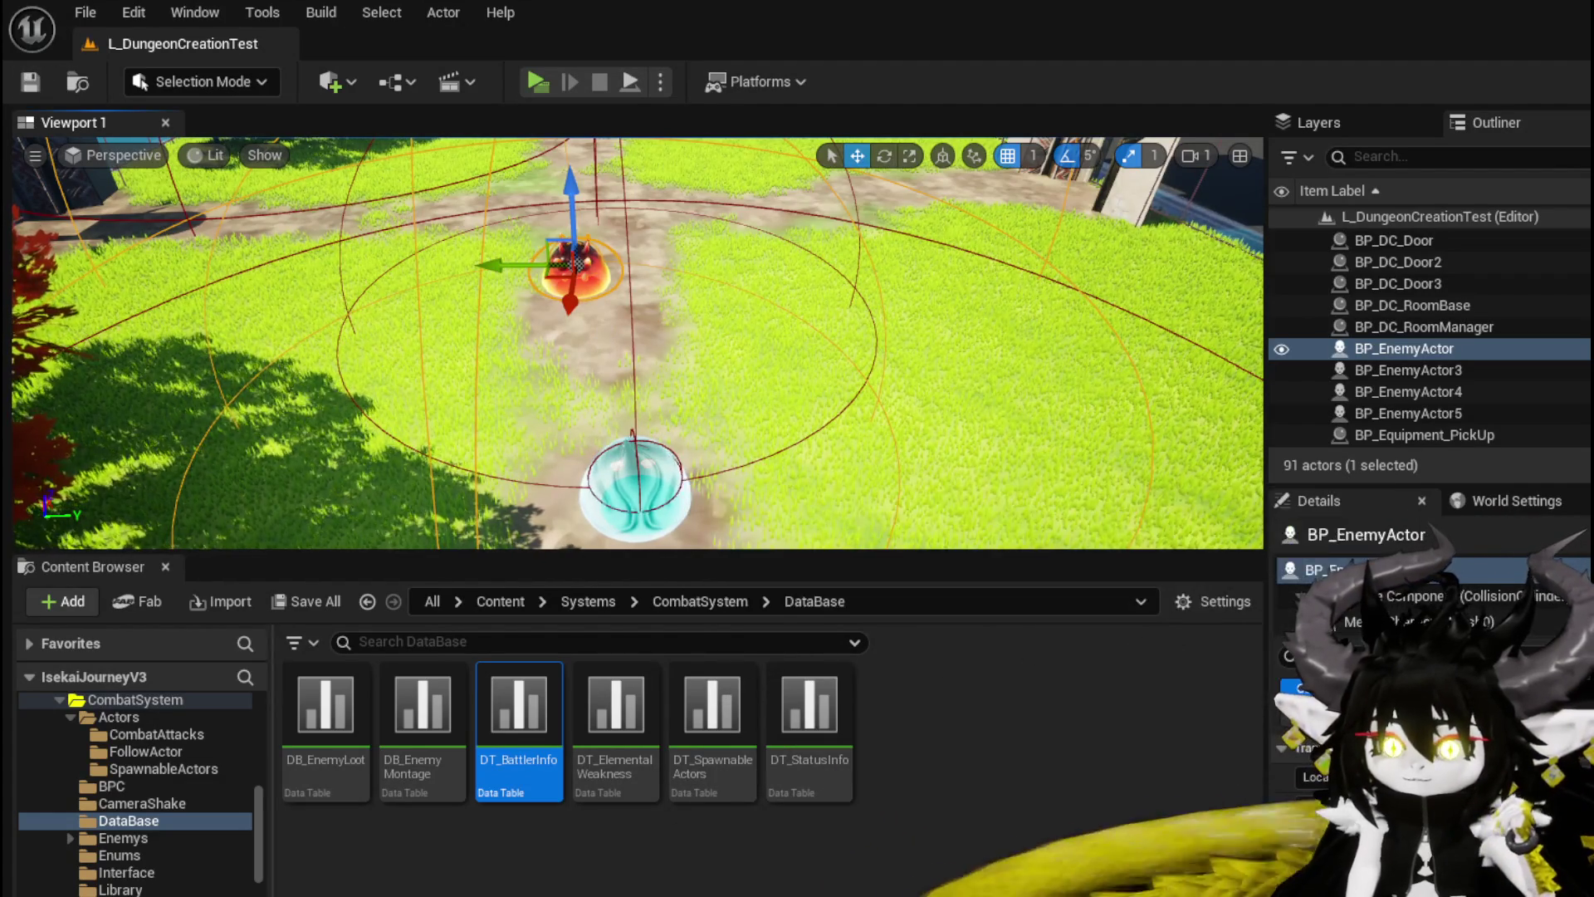
scroll(164, 849, up, 5)
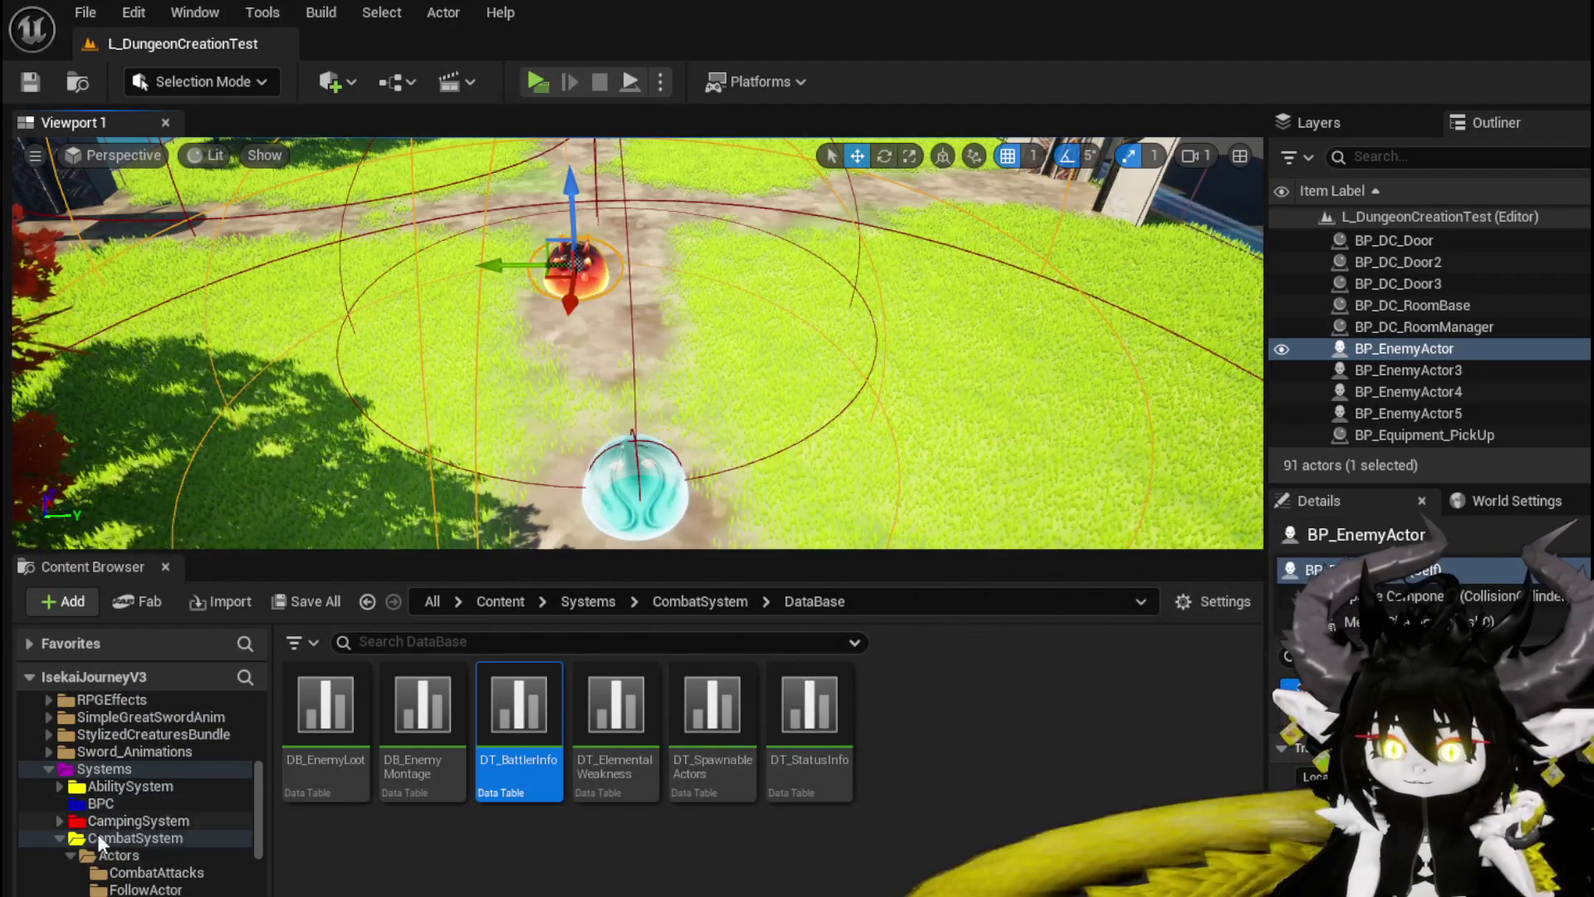
click(120, 855)
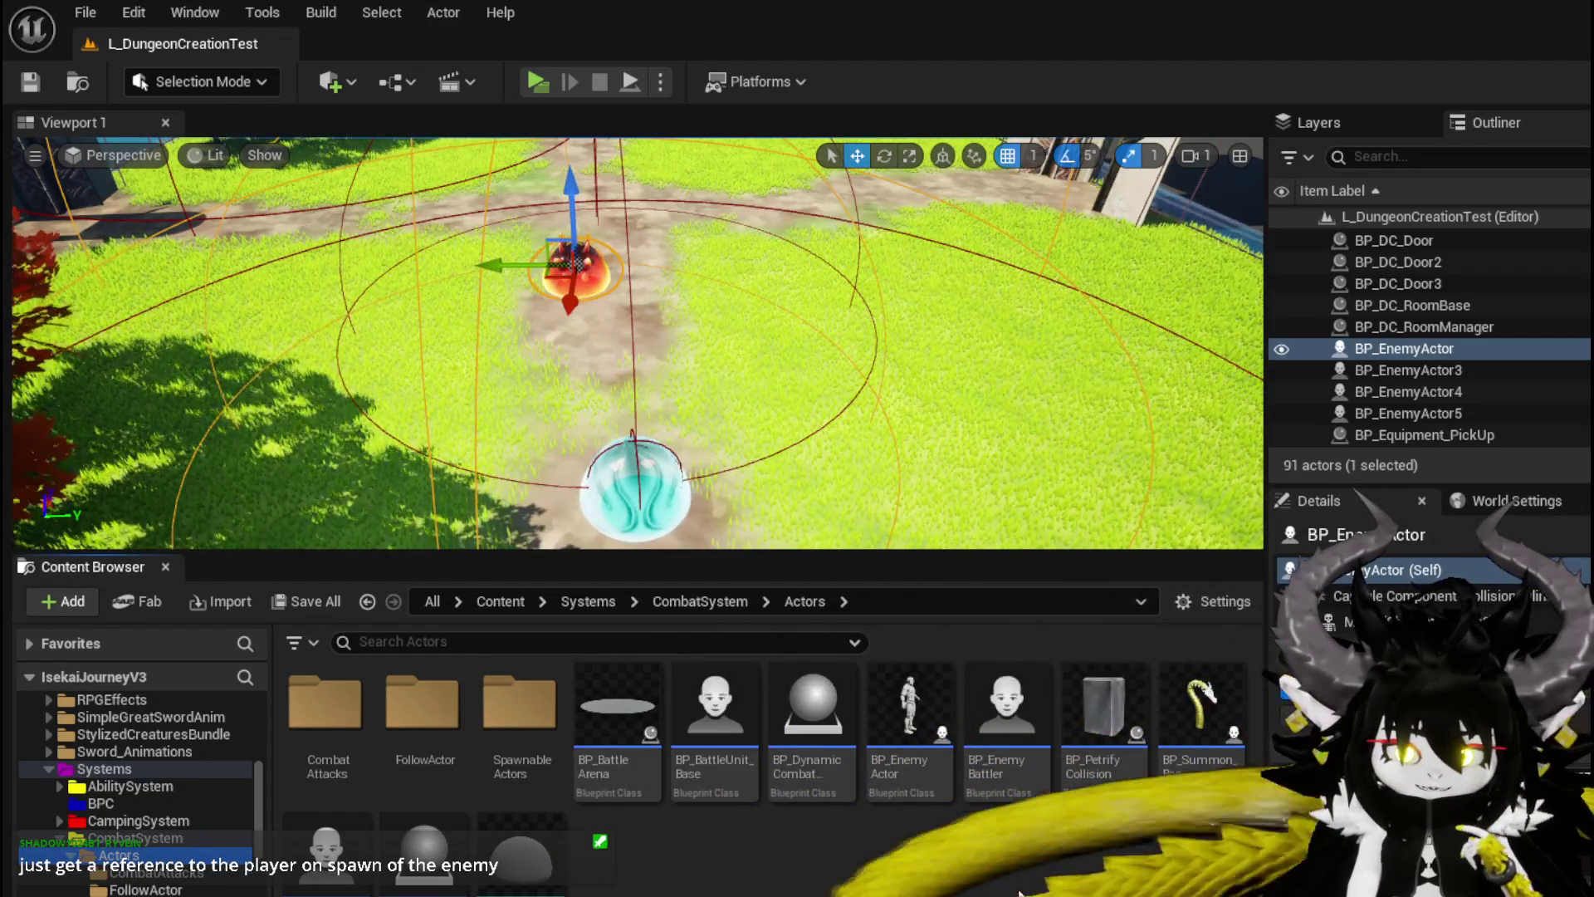
double_click(1006, 706)
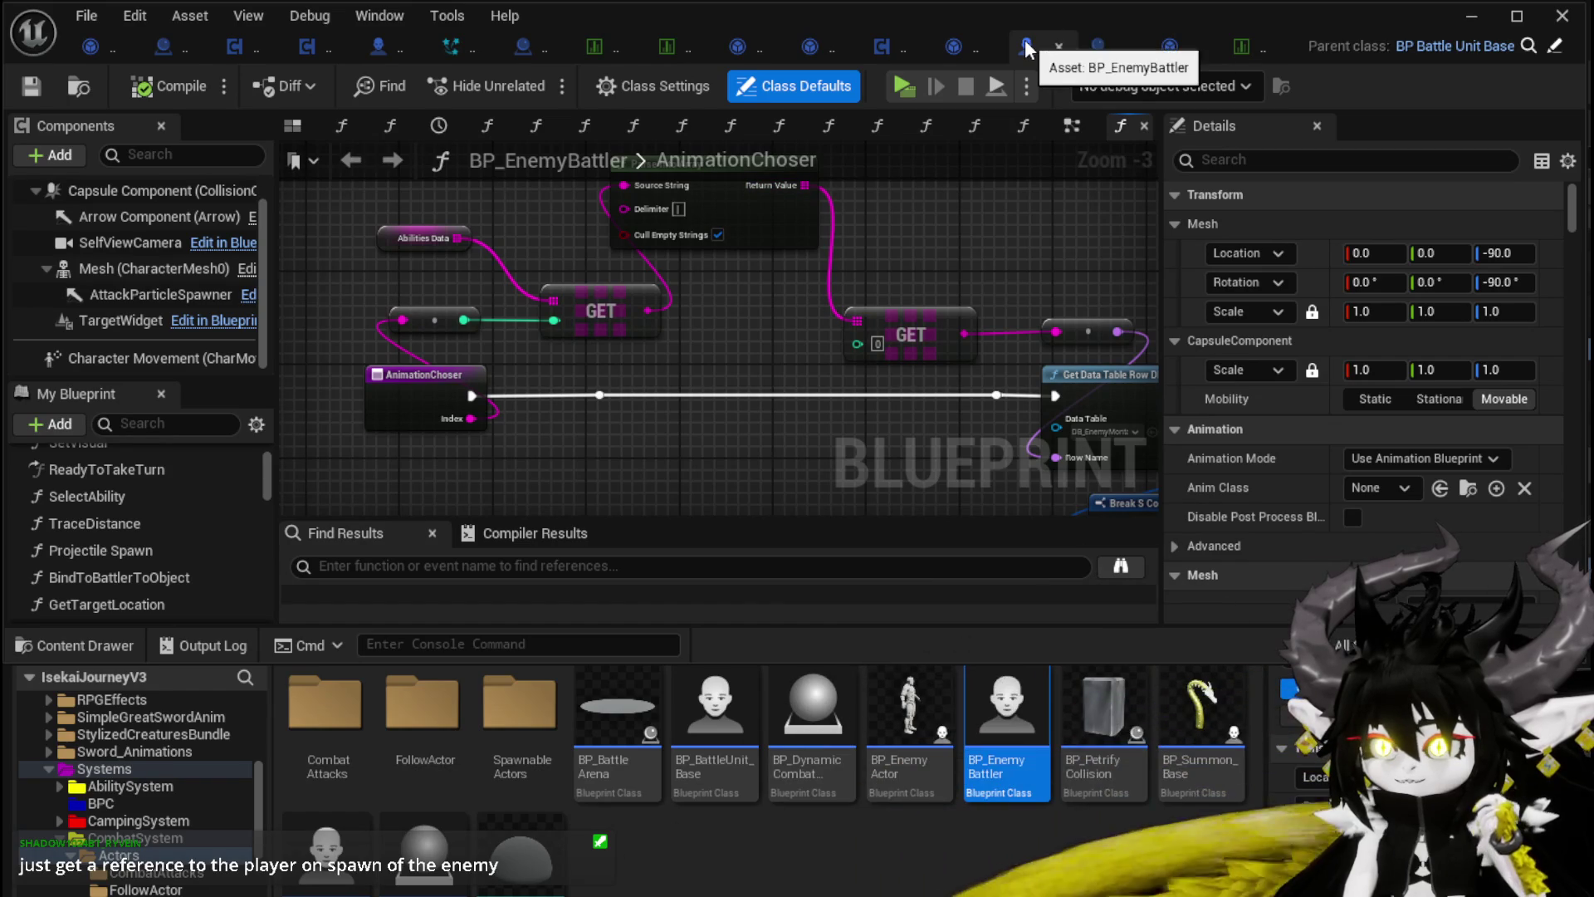
Step: Search Details for 'Orient' and confirm Orient Rotation to Movement is off, then restore the panel width
scroll(1219, 254, down, 5)
click(1230, 162)
text(Orient)
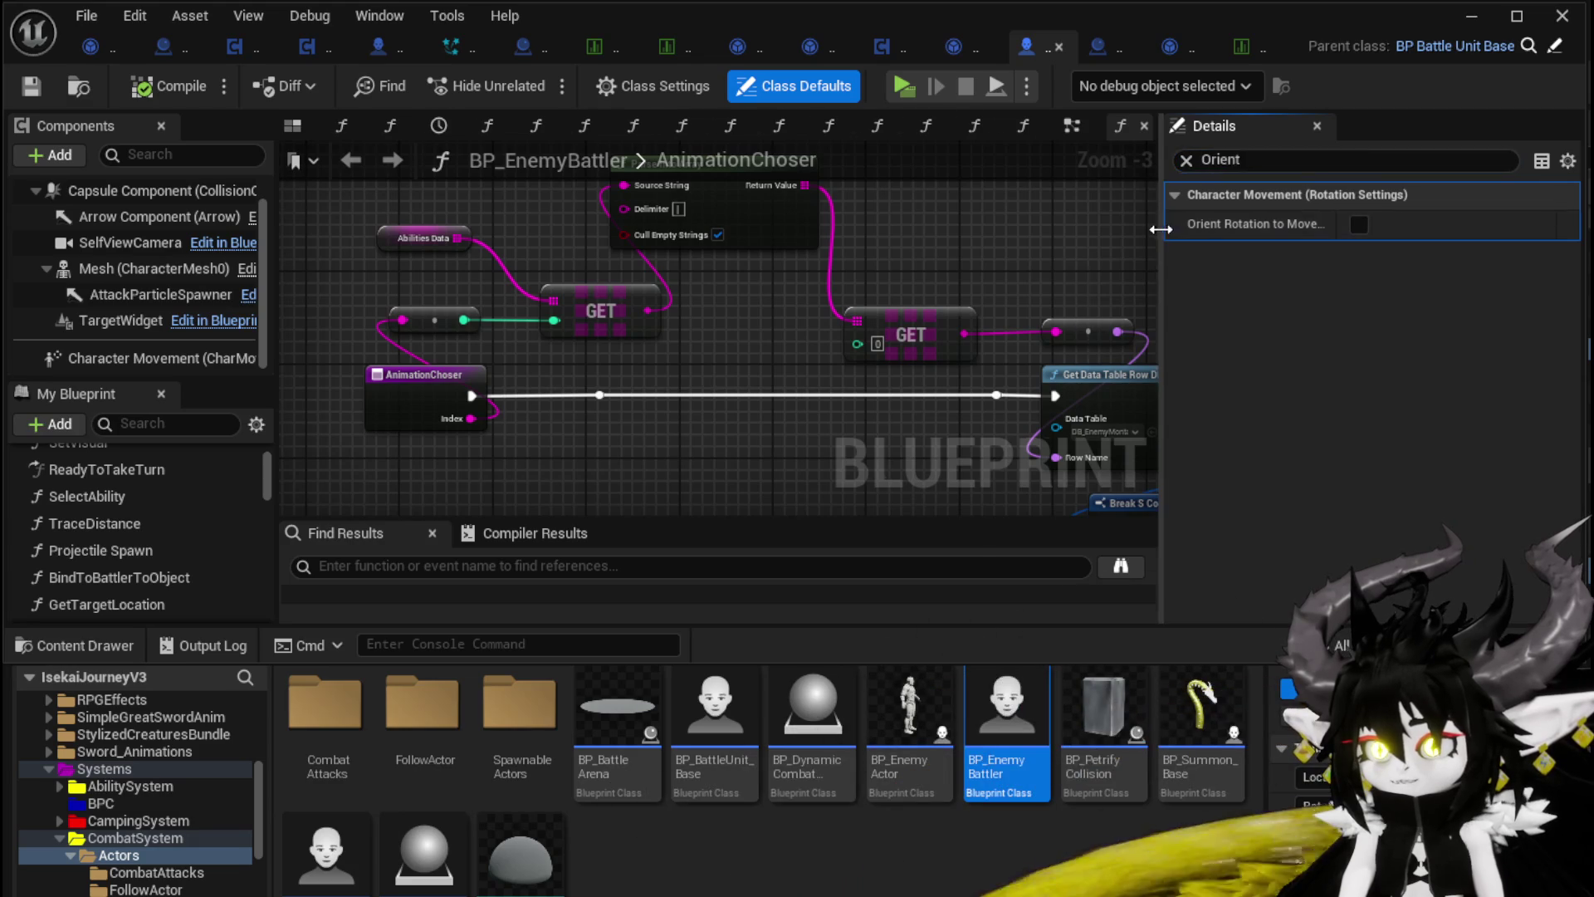
drag(1166, 227, 1003, 228)
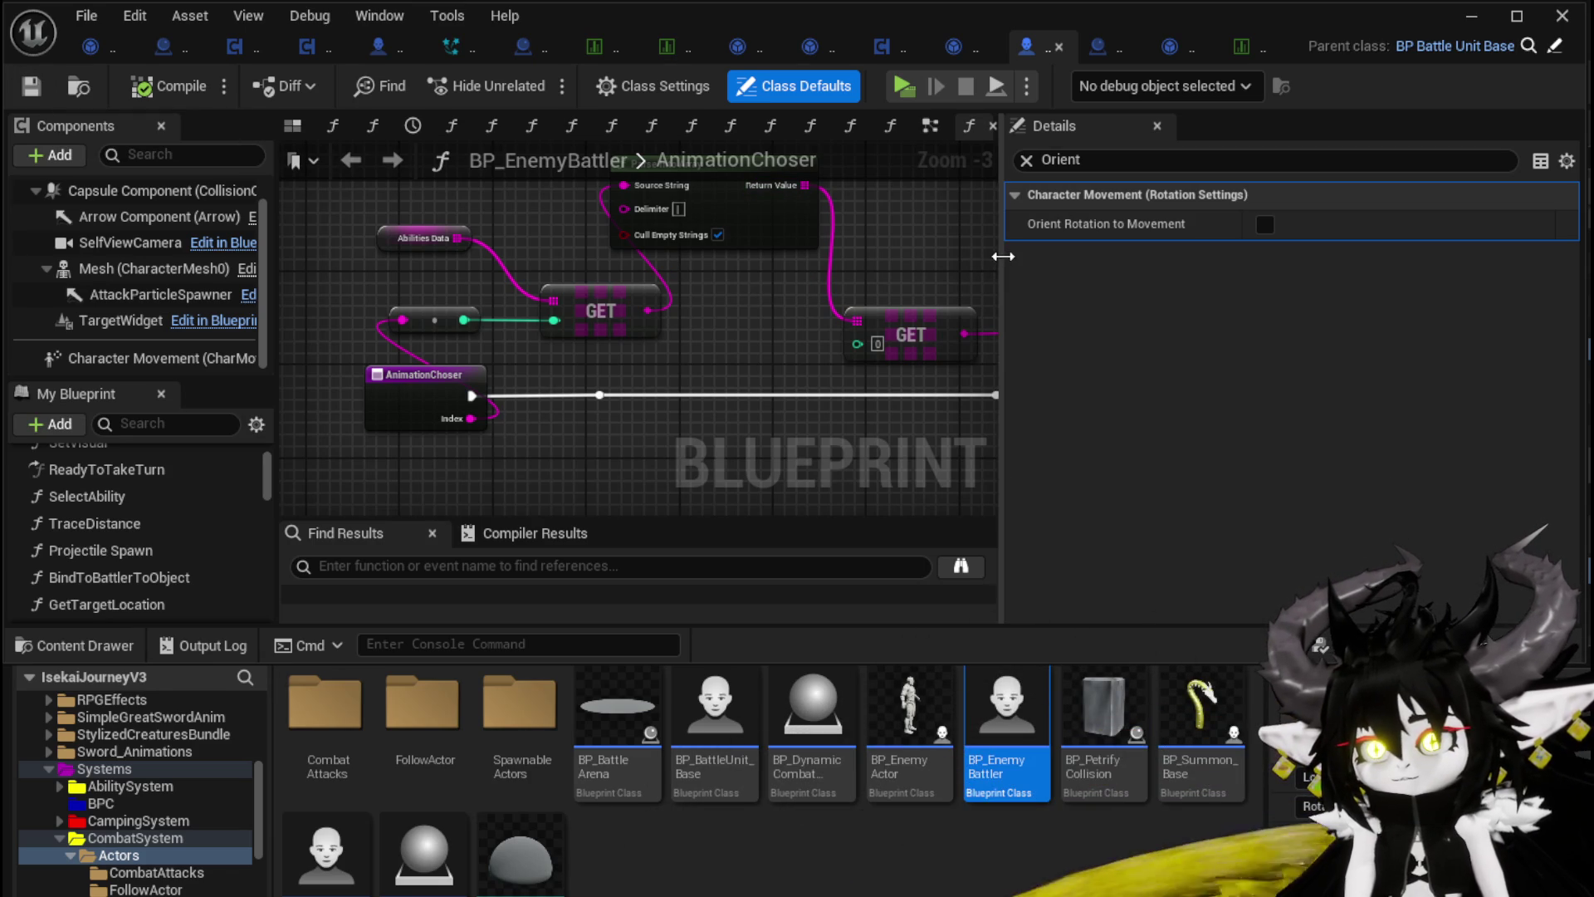
drag(1005, 256, 1199, 277)
scroll(681, 388, down, 5)
drag(681, 388, 773, 284)
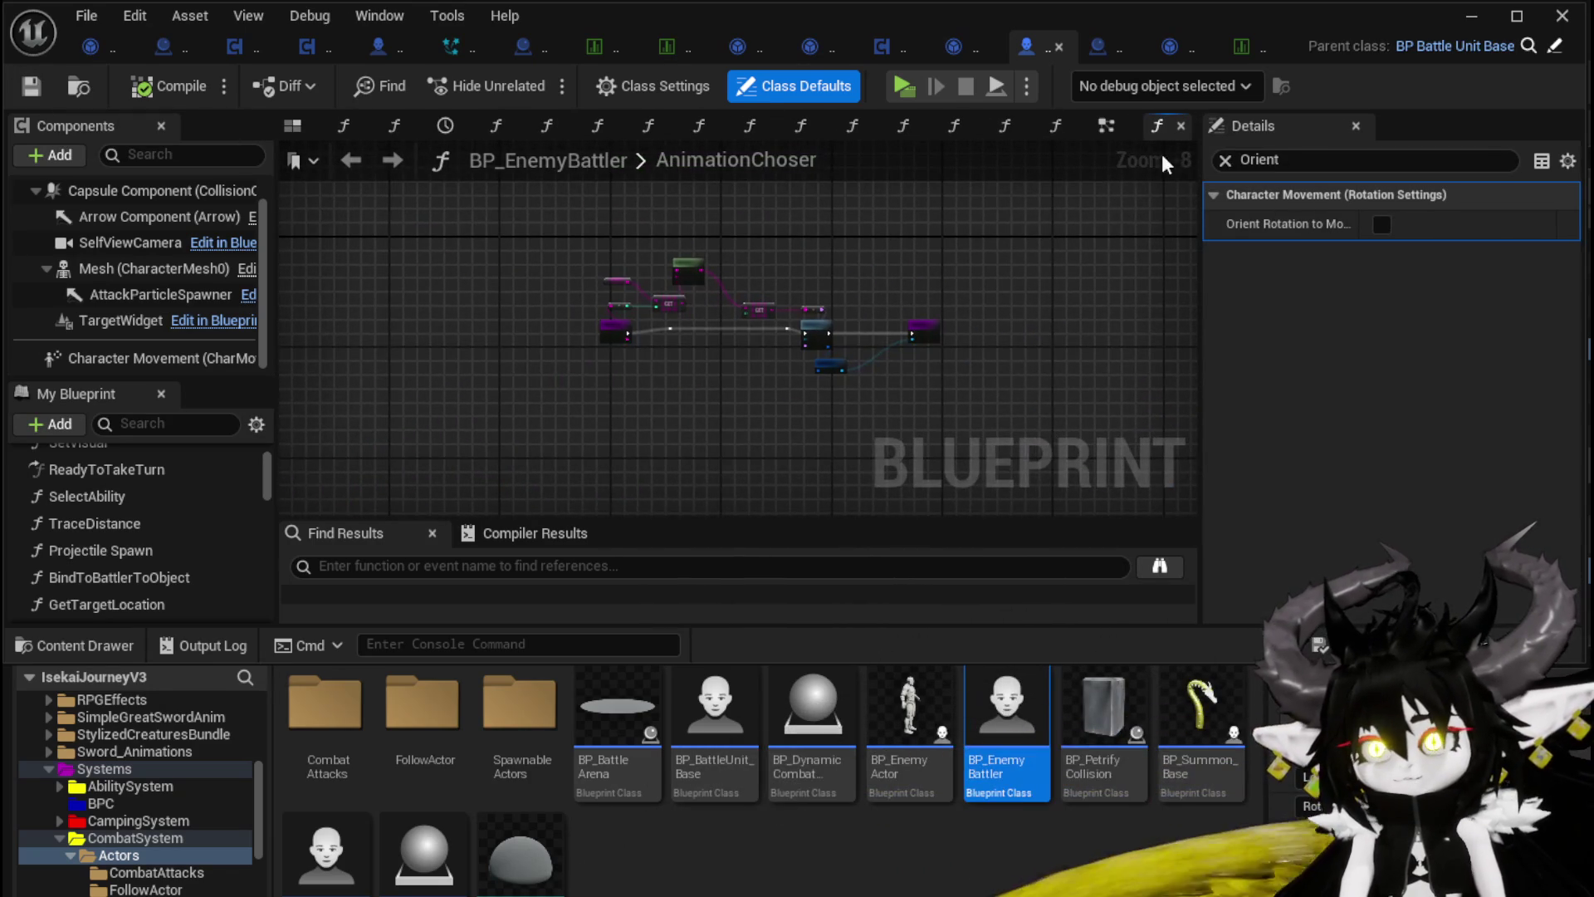
Step: Review the AI MoveTo logic and MoveToRandomLocation event in BP_EnemyBattler's EventGraph
click(1106, 126)
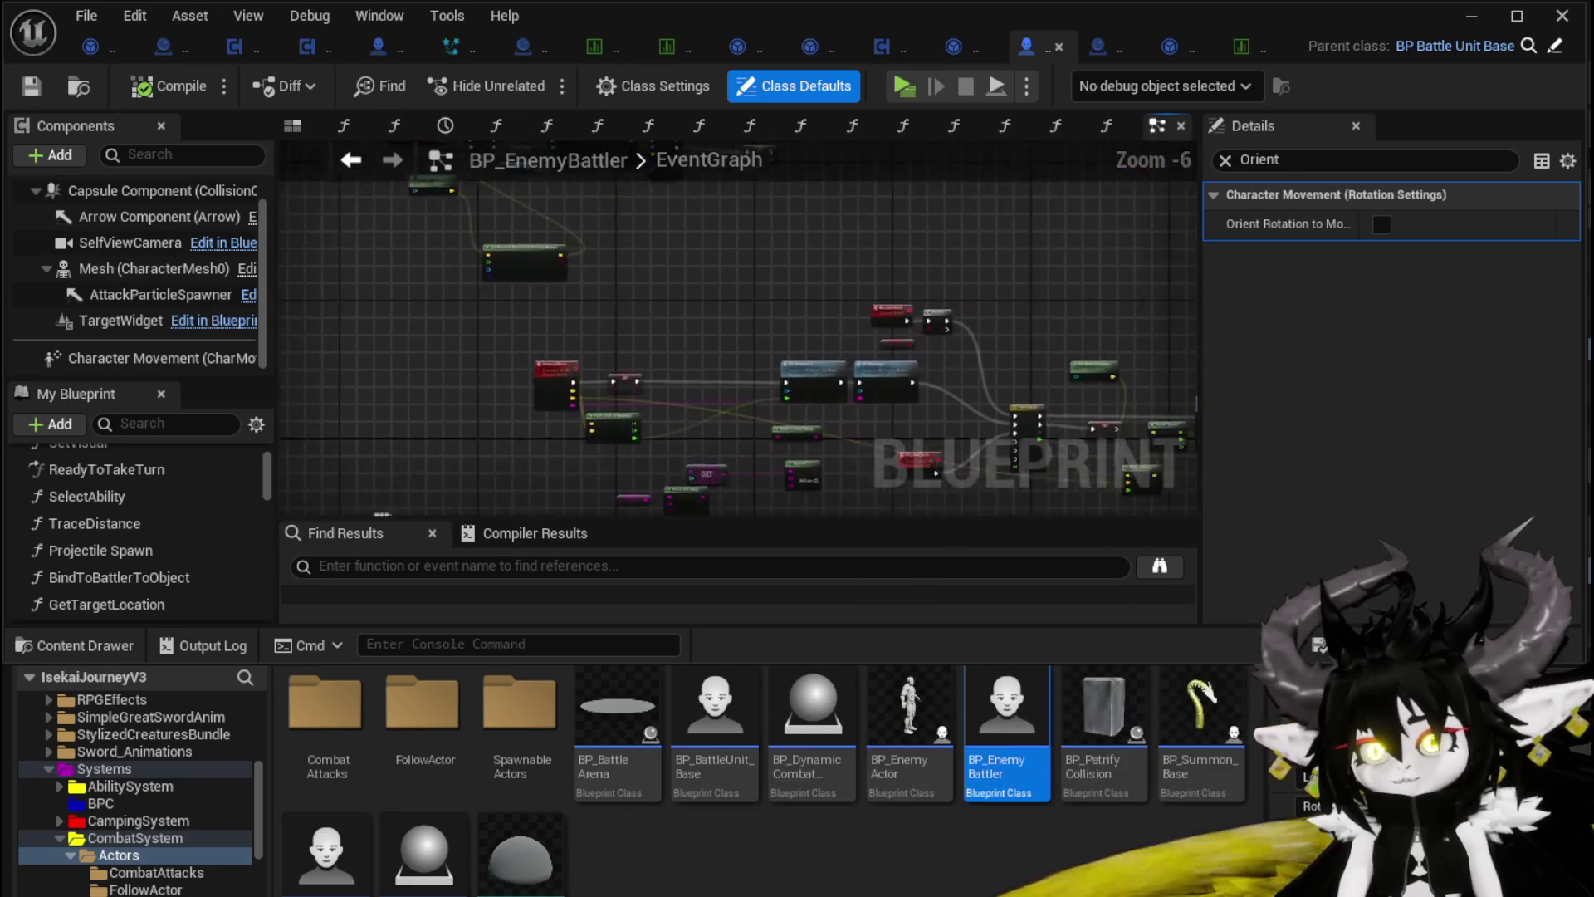
drag(531, 349, 879, 516)
scroll(830, 482, up, 4)
scroll(721, 477, up, 1)
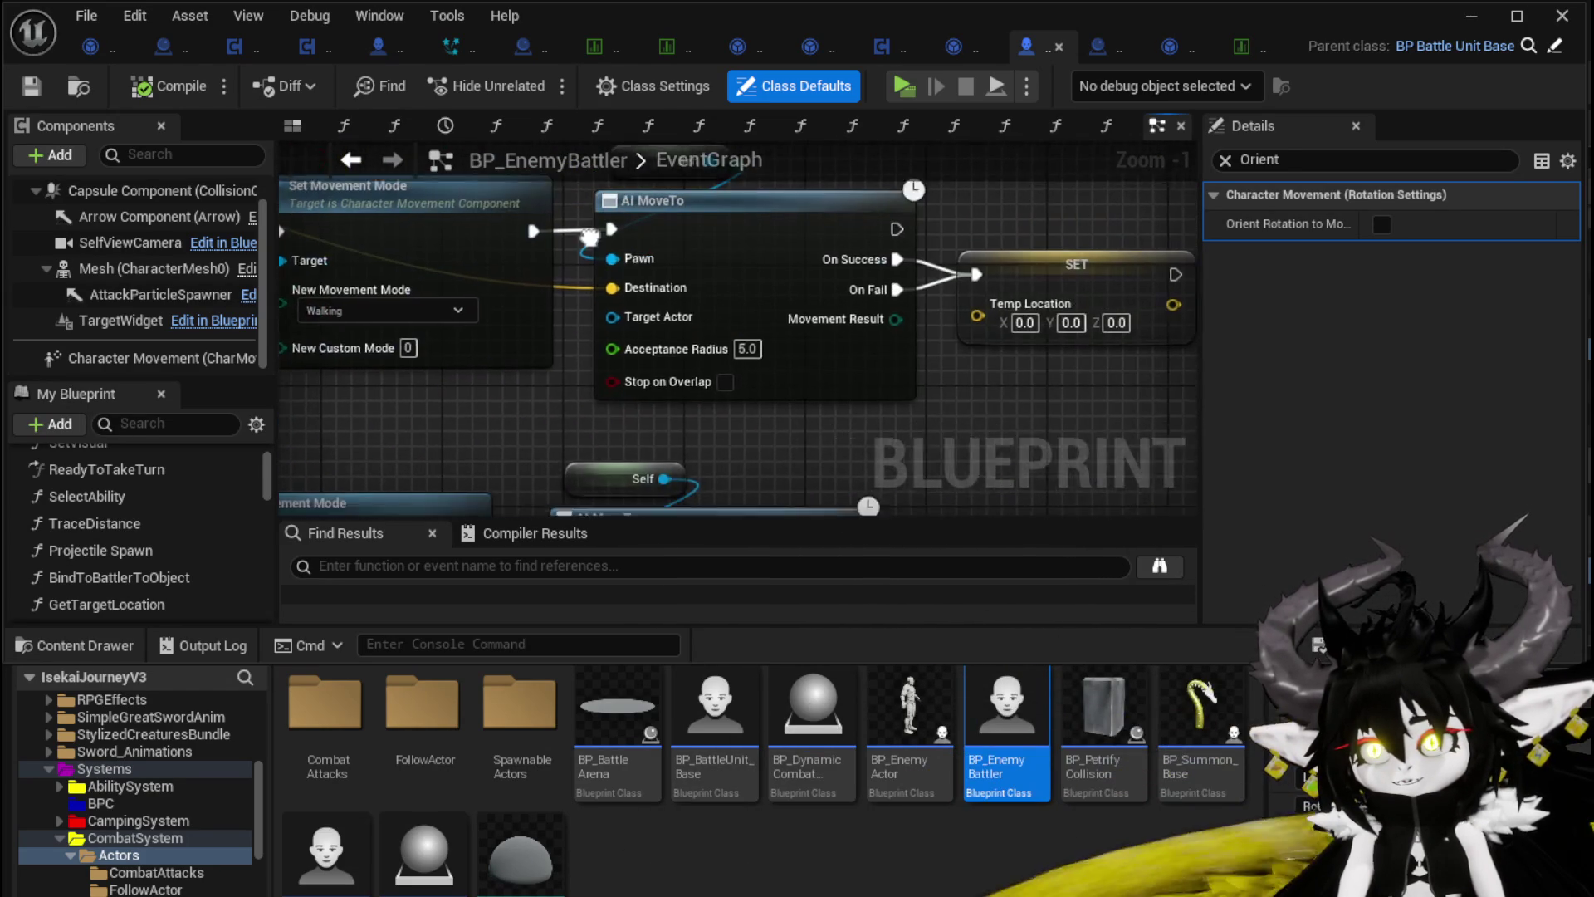
mouse_move(720, 477)
mouse_down()
mouse_move(568, 515)
mouse_move(731, 332)
mouse_move(736, 176)
mouse_up()
click(799, 188)
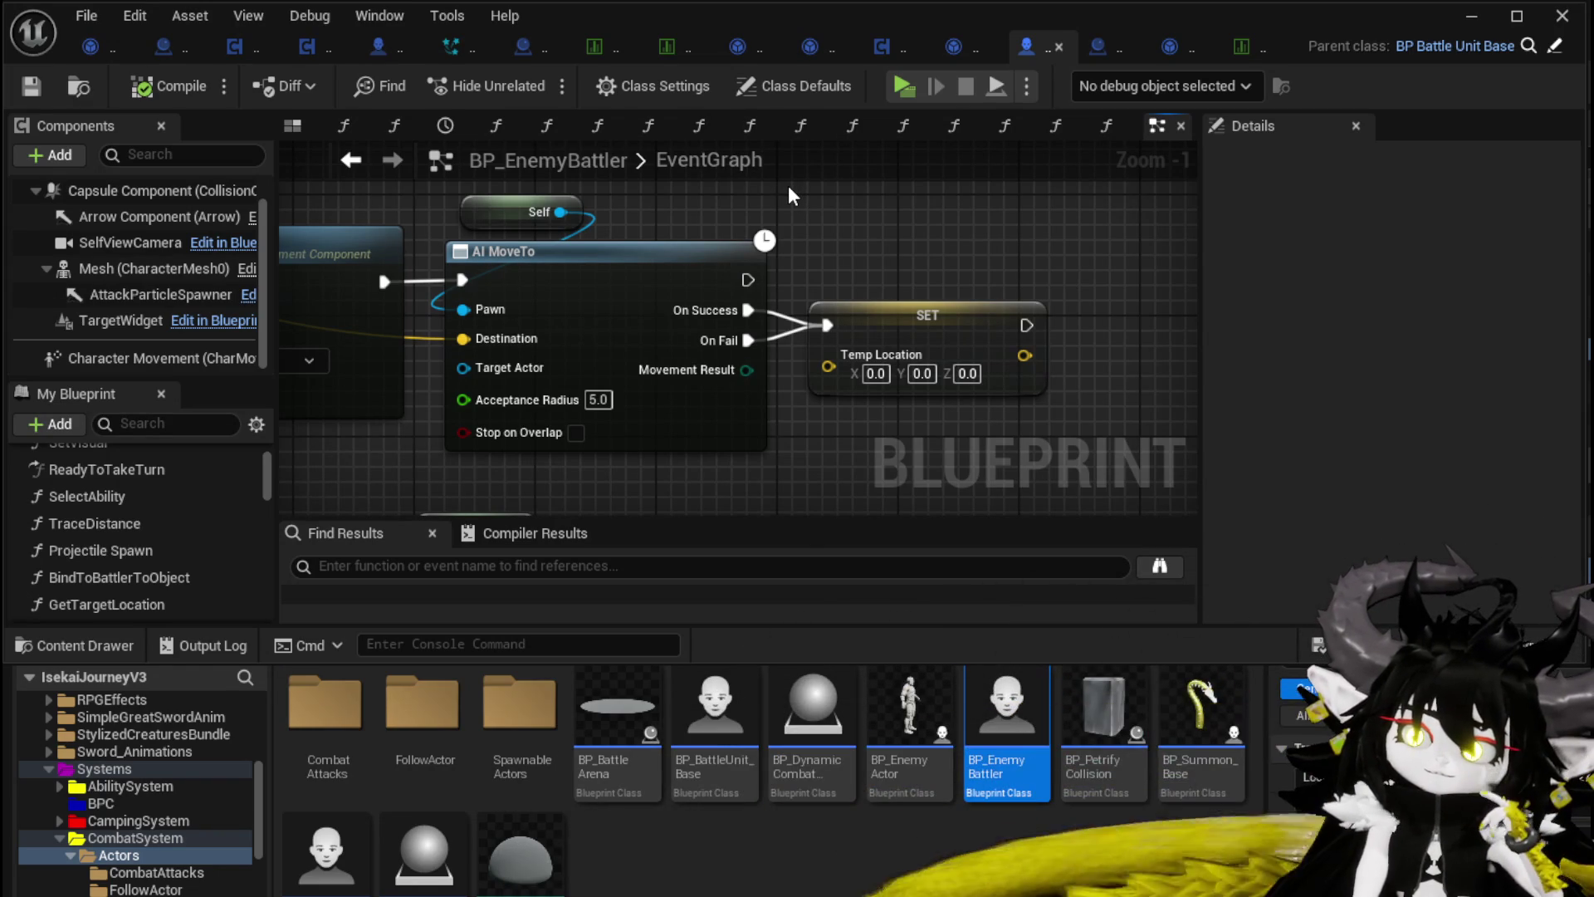
scroll(836, 171, down, 3)
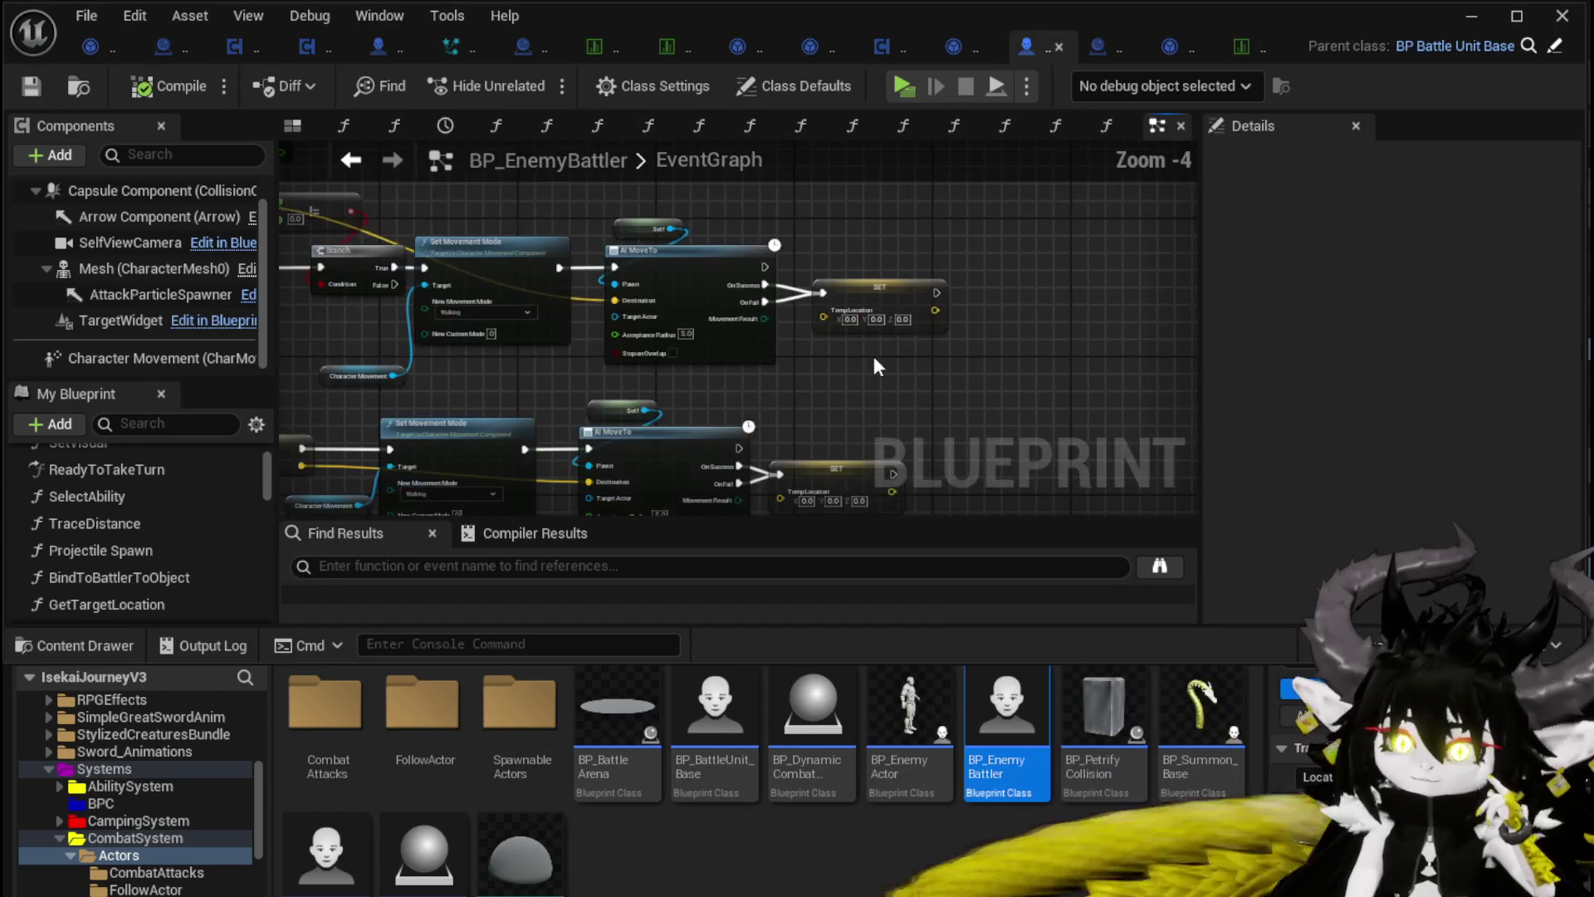
drag(678, 372, 857, 421)
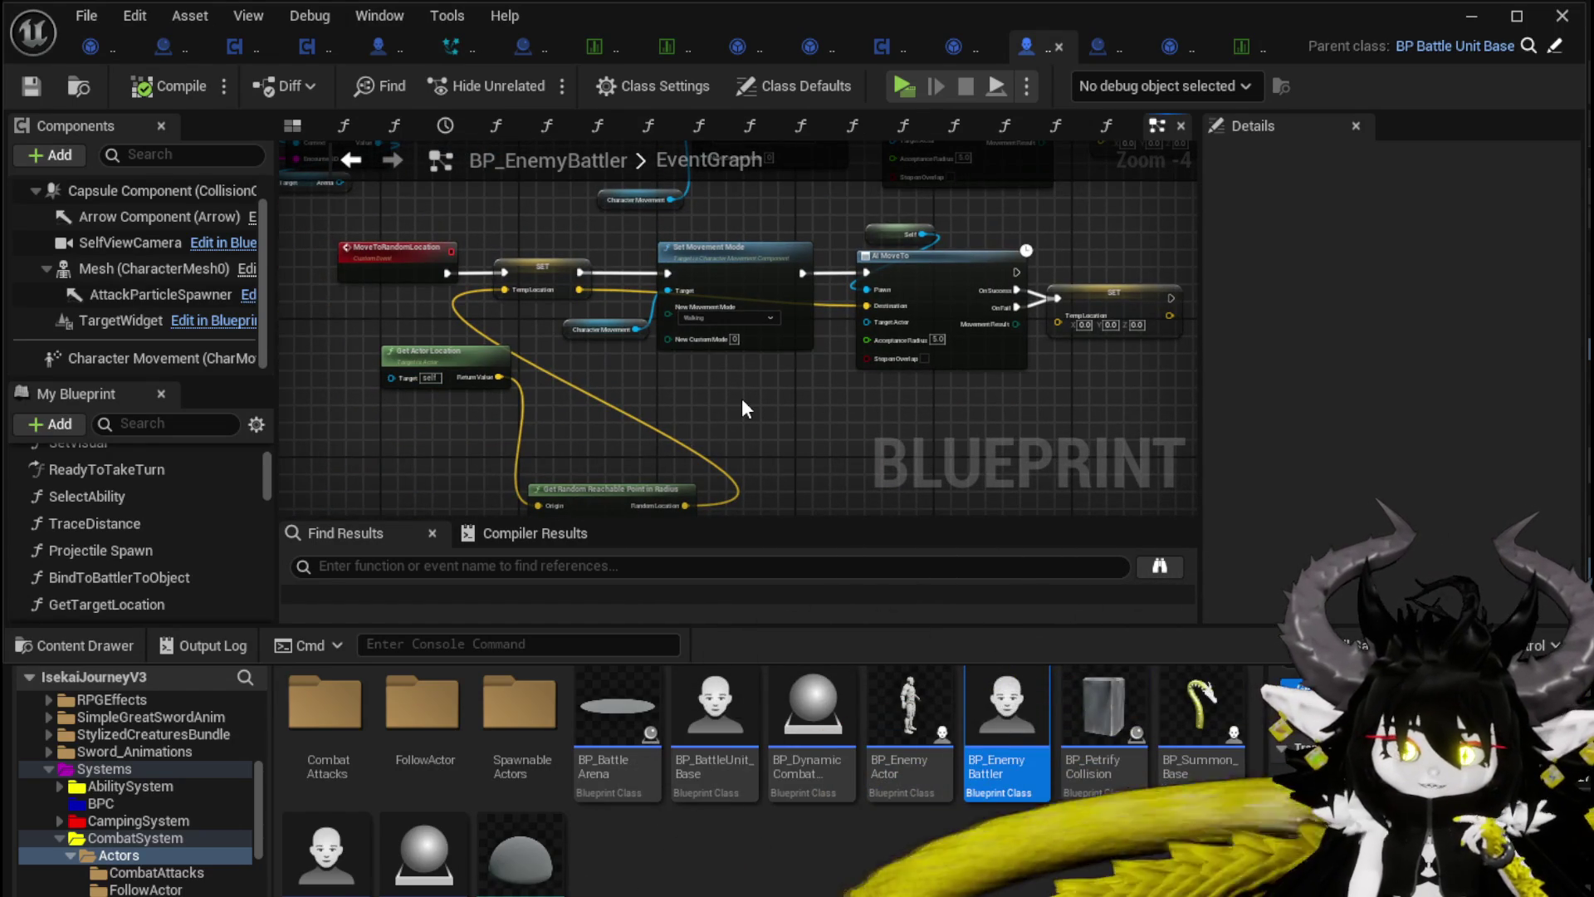
Step: Place Get Random Reachable Point in Radius below Get Actor Location, save, and start a level play-test
mouse_move(641, 488)
mouse_down()
mouse_move(540, 446)
mouse_move(504, 408)
mouse_up()
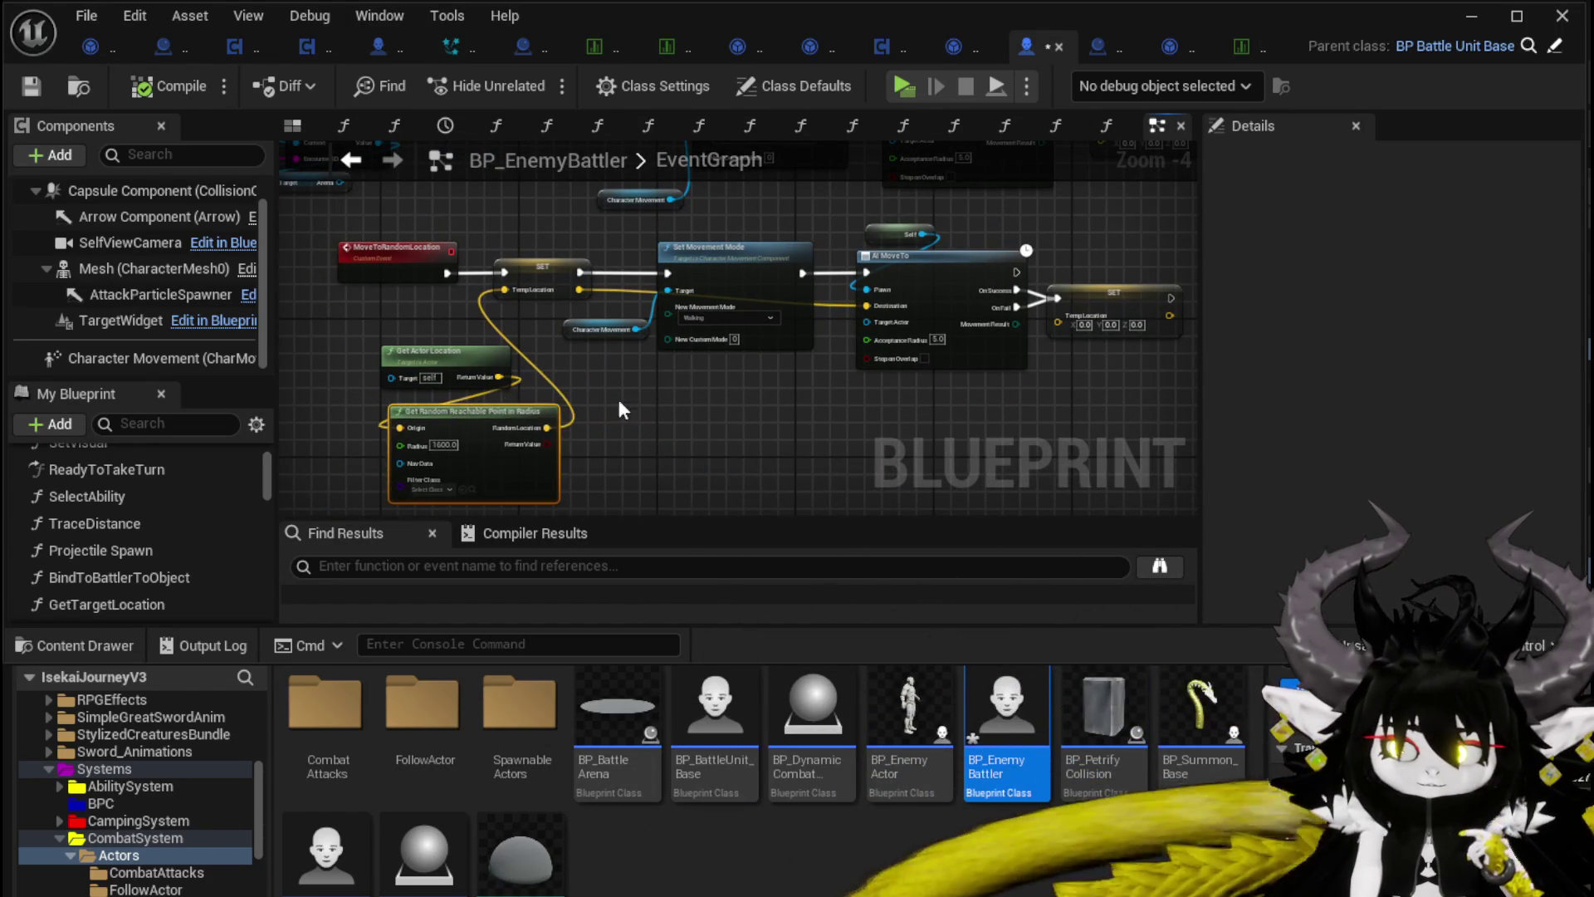
click(30, 86)
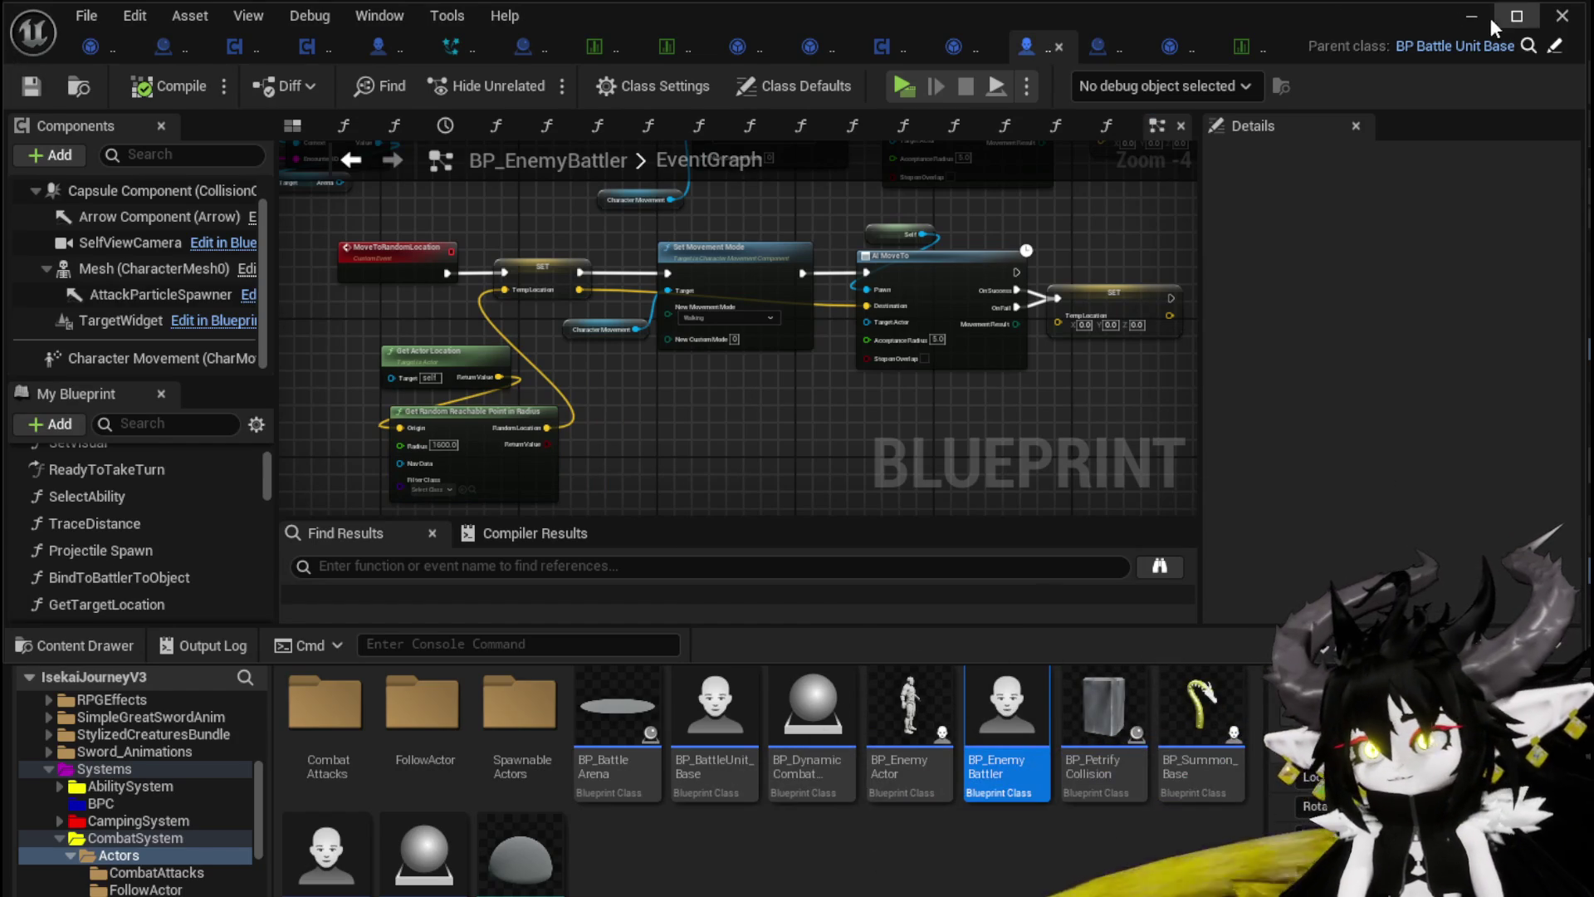
click(1509, 25)
key(alt+p)
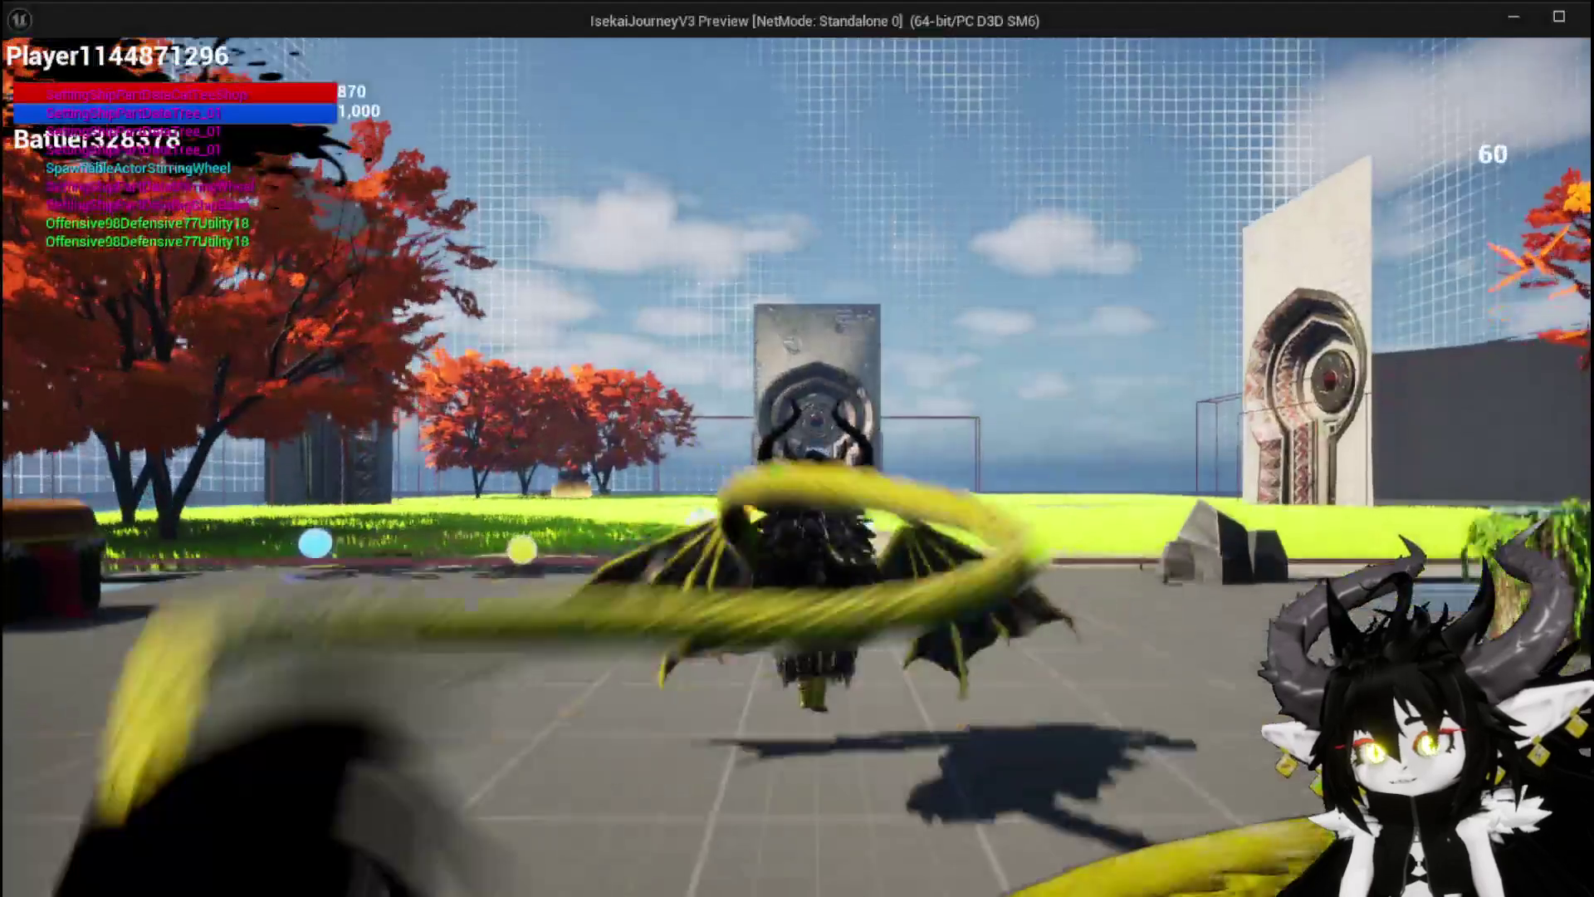
key(w)
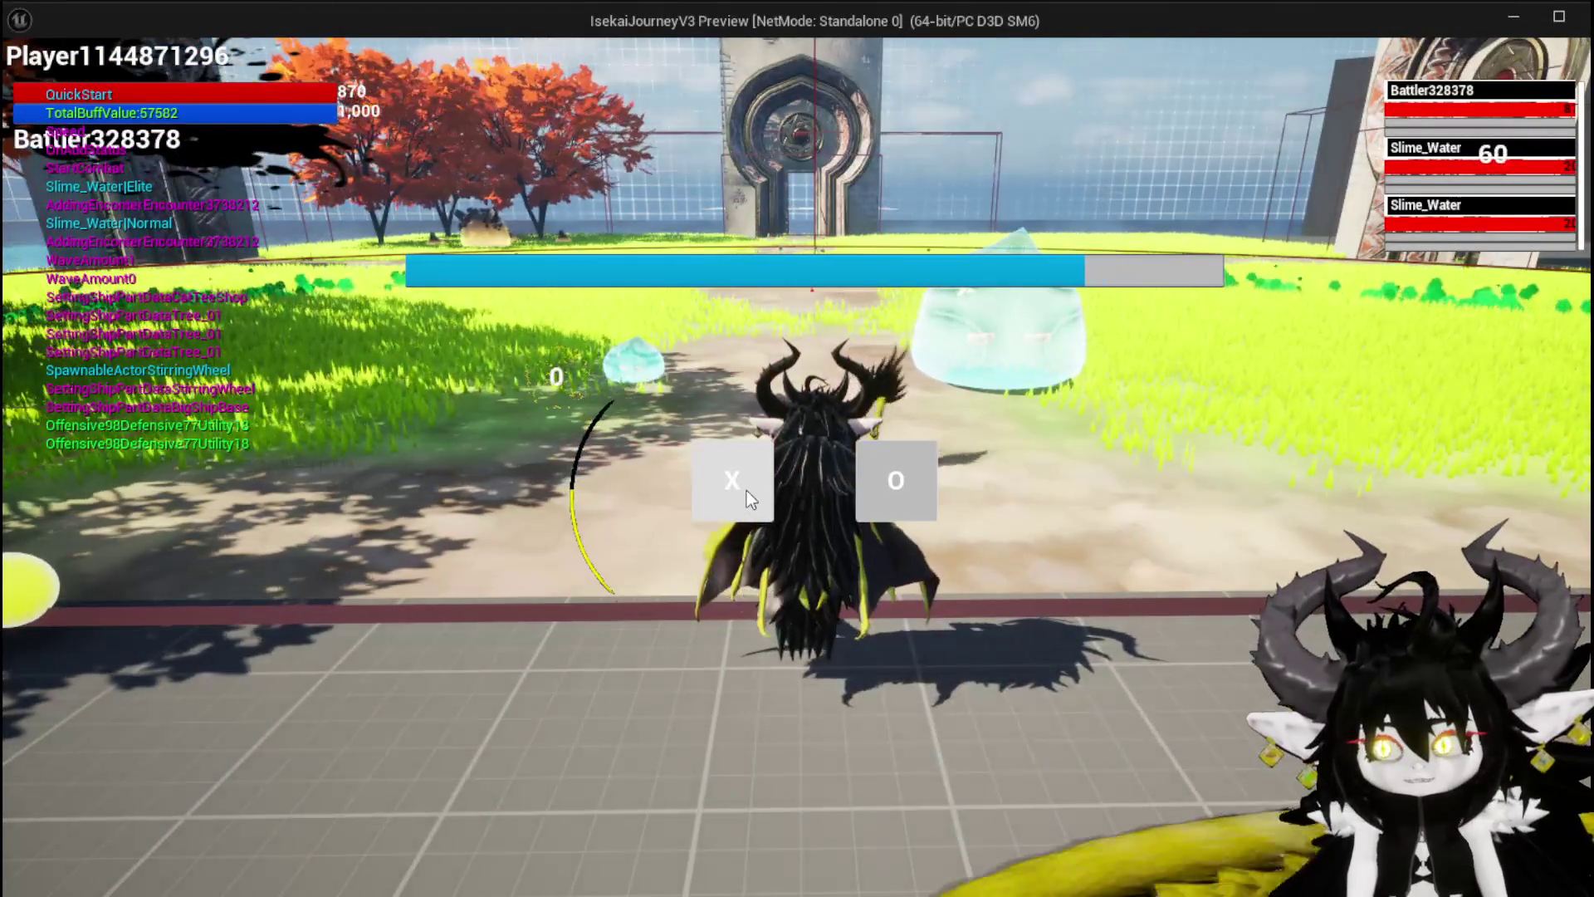
click(746, 490)
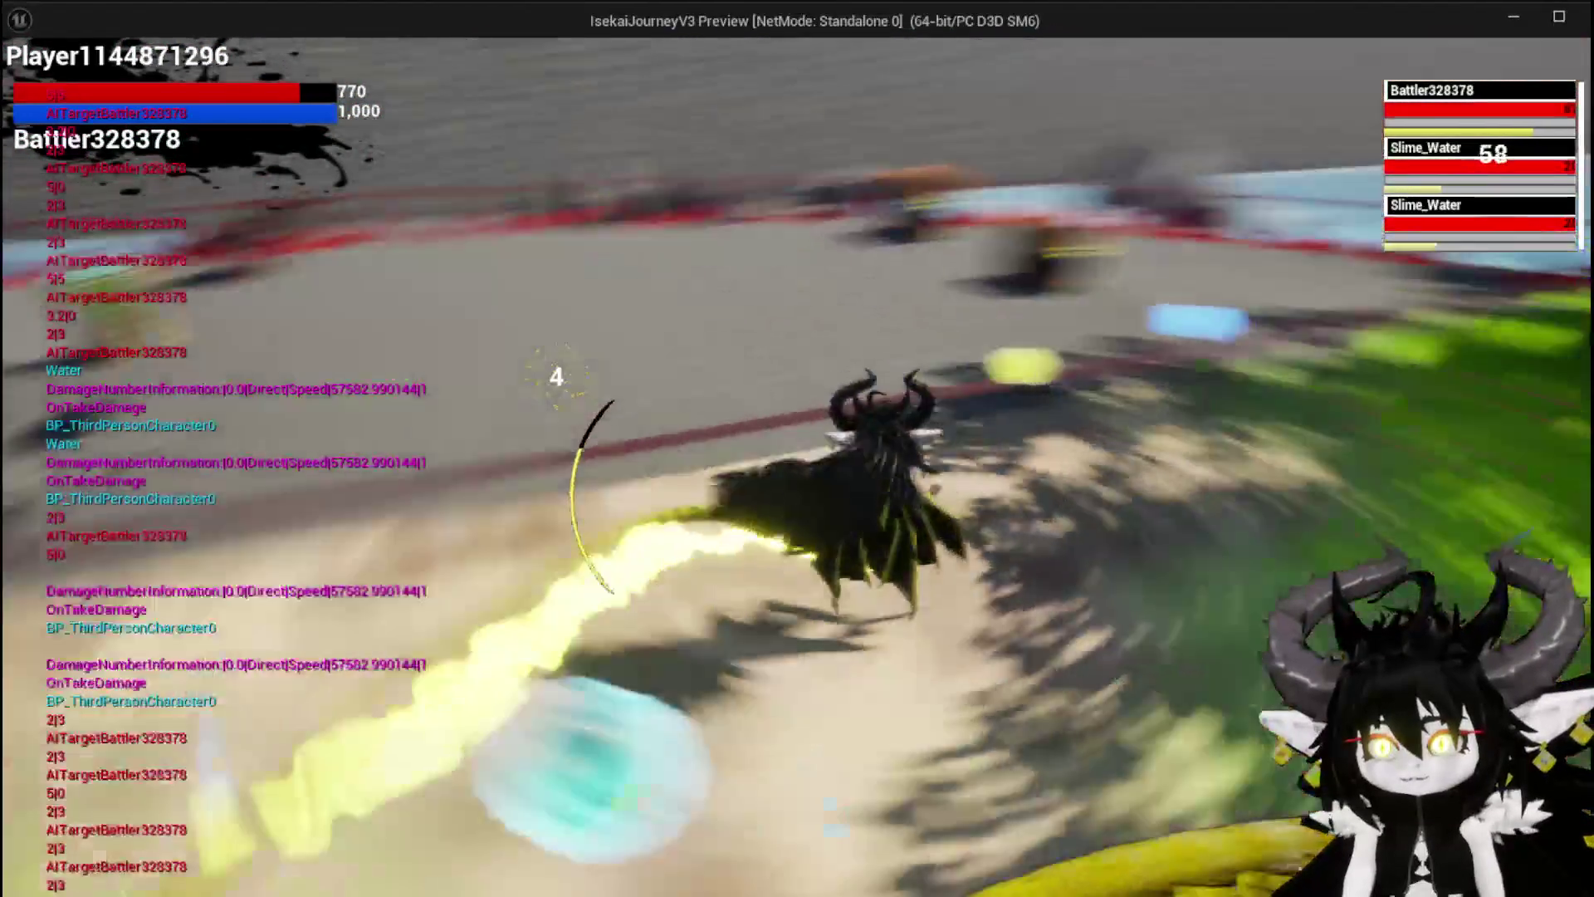
key(Escape)
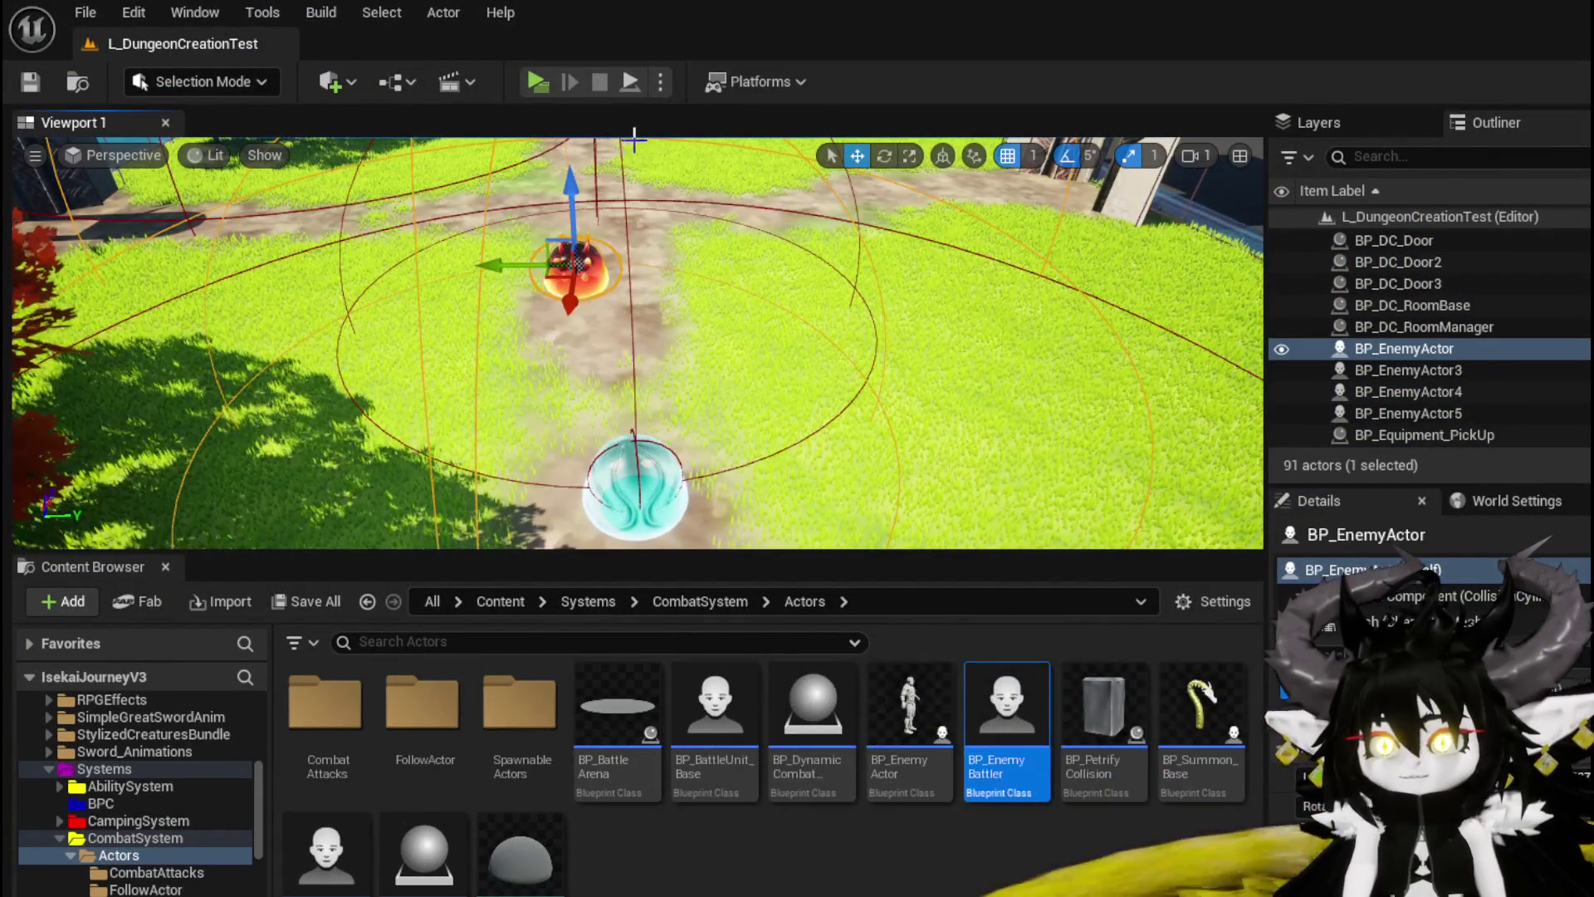
Step: Launch a new play-test with Alt+P and run forward into the spiked fire slime
key(alt+p)
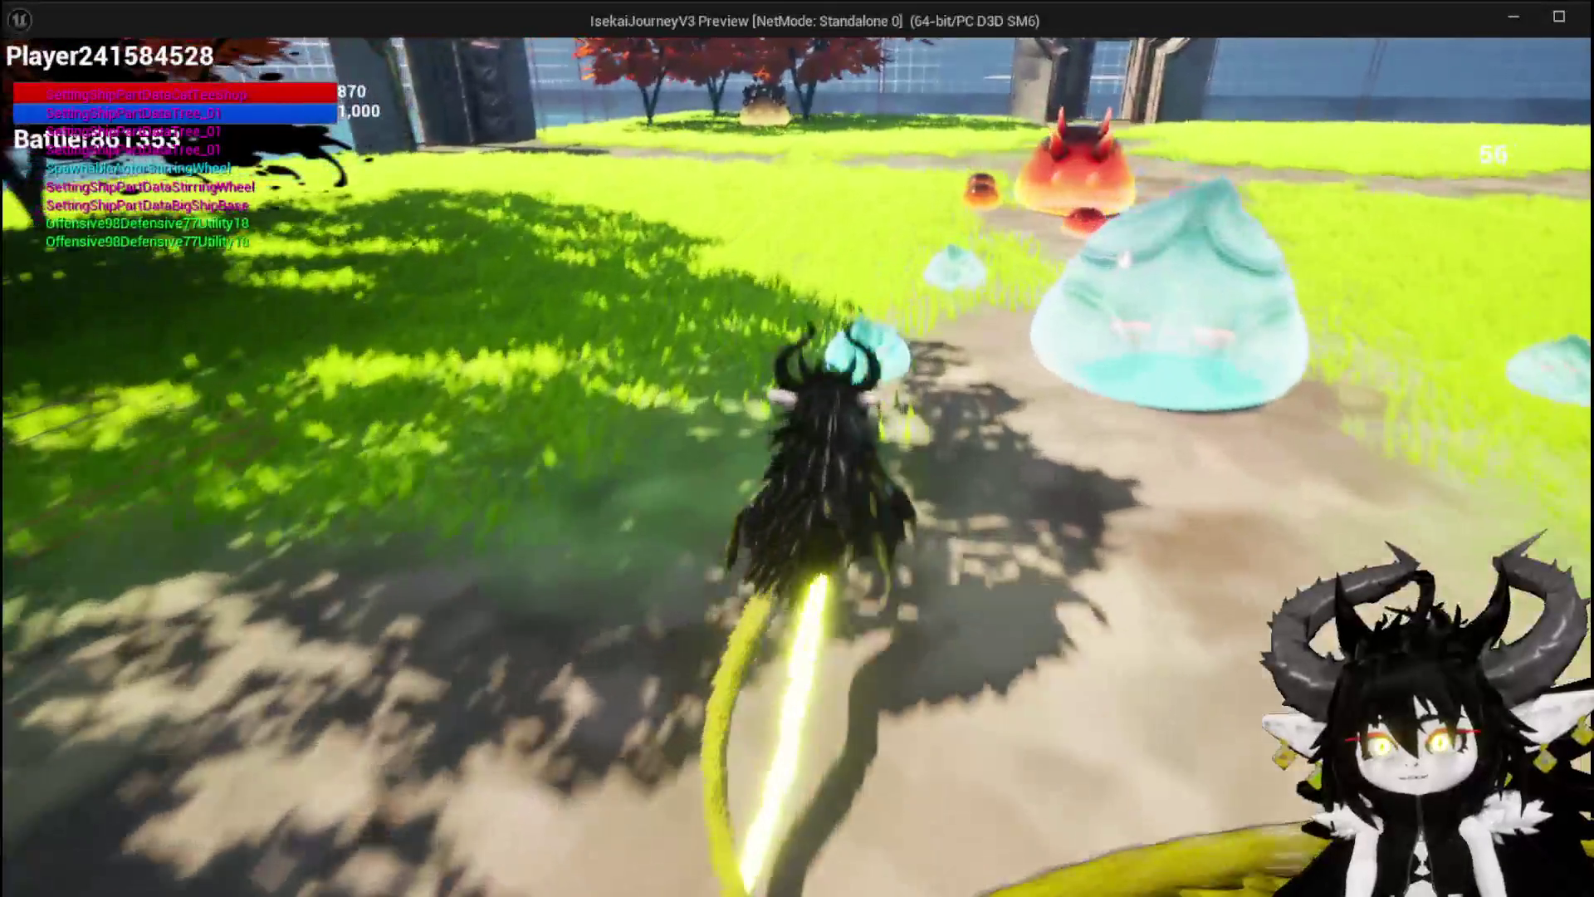
key(w)
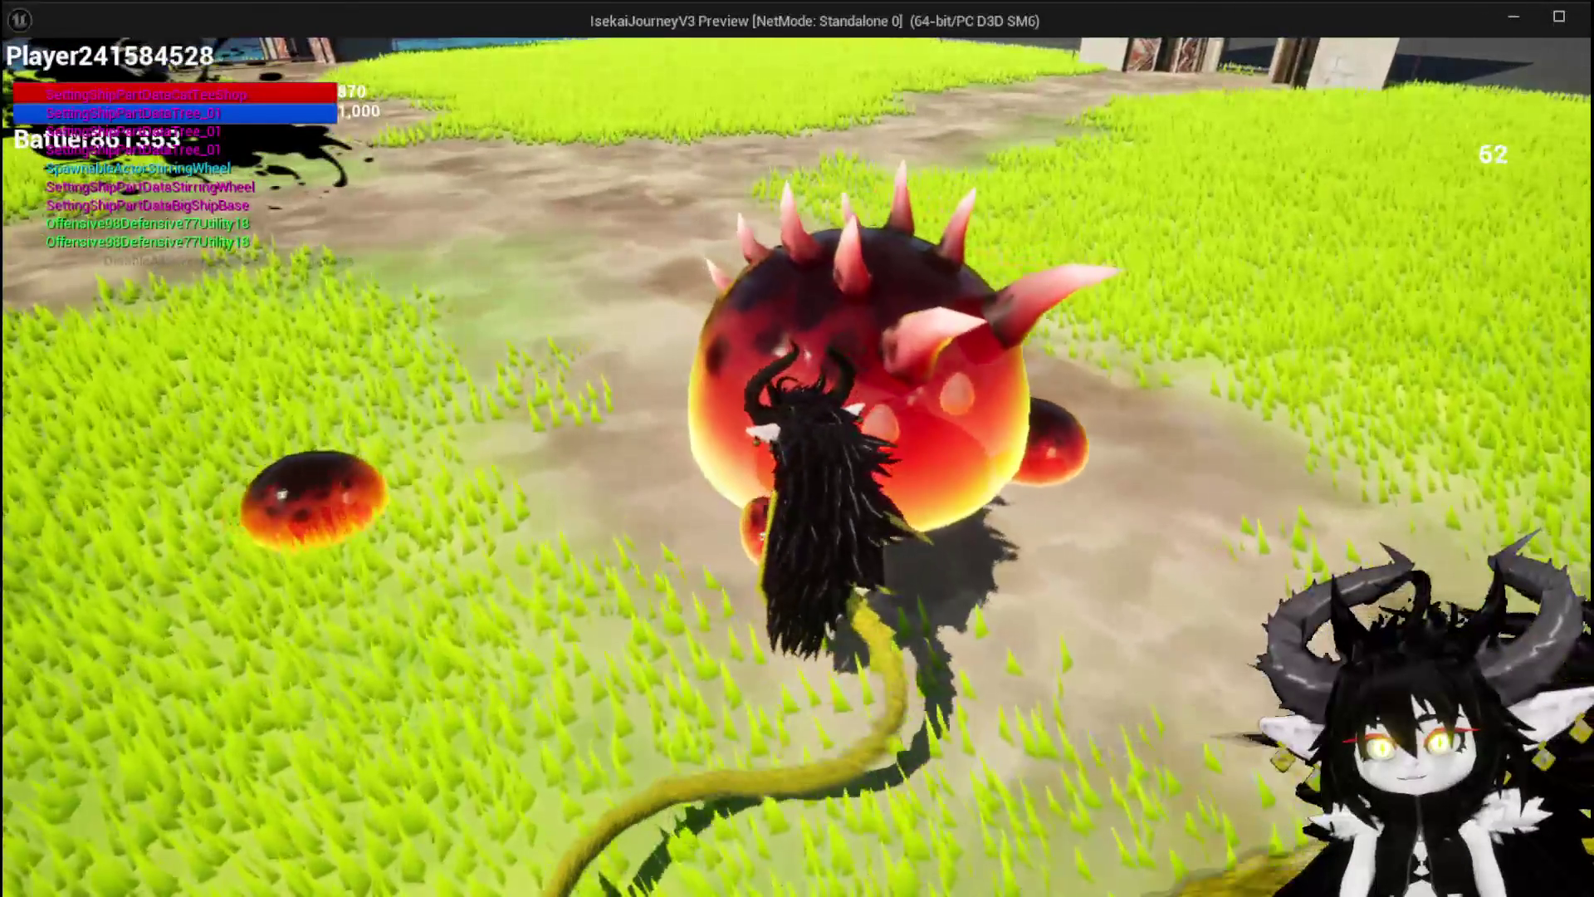
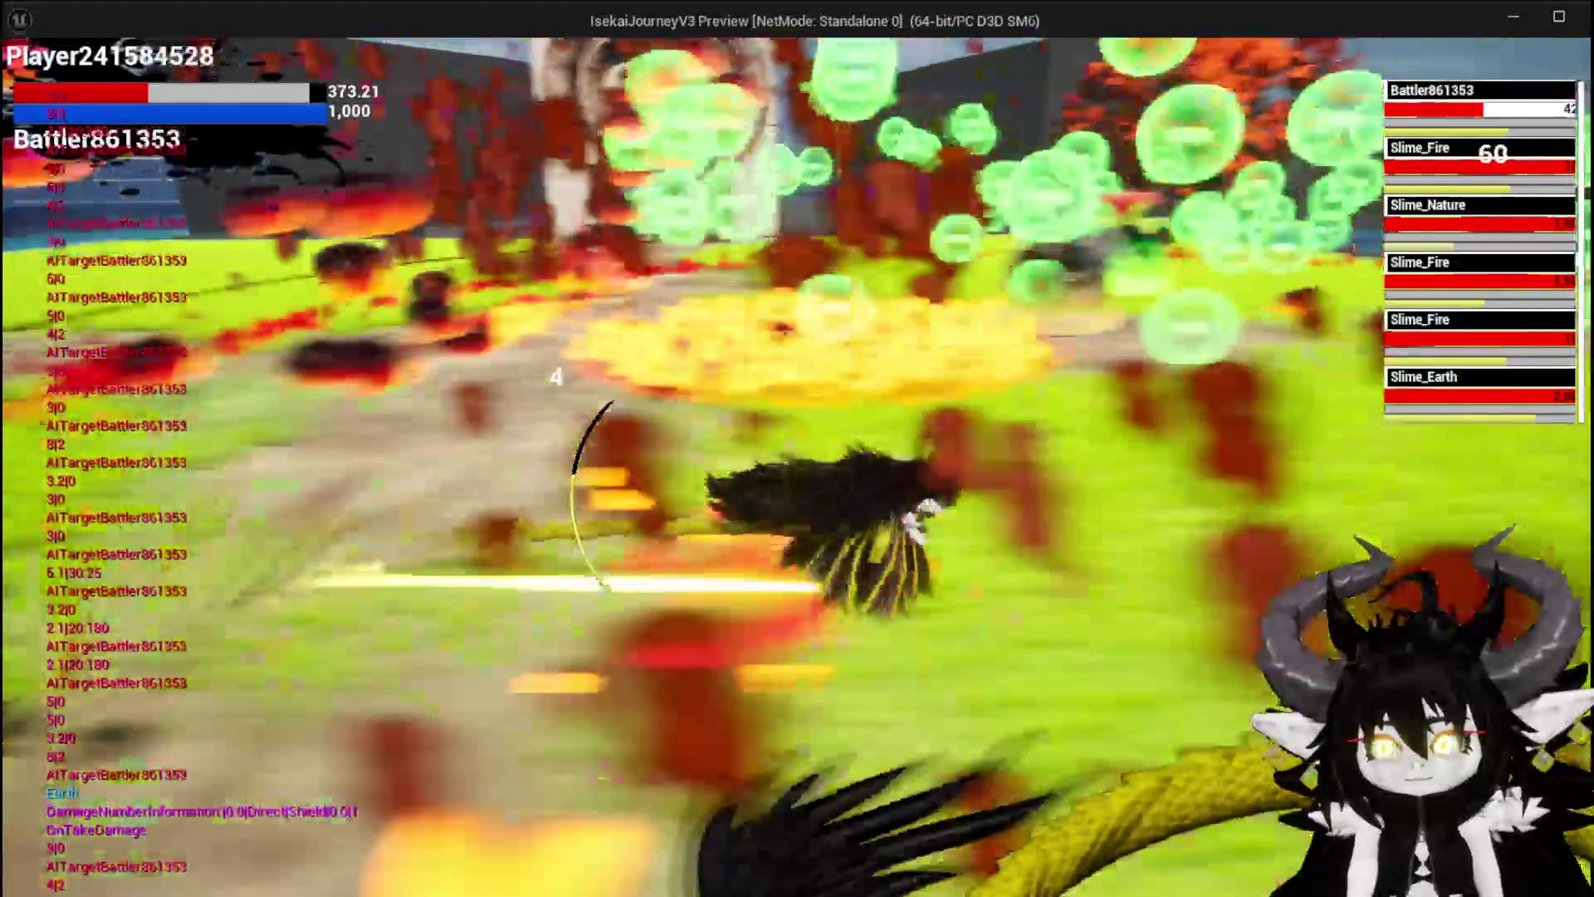
Step: Switch from the running game preview back to the L_DungeonCreationTest level editor
key(alt+Tab)
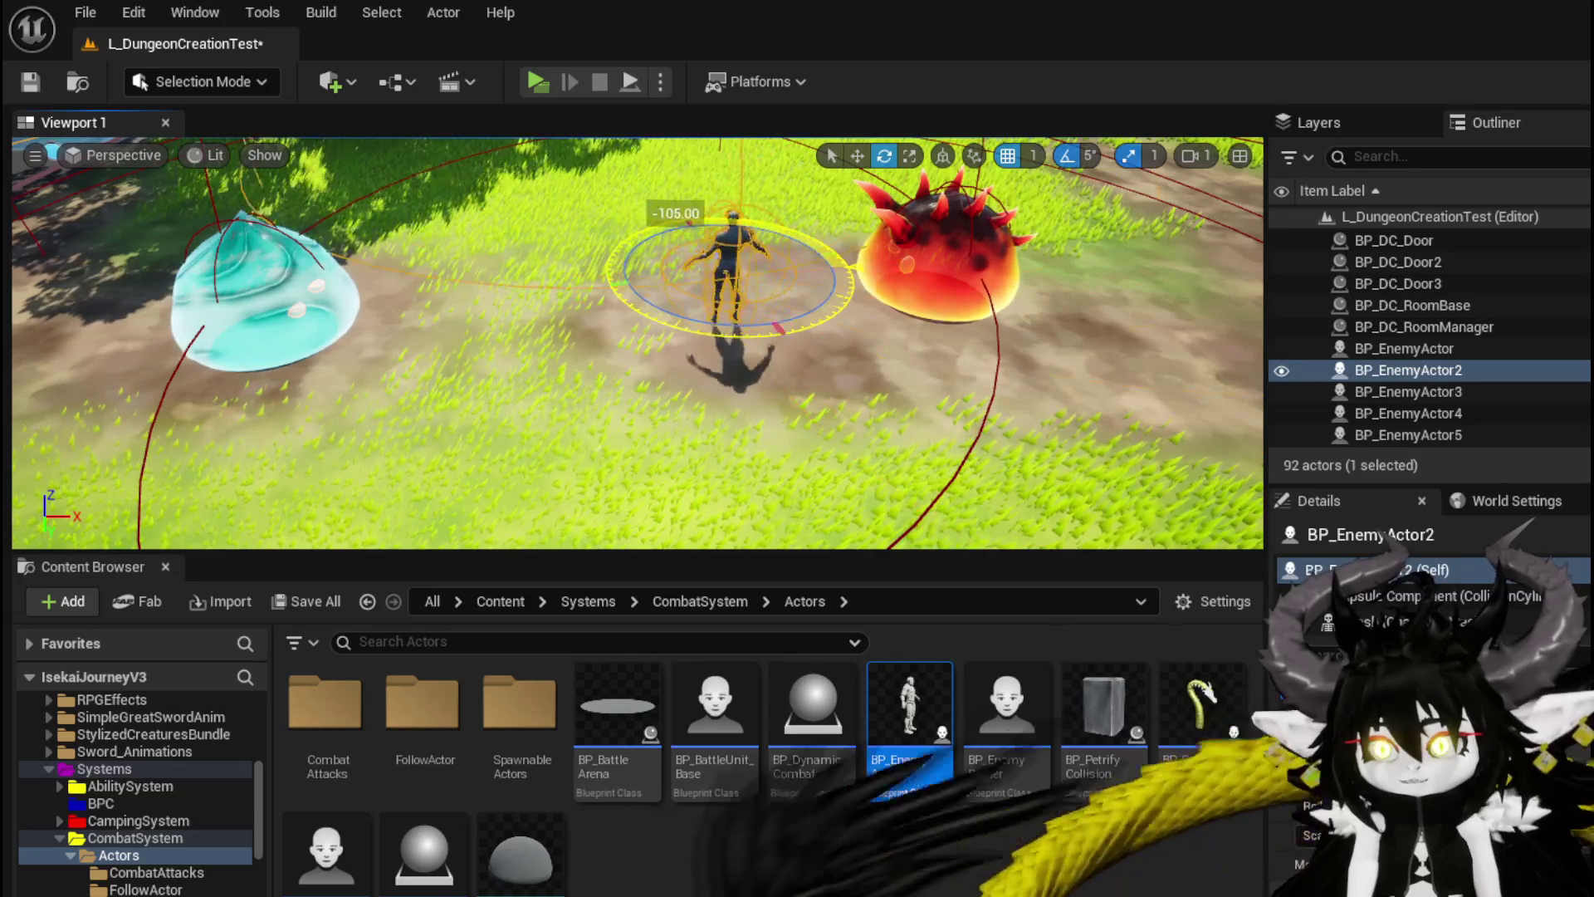
Step: Drop a new BP_EnemyActor between the blue and red slimes and save the level
key(d)
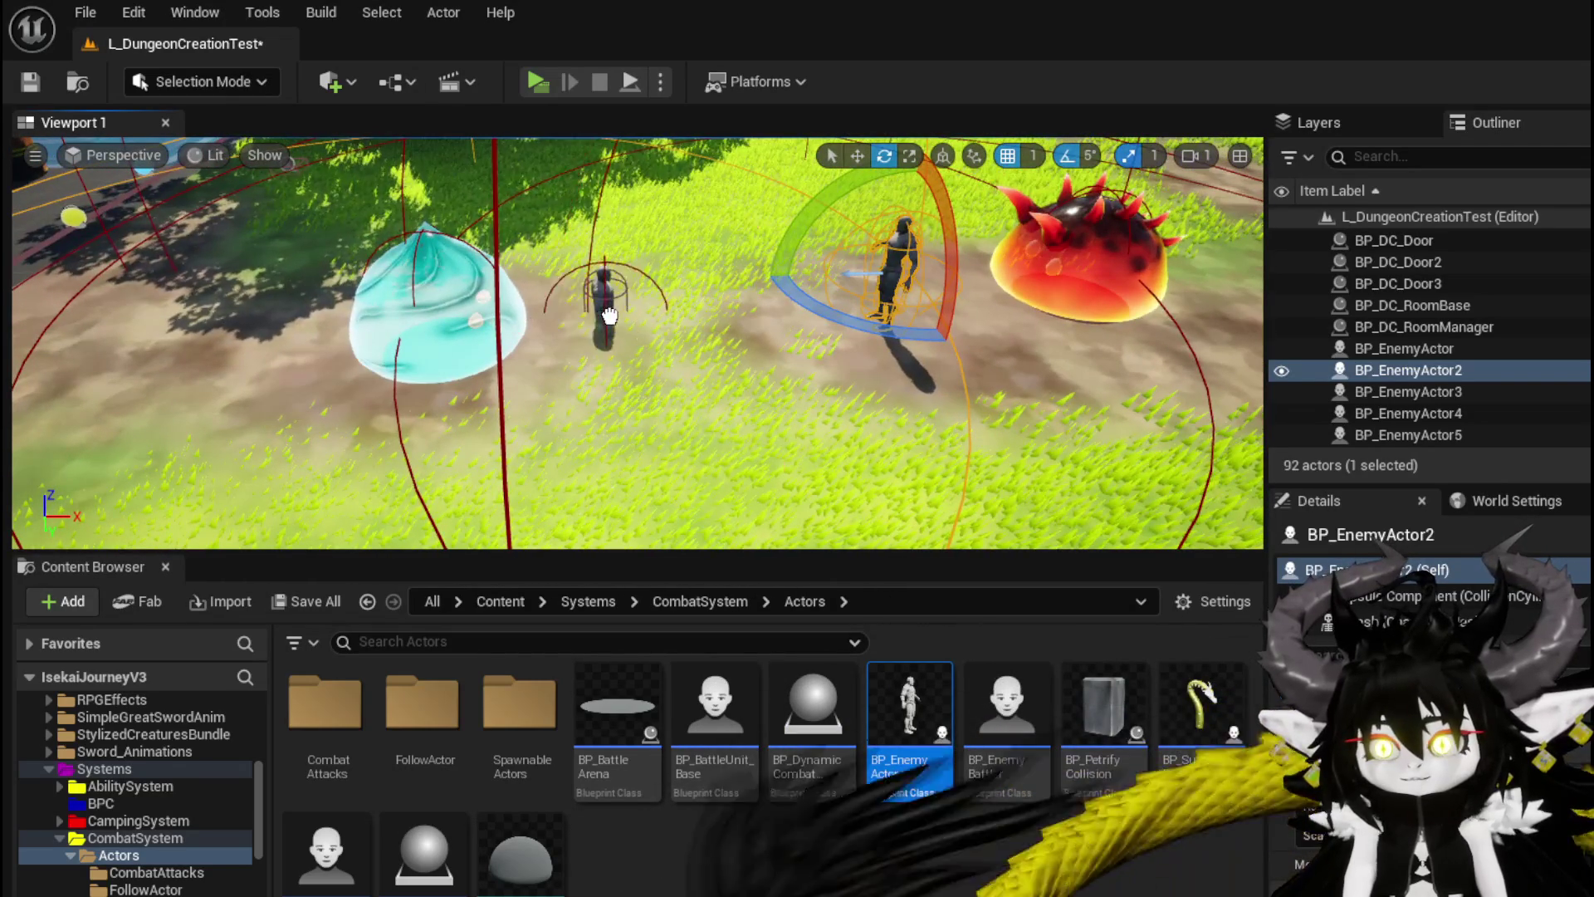
drag(624, 340, 623, 337)
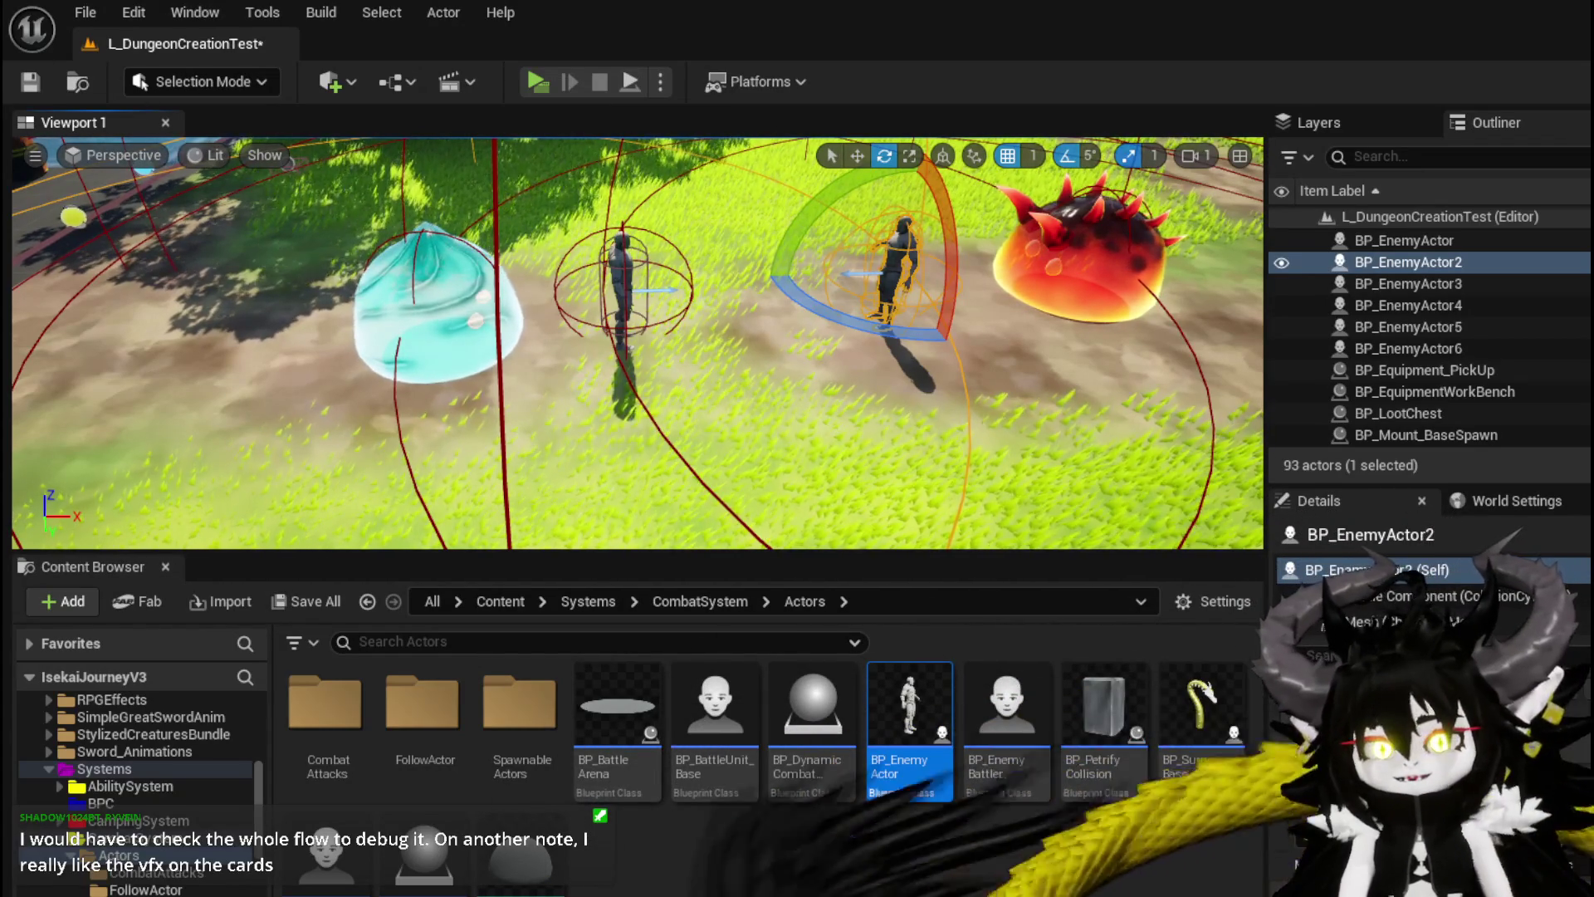
click(23, 86)
Step: With the Move tool, slide BP_EnemyActor2 left until it stands beside the blue slime
drag(685, 249, 685, 243)
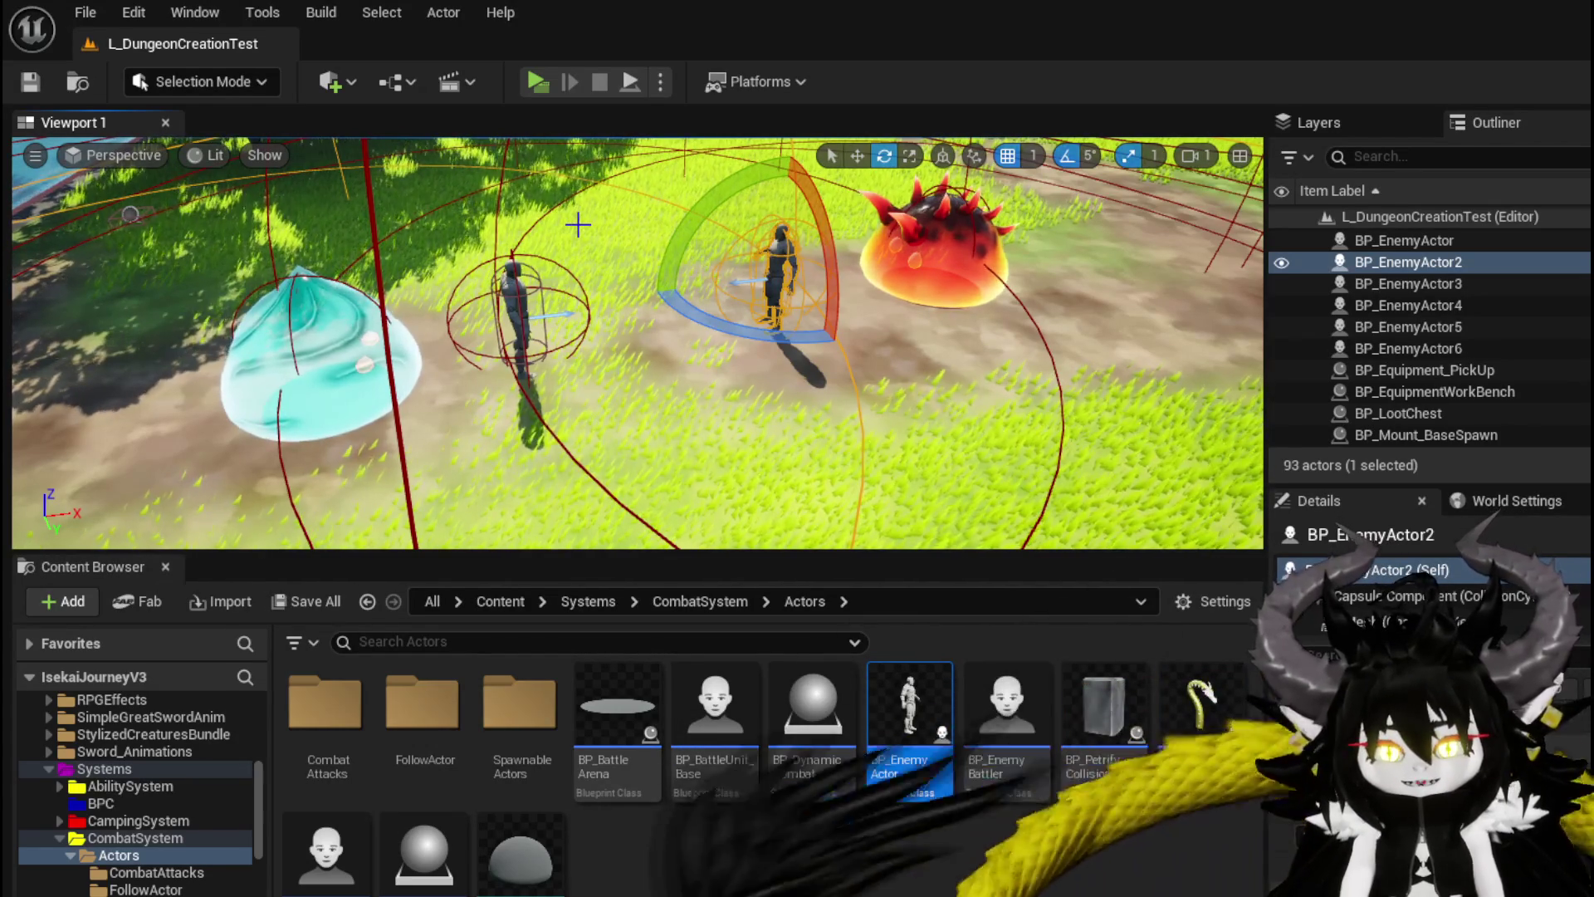
drag(631, 210, 631, 210)
drag(778, 270, 778, 270)
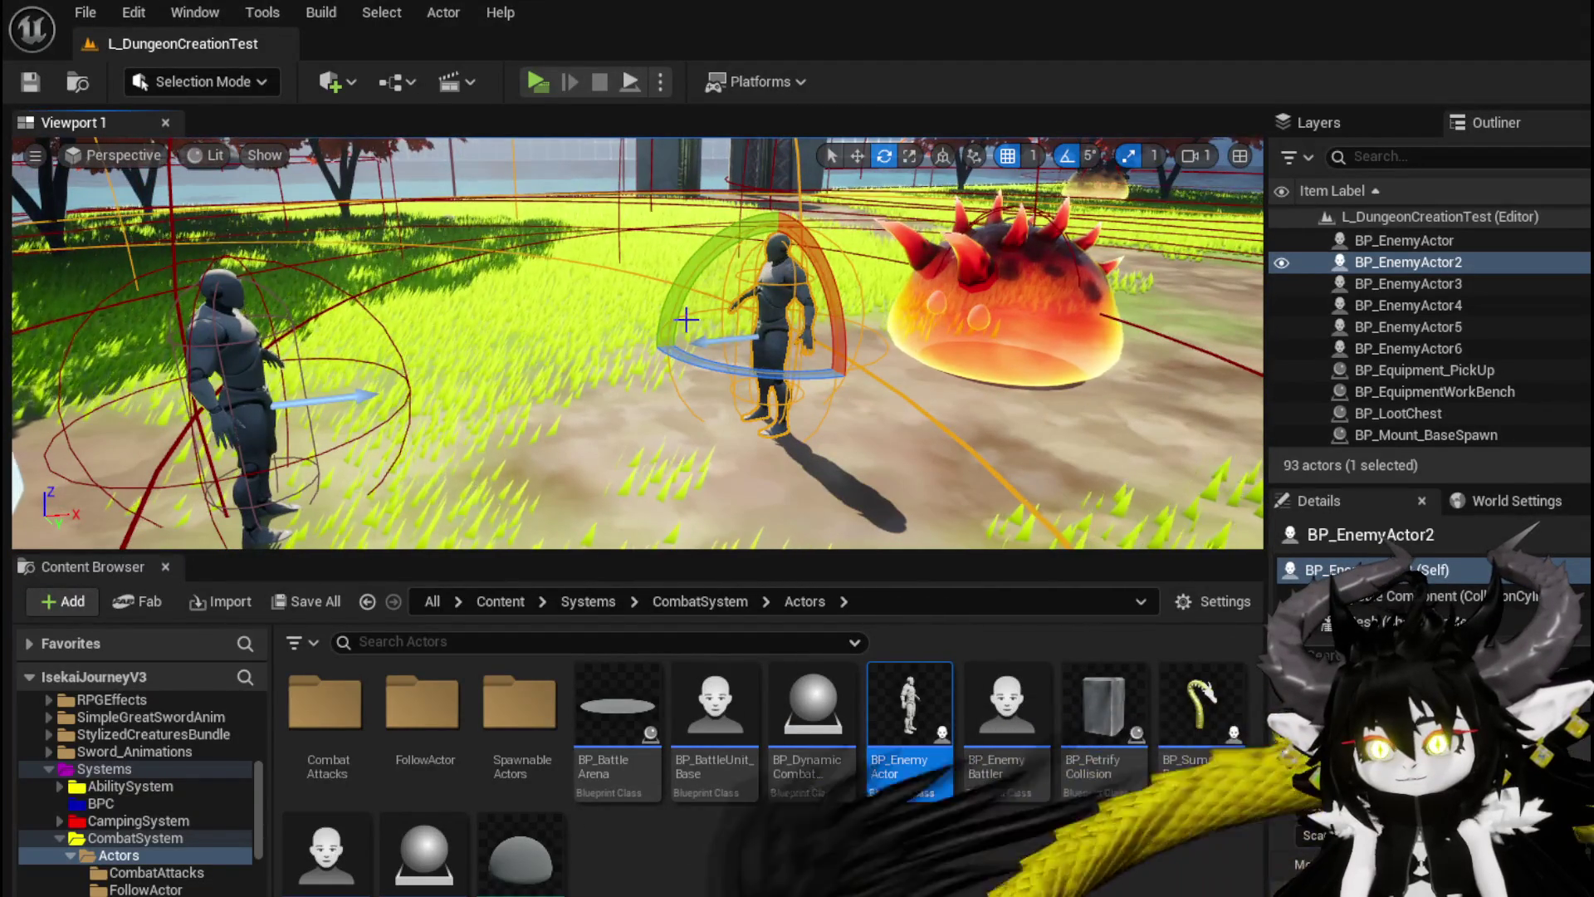
key(w)
mouse_move(710, 338)
mouse_down()
mouse_move(403, 375)
mouse_move(462, 381)
mouse_up()
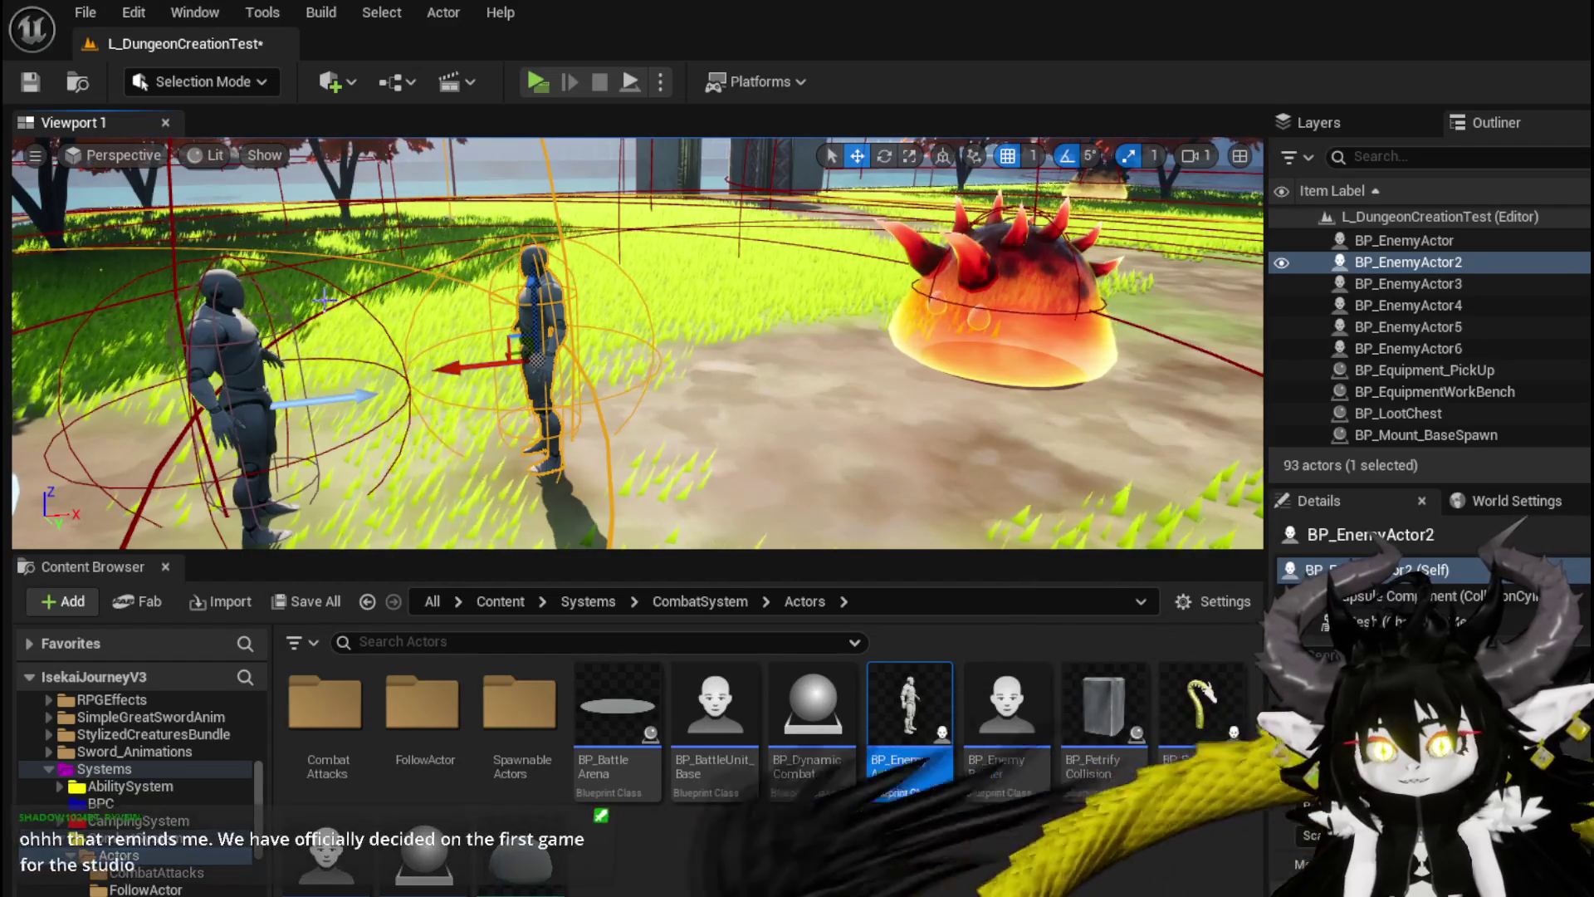
drag(343, 317, 350, 381)
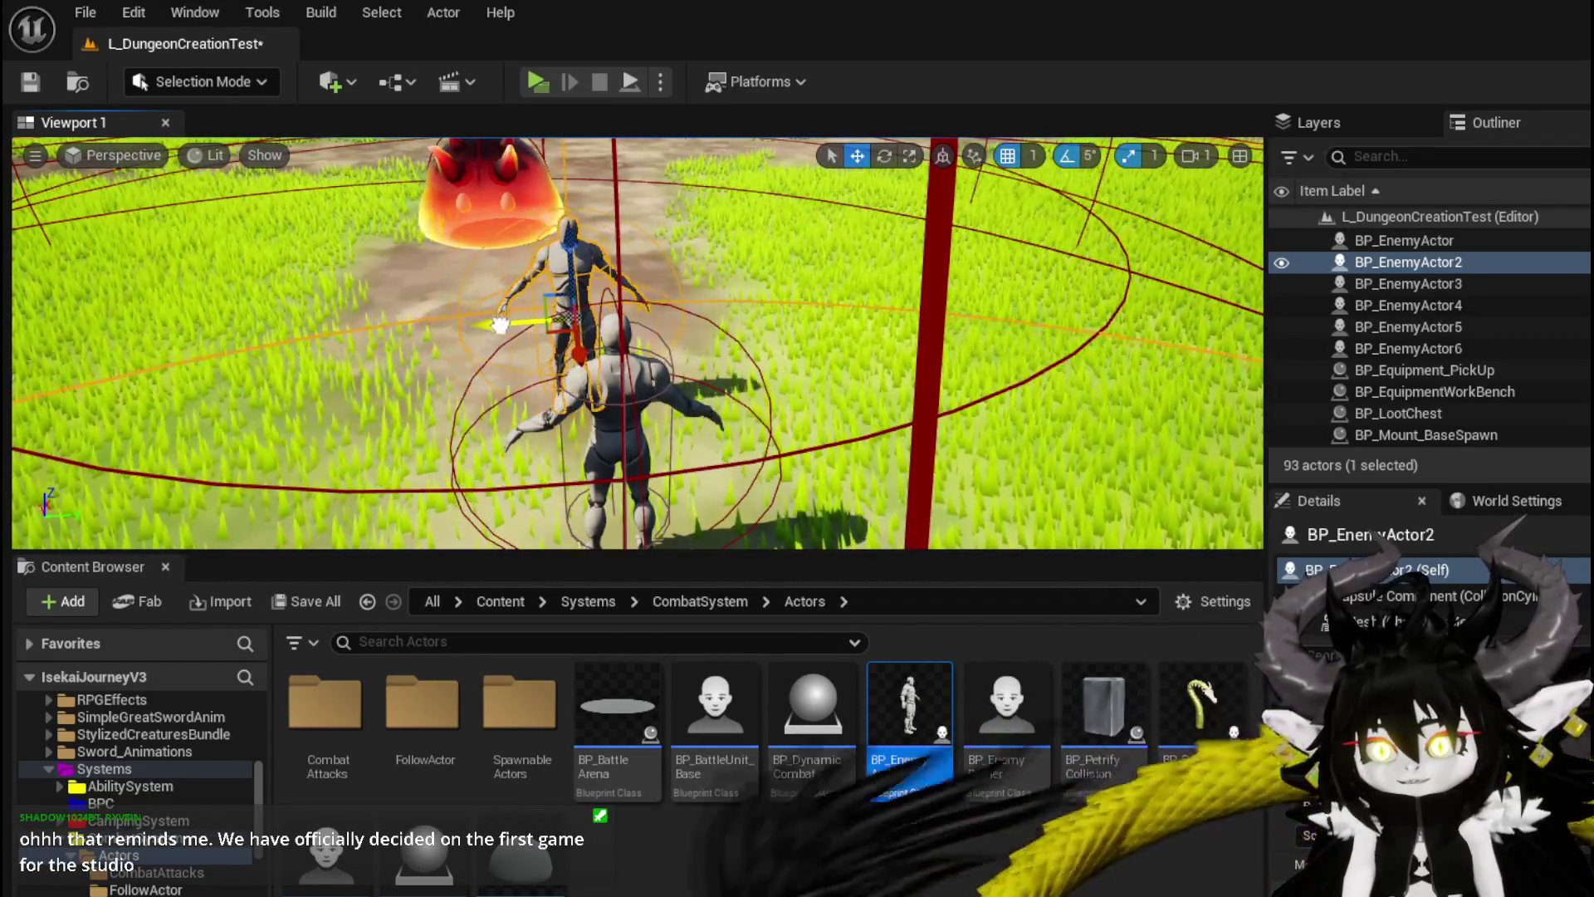
drag(516, 324, 793, 332)
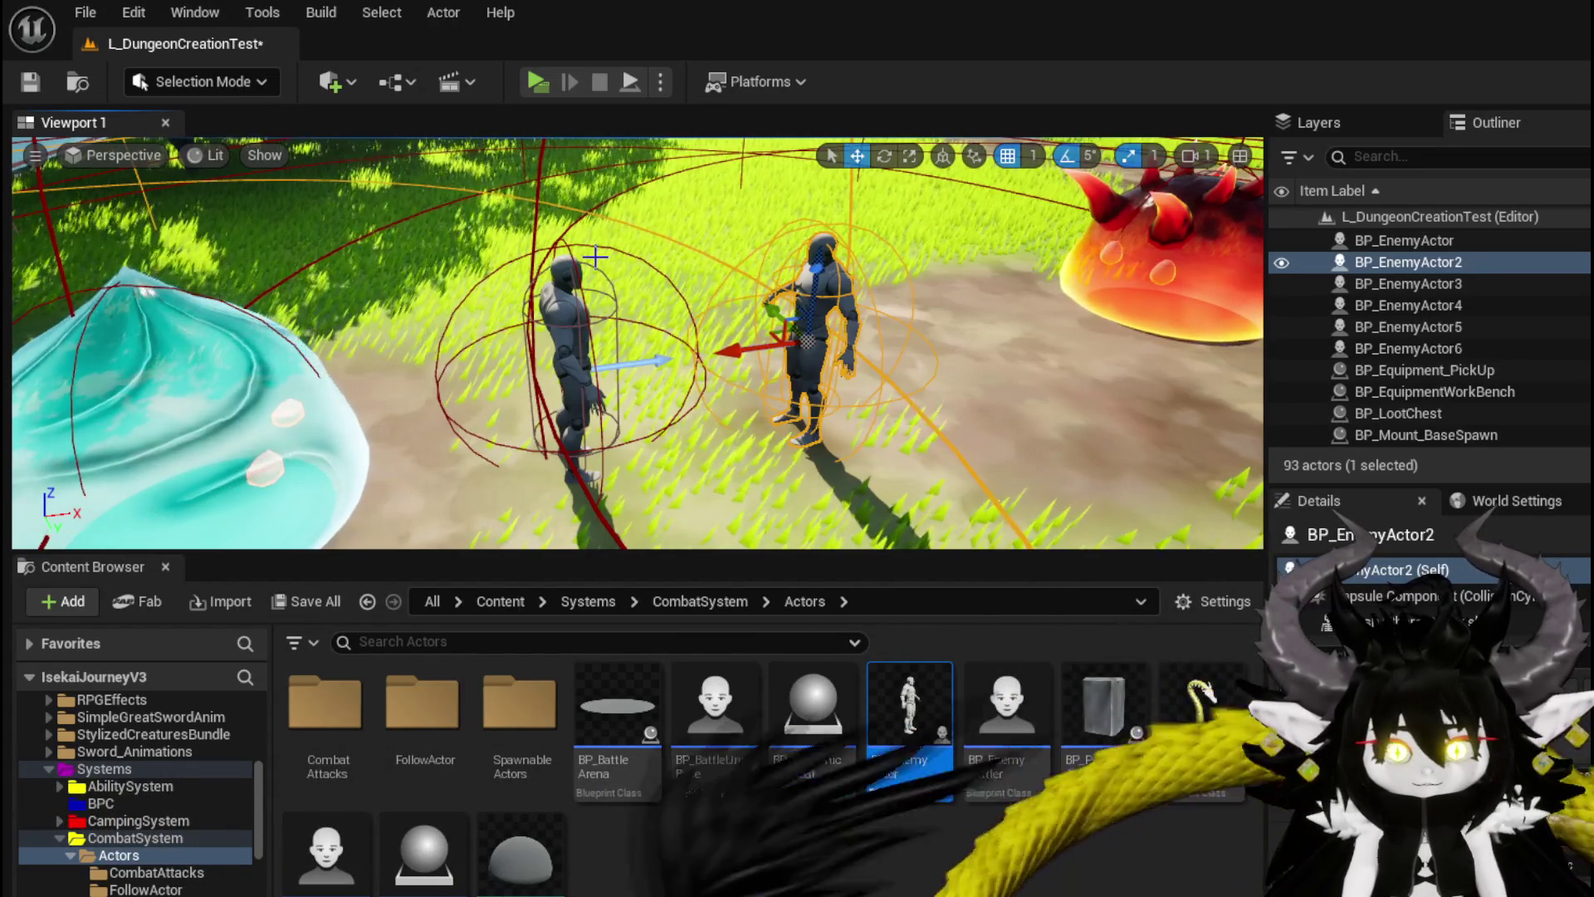
scroll(625, 341, down, 10)
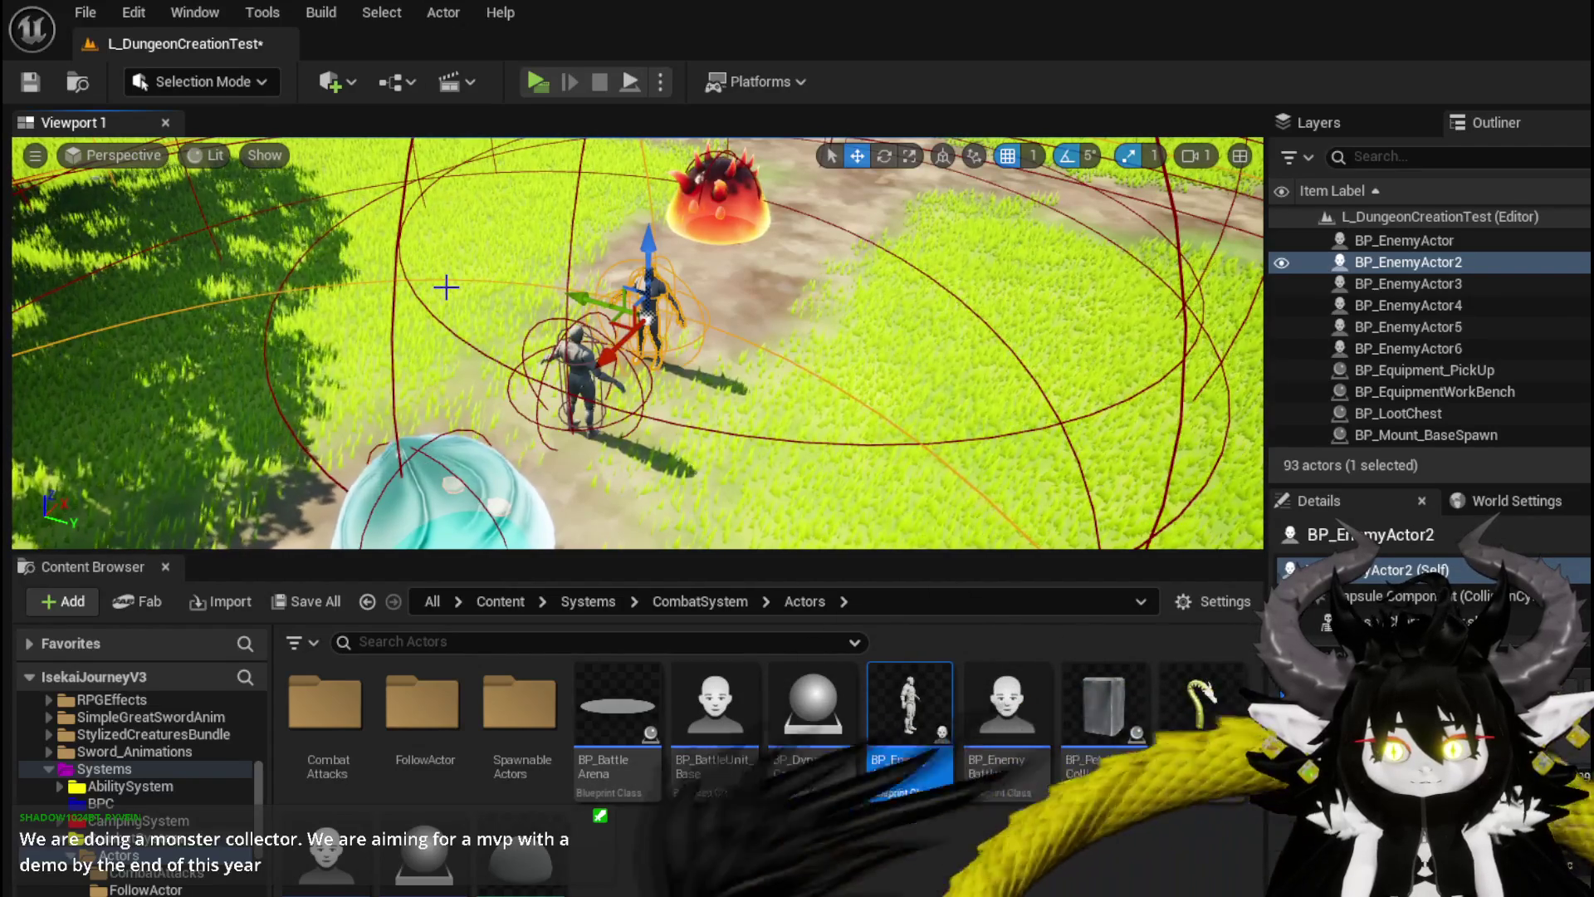
mouse_move(500, 296)
mouse_down()
mouse_move(564, 303)
mouse_move(540, 274)
mouse_move(498, 295)
mouse_up()
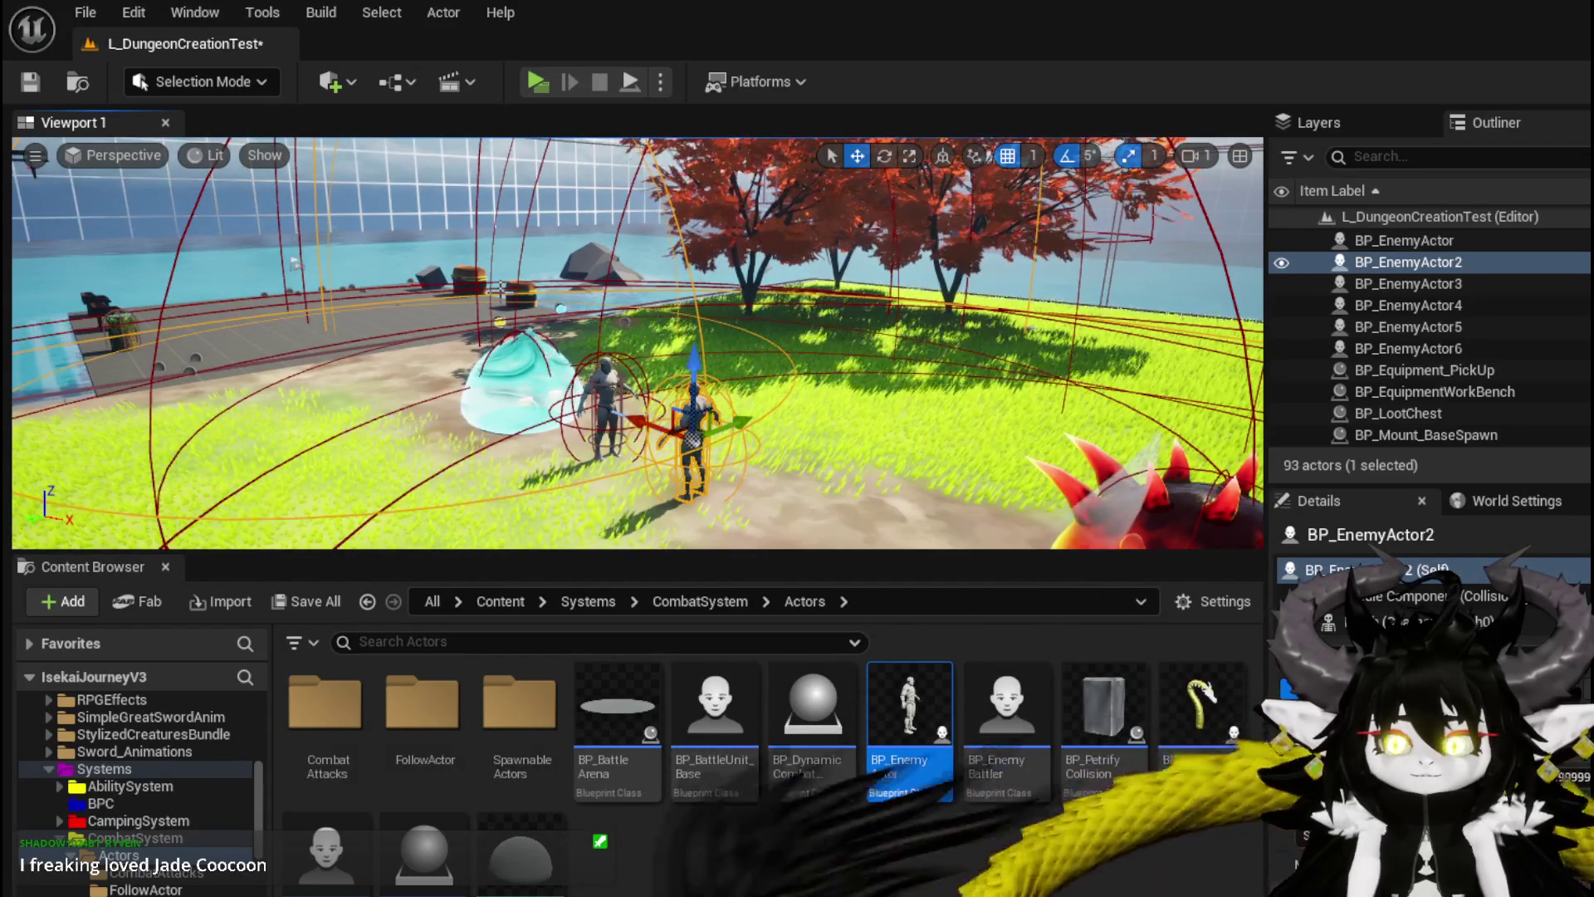
Step: Pan the level viewport across the scene around the enemy actors
drag(1002, 220, 614, 244)
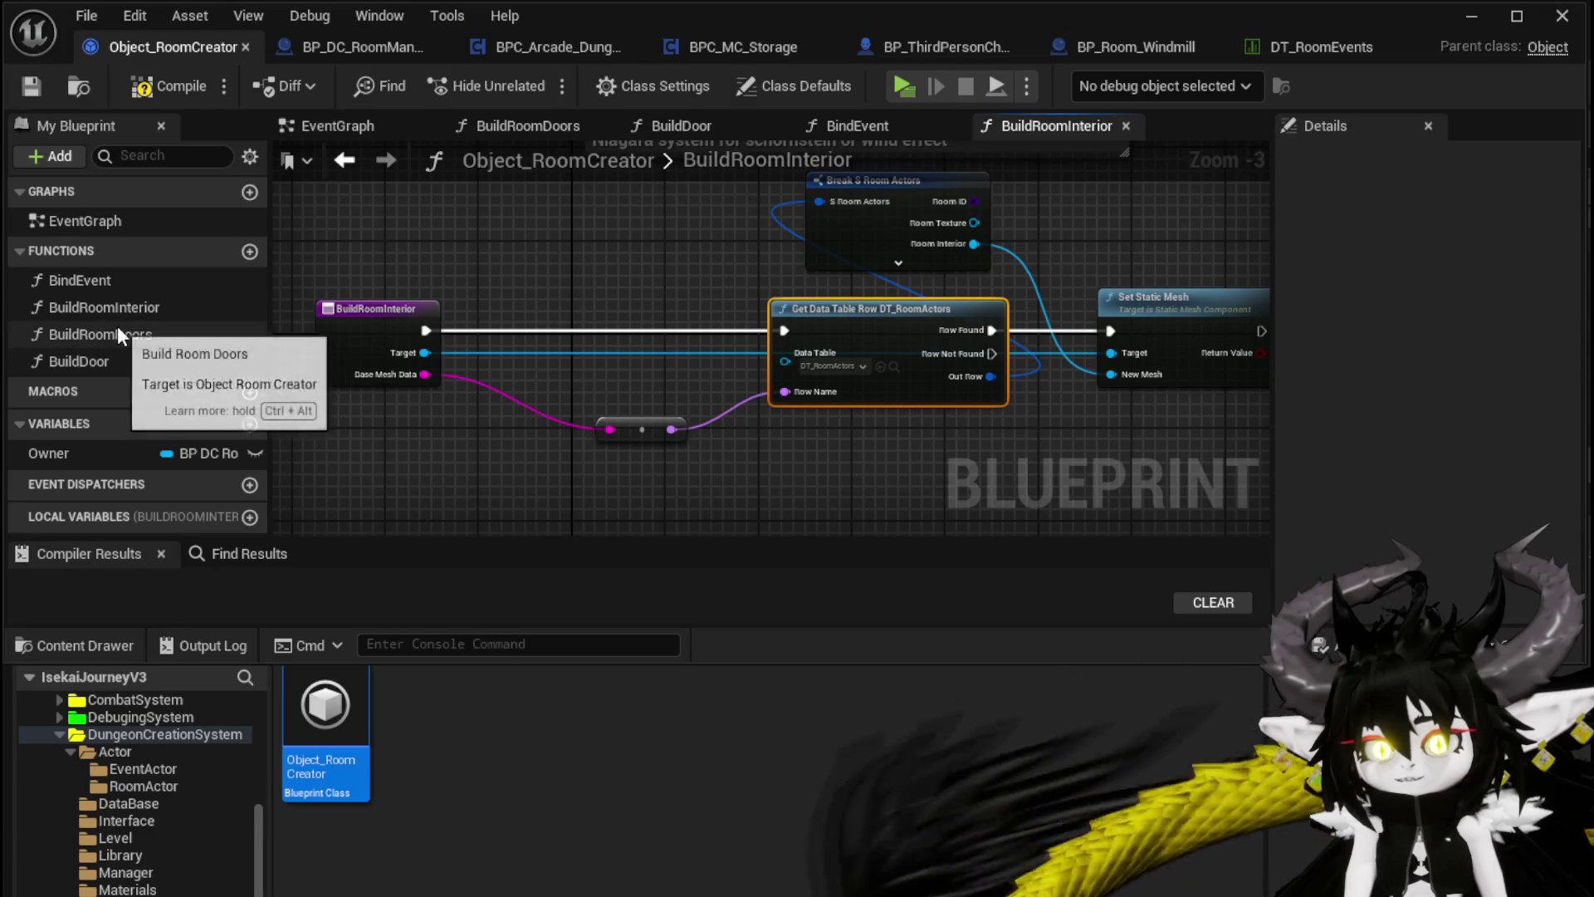
Step: In BuildRoomDoors, paste a Get Data Table Row DT_RoomActors node, wire the door reroute into Row Name, compile and save
double_click(113, 334)
key(ctrl+v)
drag(747, 447, 502, 358)
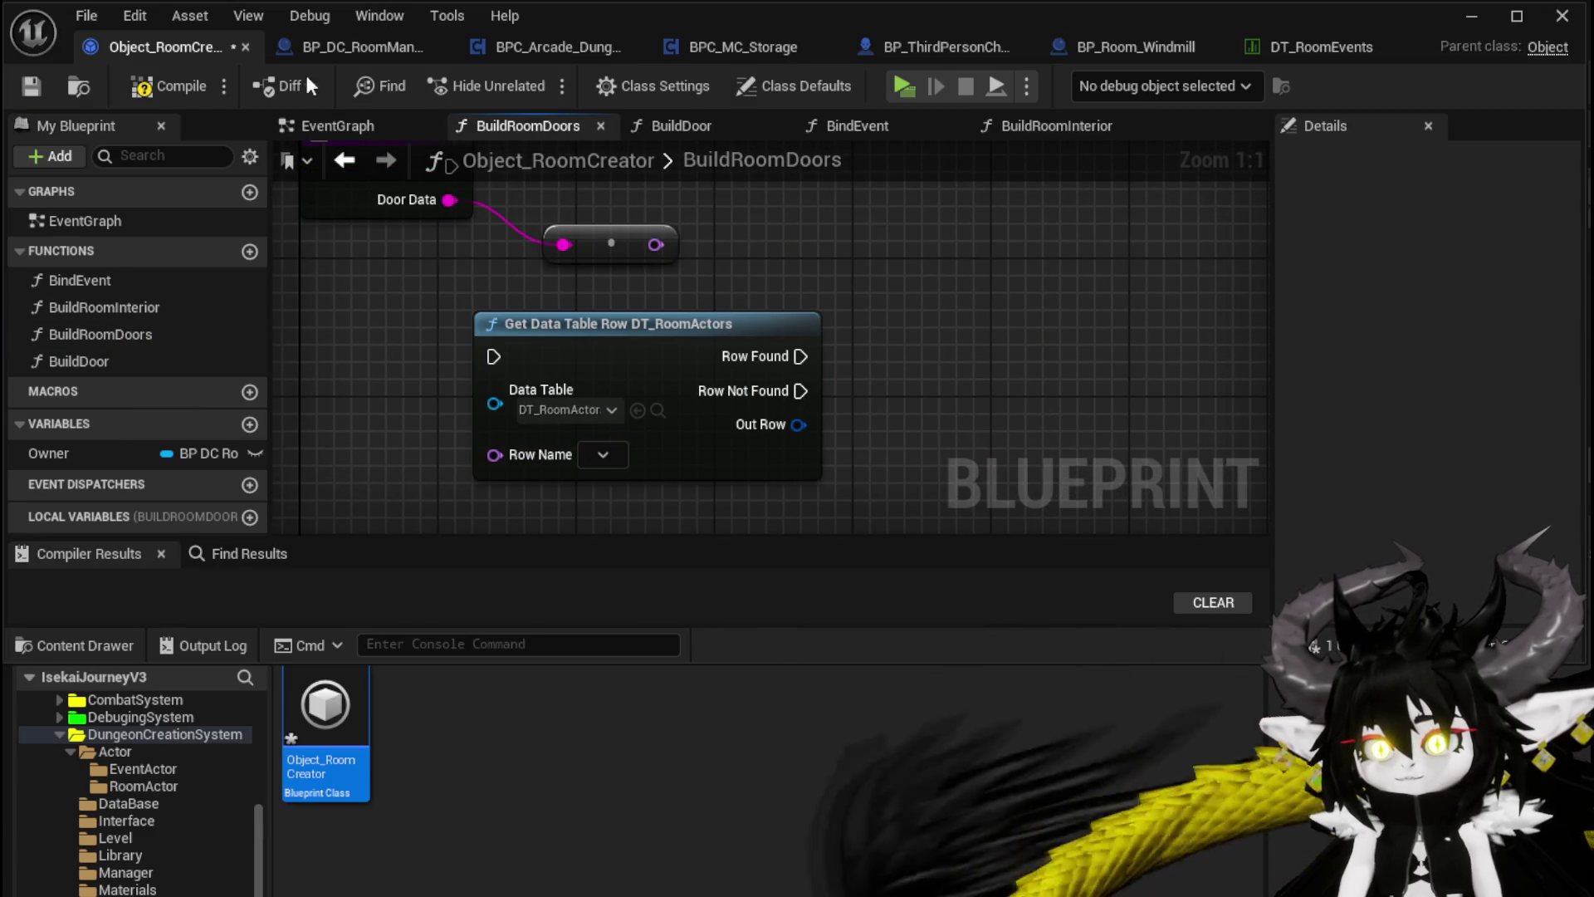
click(168, 86)
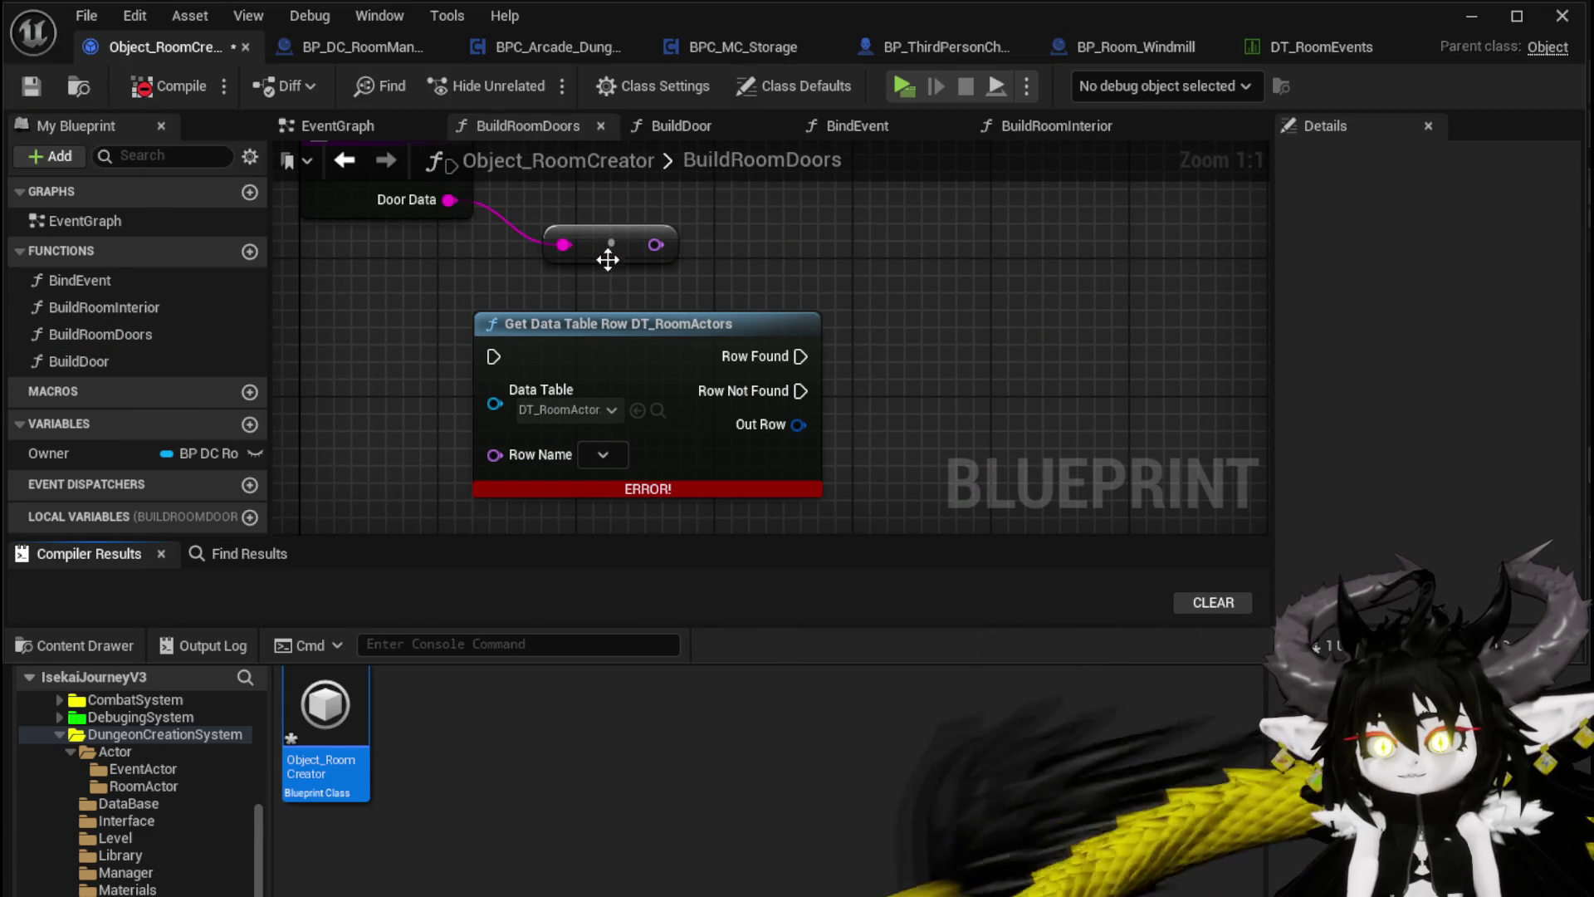
mouse_move(636, 251)
mouse_down()
mouse_move(476, 407)
mouse_move(412, 424)
mouse_move(495, 456)
mouse_up()
click(169, 85)
click(32, 86)
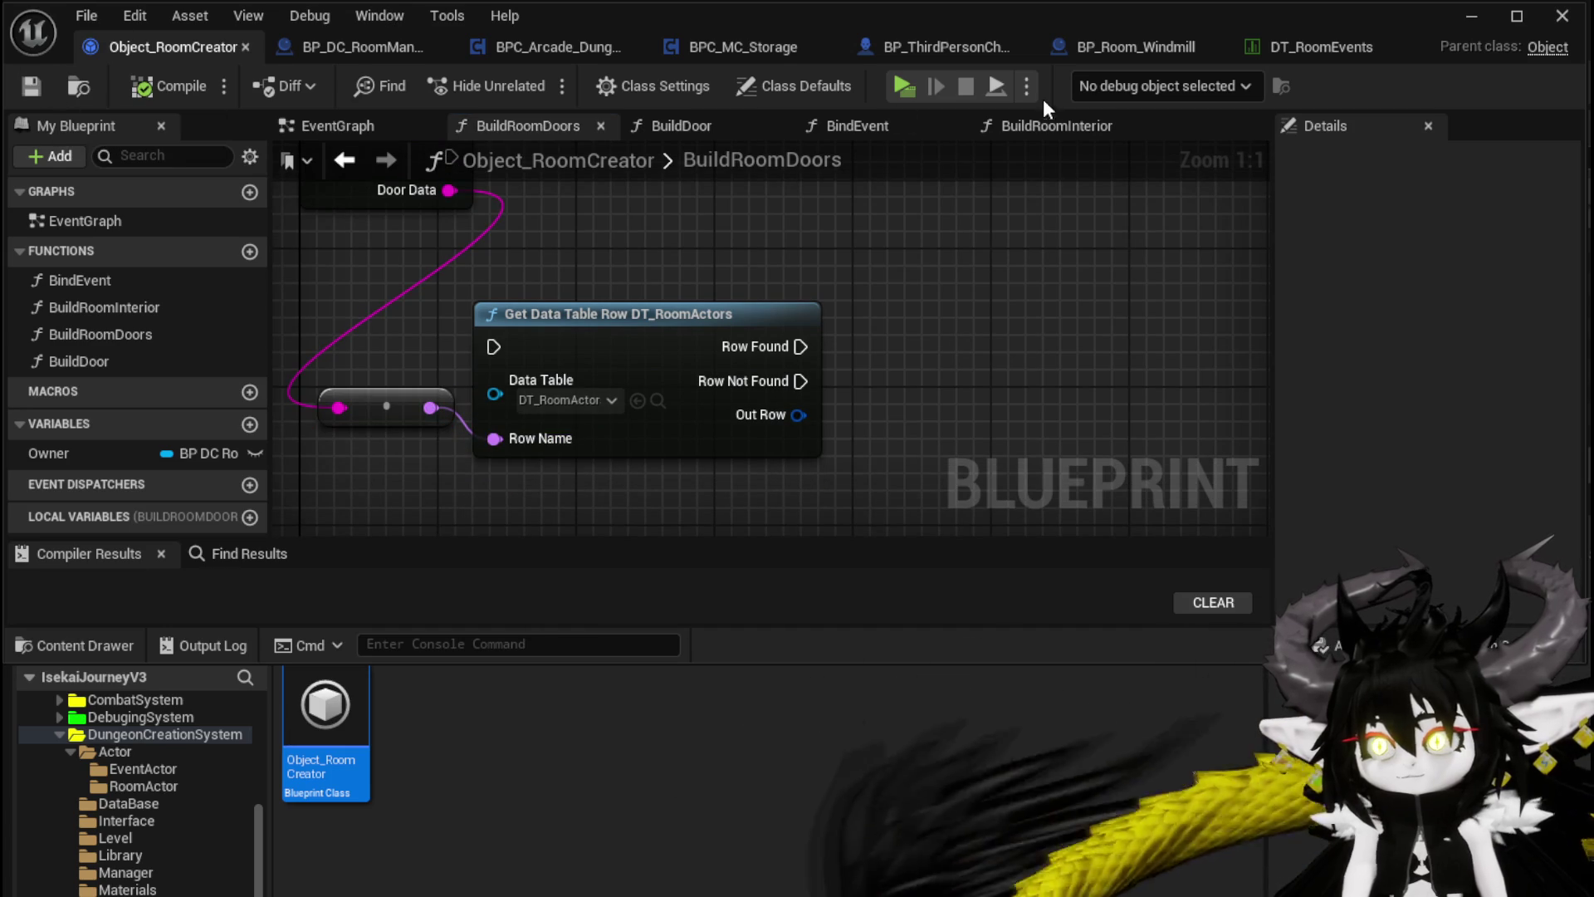
Step: Close the DT_RoomEvents table and open DT_RoomActors from the DataBase folder
click(1294, 48)
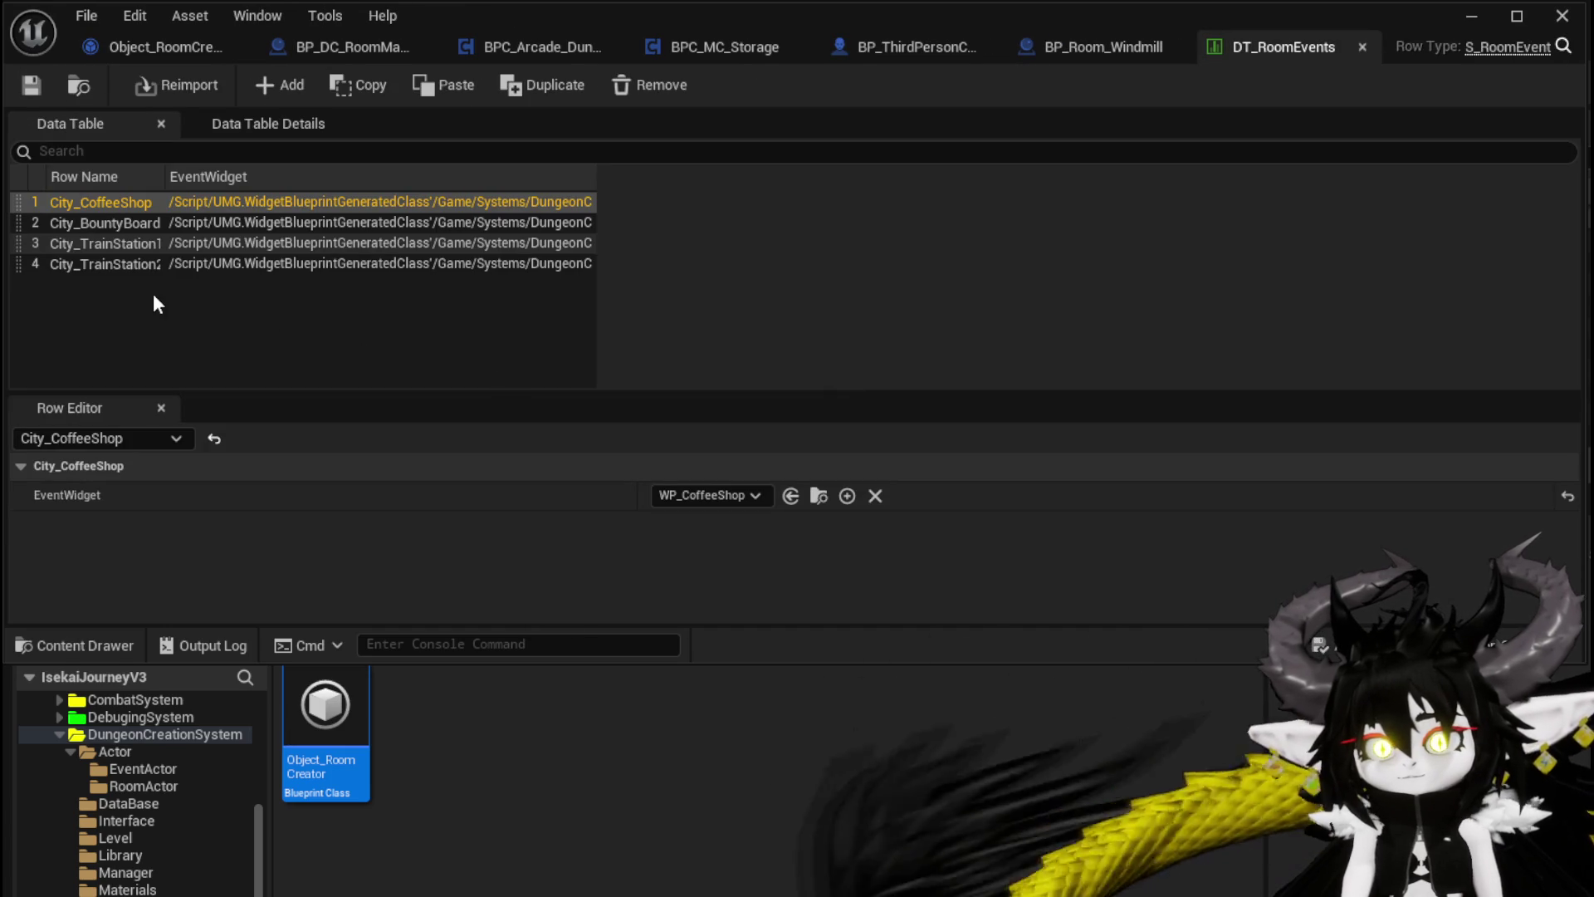
click(1362, 48)
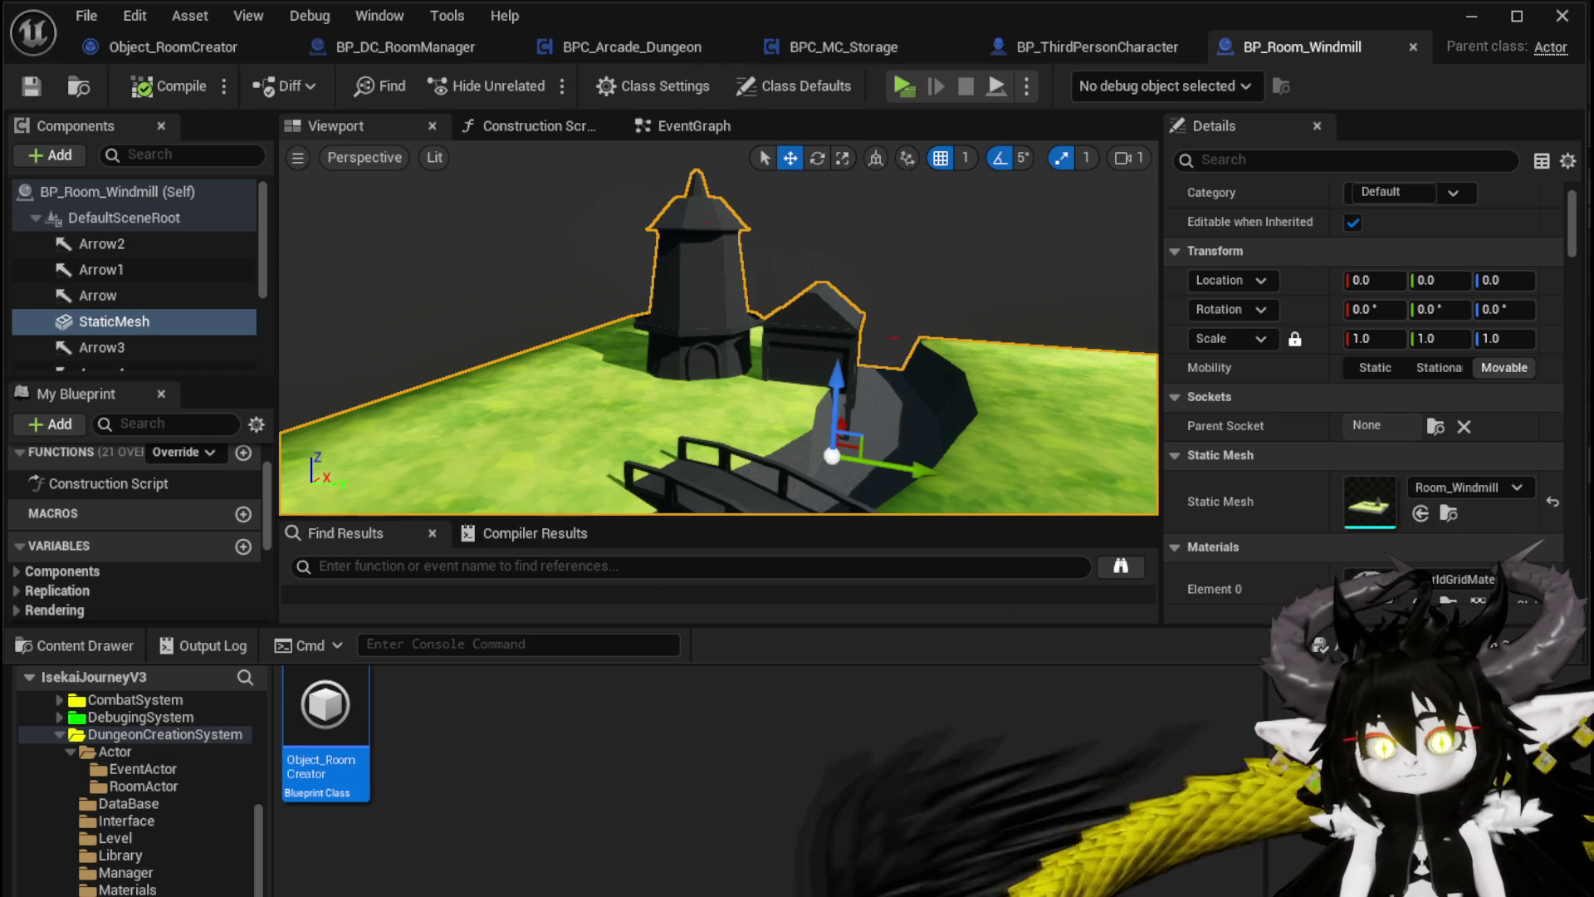
click(127, 797)
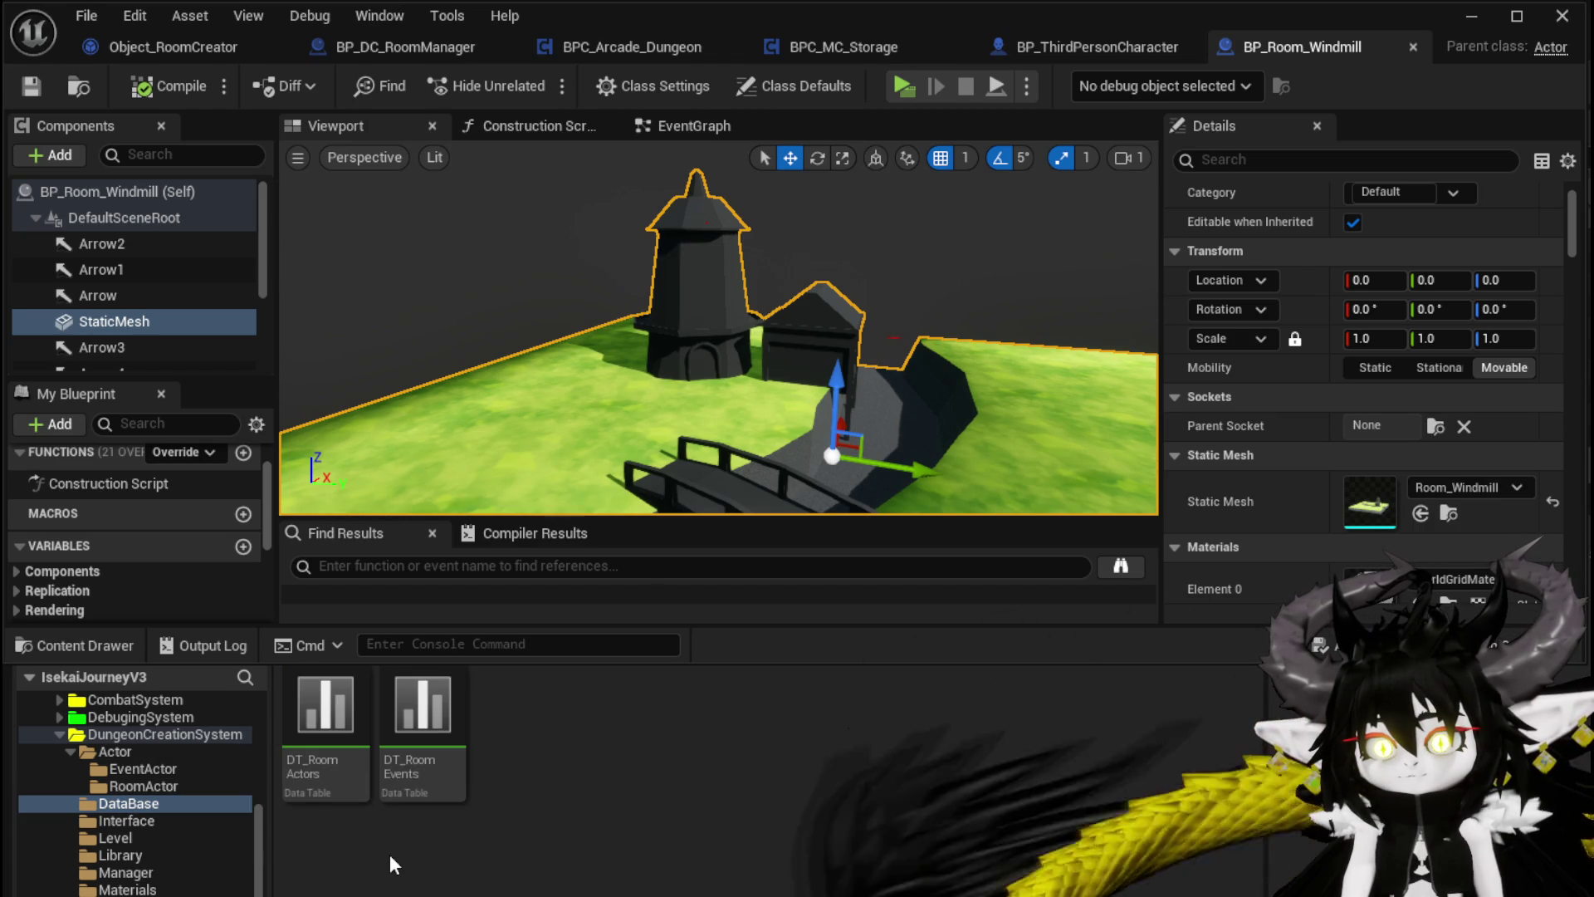
double_click(325, 731)
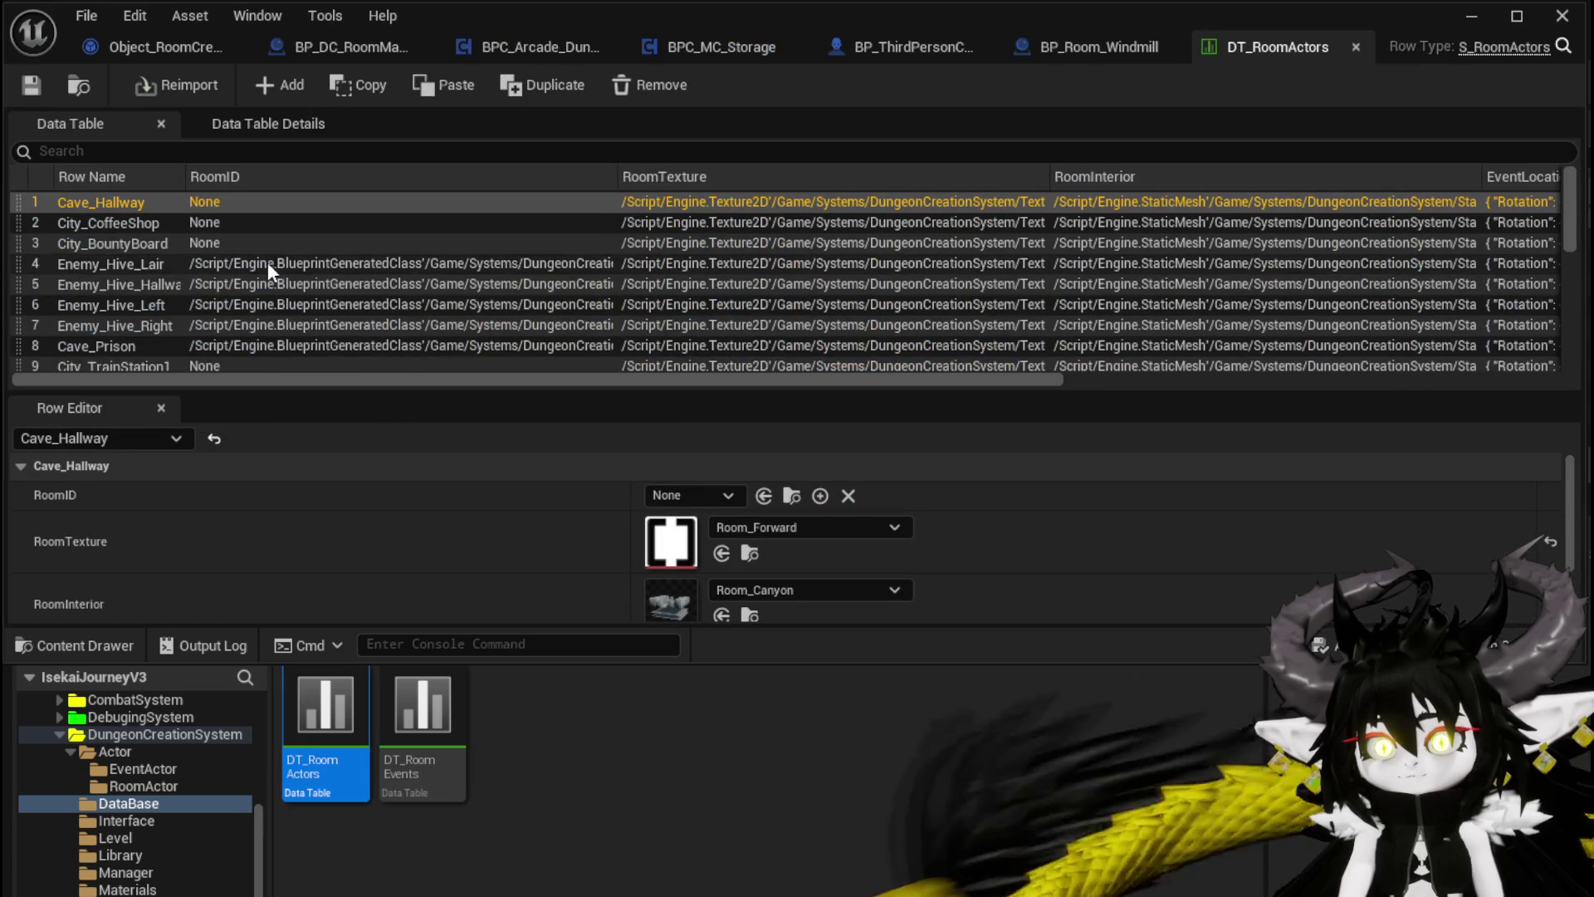
Step: Review the DT_RoomActors rows from Enemy_Hive_Hallway down through City_Refinary
scroll(264, 283, down, 5)
scroll(403, 349, up, 5)
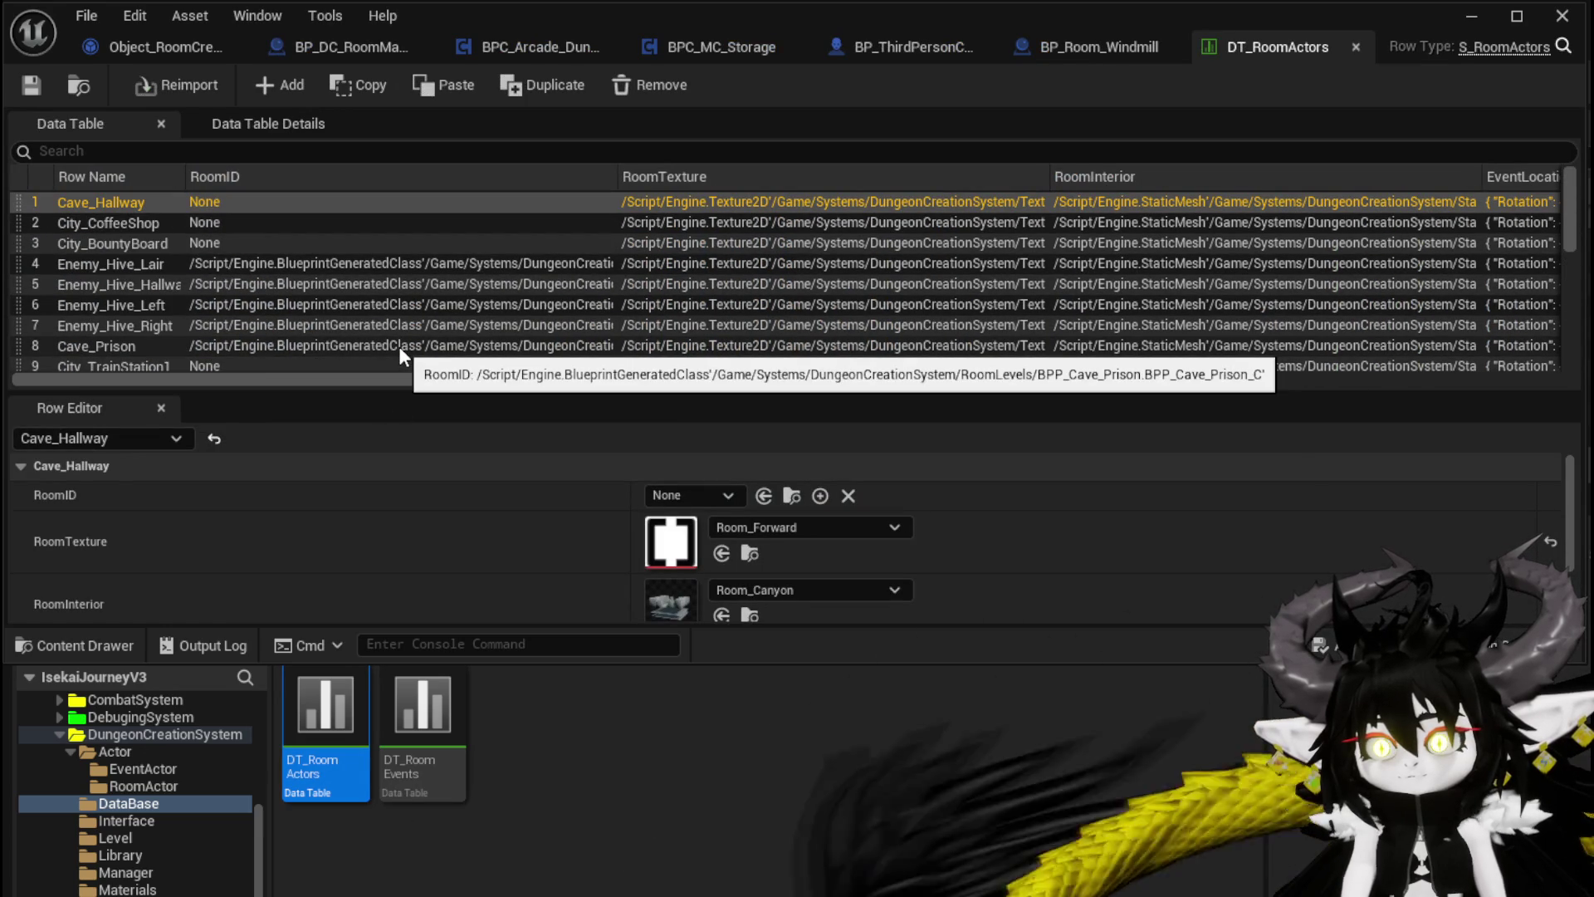
scroll(277, 533, down, 2)
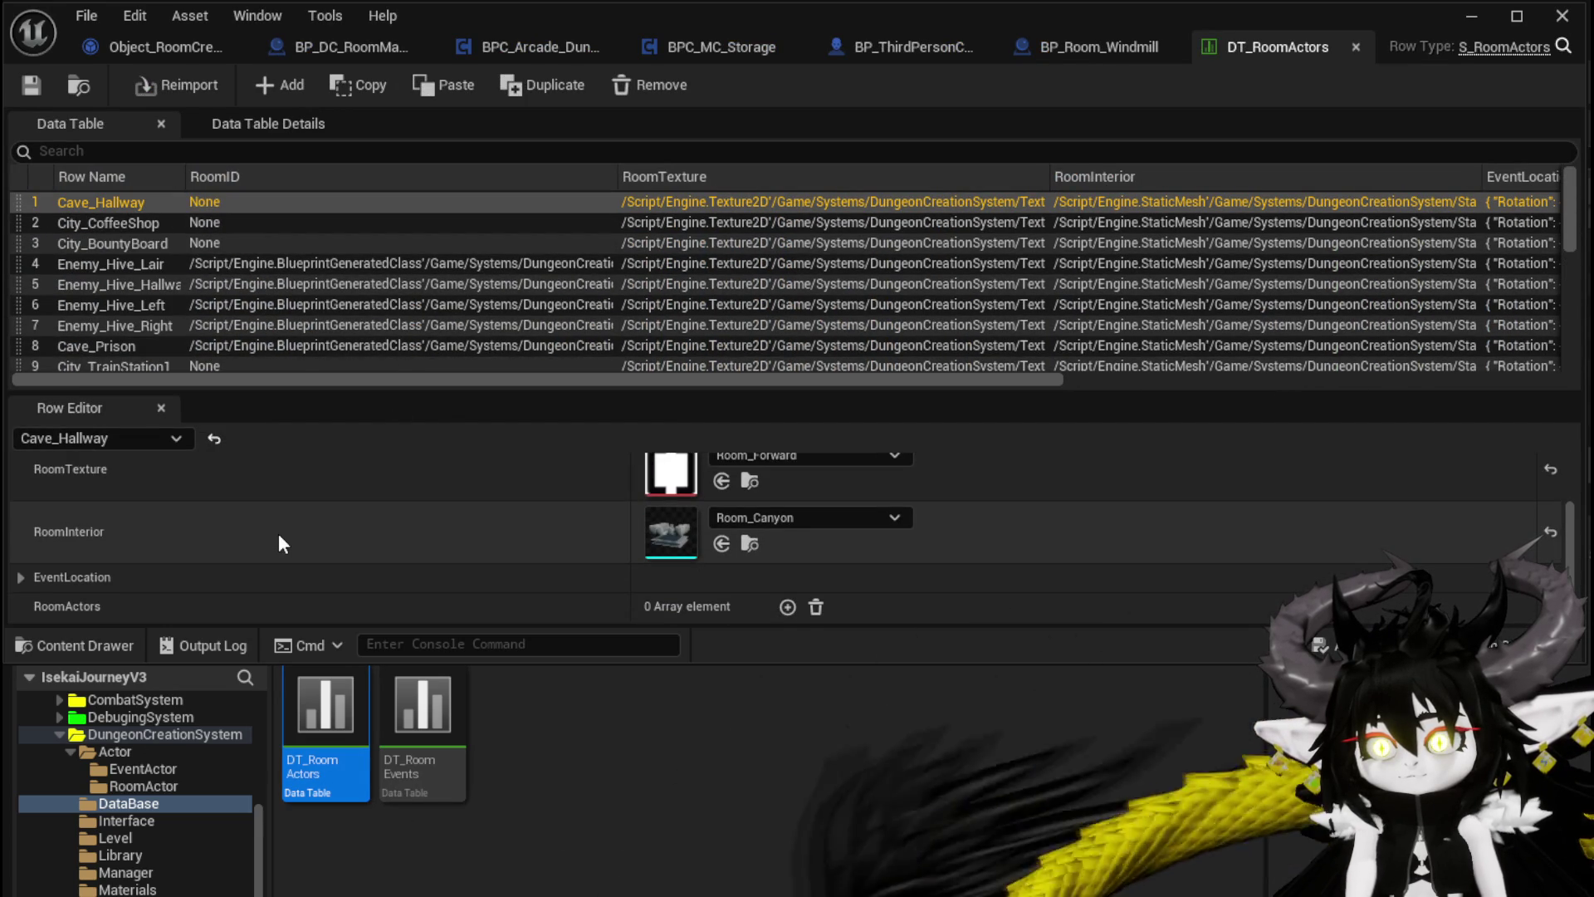
scroll(279, 537, up, 2)
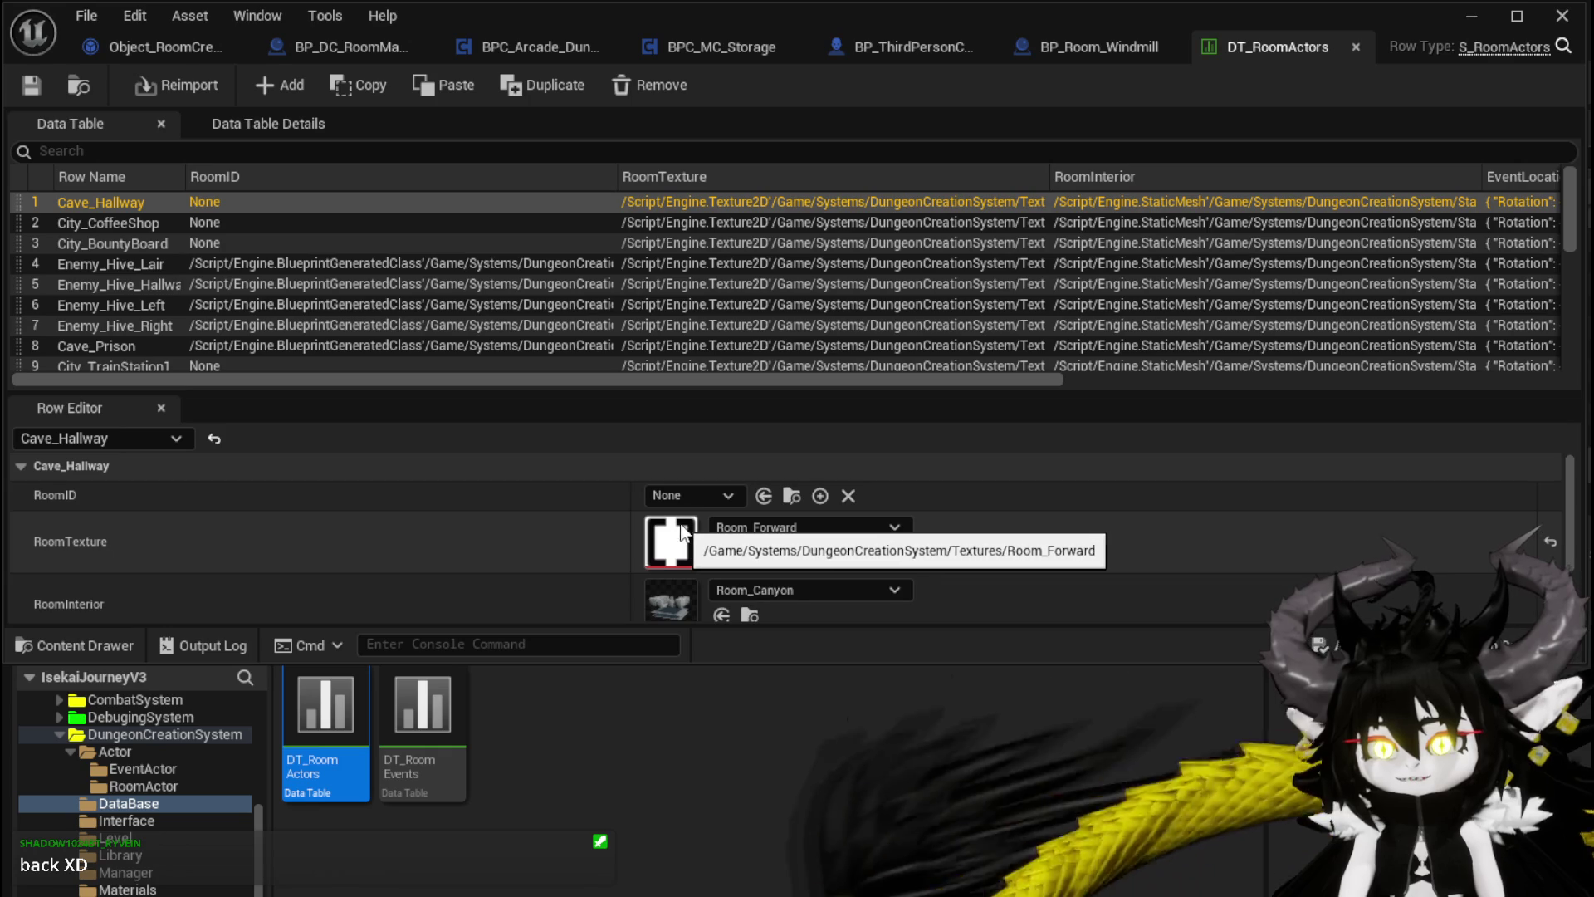
click(103, 290)
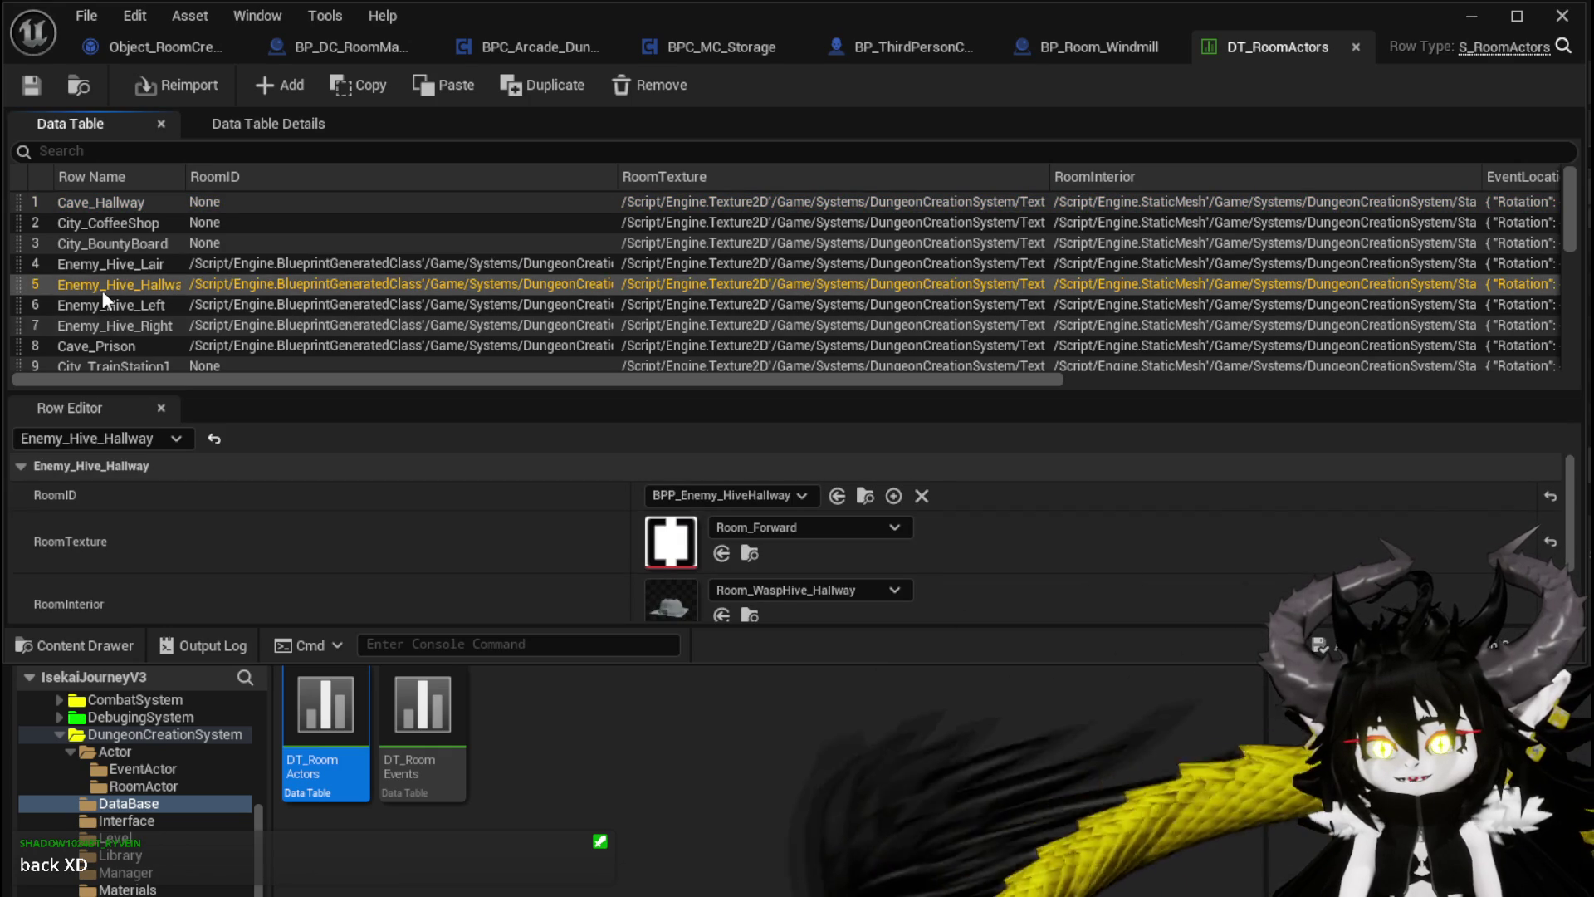
click(102, 326)
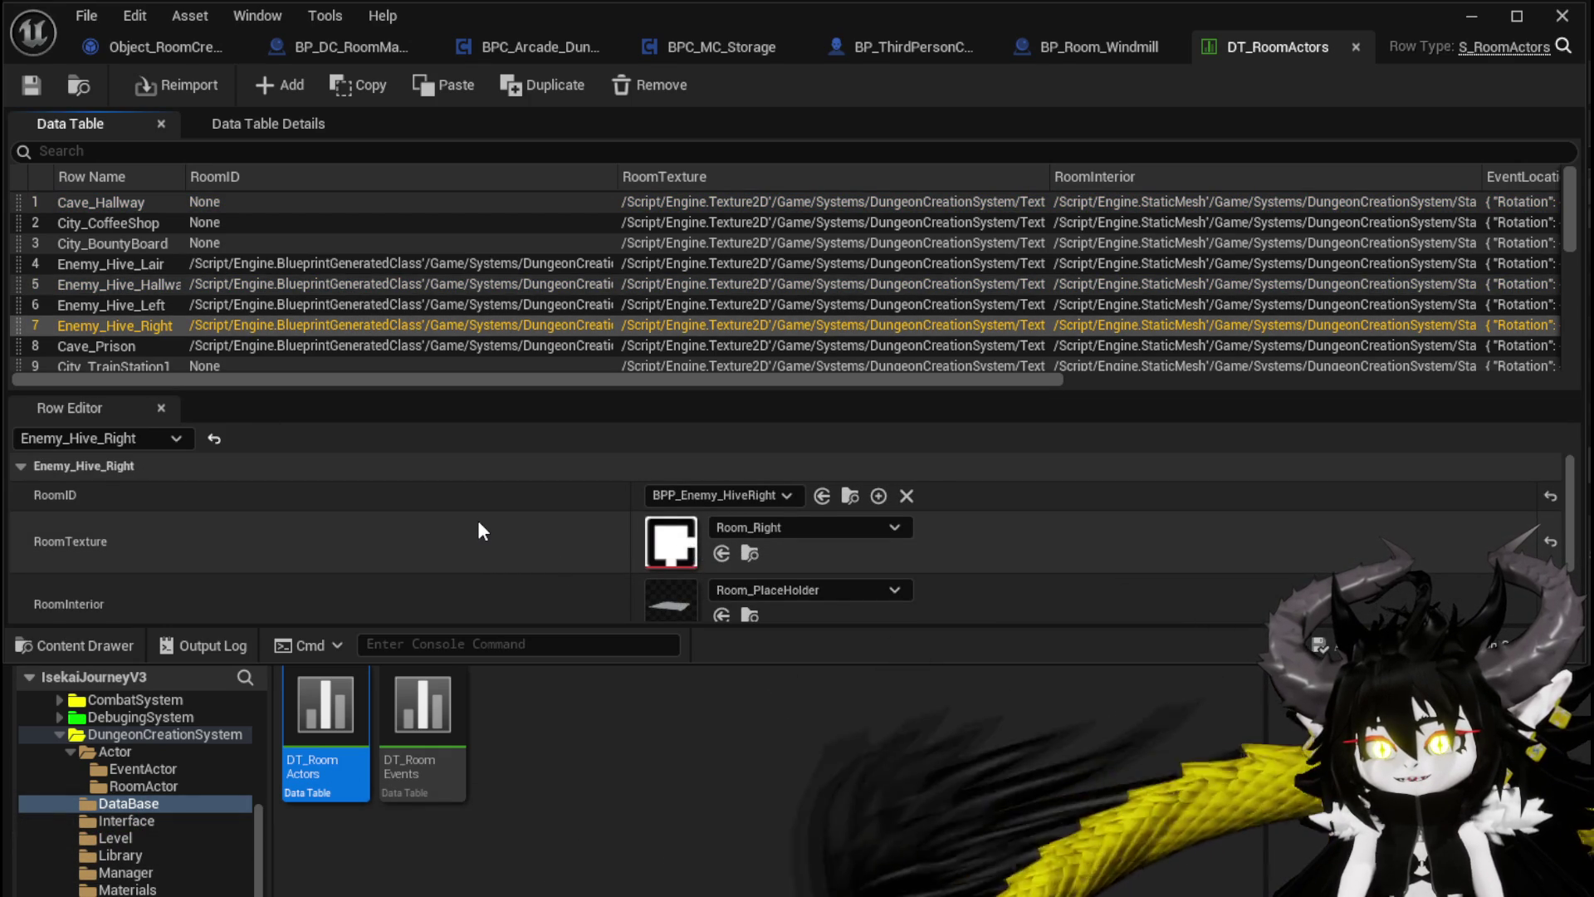
scroll(479, 524, down, 2)
scroll(479, 531, up, 2)
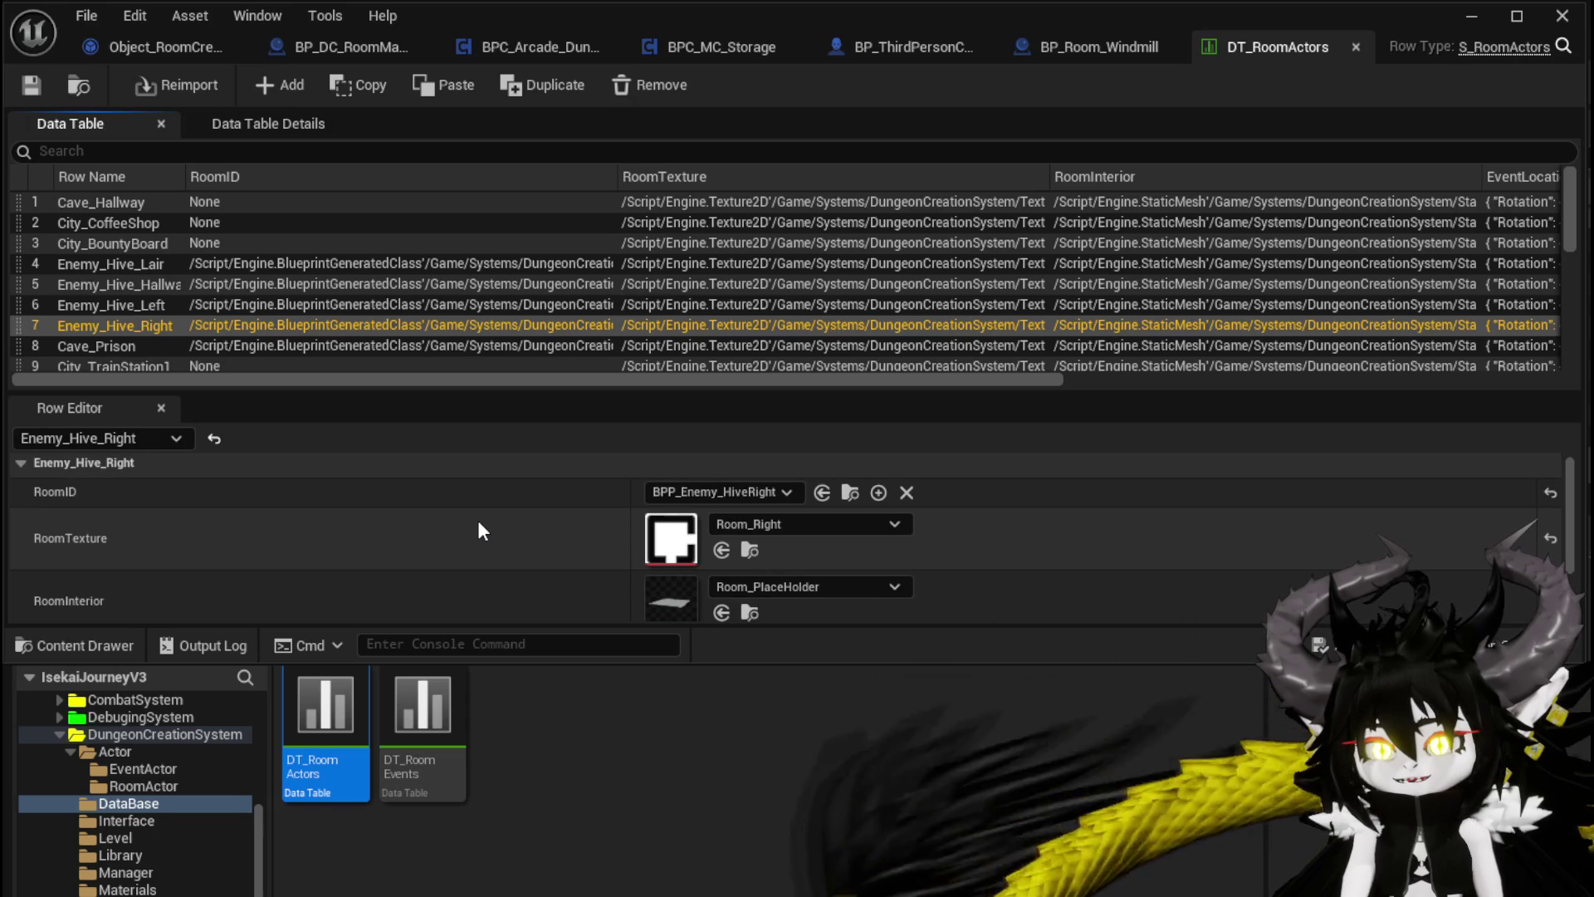
click(88, 345)
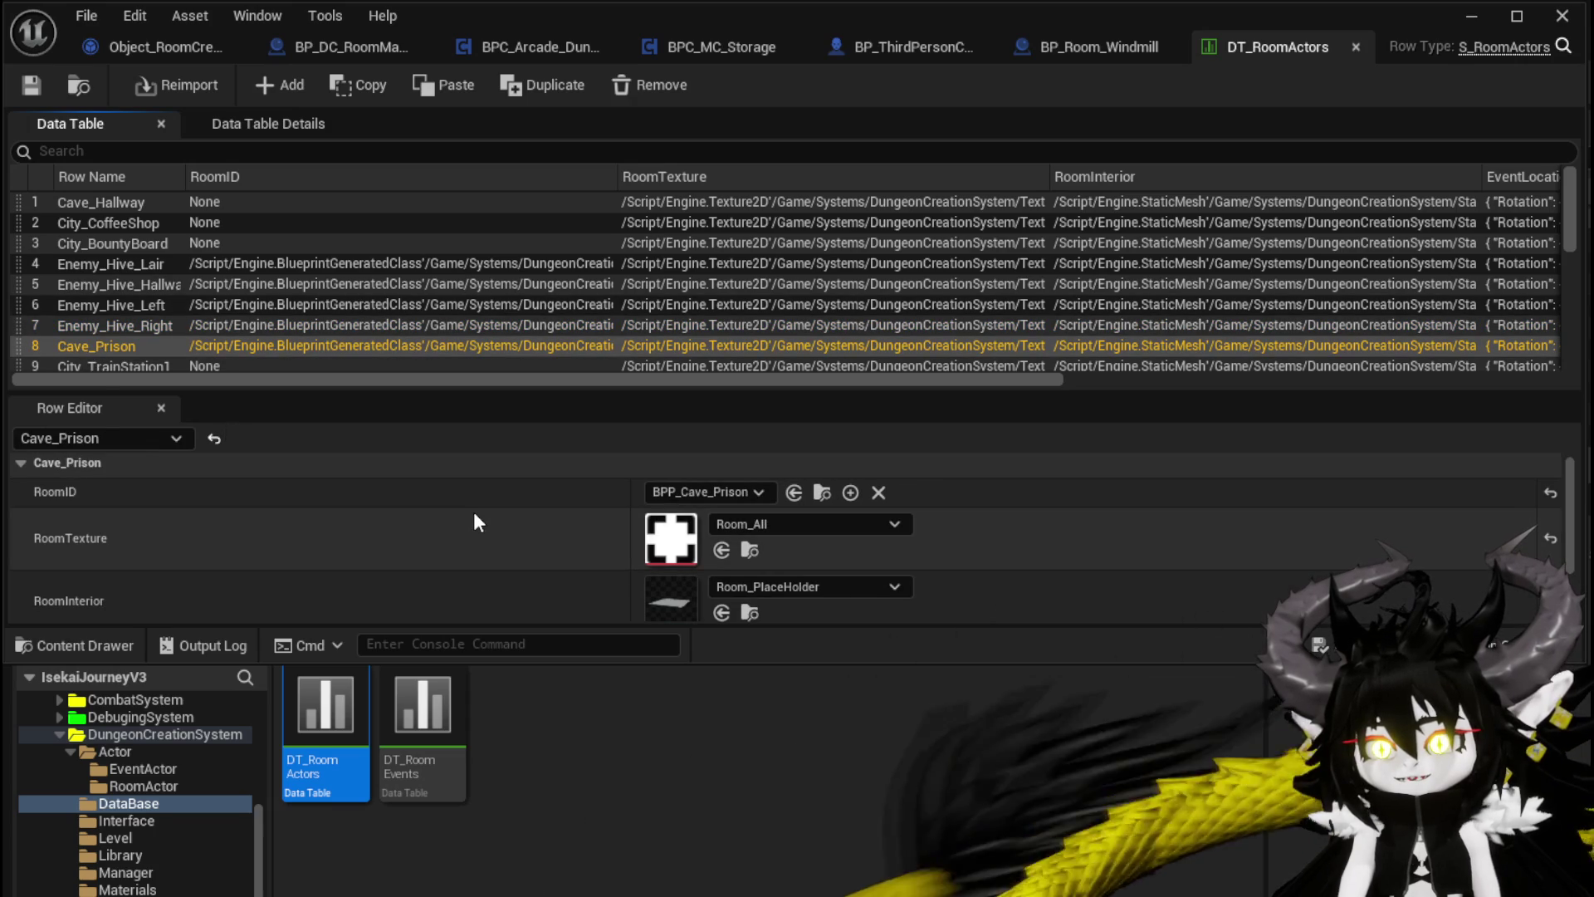
scroll(475, 515, down, 1)
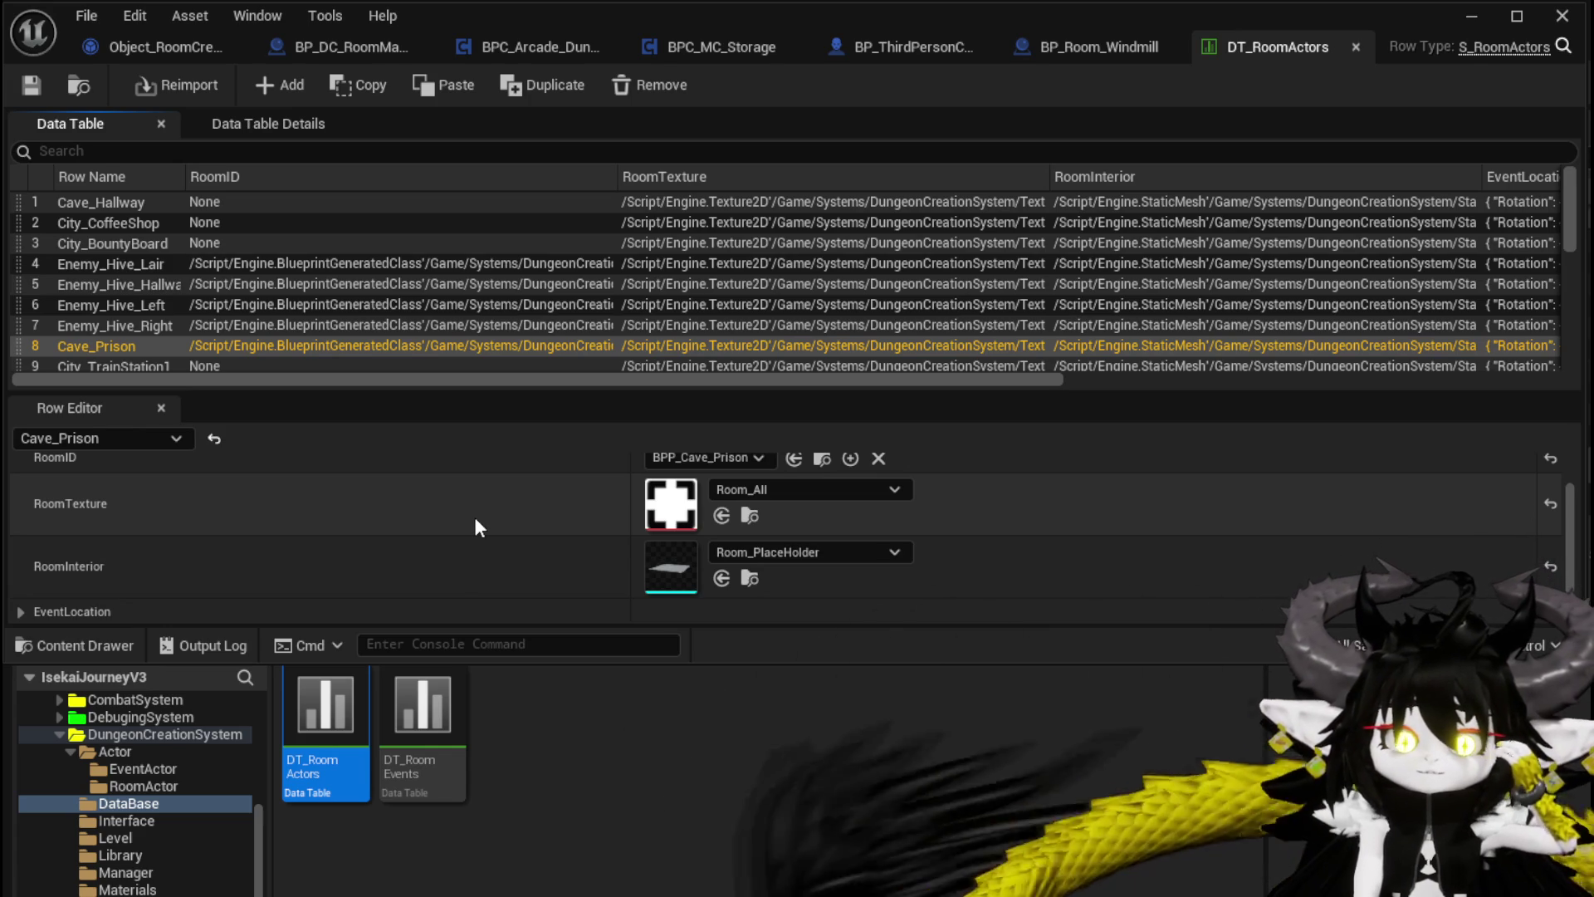
scroll(274, 321, down, 1)
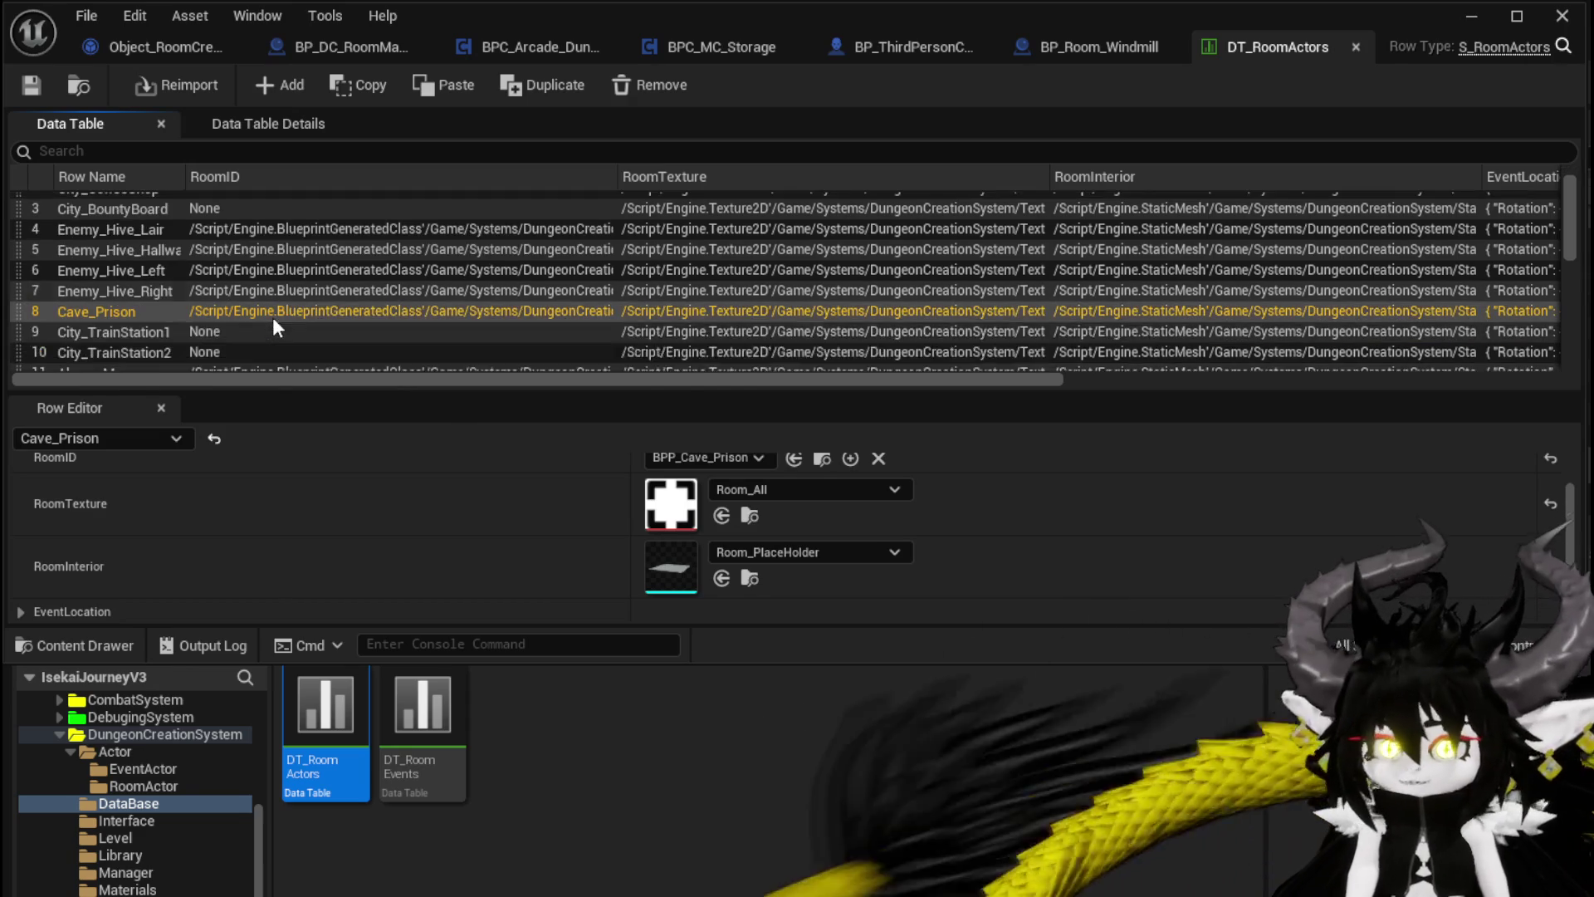
click(267, 332)
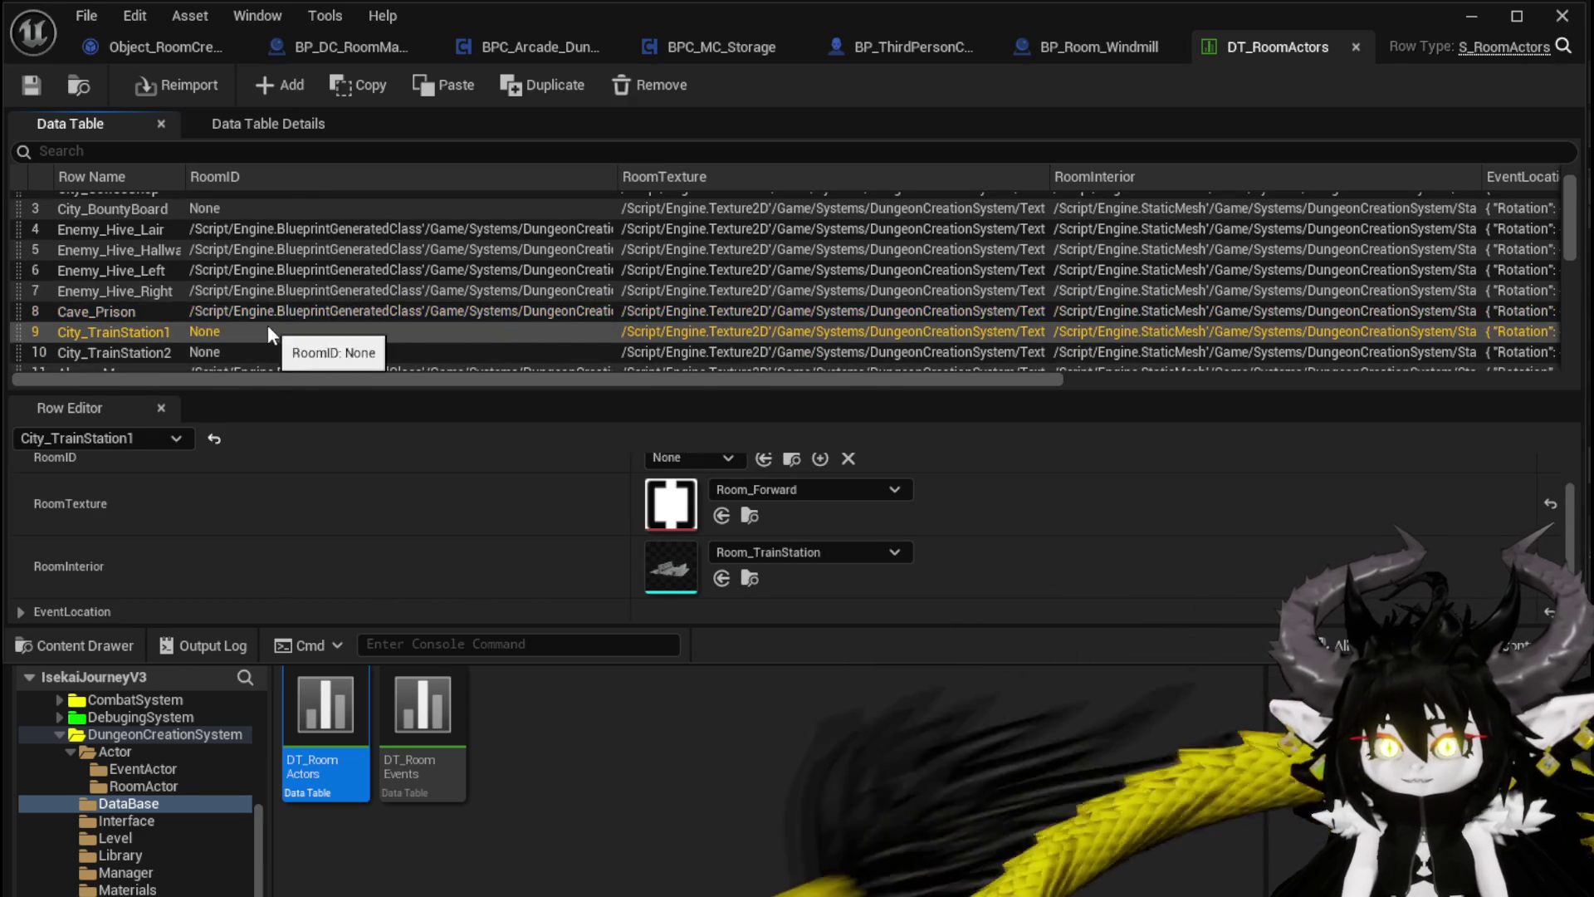
scroll(267, 332, down, 2)
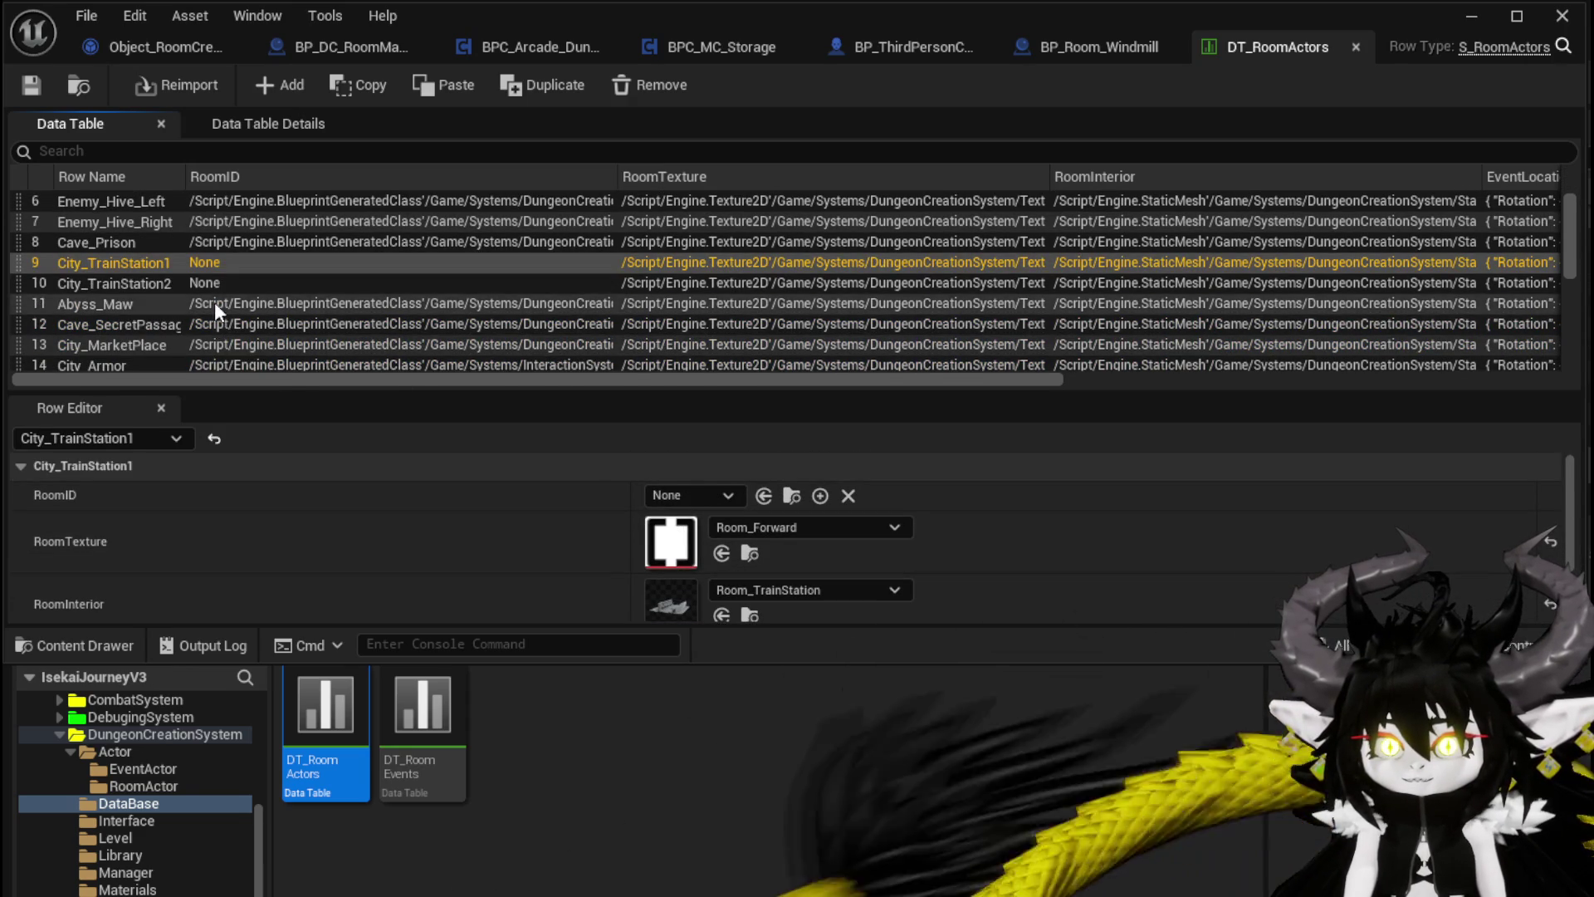
click(213, 310)
click(222, 323)
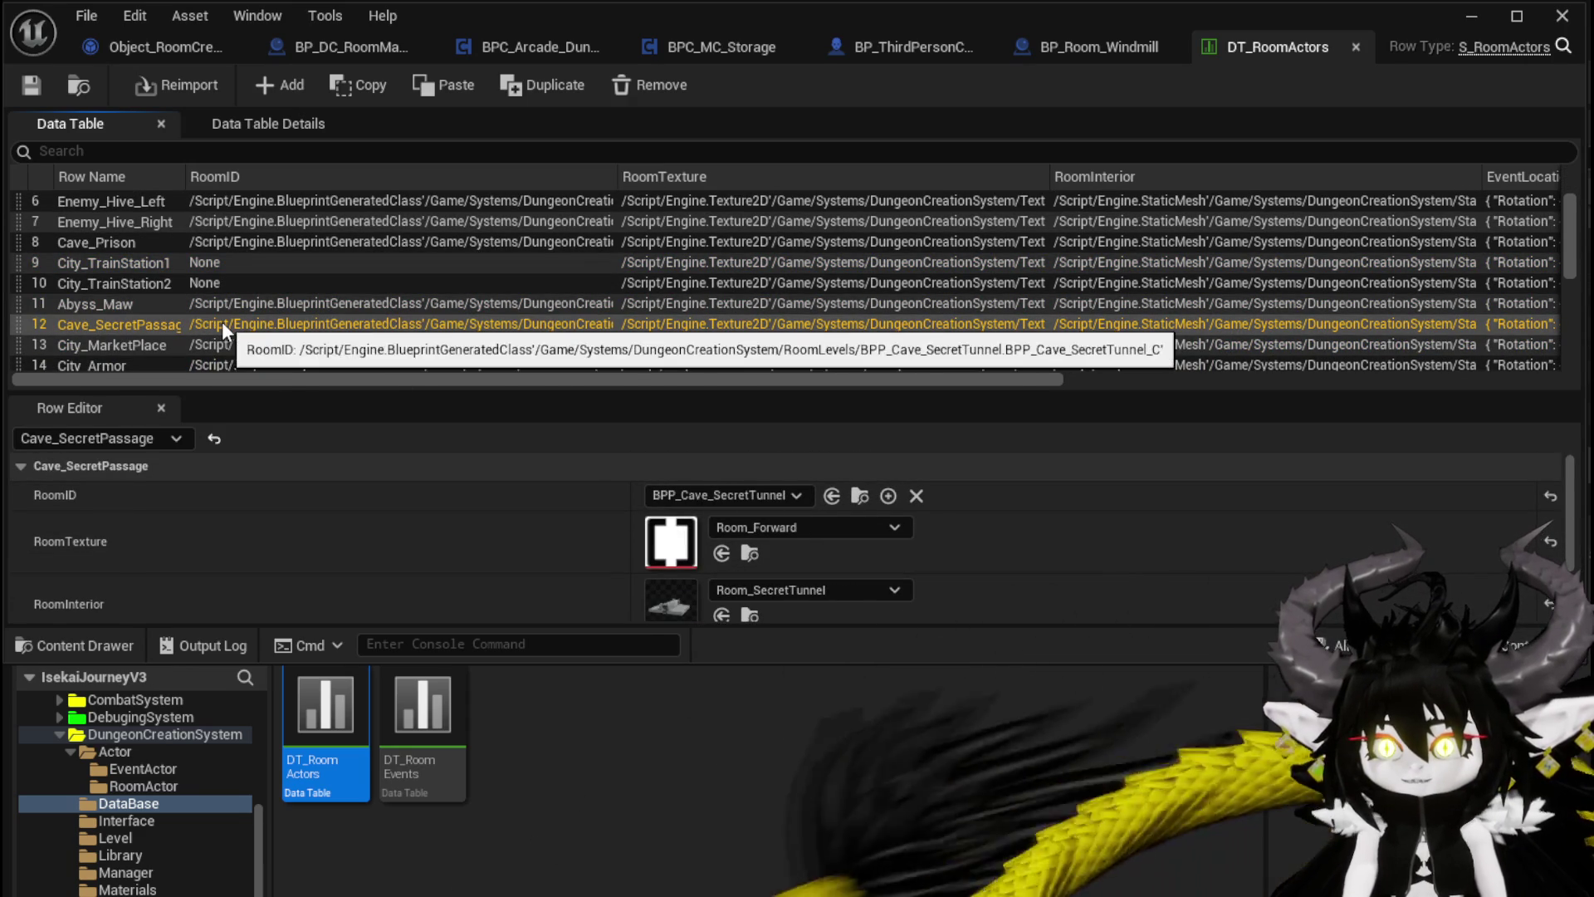
click(224, 336)
scroll(231, 328, down, 1)
click(231, 330)
scroll(231, 325, down, 1)
click(230, 323)
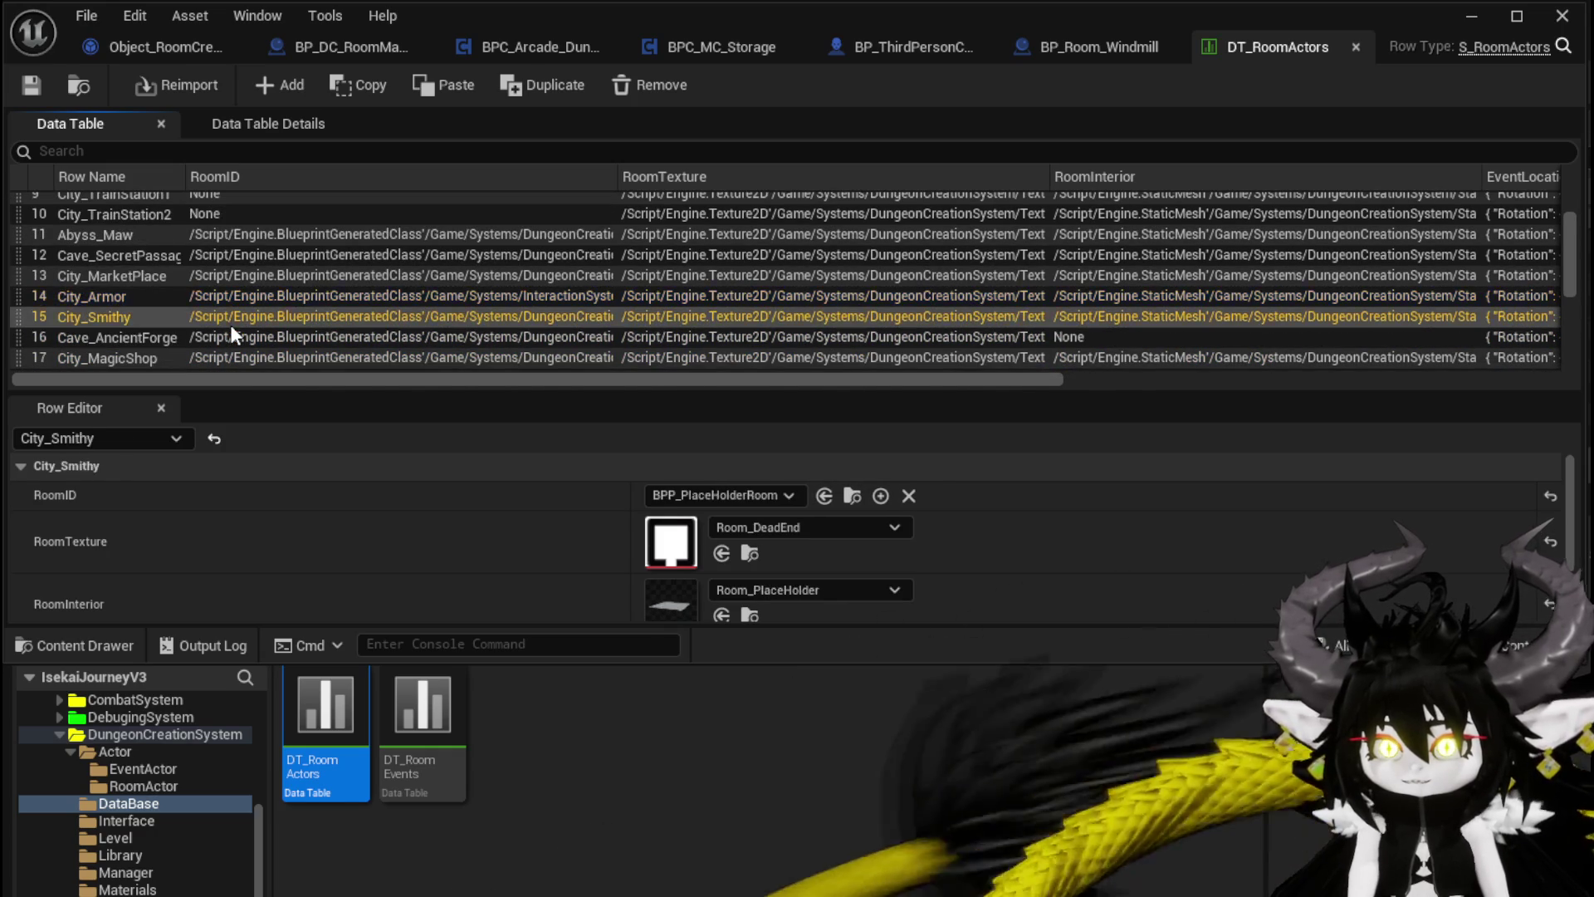
click(231, 330)
scroll(231, 328, down, 1)
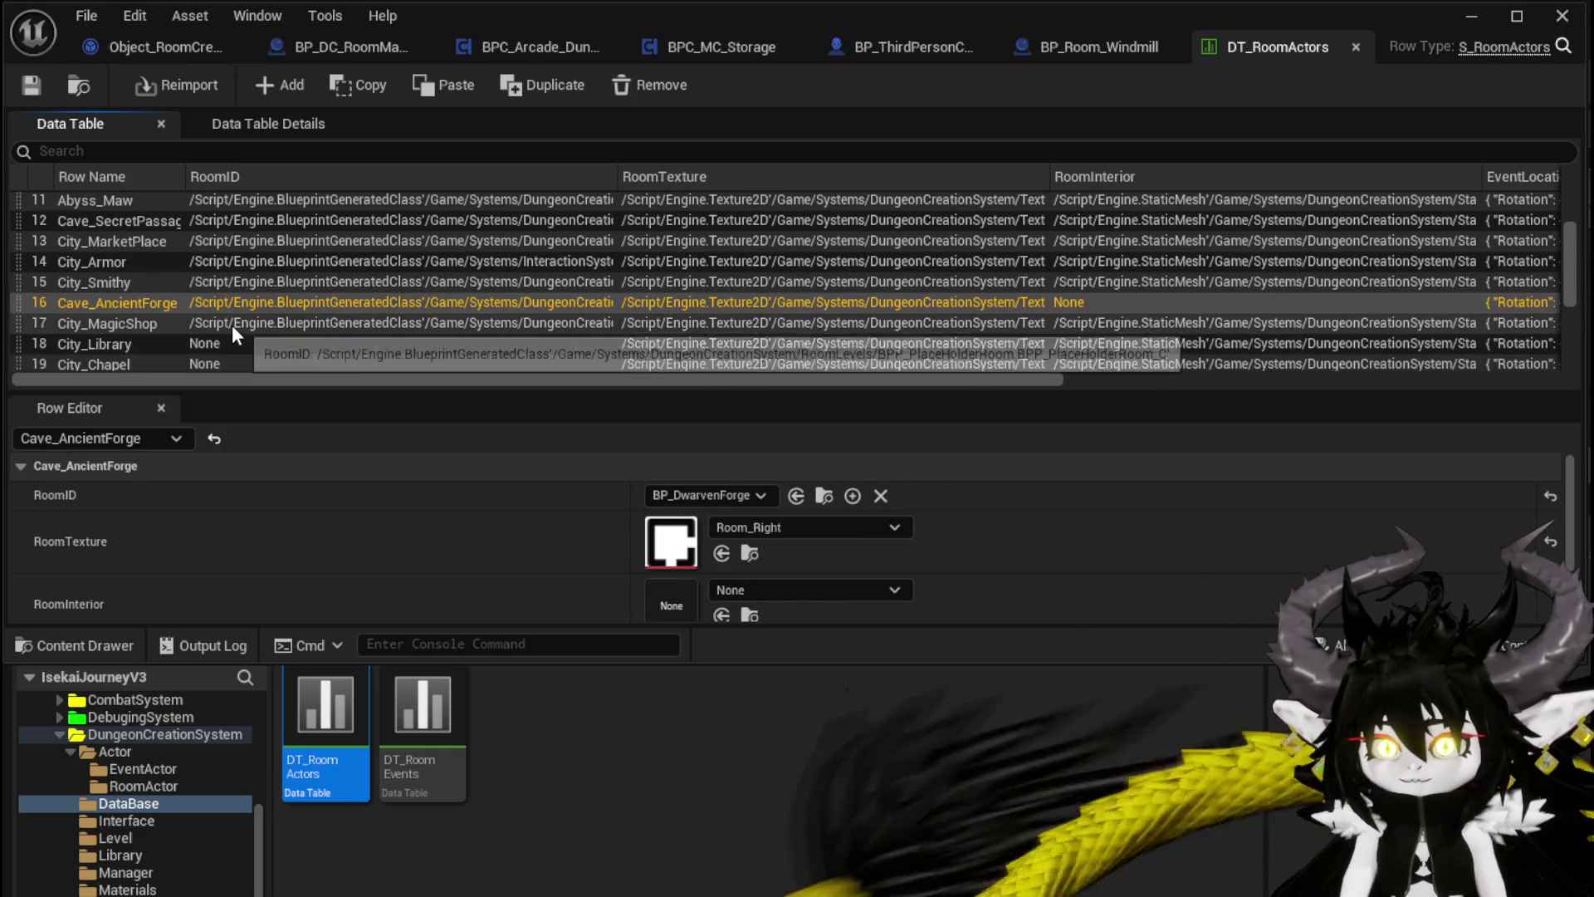
click(232, 326)
click(230, 339)
click(233, 355)
scroll(232, 354, down, 1)
click(233, 347)
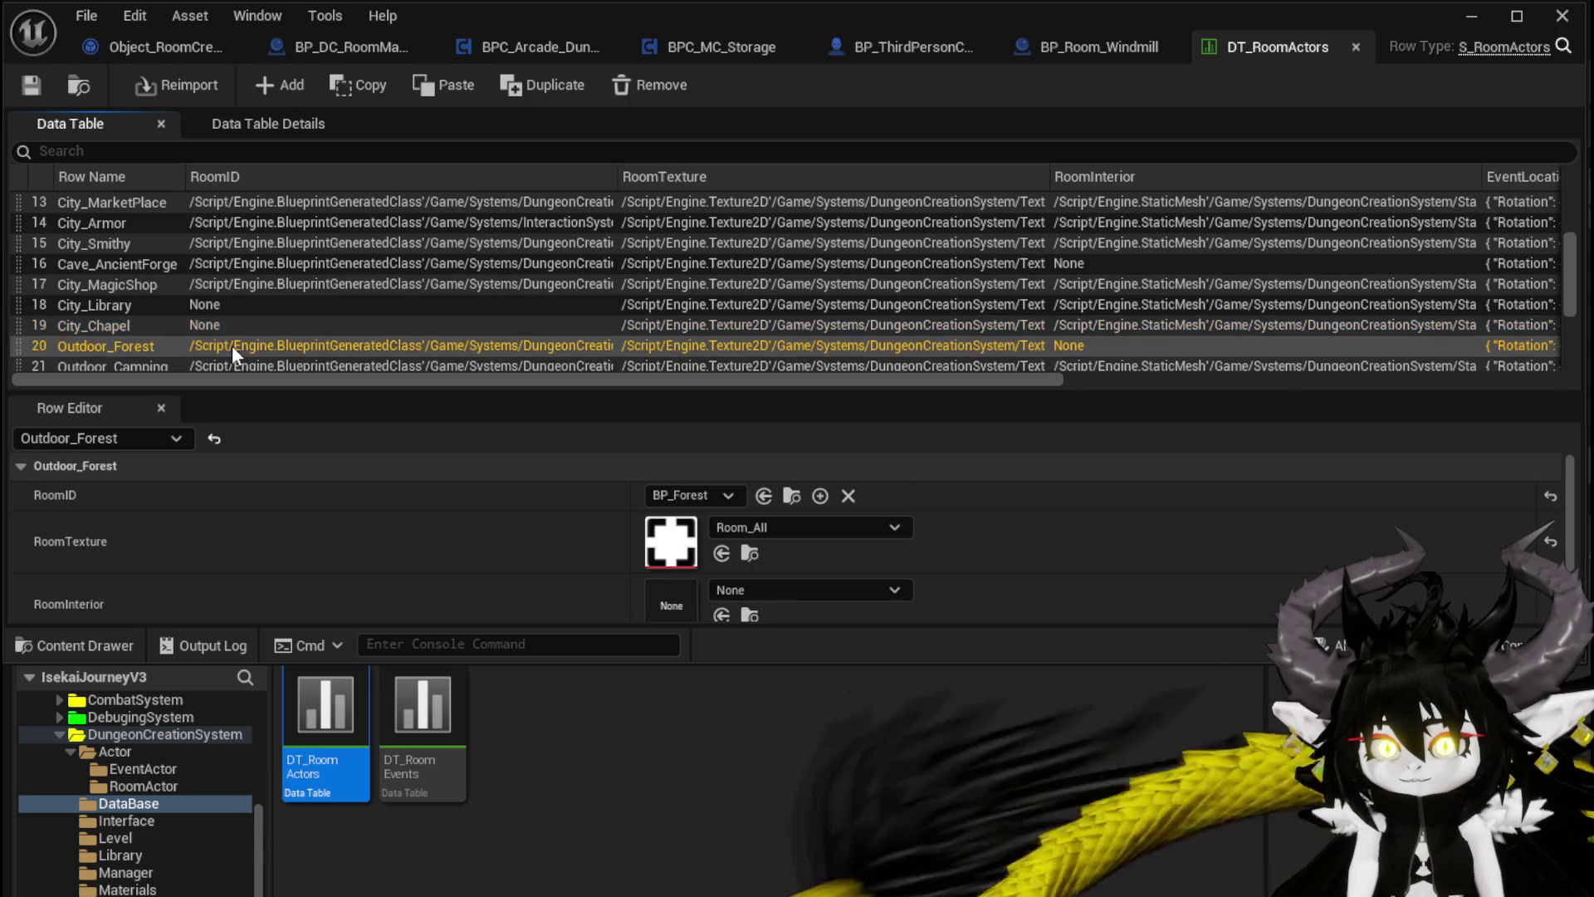
click(232, 357)
scroll(236, 356, down, 2)
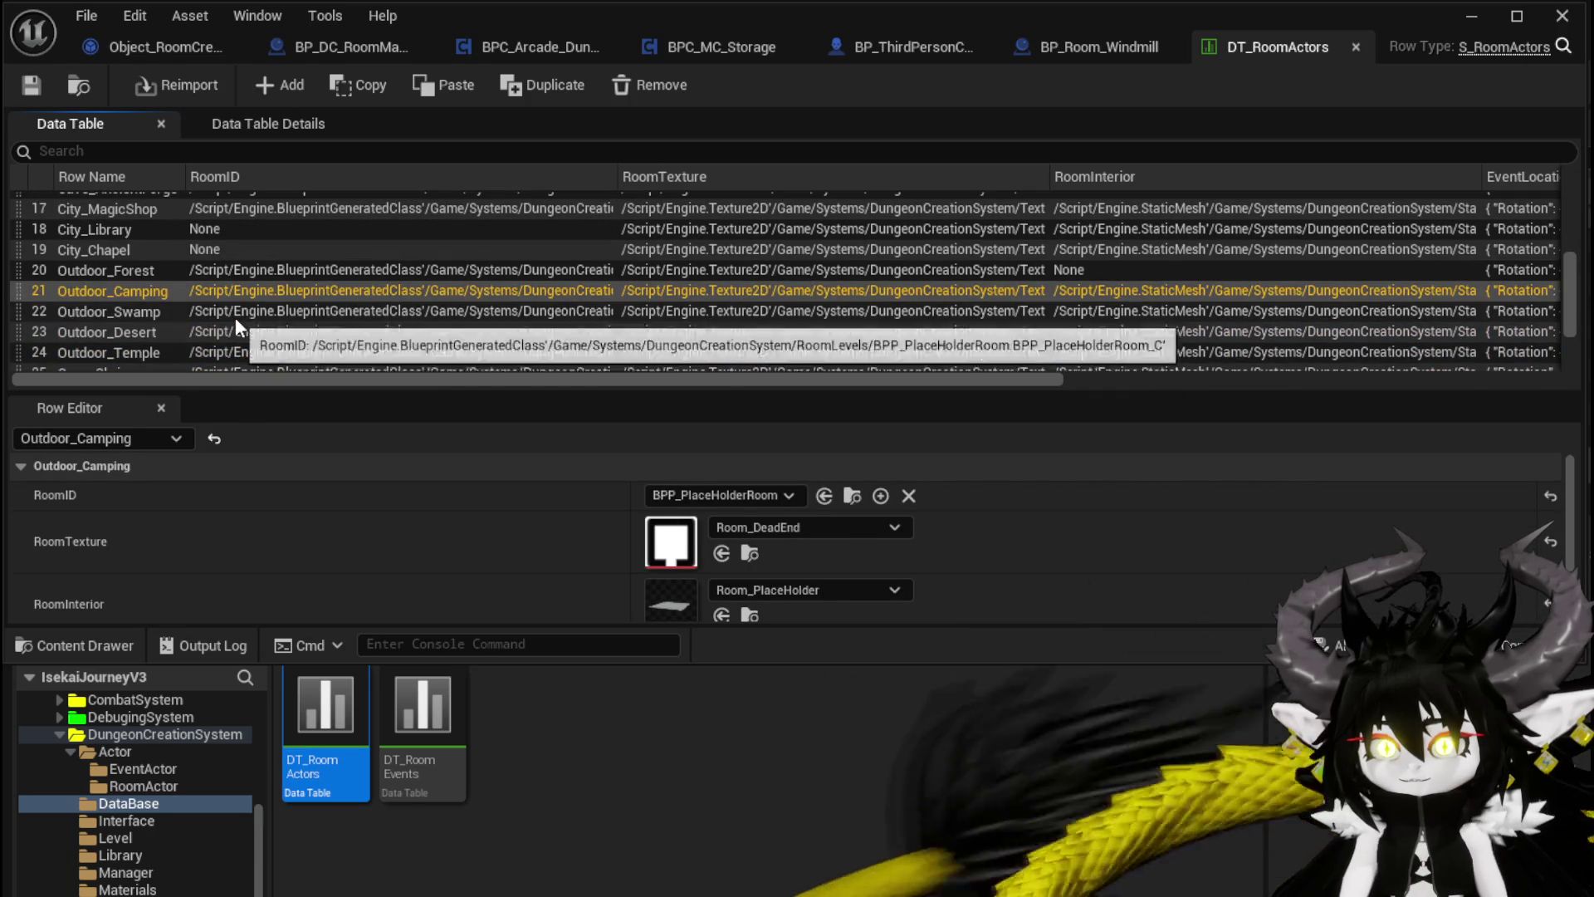
click(236, 319)
click(234, 334)
click(233, 345)
scroll(233, 346, down, 1)
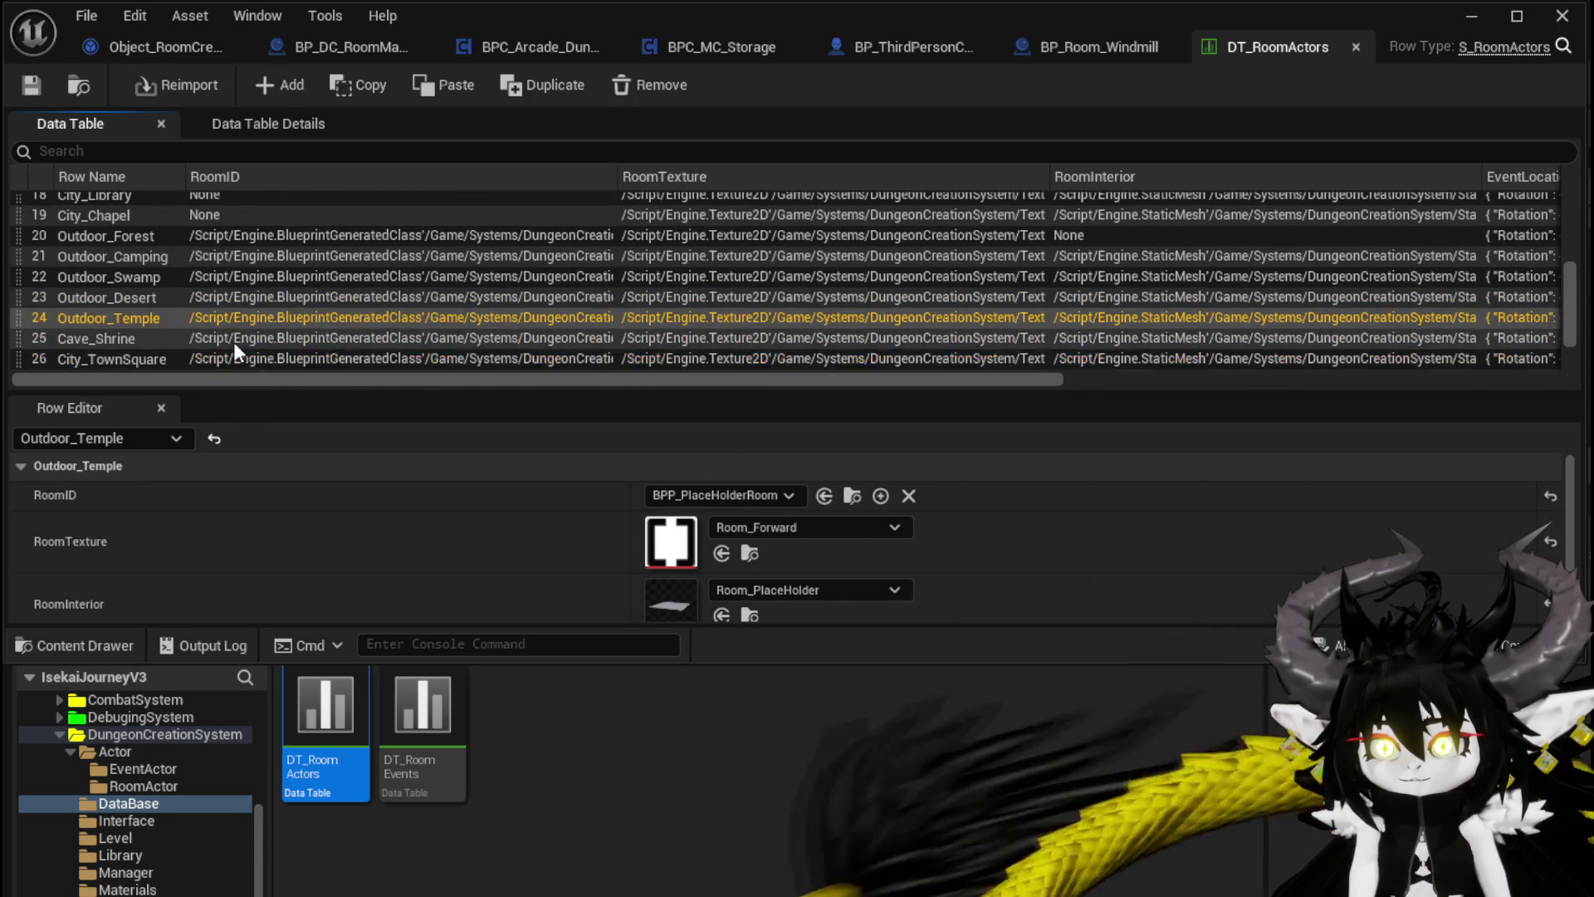
click(233, 338)
scroll(232, 338, down, 1)
click(236, 342)
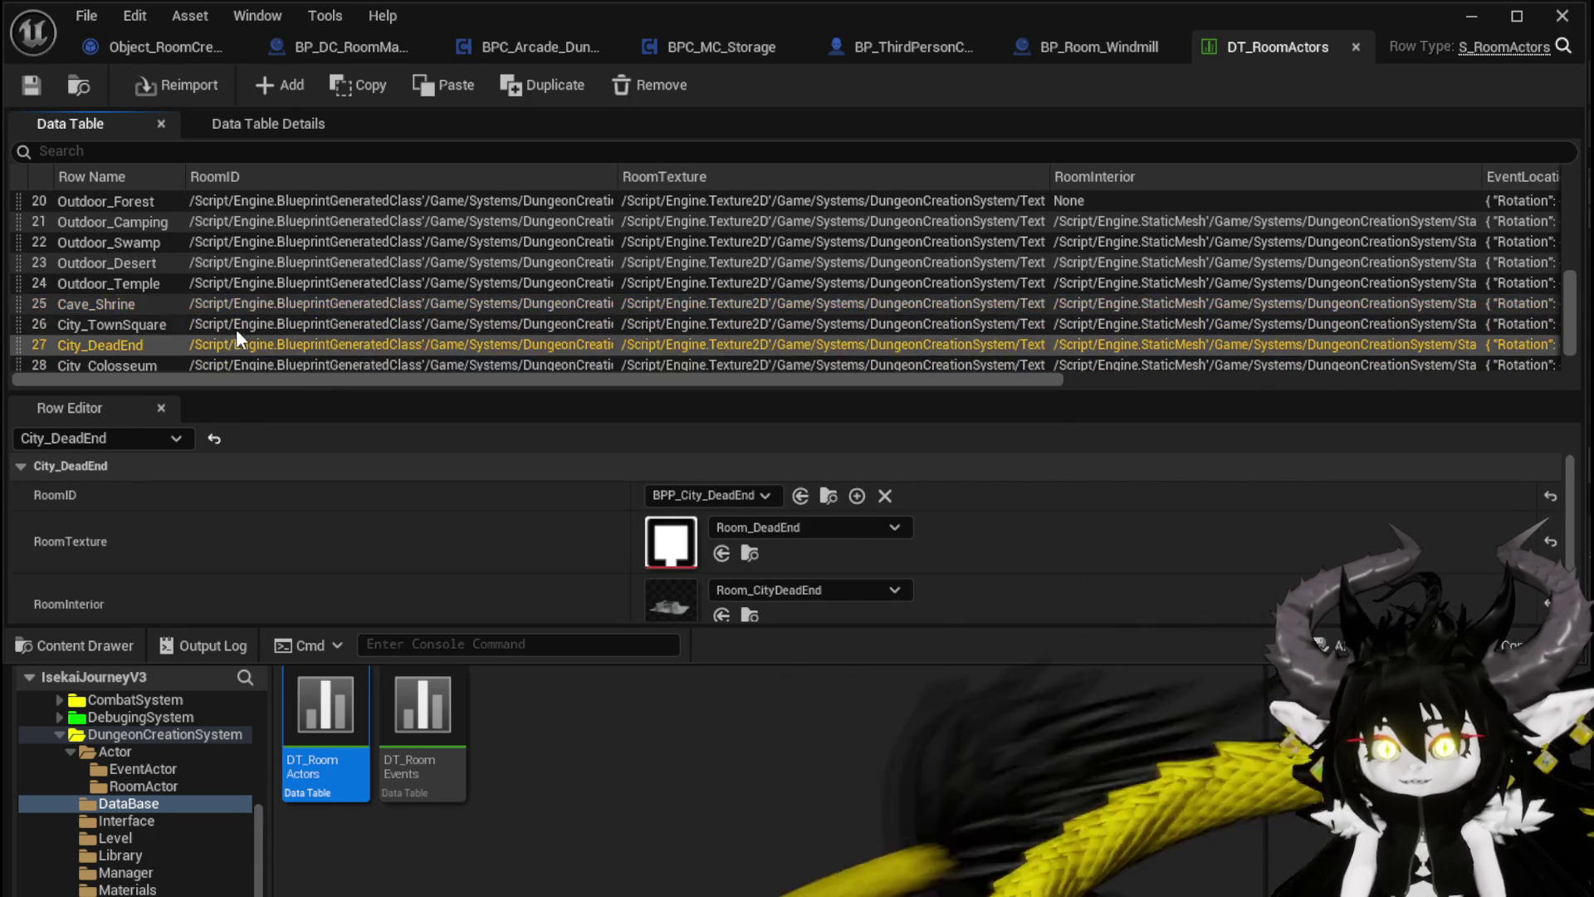
scroll(241, 341, down, 1)
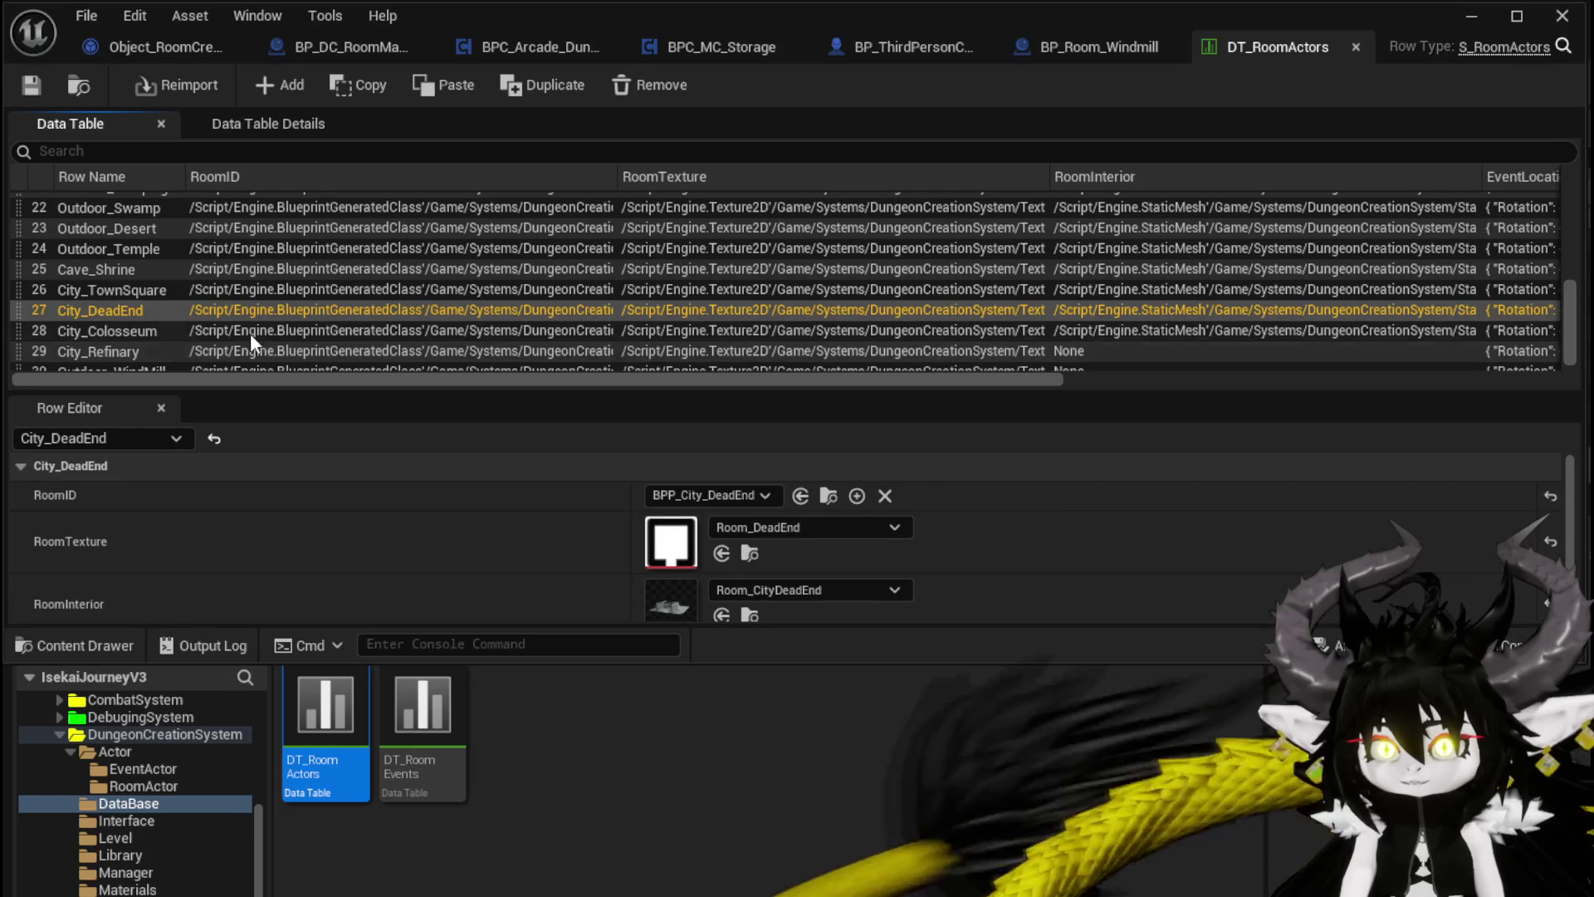
click(251, 332)
click(249, 345)
scroll(249, 346, down, 1)
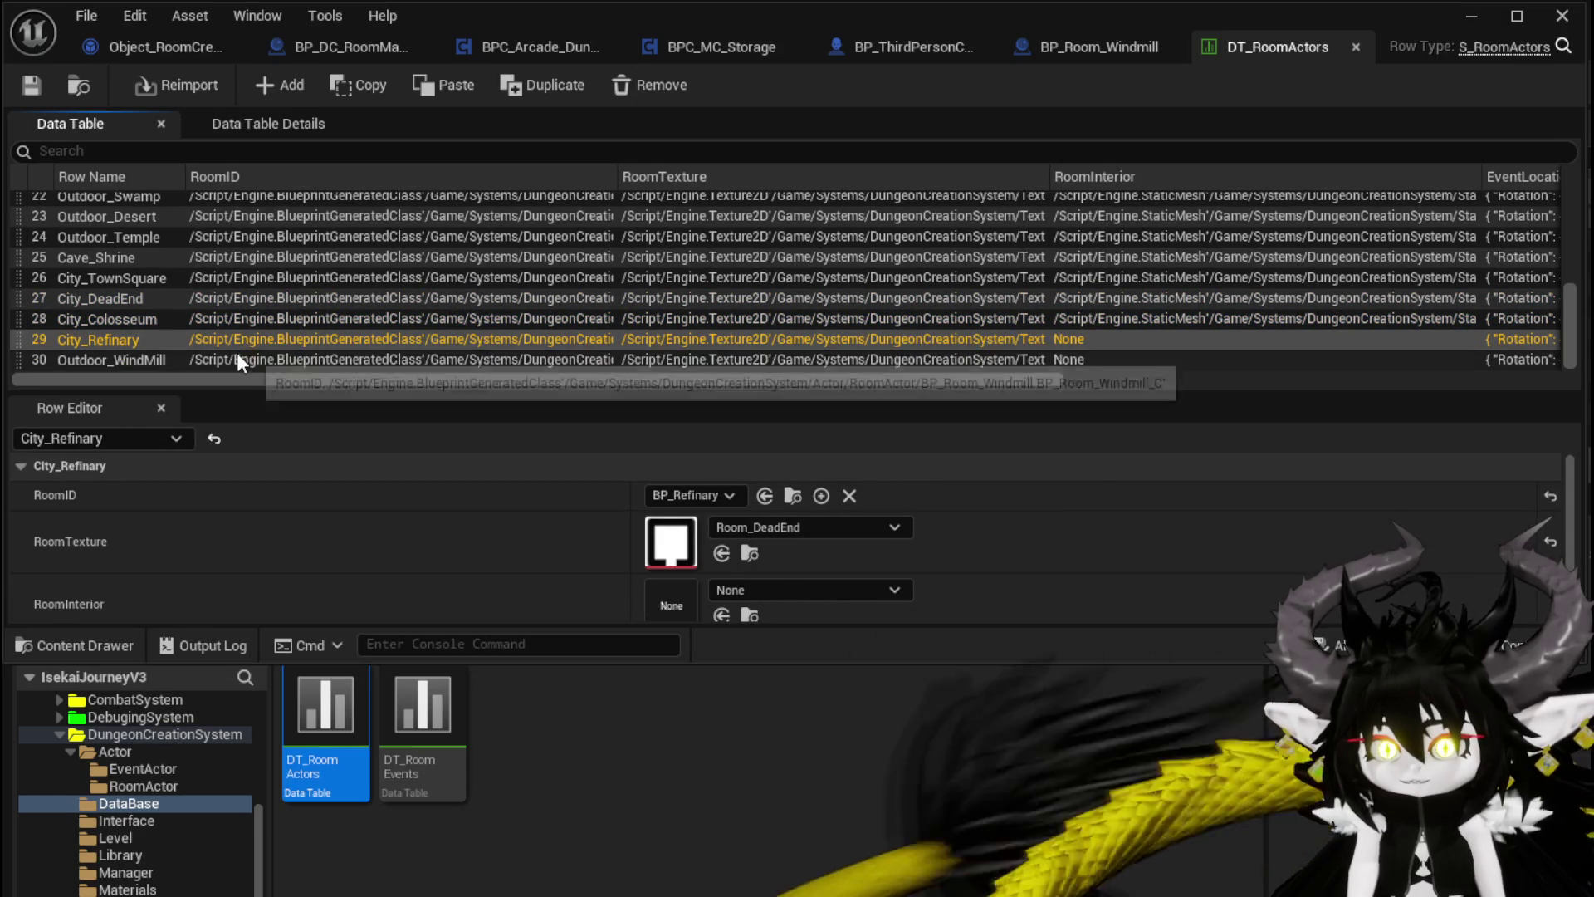
Step: Set the Outdoor_WindMill row's RoomTexture to Room_LeftAndRight
click(237, 357)
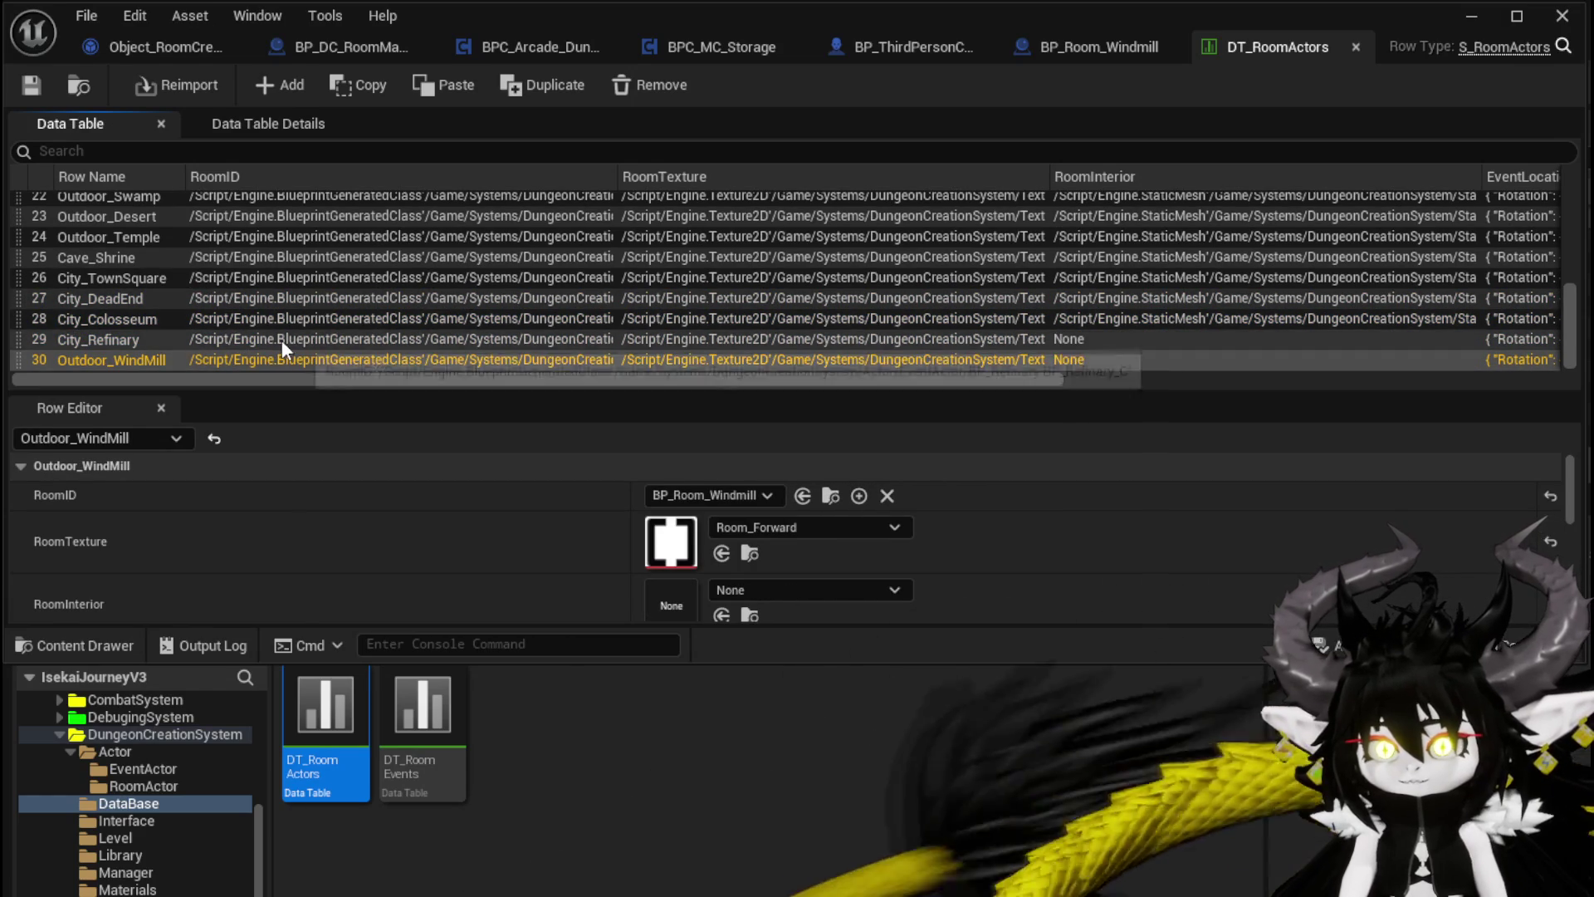
click(754, 526)
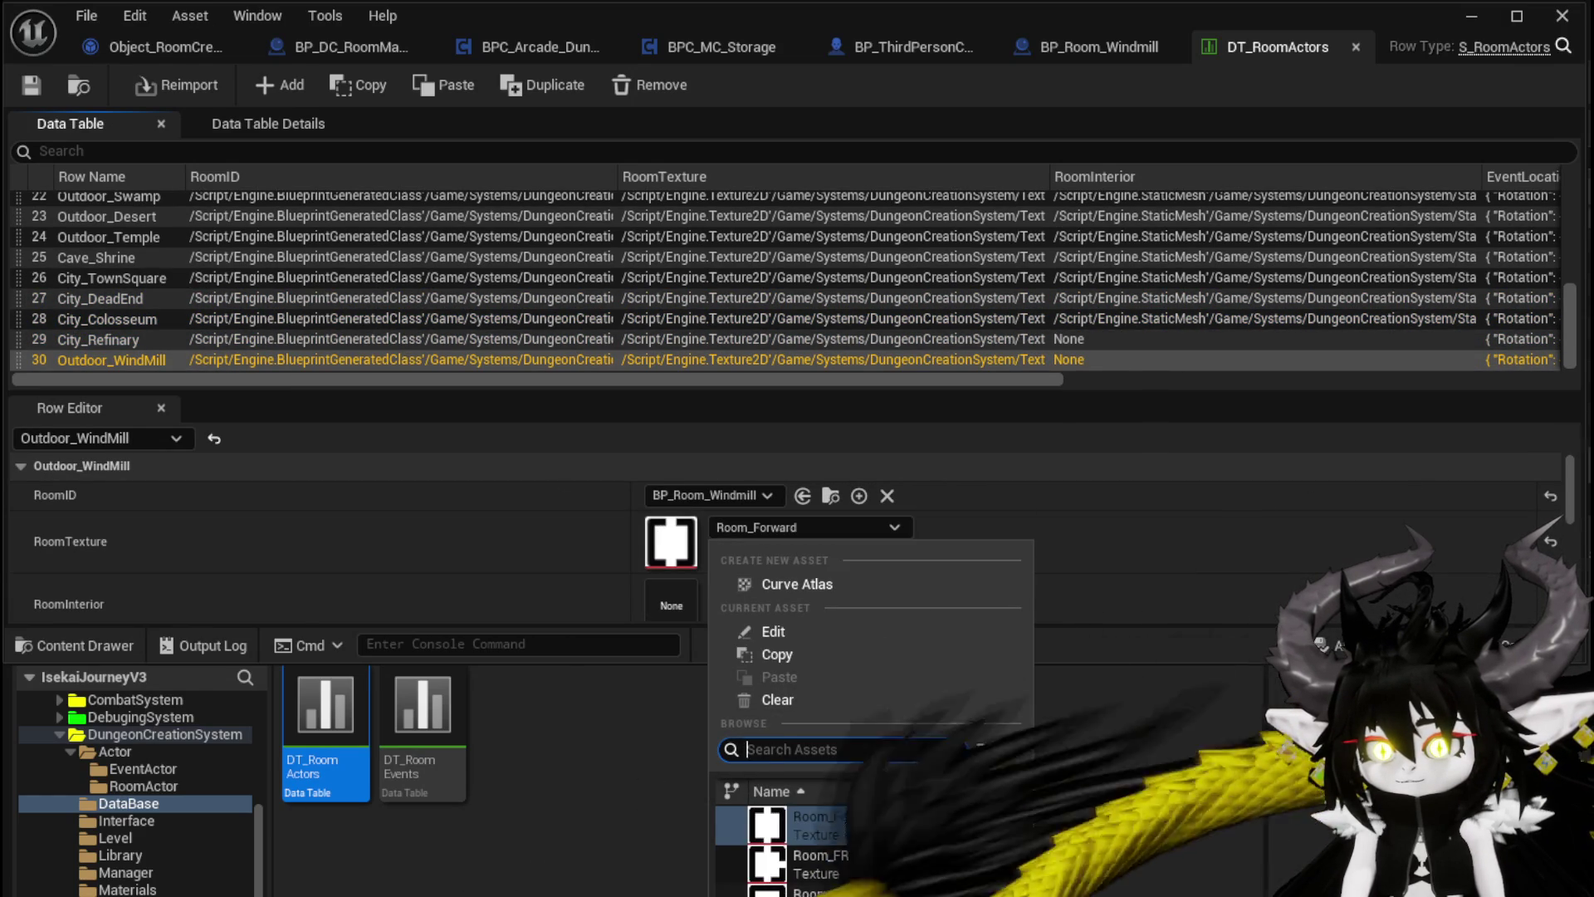
click(809, 891)
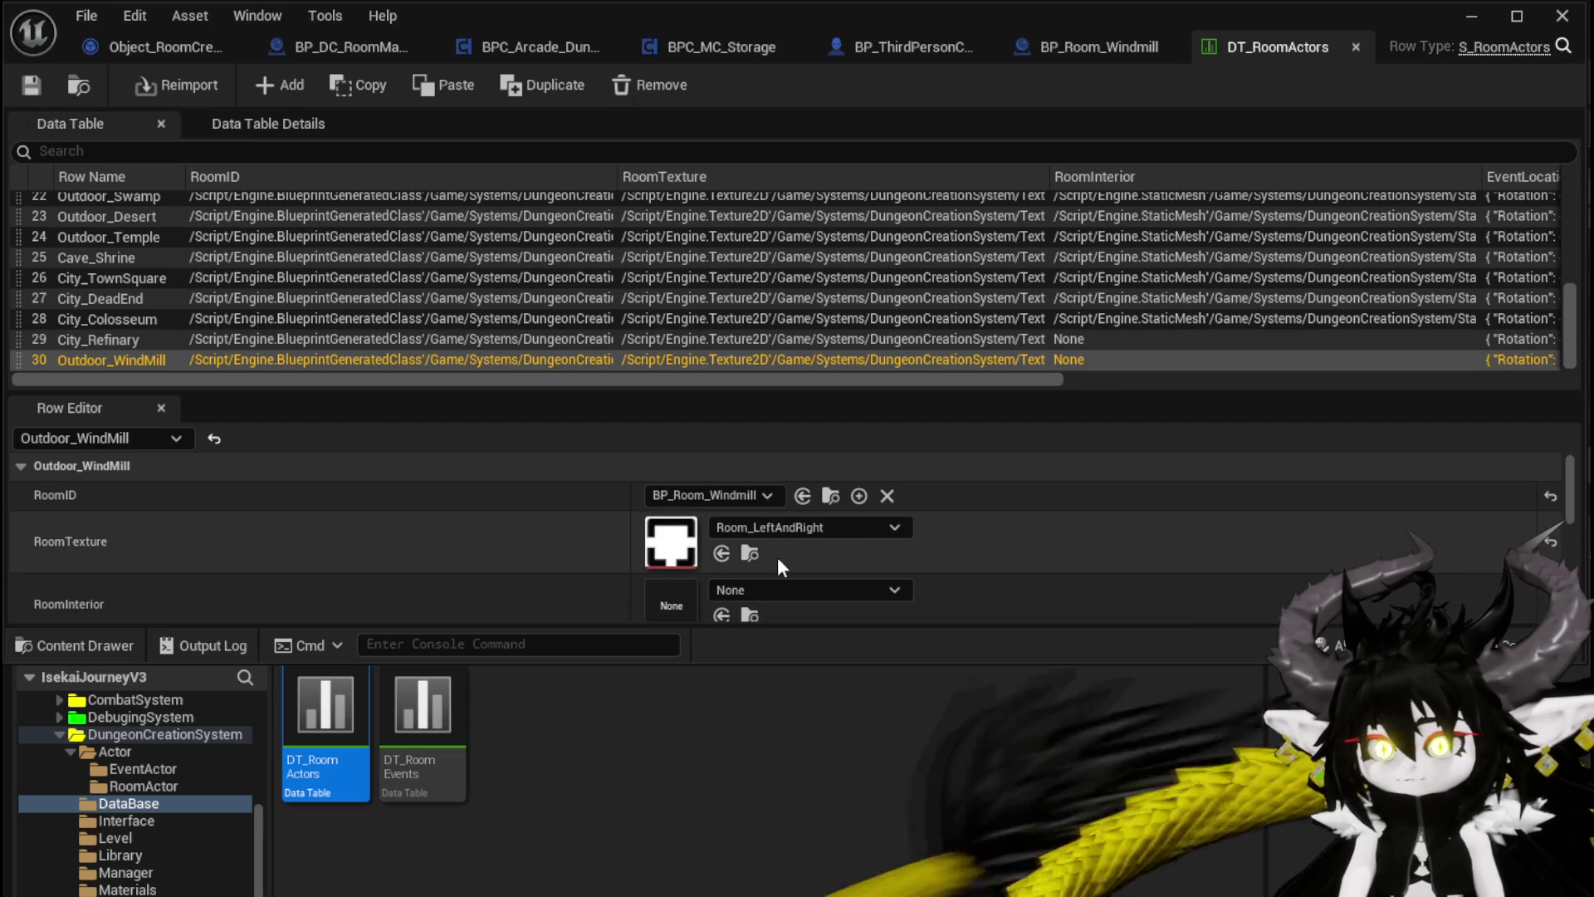
scroll(451, 519, down, 3)
scroll(452, 520, up, 2)
scroll(454, 525, down, 5)
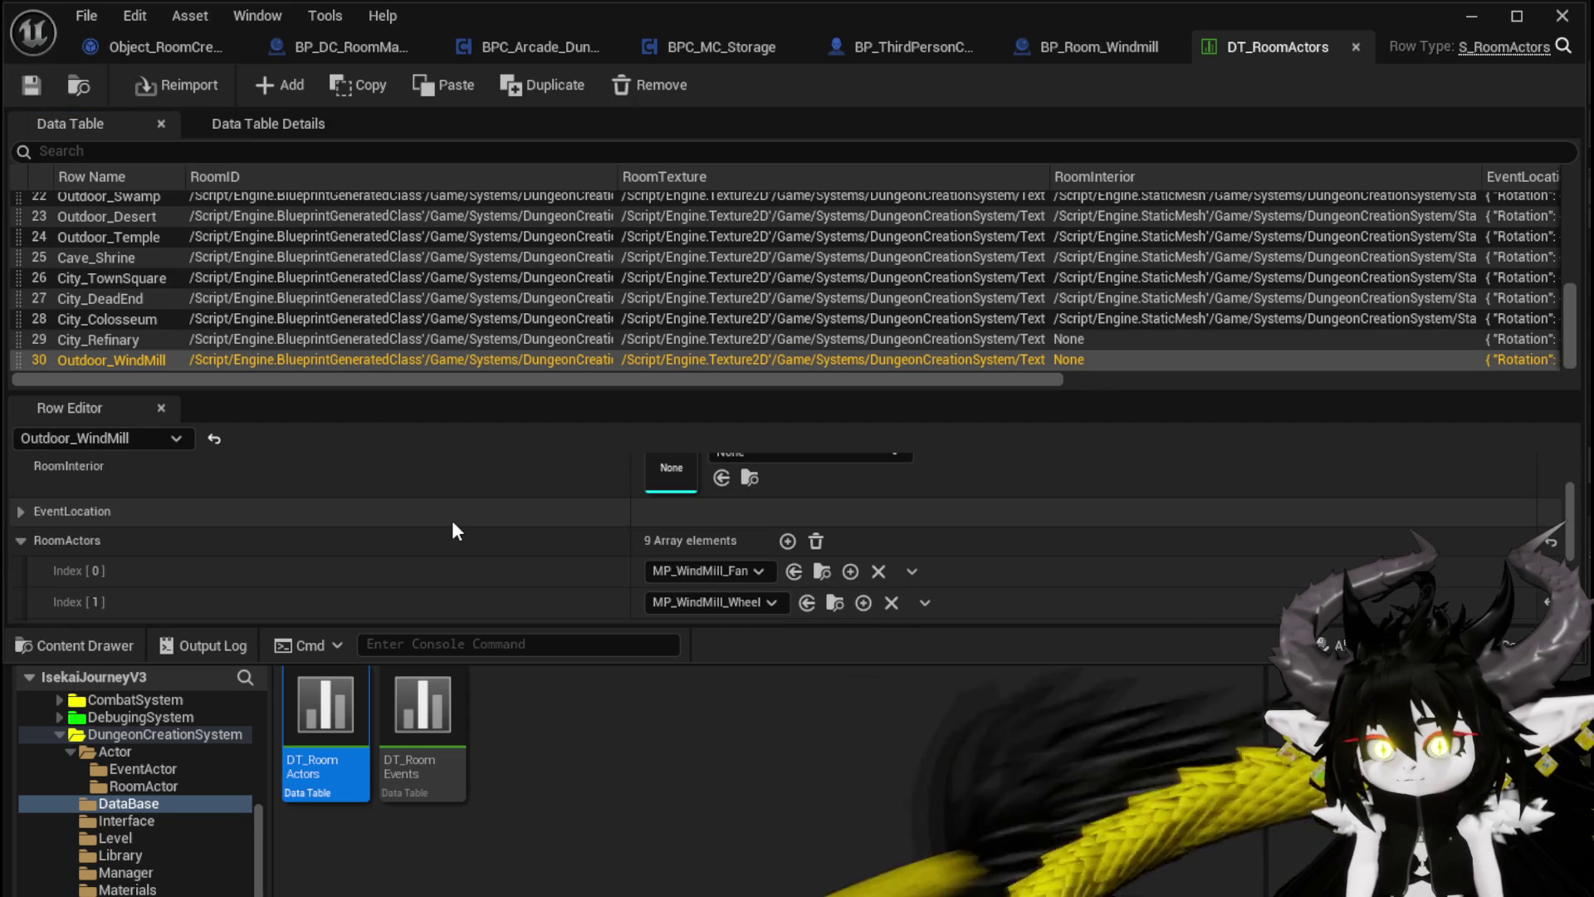
scroll(453, 530, up, 5)
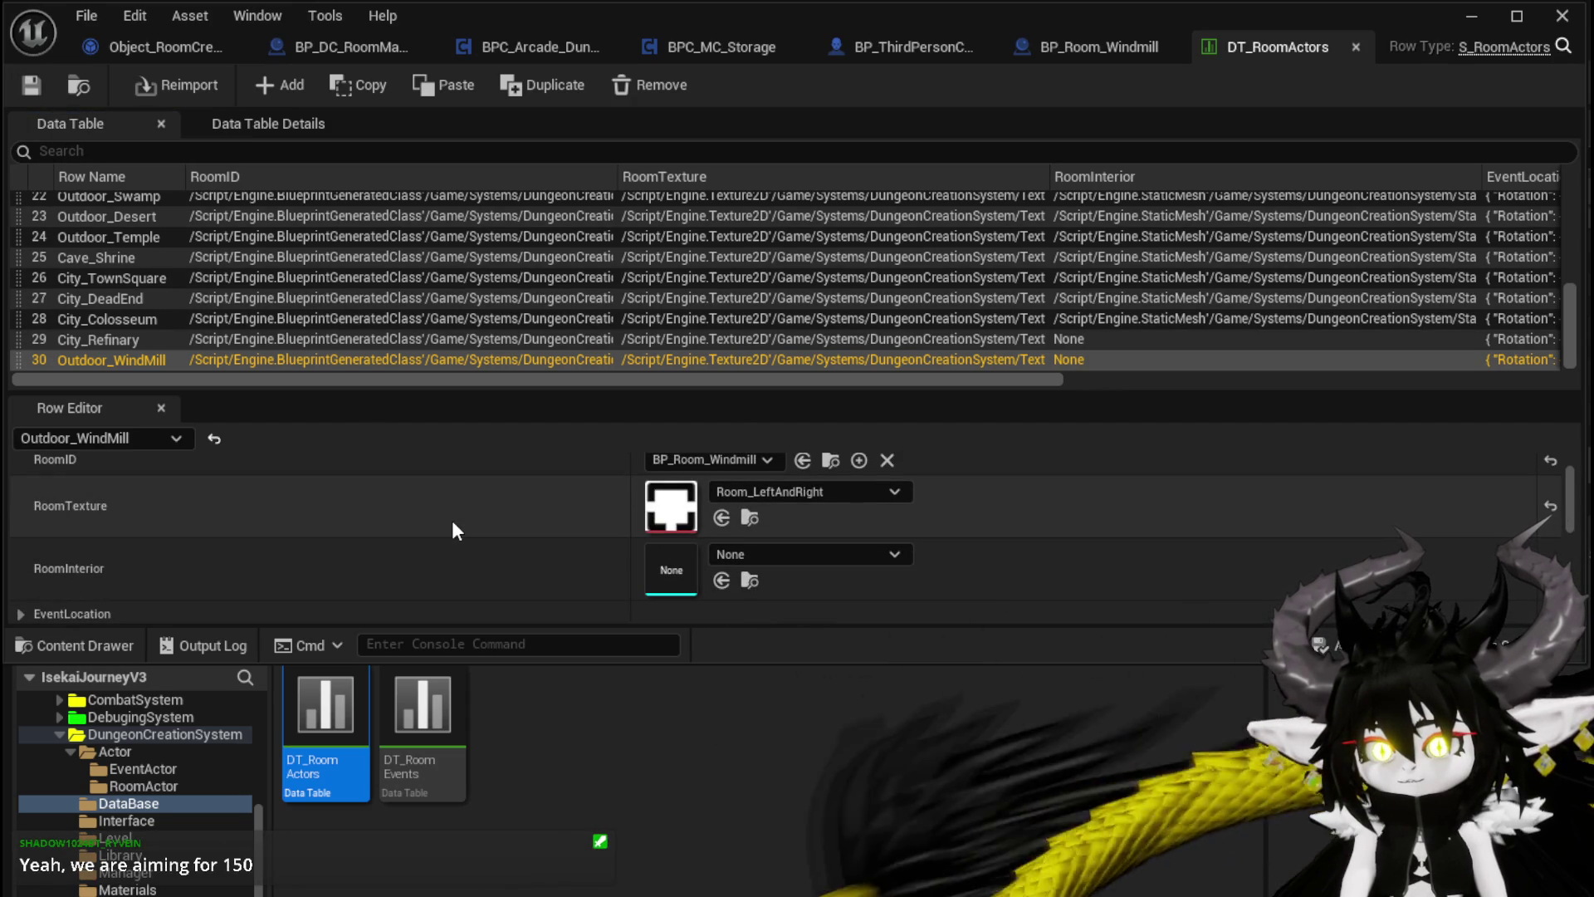
scroll(453, 530, up, 1)
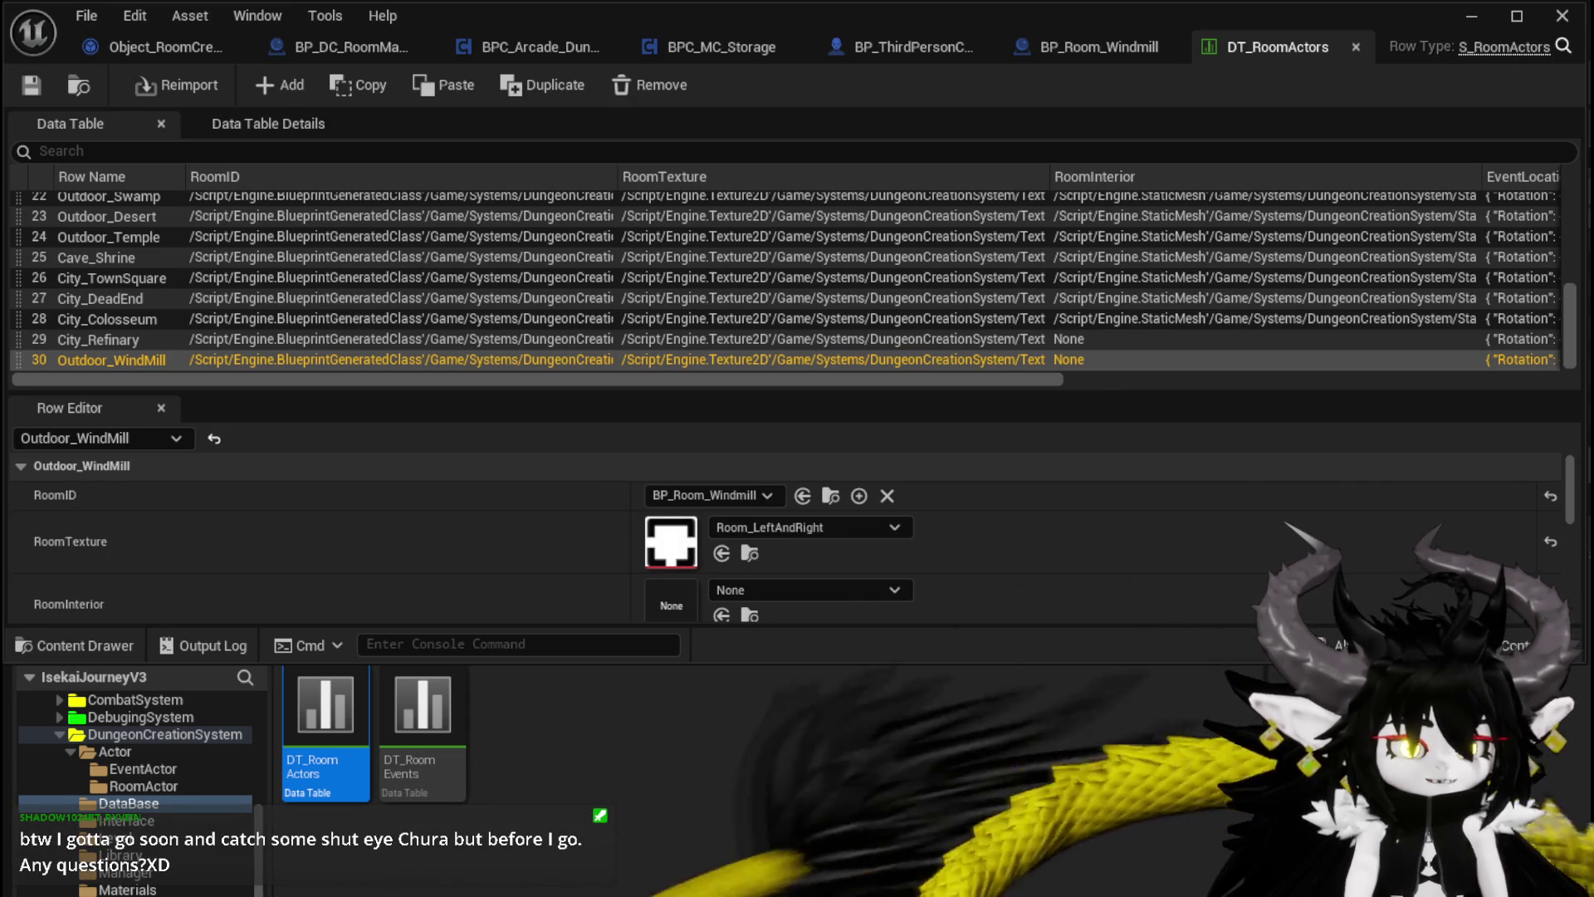
Step: Bring the Brave window with the paused YouTube monster-collector video to the front
key(alt+Tab)
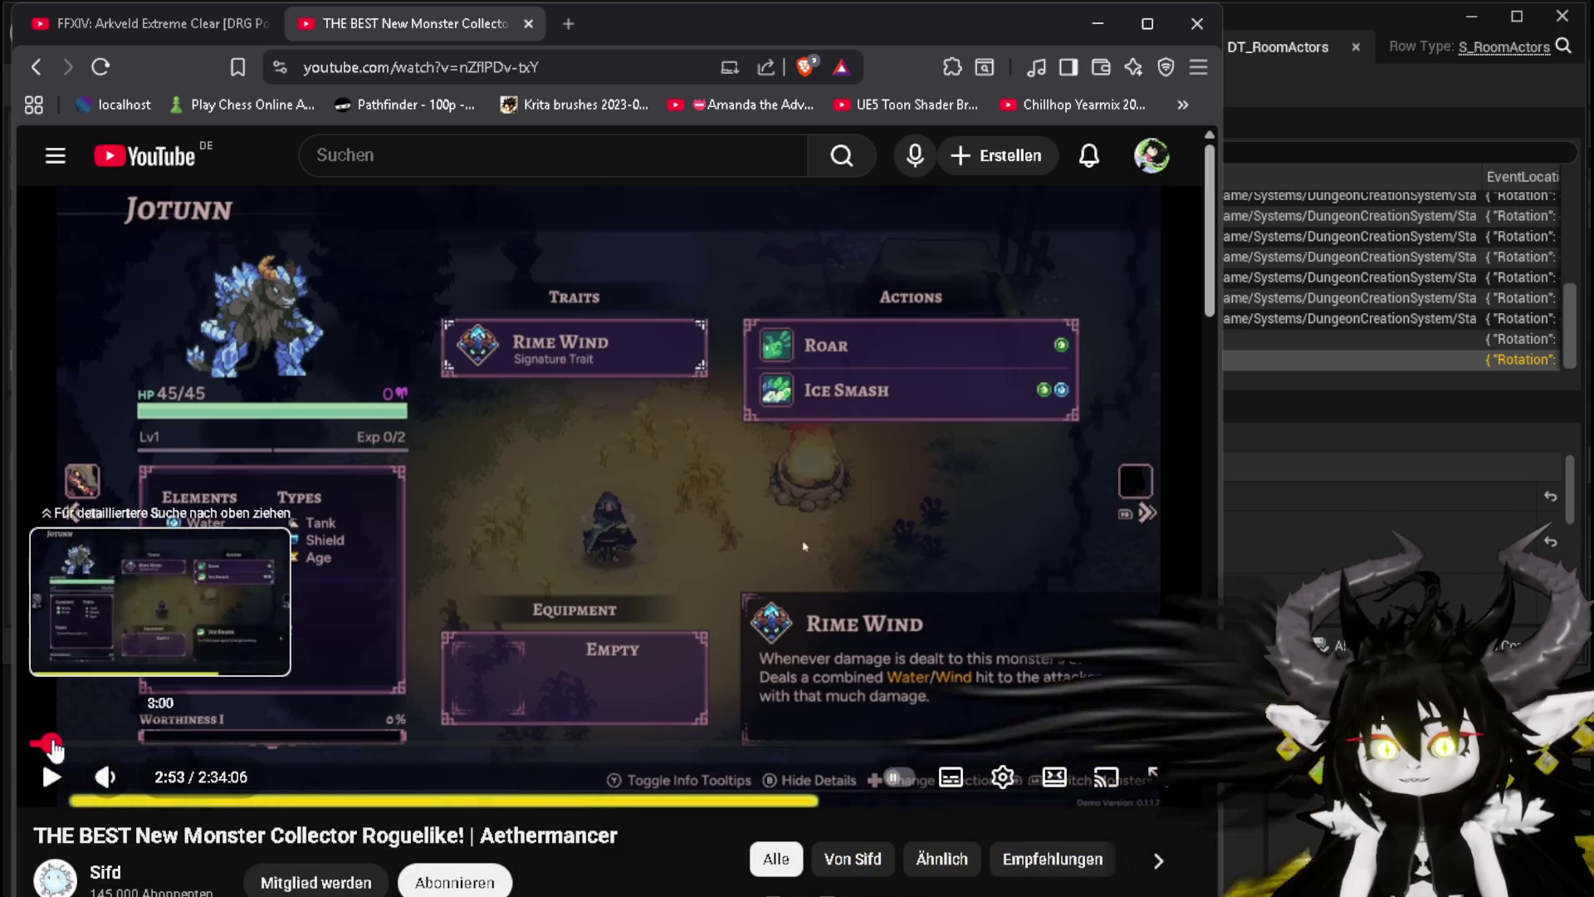
Step: Scrub the video back to 1:43, then forward to 4:44
click(47, 744)
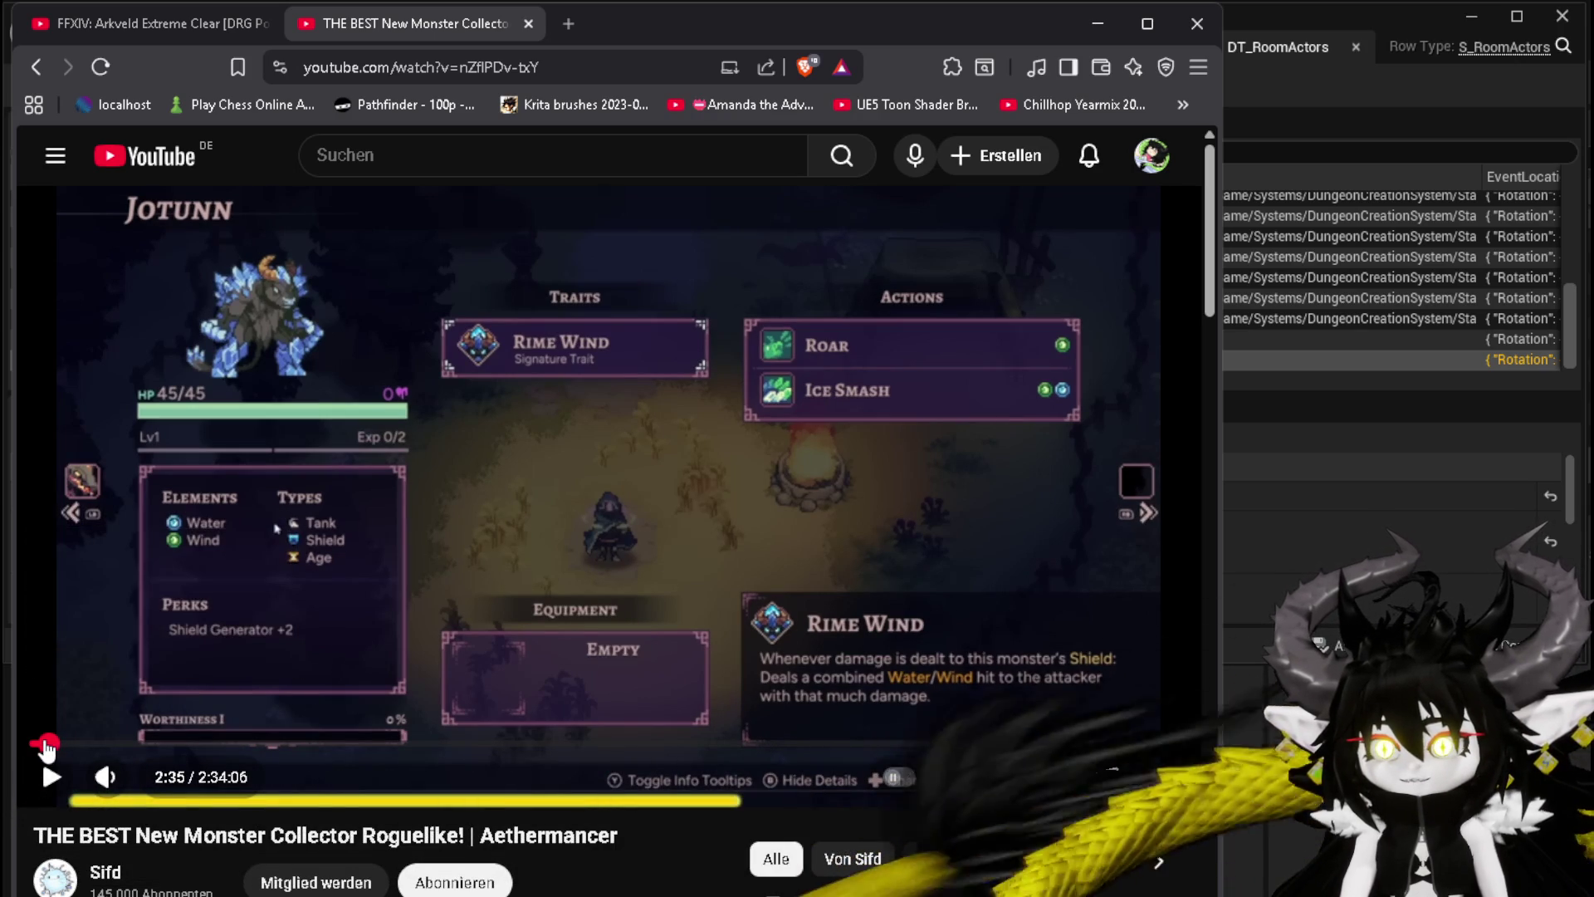
click(44, 745)
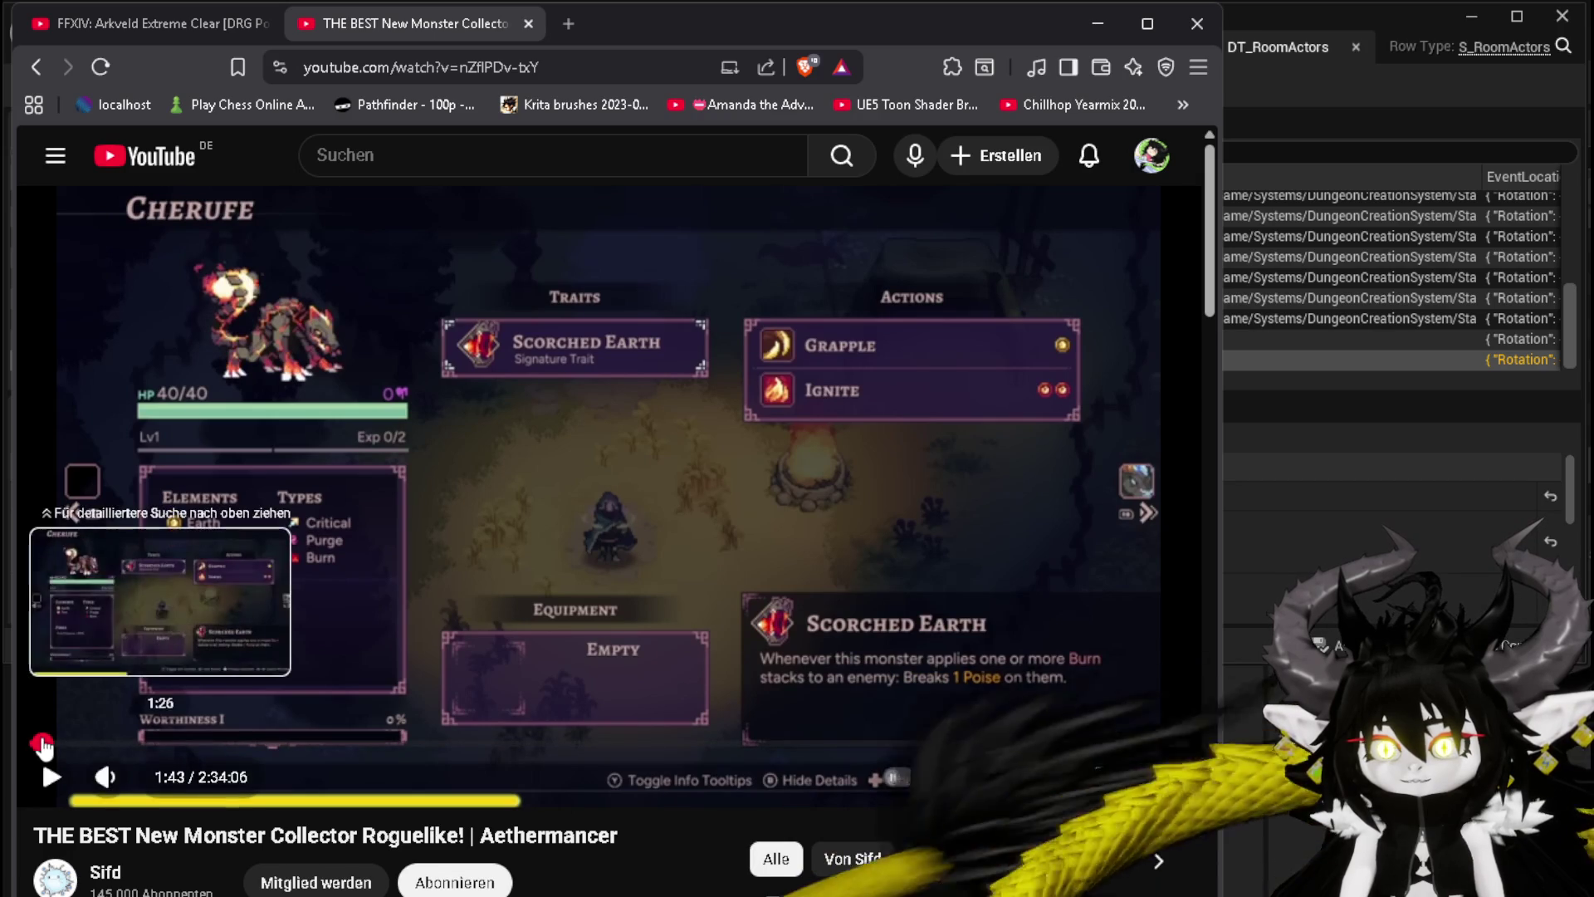
drag(49, 745, 66, 745)
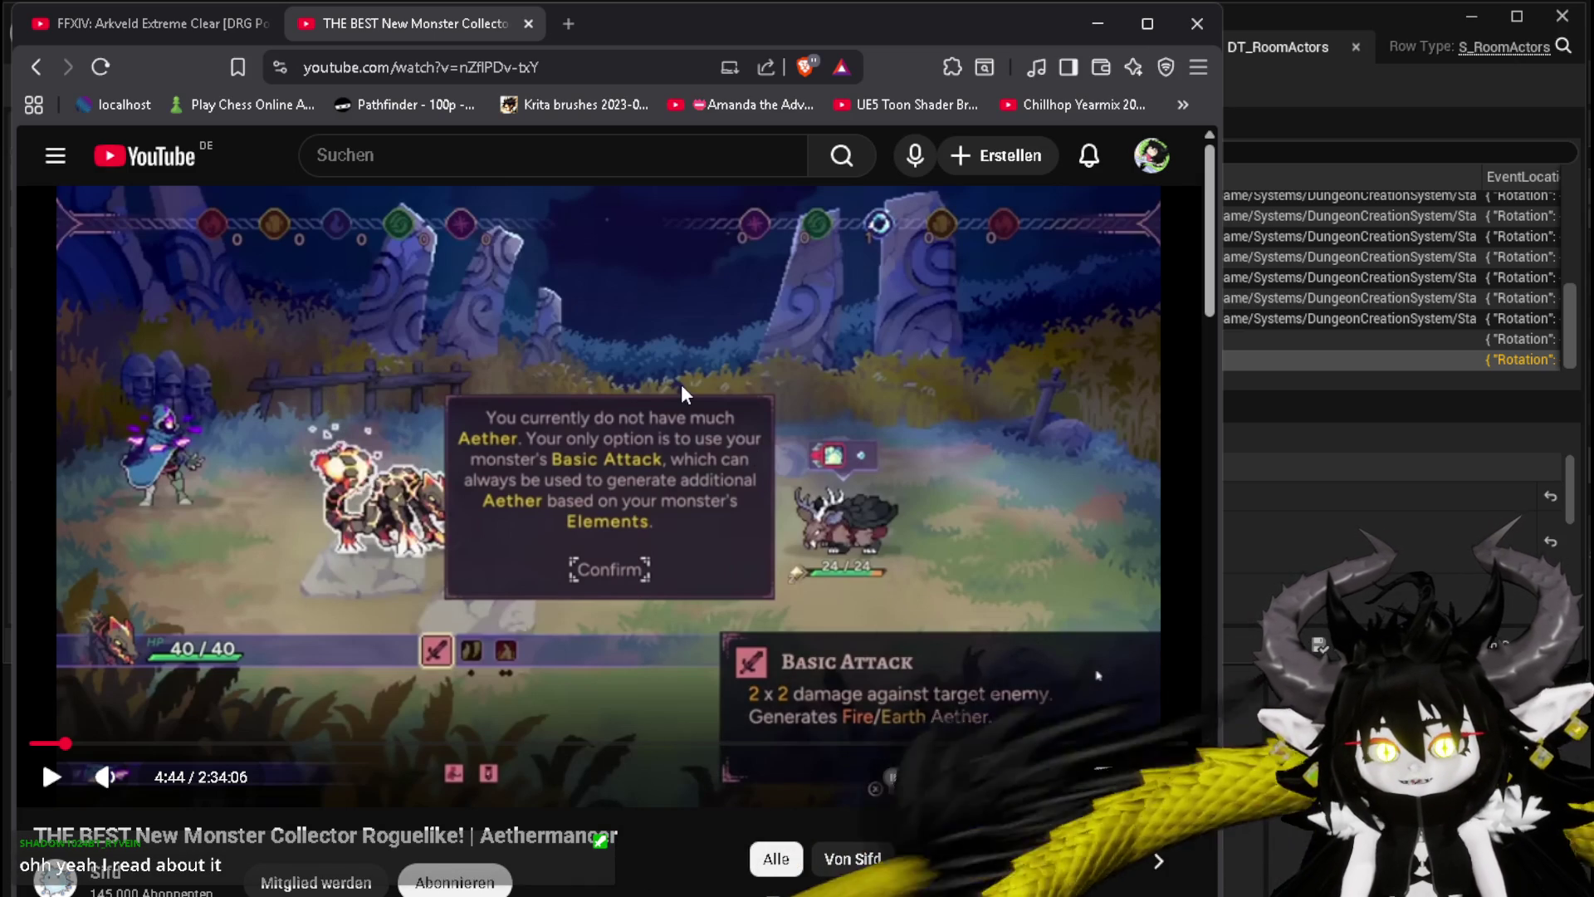
scroll(681, 383, down, 3)
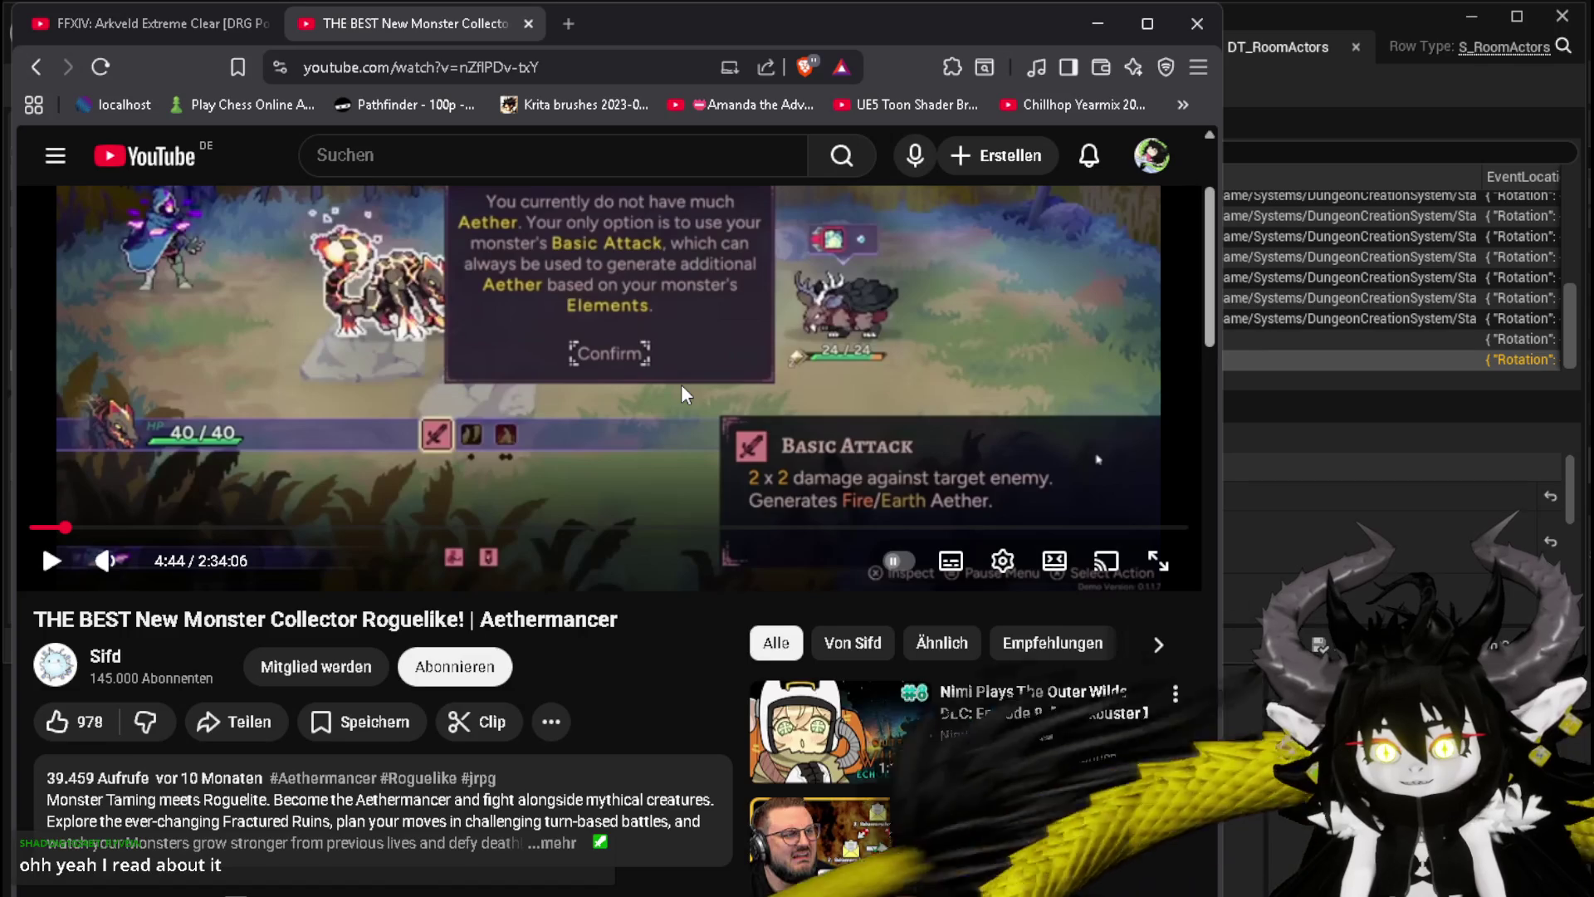
scroll(683, 390, down, 3)
scroll(679, 391, down, 5)
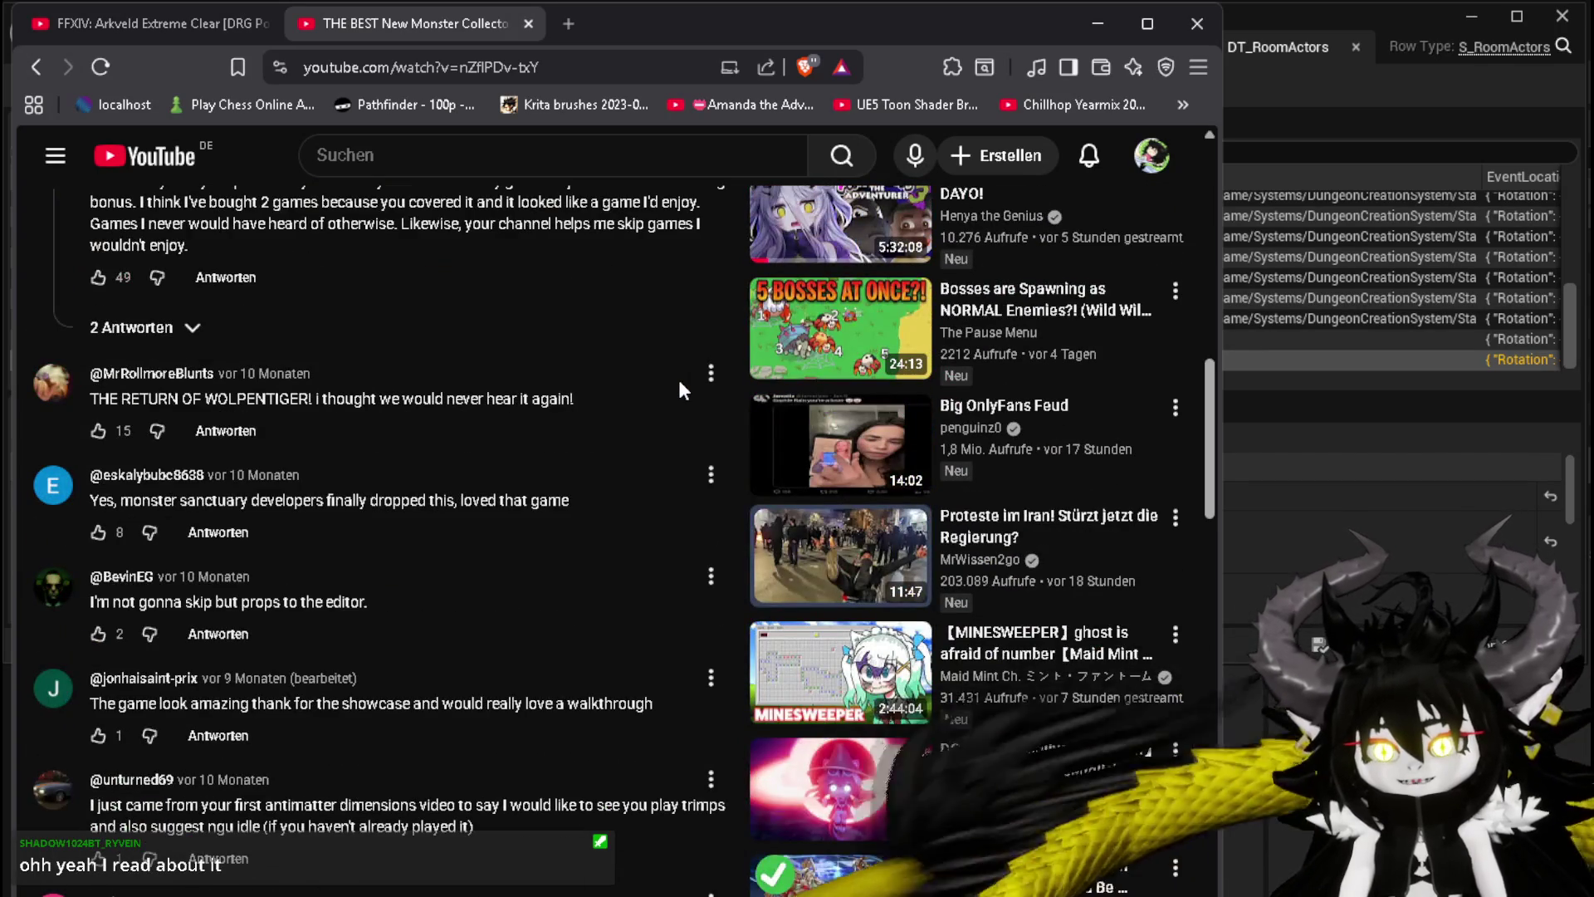
scroll(679, 380, up, 10)
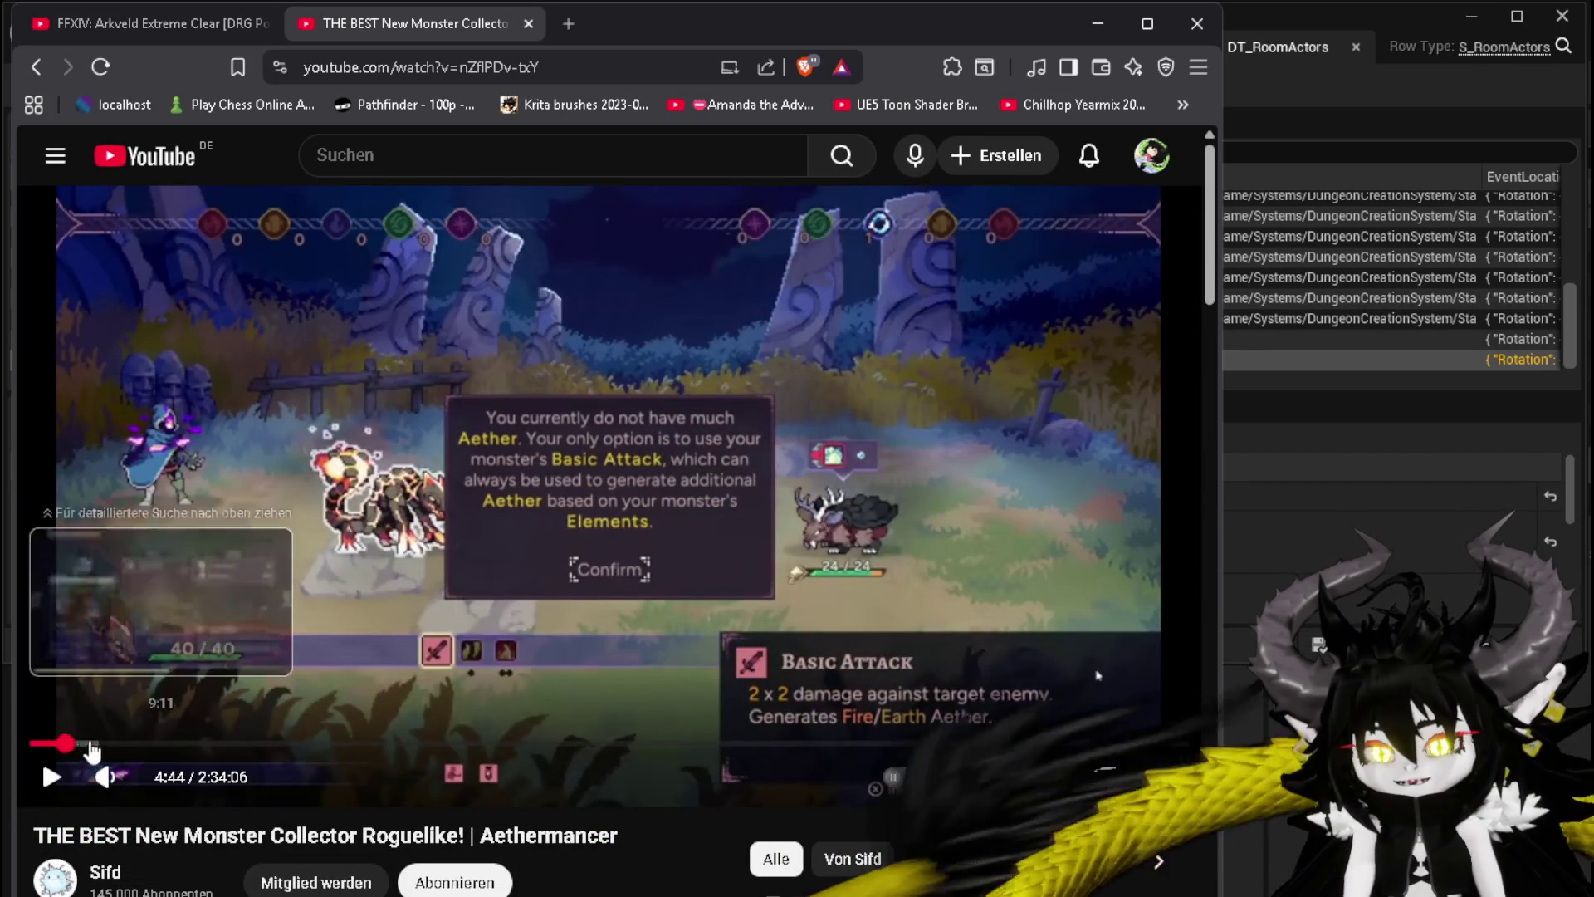
Step: Skip the video ahead to the Choose a new Trait screen near 29:18, then return to Unreal
click(81, 745)
click(90, 744)
click(98, 745)
click(108, 745)
click(123, 745)
click(135, 745)
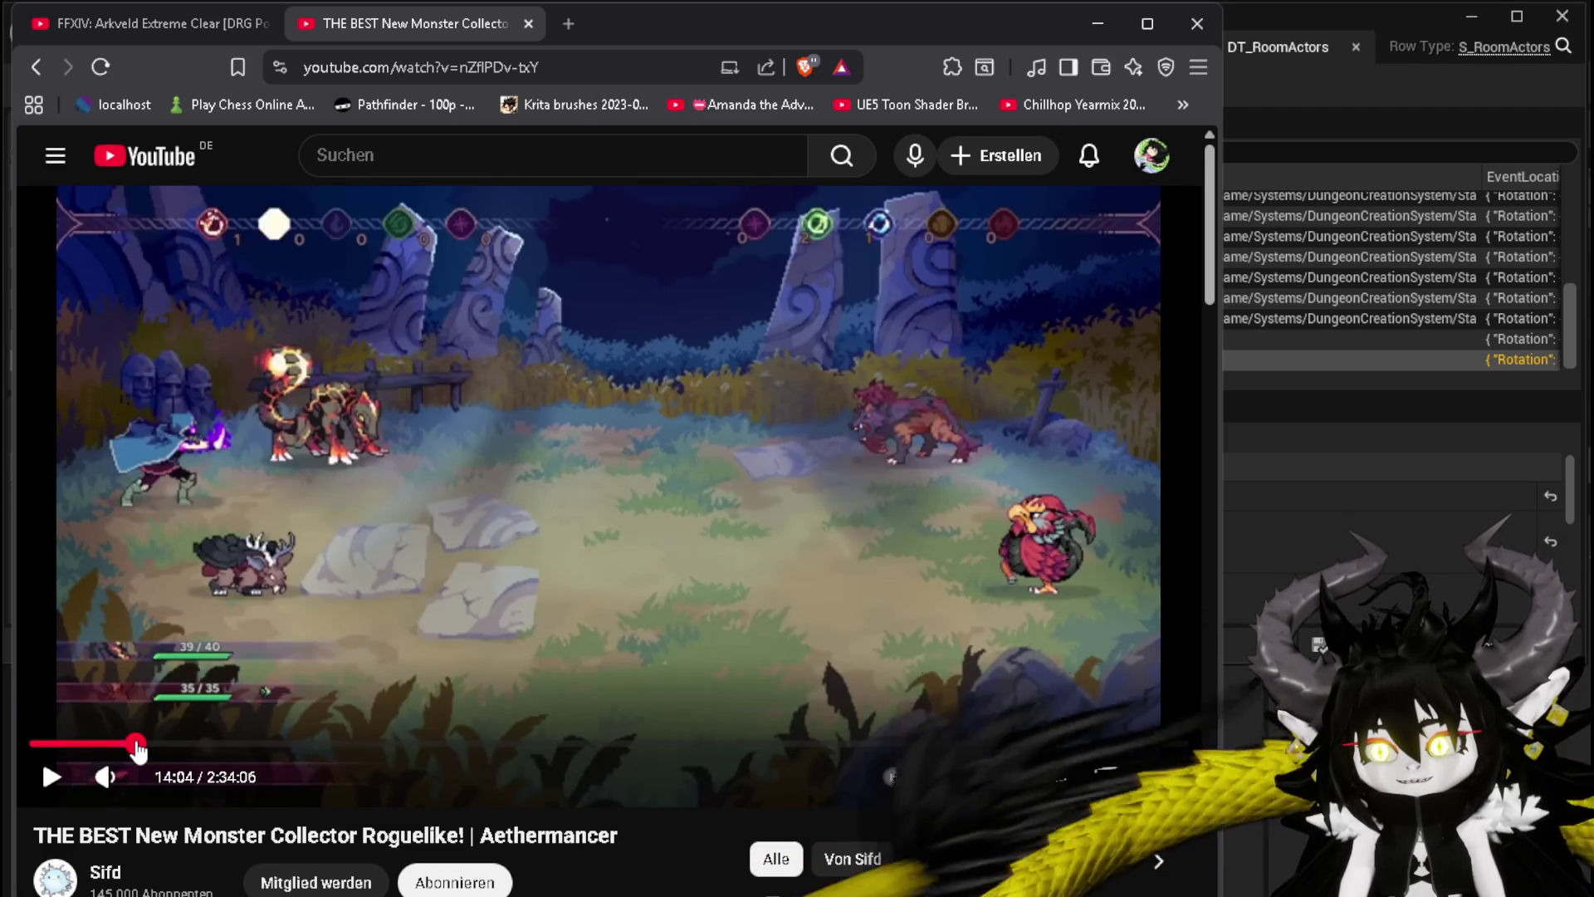
click(141, 745)
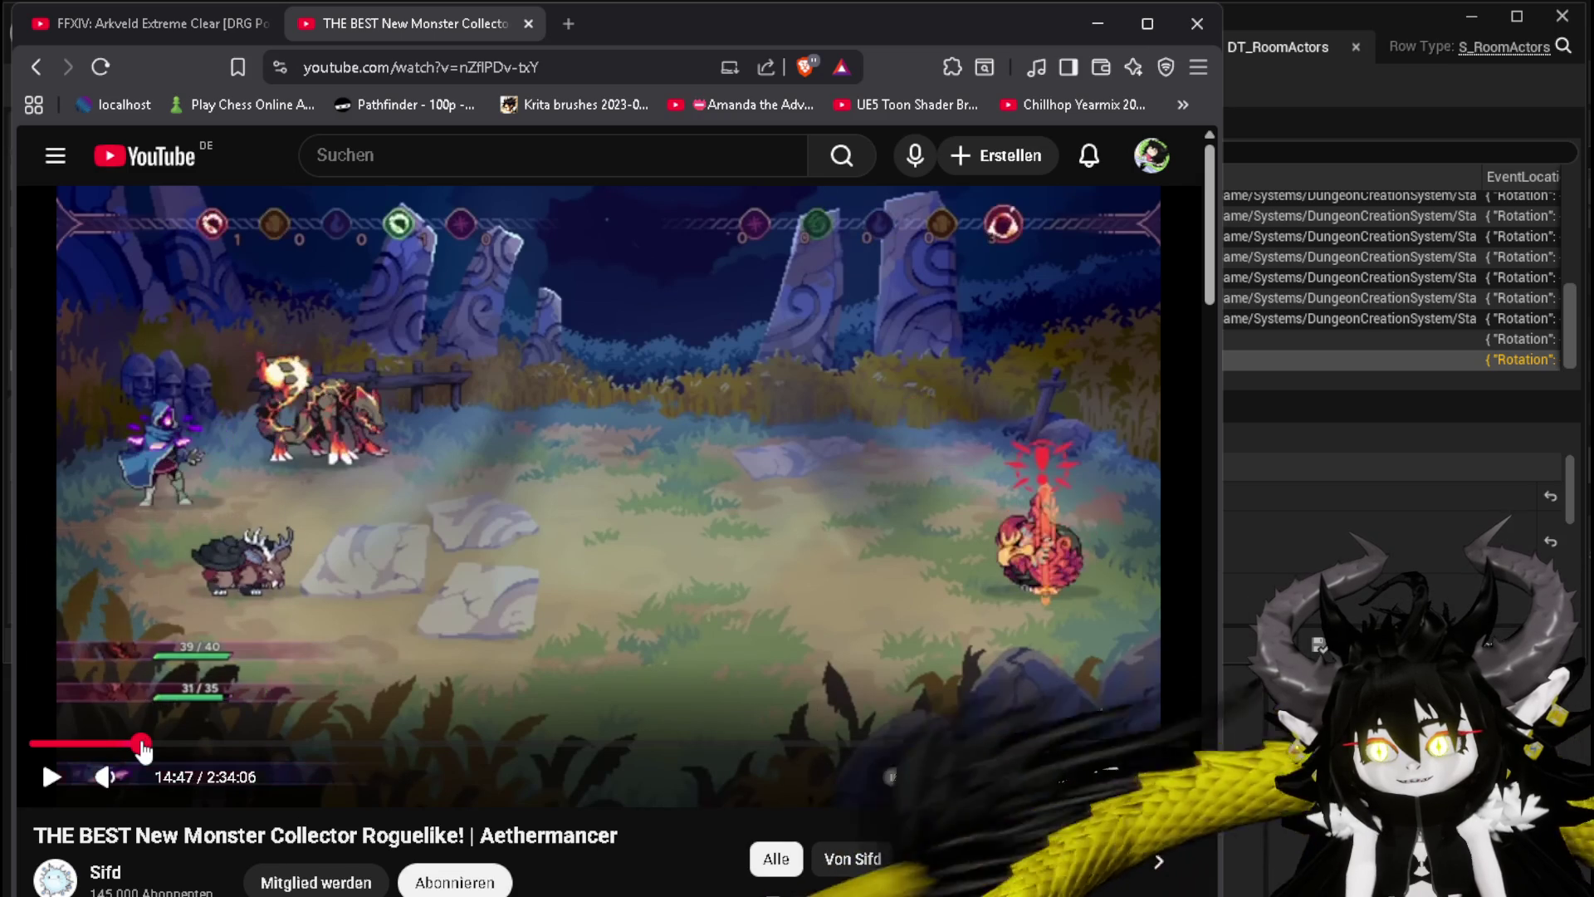
click(150, 744)
click(156, 744)
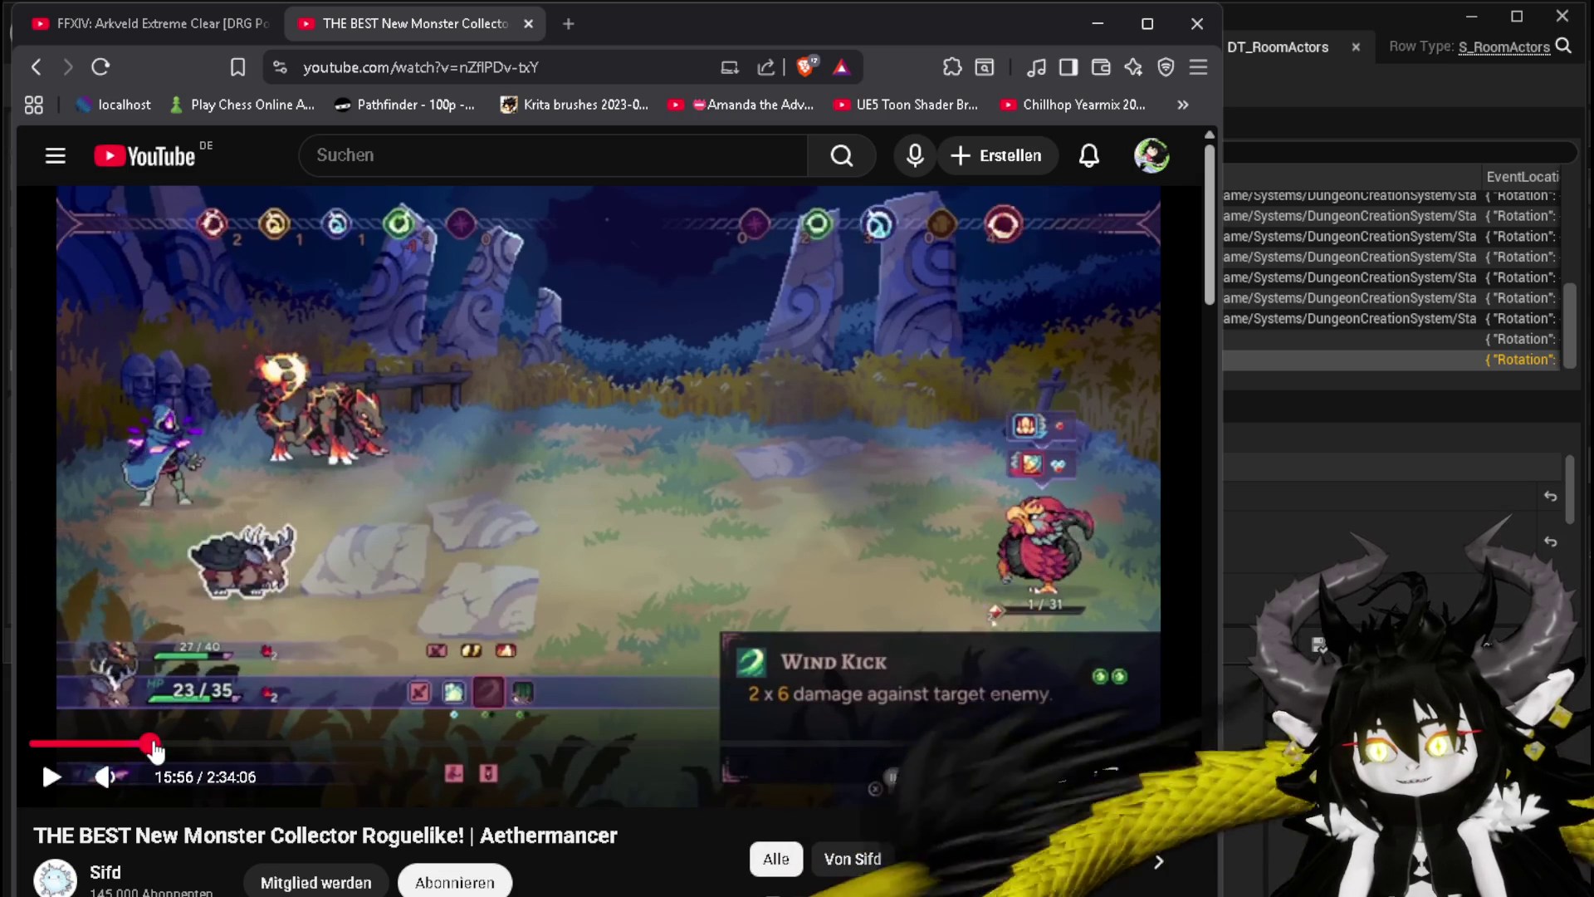
click(162, 744)
click(166, 744)
click(175, 744)
click(179, 745)
click(185, 745)
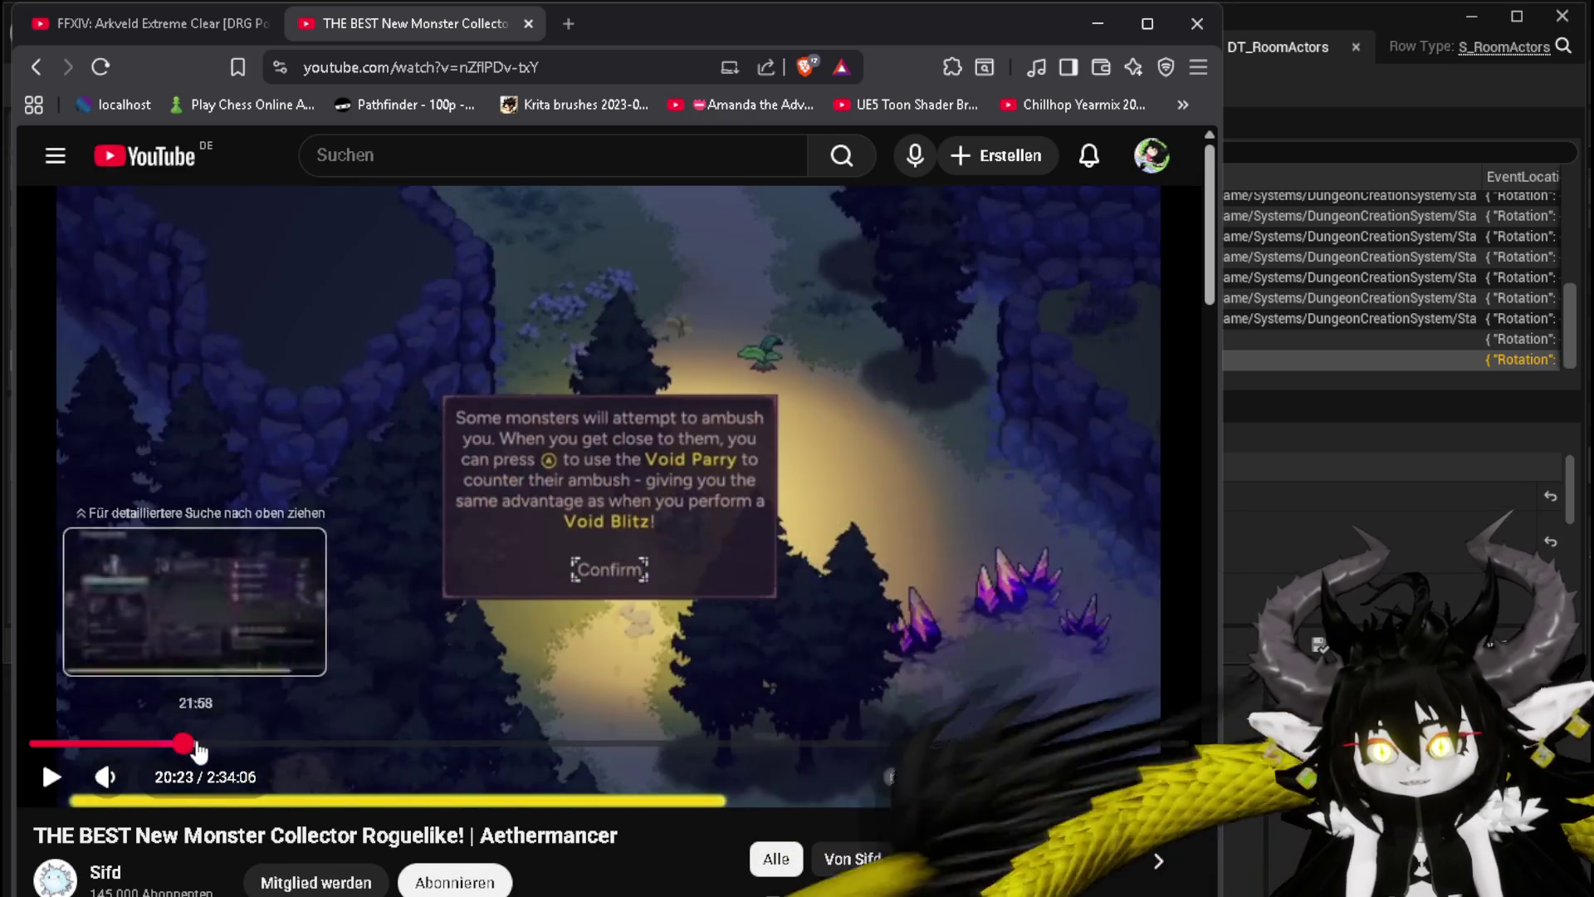
click(197, 745)
click(207, 745)
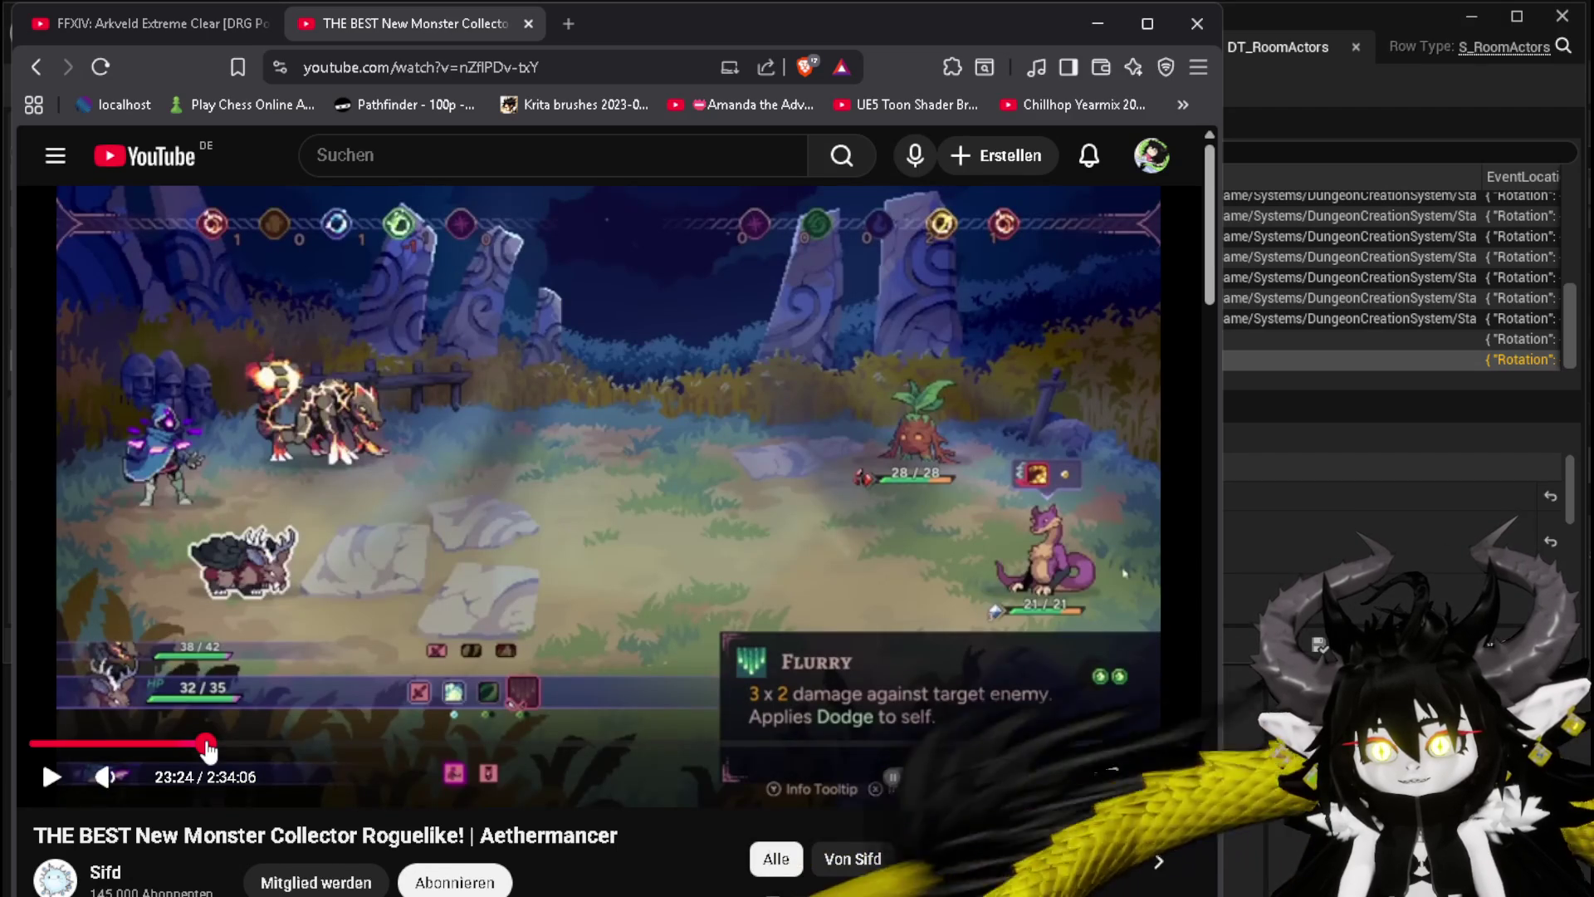
click(213, 744)
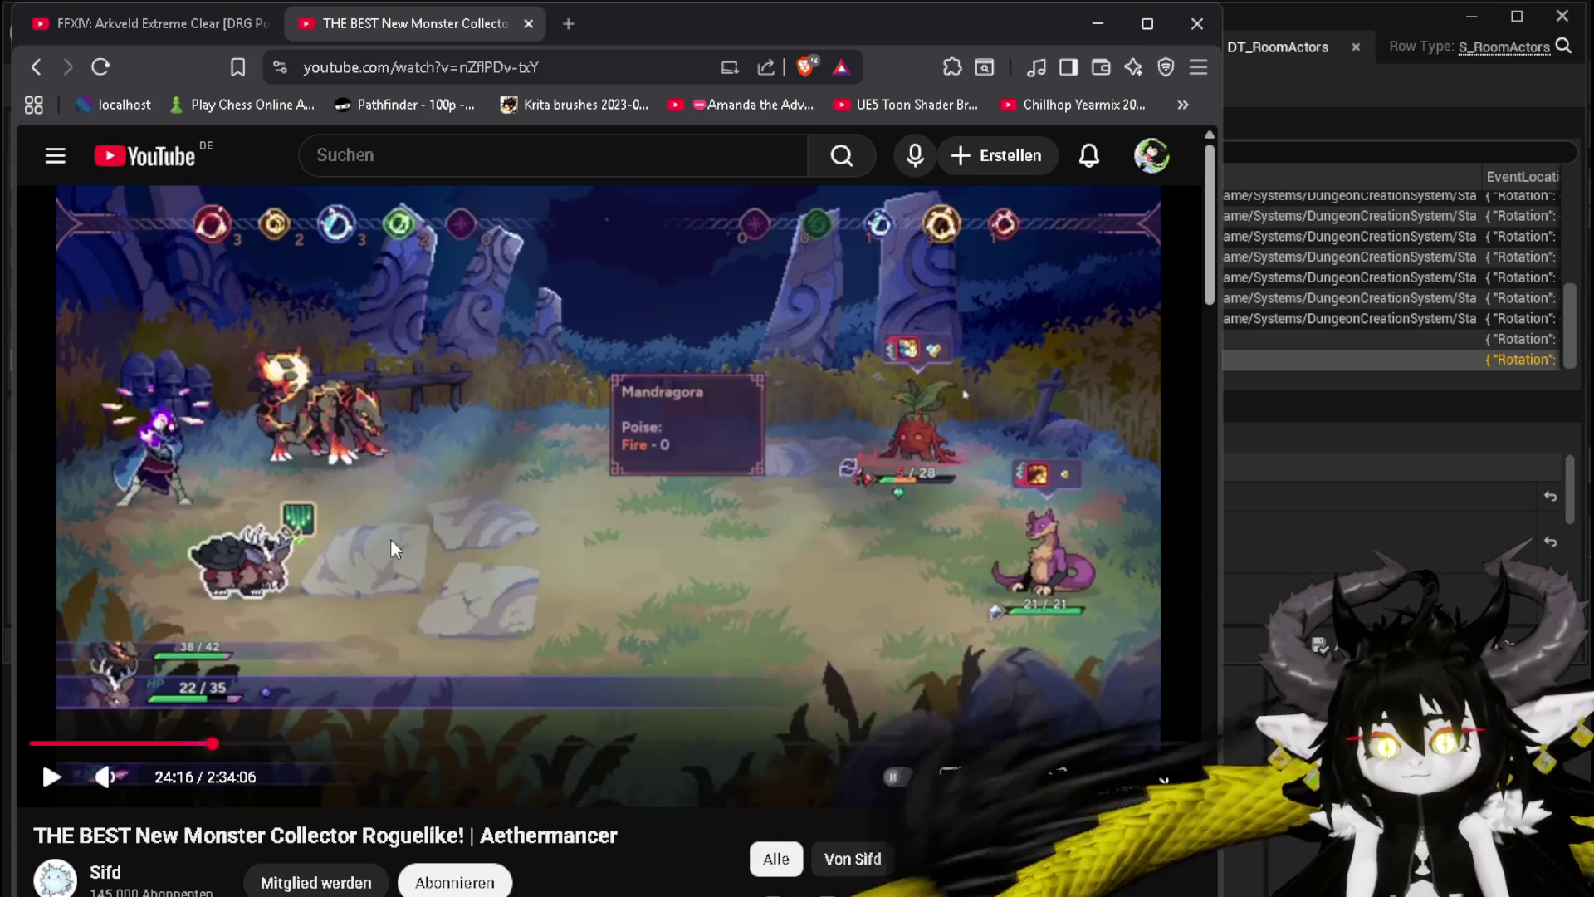
click(232, 744)
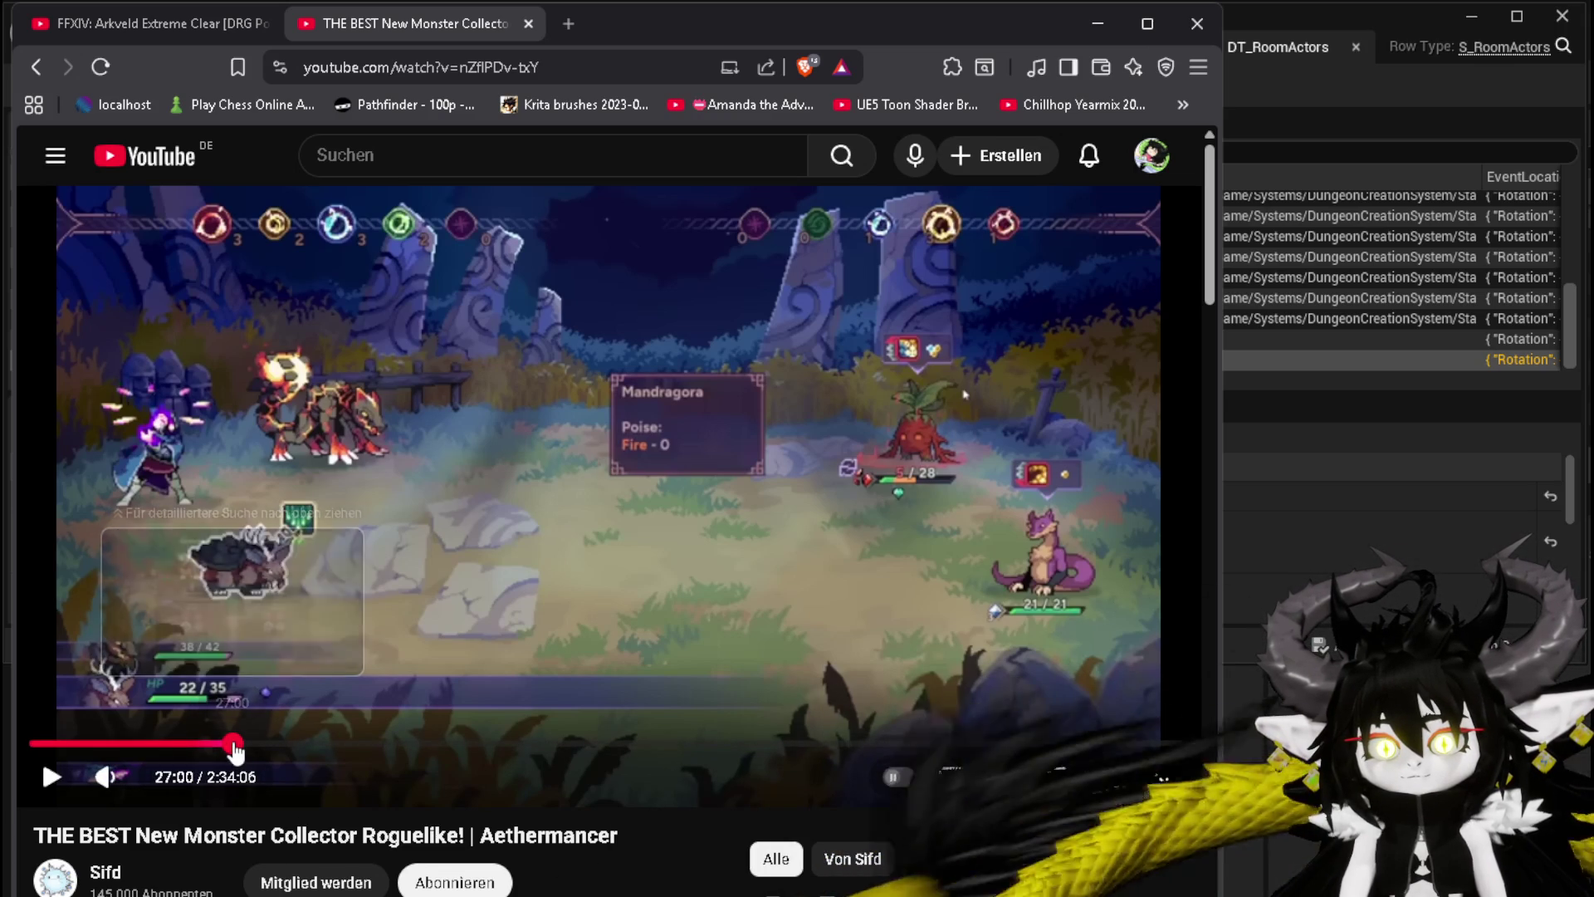
click(249, 744)
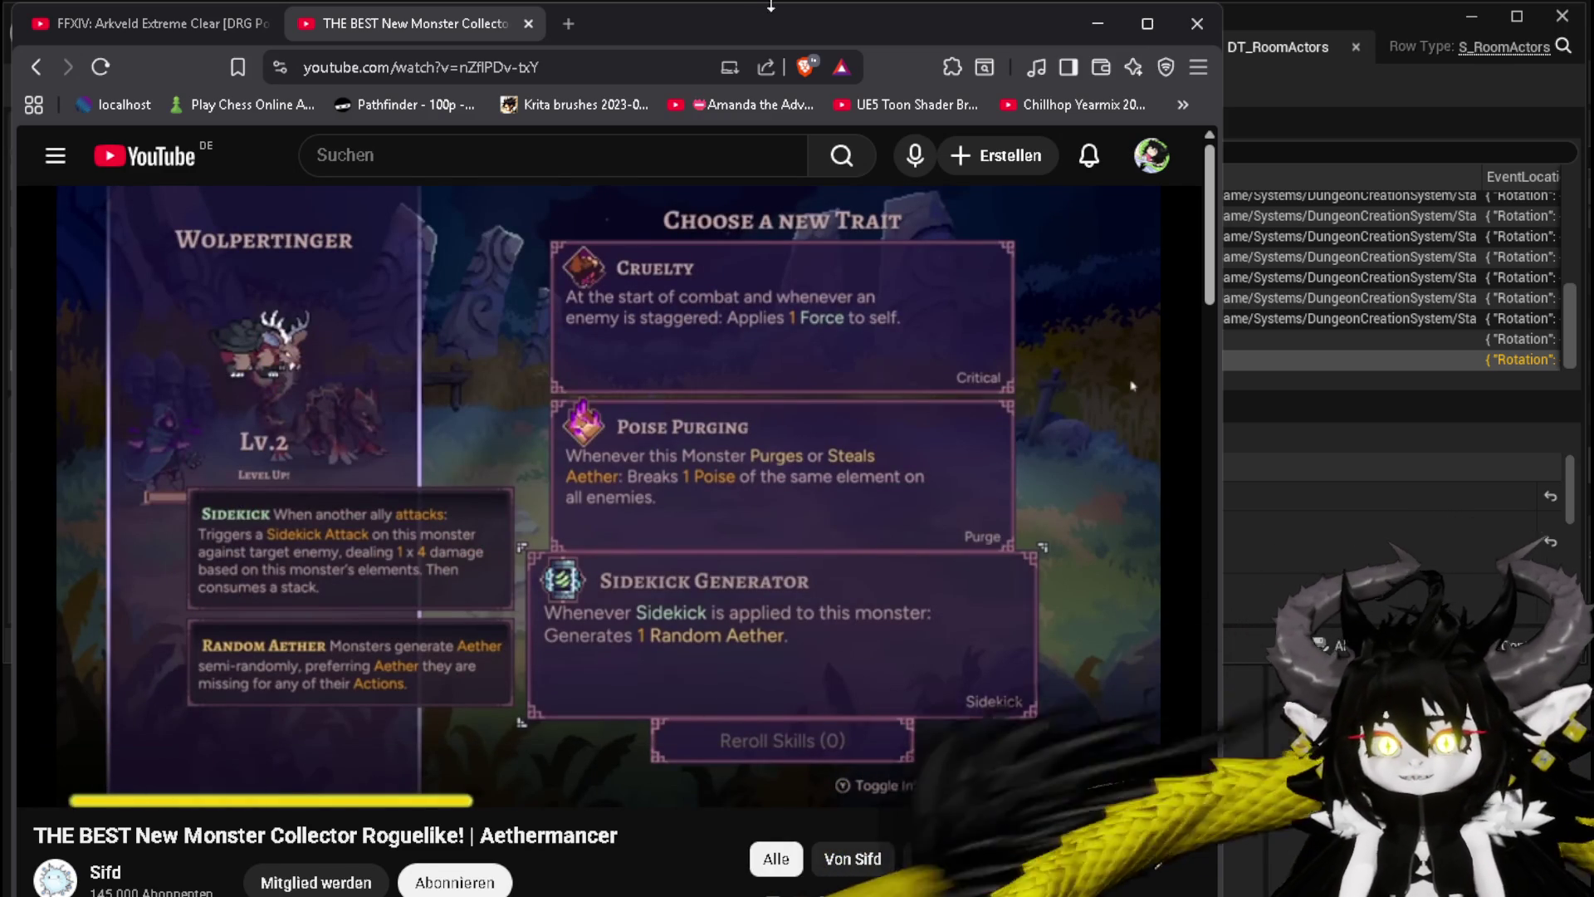
key(alt+Tab)
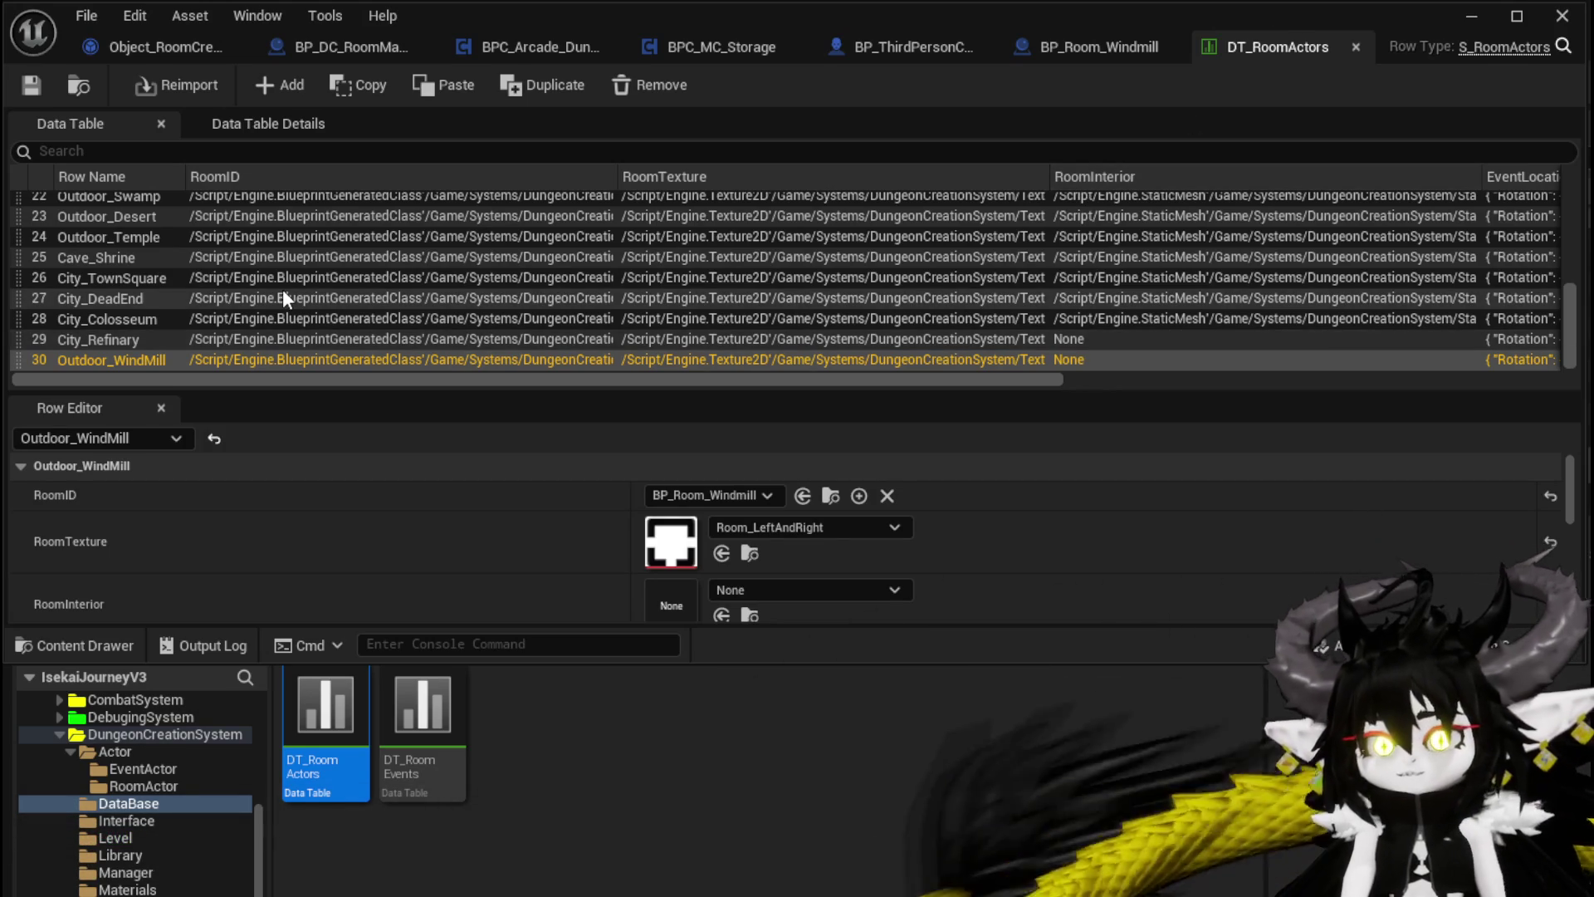
scroll(442, 246, up, 3)
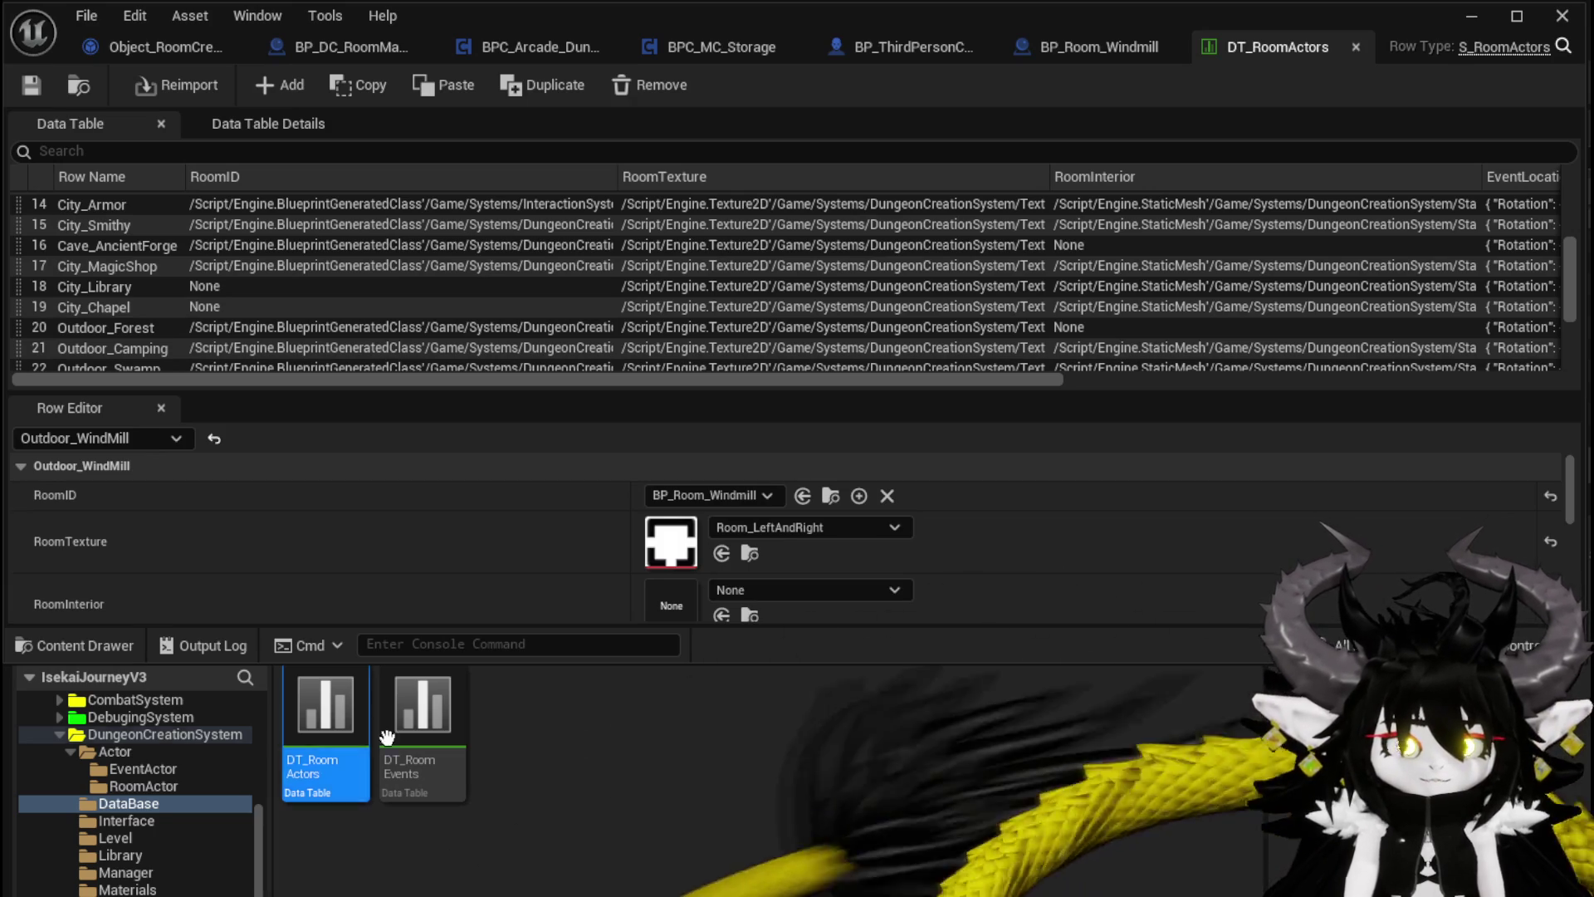
scroll(223, 285, up, 1)
scroll(223, 280, up, 5)
scroll(141, 241, down, 10)
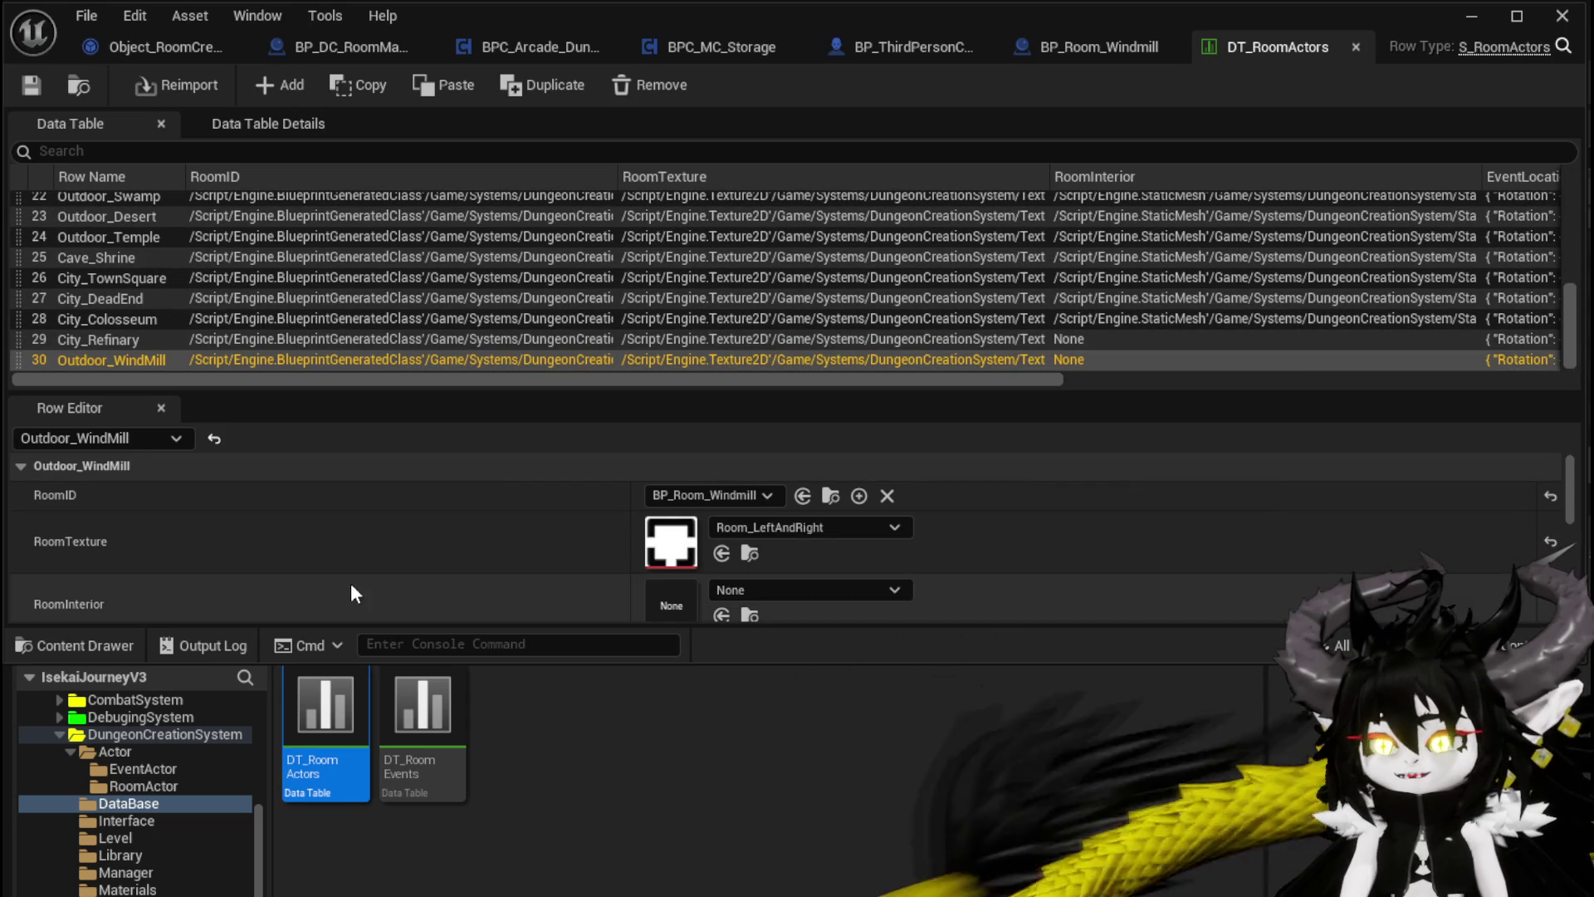
scroll(356, 587, down, 3)
scroll(357, 583, up, 2)
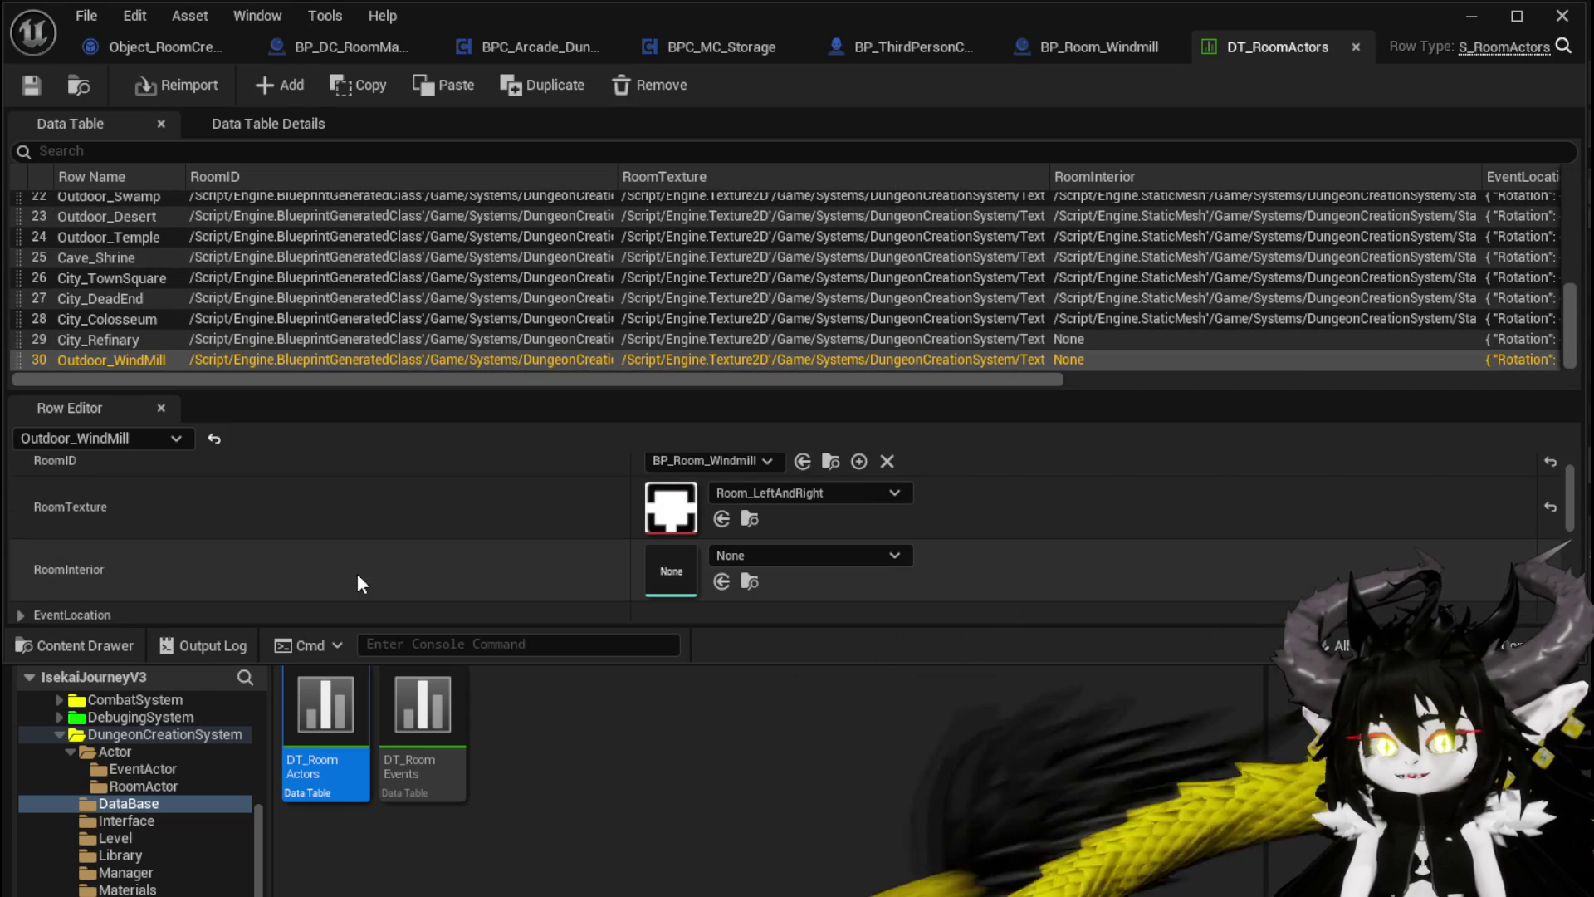
scroll(286, 554, down, 5)
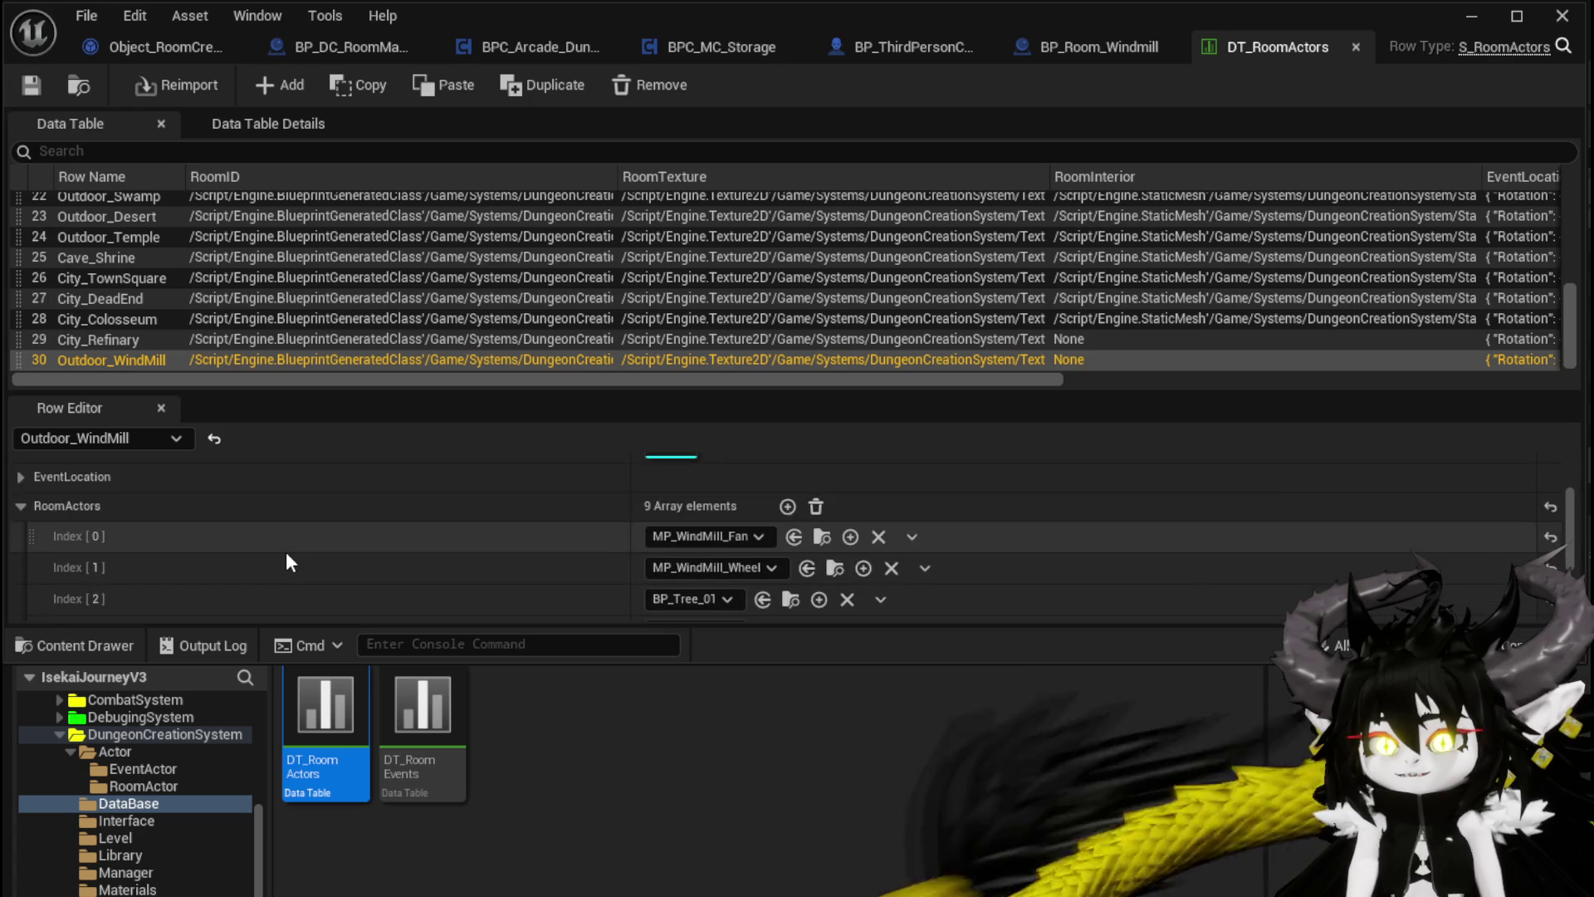
scroll(287, 553, up, 5)
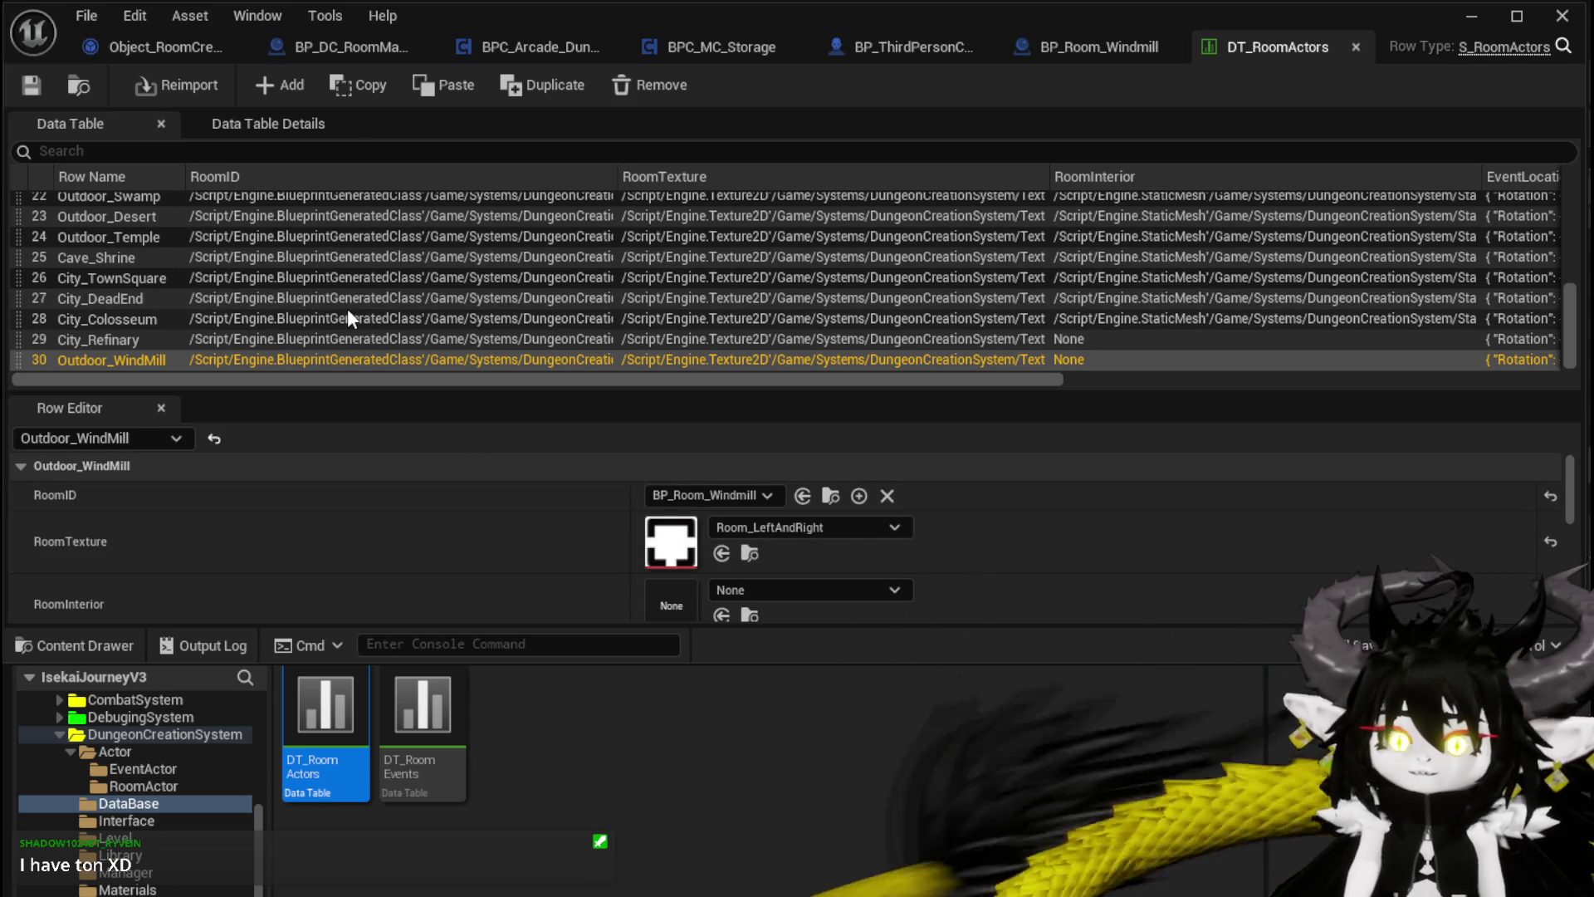
scroll(122, 302, up, 10)
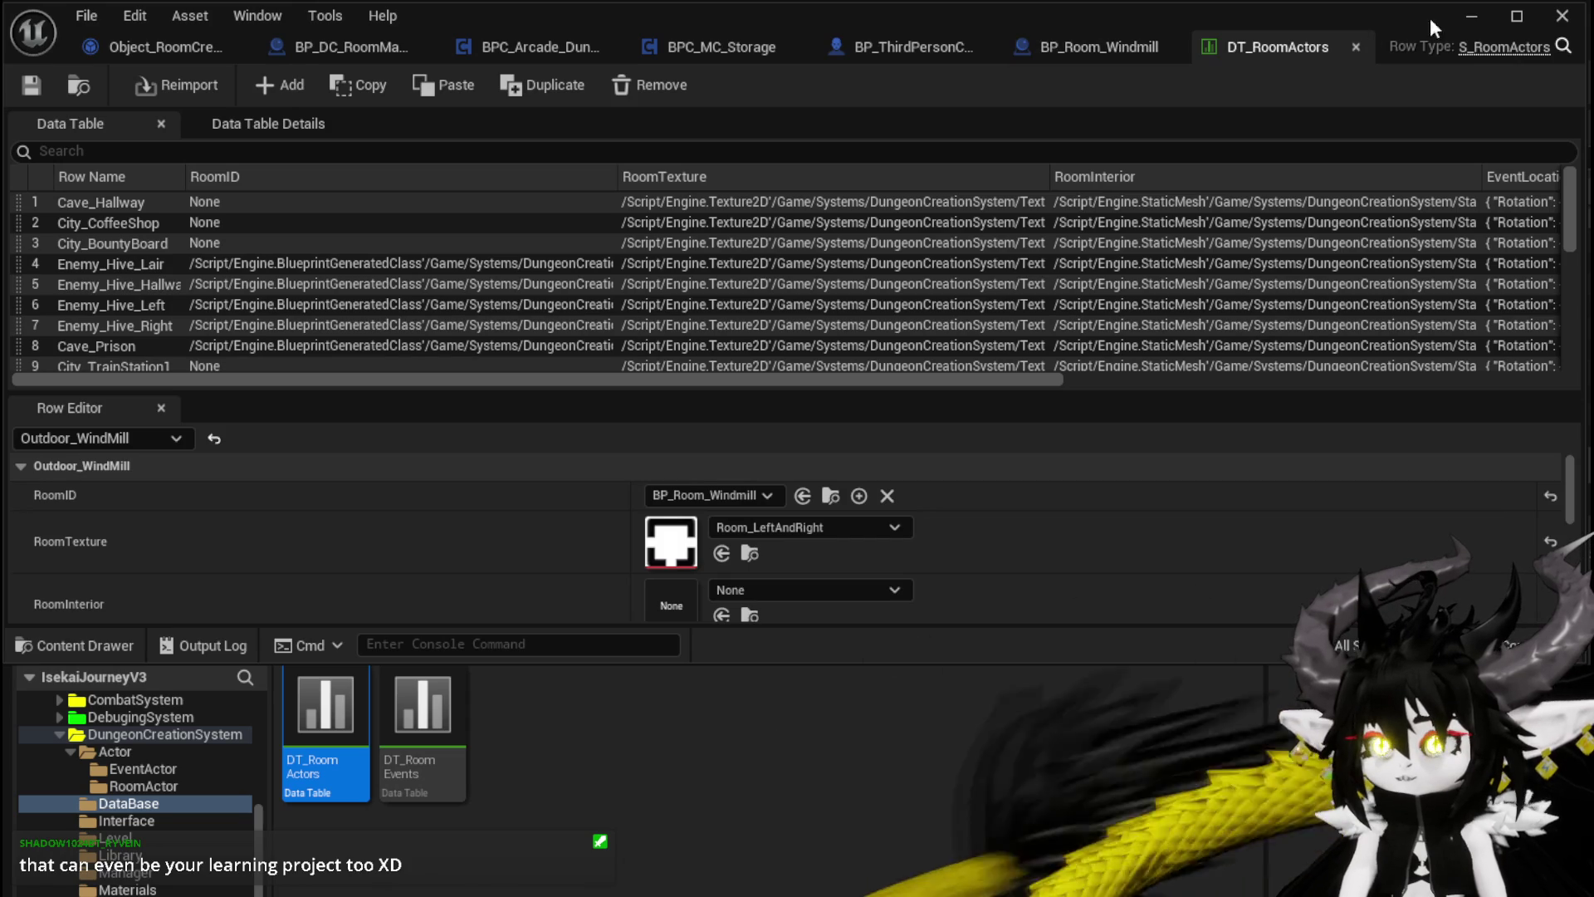
click(350, 45)
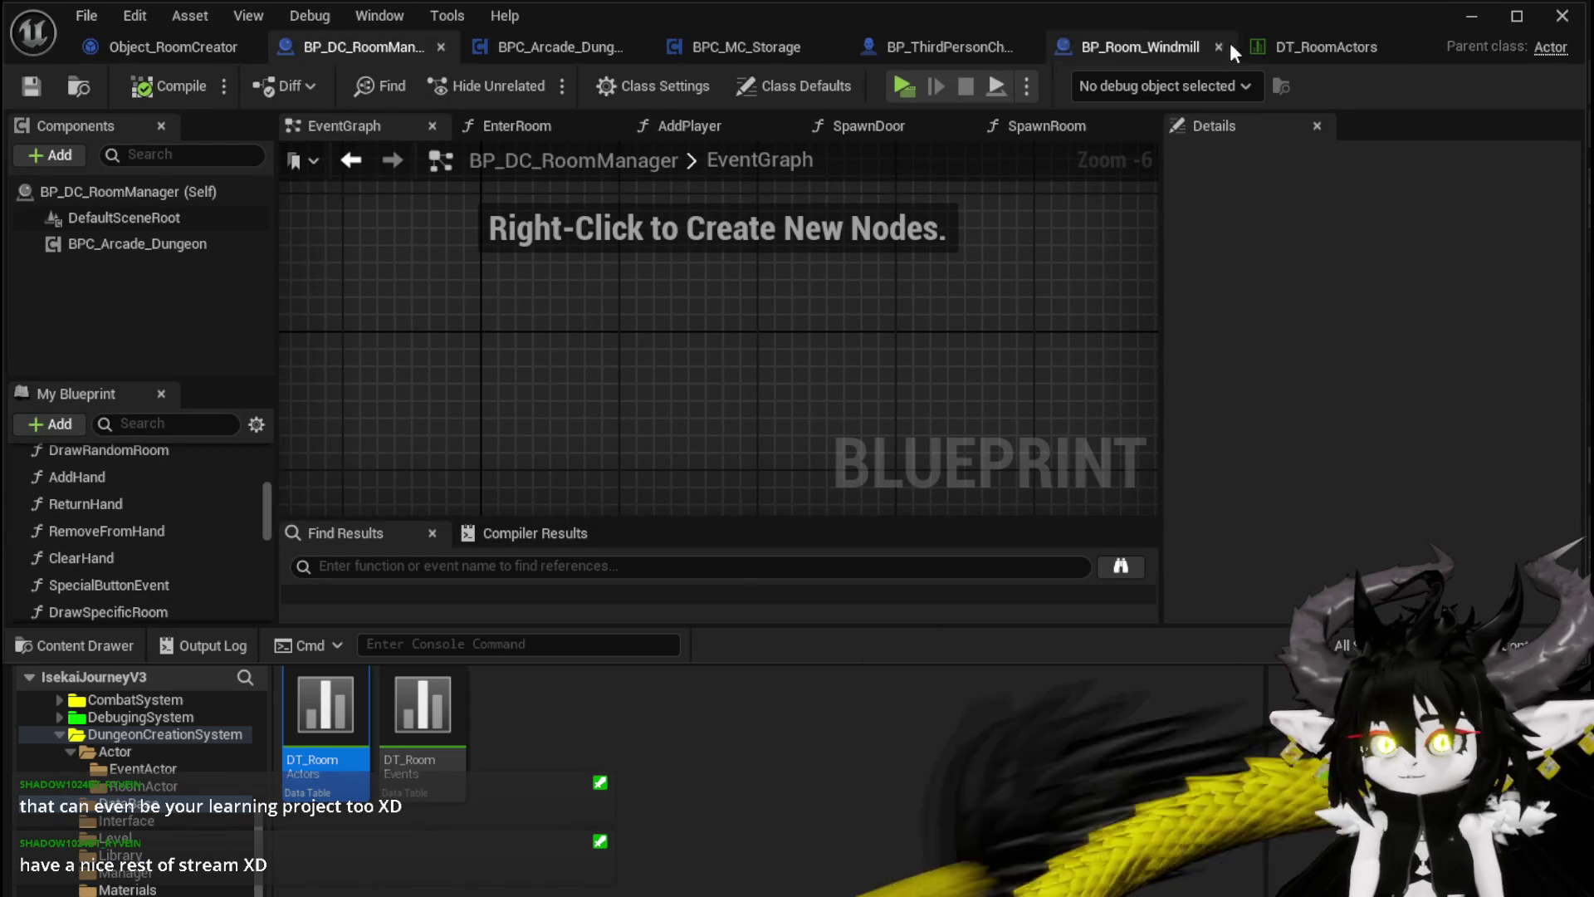
Step: Minimize the Blueprint editor and show the DungeonCreationSystem Actor folder's blueprints
click(1476, 25)
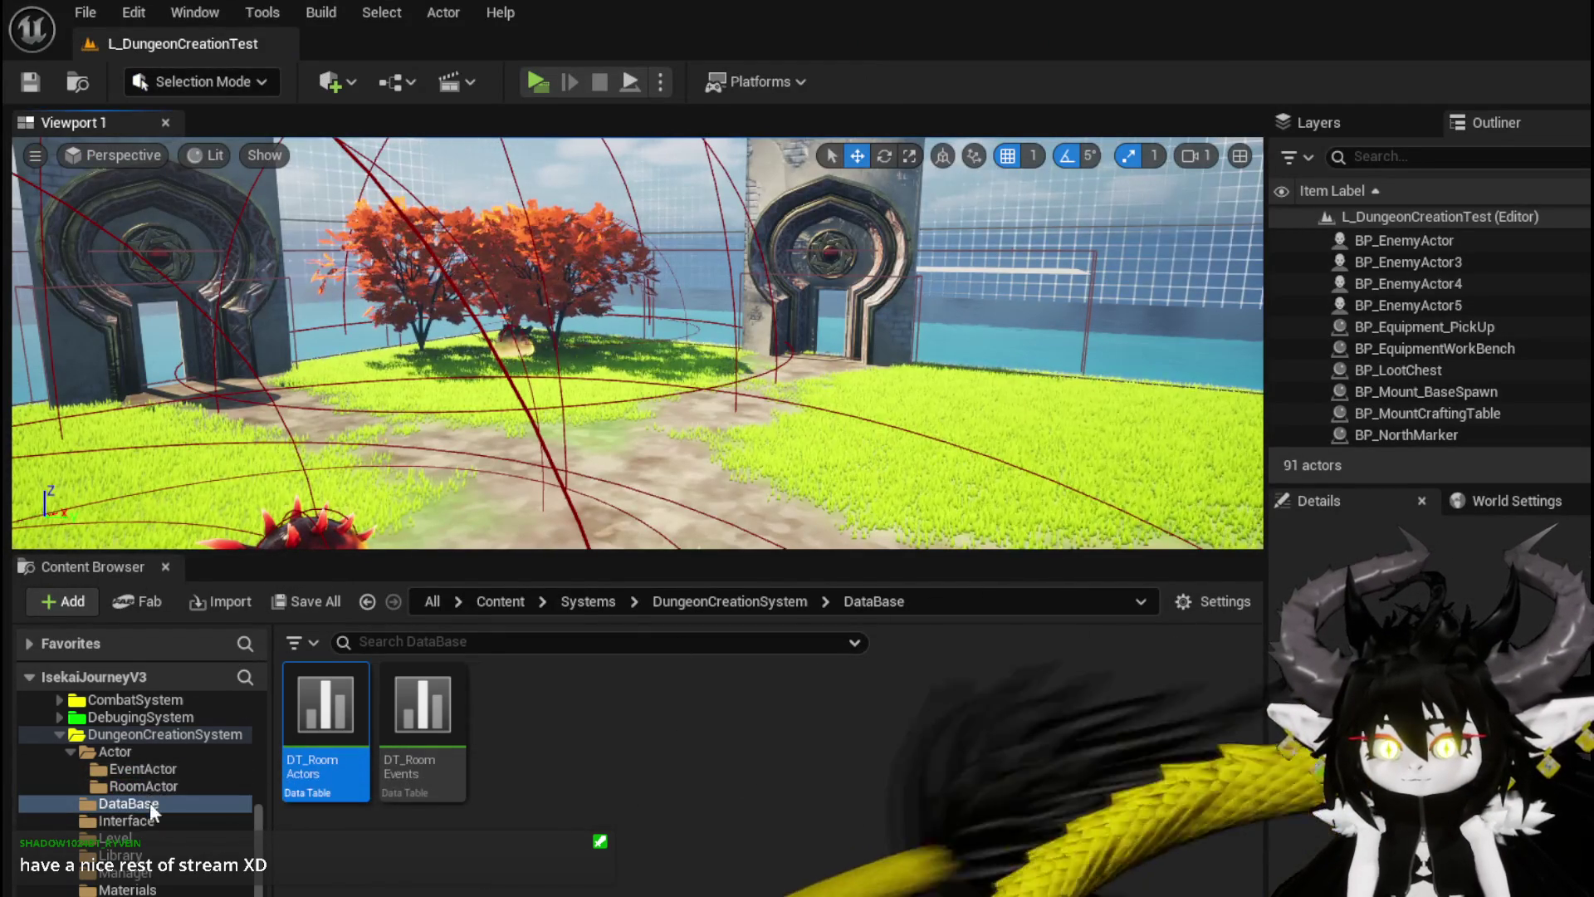
click(116, 752)
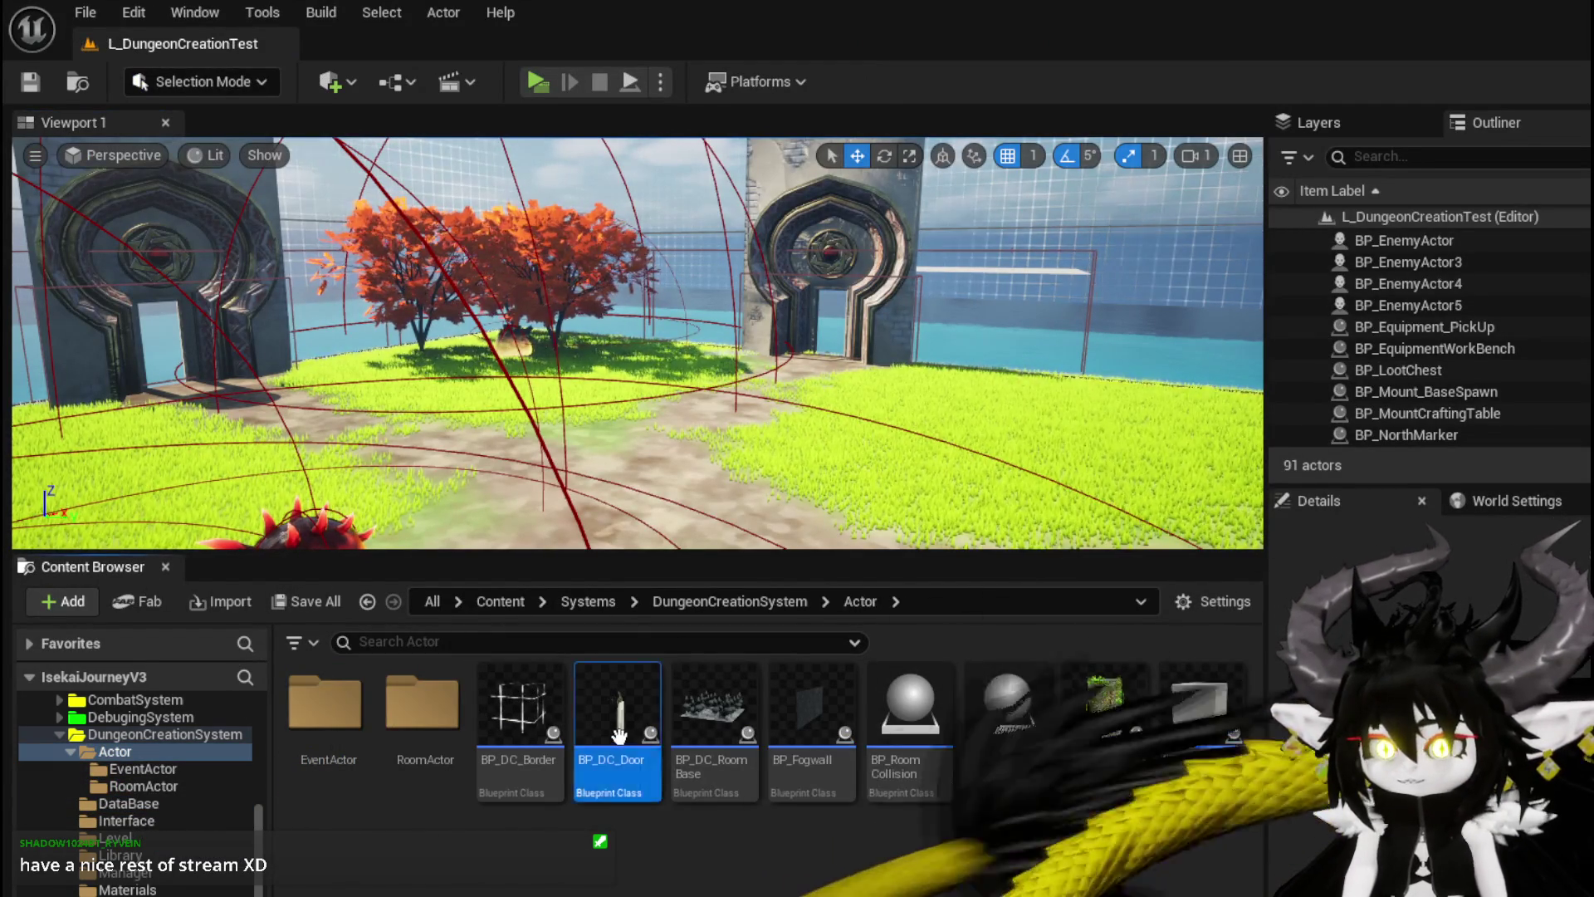
Step: Open BP_DC_Door and frame its SpawnRoom comment block showing the Build Room and Unbind nodes
double_click(623, 758)
scroll(487, 447, up, 2)
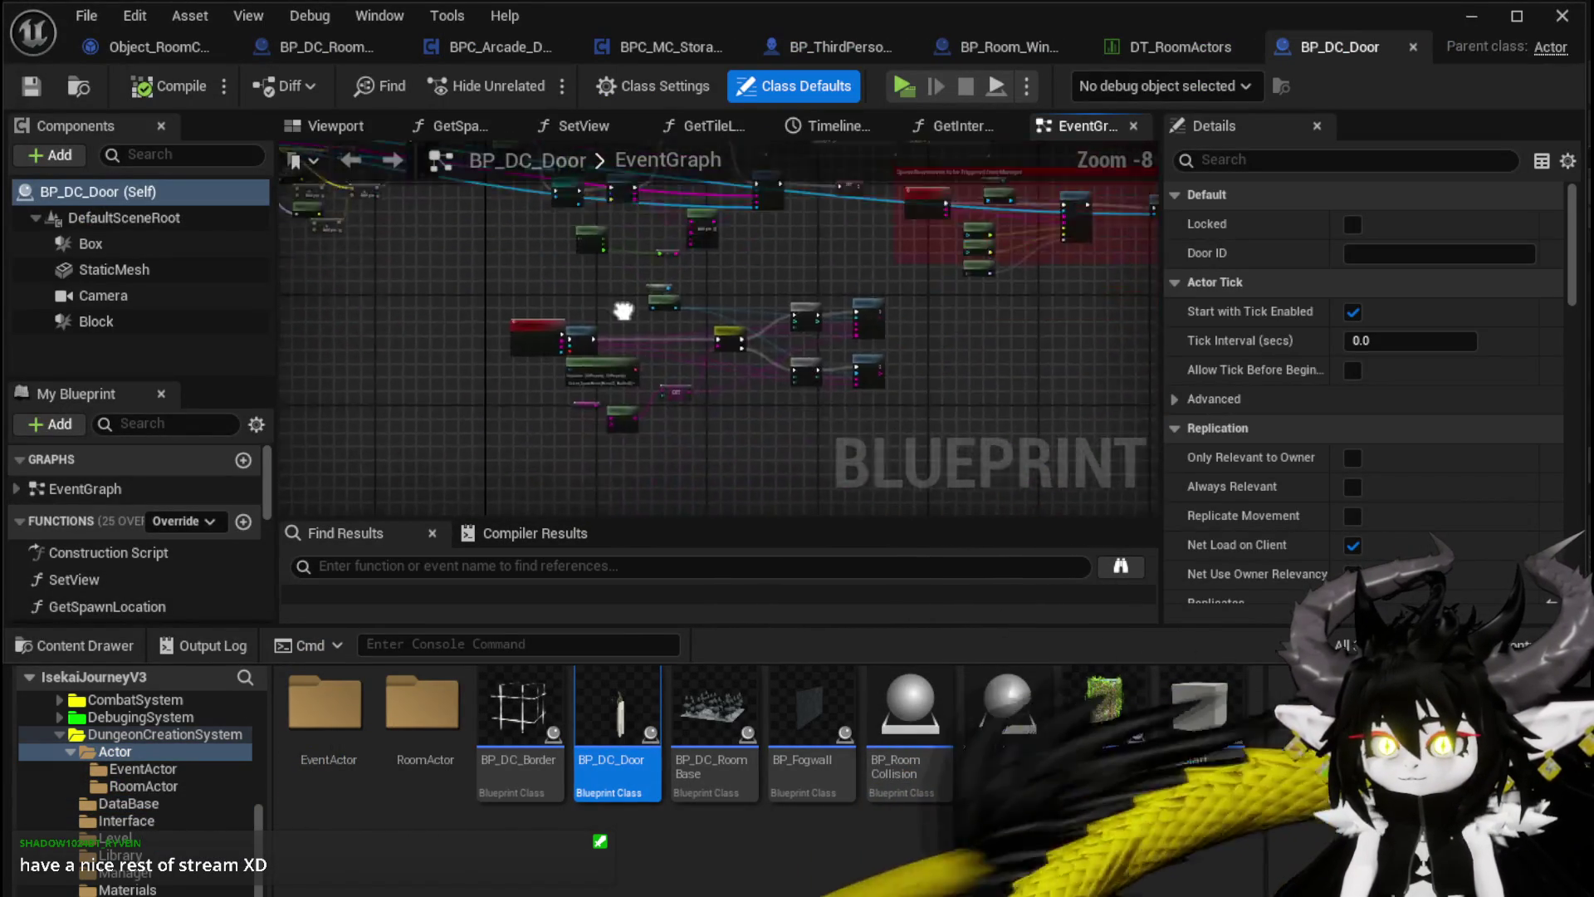
scroll(838, 330, up, 5)
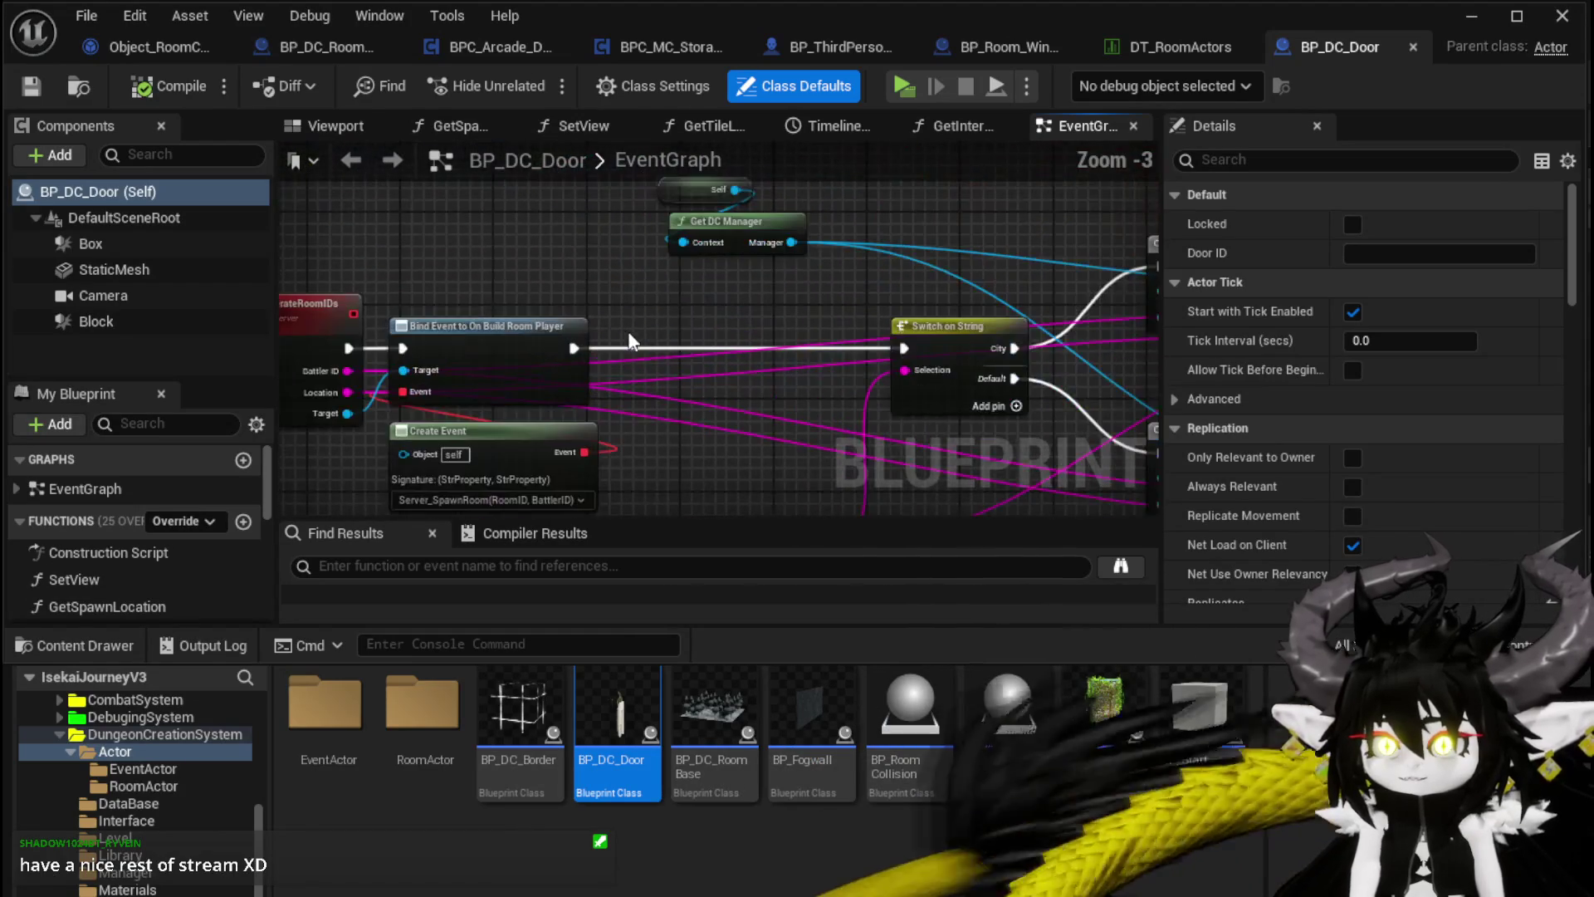
scroll(889, 401, down, 3)
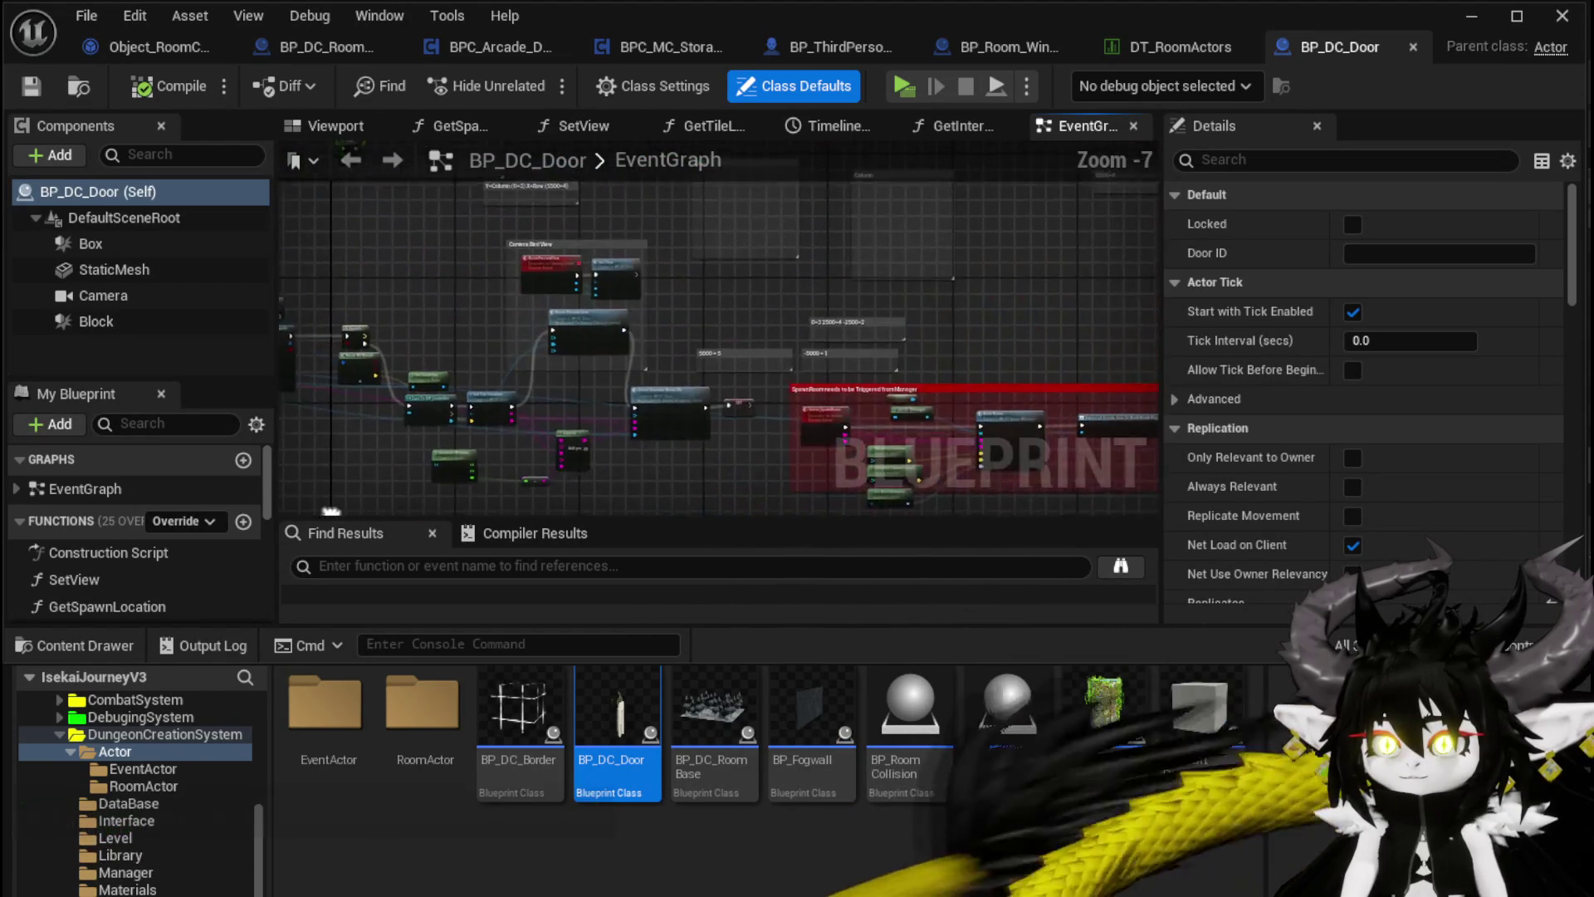
scroll(676, 442, up, 3)
mouse_move(677, 443)
mouse_down()
mouse_move(913, 391)
mouse_move(766, 406)
mouse_move(287, 373)
mouse_up()
drag(501, 401, 413, 344)
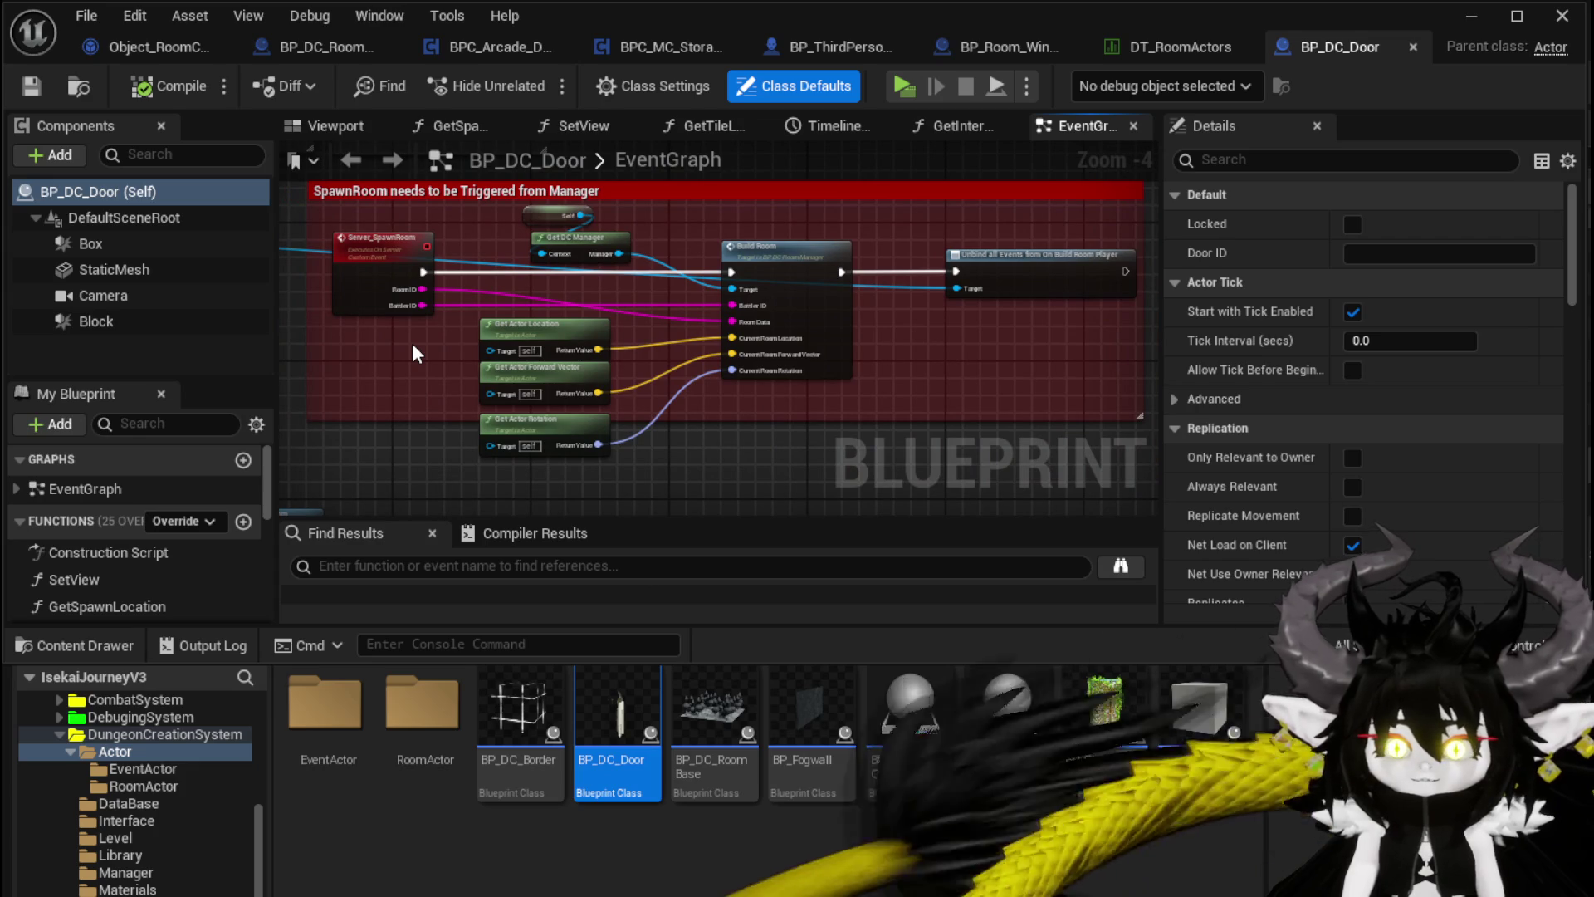
drag(413, 344, 313, 356)
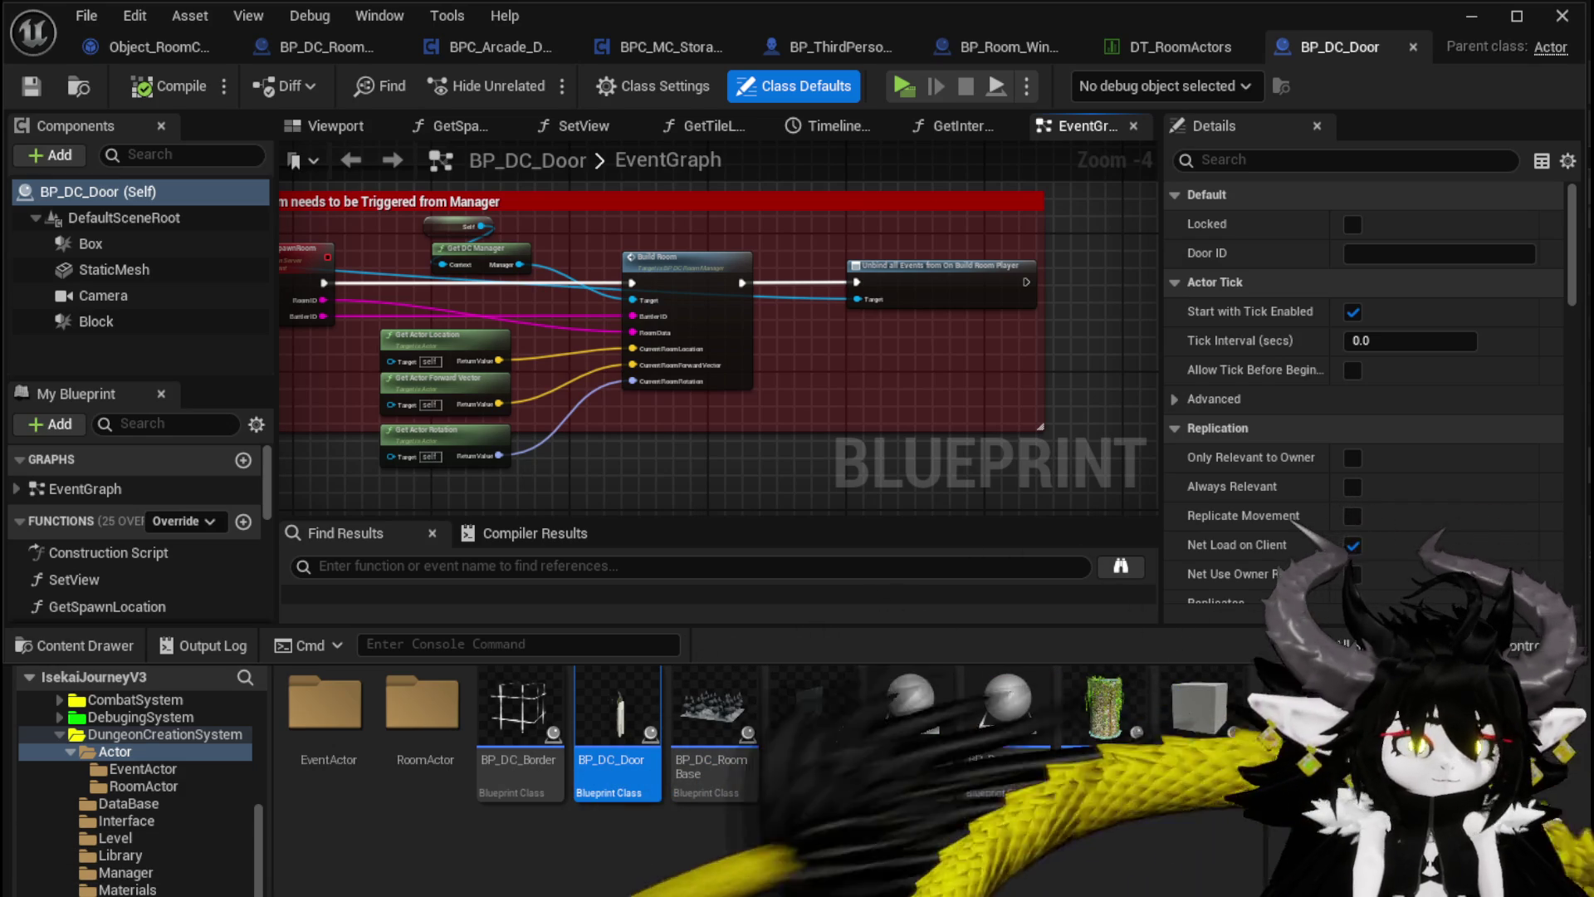
scroll(513, 276, down, 3)
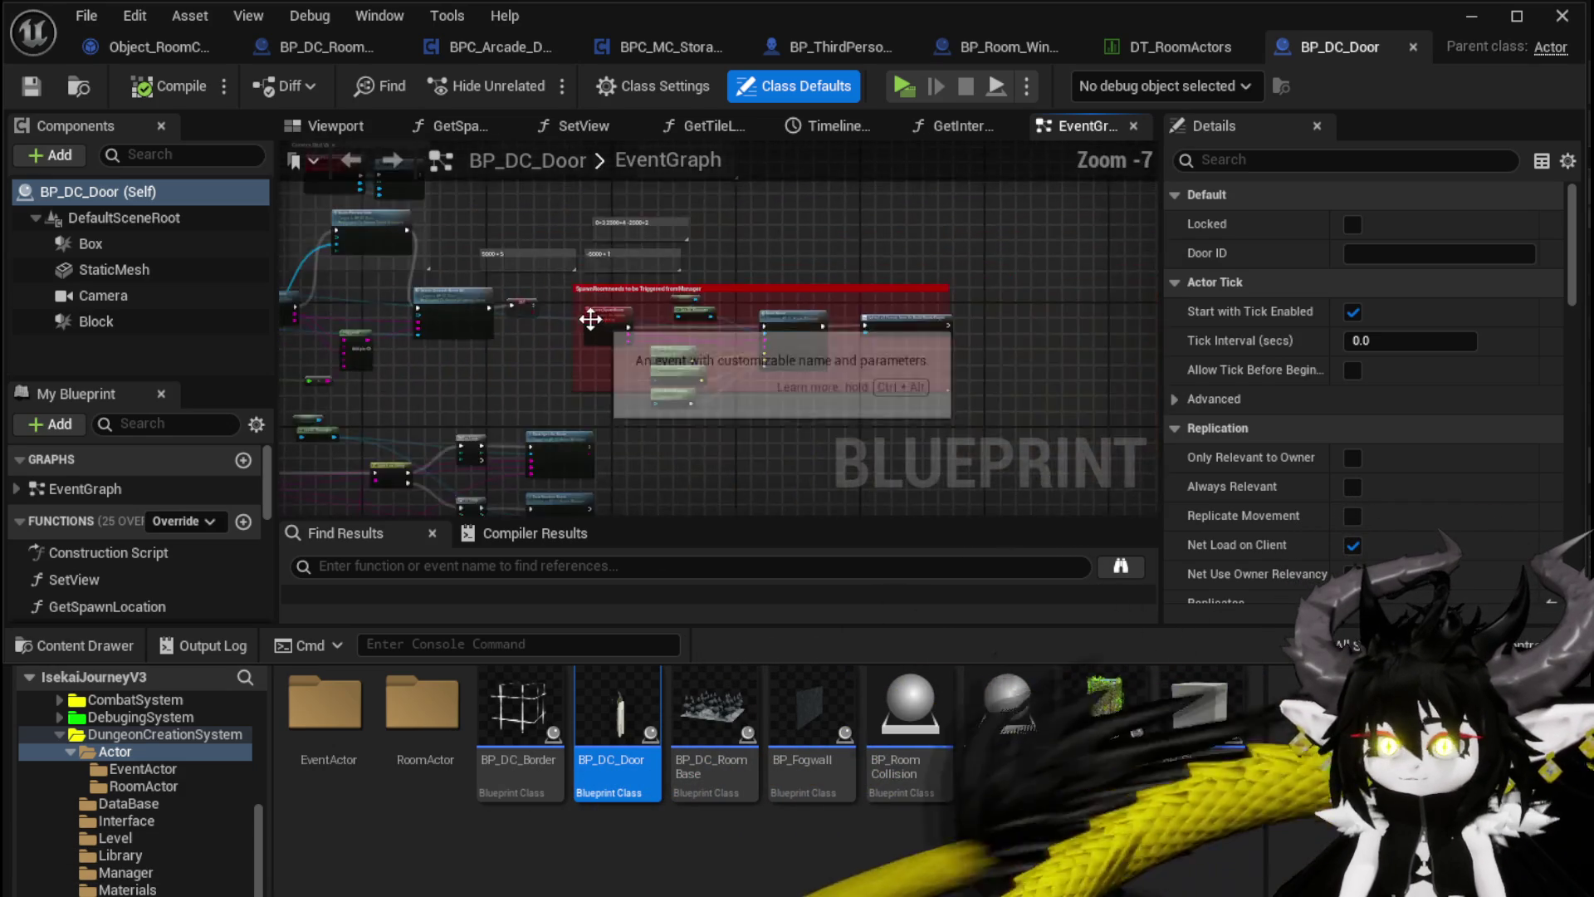
Step: Survey BP_DC_Door's Switch on String, Draw Room and SpawnRoom trigger nodes, then return to Object_RoomCreator
mouse_move(513, 276)
mouse_down()
mouse_move(950, 346)
mouse_move(700, 294)
mouse_up()
scroll(700, 294, up, 4)
scroll(640, 267, down, 3)
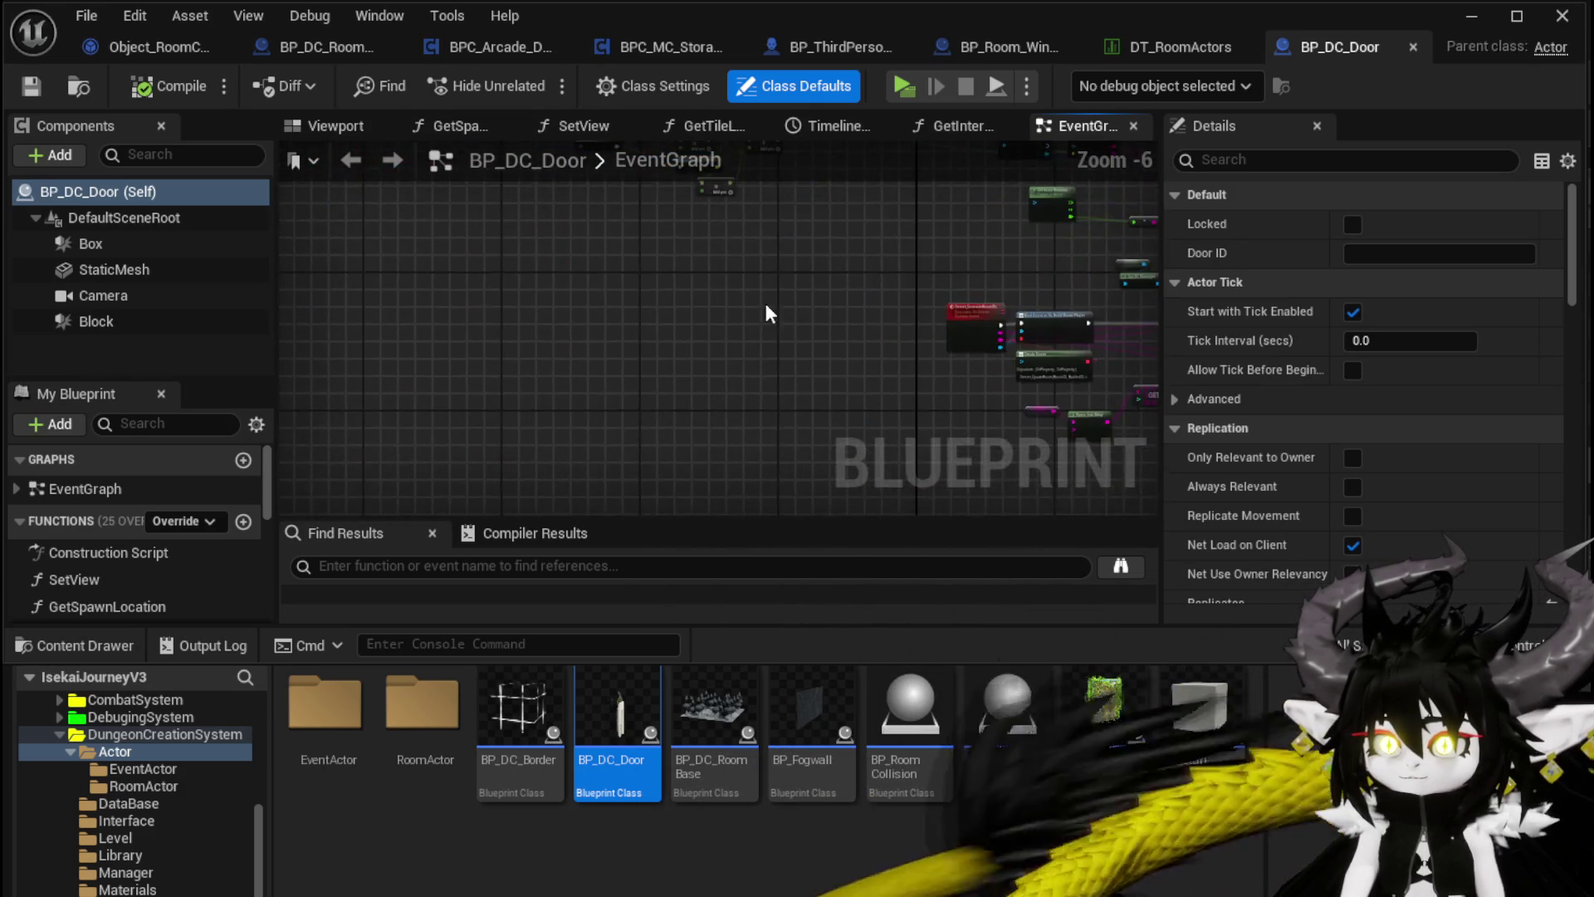
scroll(710, 313, up, 4)
mouse_move(299, 266)
mouse_down()
mouse_move(757, 252)
mouse_move(349, 278)
mouse_up()
scroll(758, 252, down, 1)
mouse_move(830, 240)
mouse_down()
mouse_move(440, 206)
mouse_move(224, 263)
mouse_up()
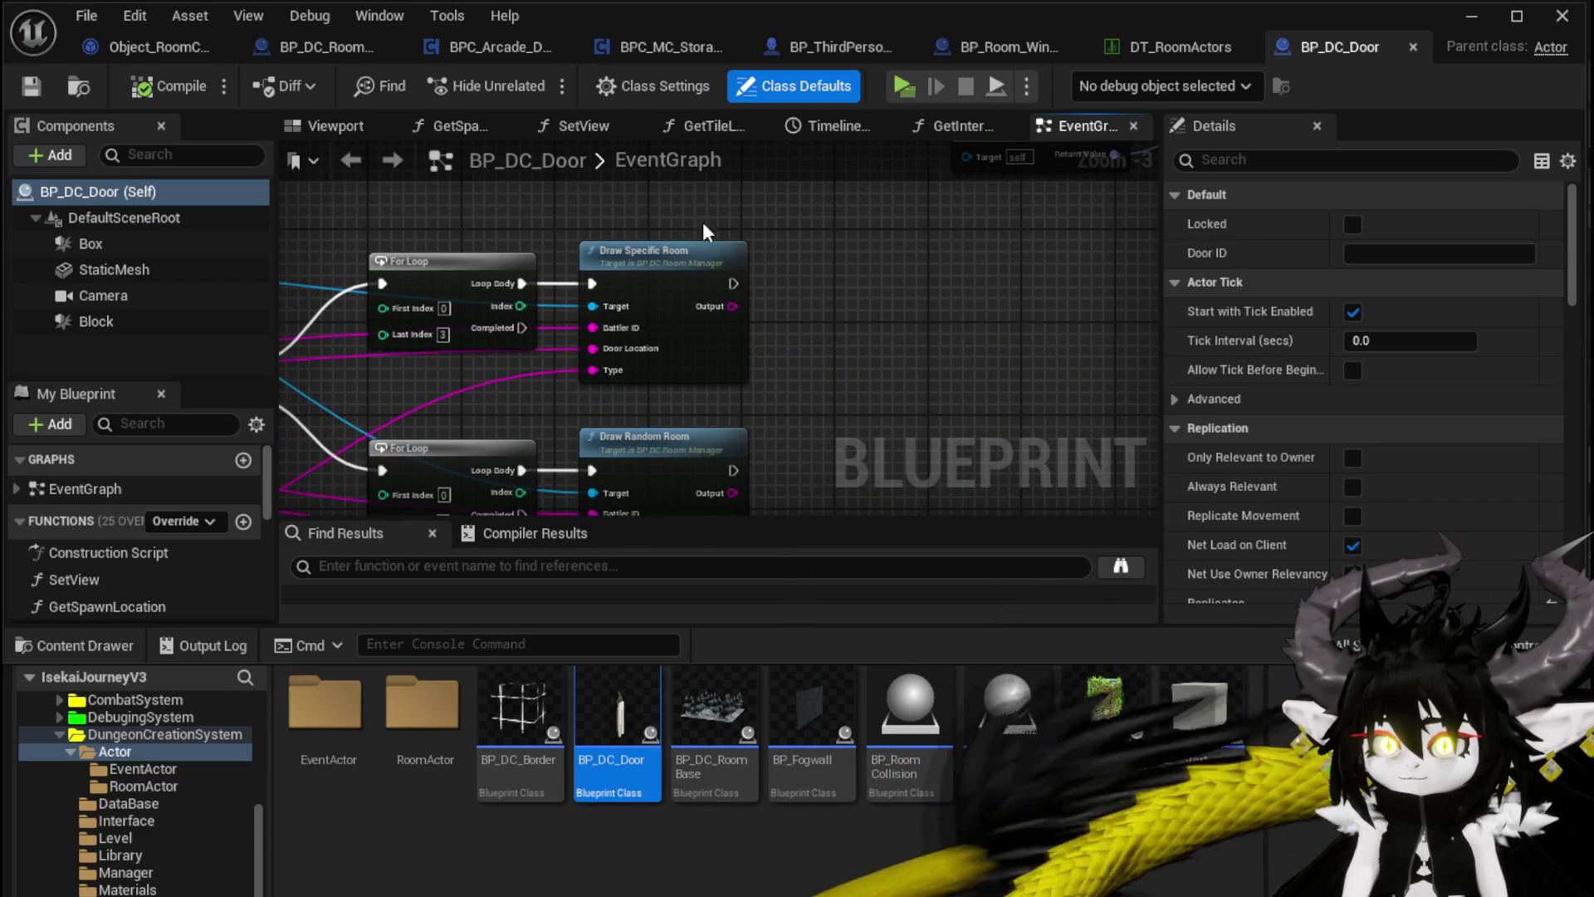
scroll(685, 223, down, 2)
mouse_move(522, 341)
mouse_down()
mouse_move(550, 382)
mouse_move(610, 317)
mouse_move(939, 459)
mouse_up()
scroll(550, 382, up, 3)
scroll(550, 382, down, 2)
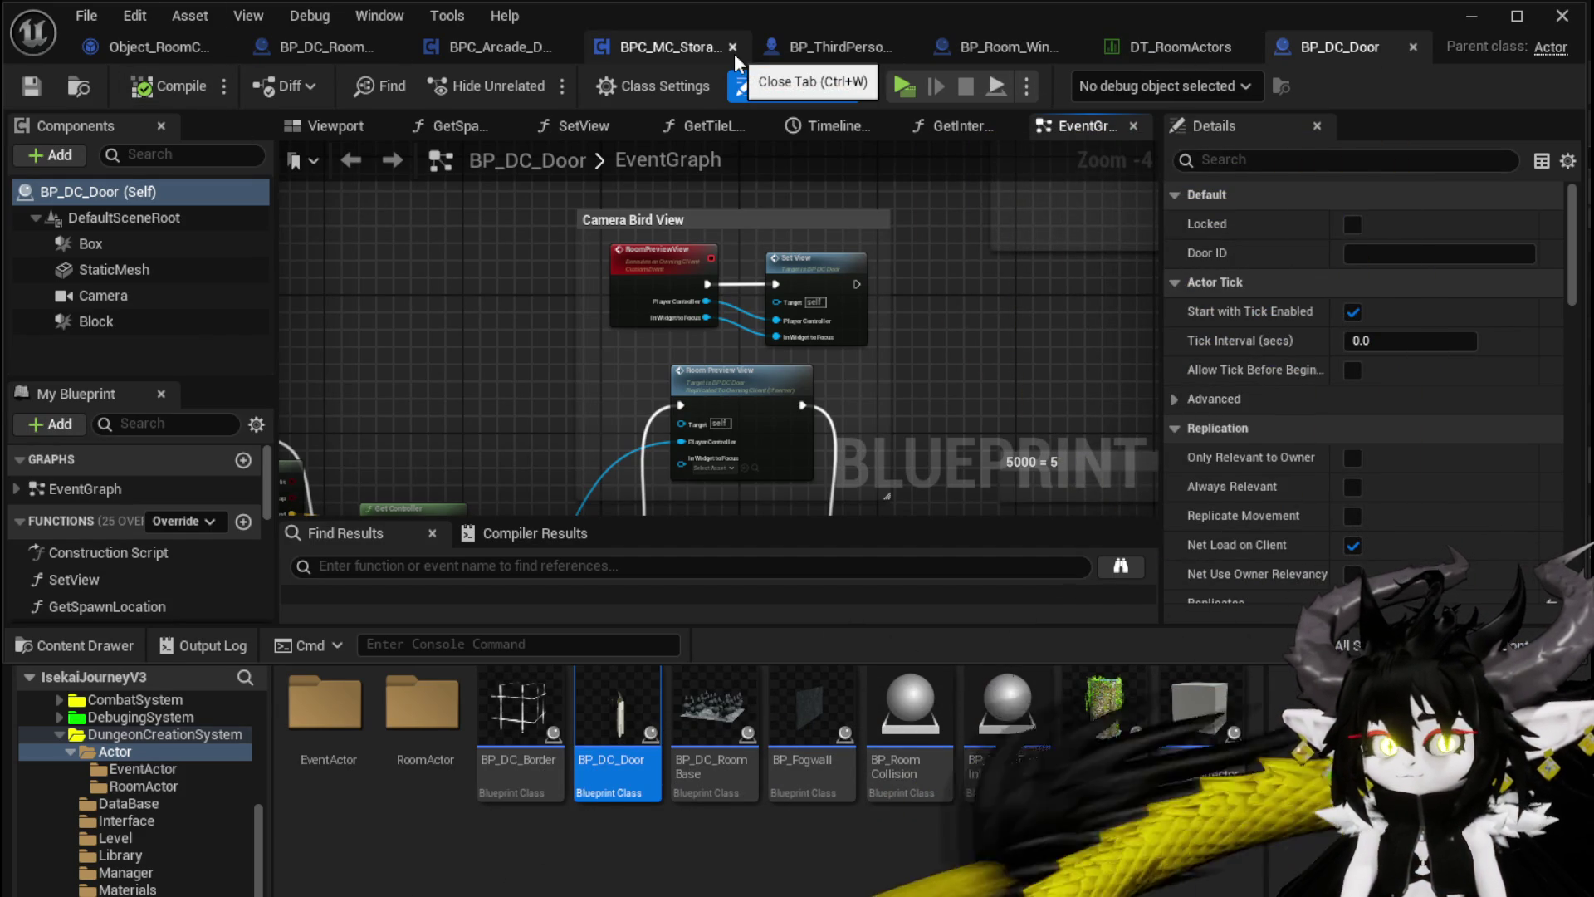
click(100, 47)
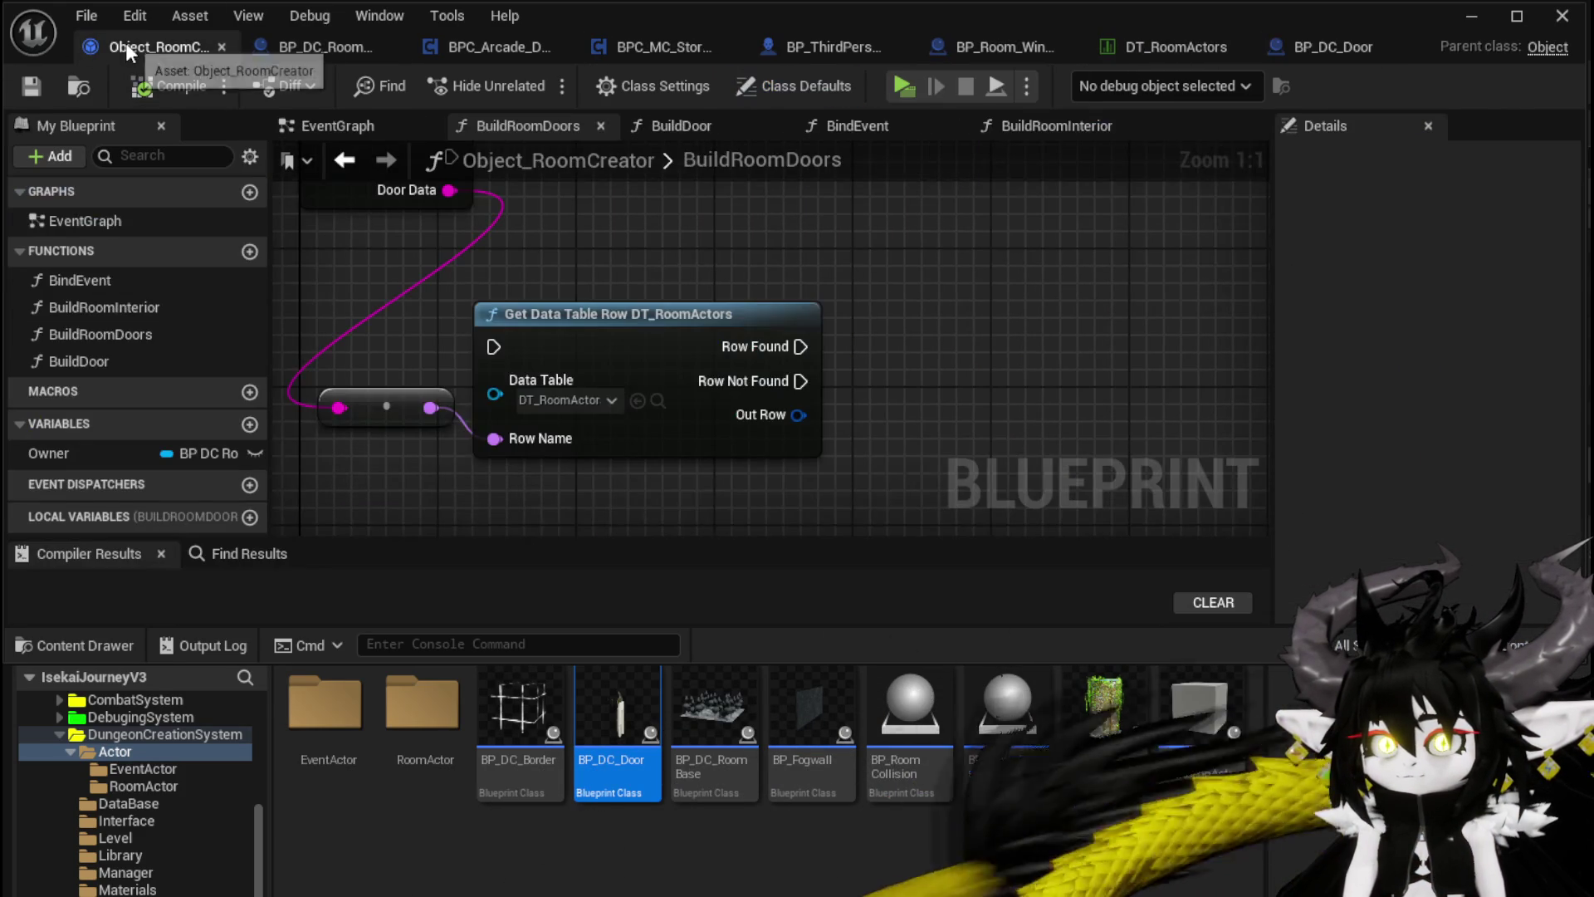
Step: Shift the Get Data Table Row node right in BuildRoomDoors and save Object_RoomCreator
scroll(742, 257, down, 4)
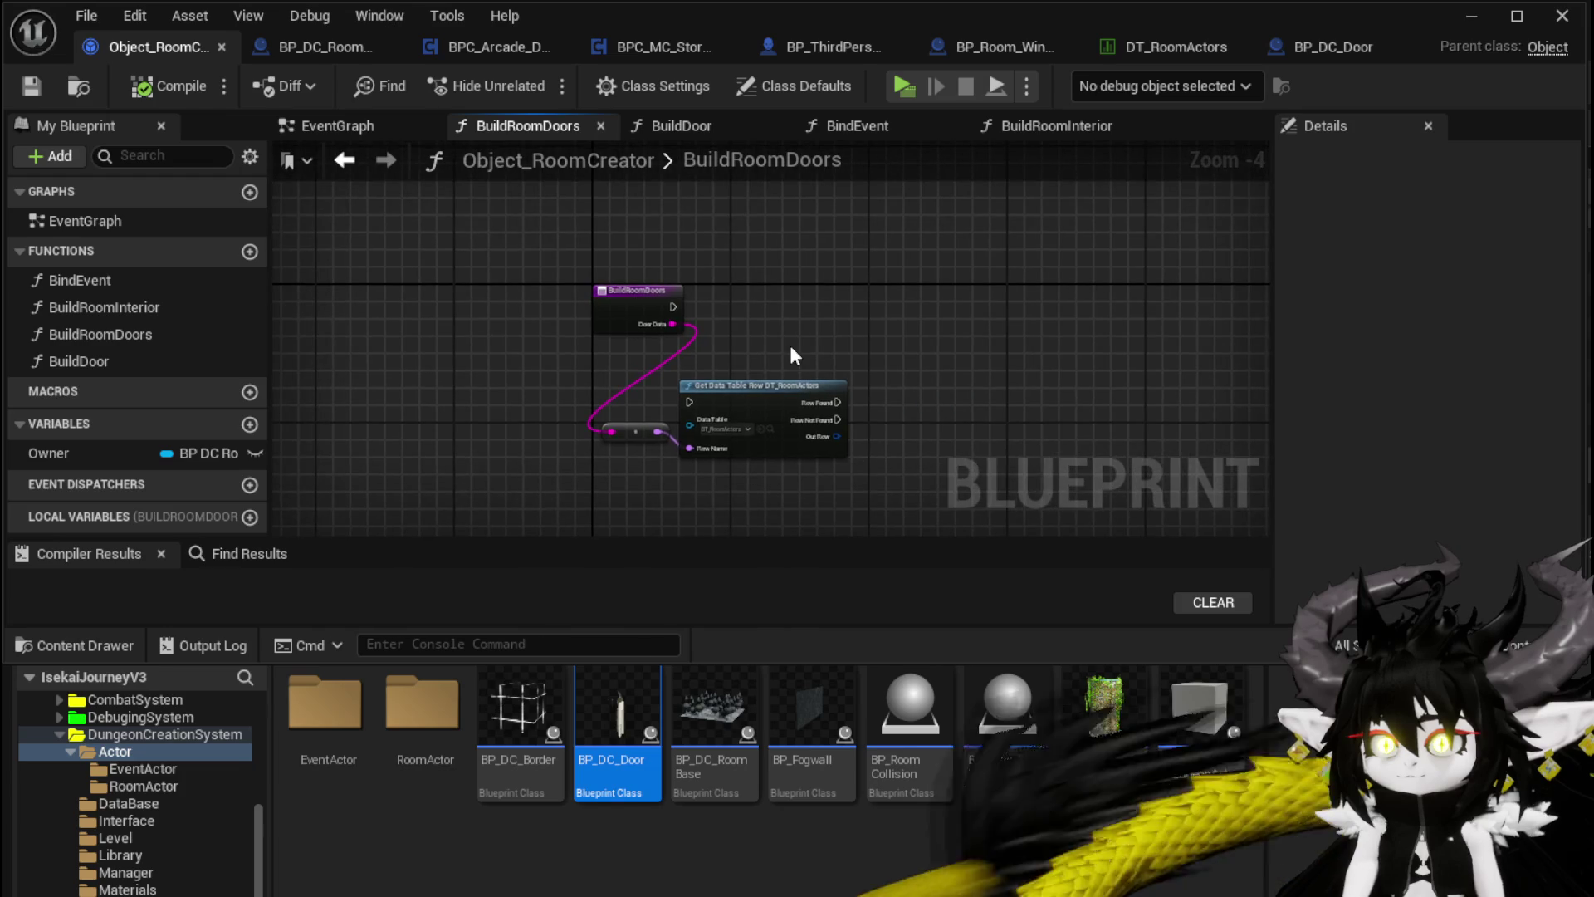
mouse_move(503, 493)
mouse_down()
mouse_move(894, 257)
mouse_move(997, 216)
mouse_move(1088, 205)
mouse_up()
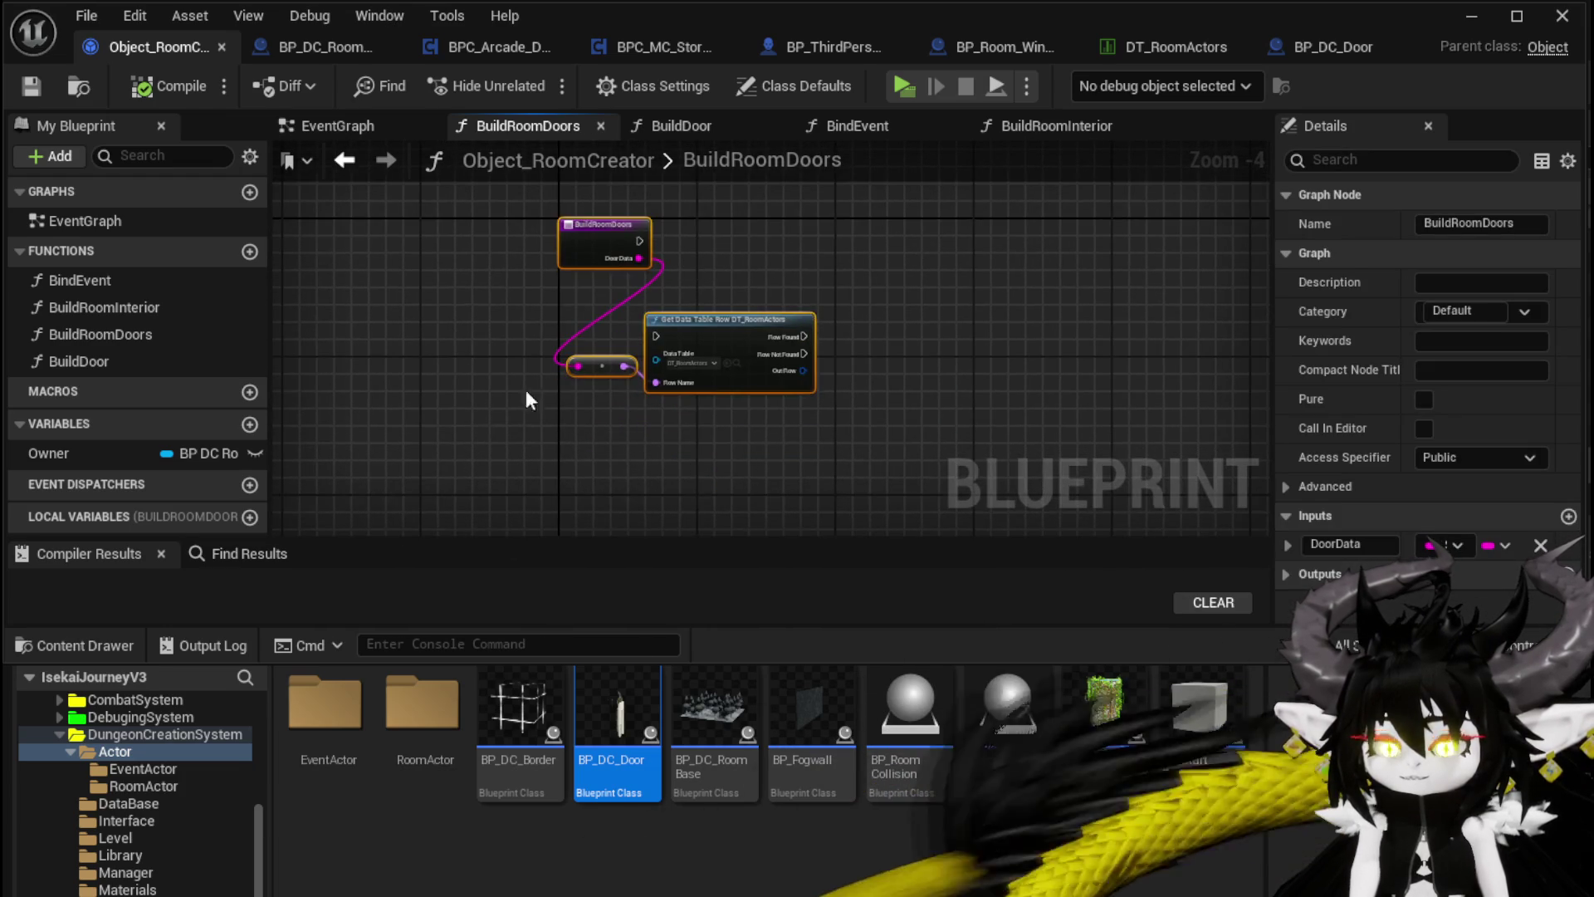
click(788, 253)
drag(744, 322, 847, 332)
click(817, 251)
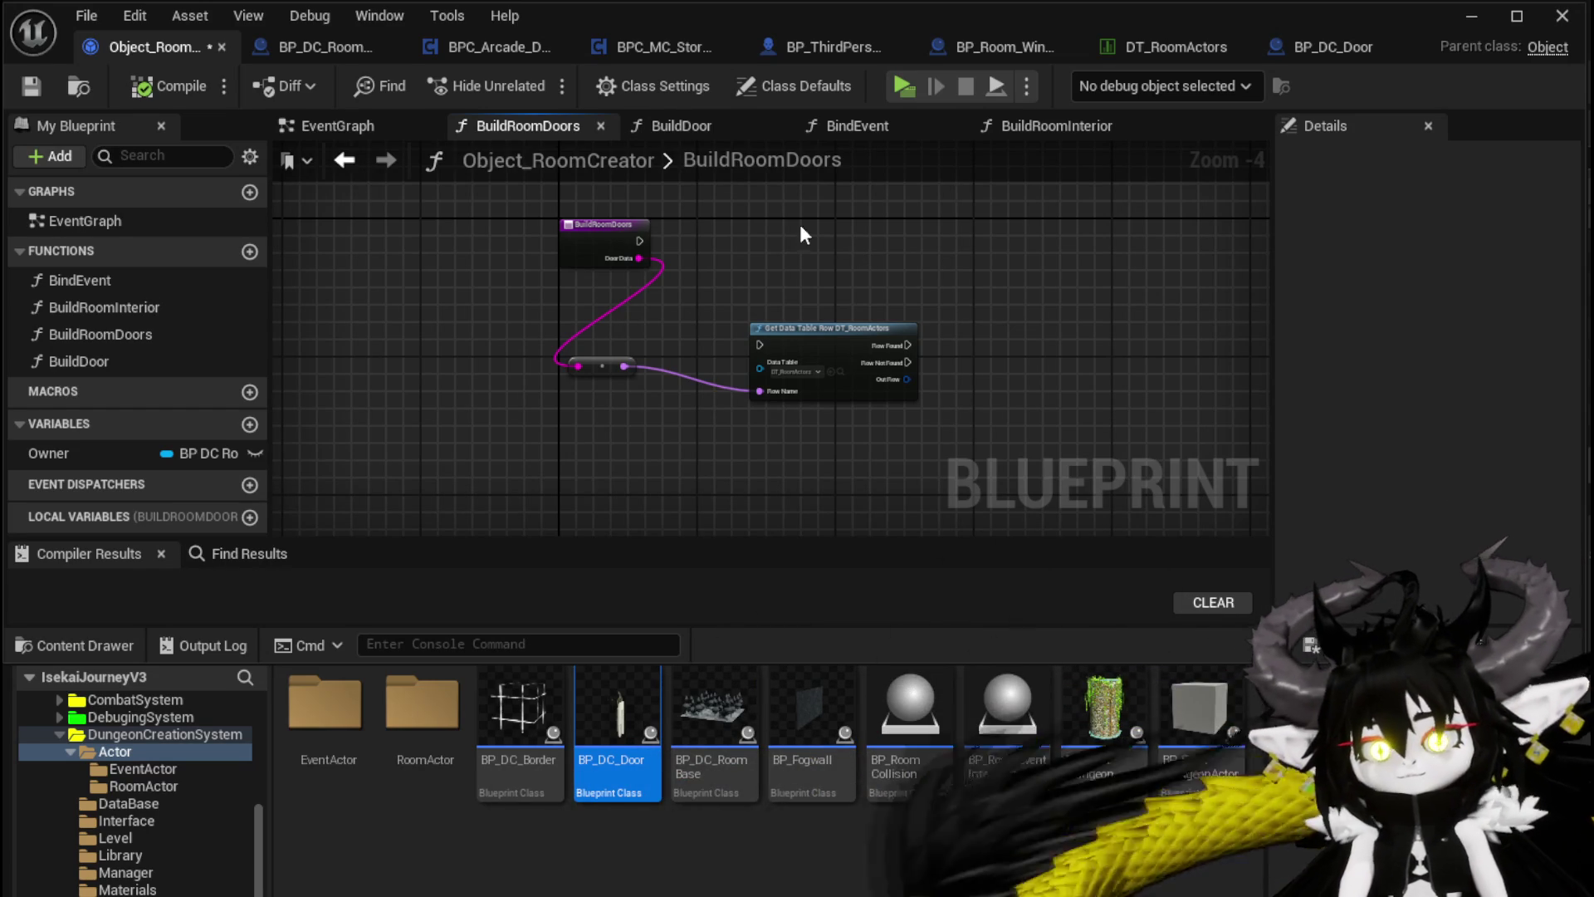
click(40, 84)
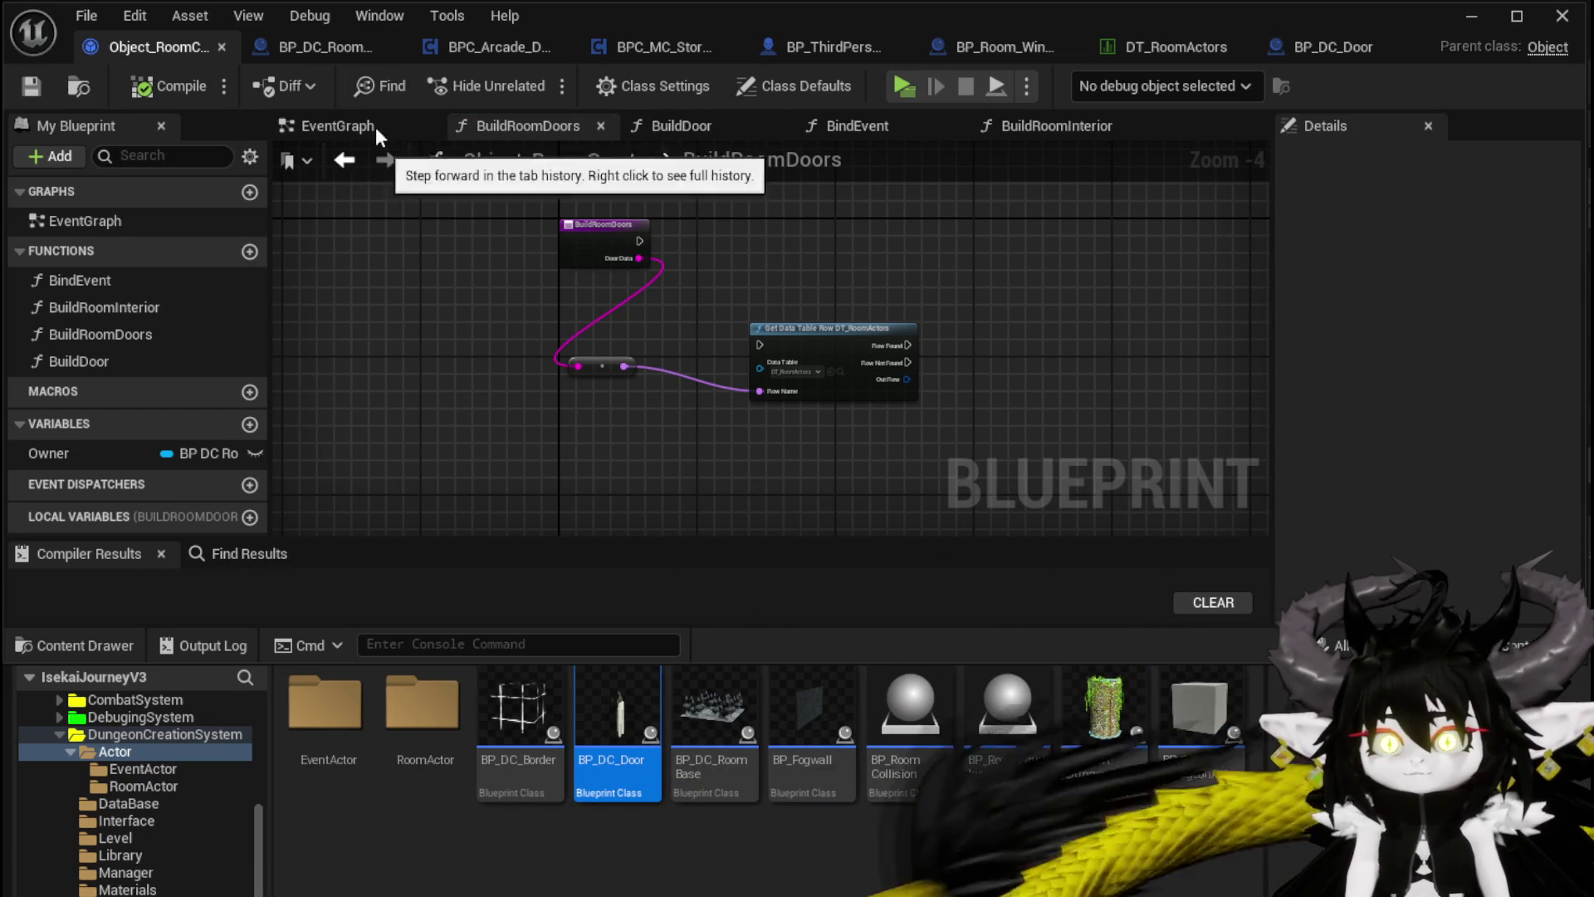
Step: Cycle through the open blueprint tabs, ending on BPC_Arcade_Dungeon's EnableRoomSelection graph
click(327, 60)
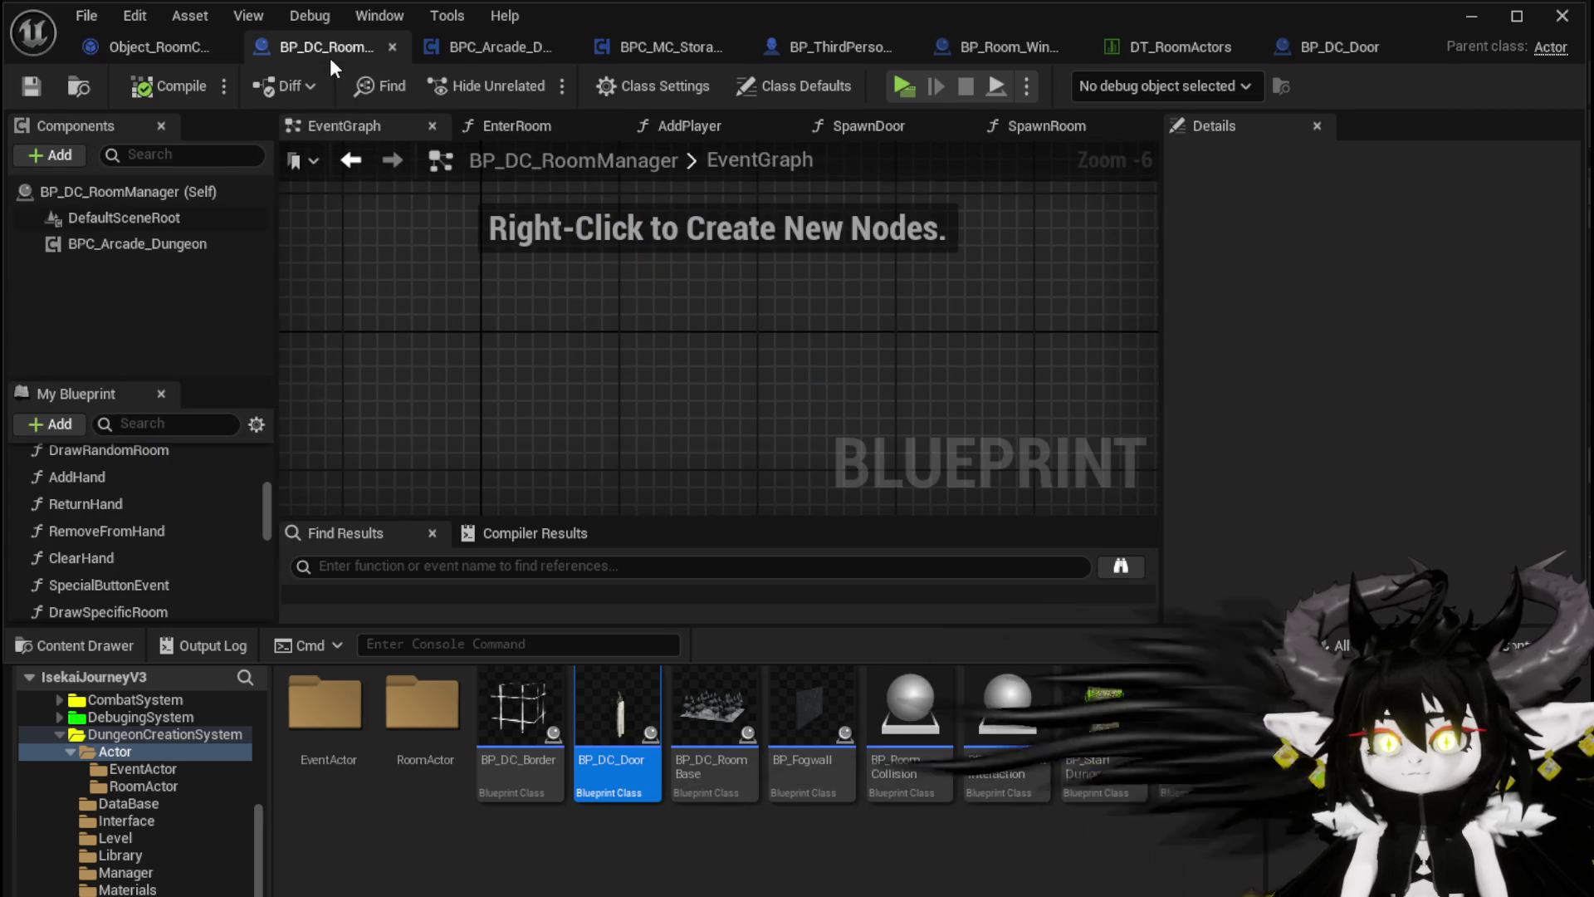
click(466, 50)
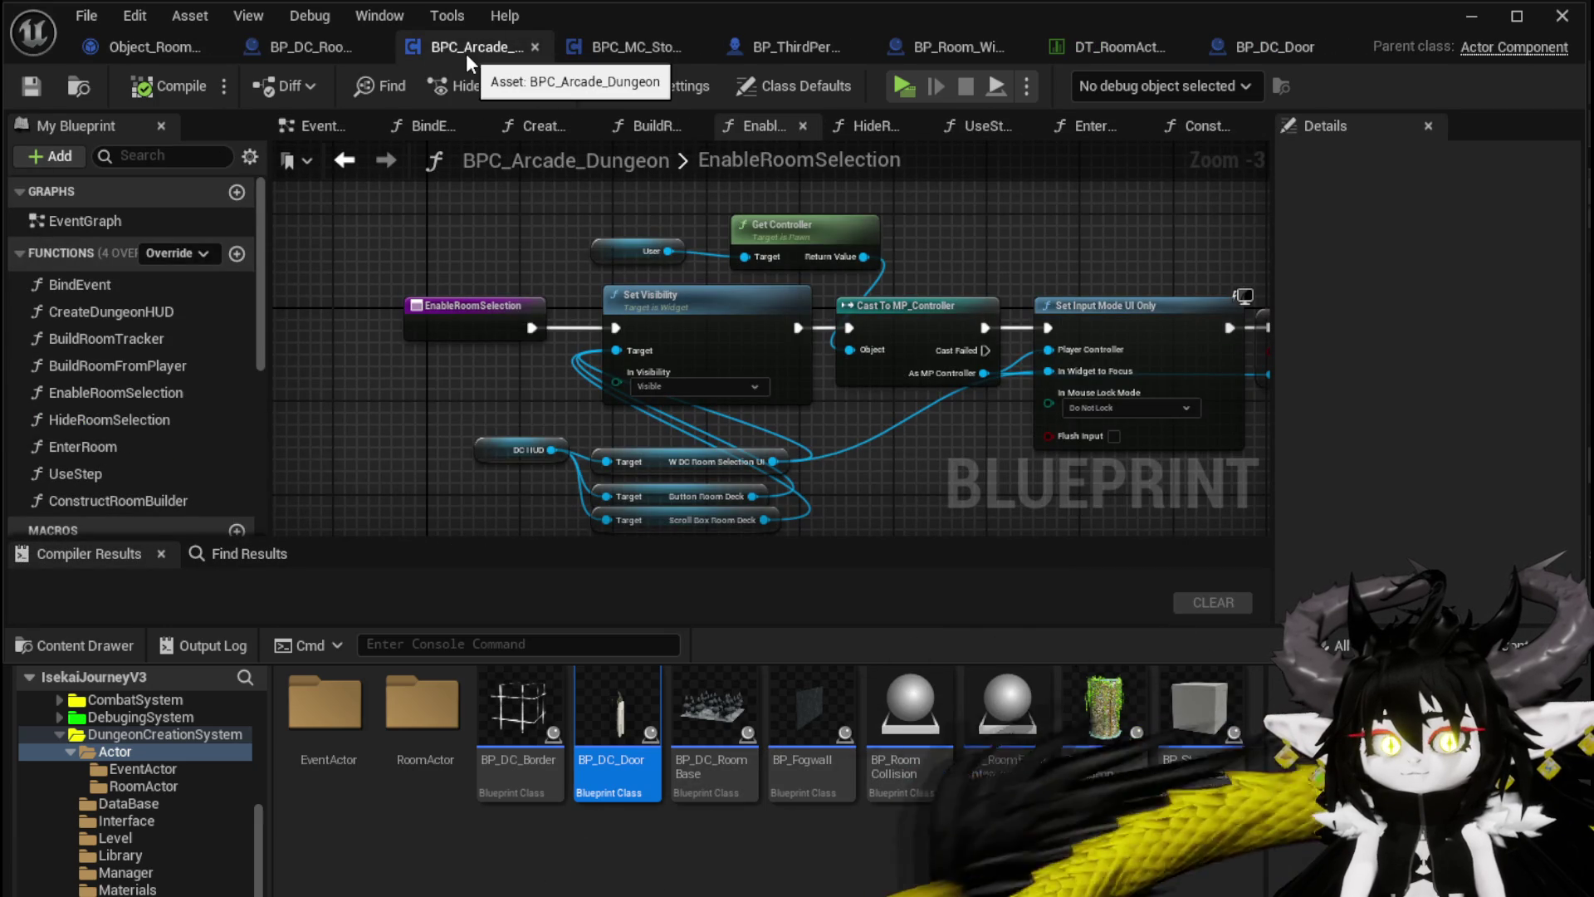
click(613, 49)
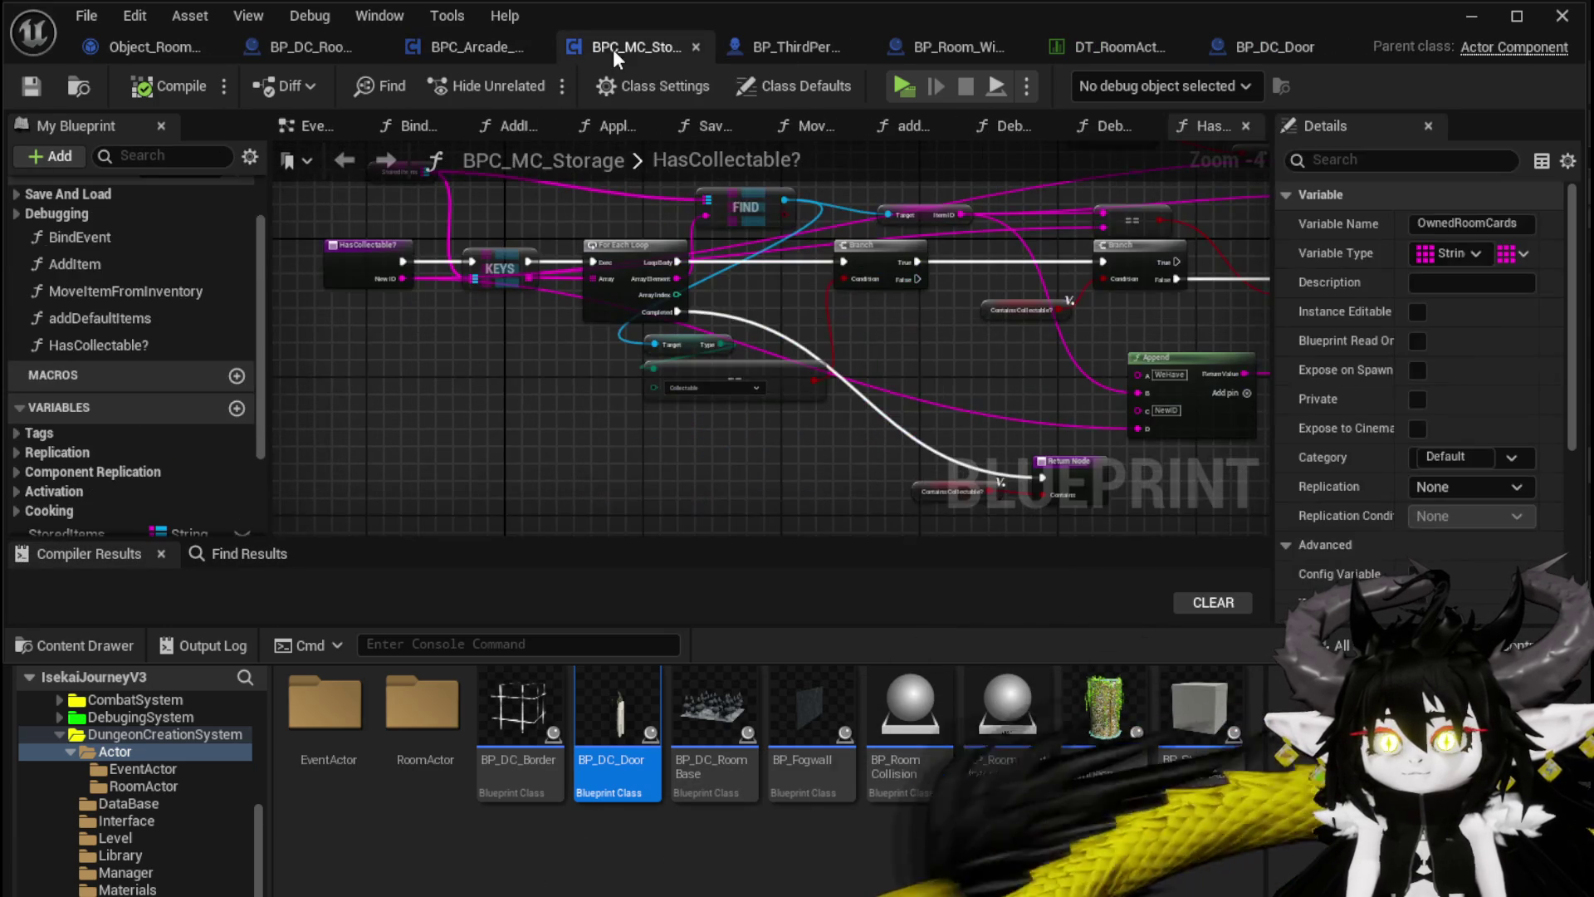
click(767, 49)
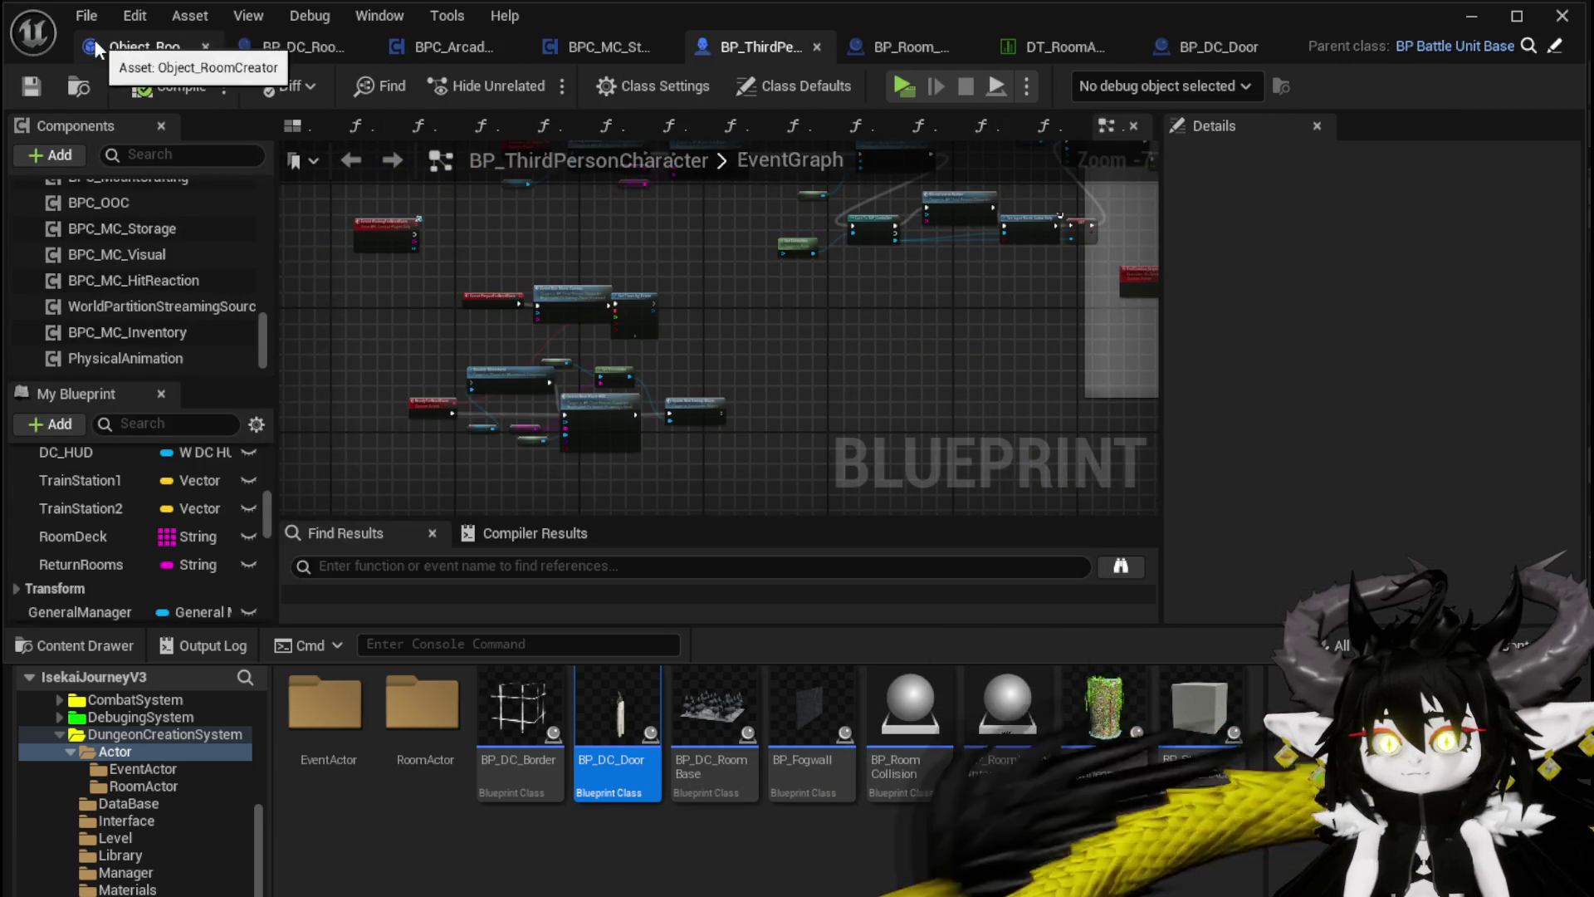
click(200, 50)
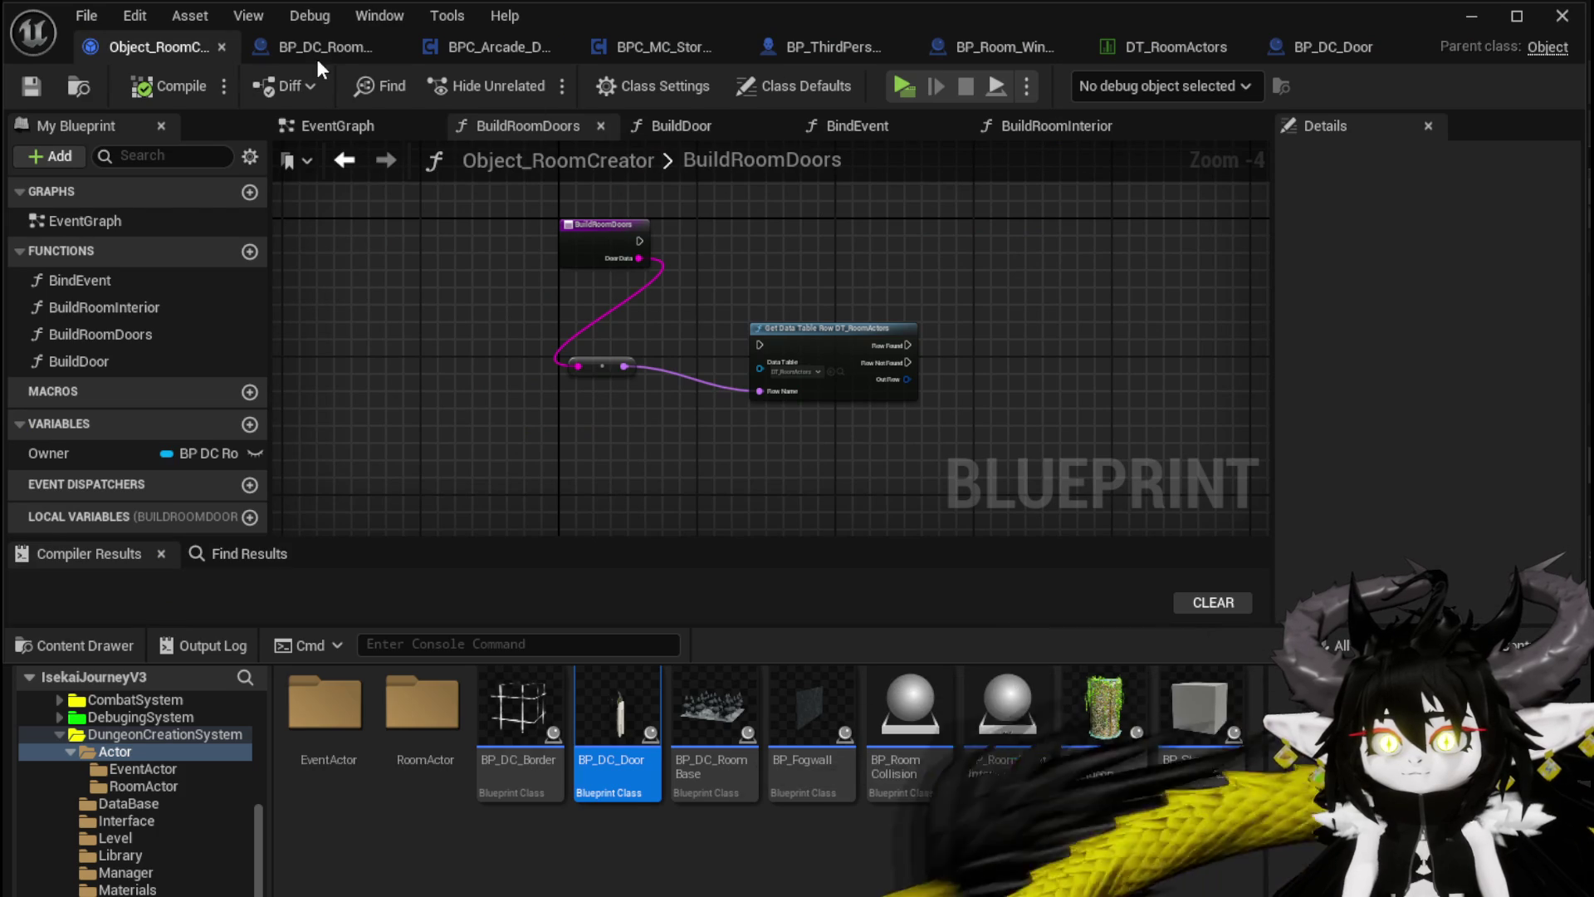
click(322, 48)
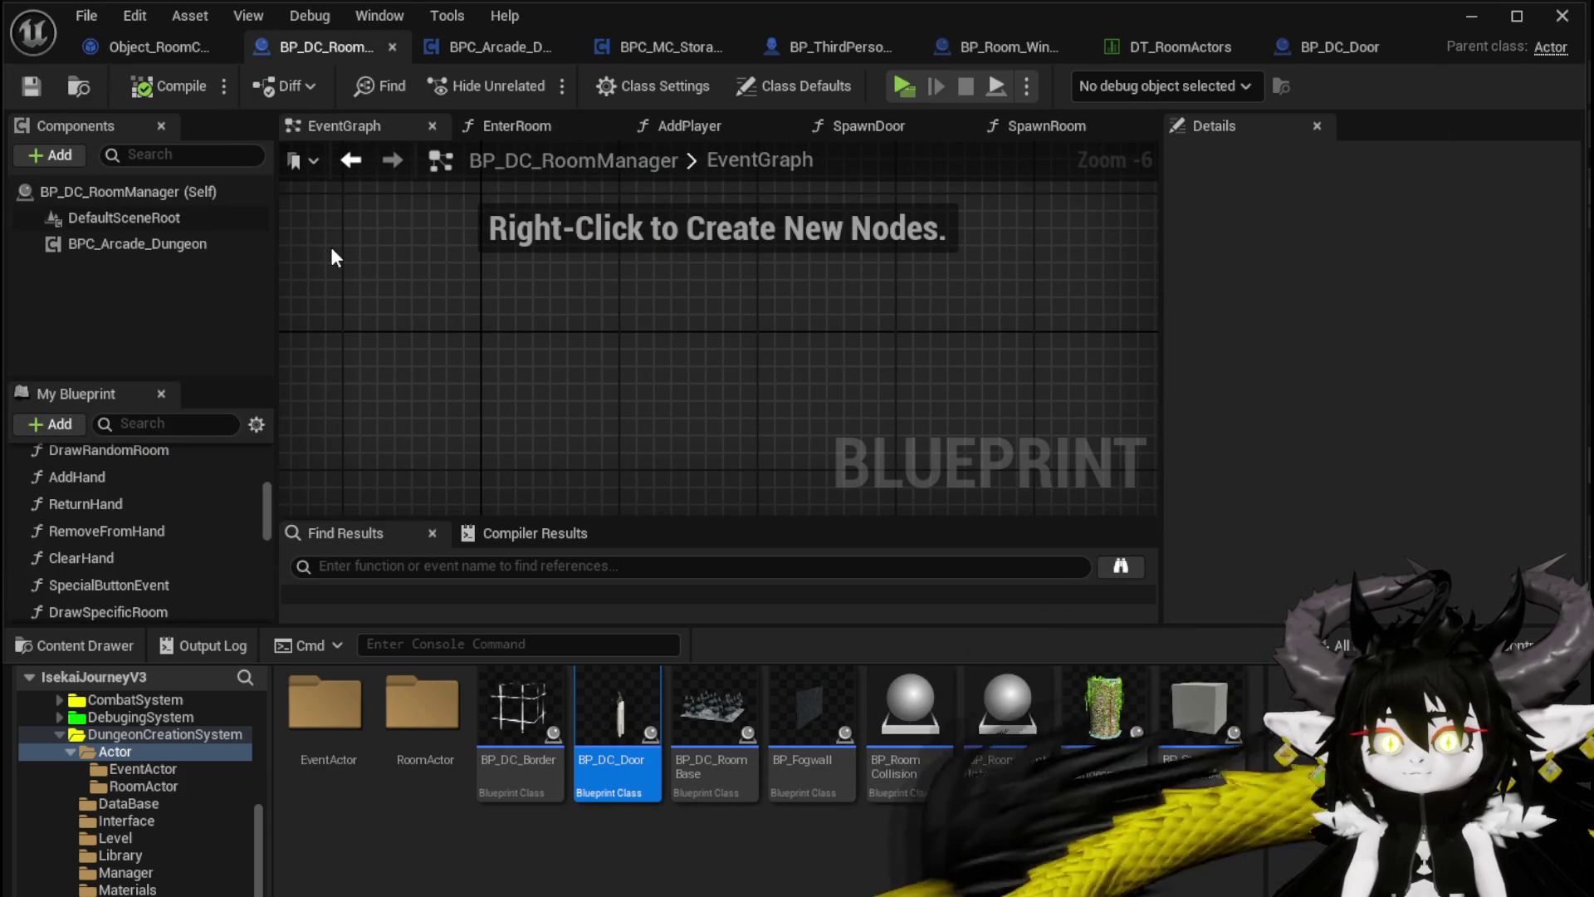
click(111, 46)
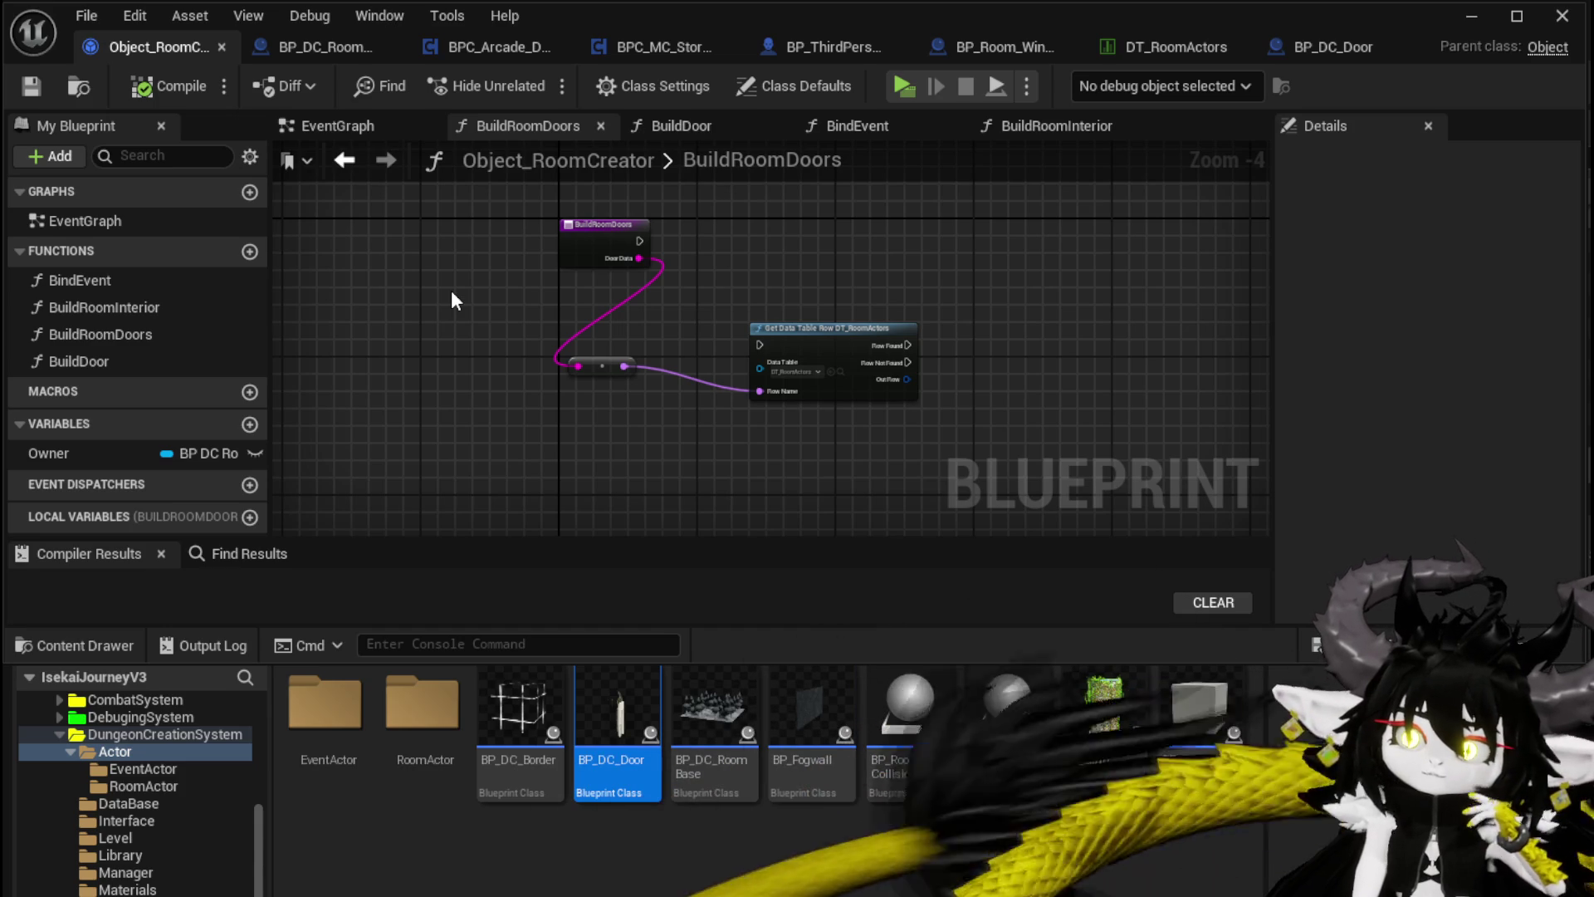
click(274, 43)
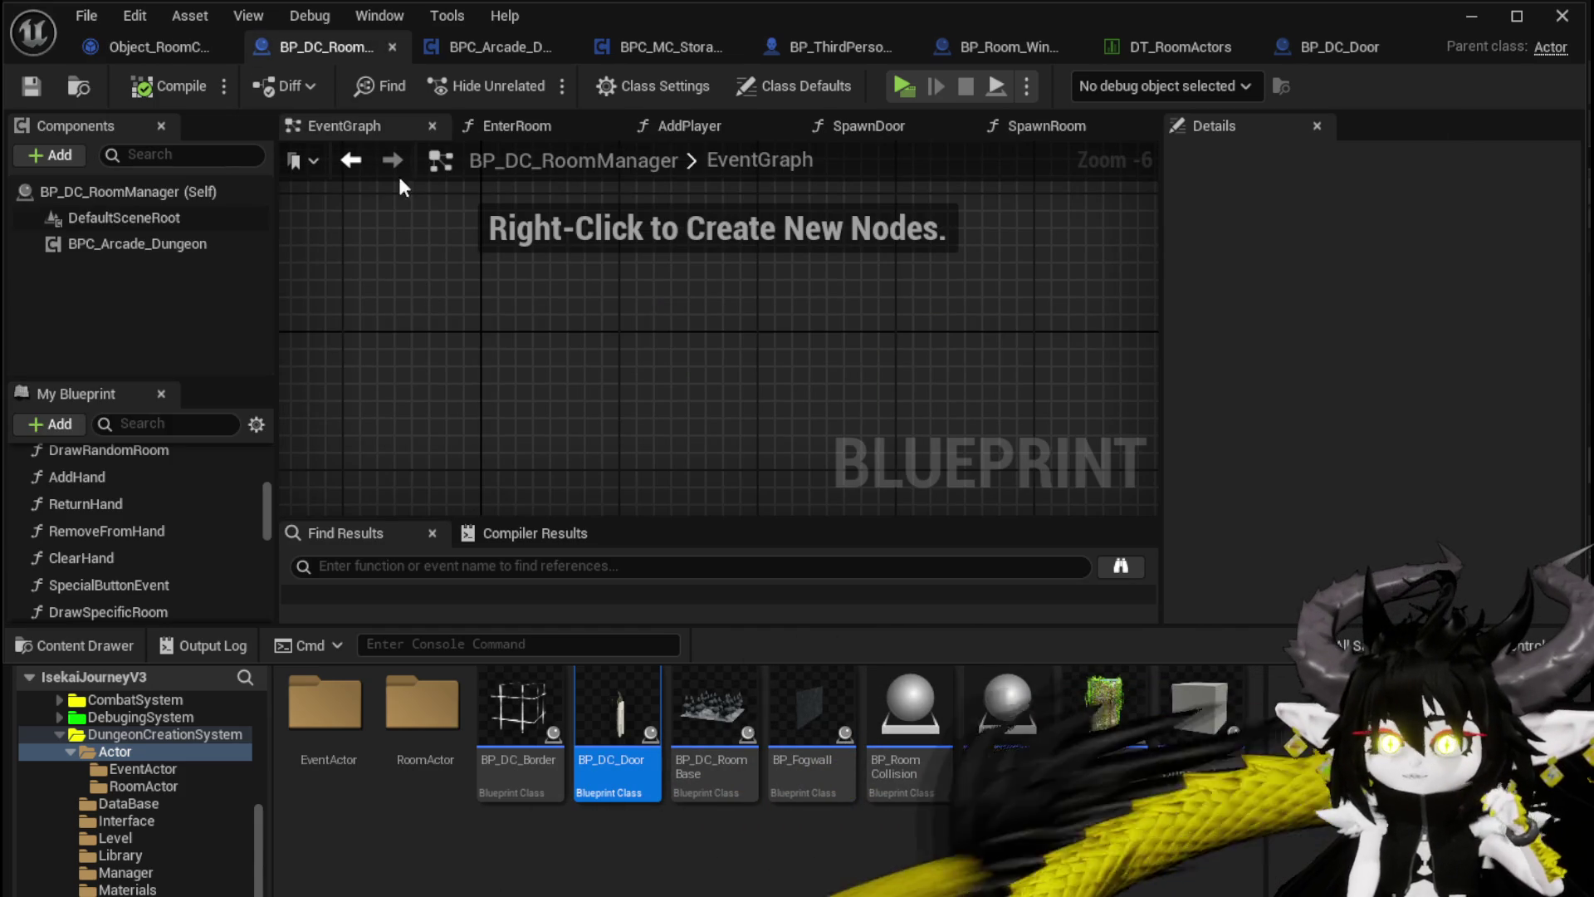
click(462, 51)
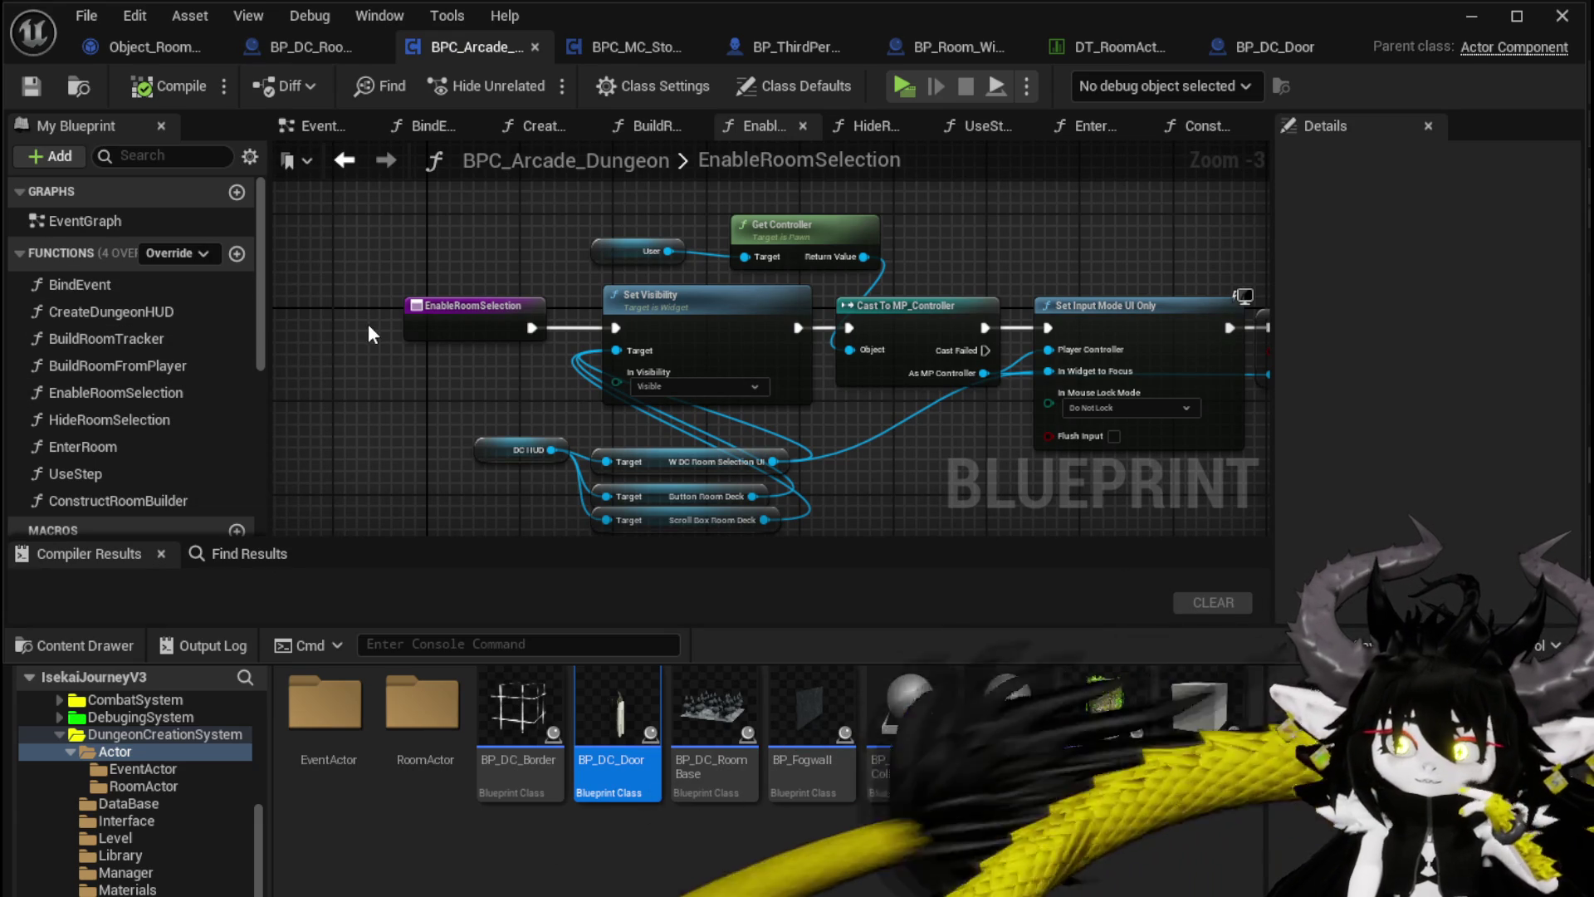
Step: Look over the EnableRoomSelection chain, then switch to the BuildRoomFromPlayer function graph
mouse_move(430, 348)
mouse_down()
mouse_move(307, 274)
mouse_move(133, 324)
mouse_move(417, 325)
mouse_up()
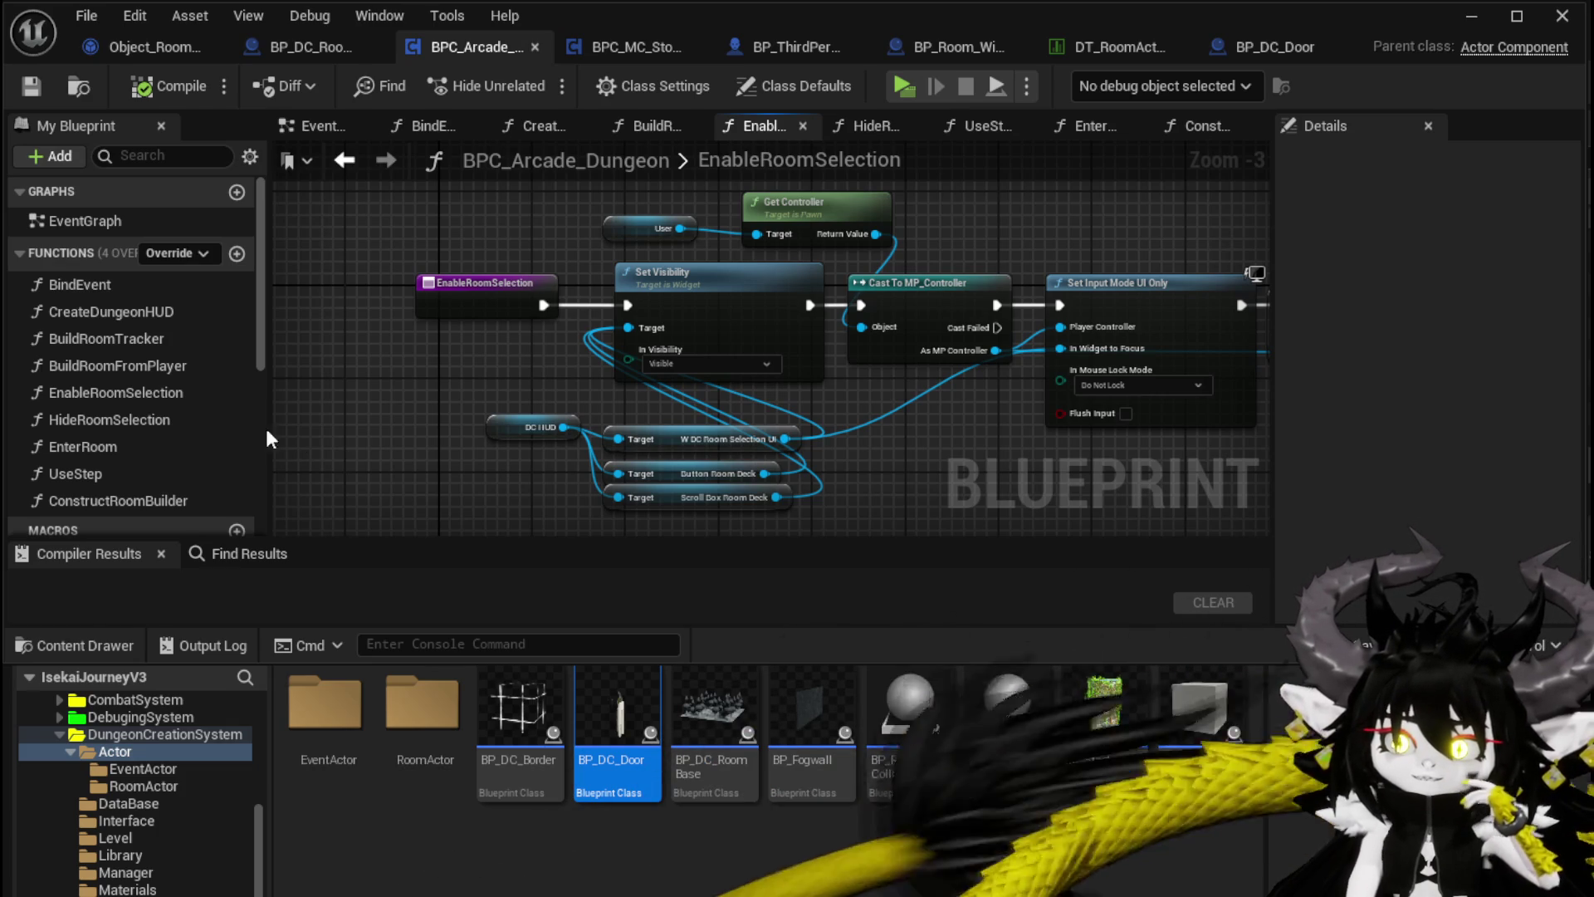
double_click(175, 402)
double_click(166, 367)
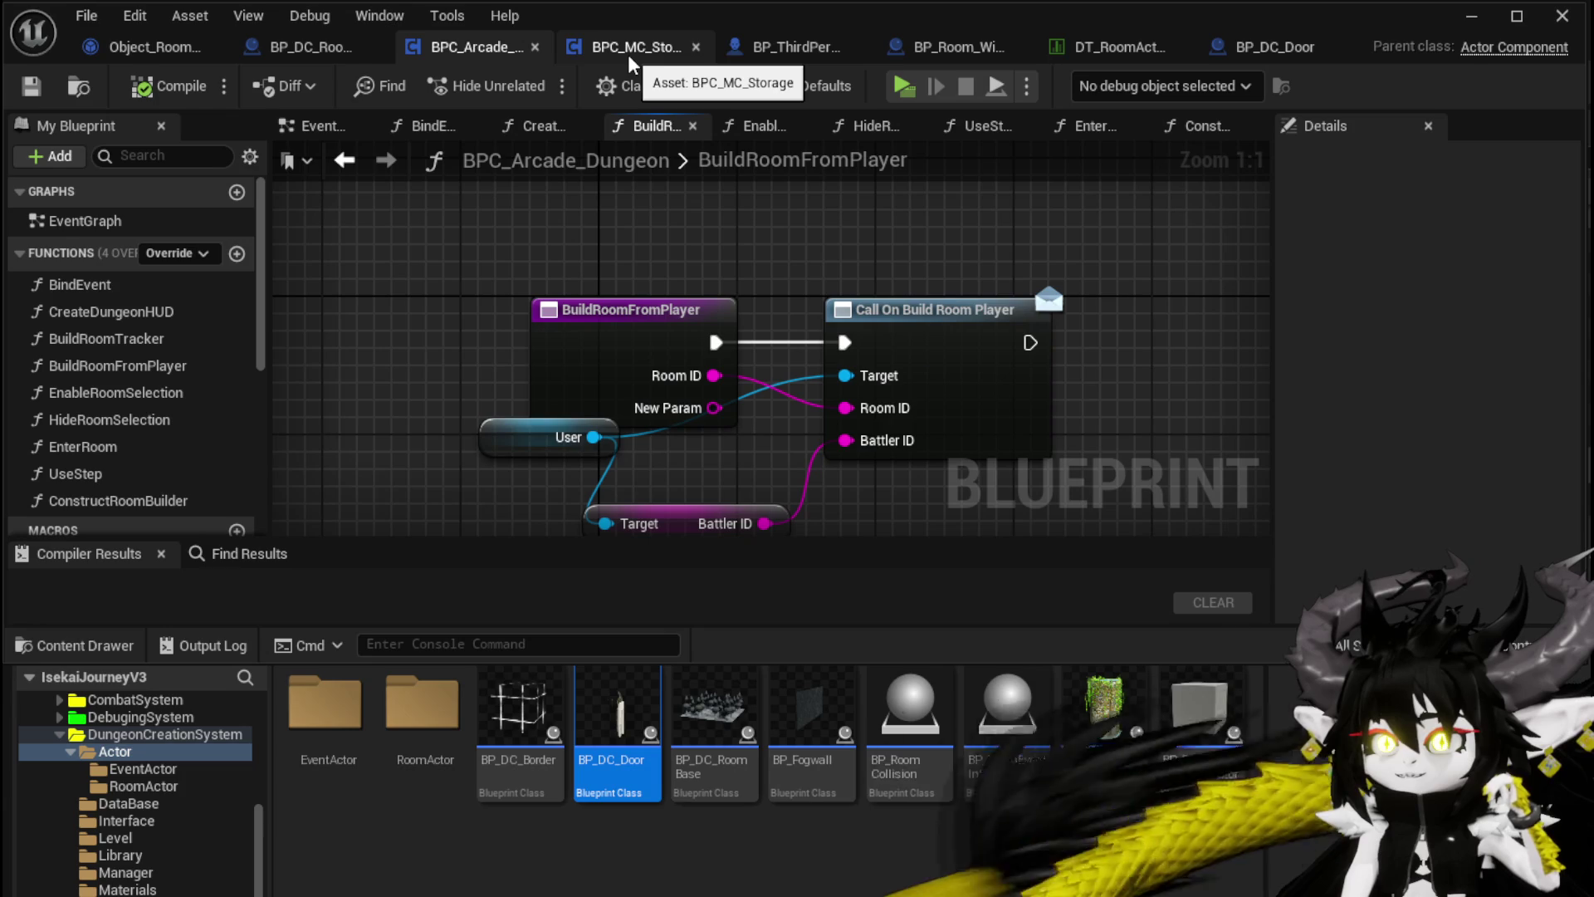
Step: Move BPC_MC_Storage to the end and place BP_DC_Door right after BPC_Arcade_Dungeon
mouse_move(629, 60)
mouse_down()
mouse_move(1173, 61)
mouse_move(1327, 44)
mouse_up()
mouse_move(1133, 50)
mouse_down()
mouse_move(584, 53)
mouse_move(606, 57)
mouse_up()
scroll(506, 267, down, 4)
drag(506, 267, 1022, 318)
scroll(812, 256, up, 7)
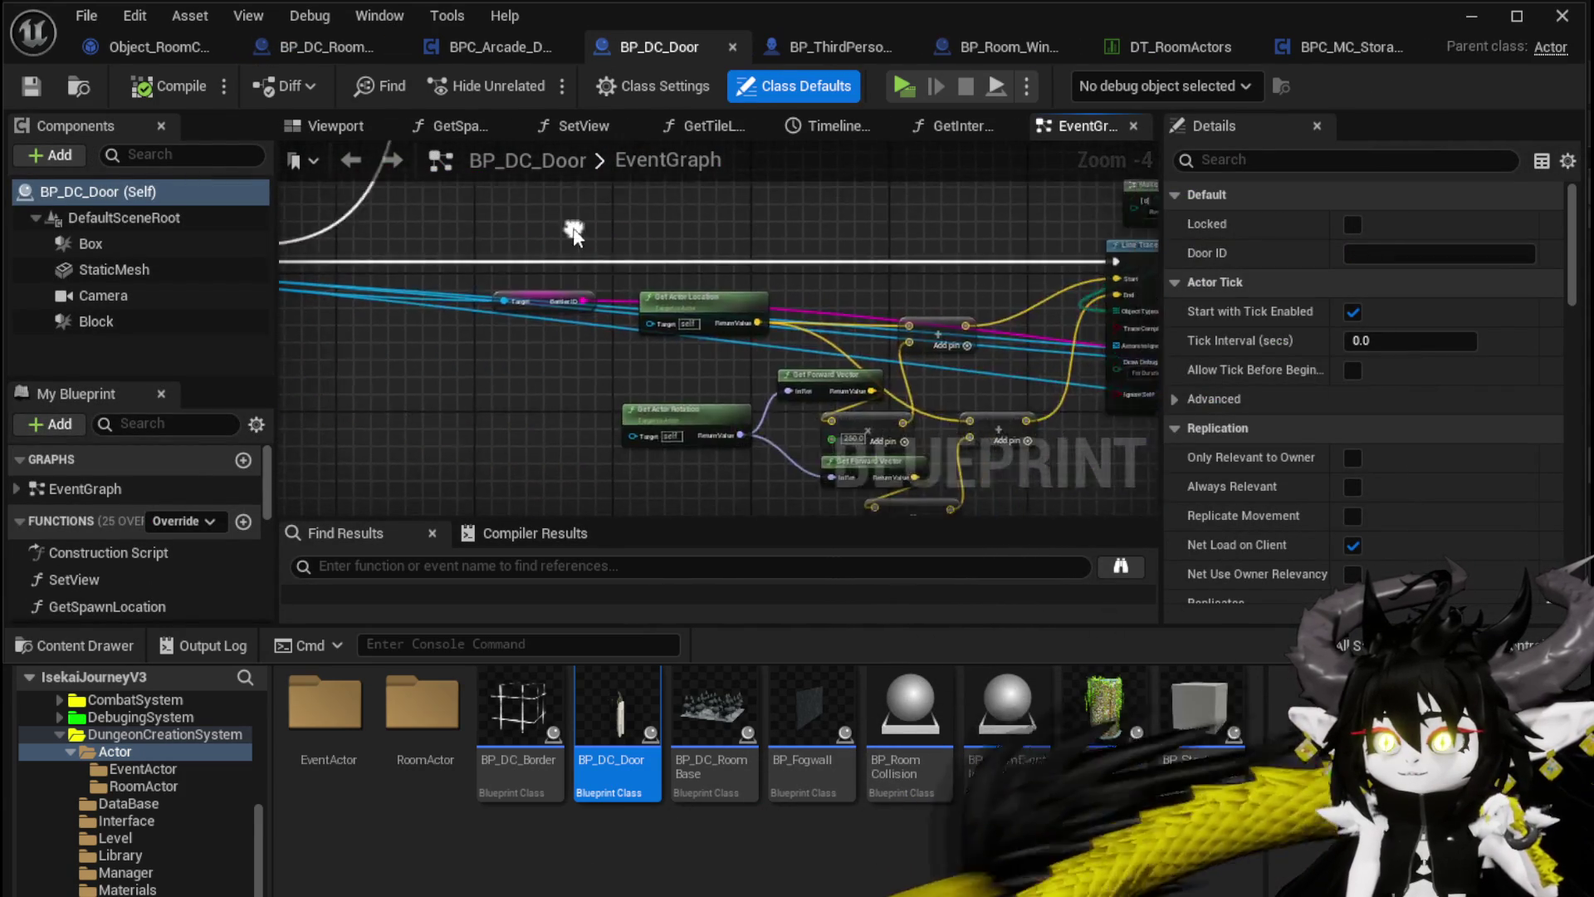
Step: Inspect the Line Trace For Objects node and the Server_GenerateRoomIDs event's inputs
scroll(808, 246, down, 4)
mouse_move(371, 257)
mouse_down()
mouse_move(767, 259)
mouse_move(900, 443)
mouse_move(968, 402)
mouse_move(842, 448)
mouse_move(758, 430)
mouse_move(767, 476)
mouse_move(603, 347)
mouse_up()
scroll(767, 259, up, 3)
mouse_move(907, 373)
mouse_down()
mouse_move(768, 236)
mouse_move(674, 210)
mouse_up()
double_click(685, 272)
Step: Follow the Bind Event and Switch on String nodes into the Draw Random Room function
drag(754, 267, 581, 297)
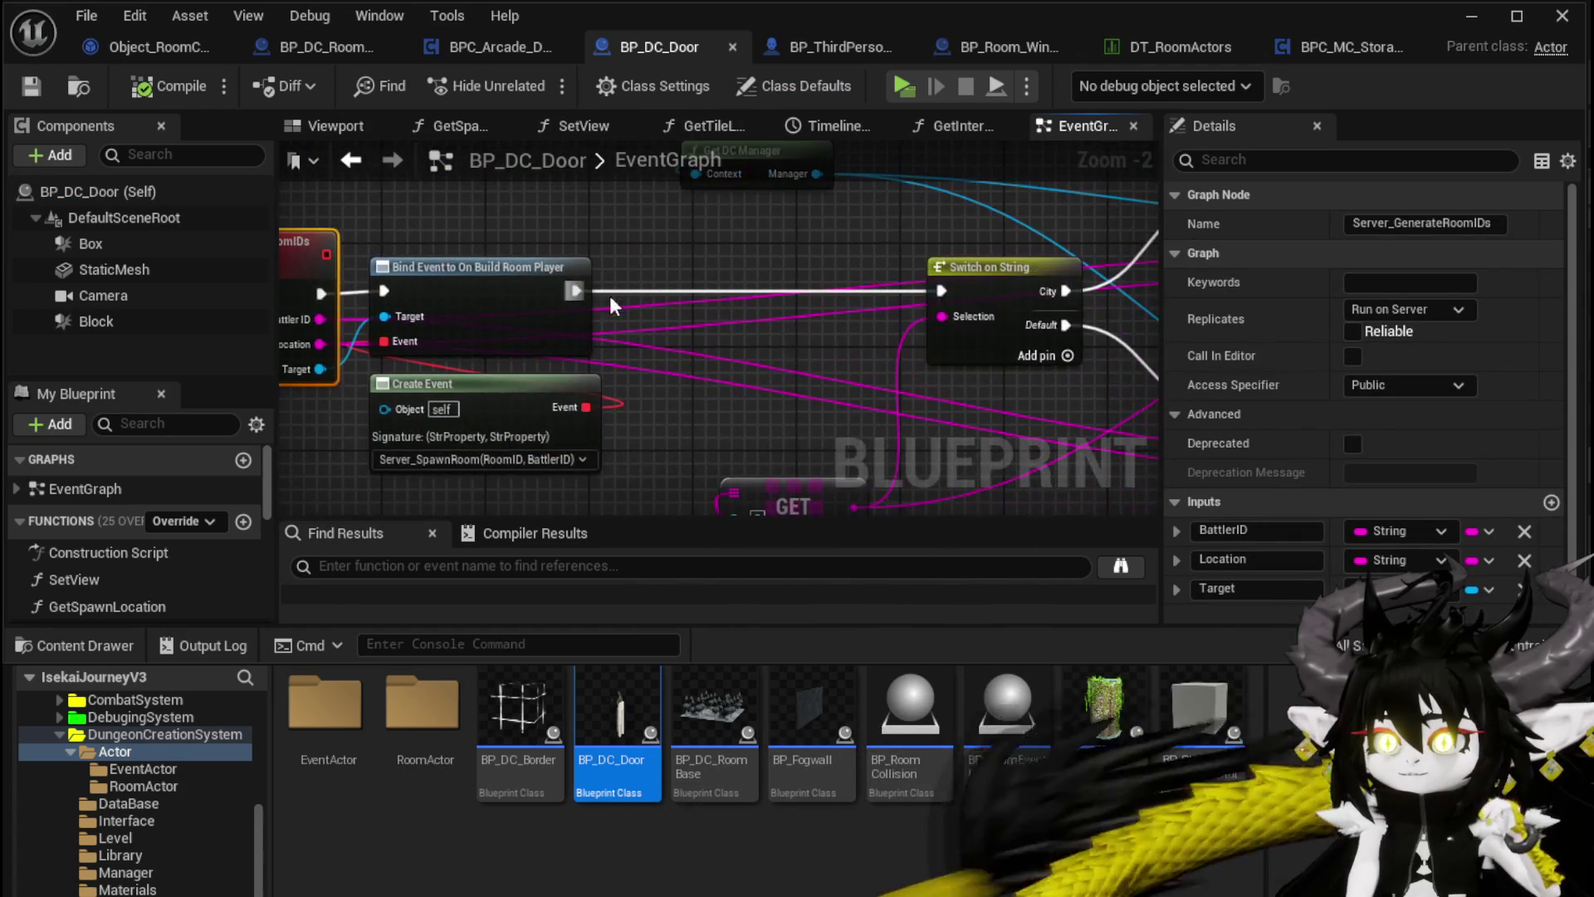
scroll(745, 256, down, 1)
mouse_move(746, 257)
mouse_down()
mouse_move(284, 297)
mouse_move(310, 232)
mouse_up()
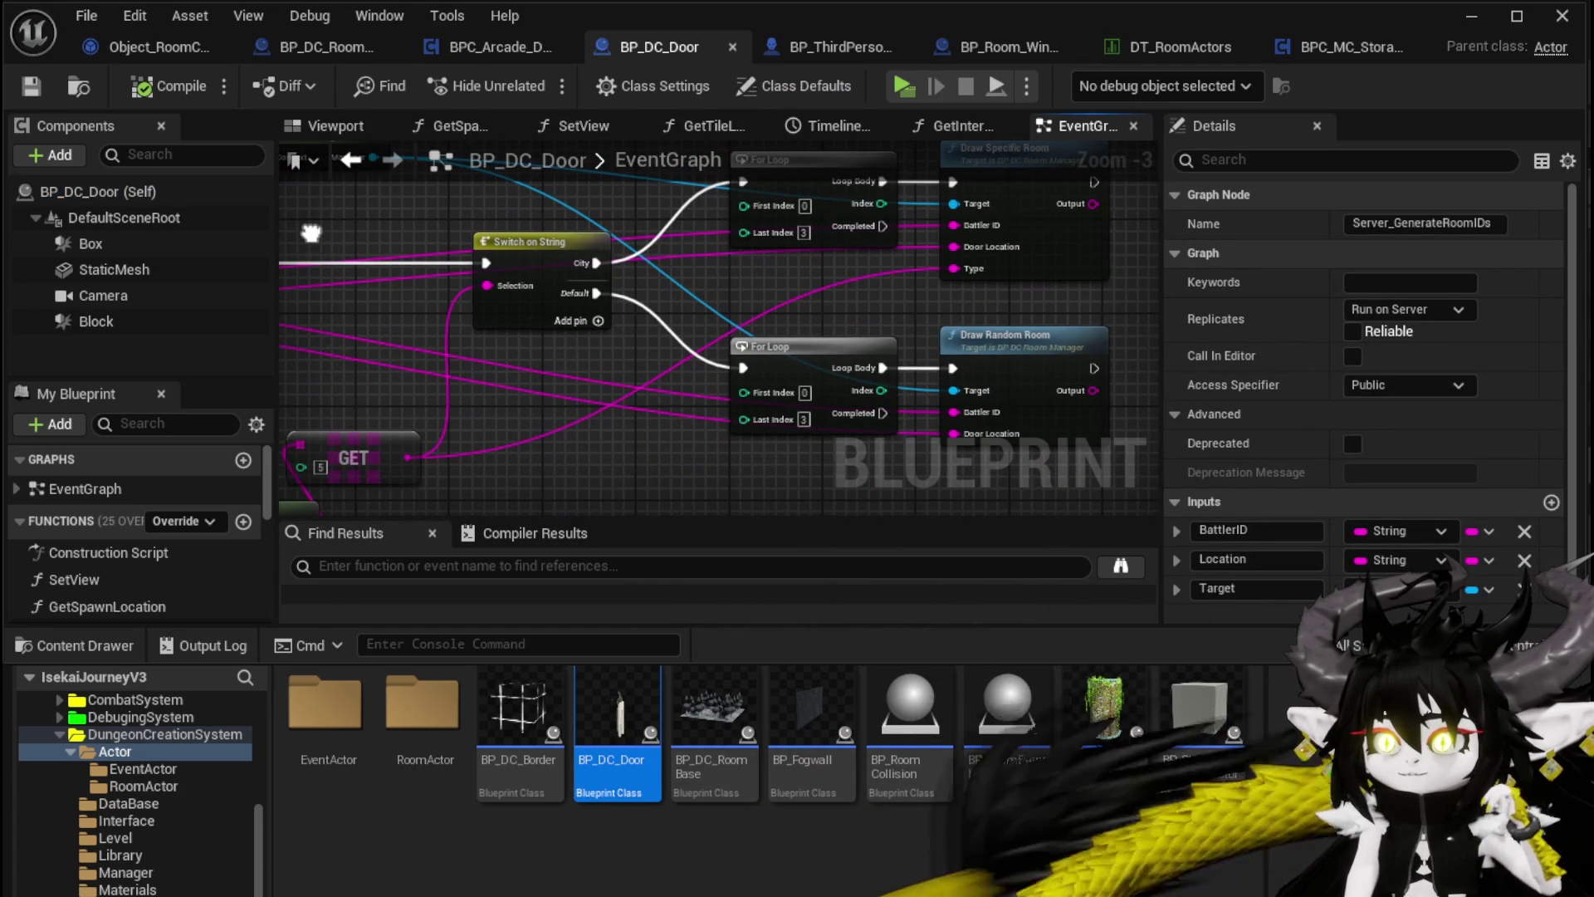
double_click(1105, 376)
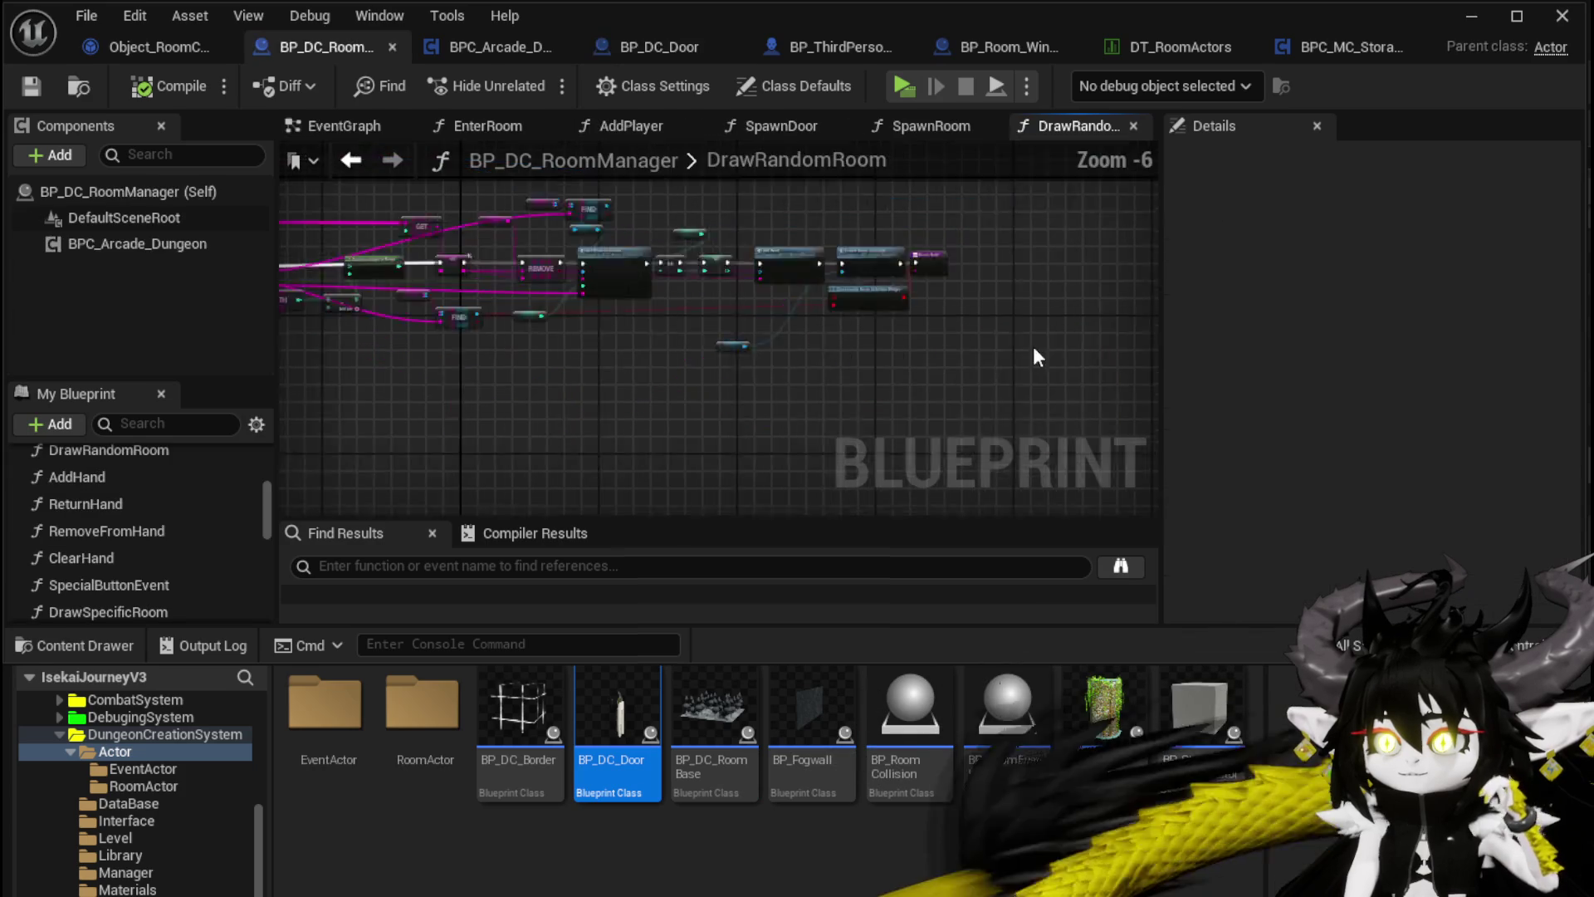
Step: Delete the Client Enable Room Selection Widget node and save BP_DC_RoomManager
scroll(812, 356, up, 5)
scroll(832, 342, down, 2)
mouse_move(833, 343)
mouse_down()
mouse_move(830, 390)
mouse_move(645, 431)
mouse_move(467, 416)
mouse_move(735, 428)
mouse_move(427, 411)
mouse_up()
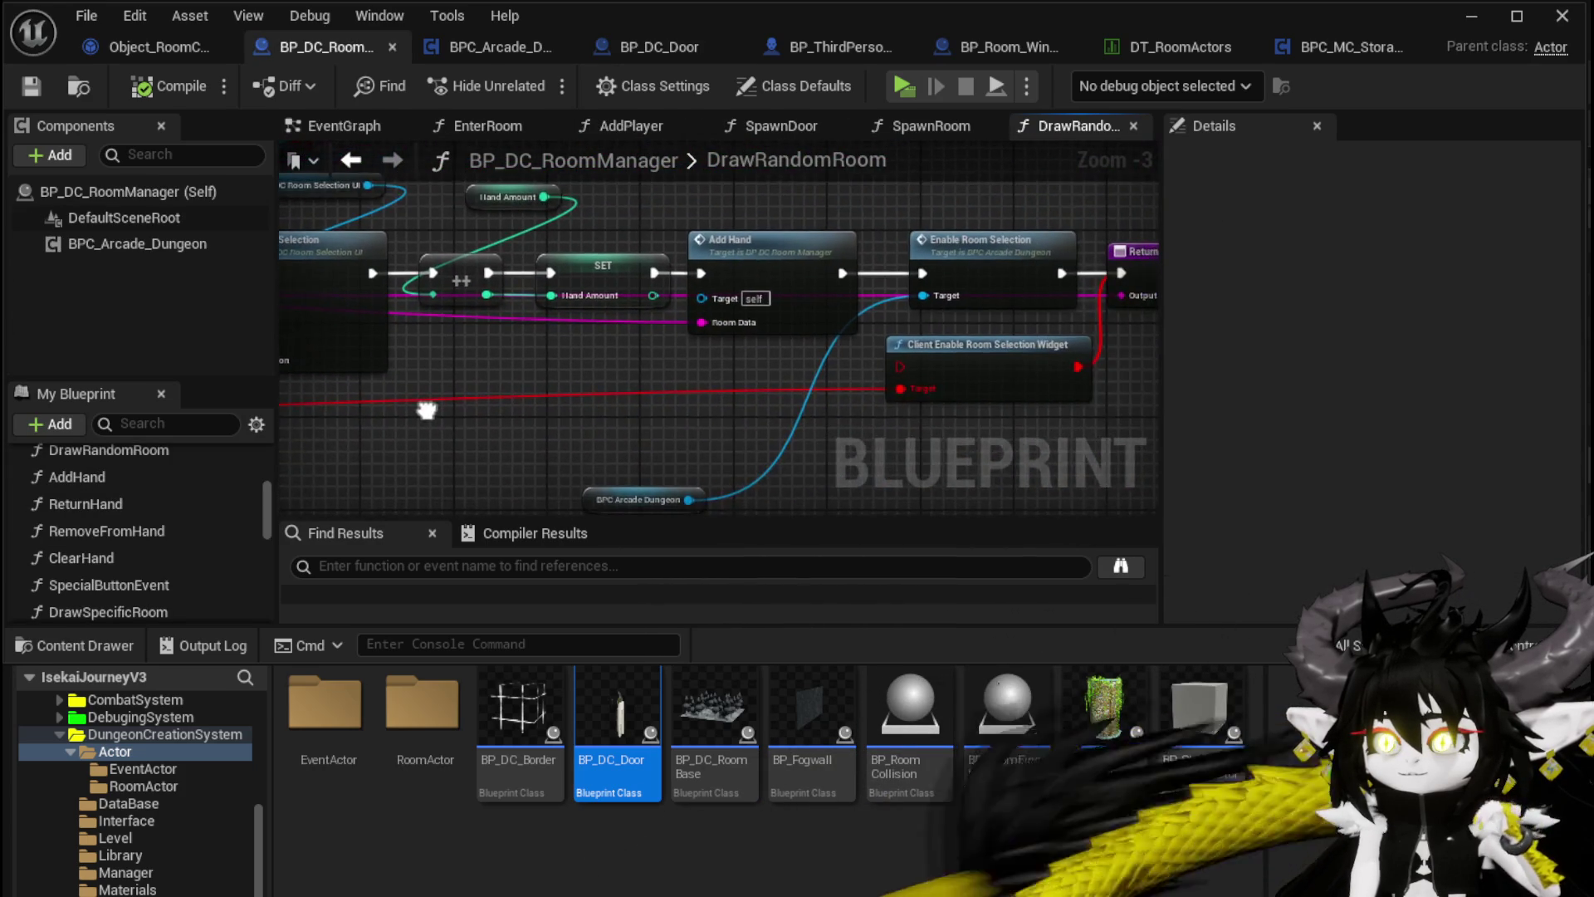
drag(909, 458, 709, 411)
click(714, 378)
key(Delete)
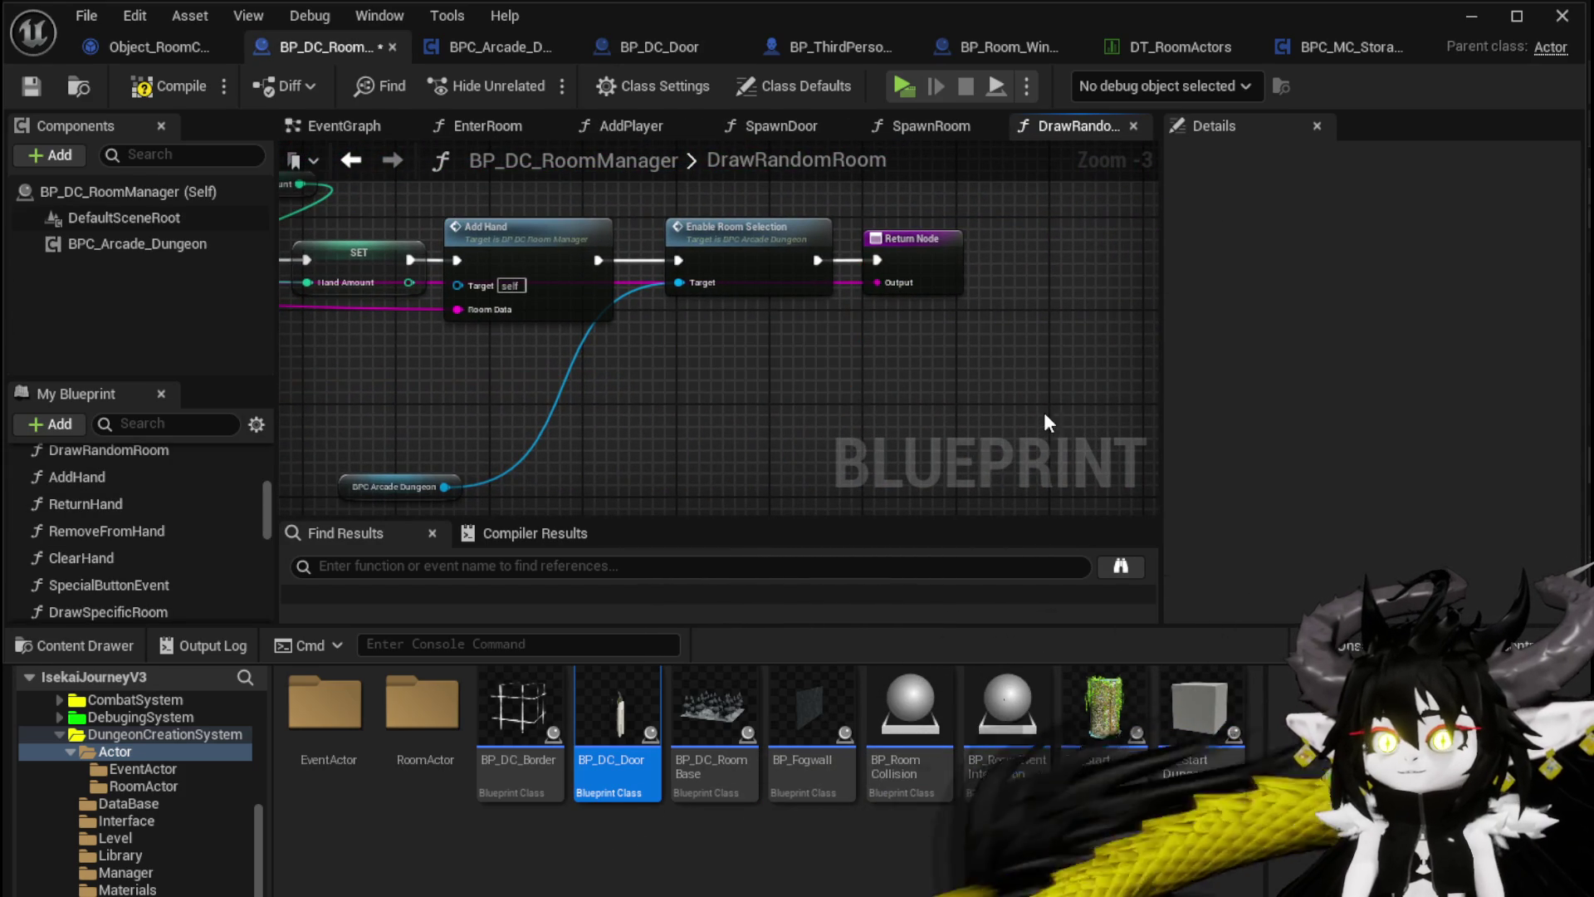
click(33, 88)
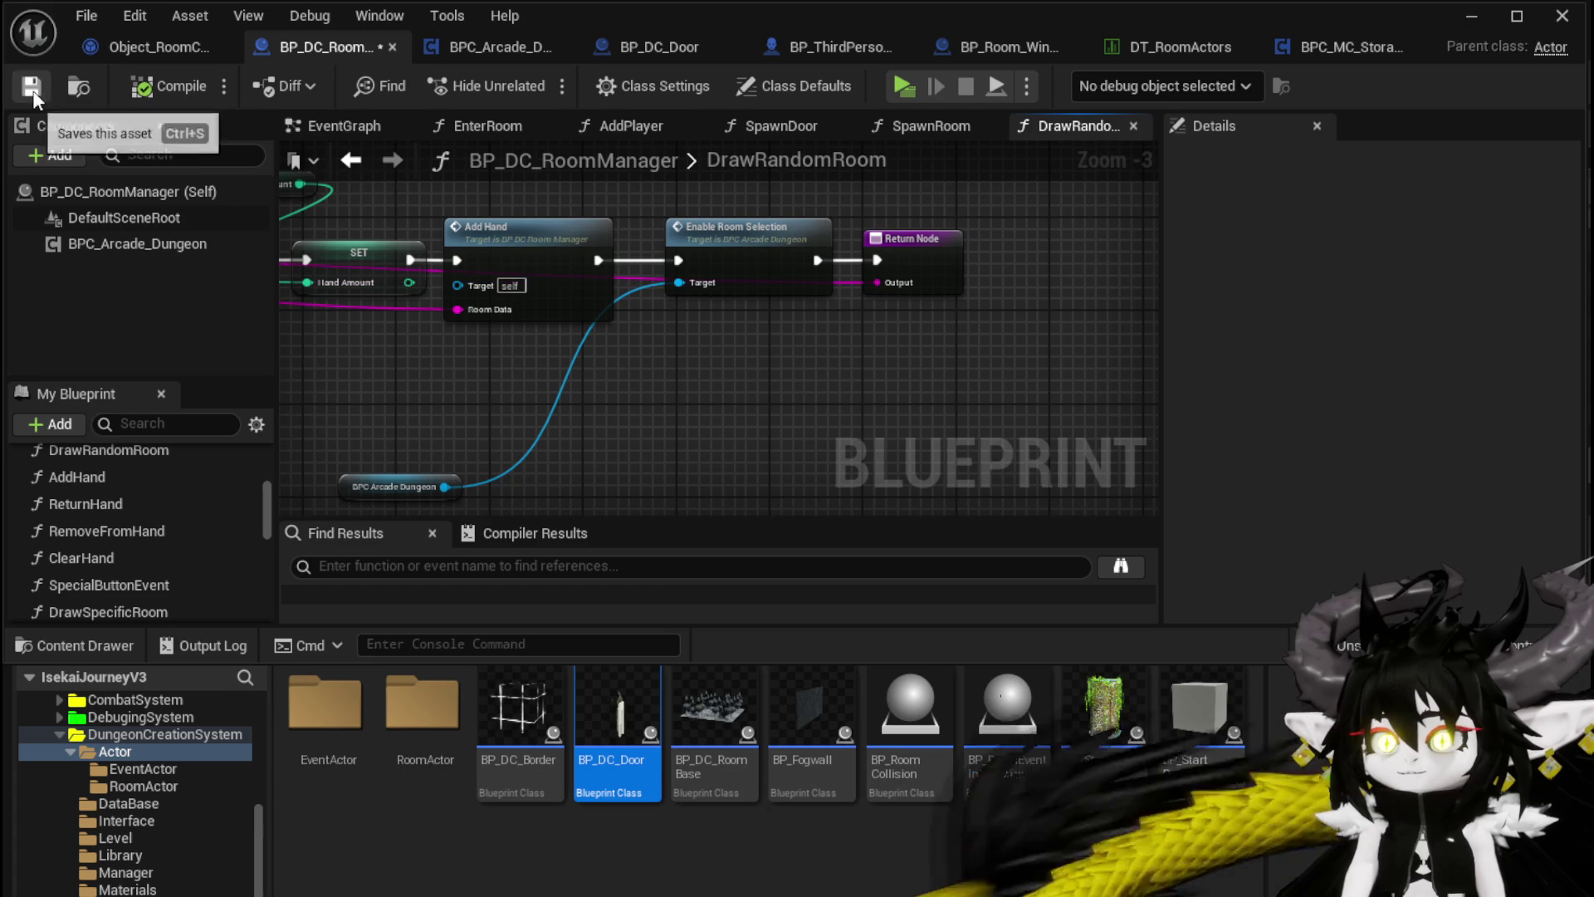
Step: Box-select and delete the Player Map and FIND nodes
scroll(689, 337, down, 1)
scroll(505, 362, up, 2)
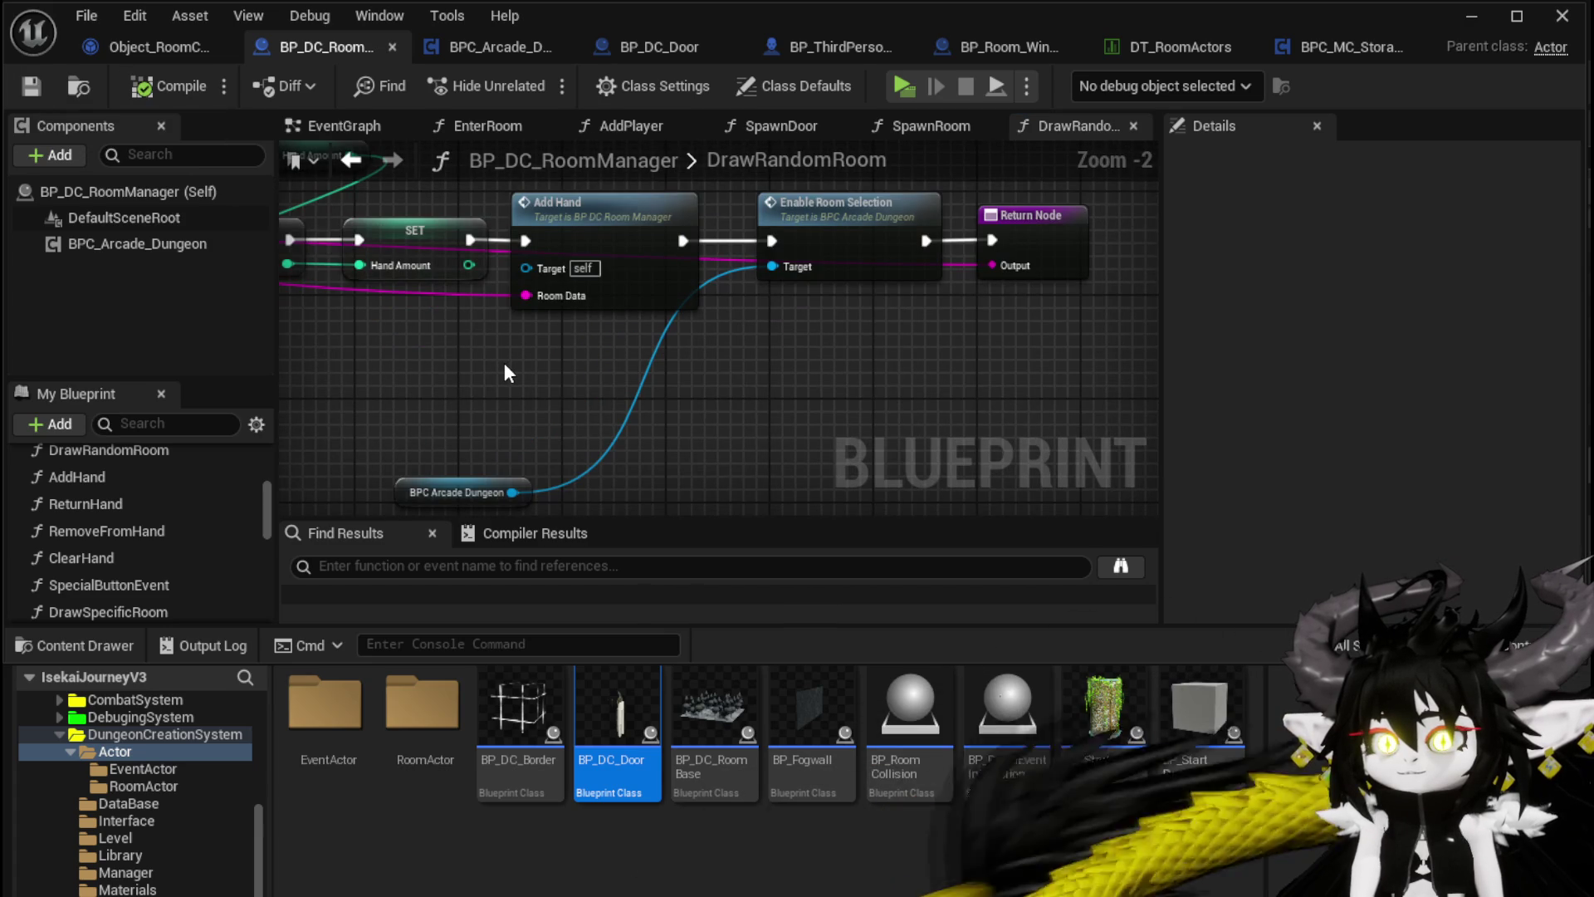
mouse_move(505, 362)
mouse_down()
mouse_move(1038, 378)
mouse_move(1134, 365)
mouse_up()
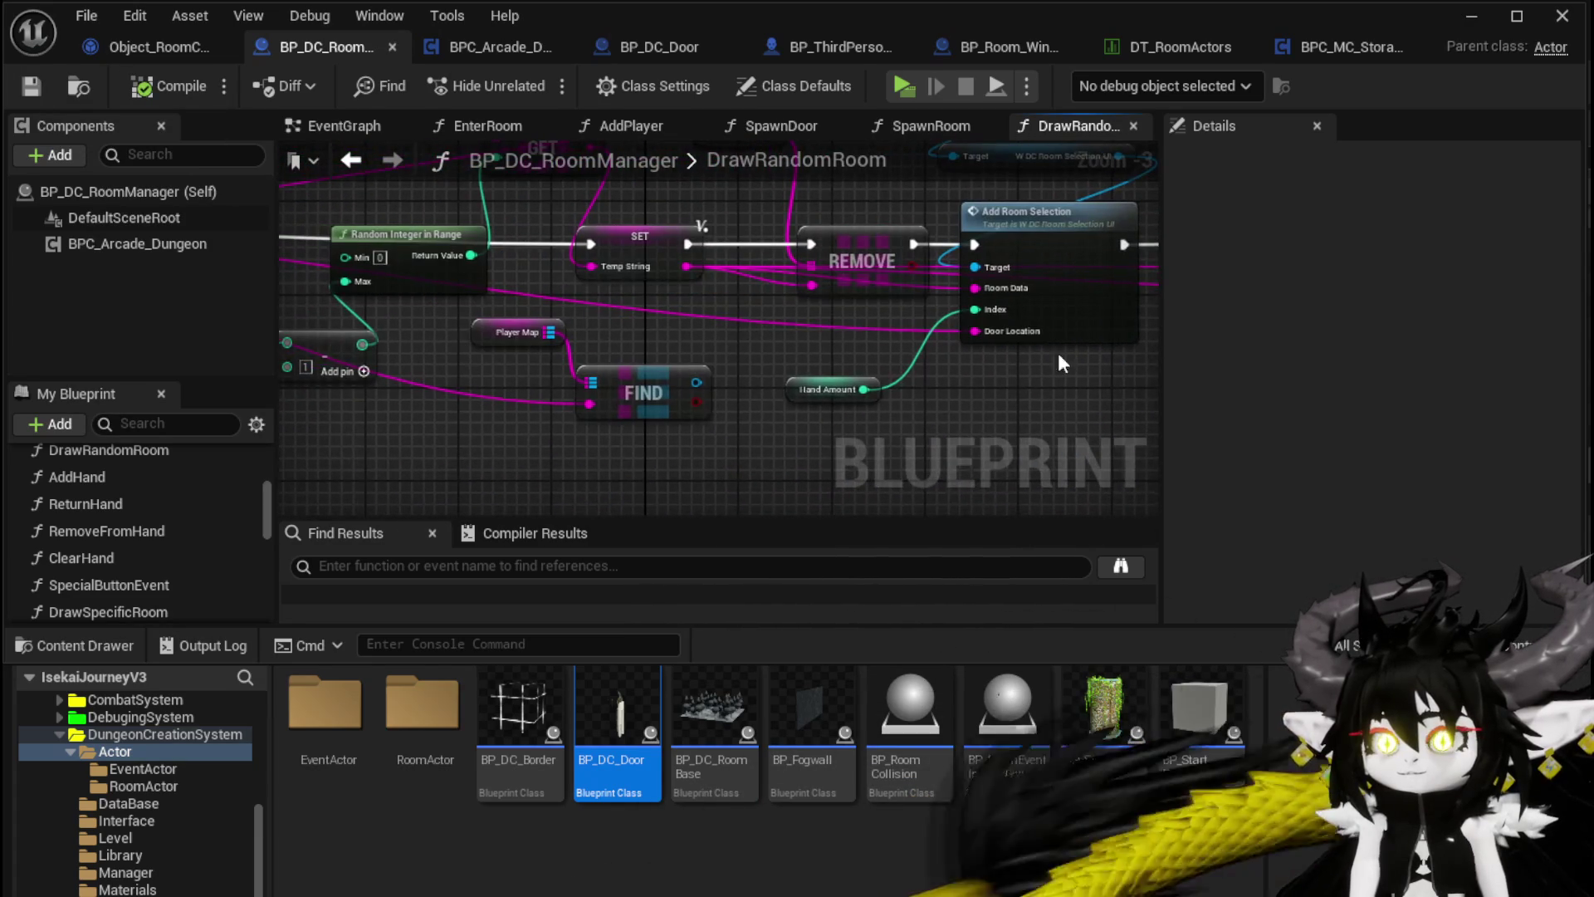
drag(554, 380, 845, 379)
mouse_move(751, 442)
mouse_down()
mouse_move(885, 316)
mouse_move(989, 374)
mouse_move(1135, 363)
mouse_move(405, 171)
mouse_up()
key(Delete)
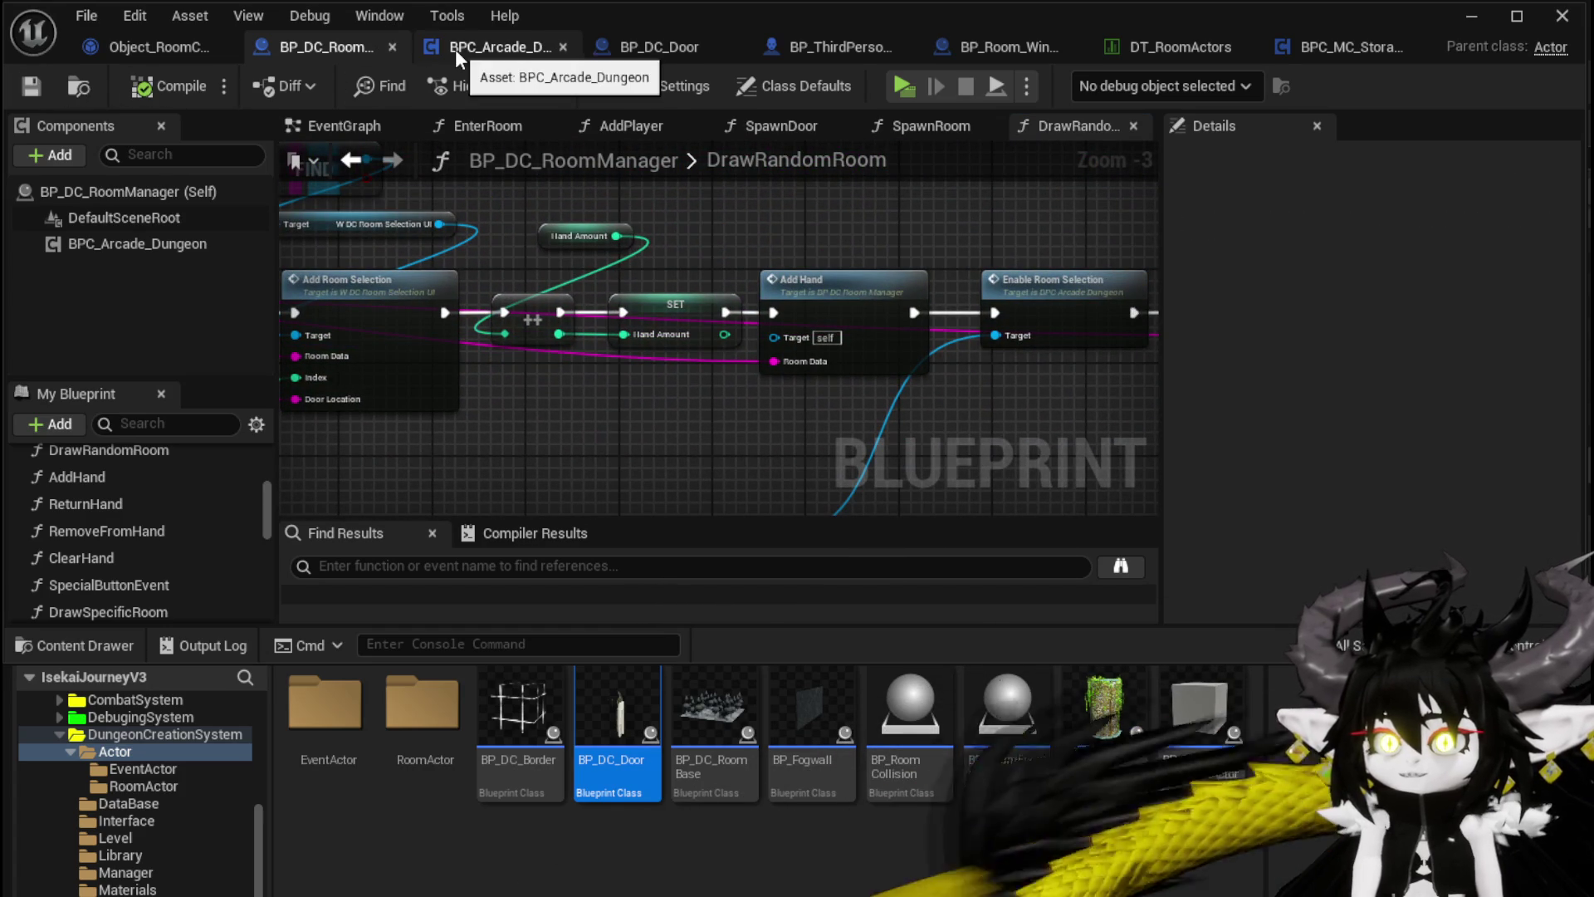
Step: Review the remaining Add Hand chain and Return Node, then switch to the SpawnRoom function graph
drag(915, 230, 625, 222)
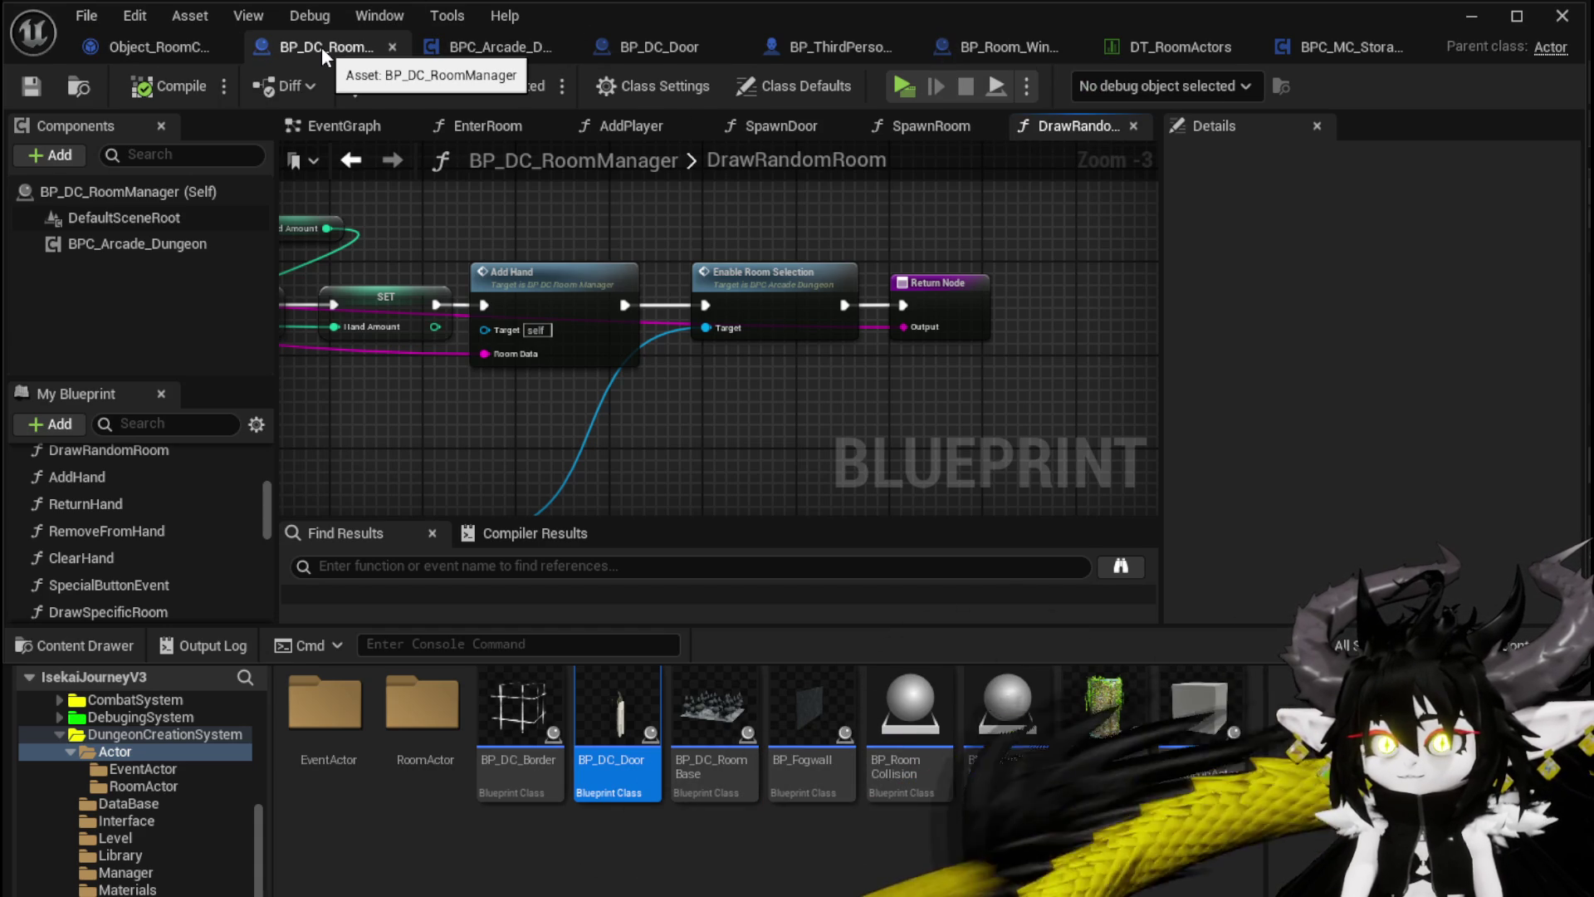
drag(416, 171, 566, 182)
scroll(165, 555, up, 5)
scroll(164, 552, up, 4)
scroll(166, 556, down, 4)
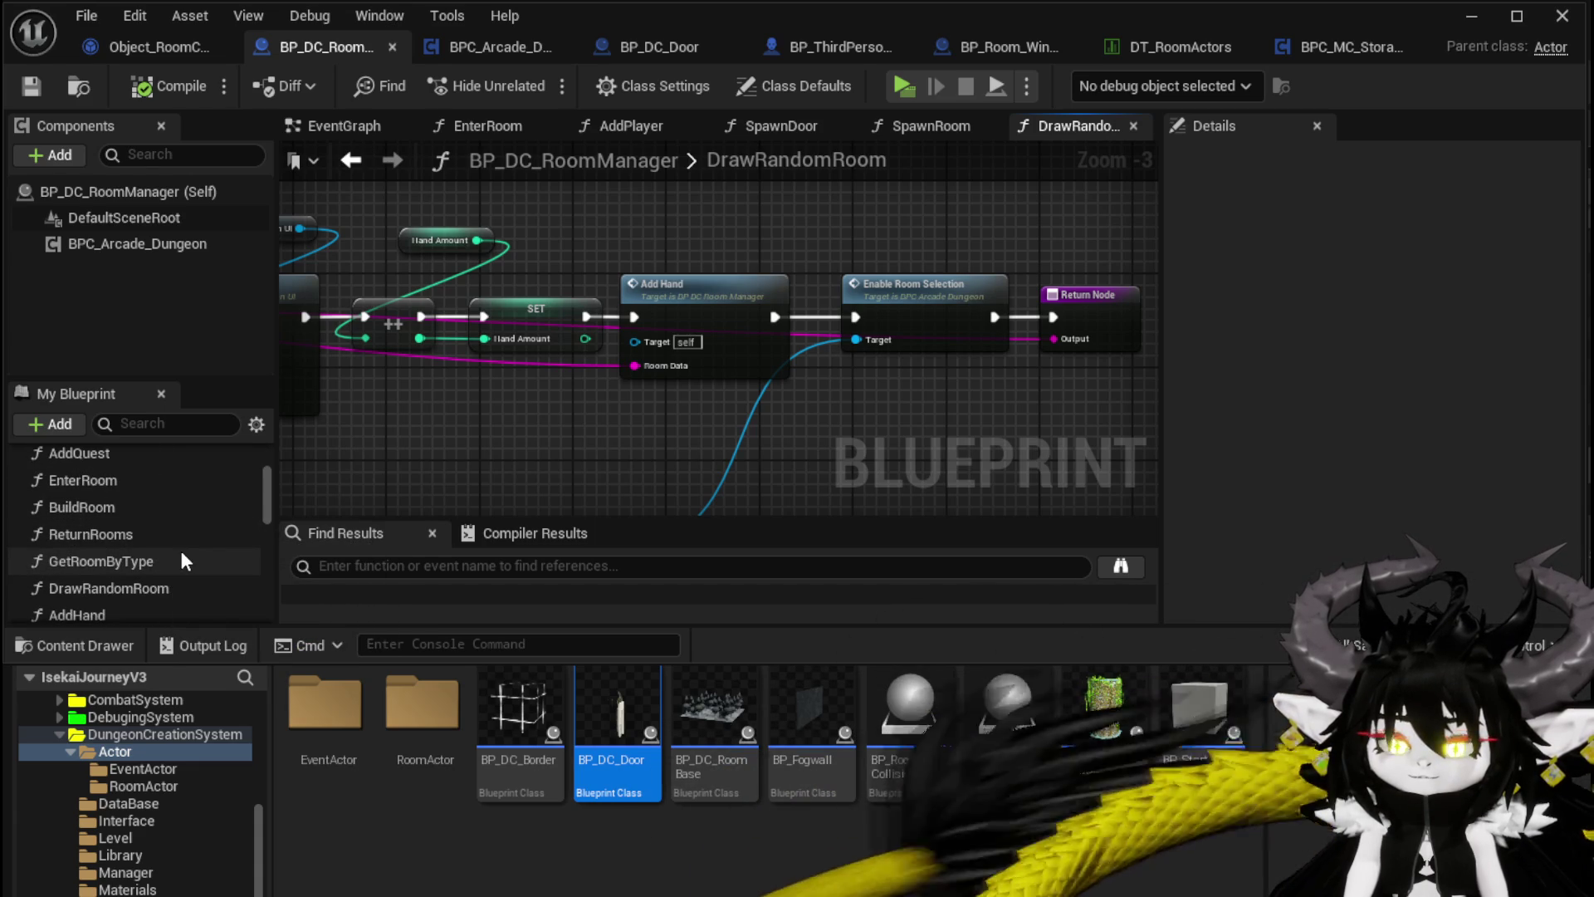
scroll(181, 552, down, 1)
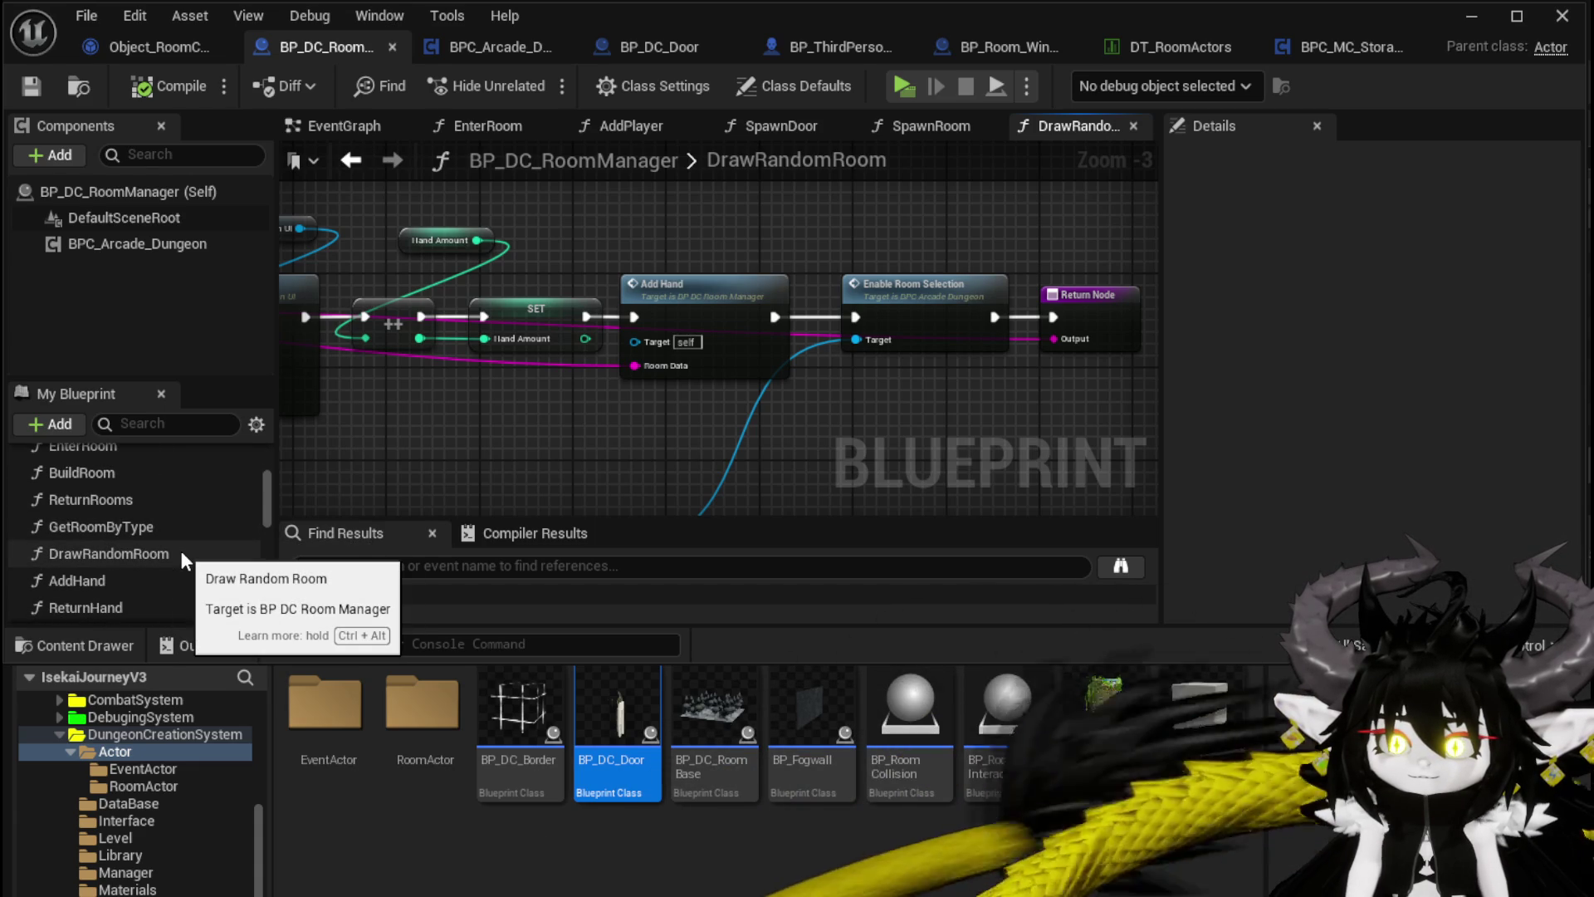
scroll(181, 552, down, 1)
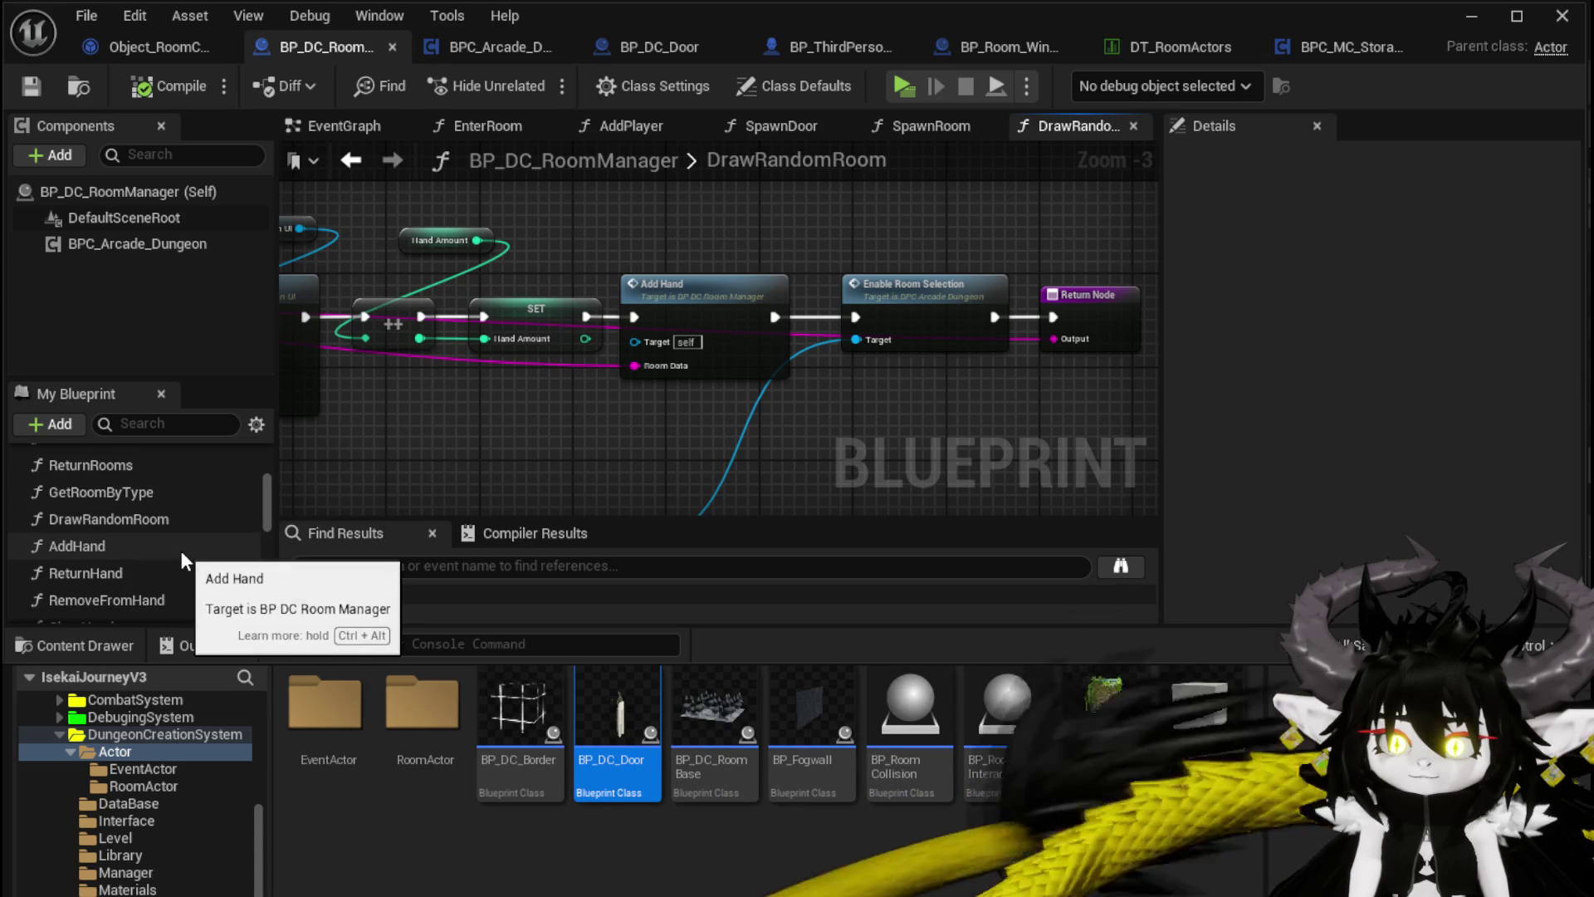
scroll(182, 552, down, 1)
scroll(181, 550, down, 4)
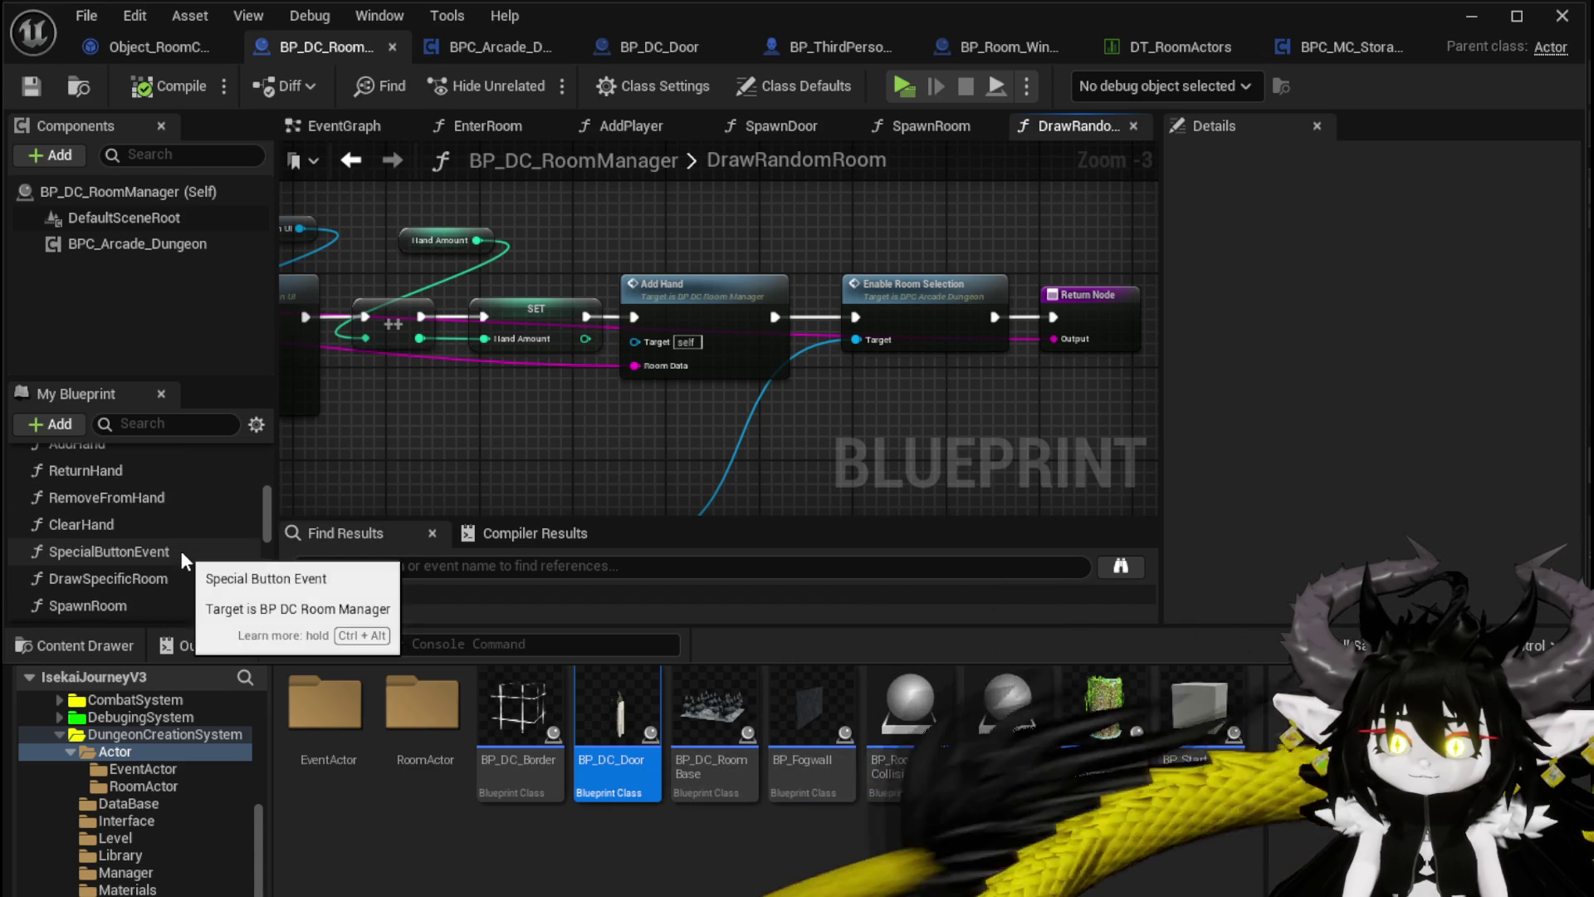
double_click(156, 568)
Step: Pan around the SpawnRoom network to make space after its entry node
drag(639, 455, 1118, 387)
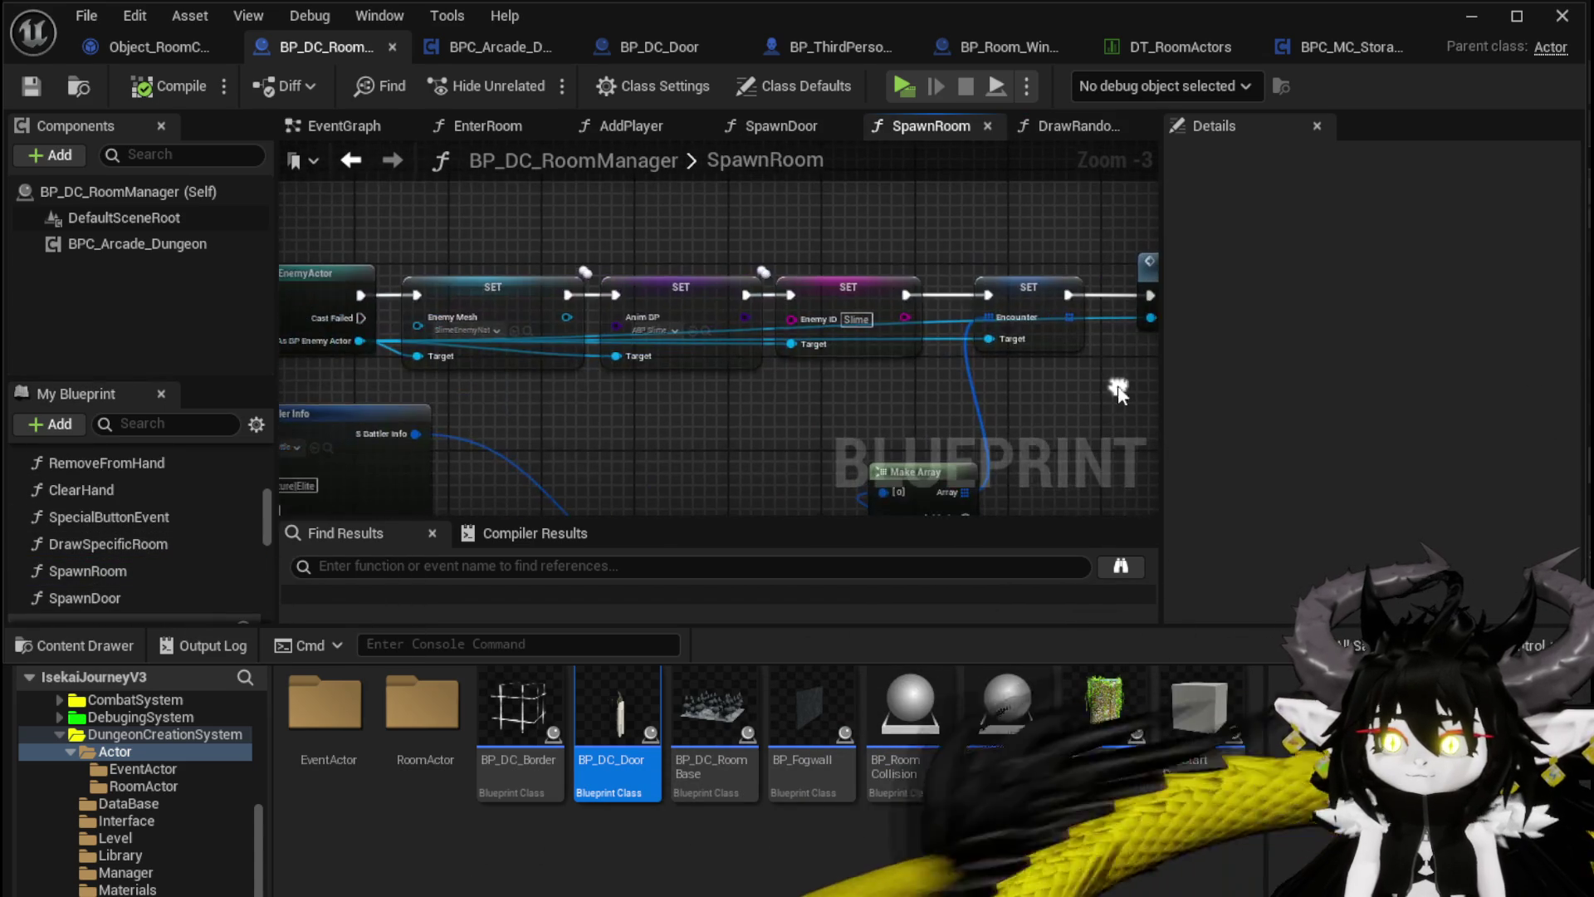
drag(700, 441, 946, 416)
scroll(681, 391, down, 4)
scroll(681, 390, up, 5)
mouse_move(531, 336)
mouse_down()
mouse_move(916, 346)
mouse_move(1084, 234)
mouse_up()
drag(600, 374, 764, 288)
scroll(800, 292, down, 3)
mouse_move(493, 320)
mouse_down()
mouse_move(303, 312)
mouse_move(596, 338)
mouse_move(381, 334)
mouse_move(491, 281)
mouse_up()
scroll(389, 283, up, 4)
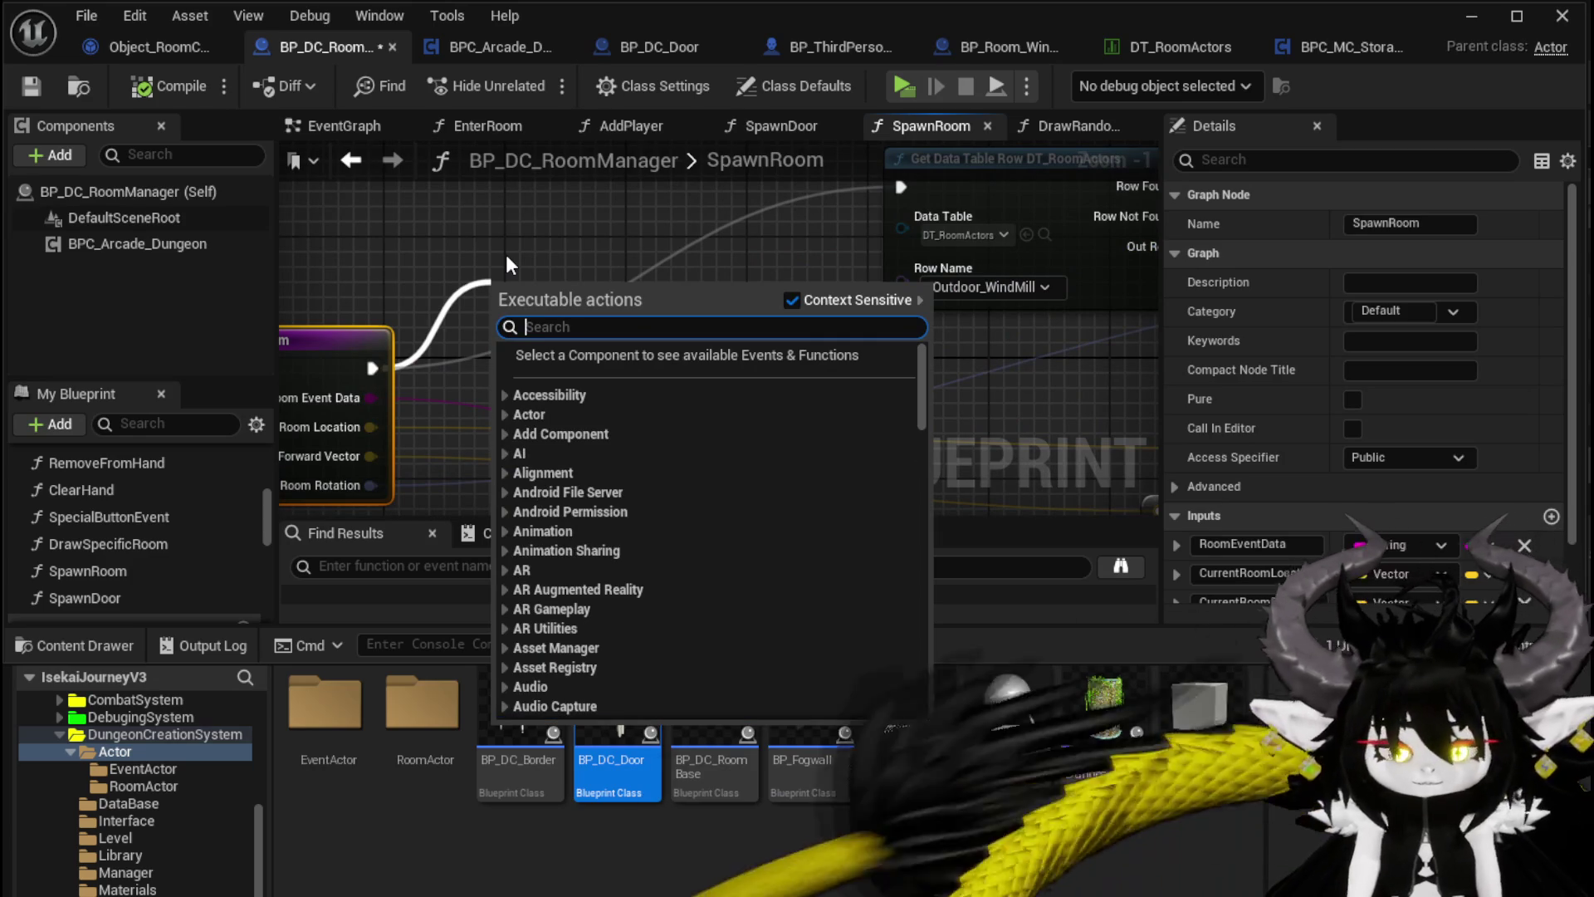
Step: Add a Print String printing Room Event Data after the entry, compile, save, and start playing
text(Print Stri)
key(Return)
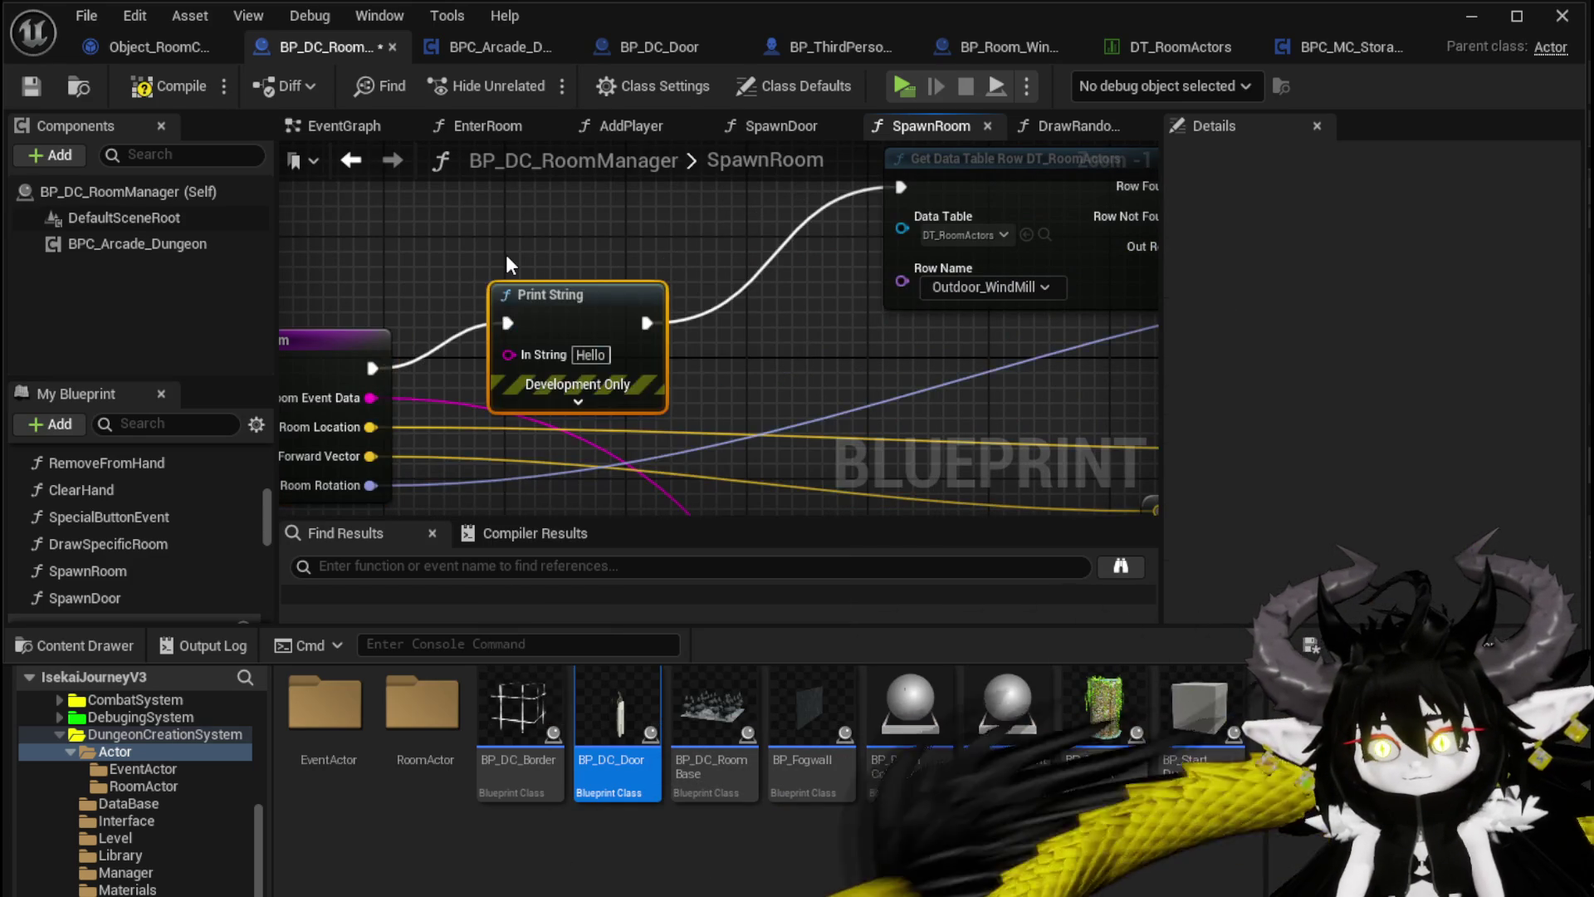
mouse_move(371, 397)
mouse_down()
mouse_move(510, 354)
mouse_move(671, 214)
mouse_move(769, 184)
mouse_up()
click(169, 86)
click(31, 86)
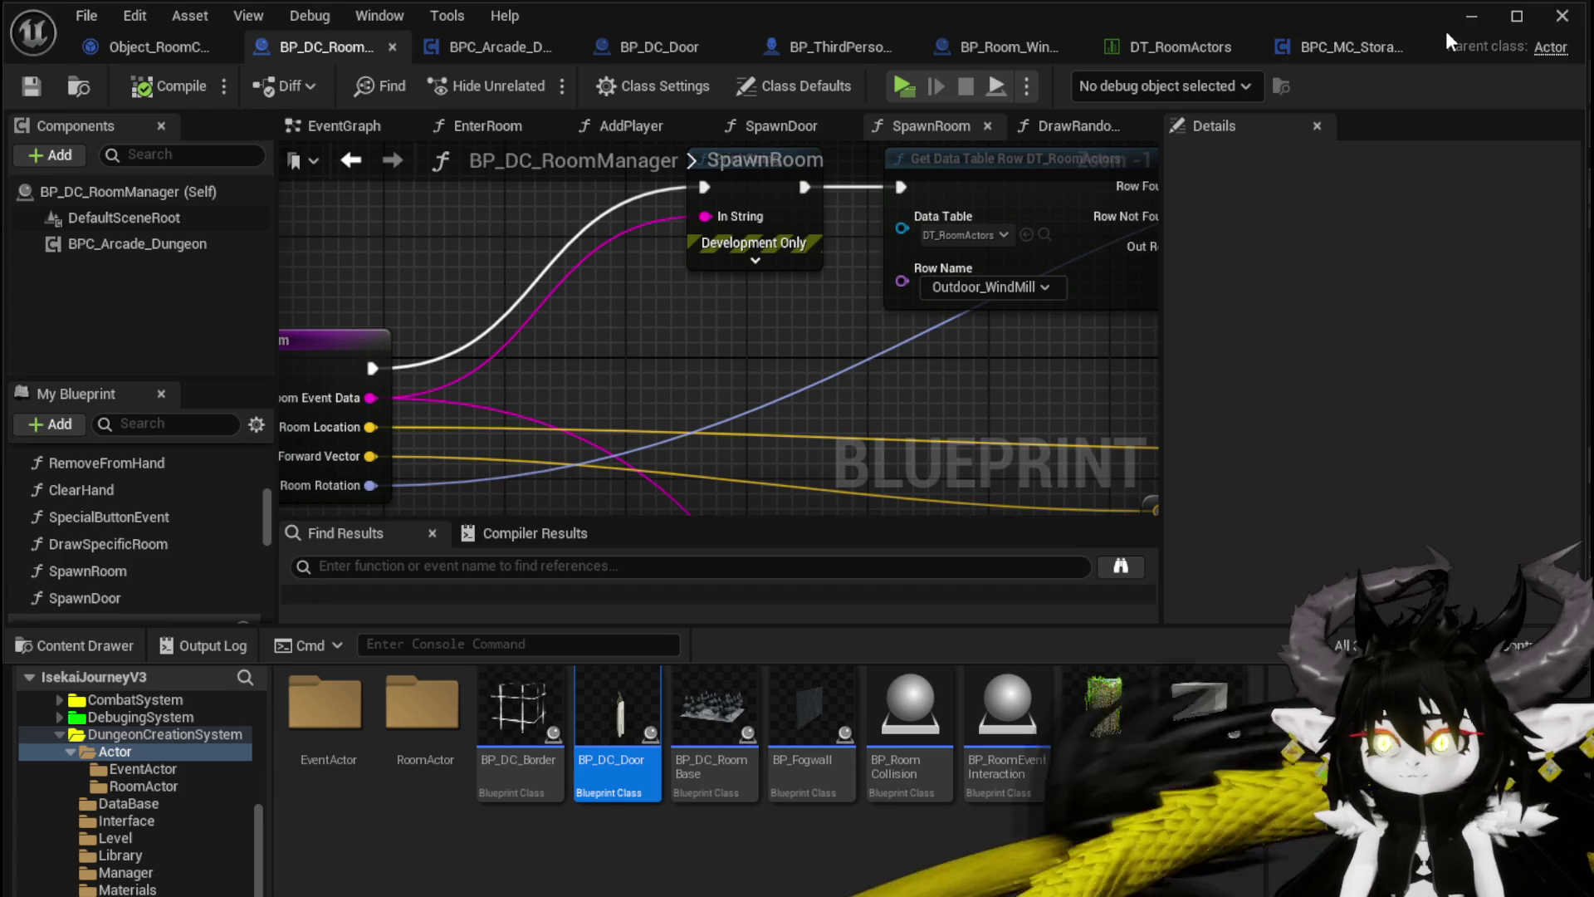
click(1472, 15)
click(545, 79)
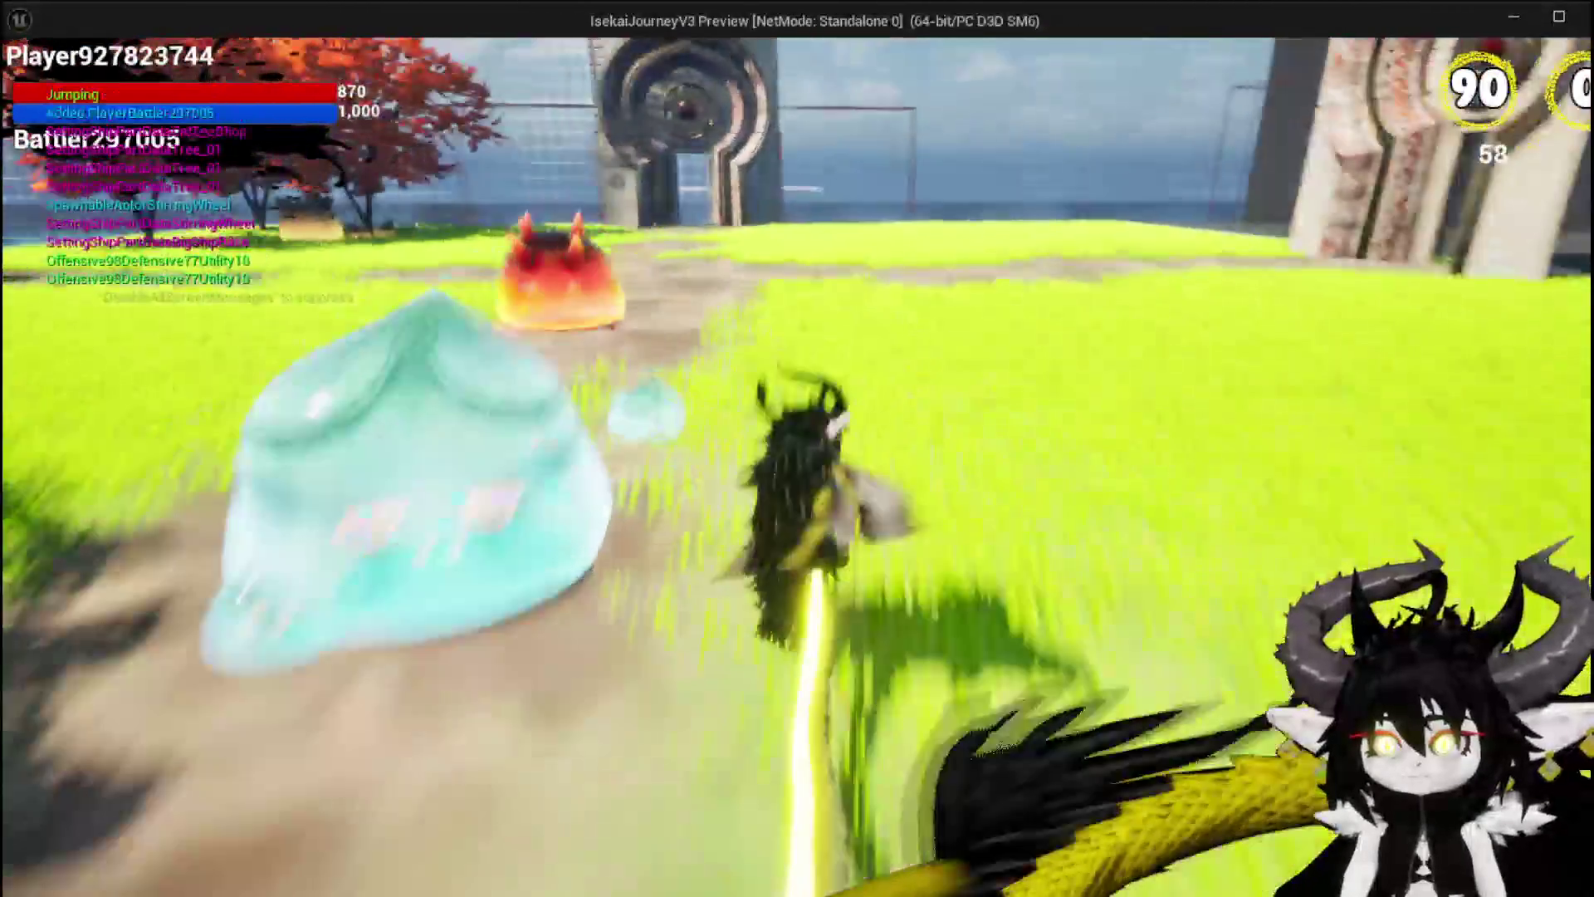
Step: Run to the stone gate, travel to City_Chapel, then stop and save L_DungeonCreationTest
key(w)
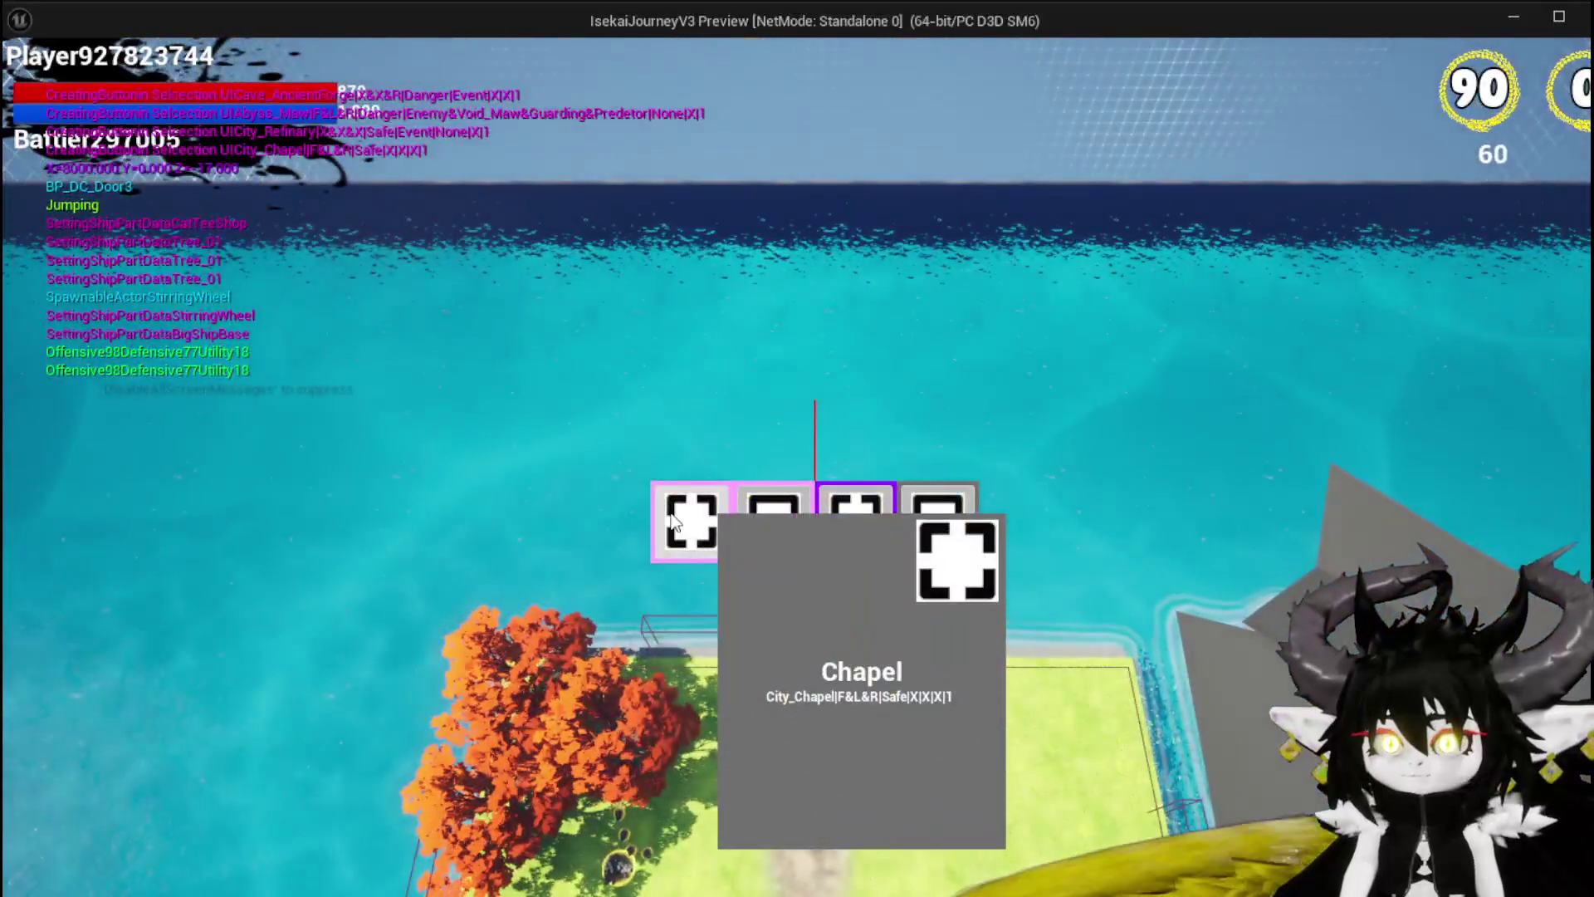
click(672, 519)
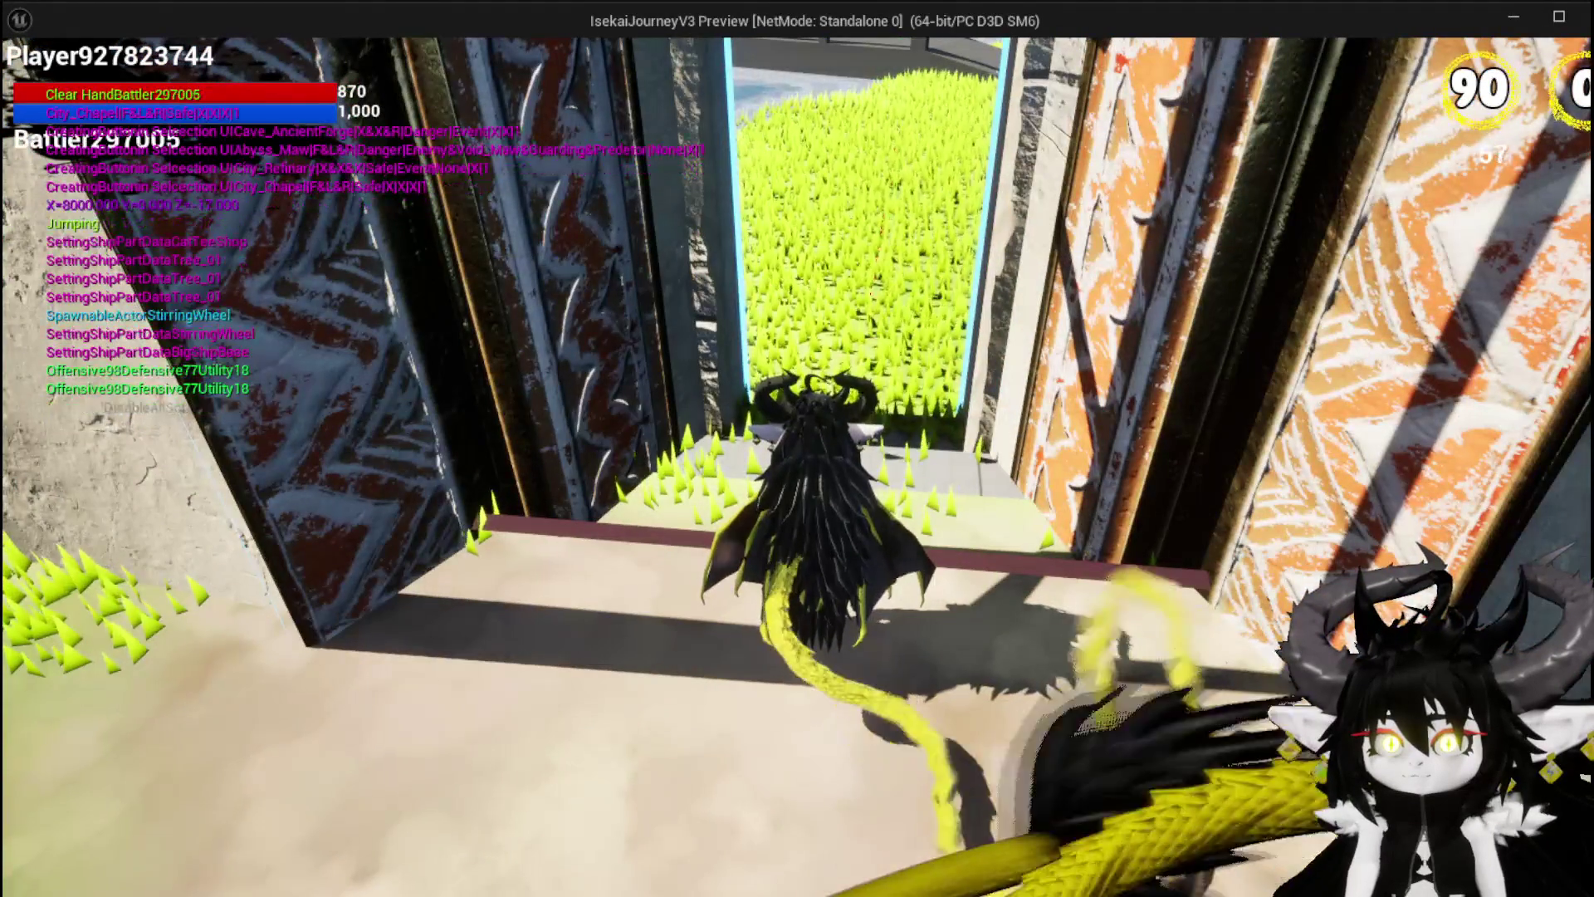
key(w)
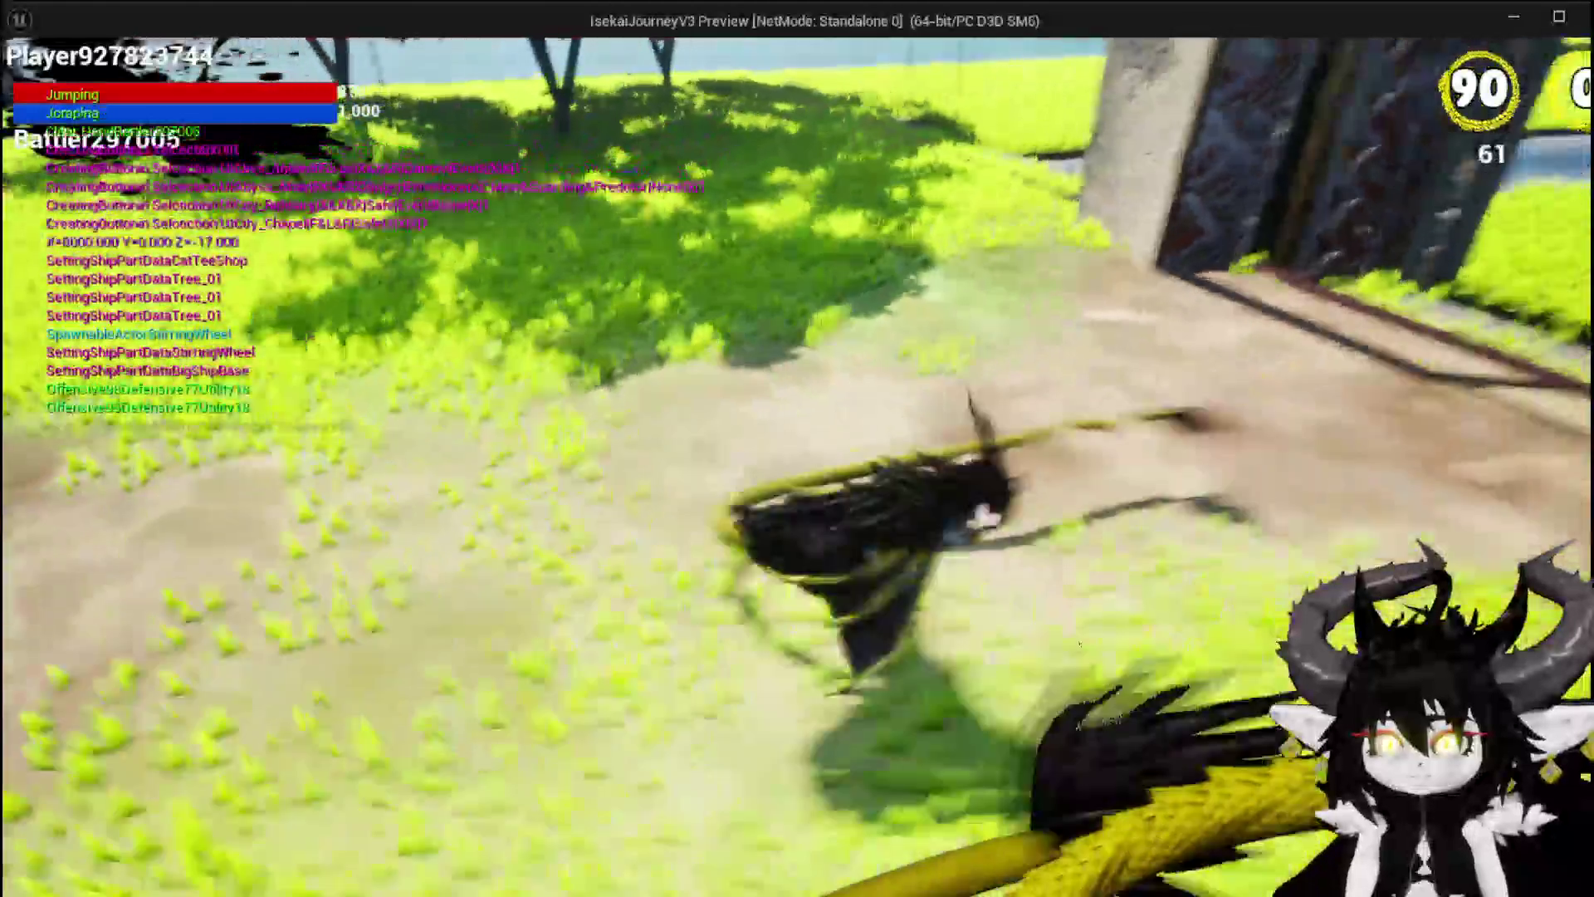
key(space)
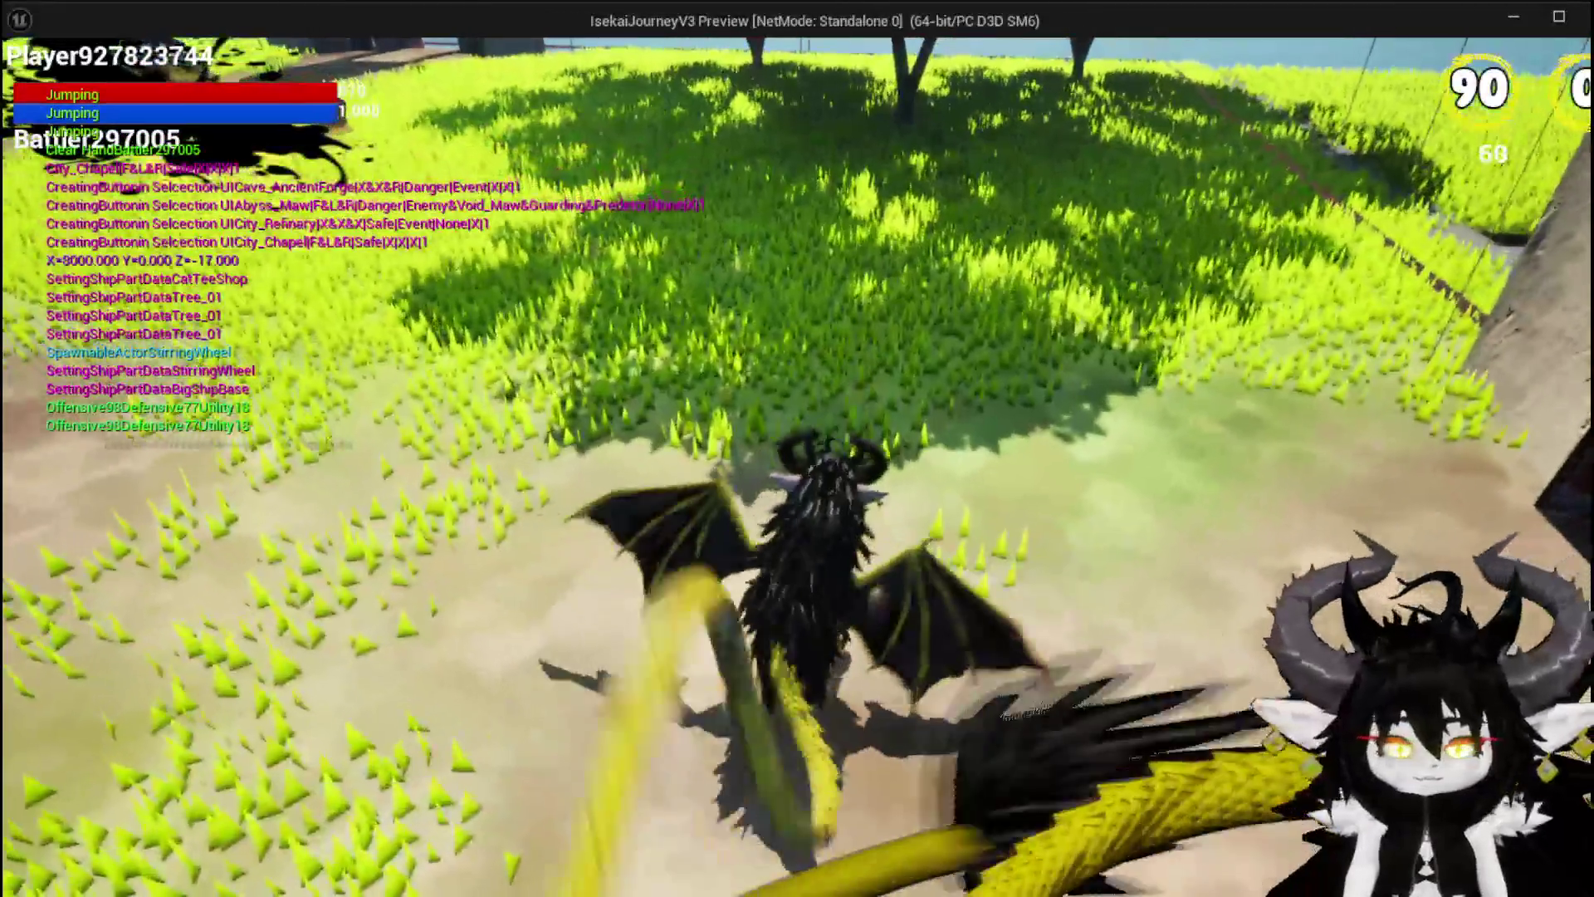
key(Escape)
click(29, 82)
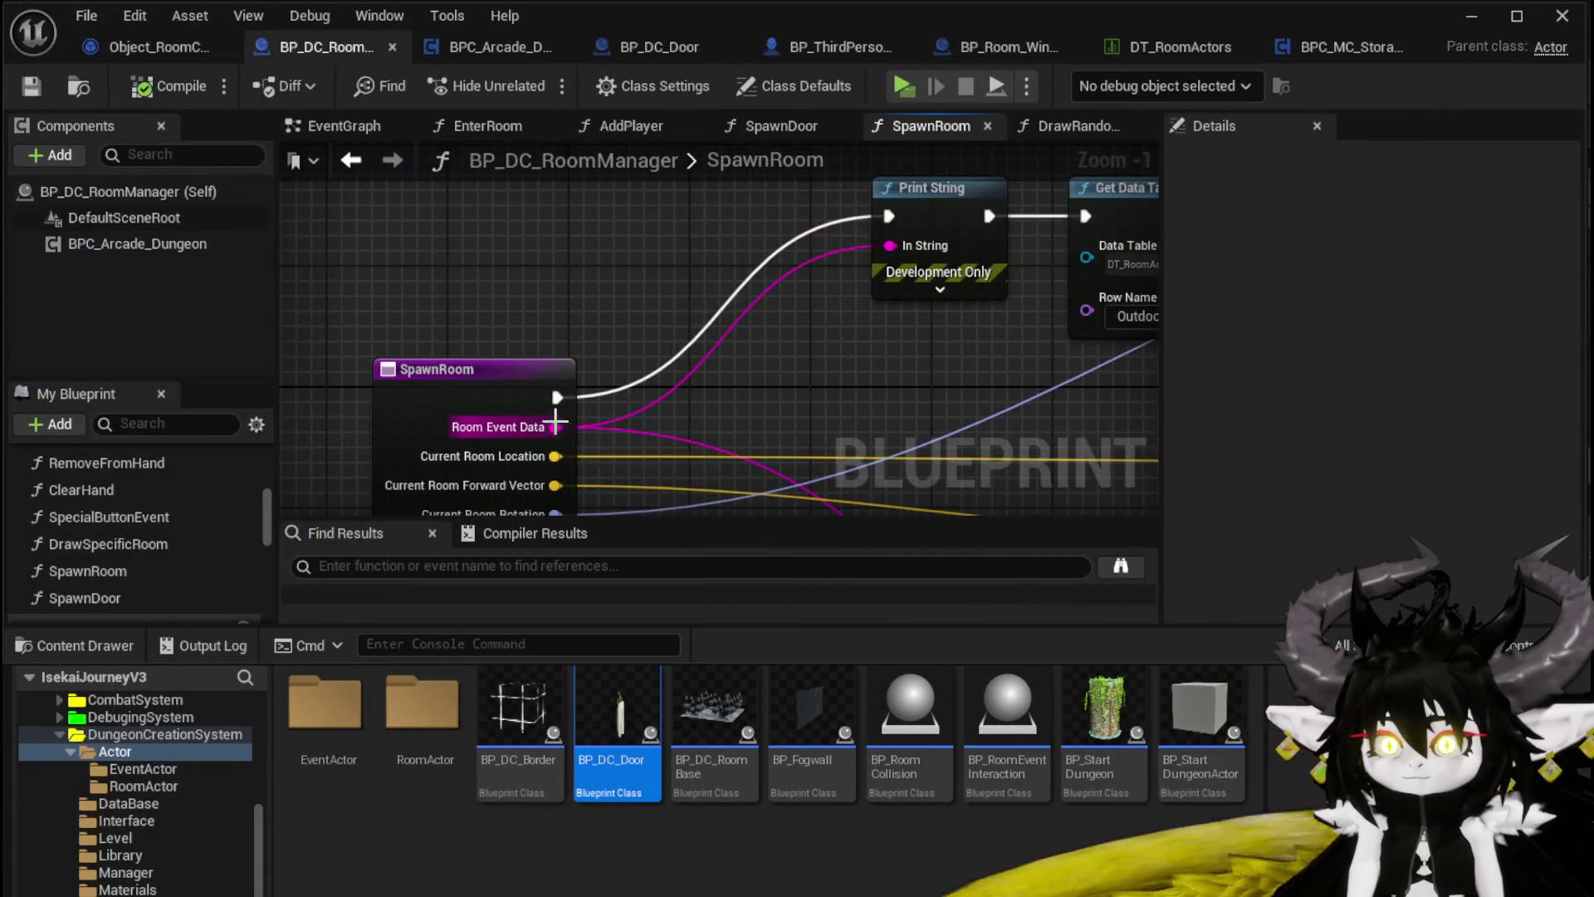
drag(555, 427, 706, 203)
Step: Add a Parse Into Array node splitting Room Event Data with the | delimiter
text(Parse)
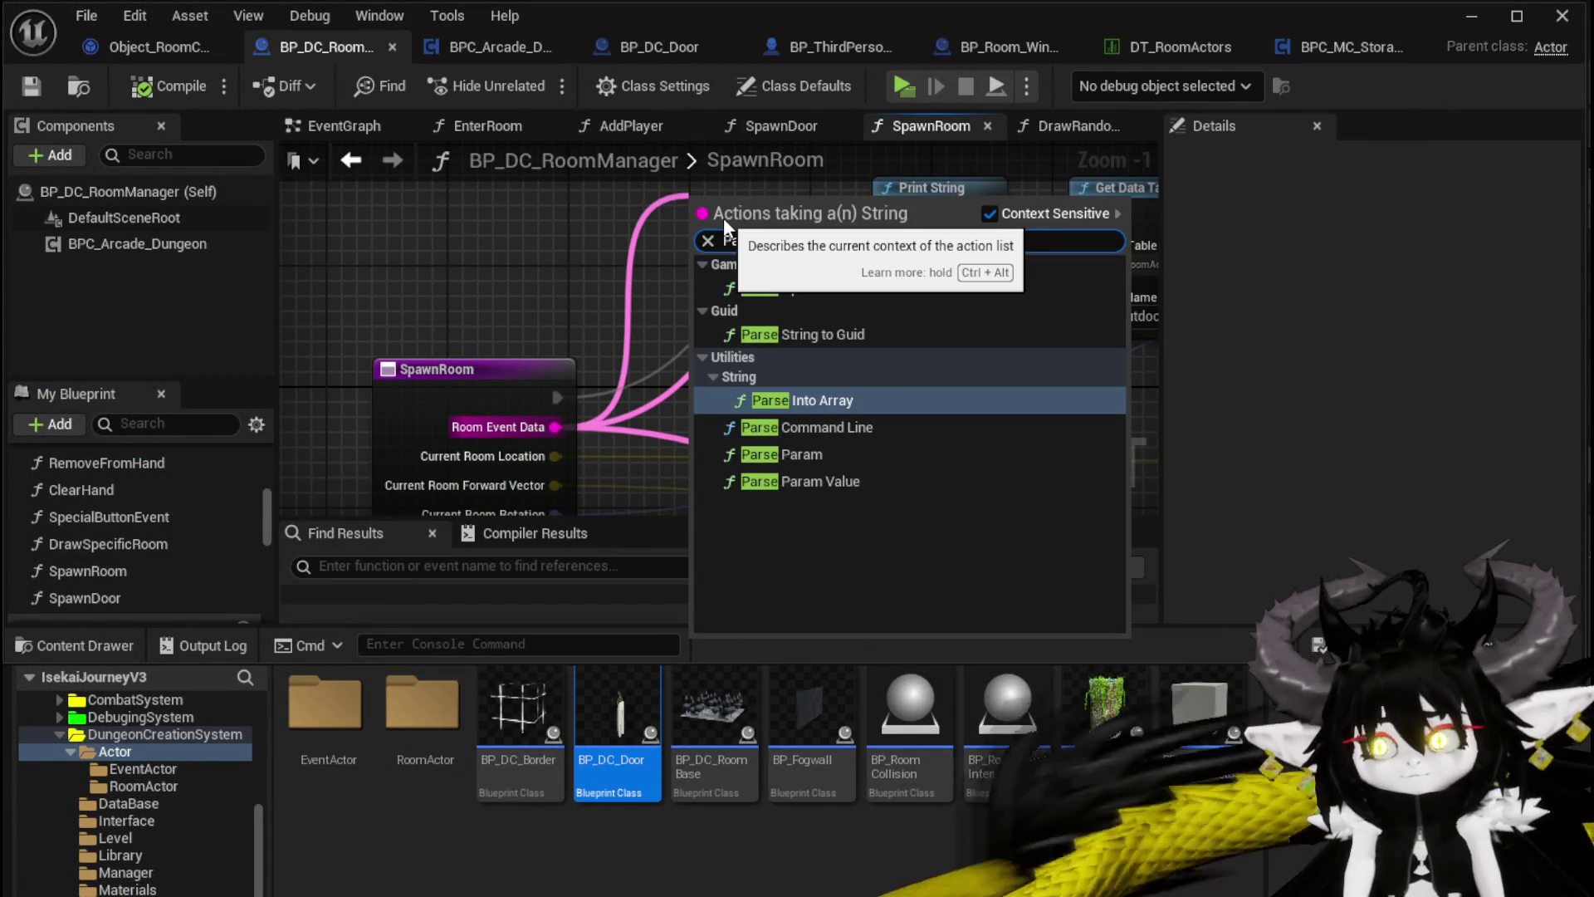
key(Return)
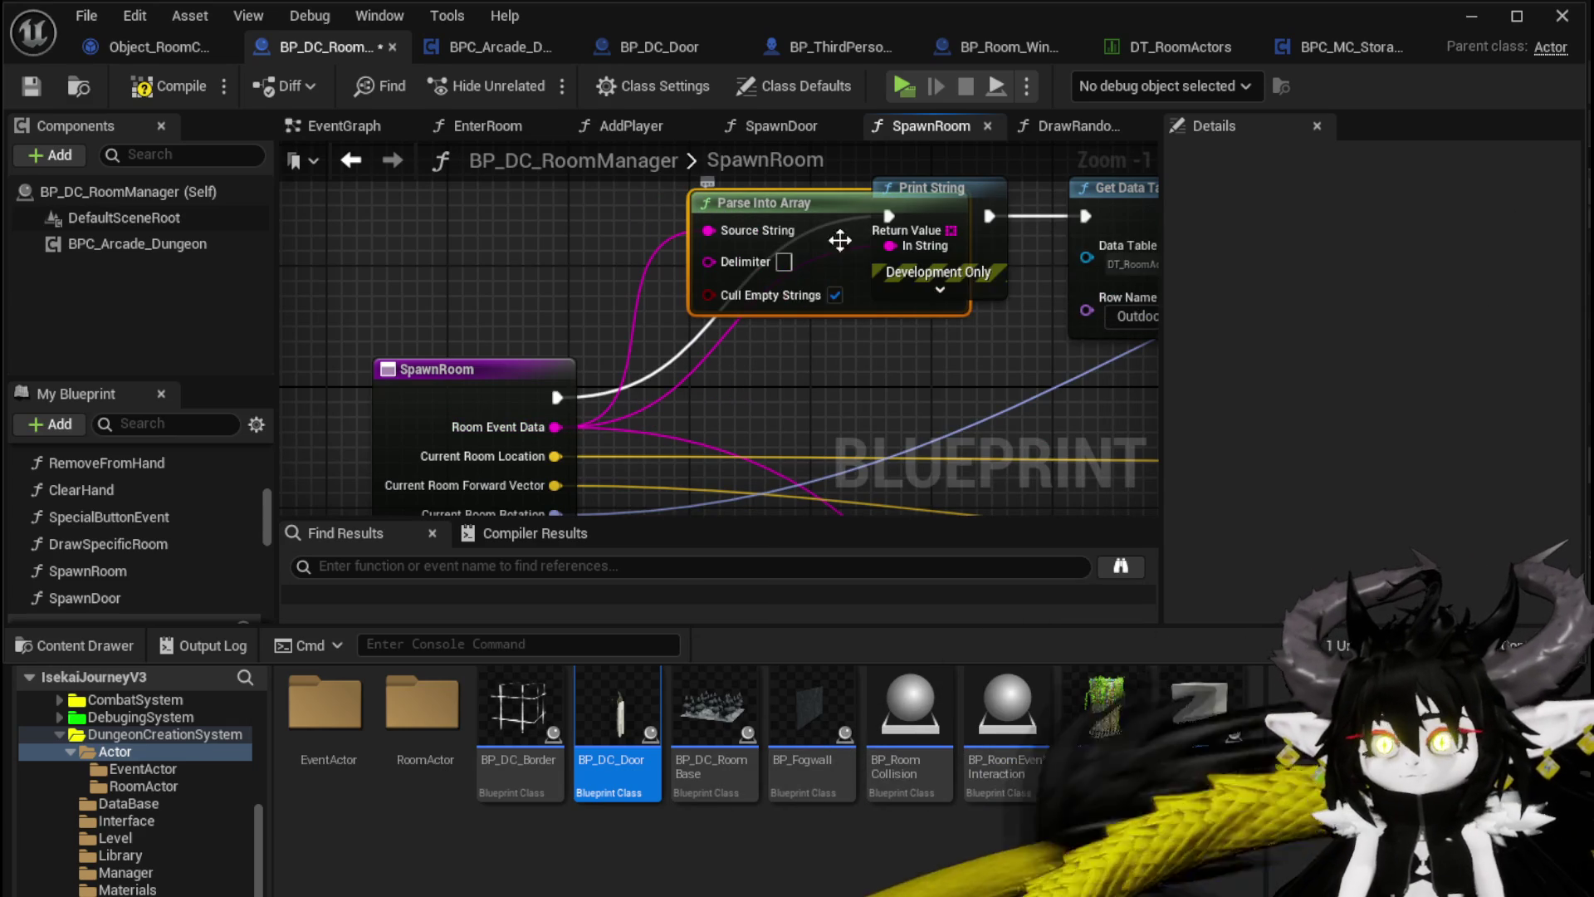
click(784, 262)
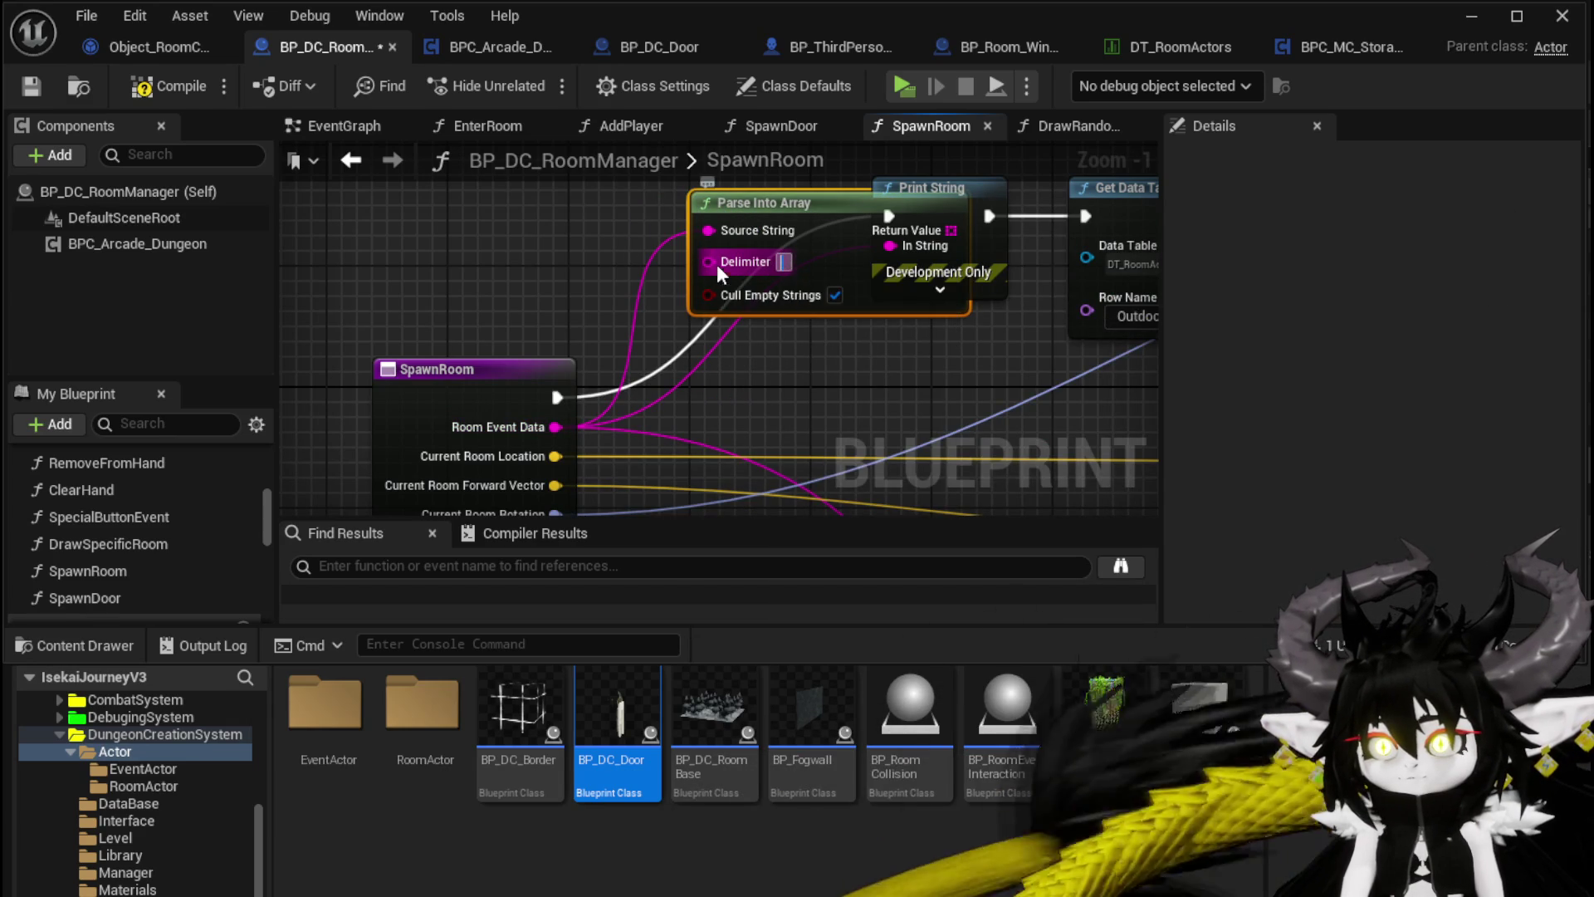
text(|)
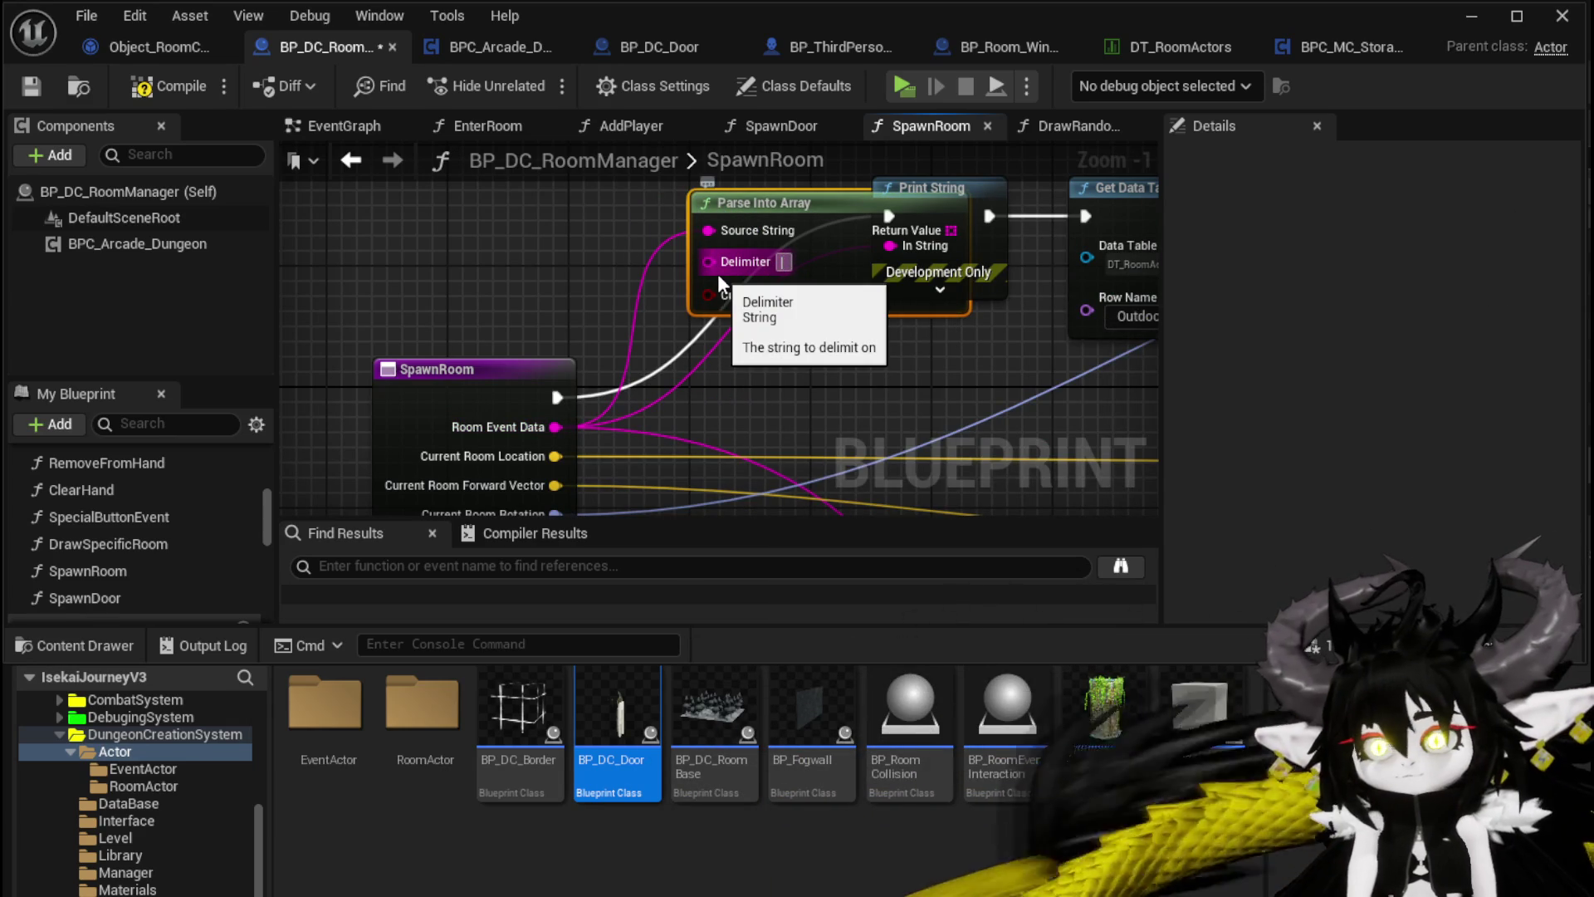
key(Return)
drag(655, 222, 613, 450)
Step: Feed a Get element of the parsed array into Row Name, compile, and launch a play test
mouse_move(880, 444)
mouse_down()
mouse_move(569, 371)
mouse_move(605, 369)
mouse_move(500, 261)
mouse_up()
text(get)
click(599, 421)
mouse_move(679, 285)
mouse_down()
mouse_move(397, 232)
mouse_move(779, 480)
mouse_up()
scroll(650, 357, down, 2)
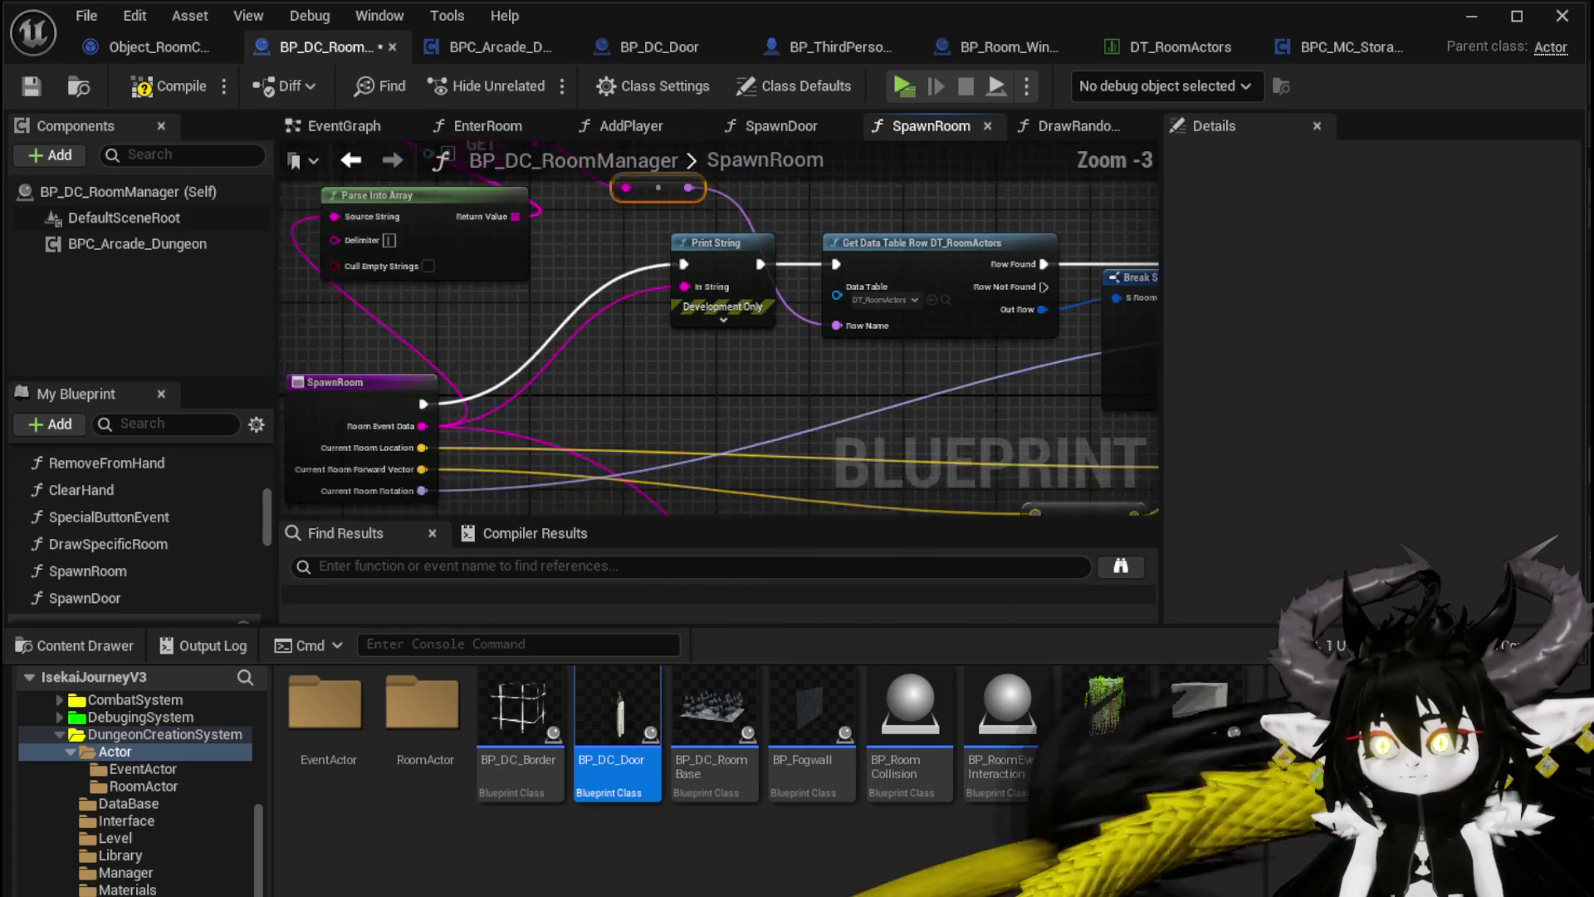
scroll(735, 365, up, 4)
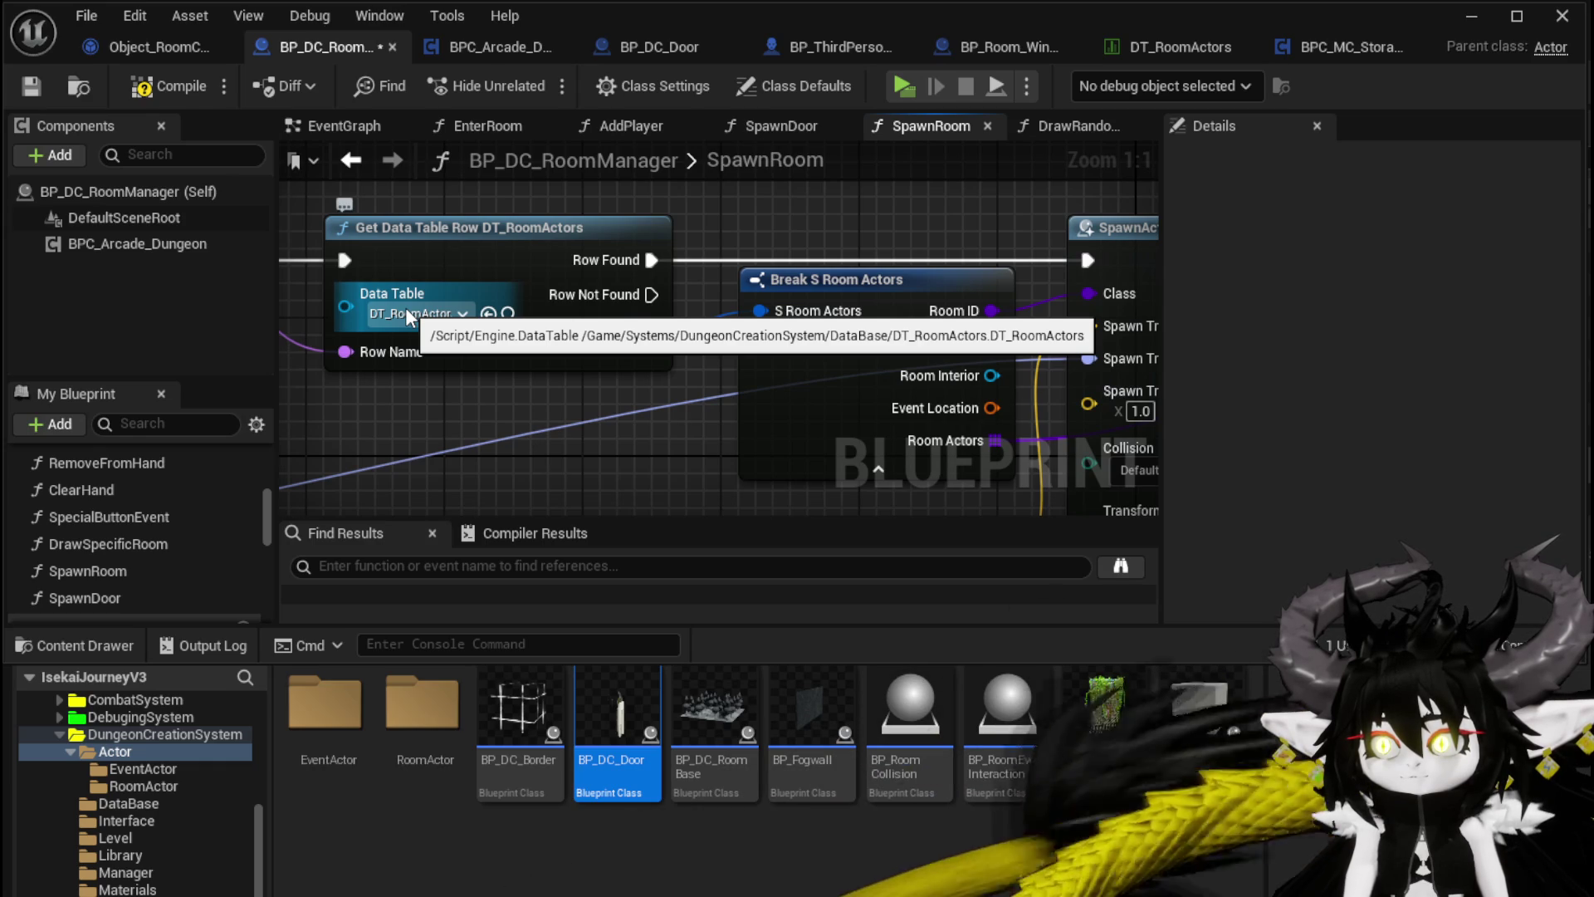
click(142, 86)
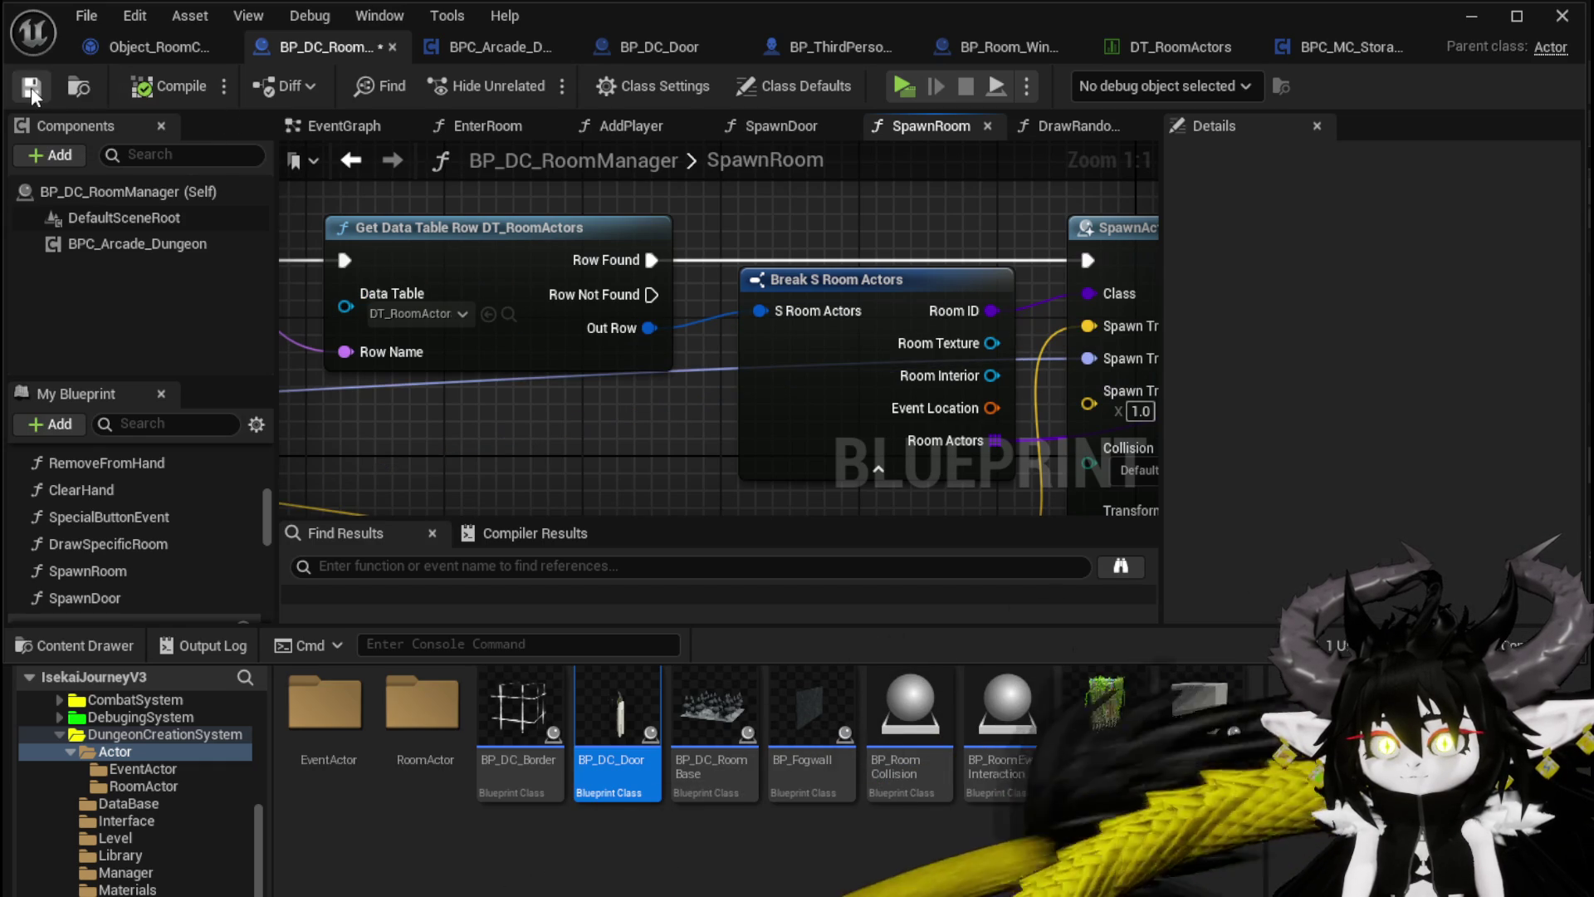
mouse_move(849, 240)
mouse_down()
mouse_move(766, 183)
mouse_move(844, 274)
mouse_up()
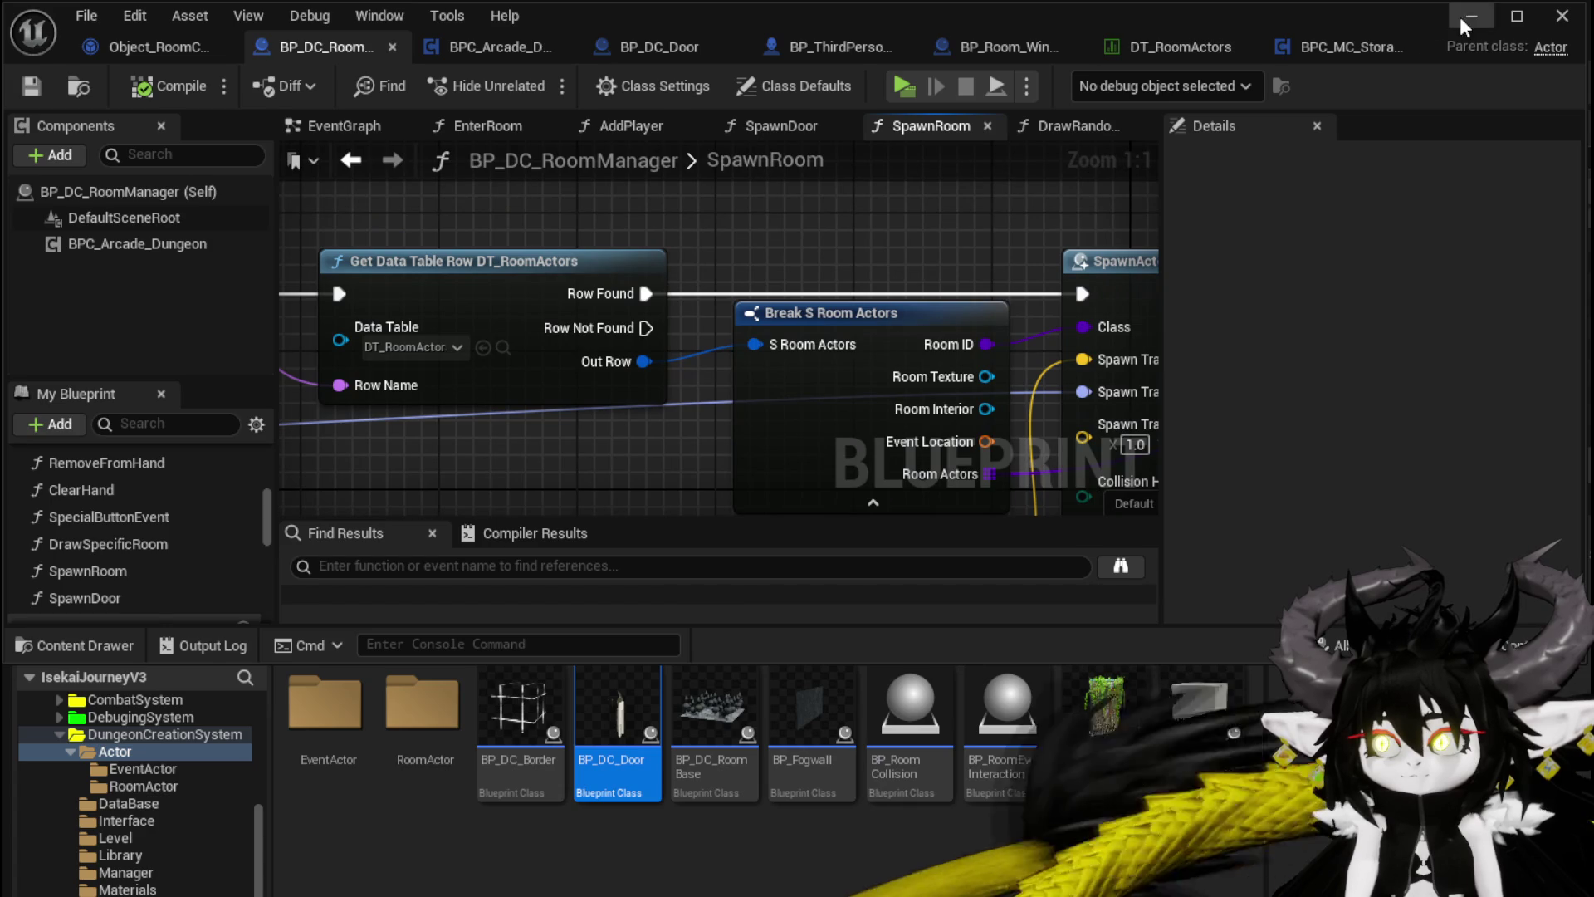
click(1467, 17)
click(559, 78)
Step: Run and jump to the stone gate, travel to the Chapel, then stop and save the level
key(w)
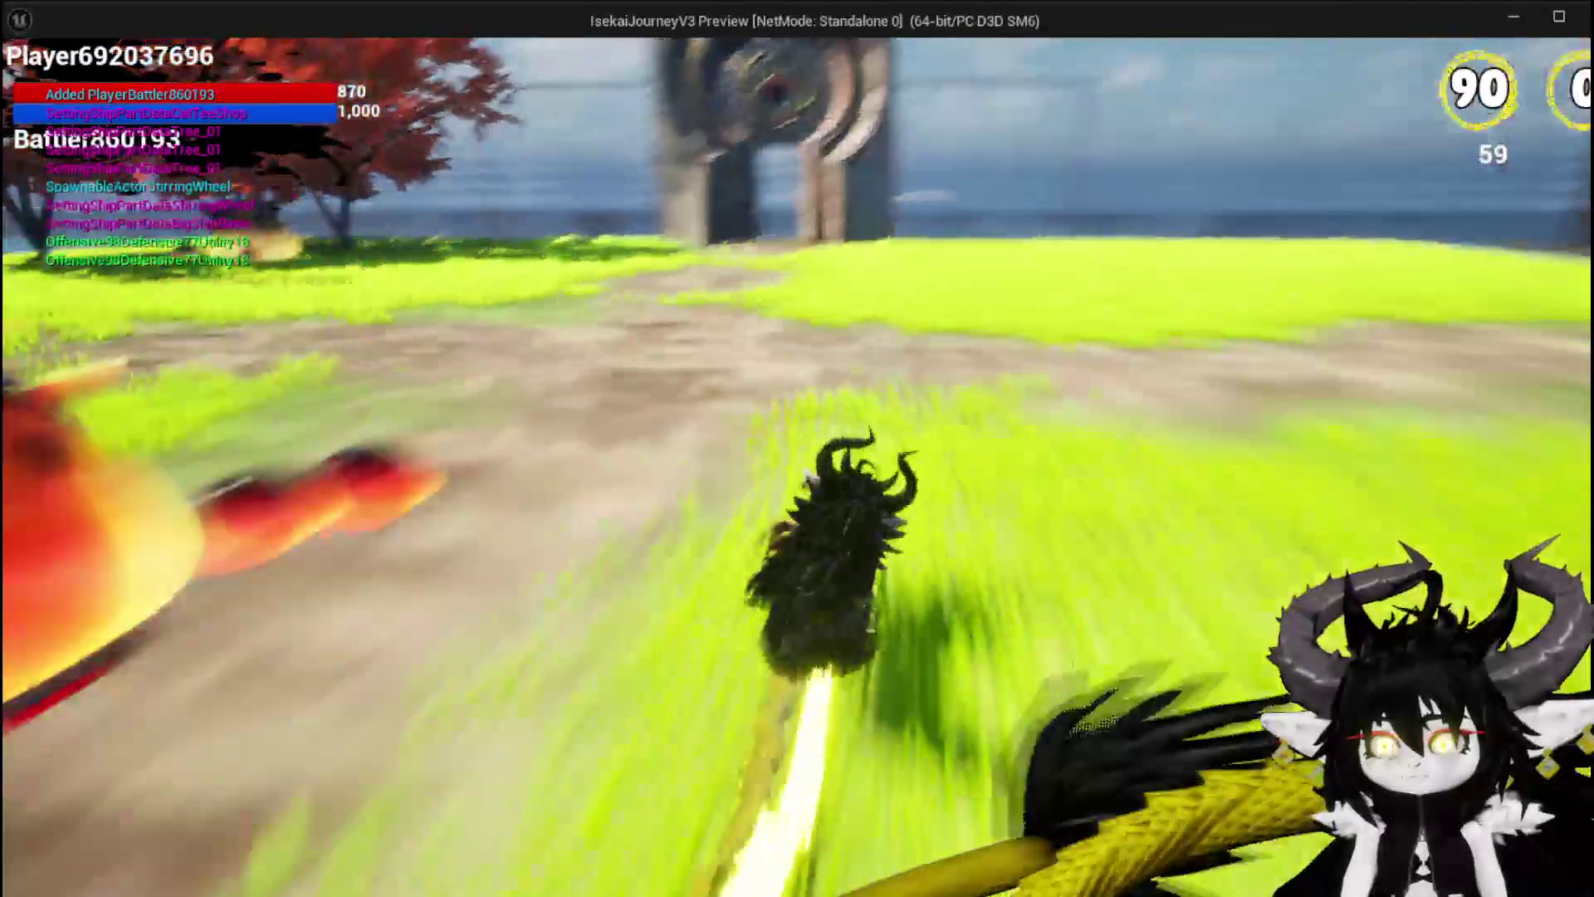
key(space)
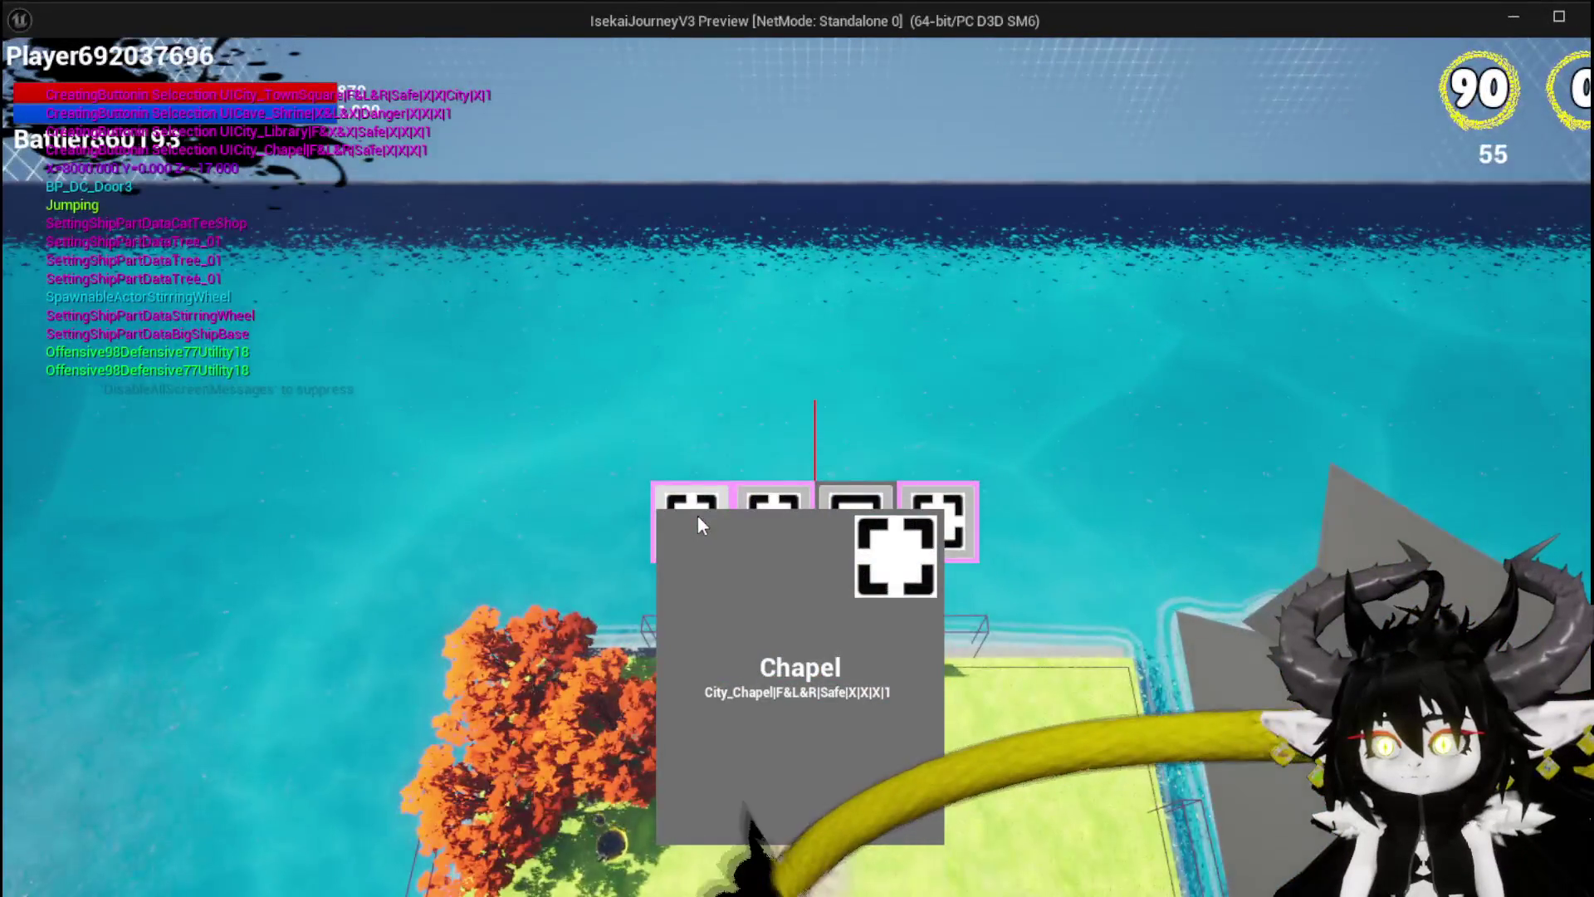
click(697, 516)
key(space)
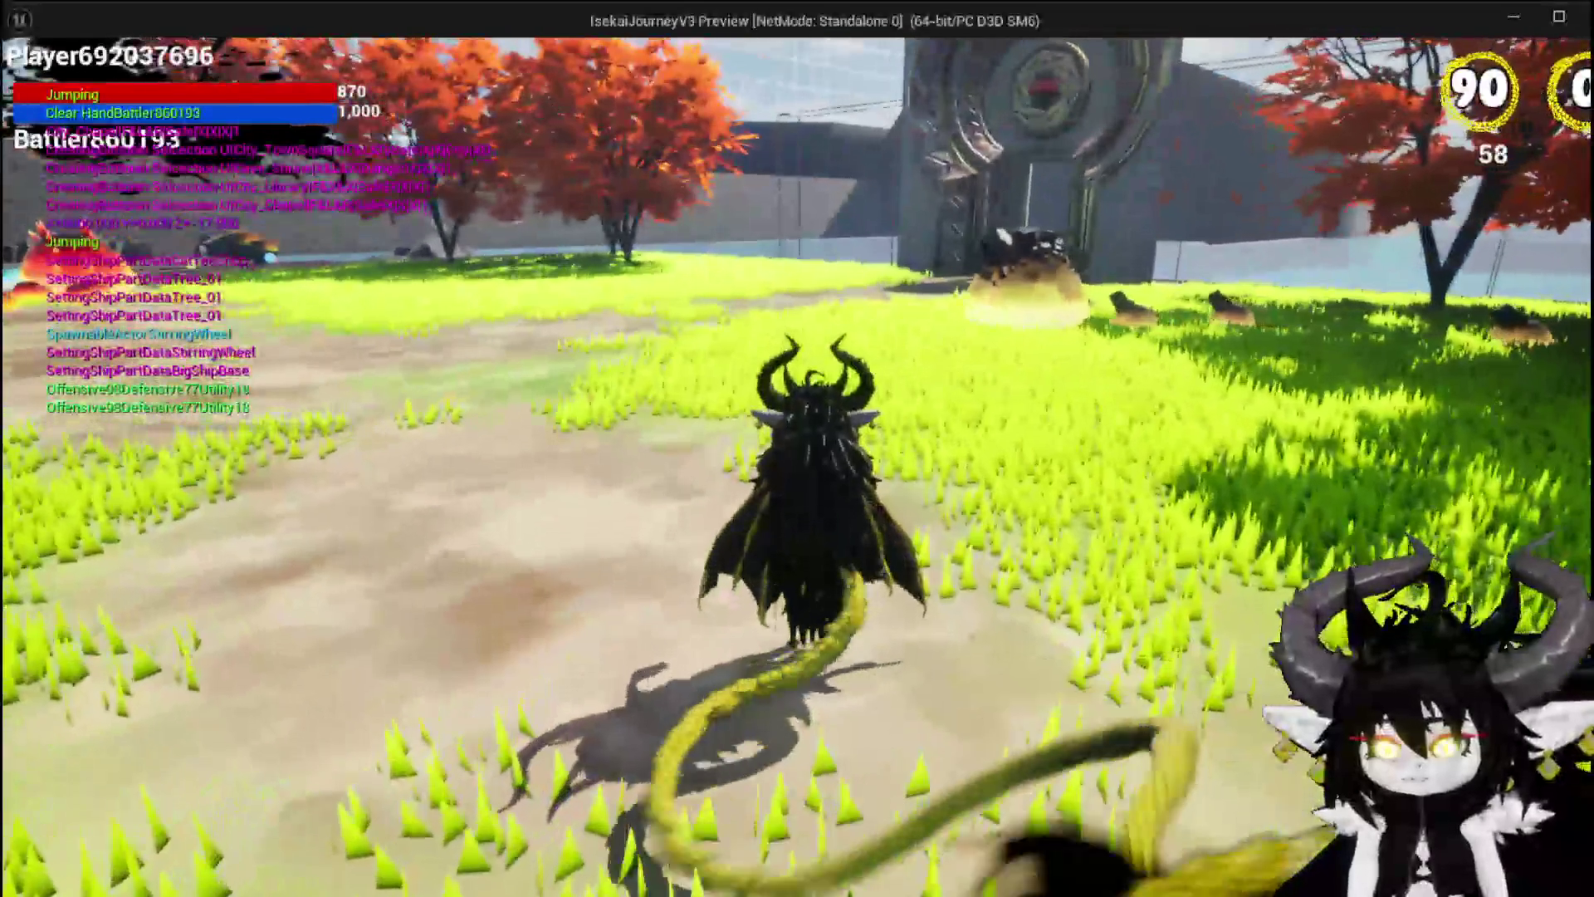
key(Escape)
click(22, 84)
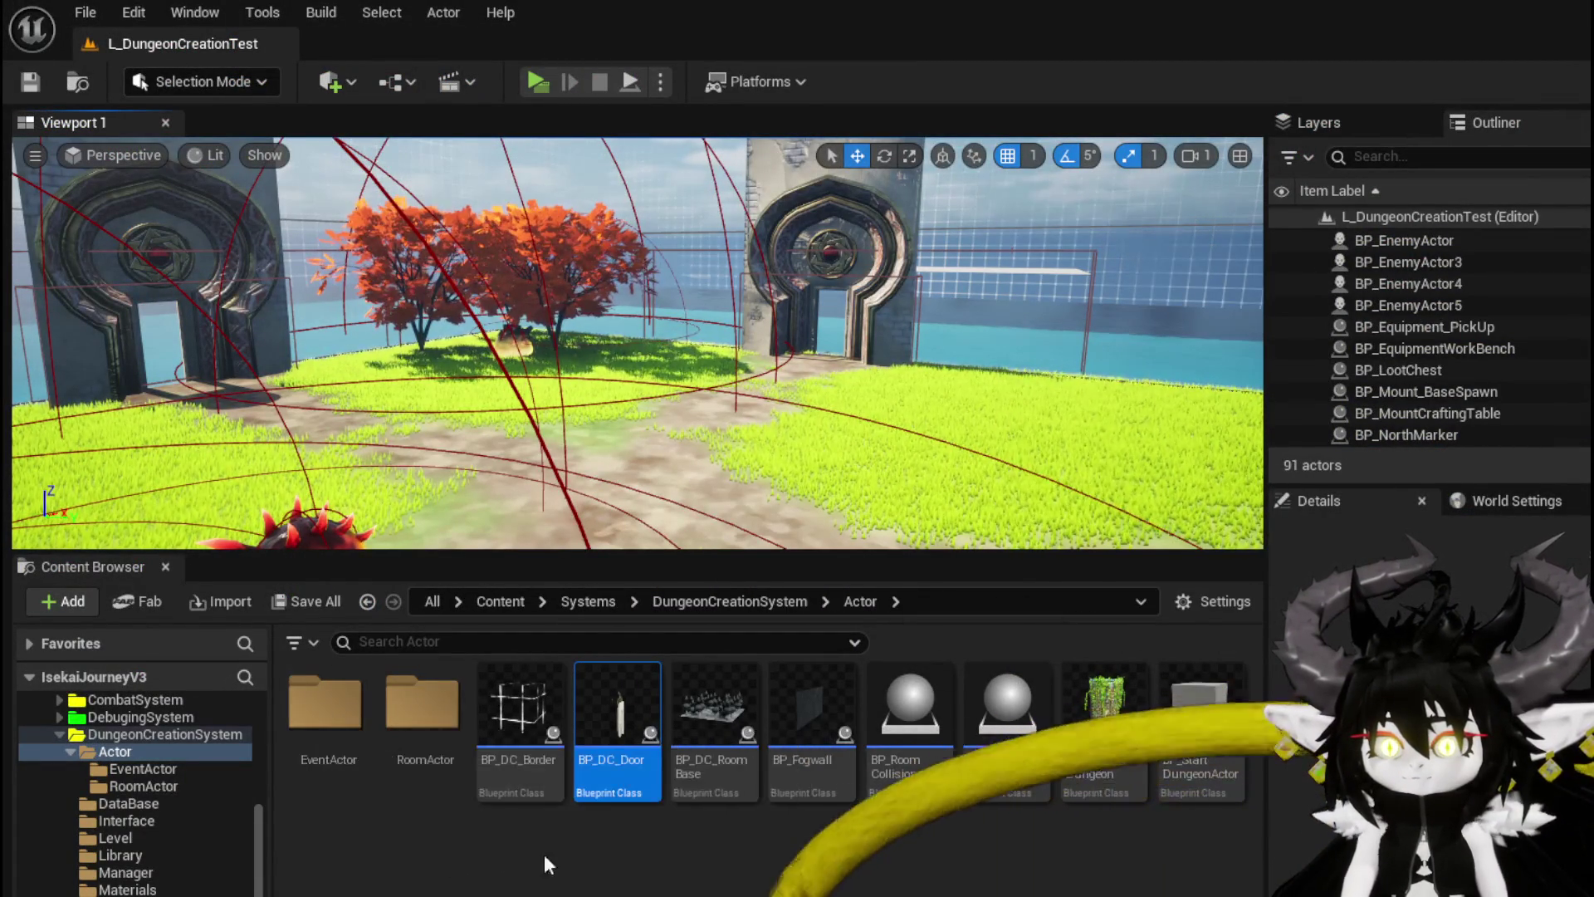
Step: Back in BP_DC_RoomManager's SpawnRoom graph, move the Break S Room Actors node left
key(alt+Tab)
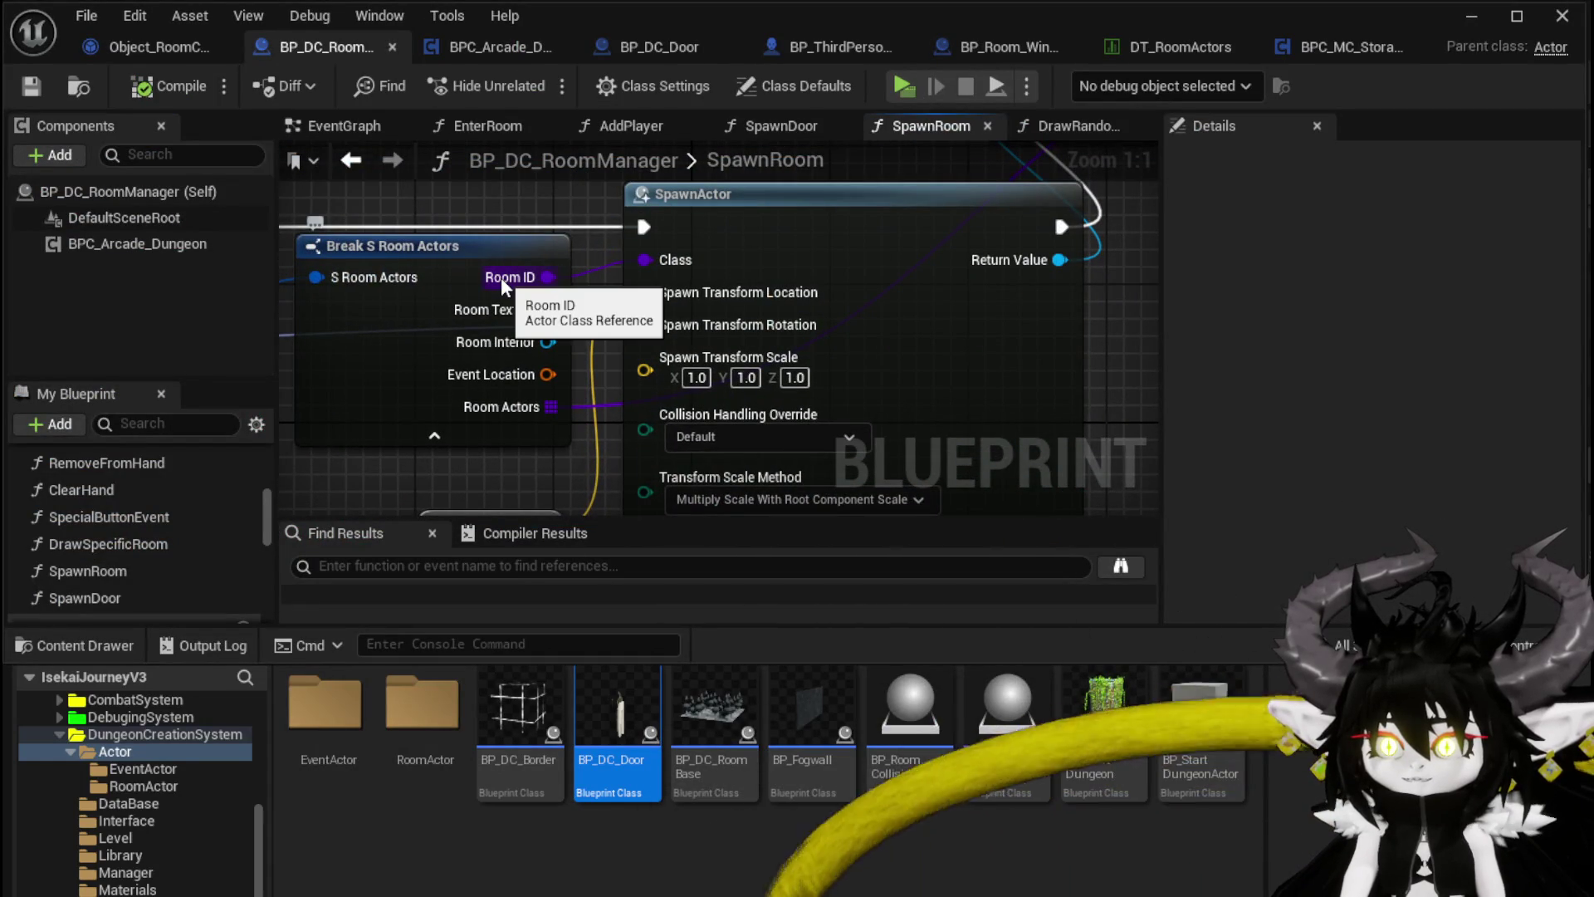
scroll(577, 471, down, 3)
mouse_move(744, 423)
mouse_down()
mouse_move(722, 420)
mouse_move(836, 458)
mouse_move(1148, 401)
mouse_up()
scroll(570, 261, up, 2)
mouse_move(554, 318)
mouse_down()
mouse_move(358, 401)
mouse_move(500, 127)
mouse_move(365, 303)
mouse_up()
Step: Browse from Get Data Table Row's Data Table pin to open the DT_RoomActors table
scroll(758, 228, down, 2)
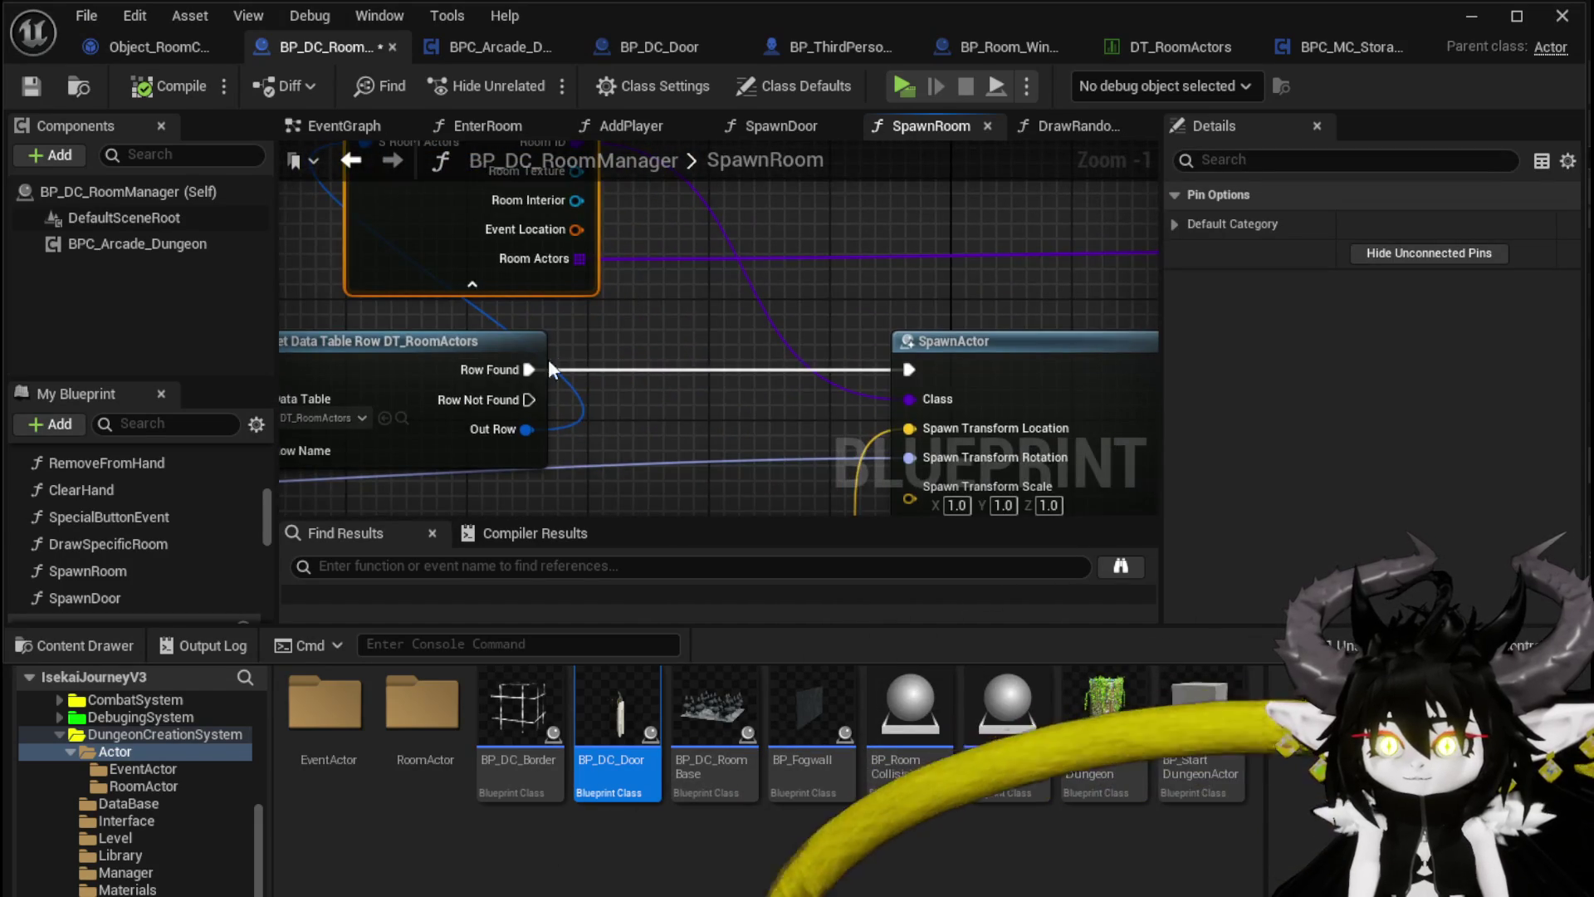
scroll(554, 365, up, 2)
click(559, 395)
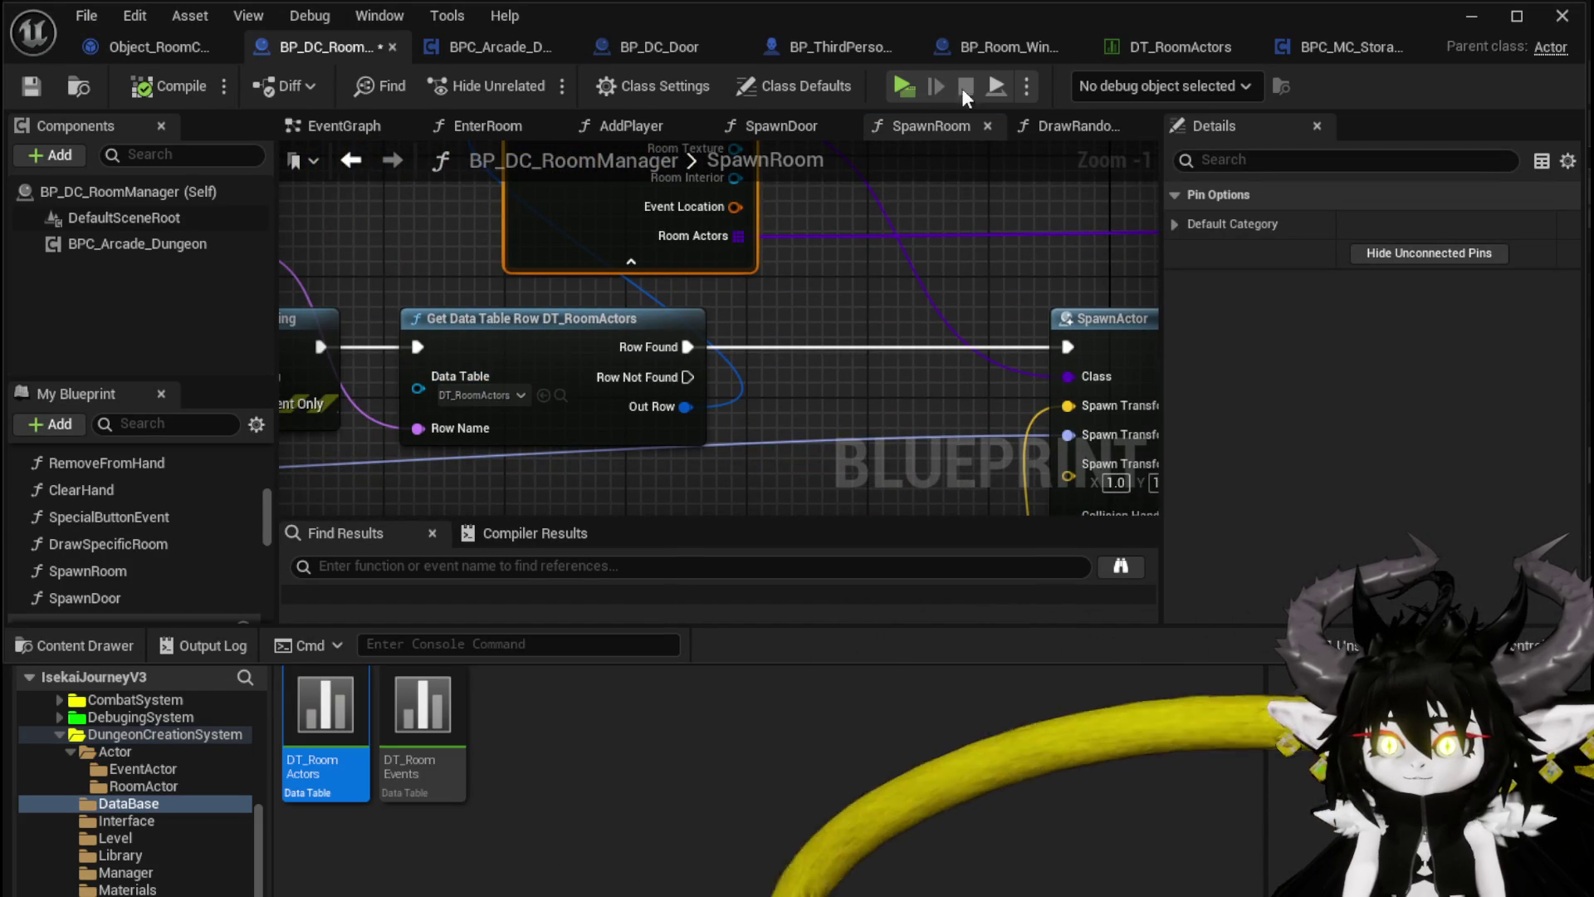
click(1149, 57)
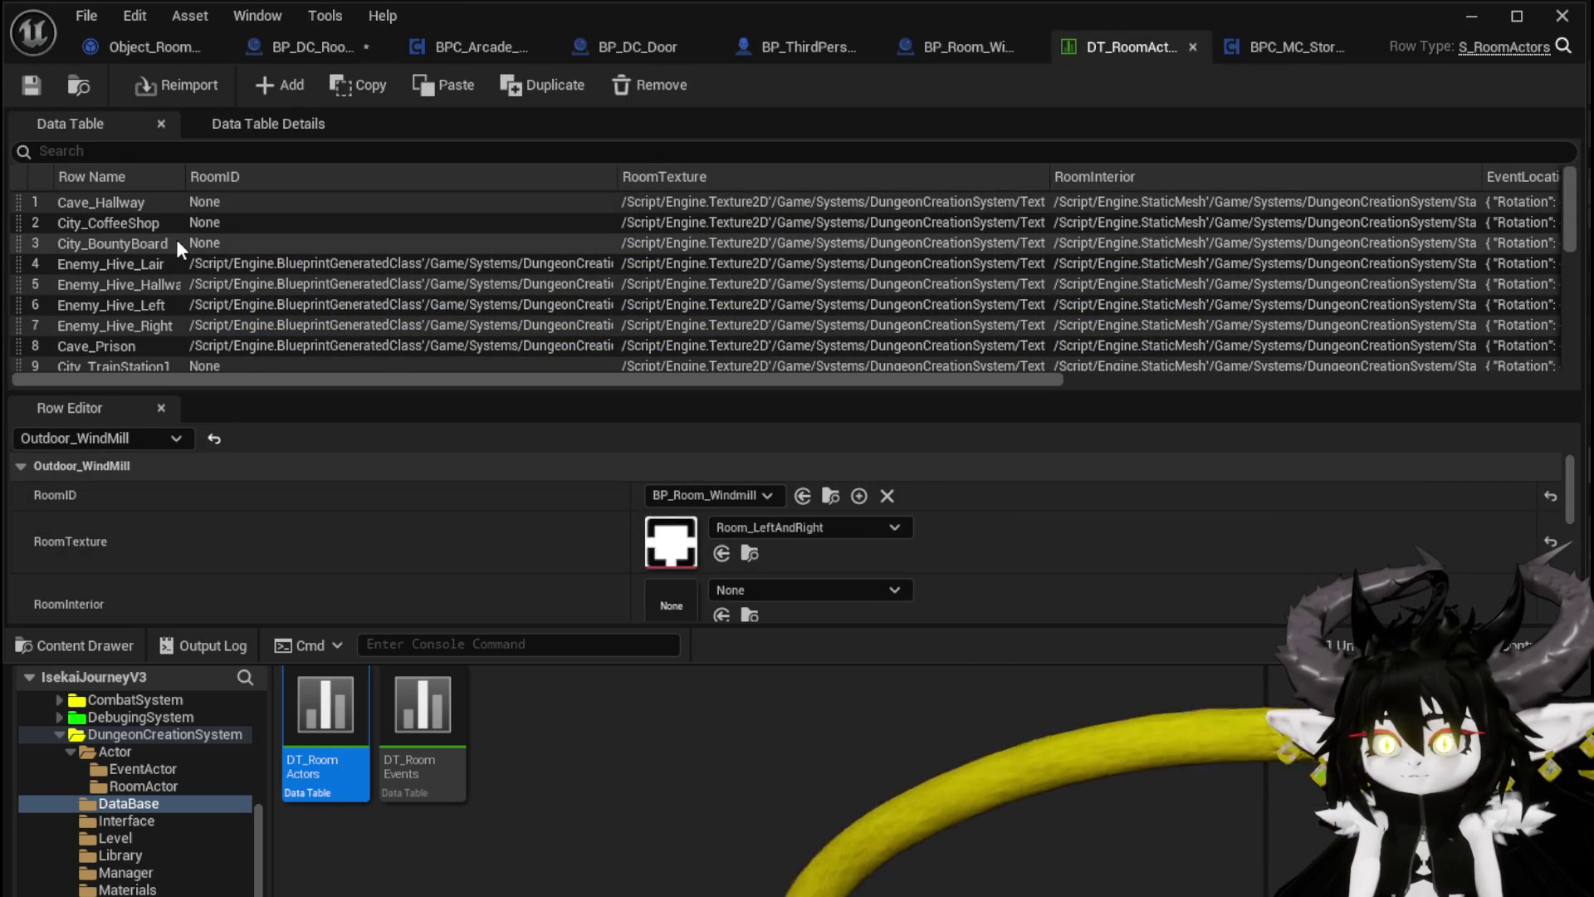
Step: Look over the Outdoor_WindMill row in DT_RoomActors, then minimize the data table window
scroll(702, 552, down, 5)
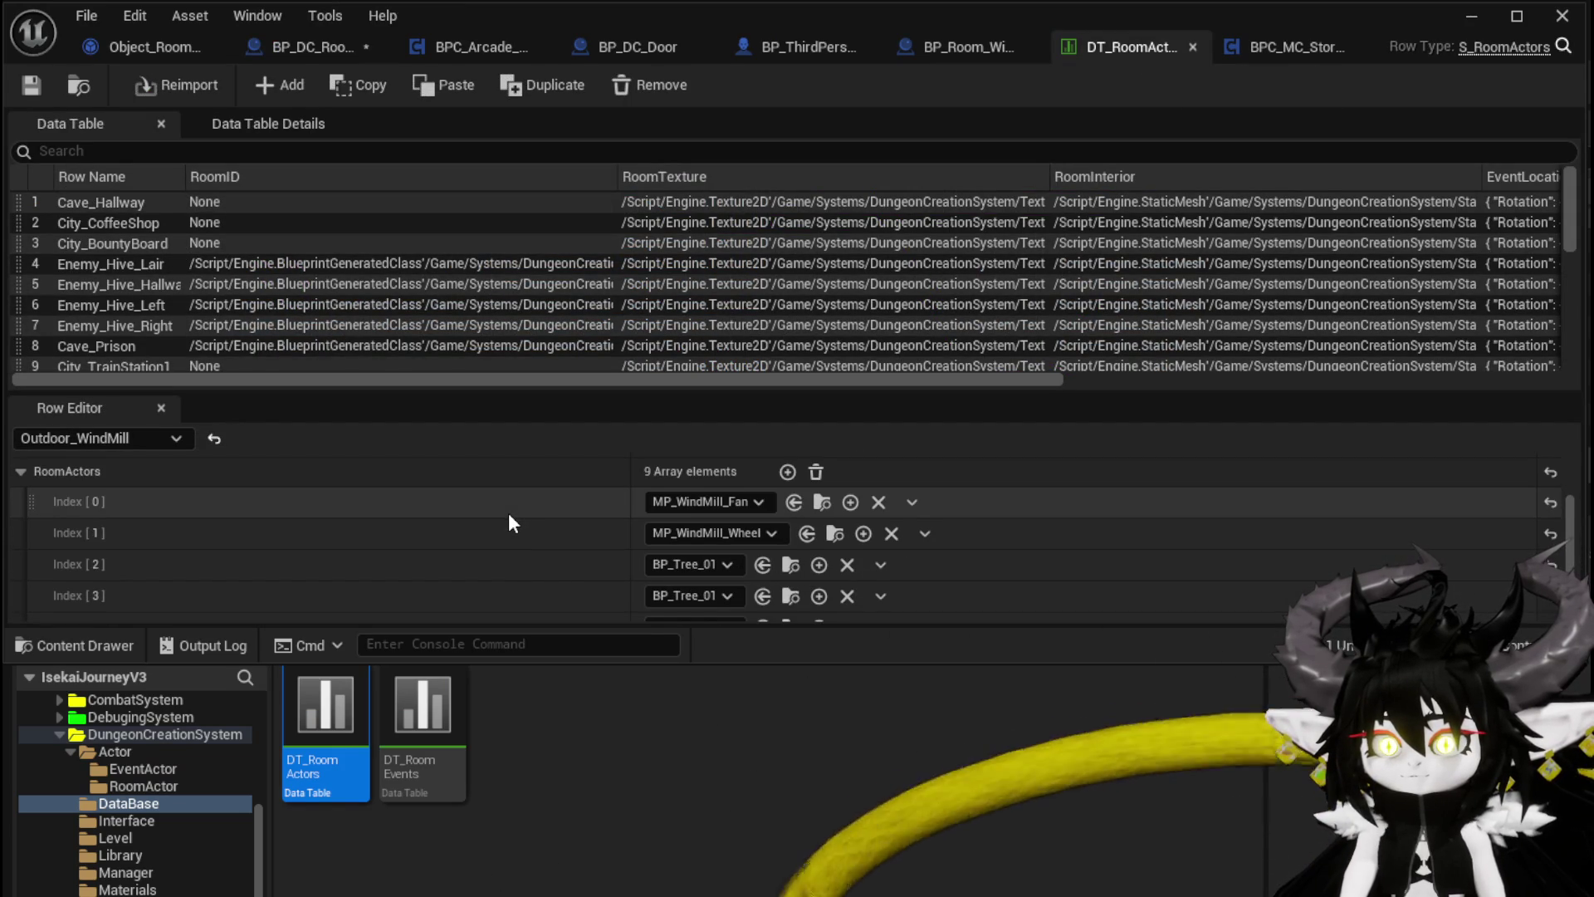
scroll(508, 511, up, 3)
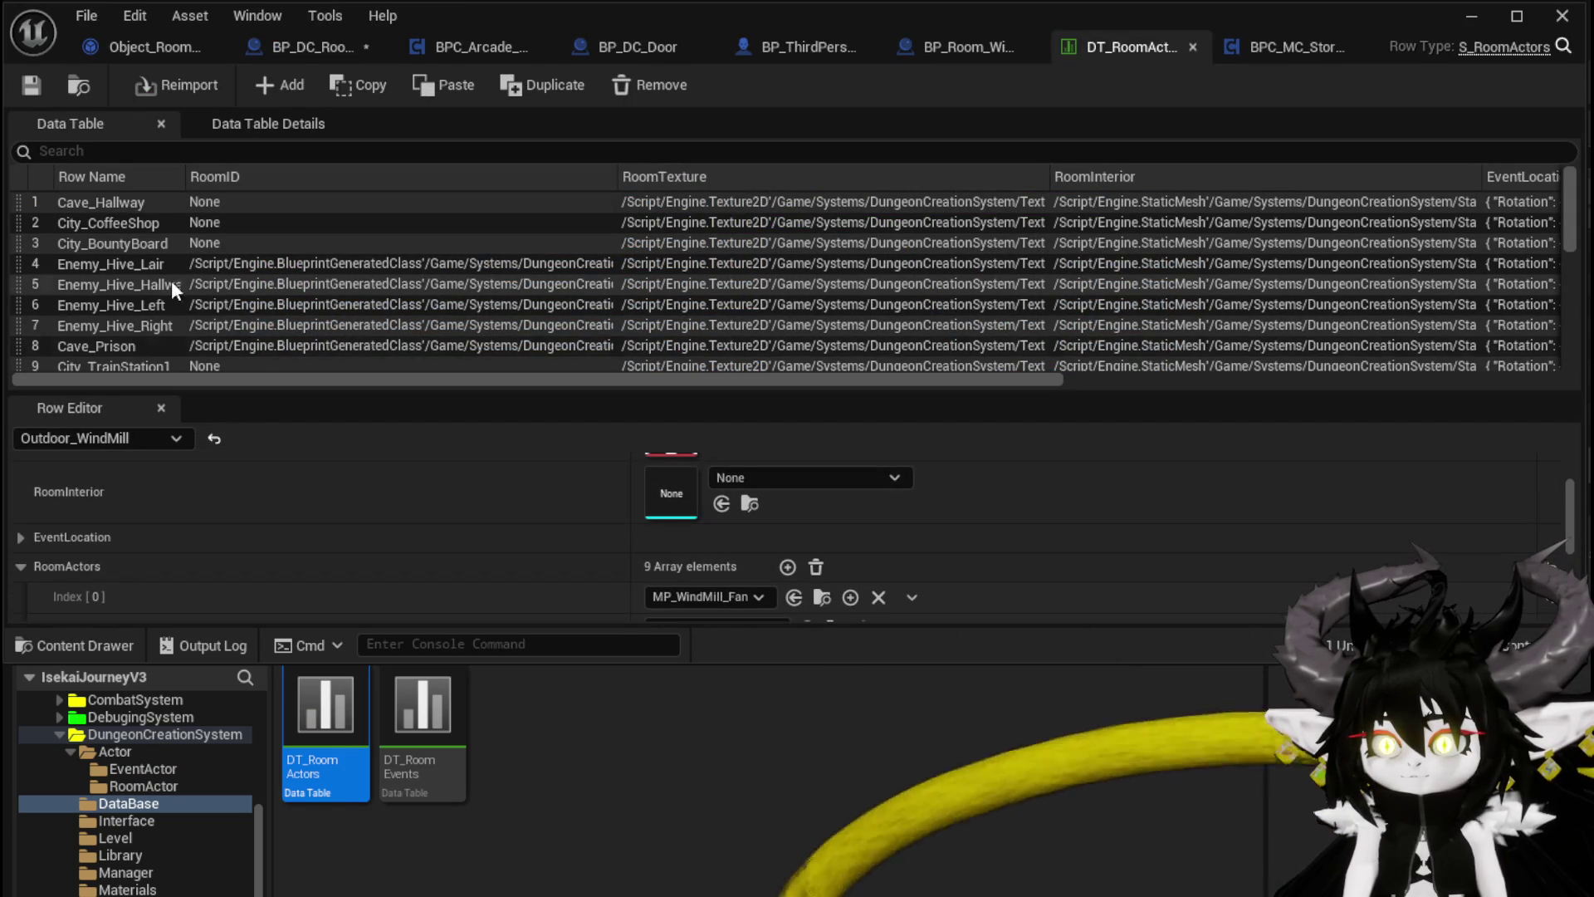
scroll(163, 290, down, 5)
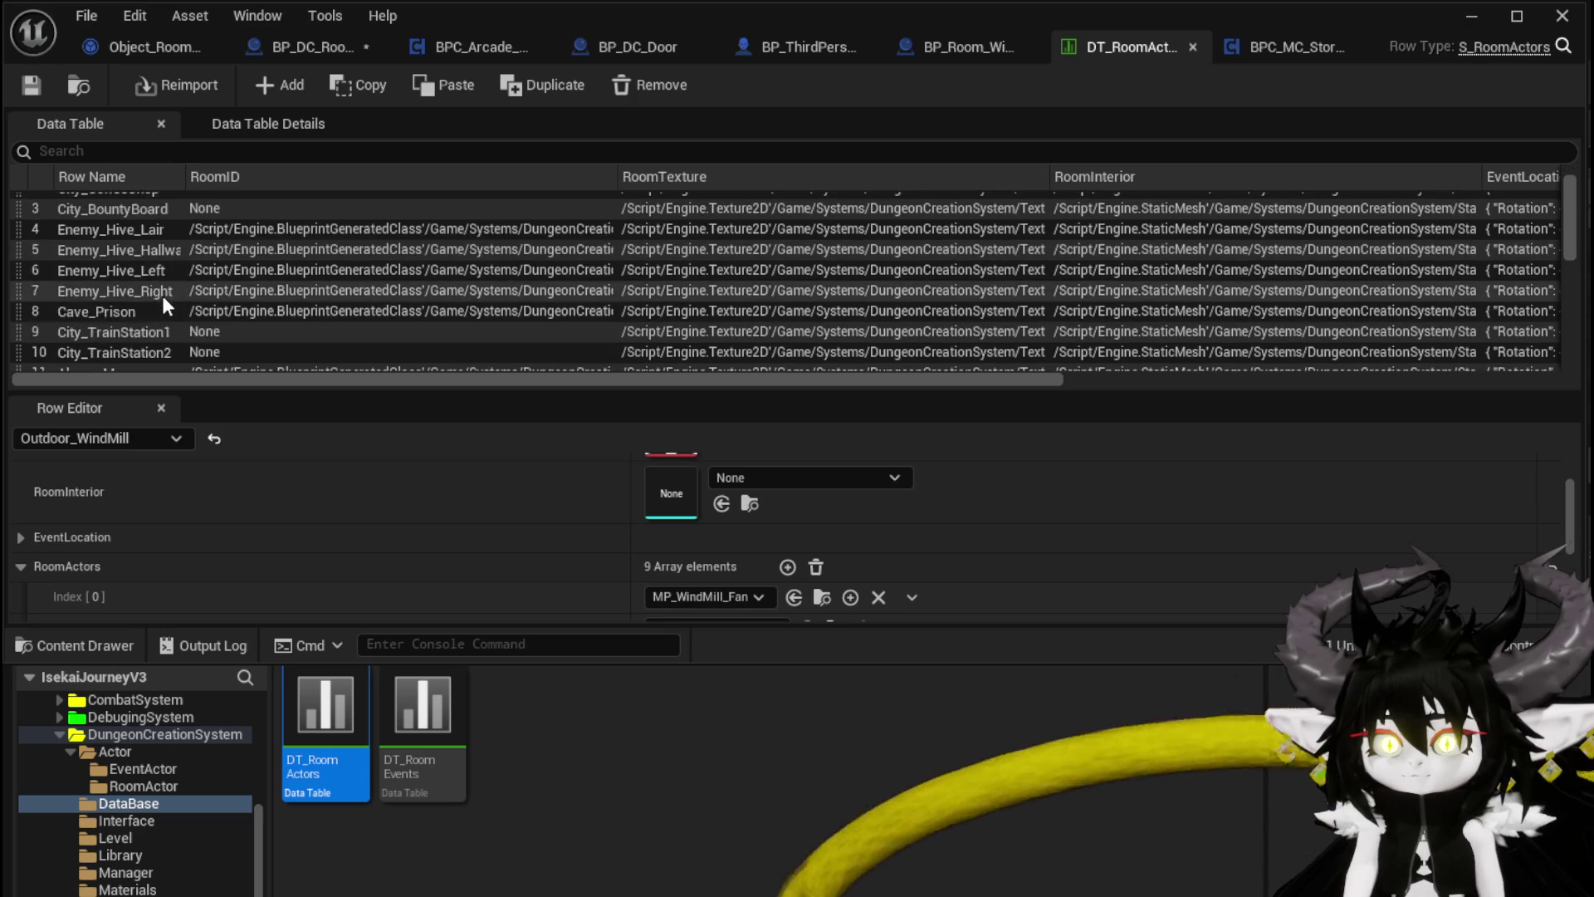
scroll(604, 441, up, 2)
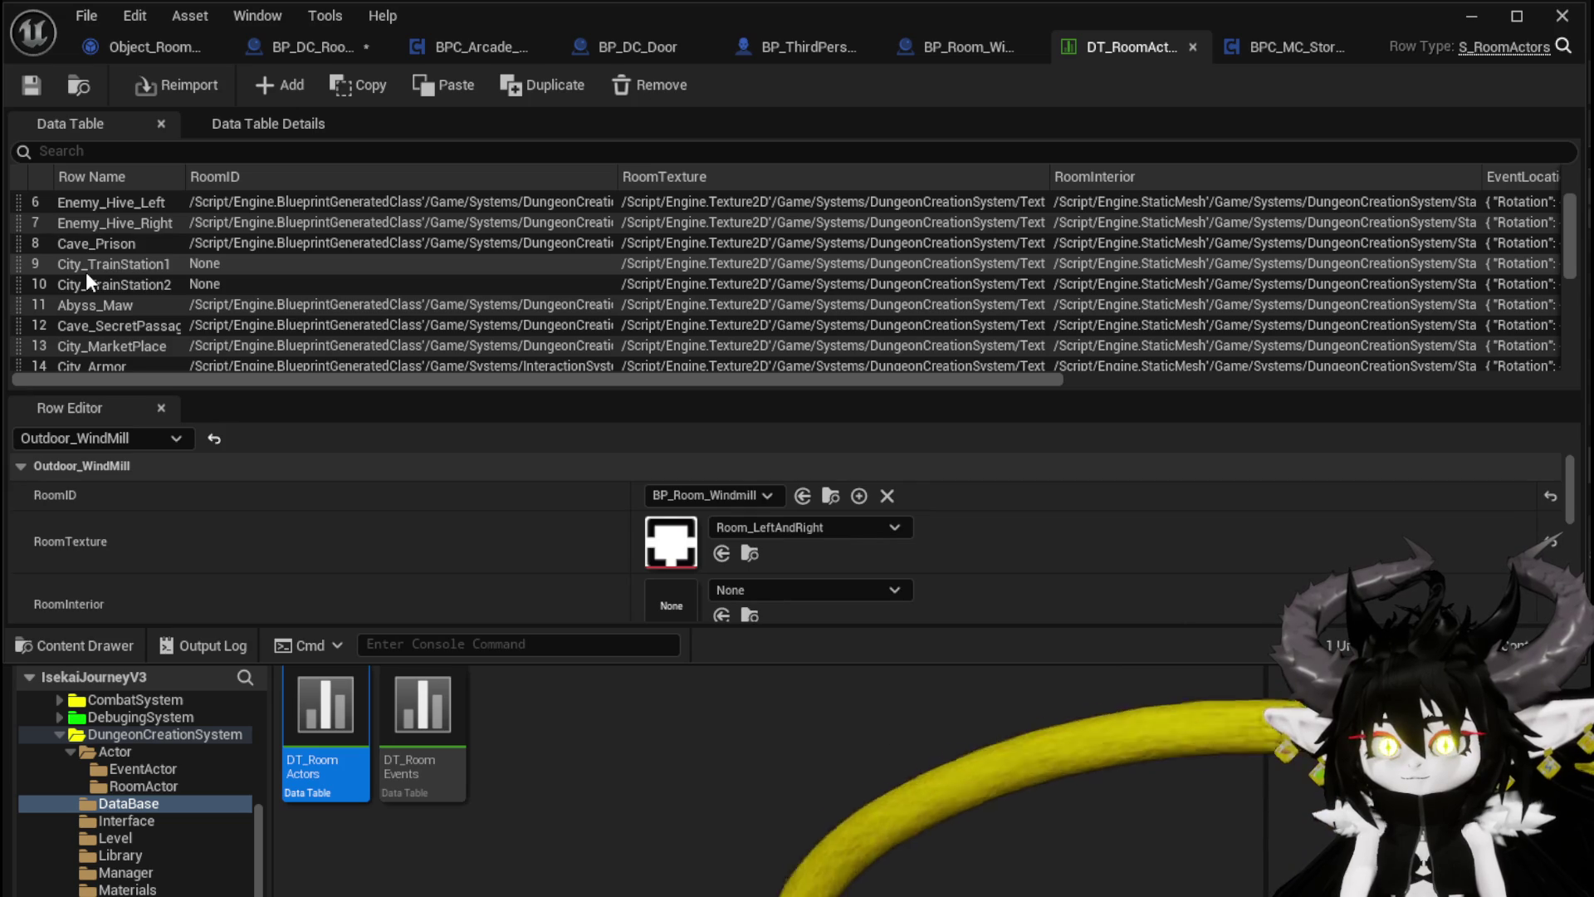
click(1471, 16)
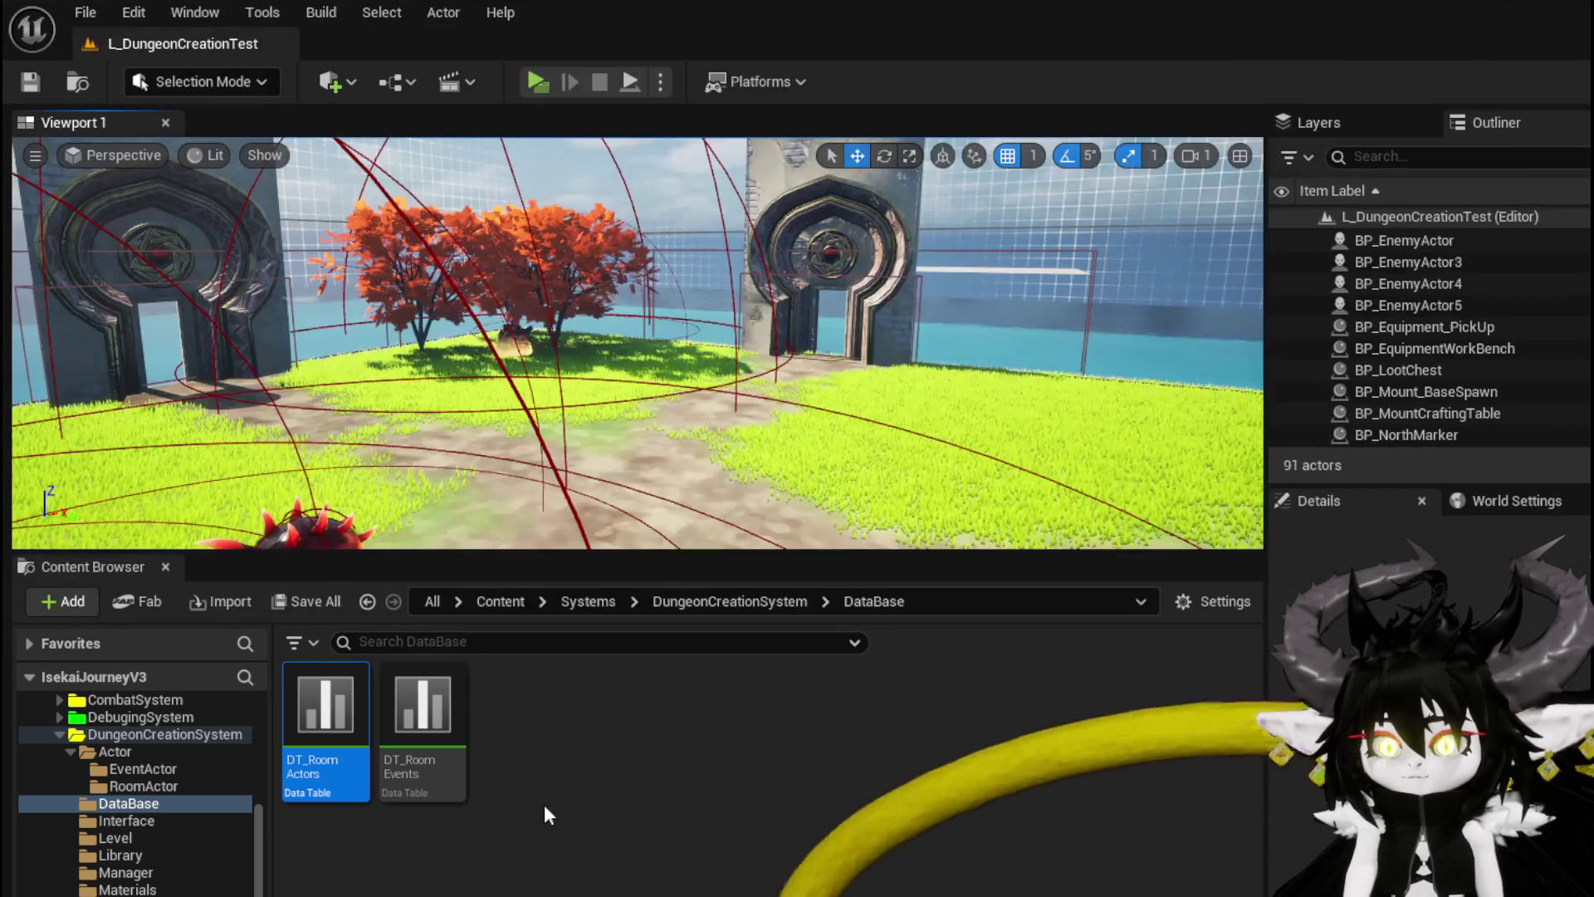
Step: Rename BP_Room_Windmill in the RoomActor folder to BP_Room_Base
mouse_move(421, 413)
mouse_down()
mouse_move(465, 416)
mouse_move(399, 416)
mouse_move(421, 413)
mouse_up()
click(144, 786)
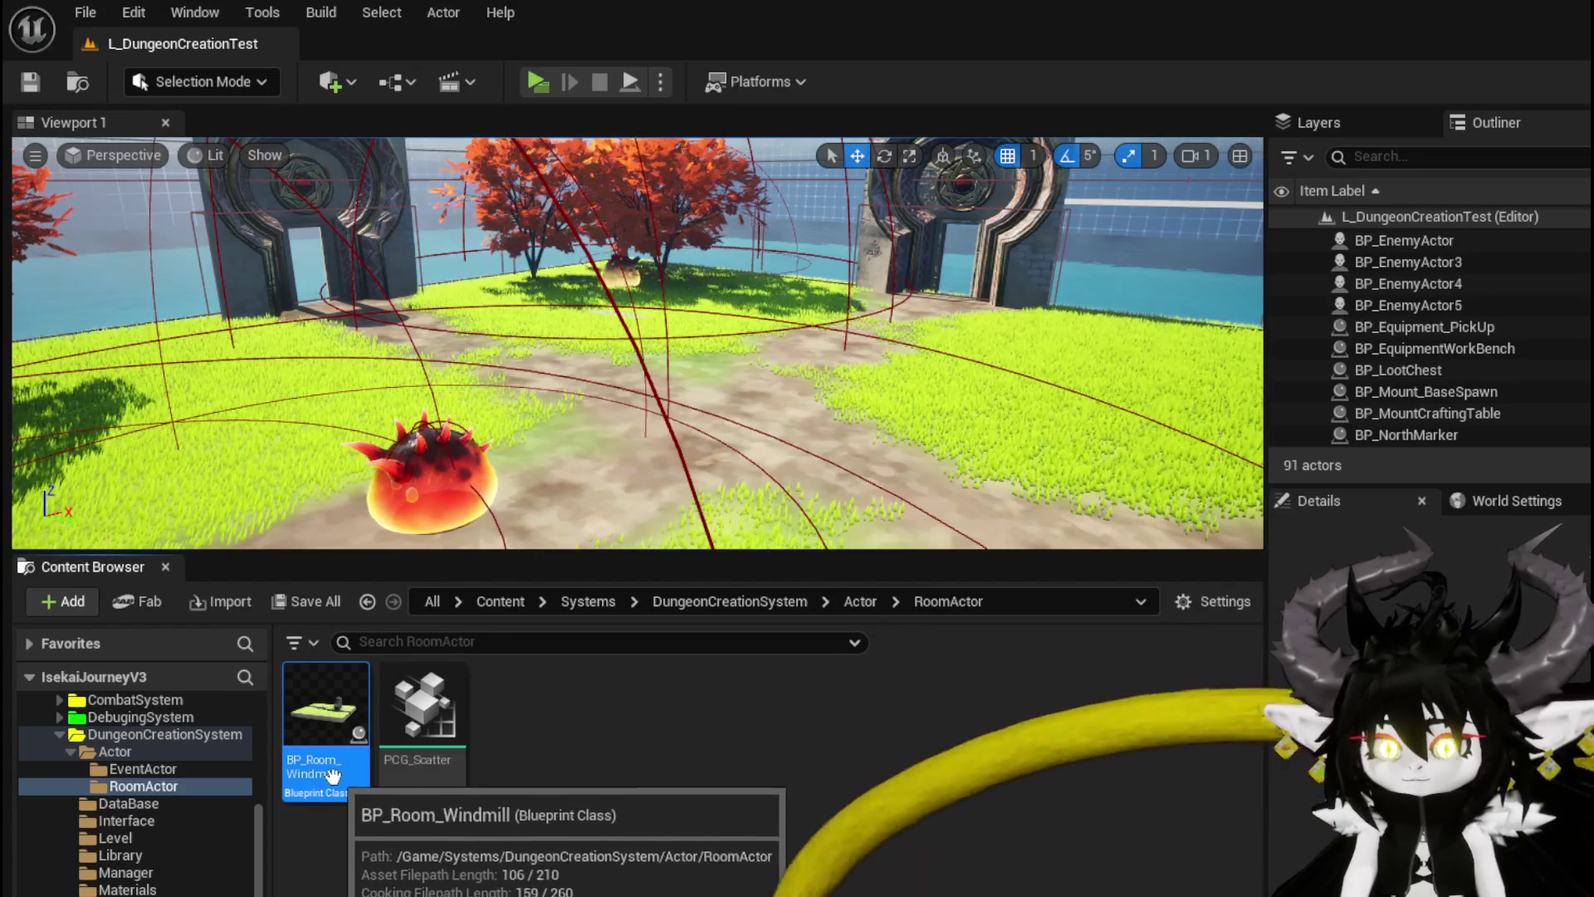
text(BP_Room_Win)
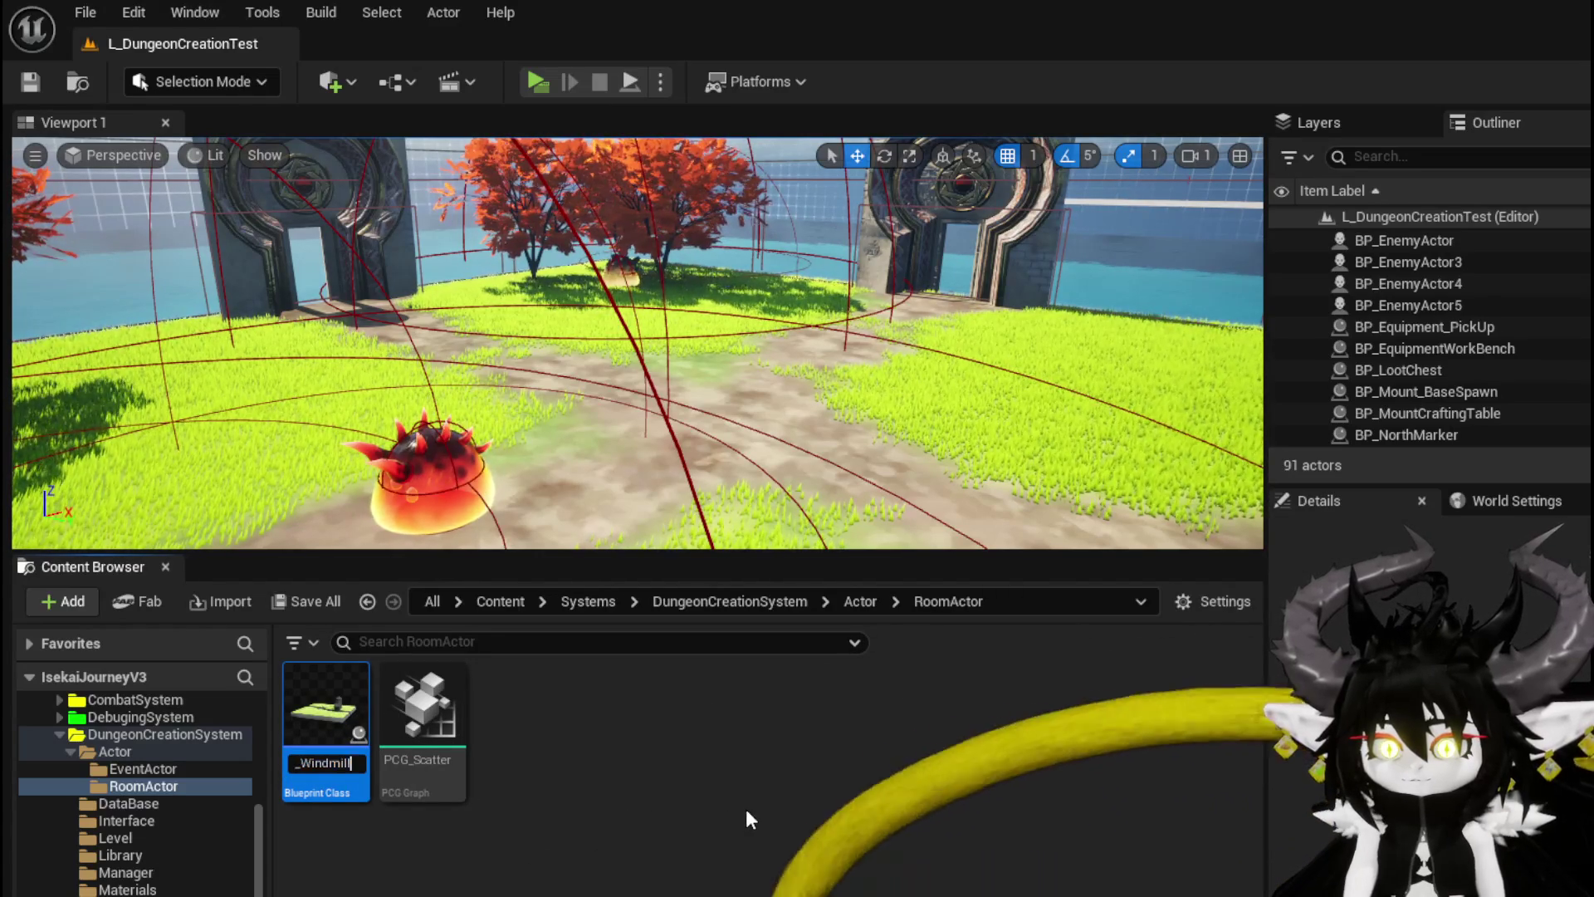
key(BackSpace)
key(BackSpace)
key(BackSpace)
text(Bas)
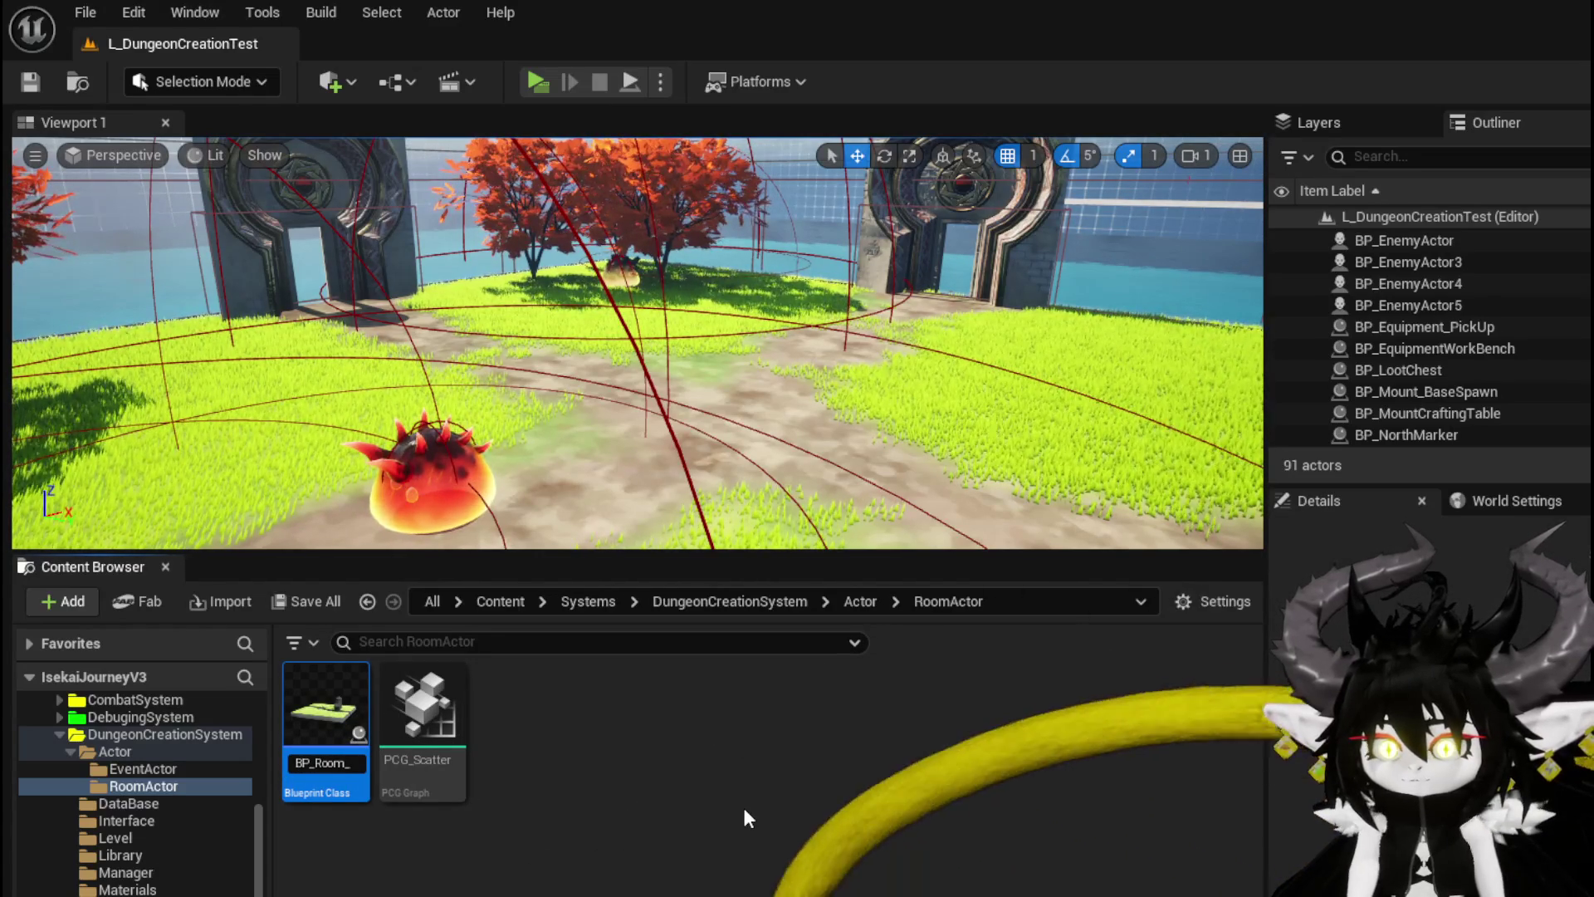
text(e)
key(Return)
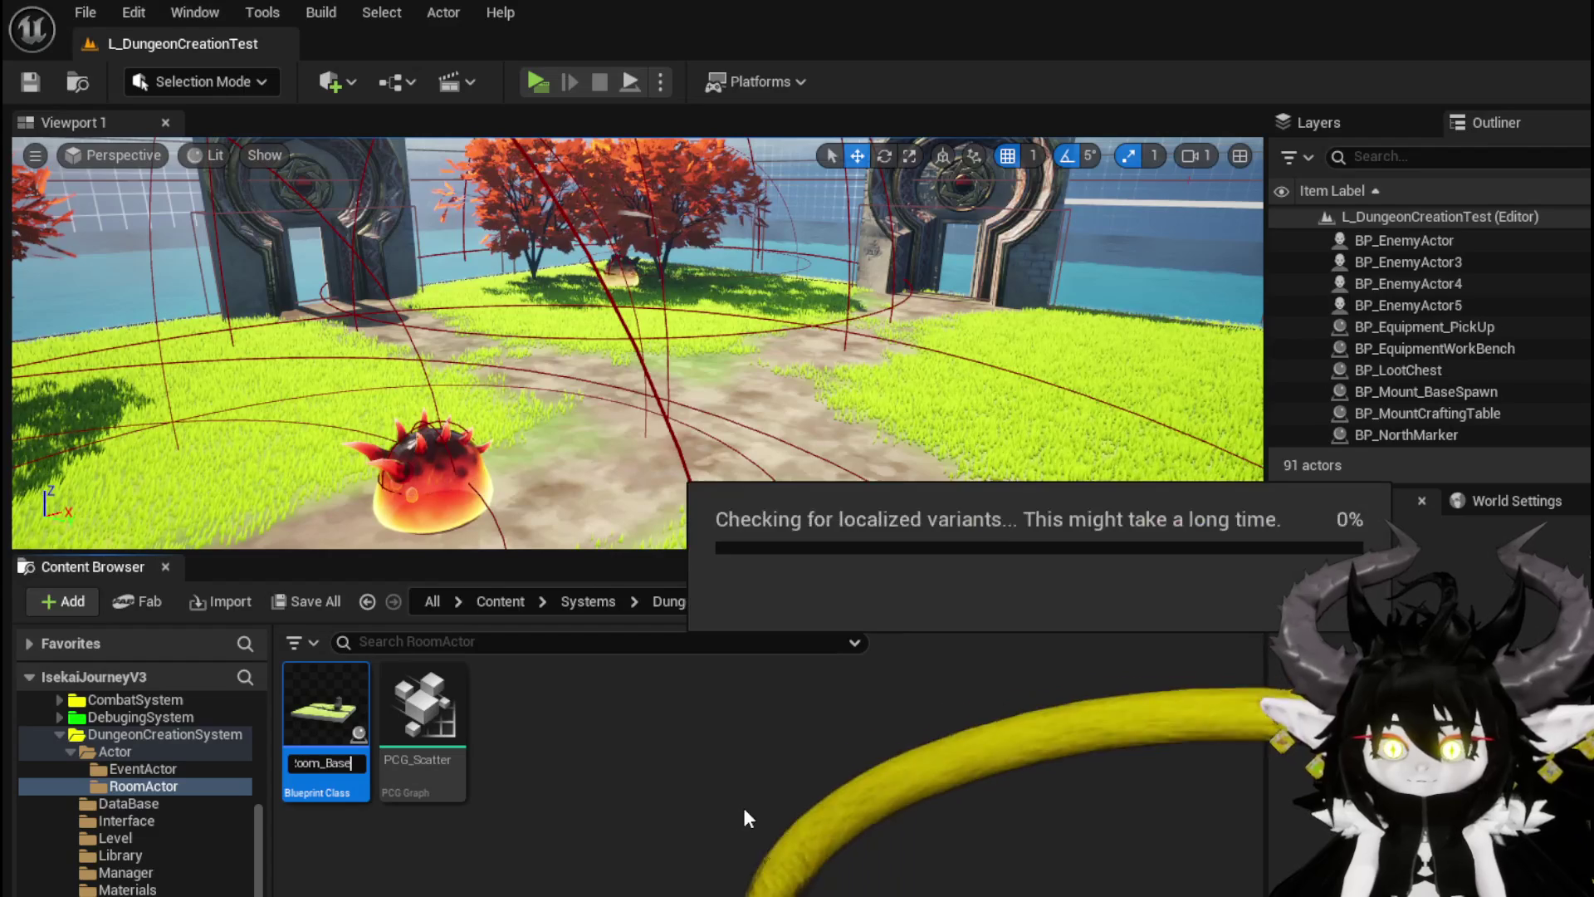
Step: Duplicate BP_Room_Base, delete the BP_Room_Base1 copy, and save all assets
right_click(345, 731)
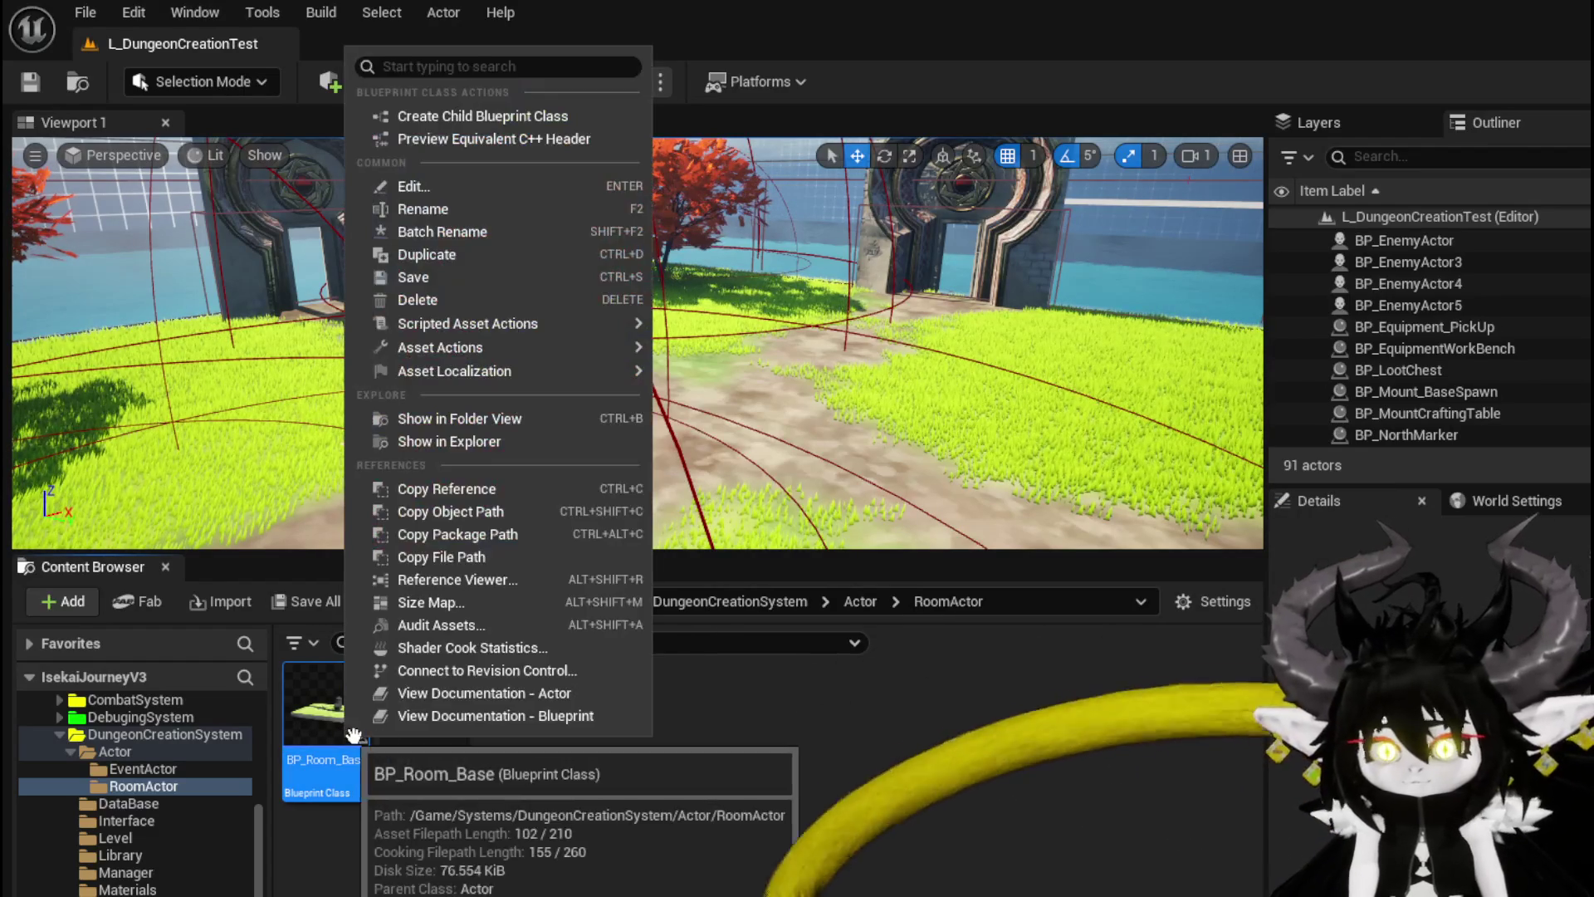
click(440, 261)
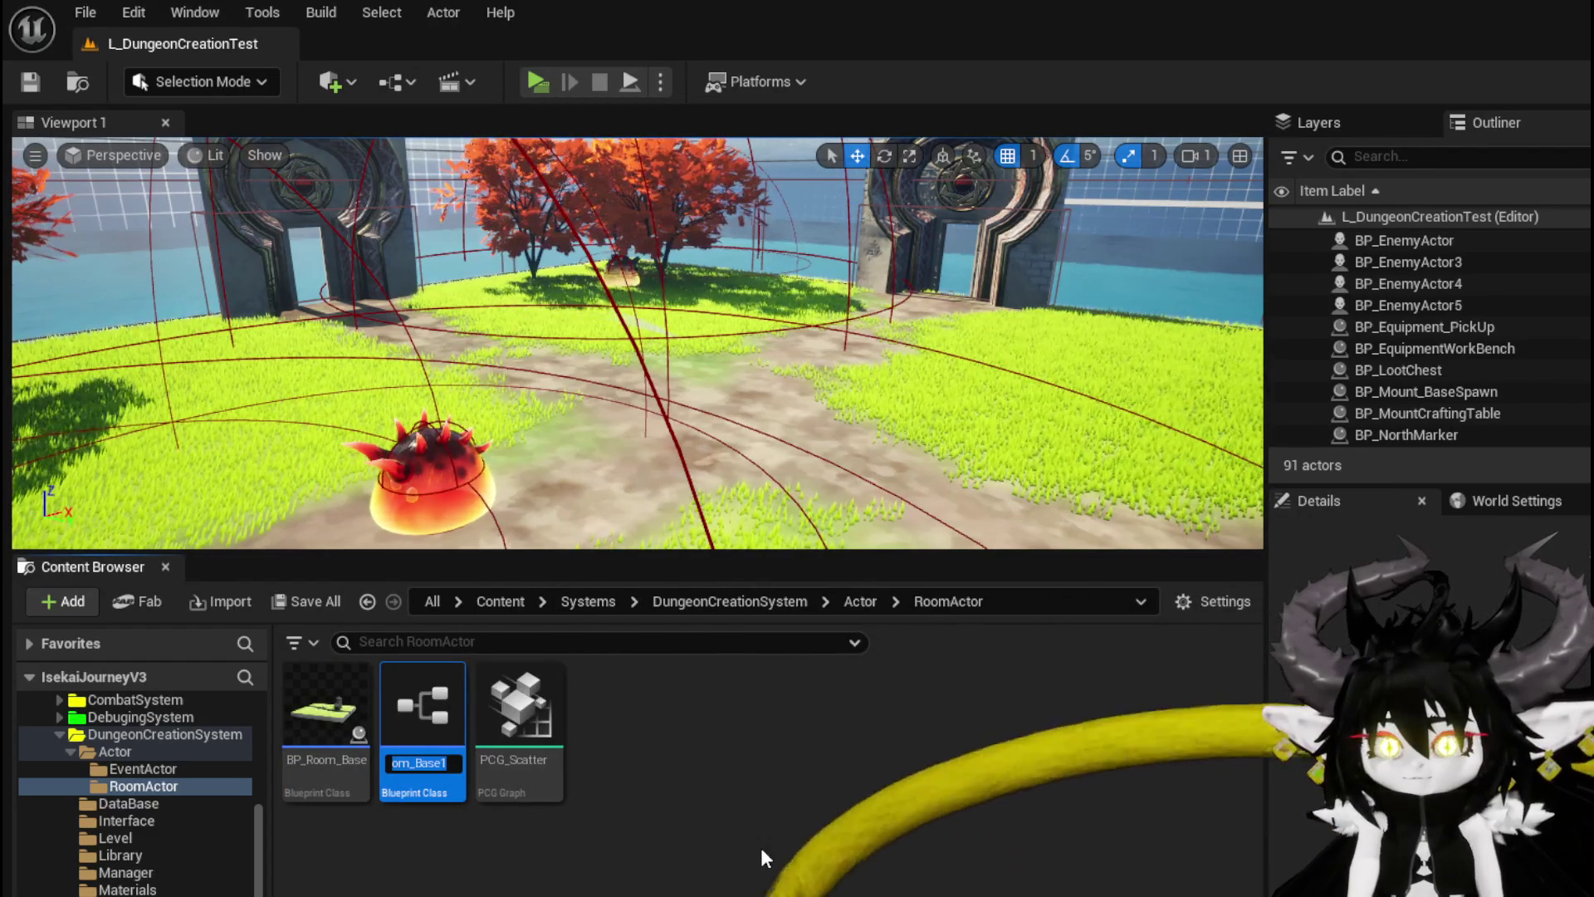
key(Return)
key(Delete)
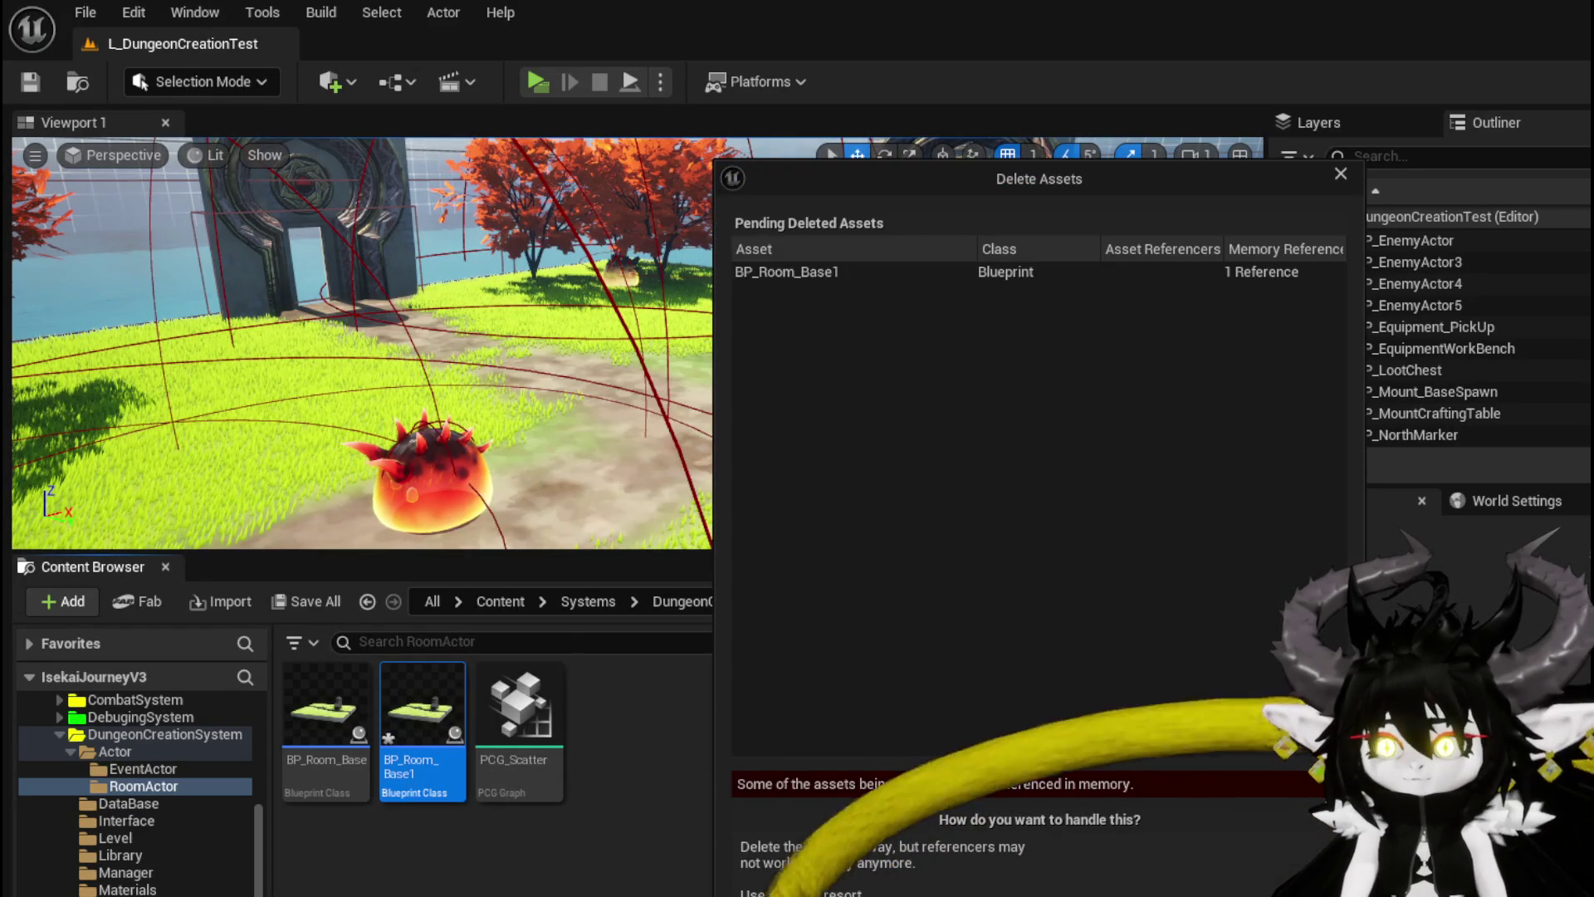
key(Escape)
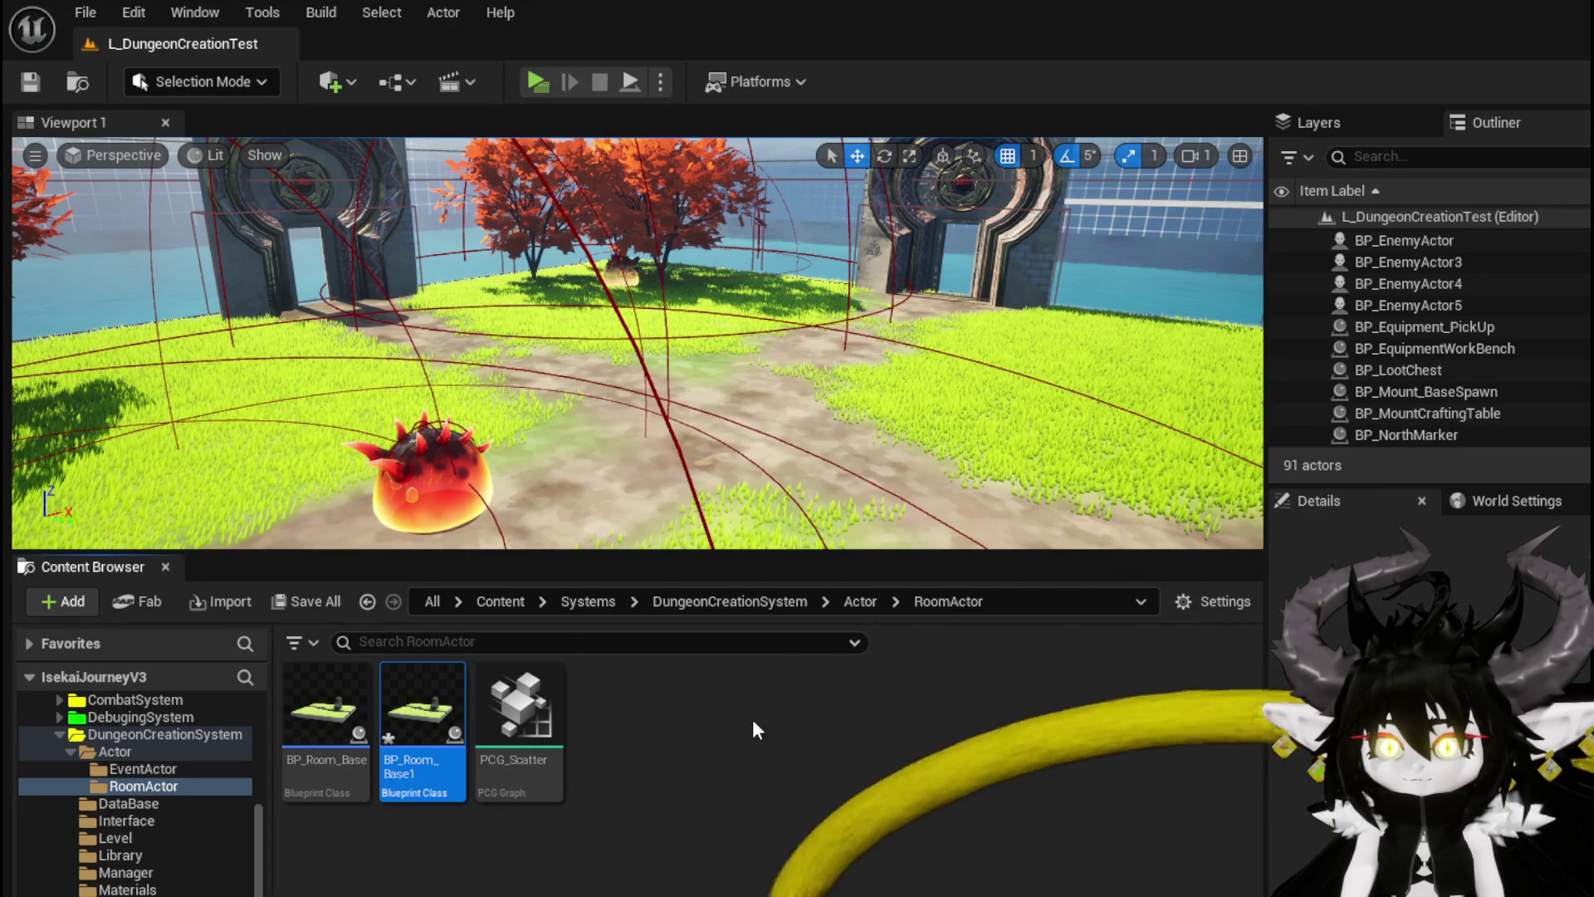
click(33, 80)
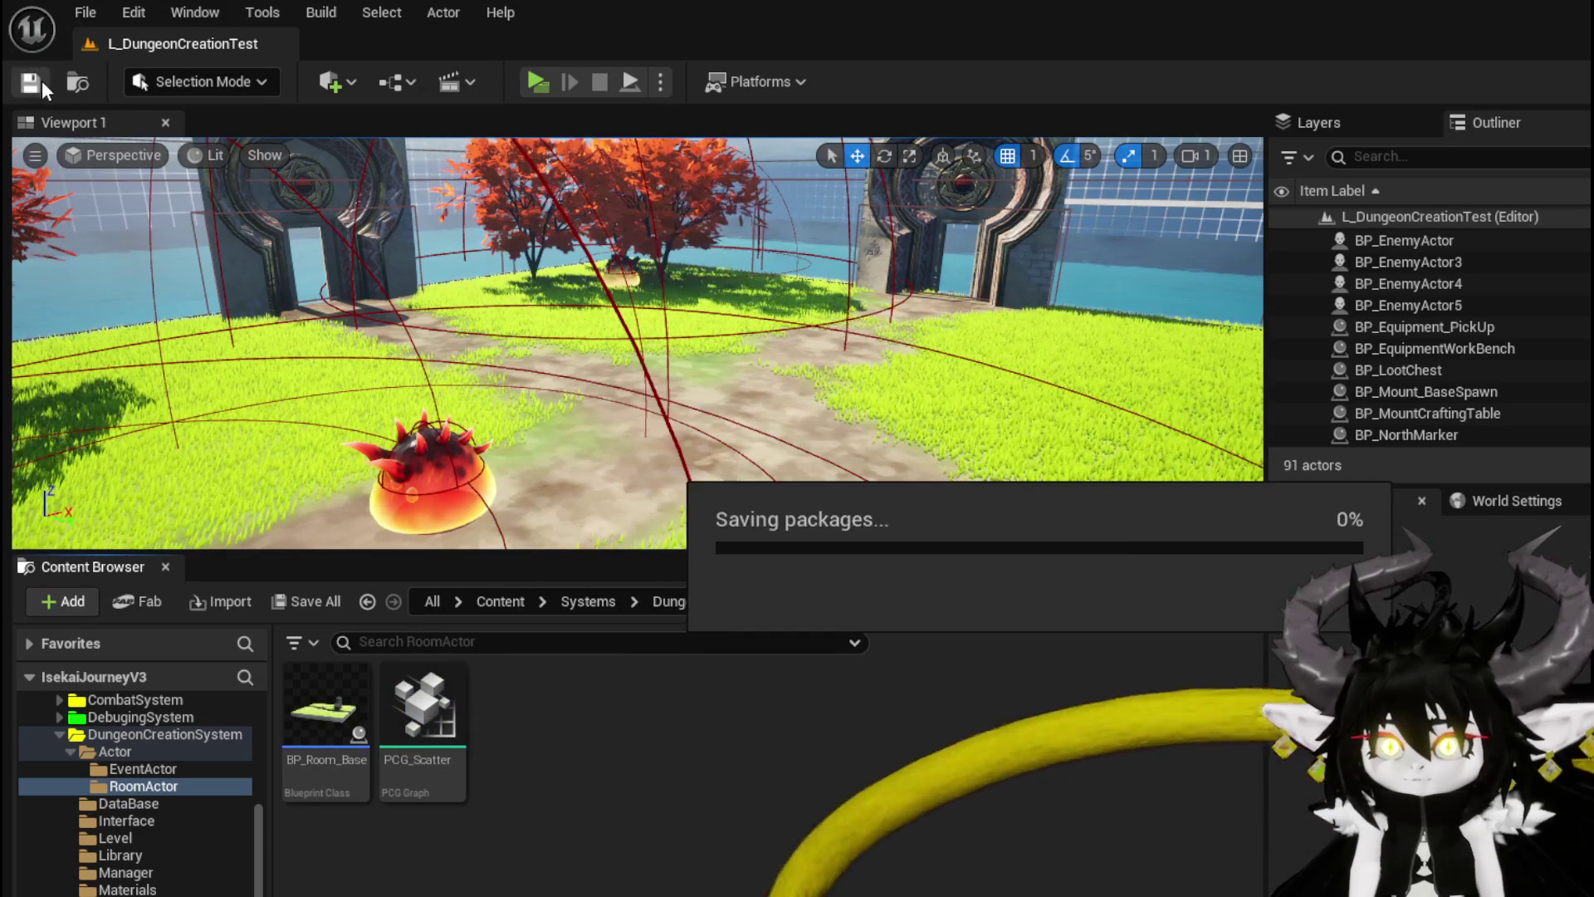
Step: Open BP_Room_Base and view its StaticMesh component's properties
double_click(322, 719)
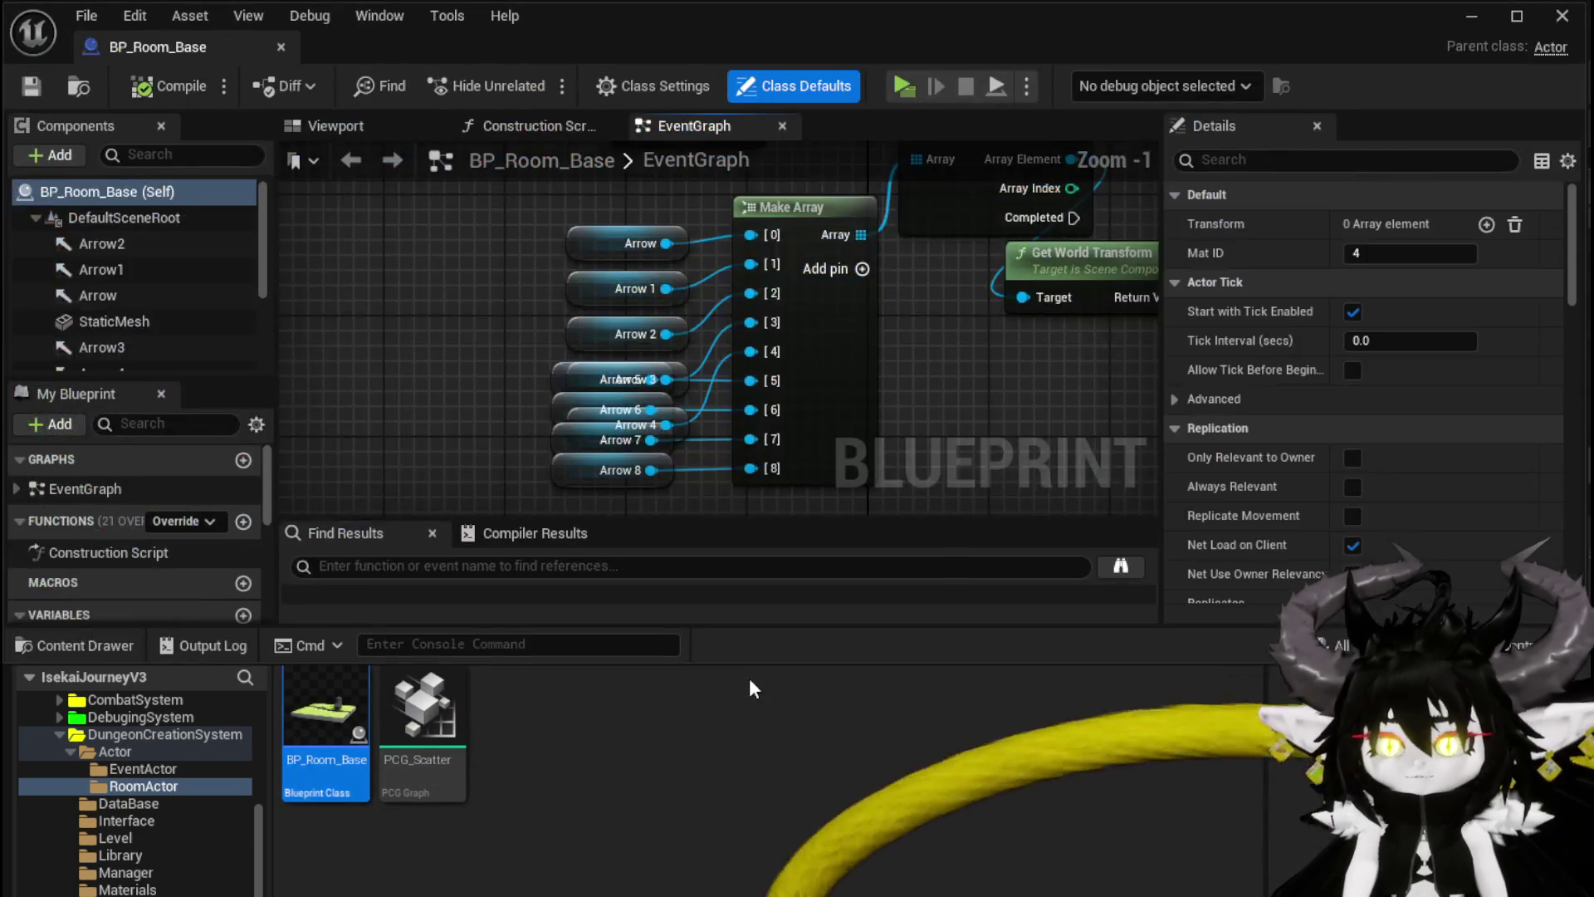
click(101, 320)
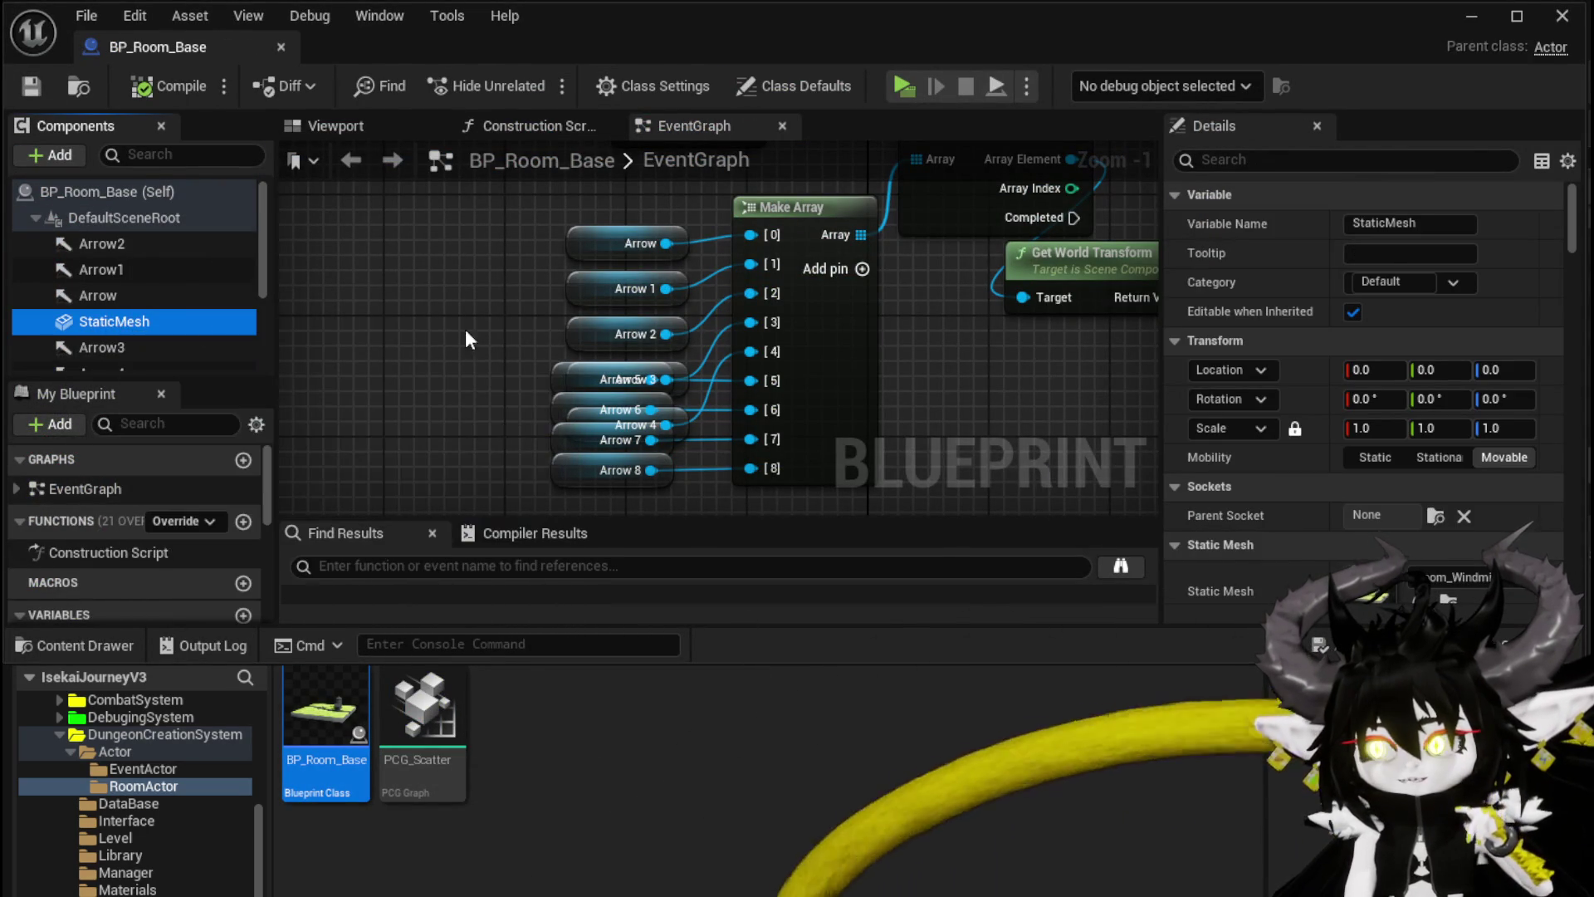
scroll(1385, 376, down, 3)
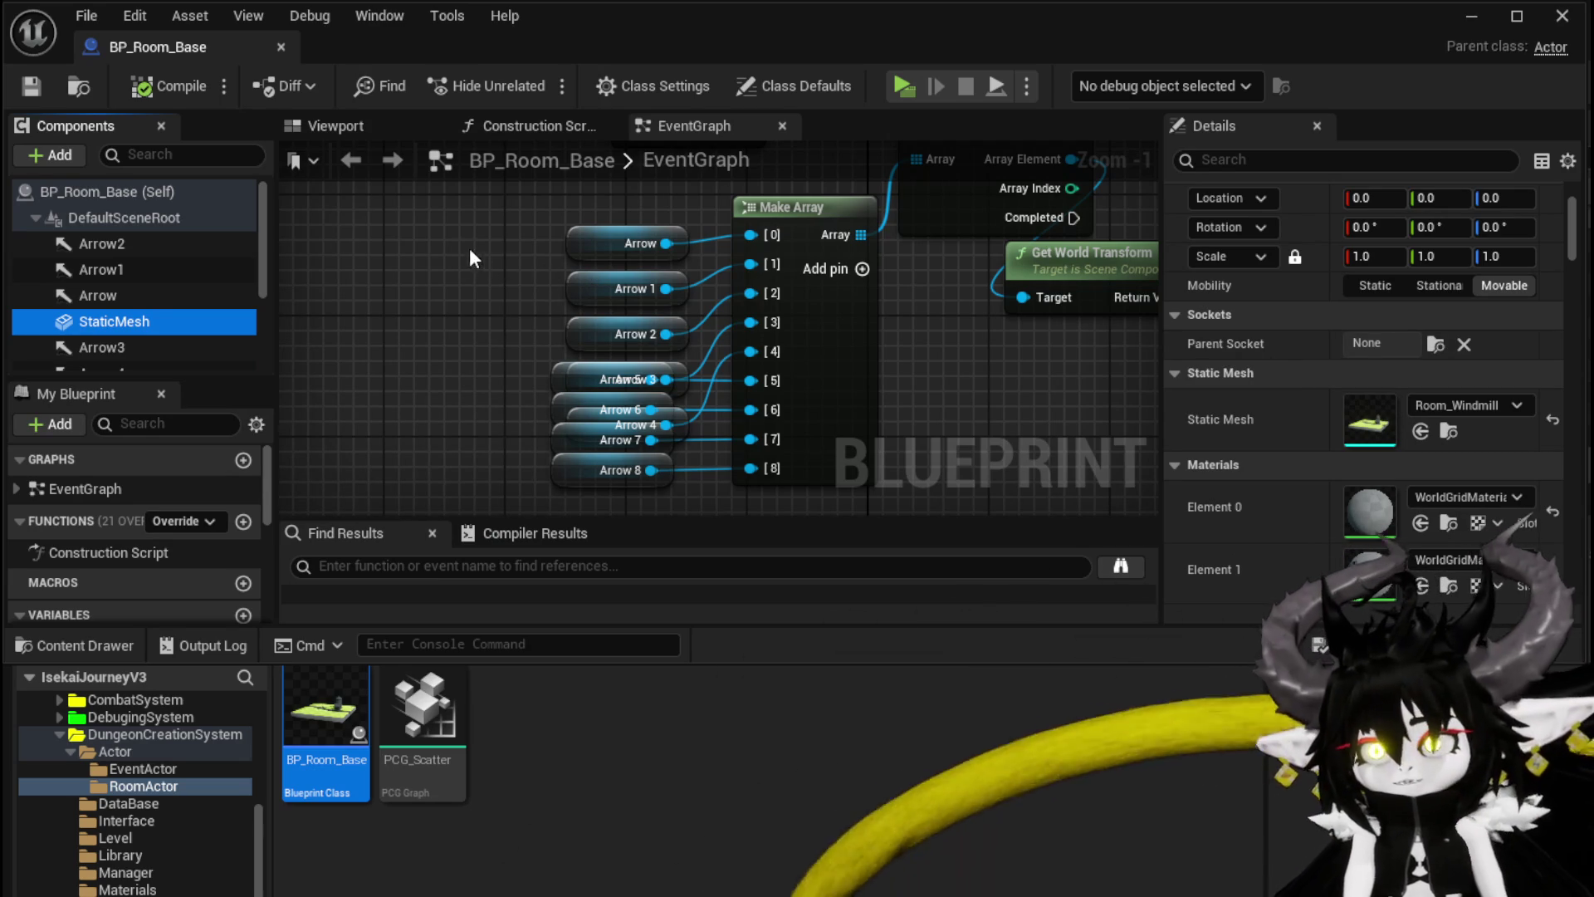
Step: Move the Arrow through Arrow 3 nodes left into a vertical column
mouse_move(507, 212)
mouse_down()
mouse_move(581, 485)
mouse_move(461, 421)
mouse_move(573, 470)
mouse_up()
scroll(517, 312, down, 2)
mouse_move(503, 296)
mouse_down()
mouse_move(363, 382)
mouse_move(670, 377)
mouse_move(494, 324)
mouse_up()
click(610, 367)
click(540, 389)
mouse_move(632, 412)
mouse_down()
mouse_move(596, 341)
mouse_move(498, 331)
mouse_up()
mouse_move(639, 357)
mouse_down()
mouse_move(452, 331)
mouse_move(436, 384)
mouse_up()
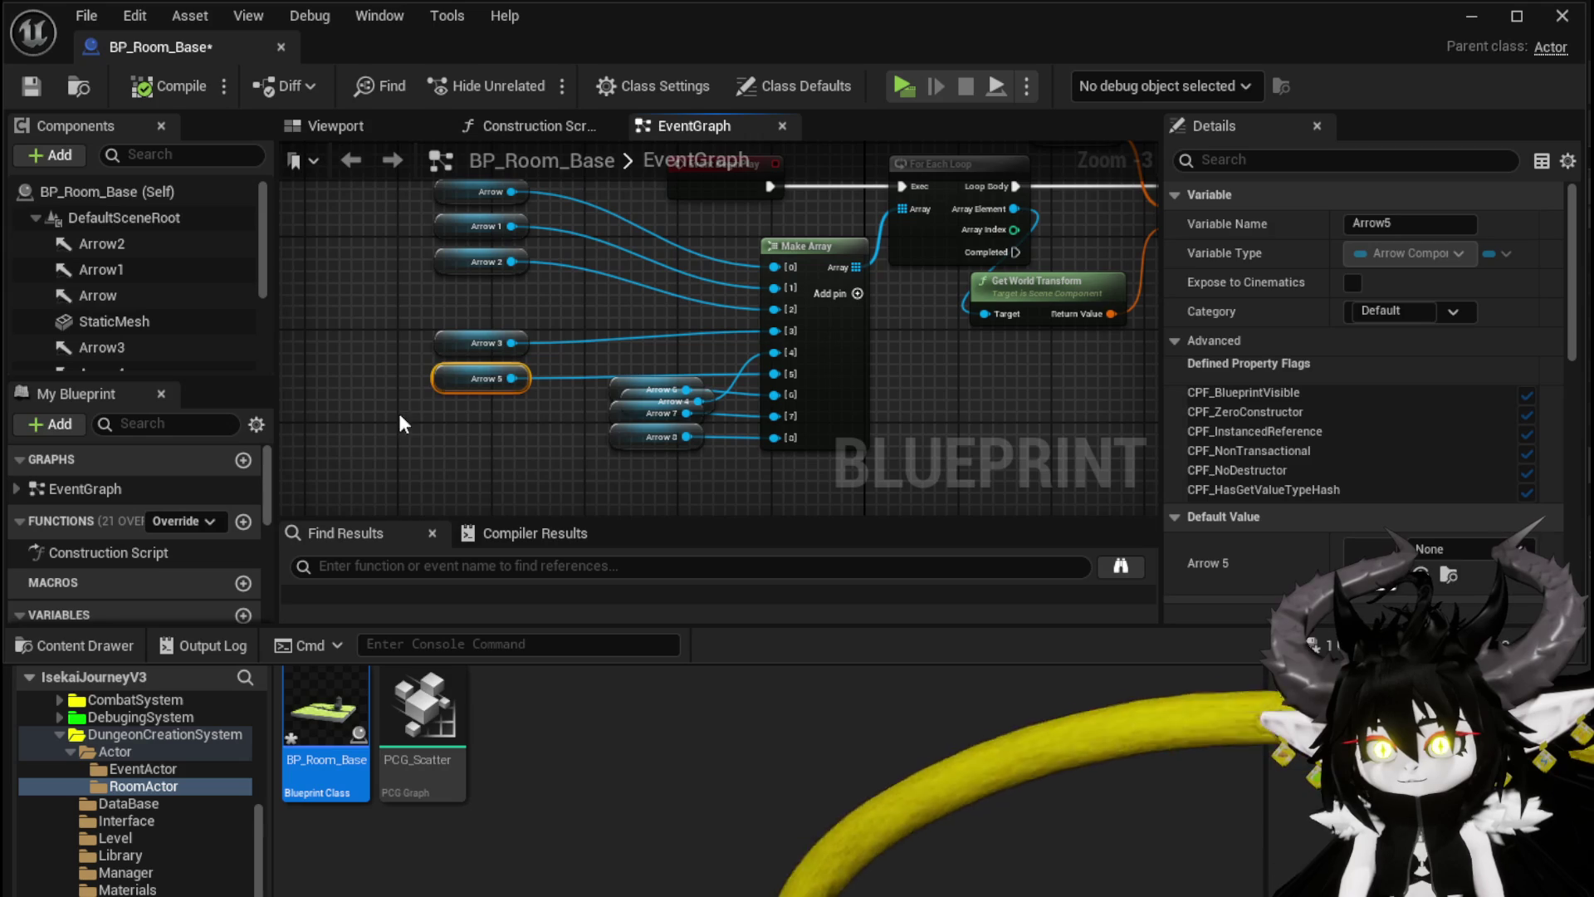
ctrl+click(471, 355)
Step: Stack Arrow 4 through Arrow 8 beneath them to complete the column
drag(656, 391, 477, 382)
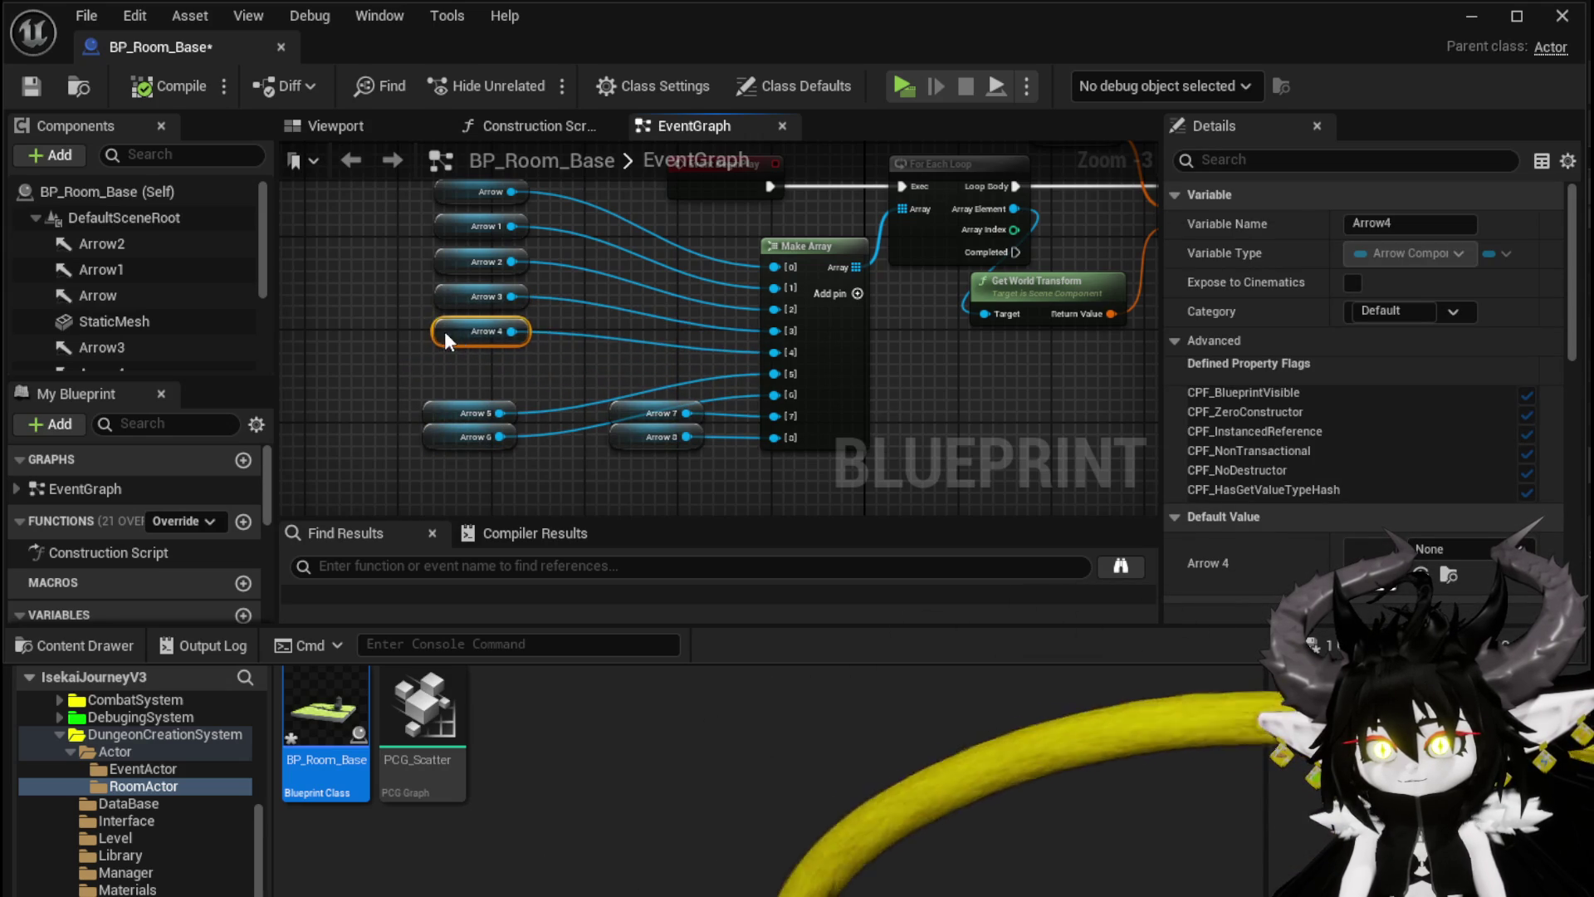
drag(443, 340, 455, 340)
drag(452, 412, 455, 369)
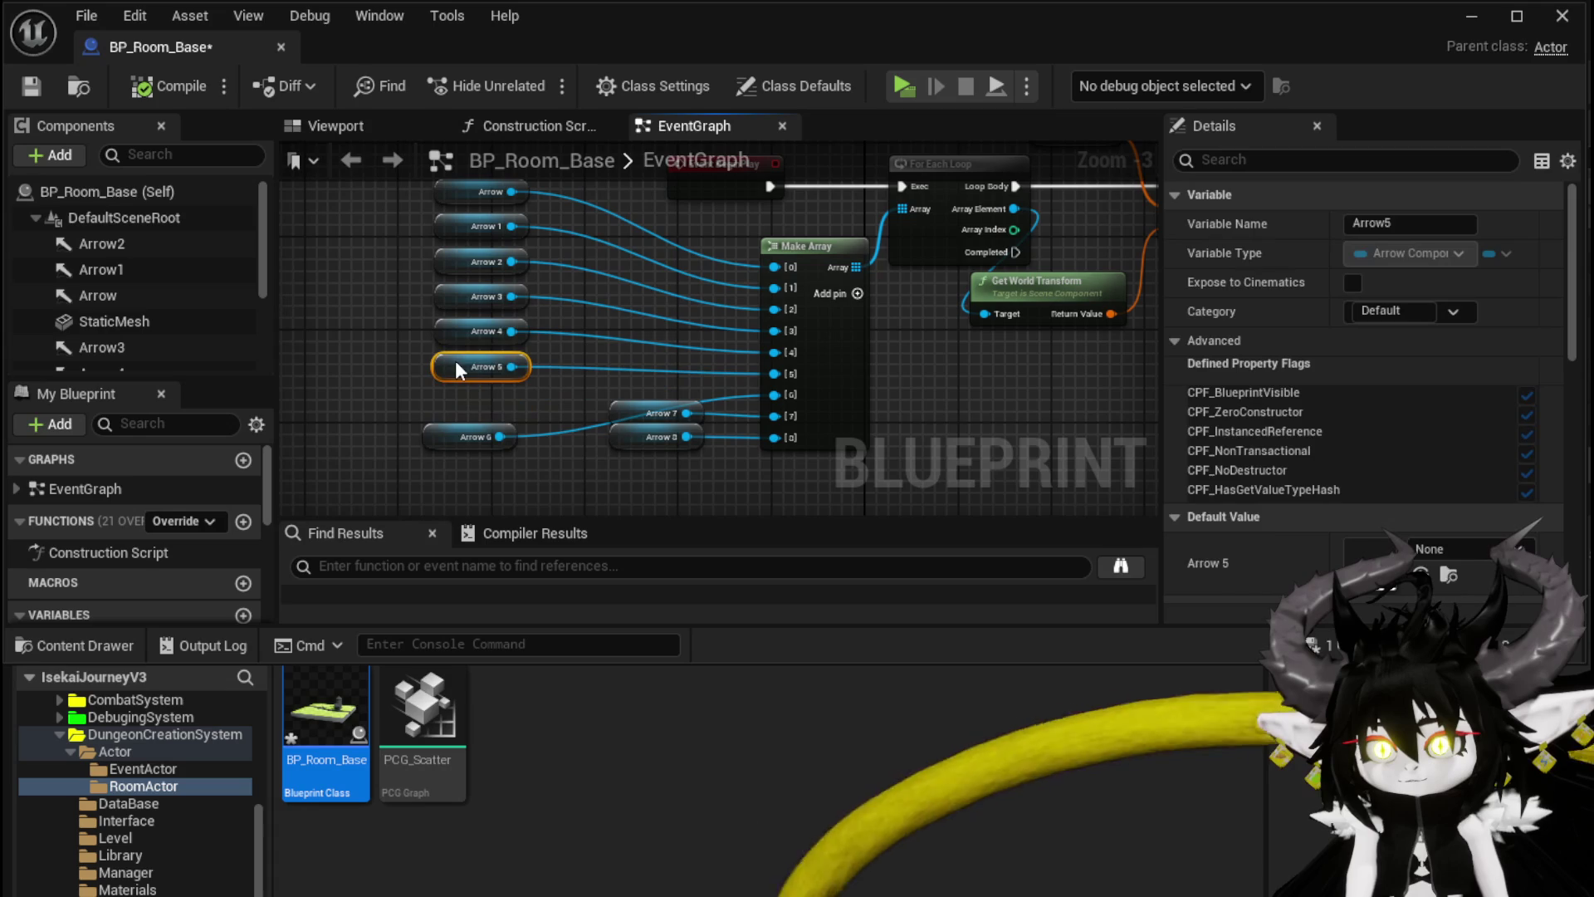
drag(453, 437, 458, 404)
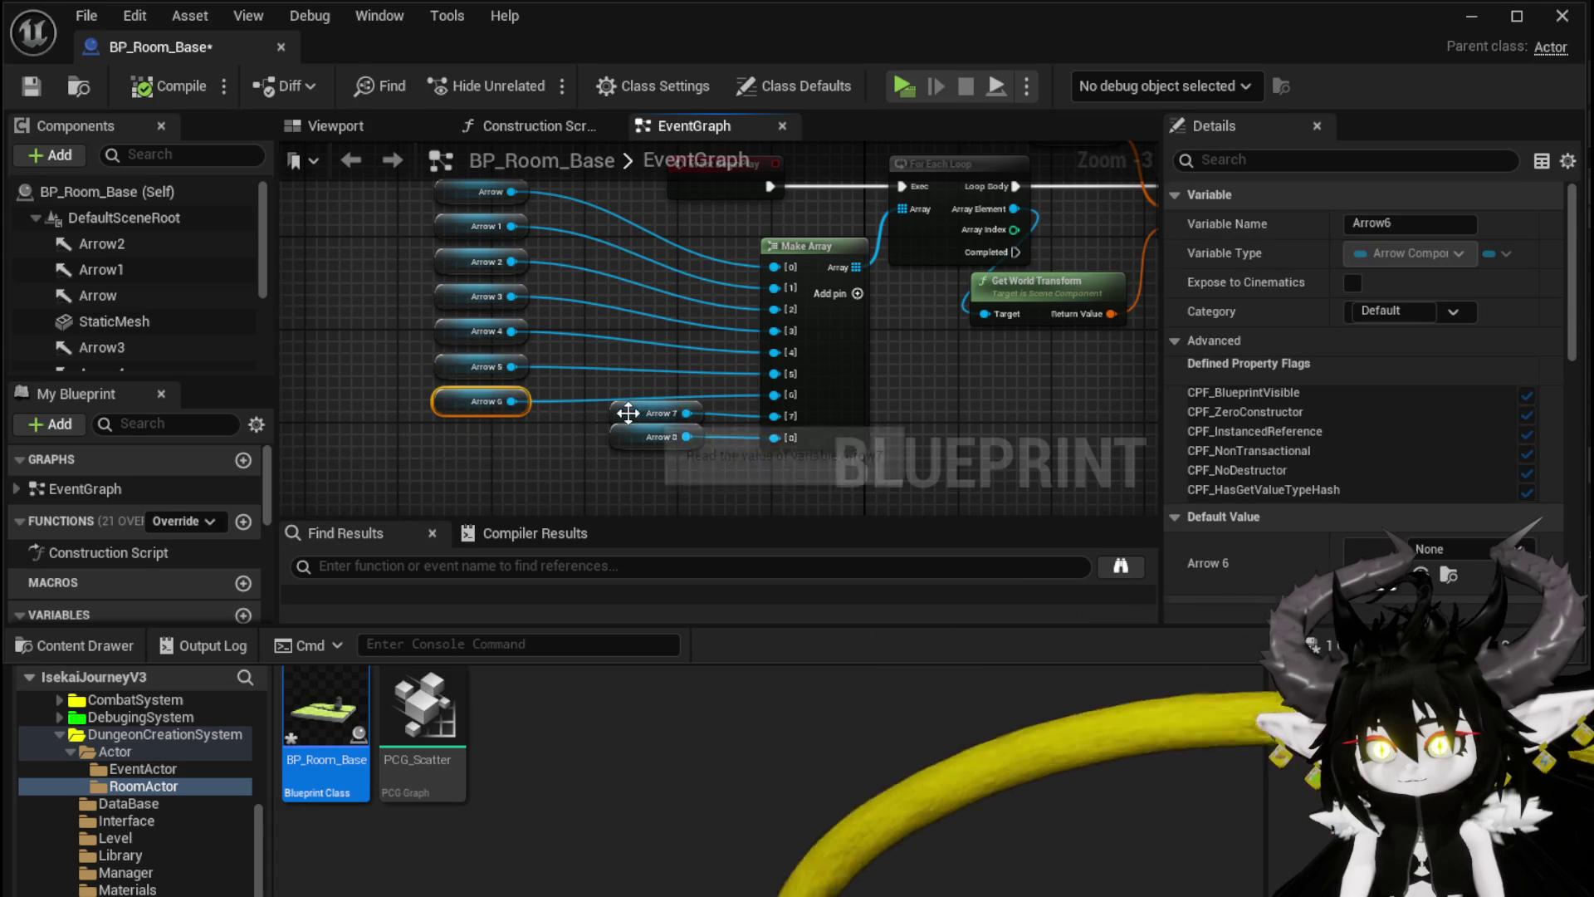
drag(630, 413, 453, 437)
drag(628, 440, 493, 472)
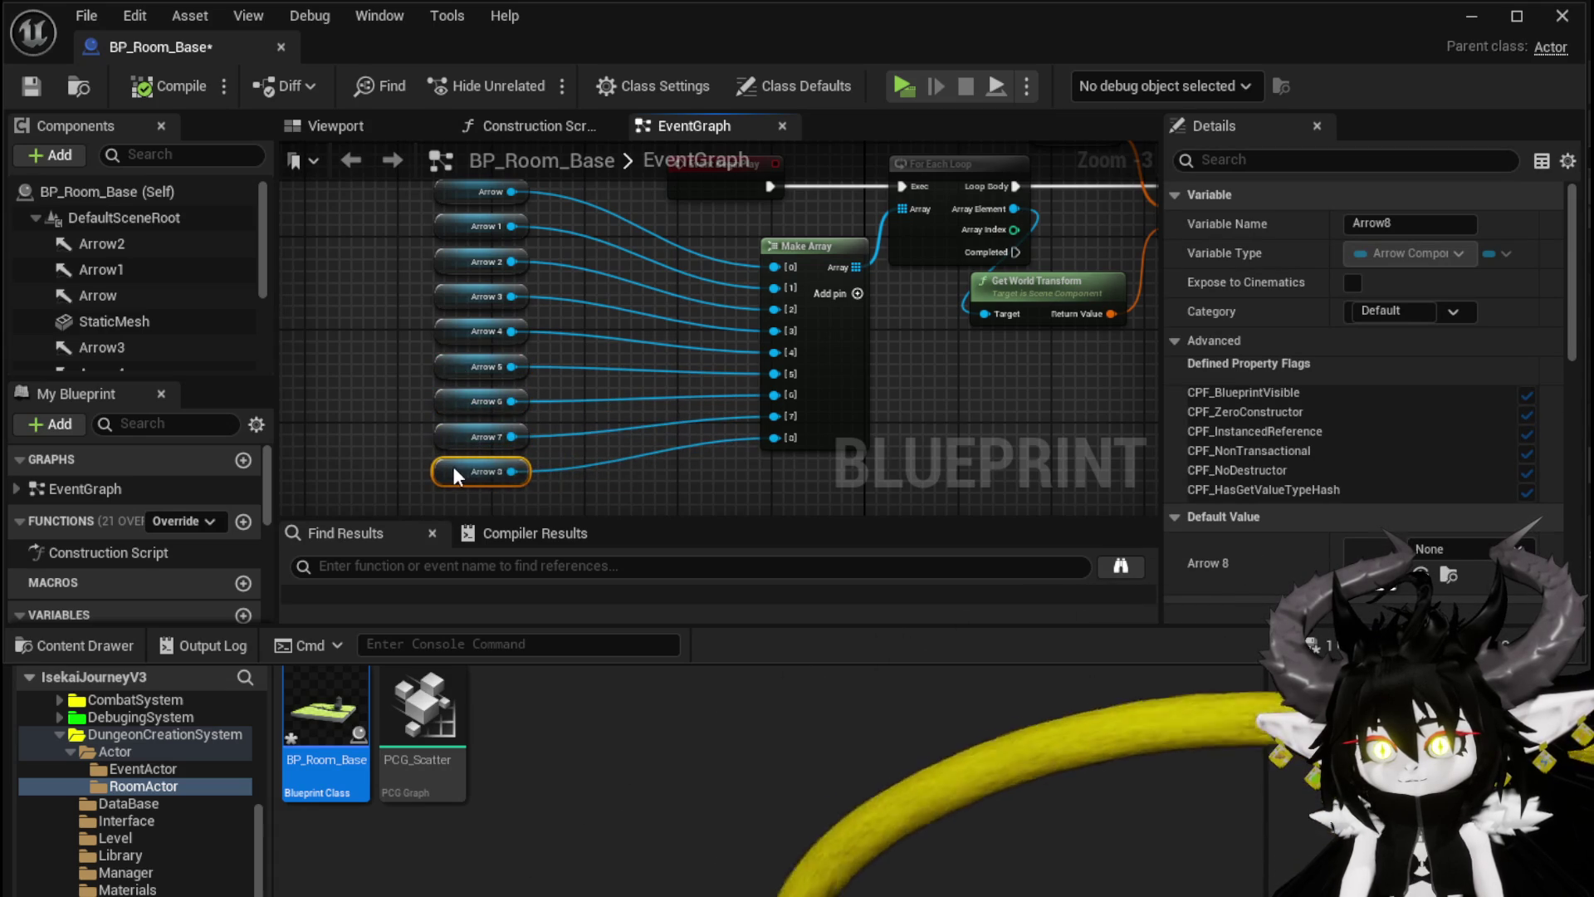
click(340, 380)
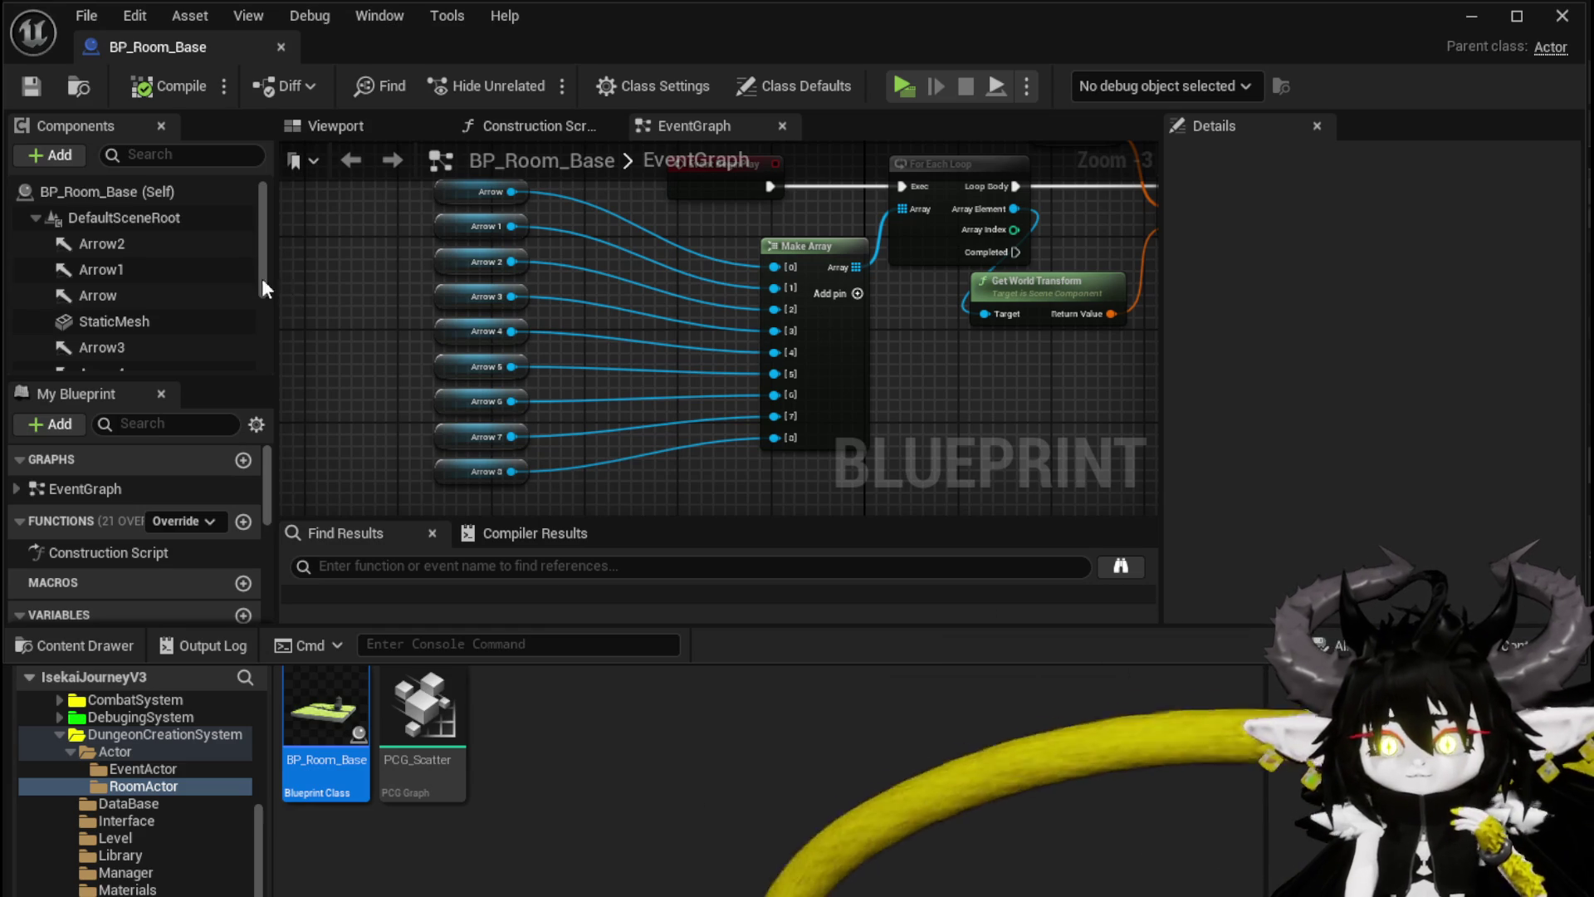
Step: Reposition the Get World Transform node and save BP_Room_Base
scroll(139, 261, down, 5)
scroll(254, 278, up, 5)
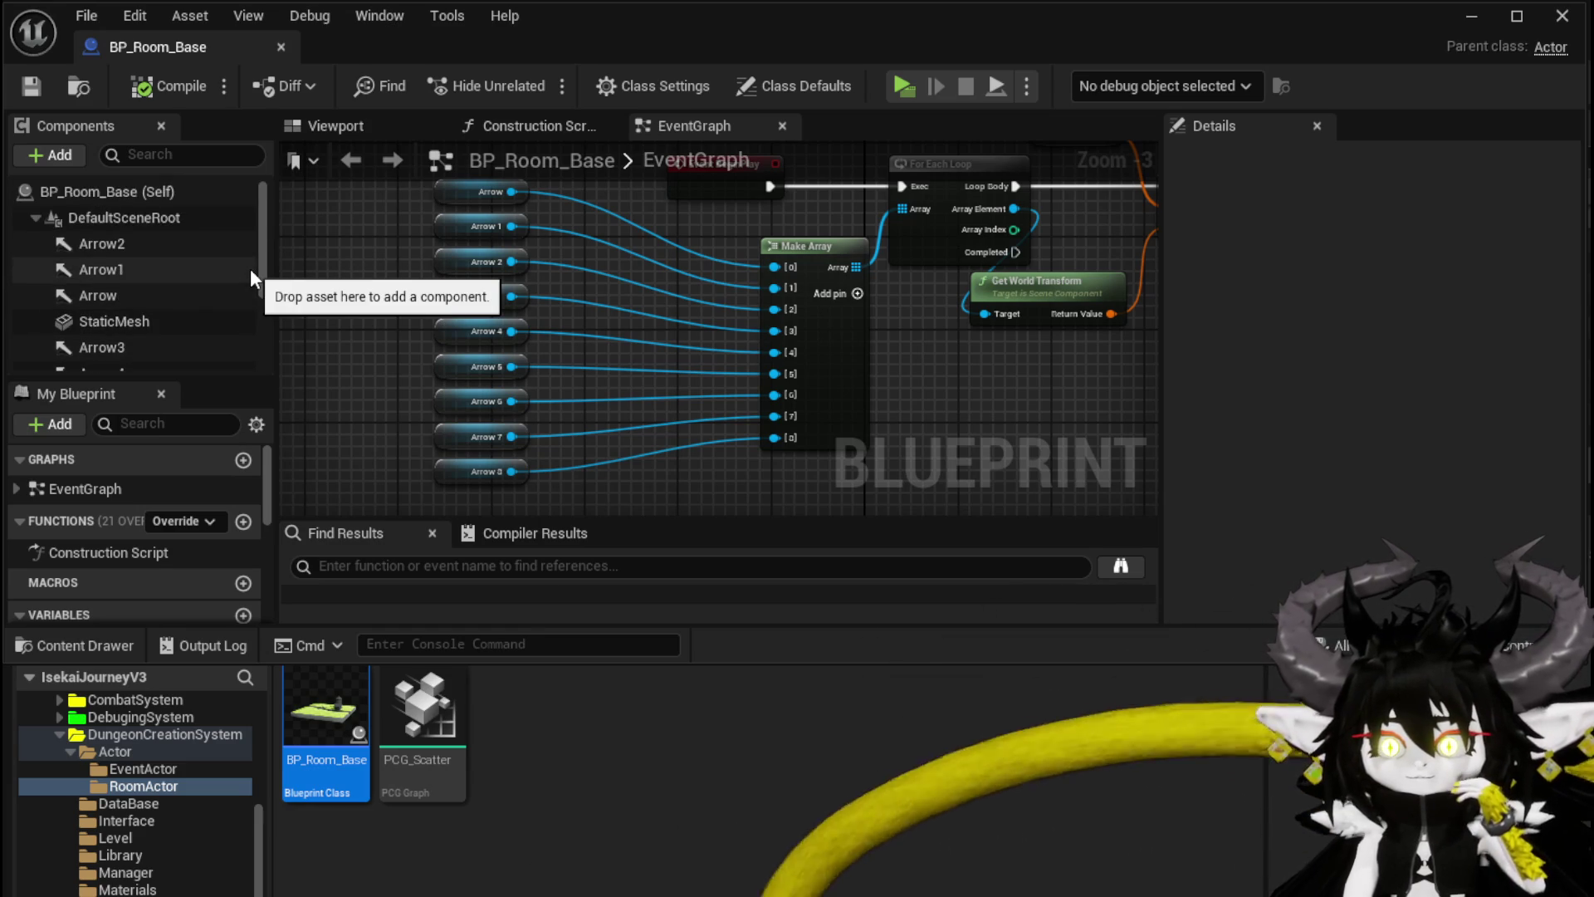
scroll(251, 268, down, 5)
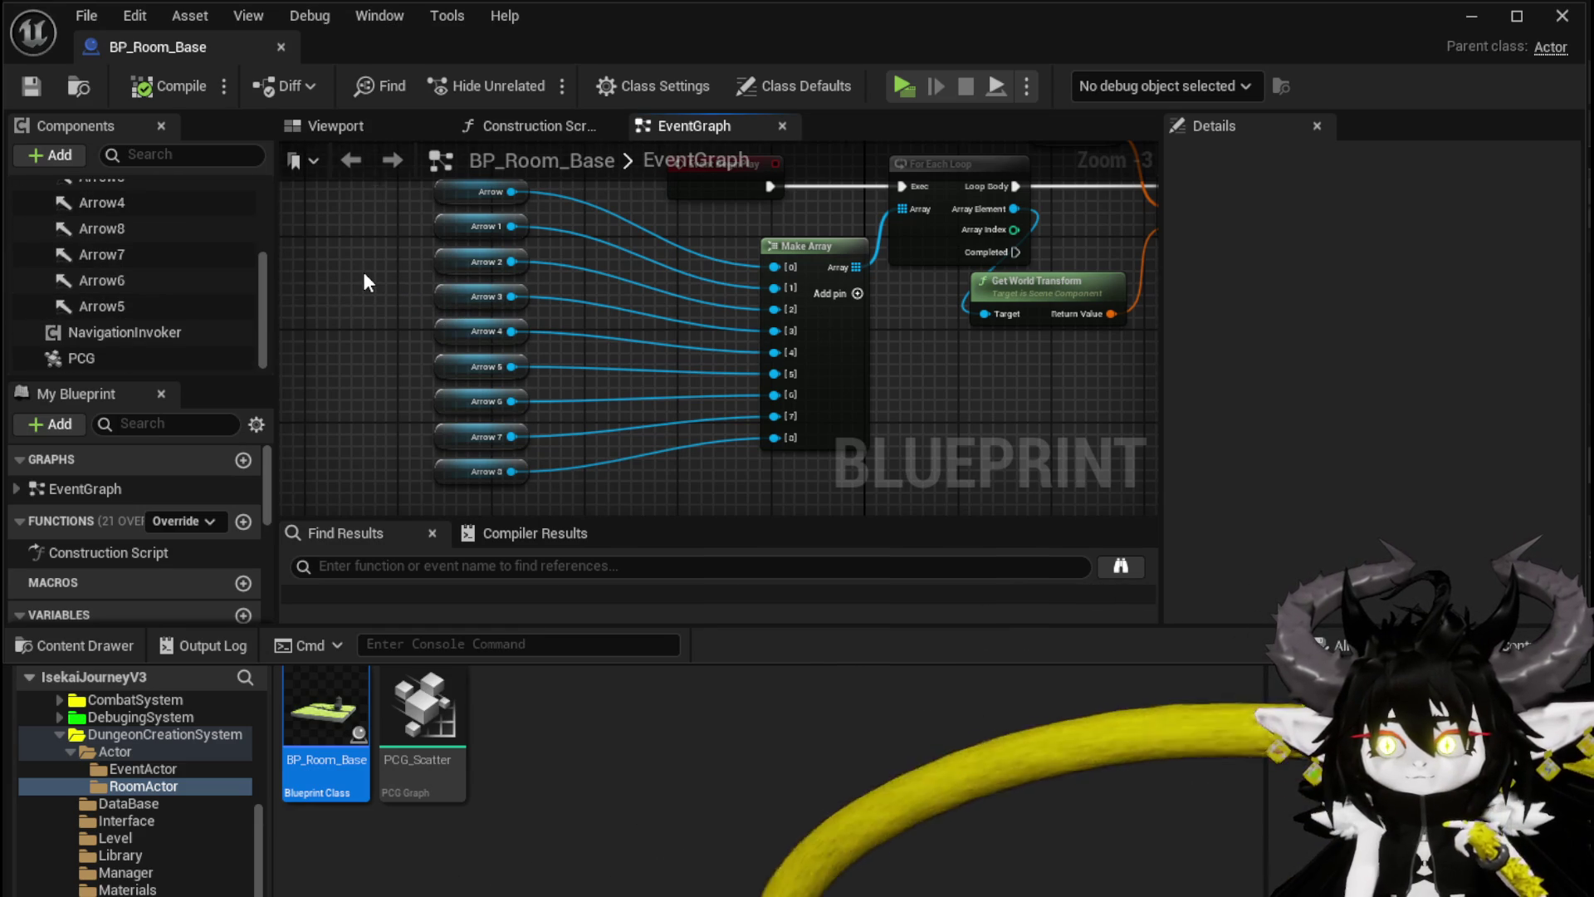
scroll(362, 272, down, 2)
scroll(611, 293, up, 4)
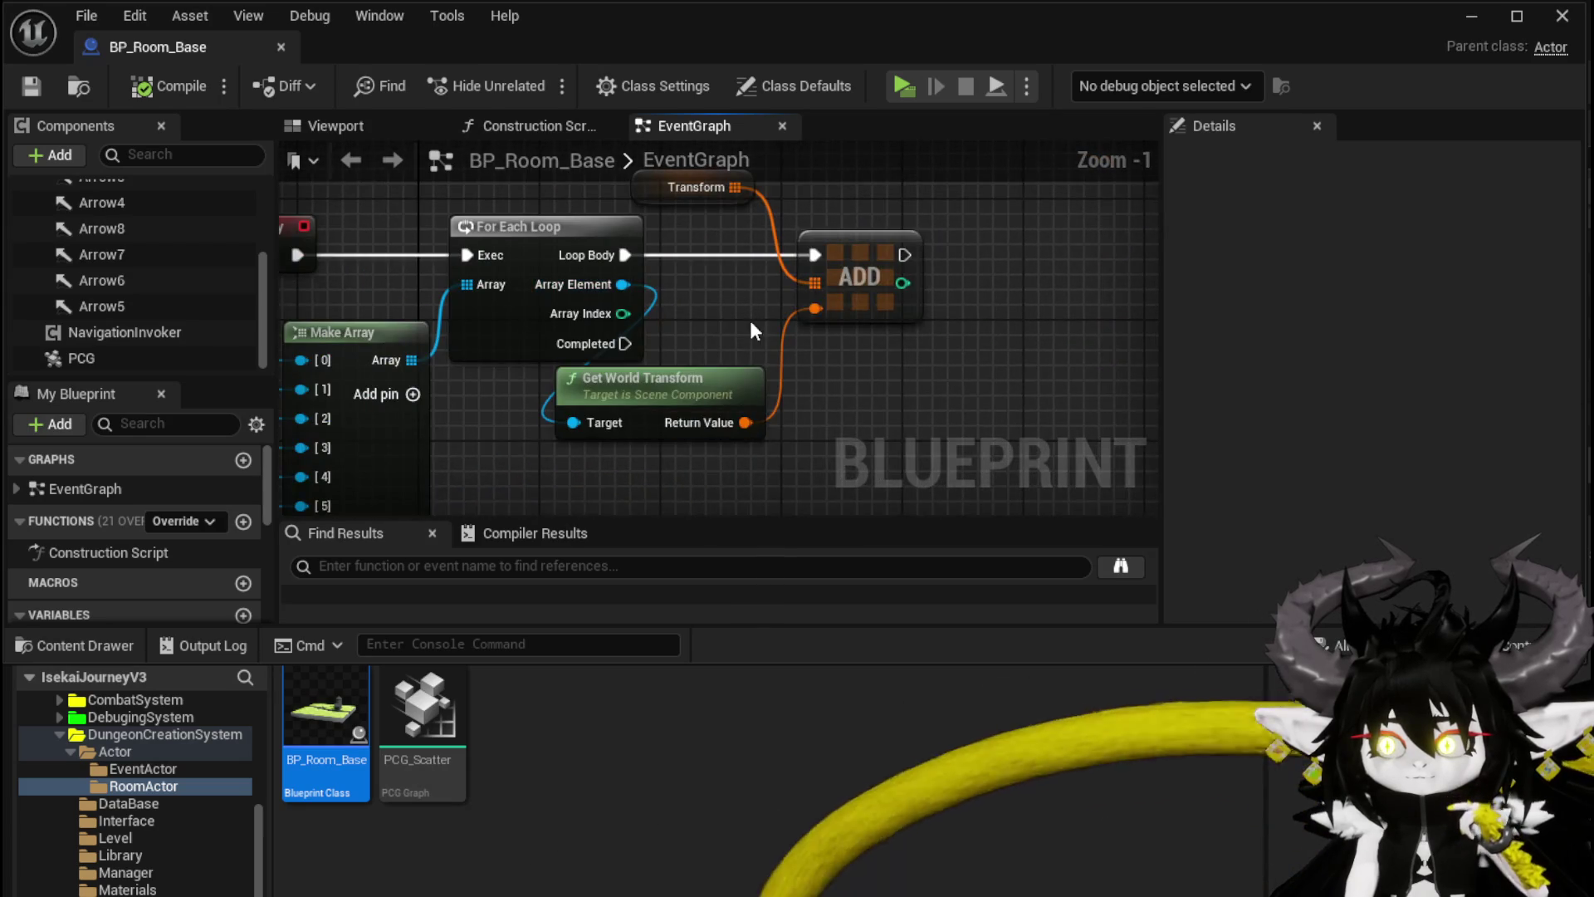
drag(754, 330, 924, 327)
drag(831, 378, 861, 407)
drag(590, 282, 764, 280)
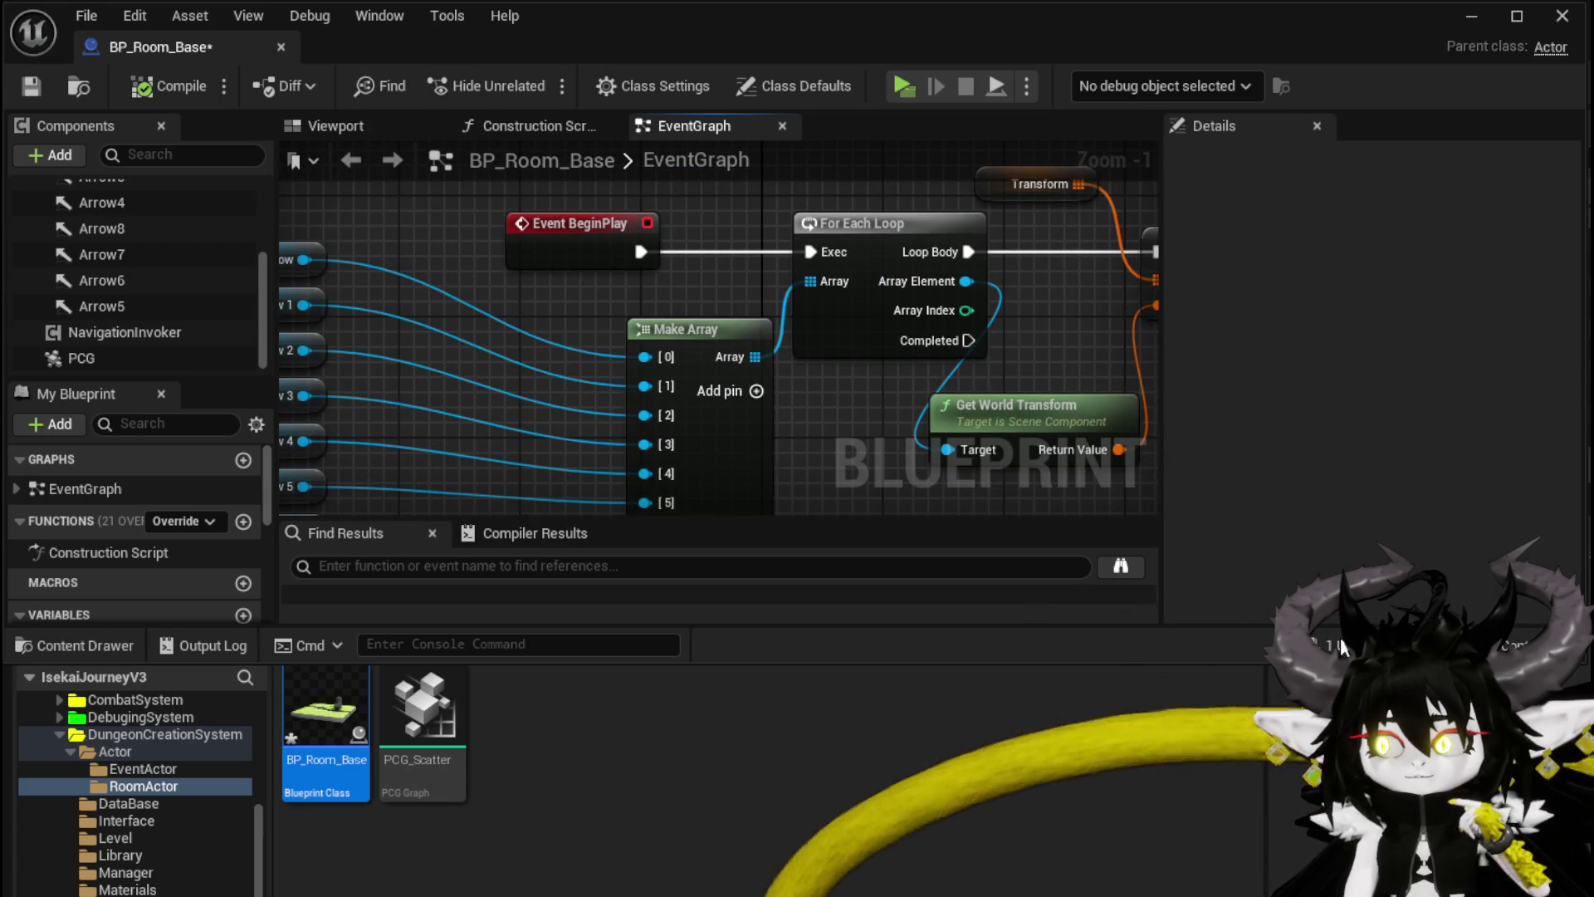
key(ctrl+shift+s)
click(1210, 805)
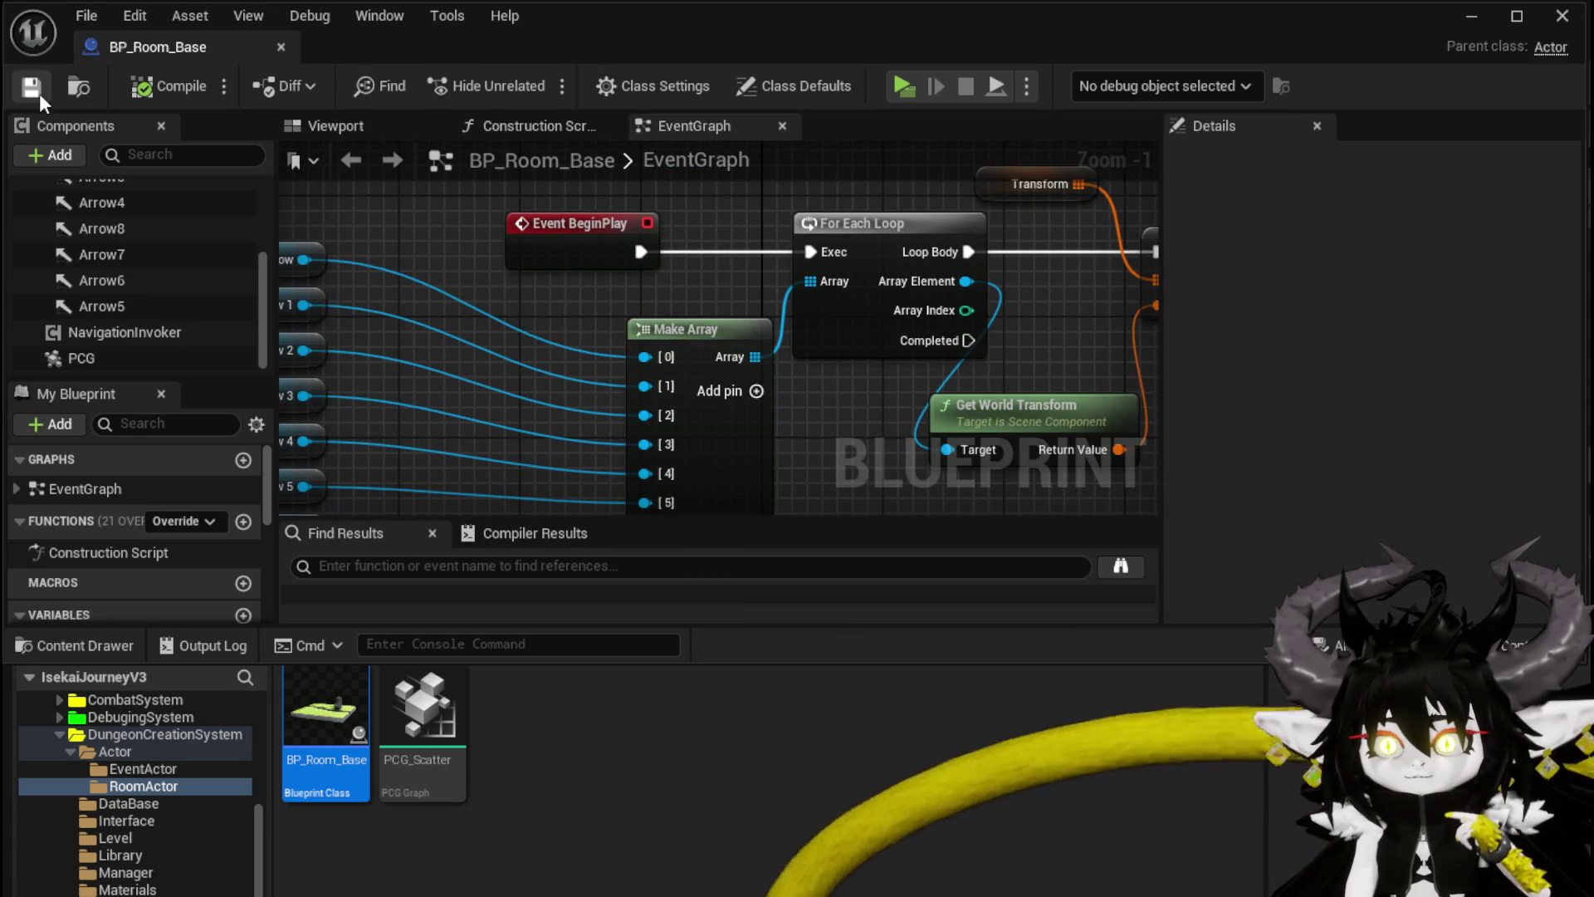
Step: Move all the Arrow nodes closer to Make Array and save again
scroll(151, 486, down, 5)
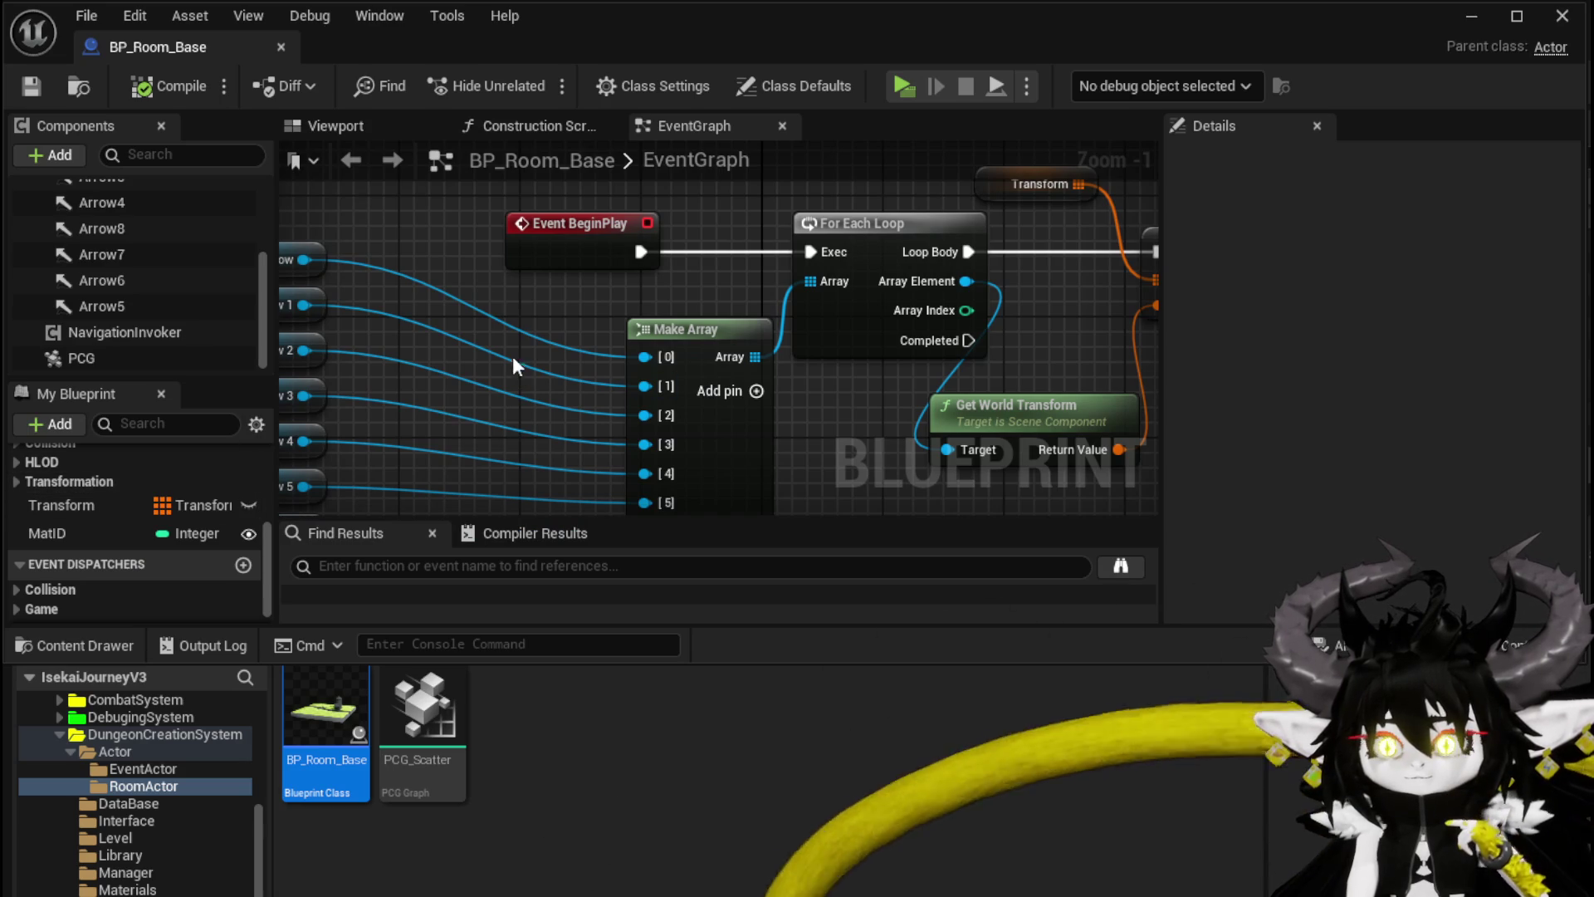
scroll(515, 367, down, 1)
scroll(485, 225, down, 3)
drag(399, 201, 476, 415)
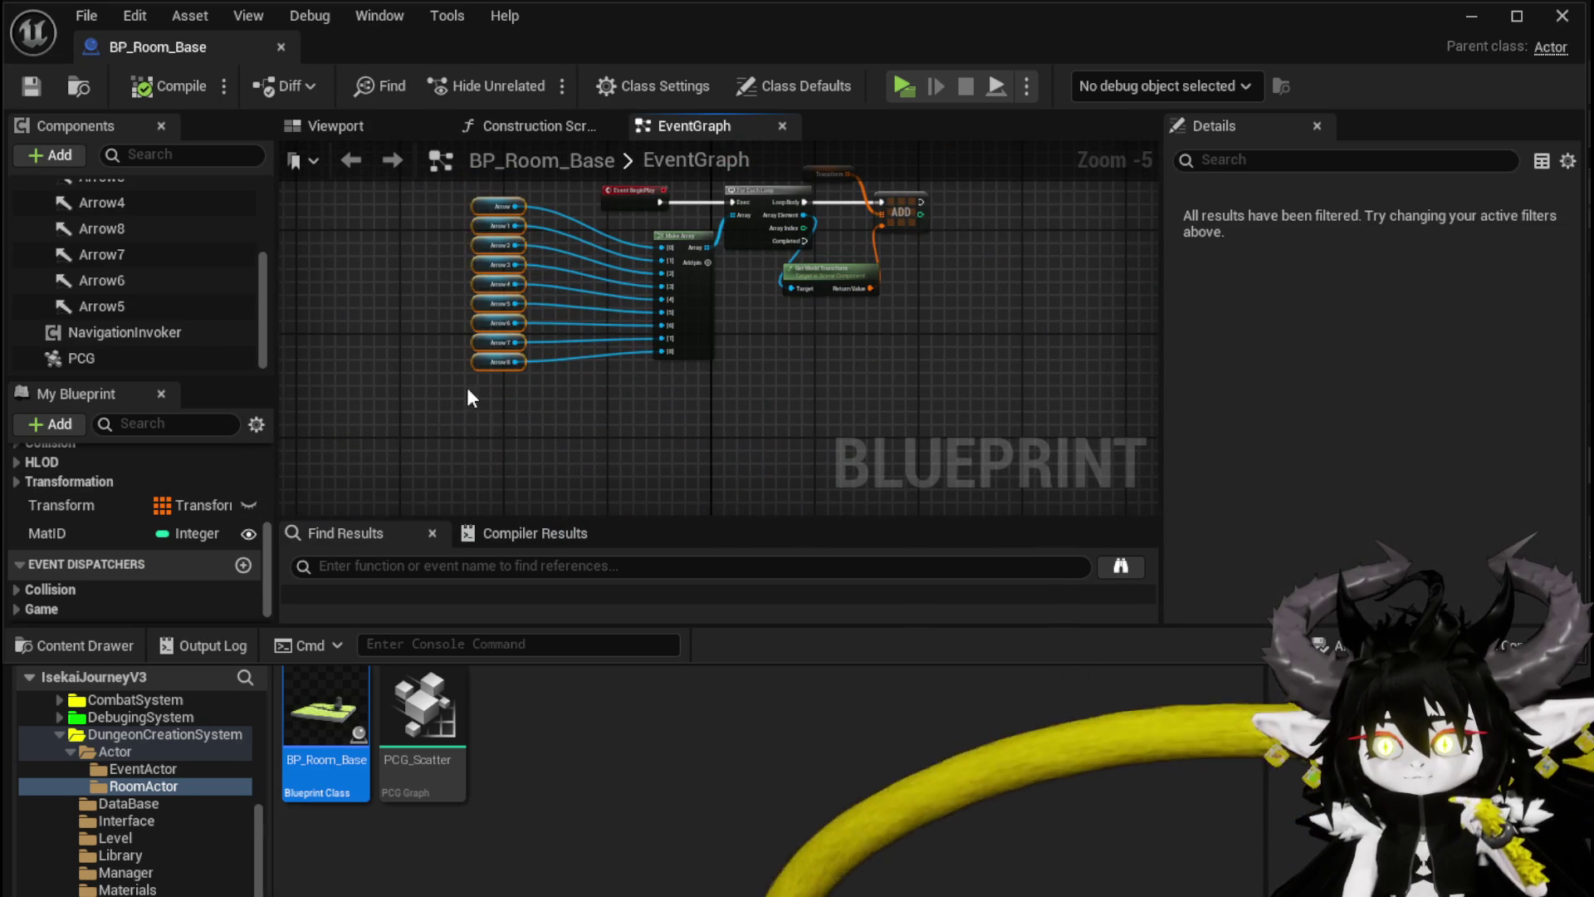
mouse_move(490, 260)
mouse_down()
mouse_move(570, 261)
mouse_move(412, 365)
mouse_up()
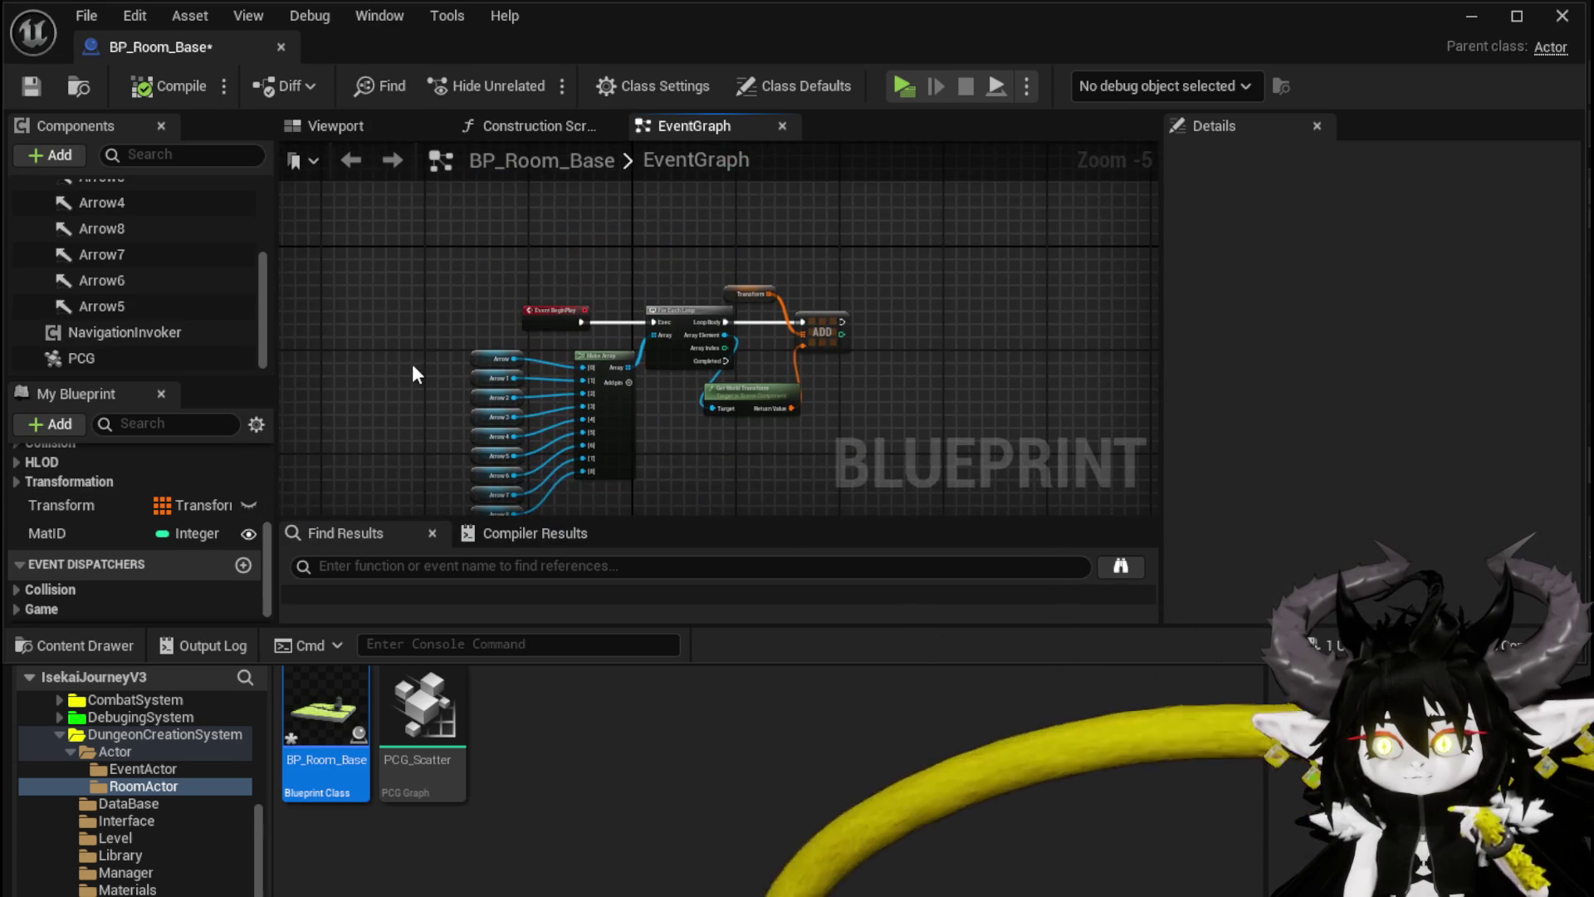
click(29, 92)
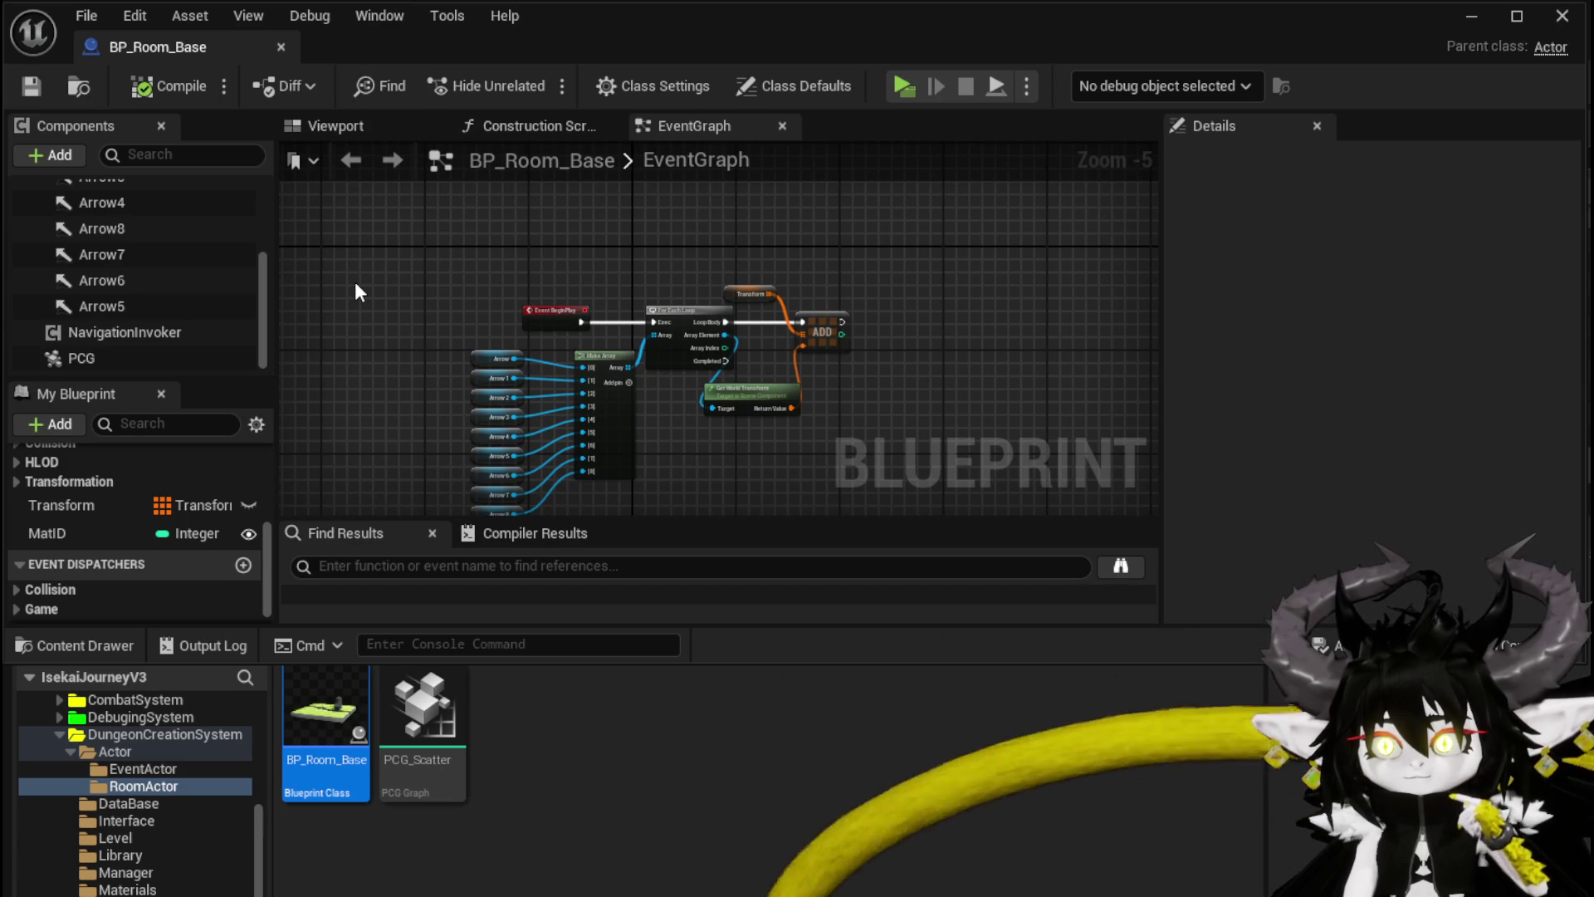
scroll(356, 281, up, 4)
scroll(178, 272, up, 5)
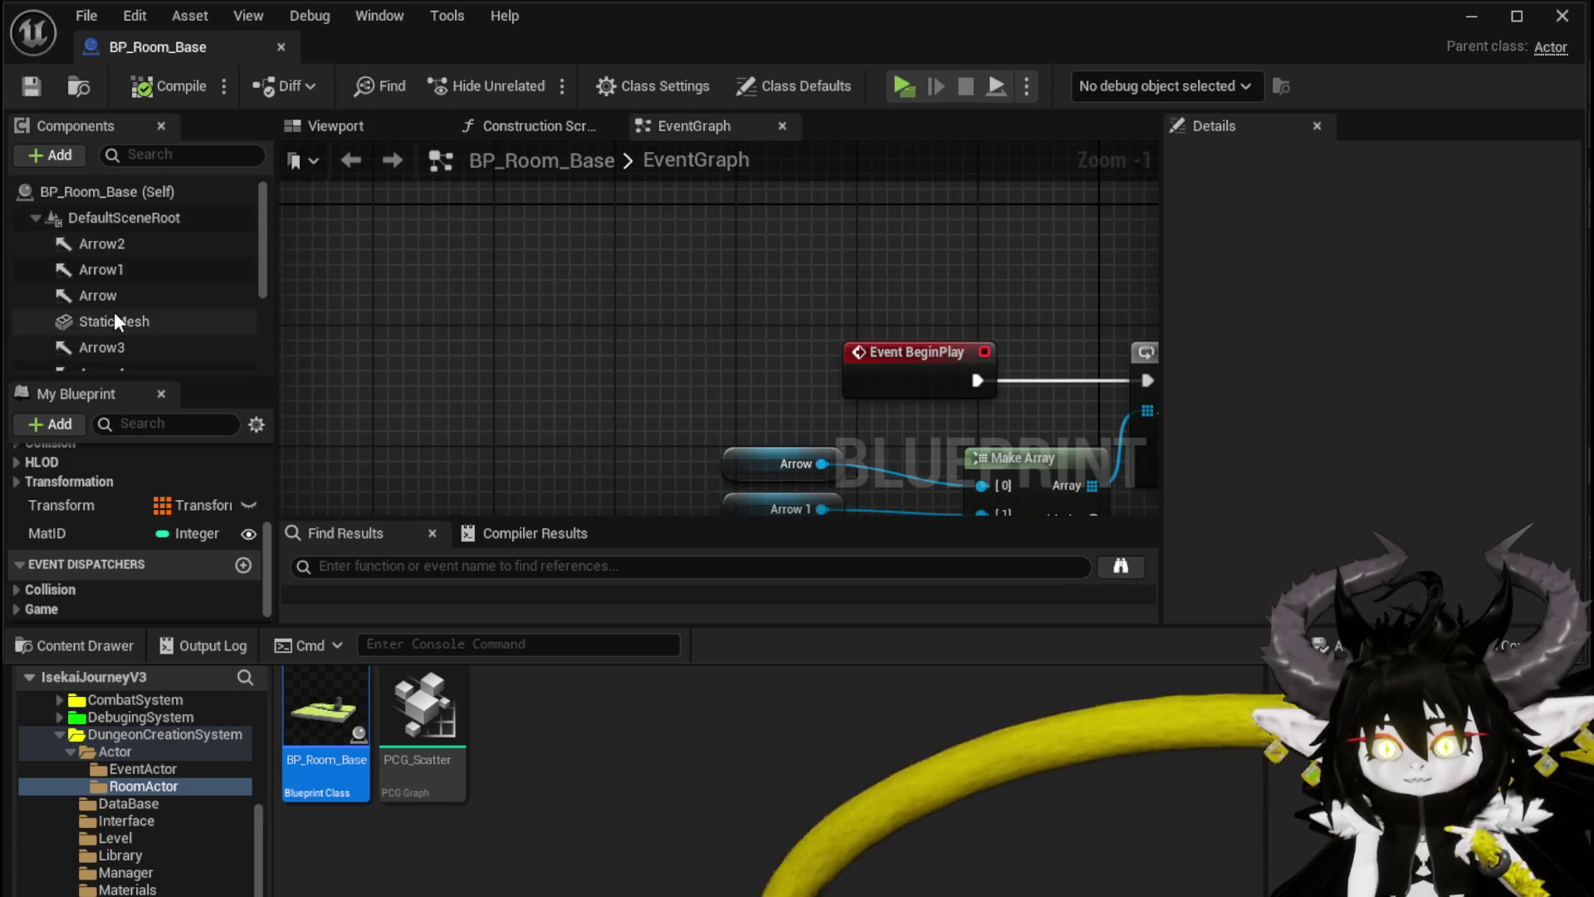
Step: Open Object_RoomCreator from the DungeonCreationSystem folder, showing its BuildRoomDoors graph
click(113, 322)
mouse_move(553, 299)
mouse_down()
mouse_move(569, 306)
mouse_move(521, 266)
mouse_up()
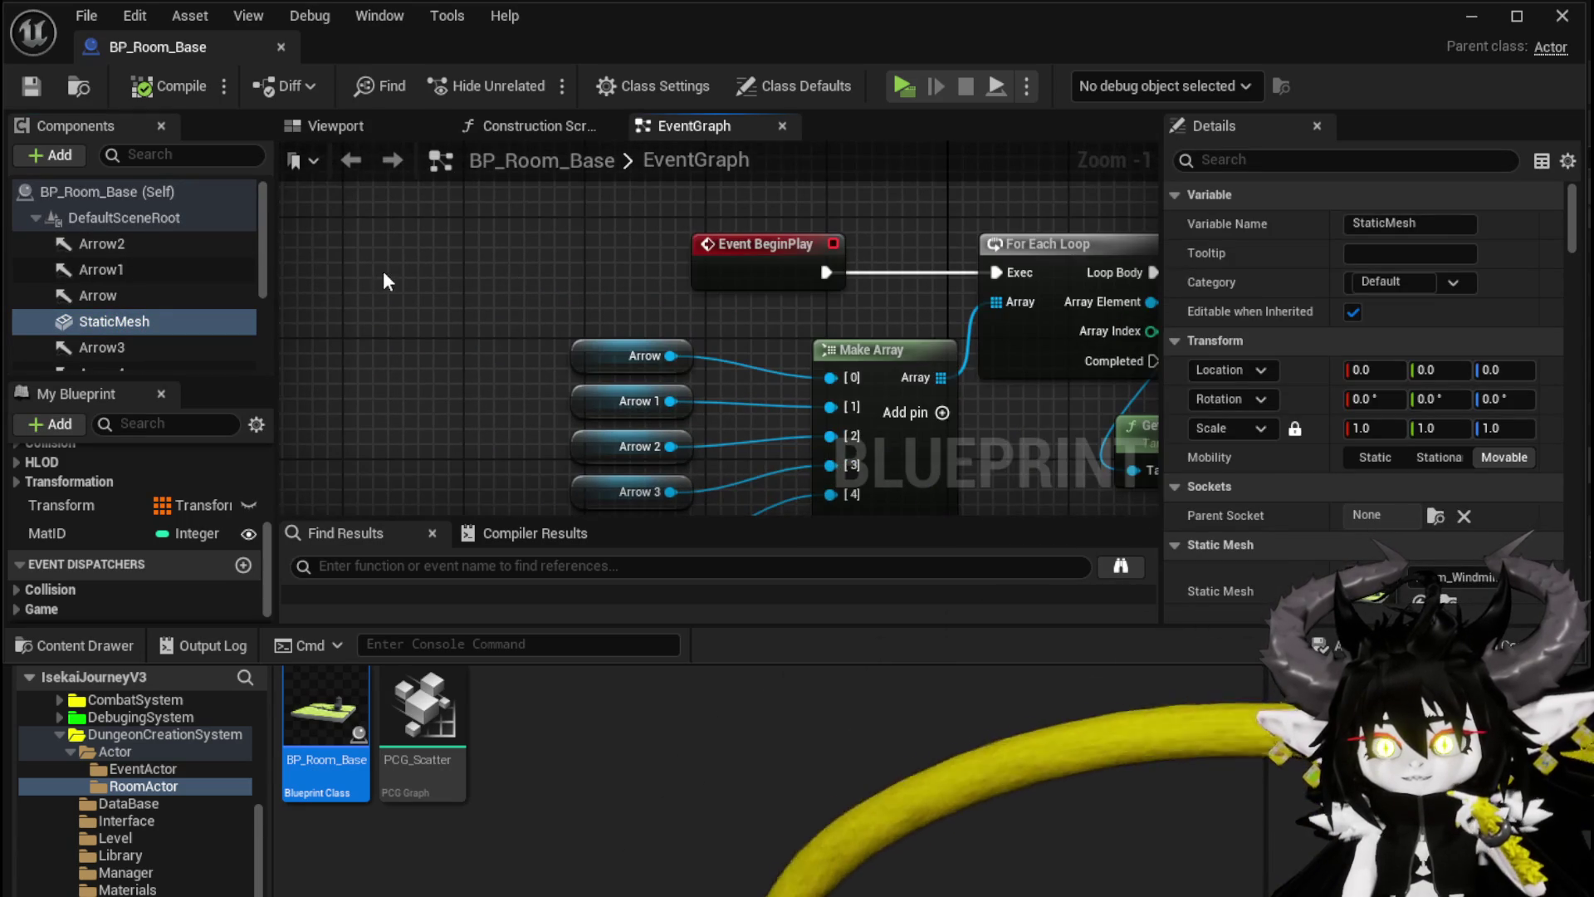
click(1468, 18)
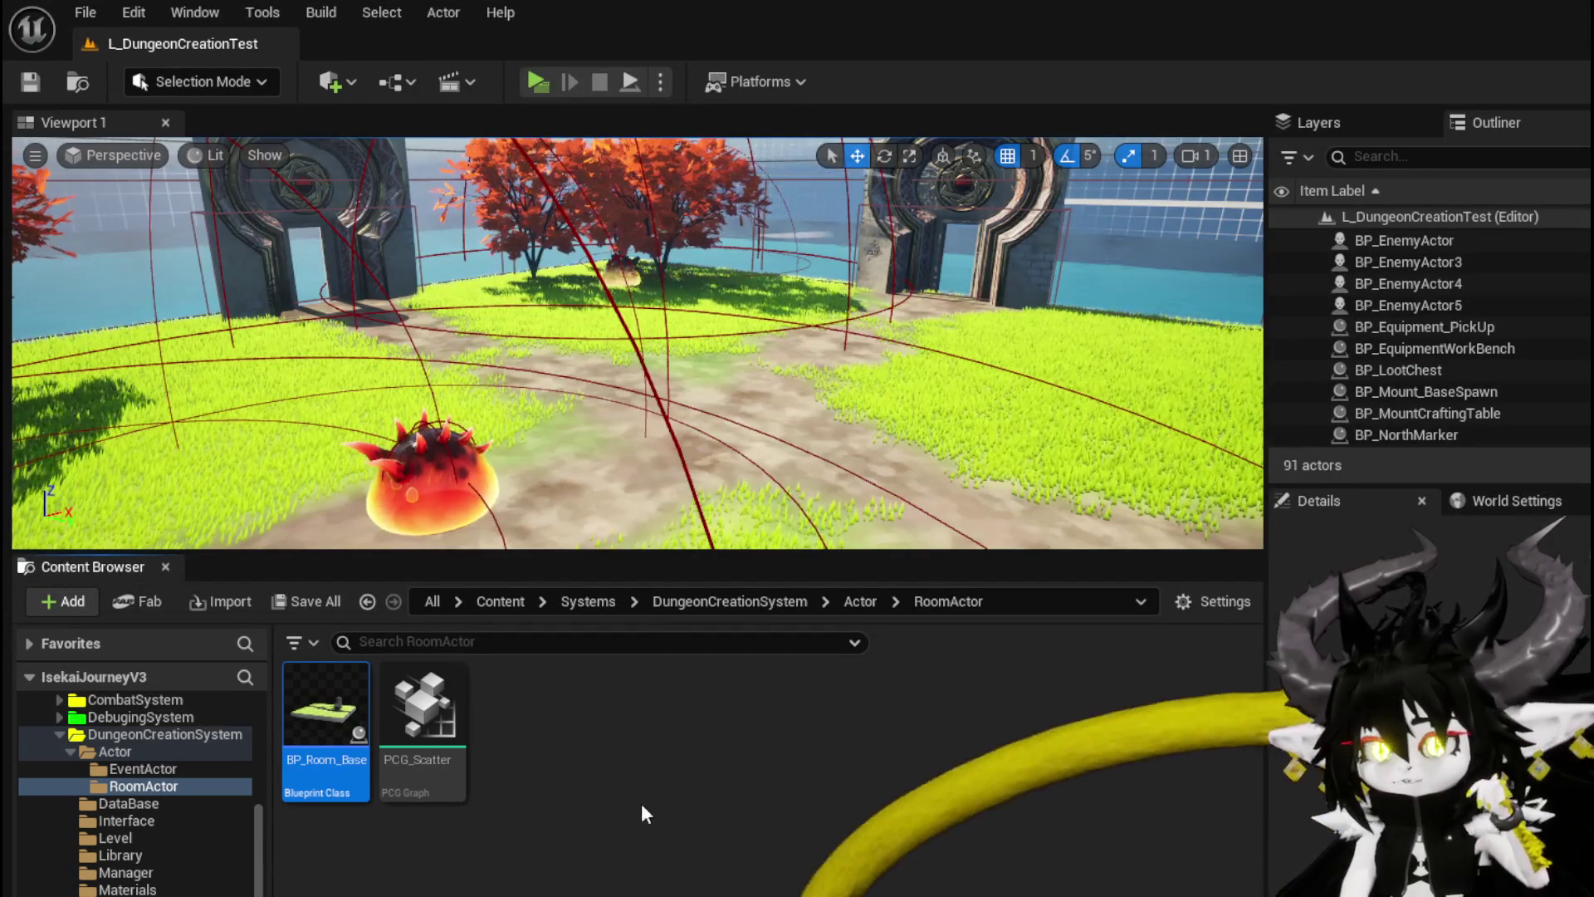
key(alt+Tab)
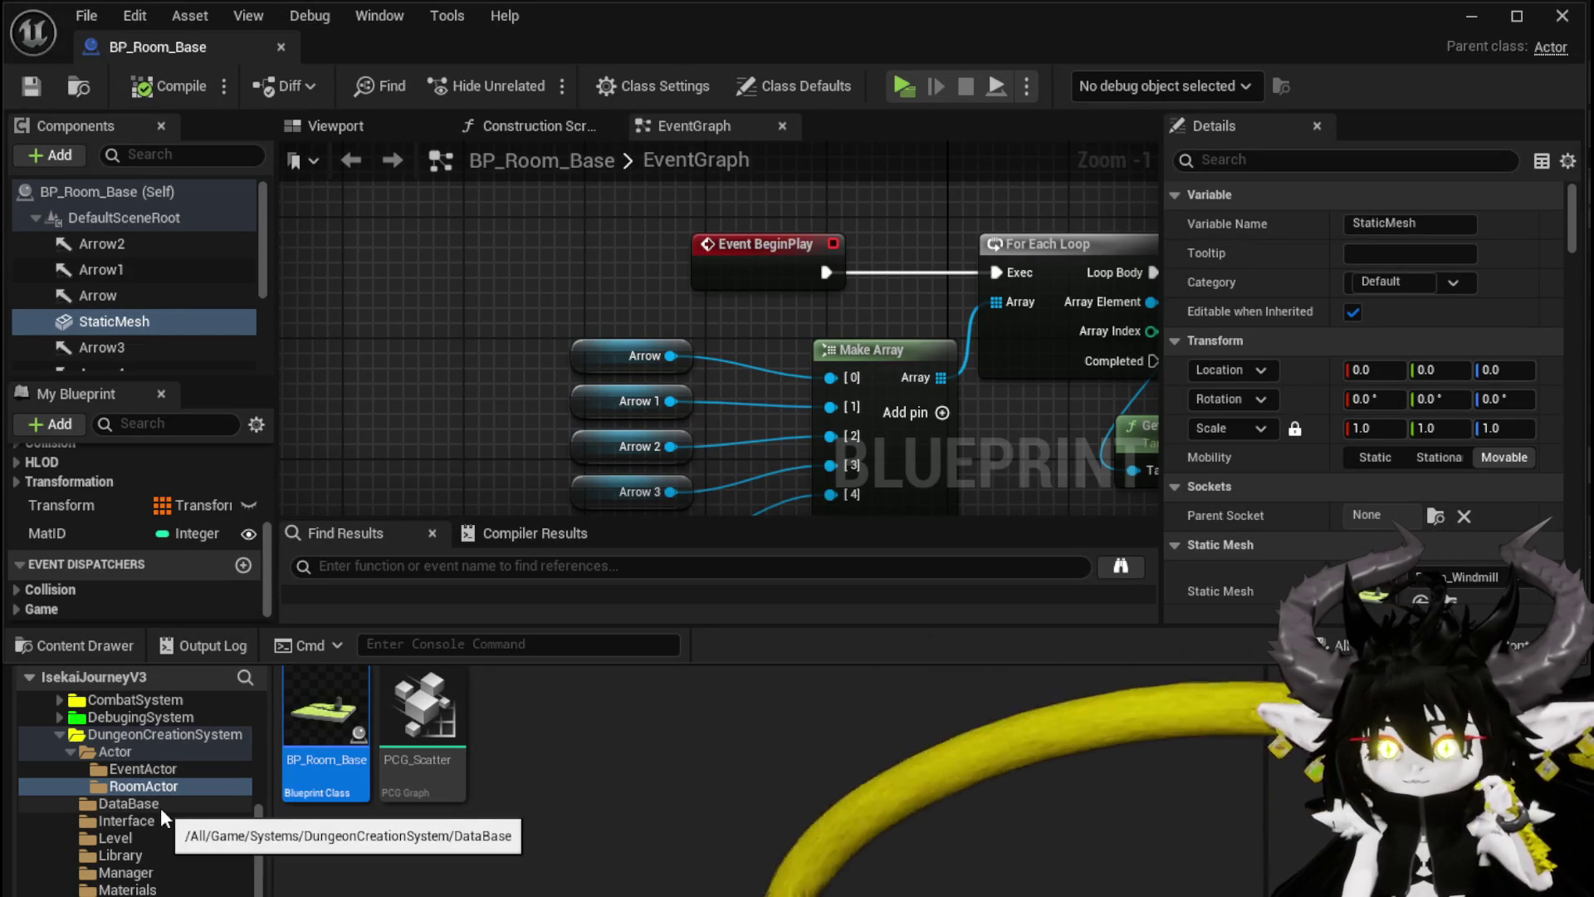
click(166, 734)
double_click(325, 714)
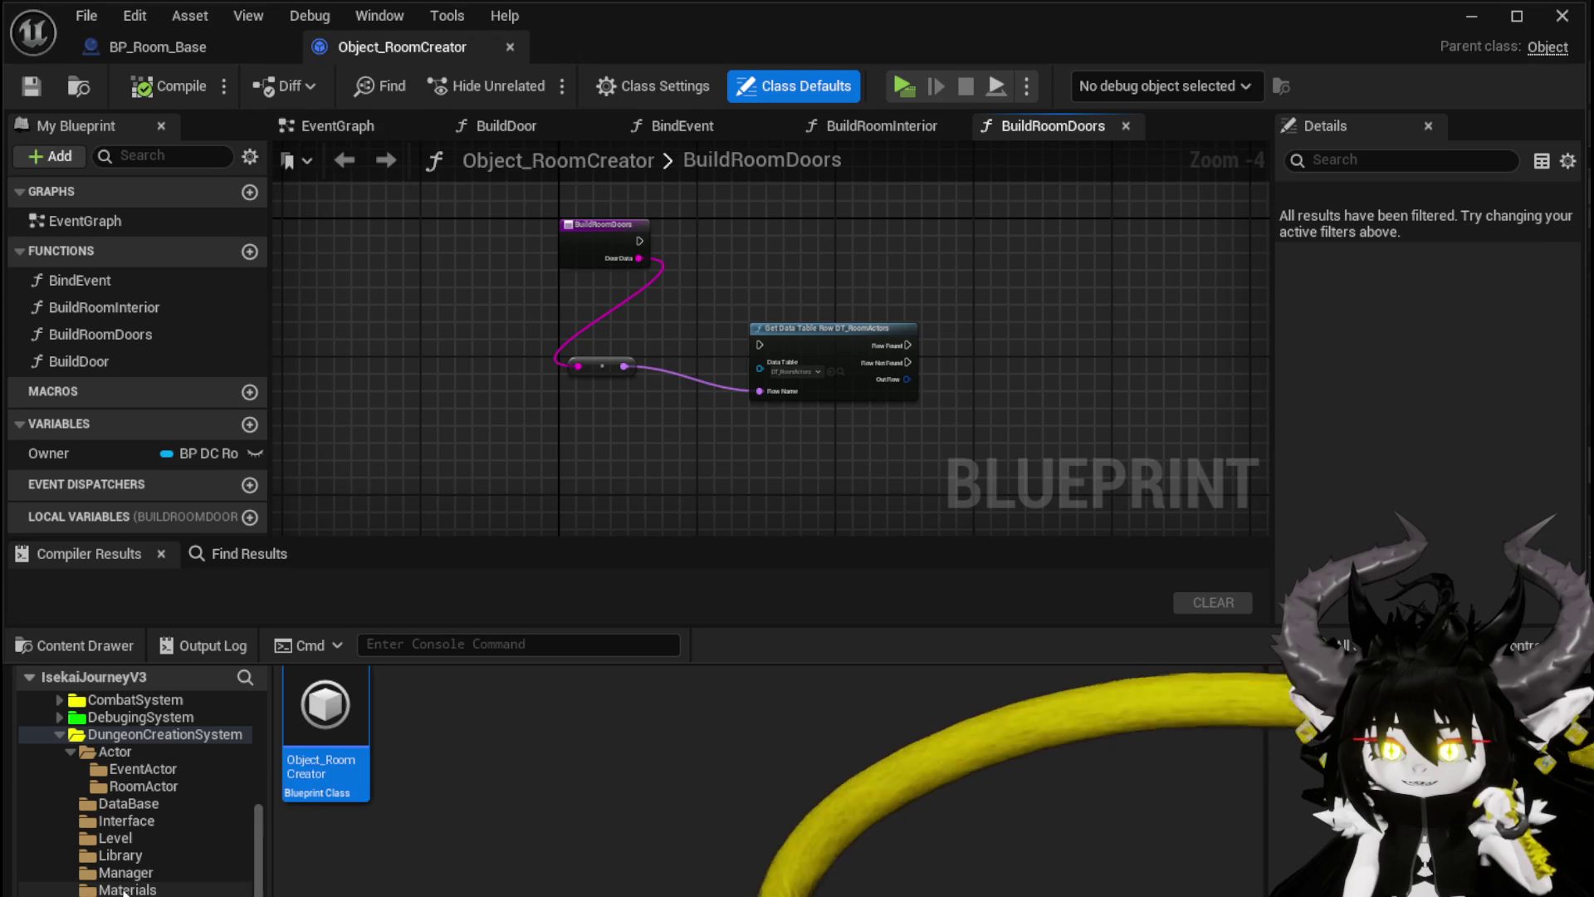
click(123, 876)
Step: Open BP_DC_RoomManager and set SpawnActor's Class to BP_Room_Base
double_click(336, 728)
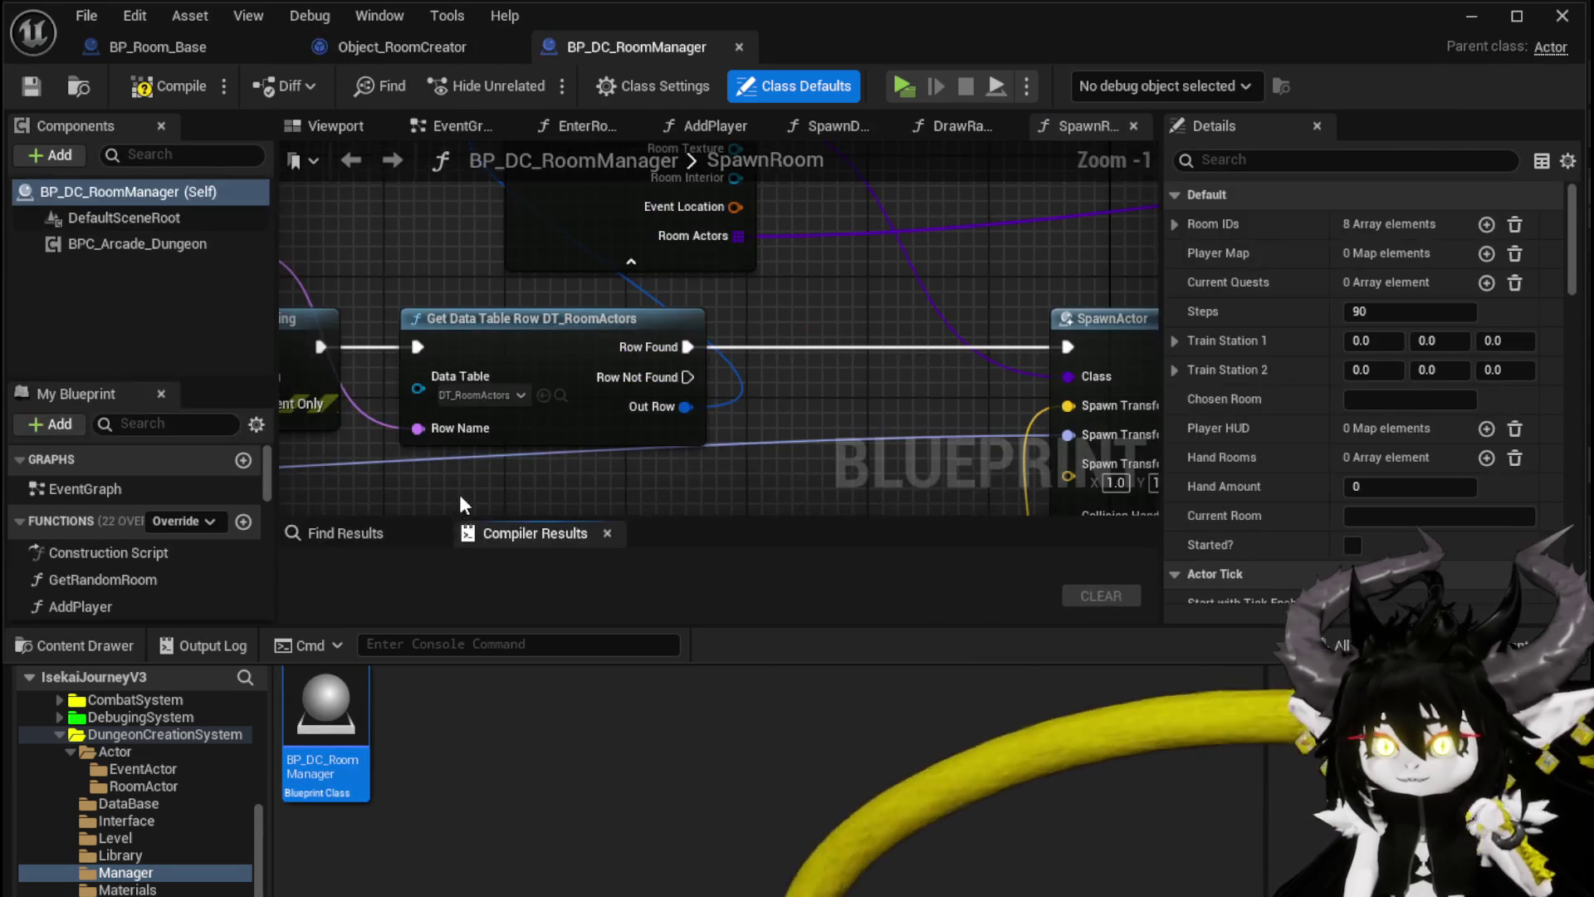
mouse_move(864, 307)
mouse_down()
mouse_move(752, 297)
mouse_move(705, 370)
mouse_move(588, 330)
mouse_move(905, 438)
mouse_move(864, 325)
mouse_move(856, 414)
mouse_move(556, 293)
mouse_move(410, 339)
mouse_move(543, 305)
mouse_up()
scroll(555, 292, down, 1)
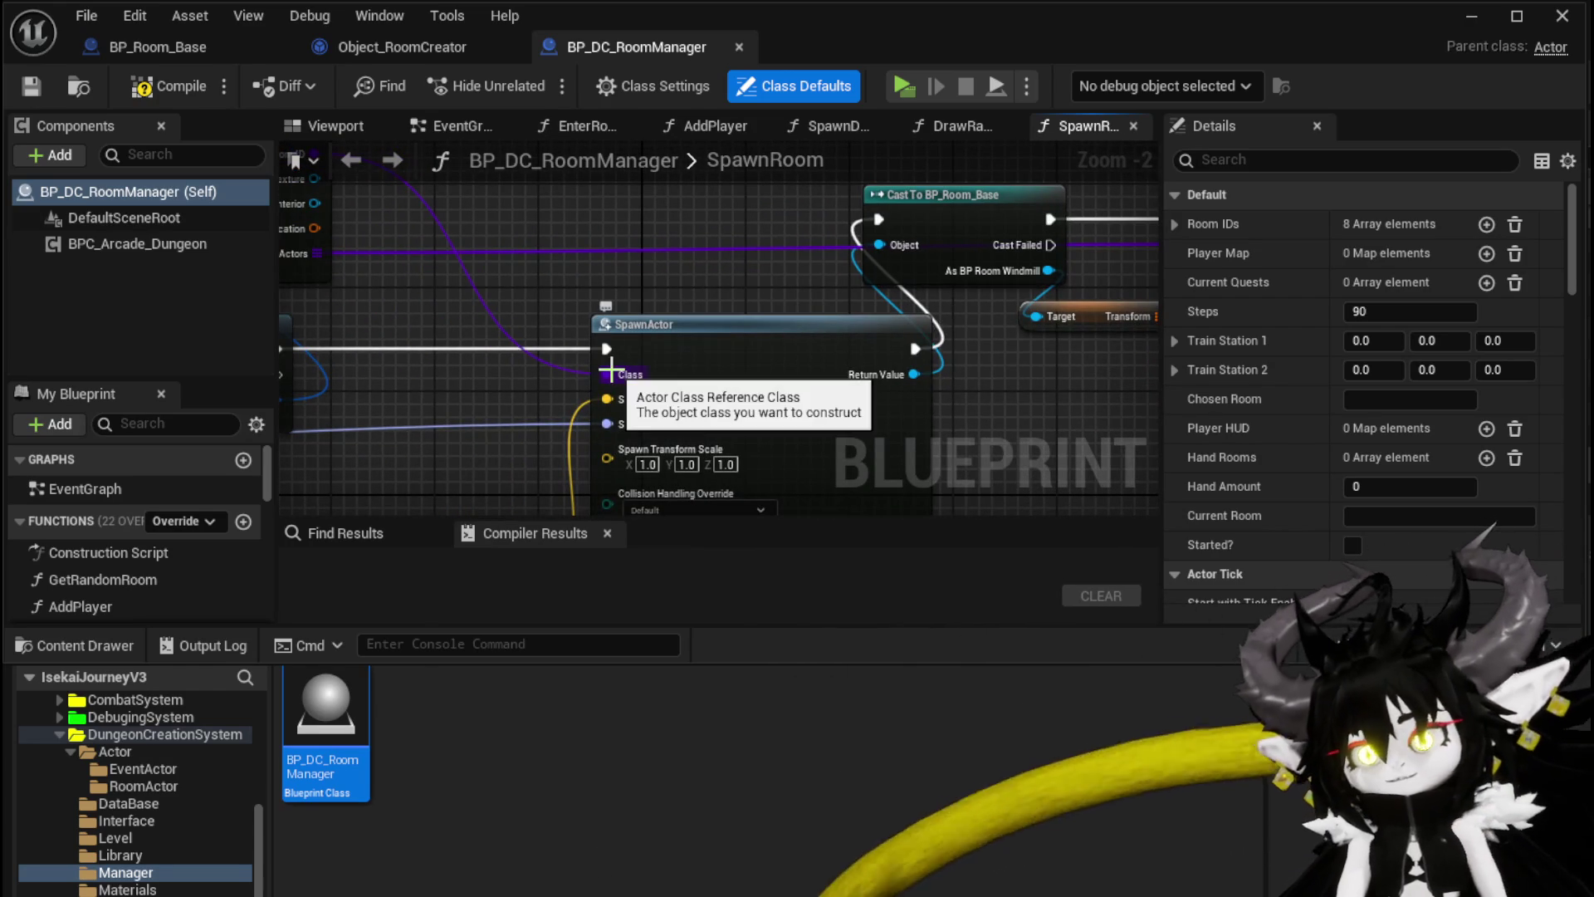
alt+click(612, 367)
click(651, 389)
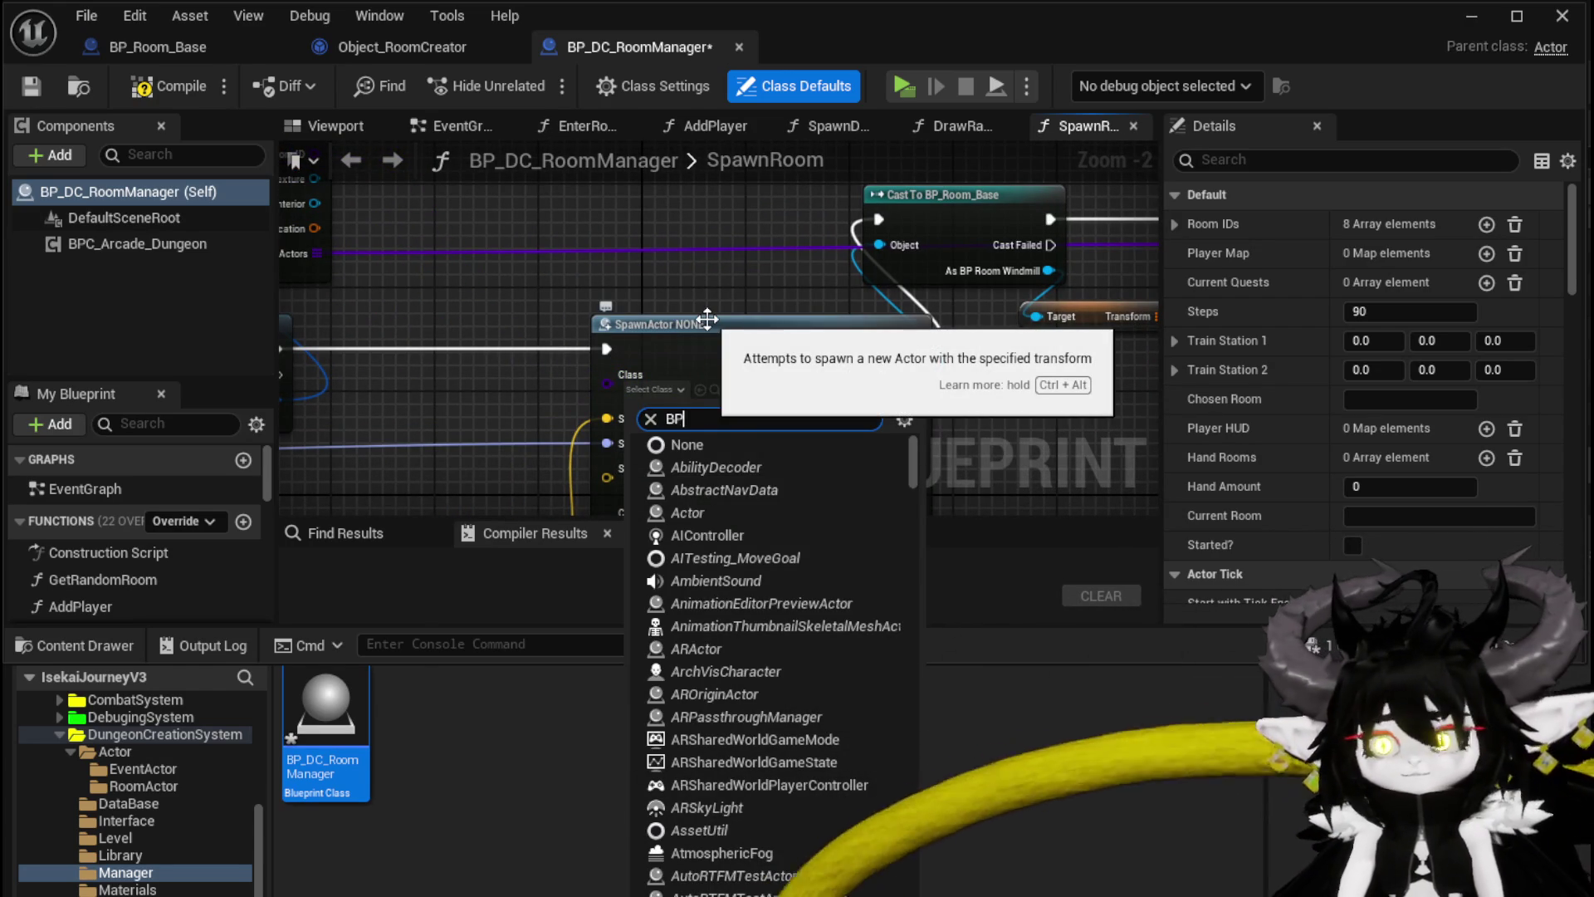
text(Room Base)
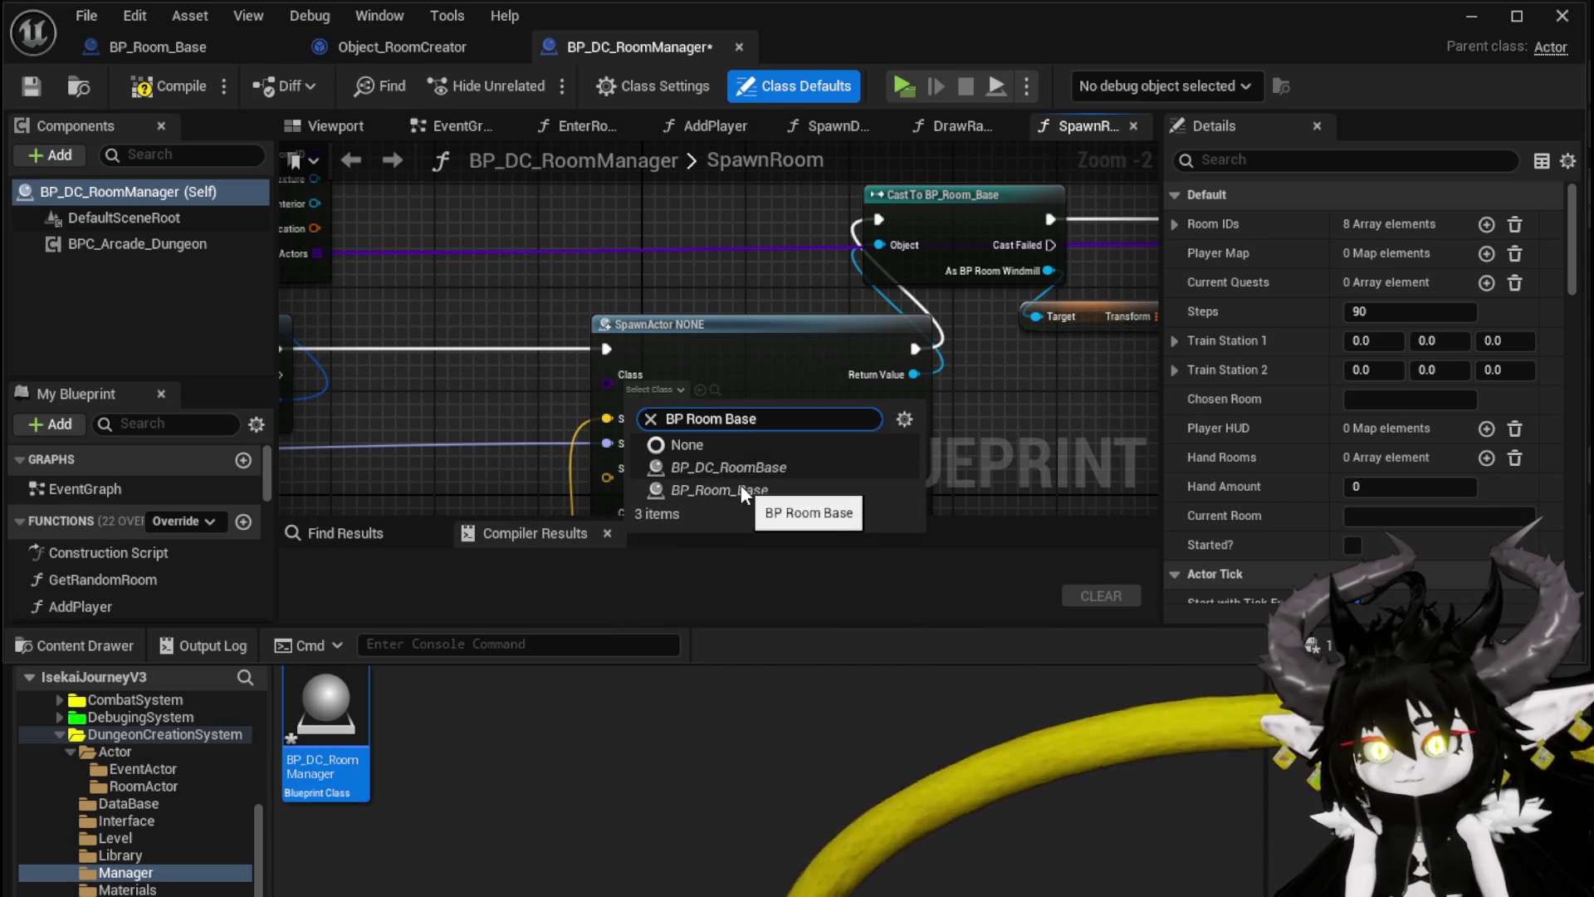
click(741, 488)
Step: Wire SpawnActor's execution into the loop and its Return Value to Target, then compile
mouse_move(550, 411)
mouse_down()
mouse_move(748, 349)
mouse_move(841, 281)
mouse_up()
mouse_move(548, 394)
mouse_down()
mouse_move(696, 340)
mouse_move(730, 395)
mouse_up()
scroll(713, 335, down, 3)
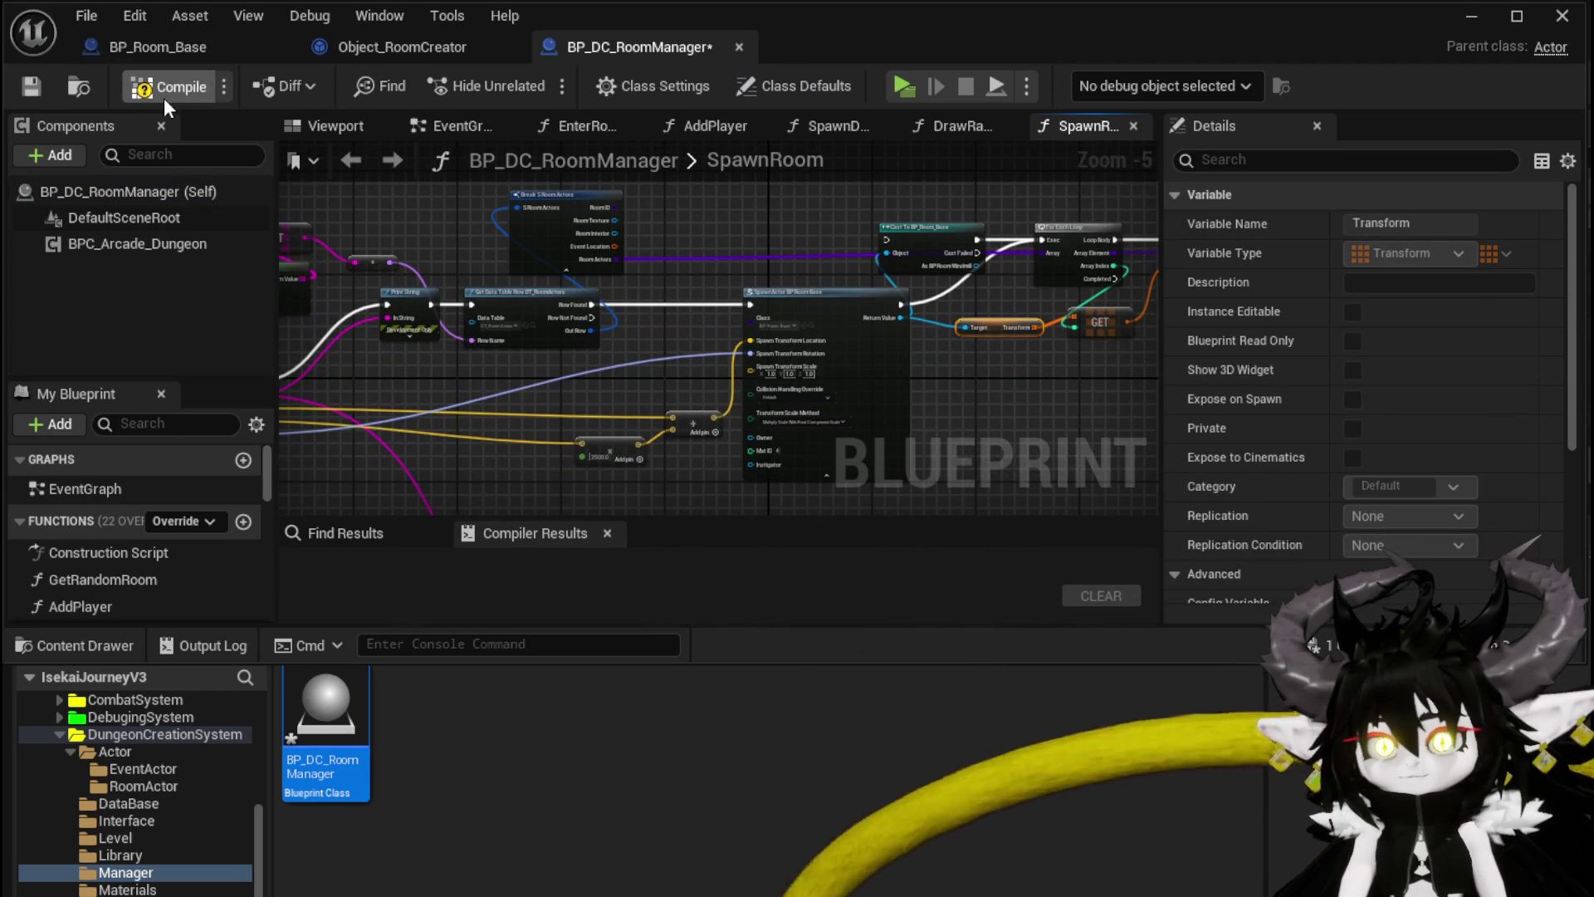
click(163, 98)
scroll(605, 258, up, 4)
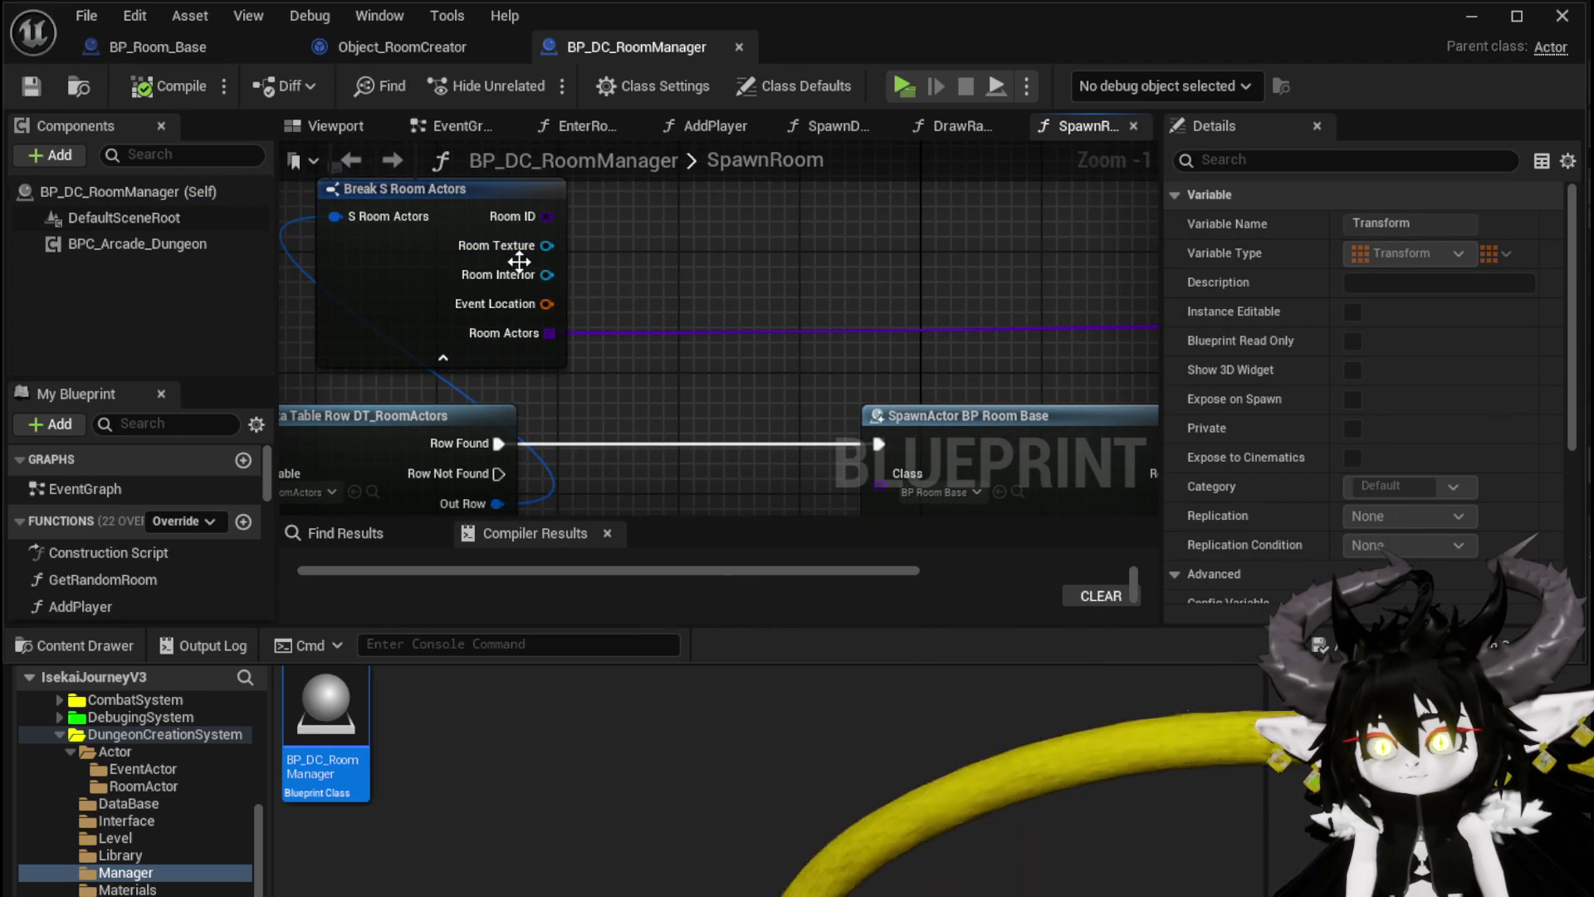
mouse_move(532, 271)
mouse_down()
mouse_move(660, 282)
mouse_move(666, 237)
mouse_up()
click(158, 46)
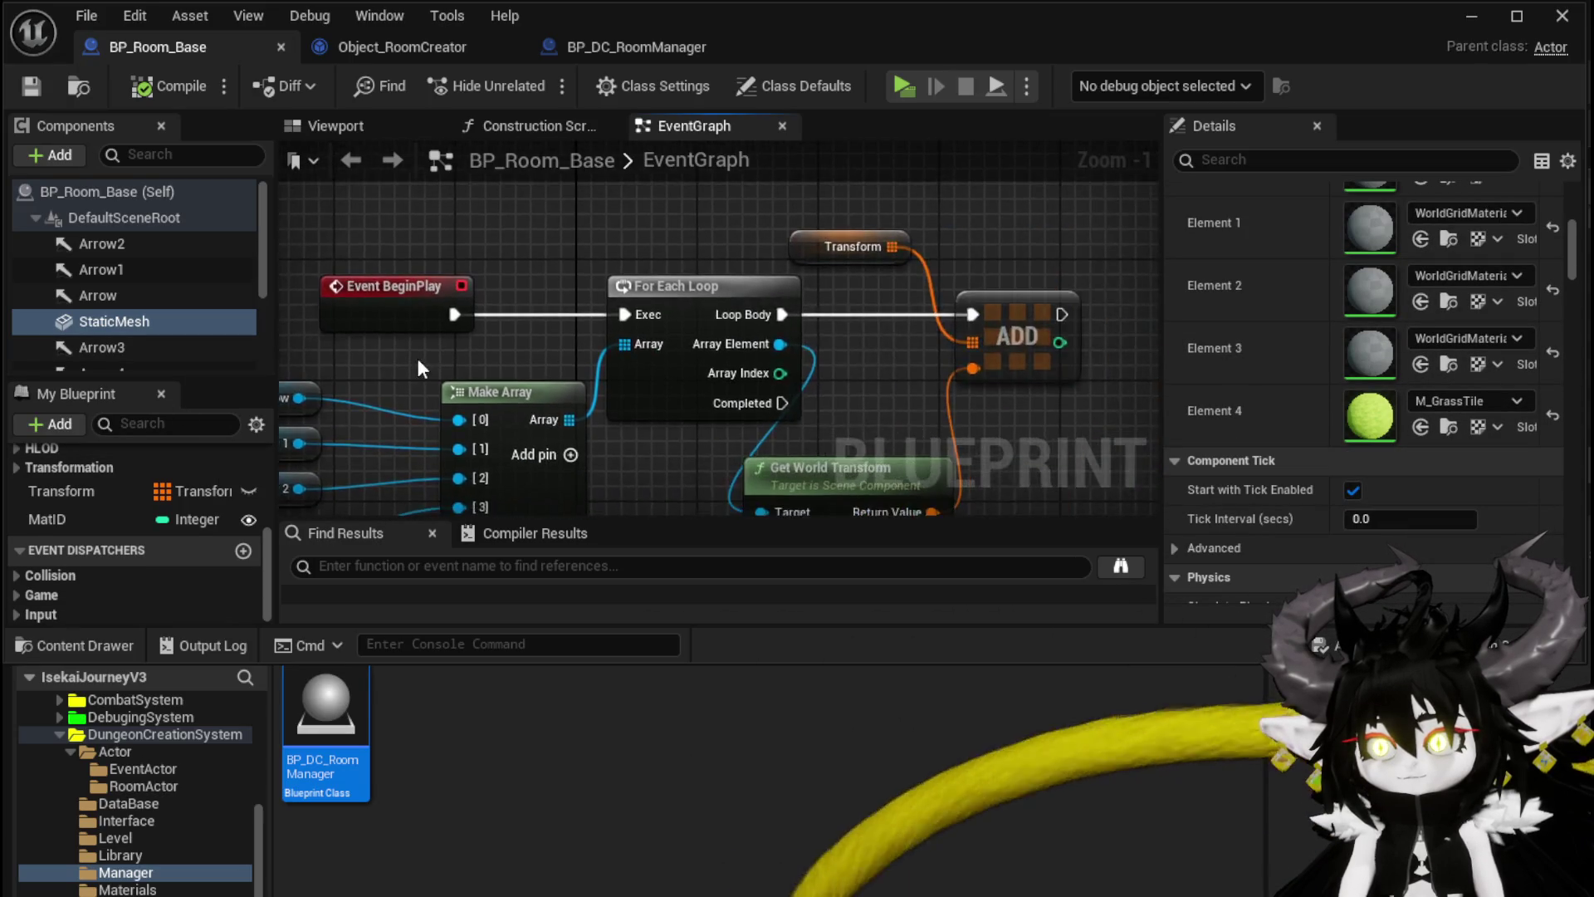
Step: Add a Set Static Mesh node for the StaticMesh component after Event BeginPlay
drag(903, 366, 285, 364)
mouse_move(132, 319)
mouse_down()
mouse_move(430, 241)
mouse_move(397, 249)
mouse_up()
drag(543, 314, 607, 320)
text(Set Stat)
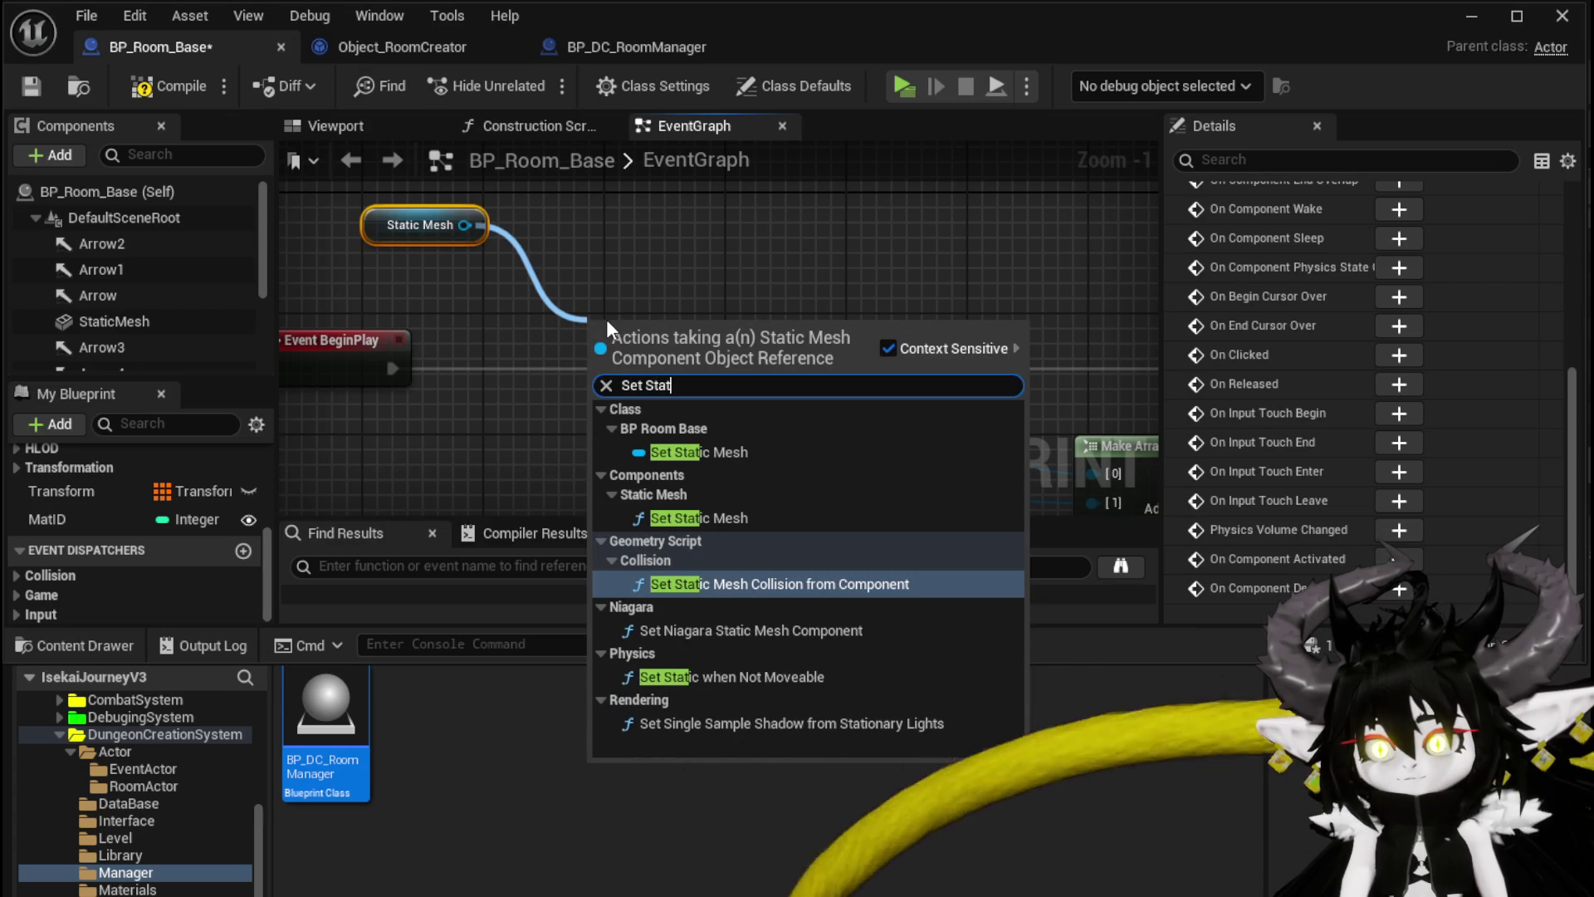
click(696, 517)
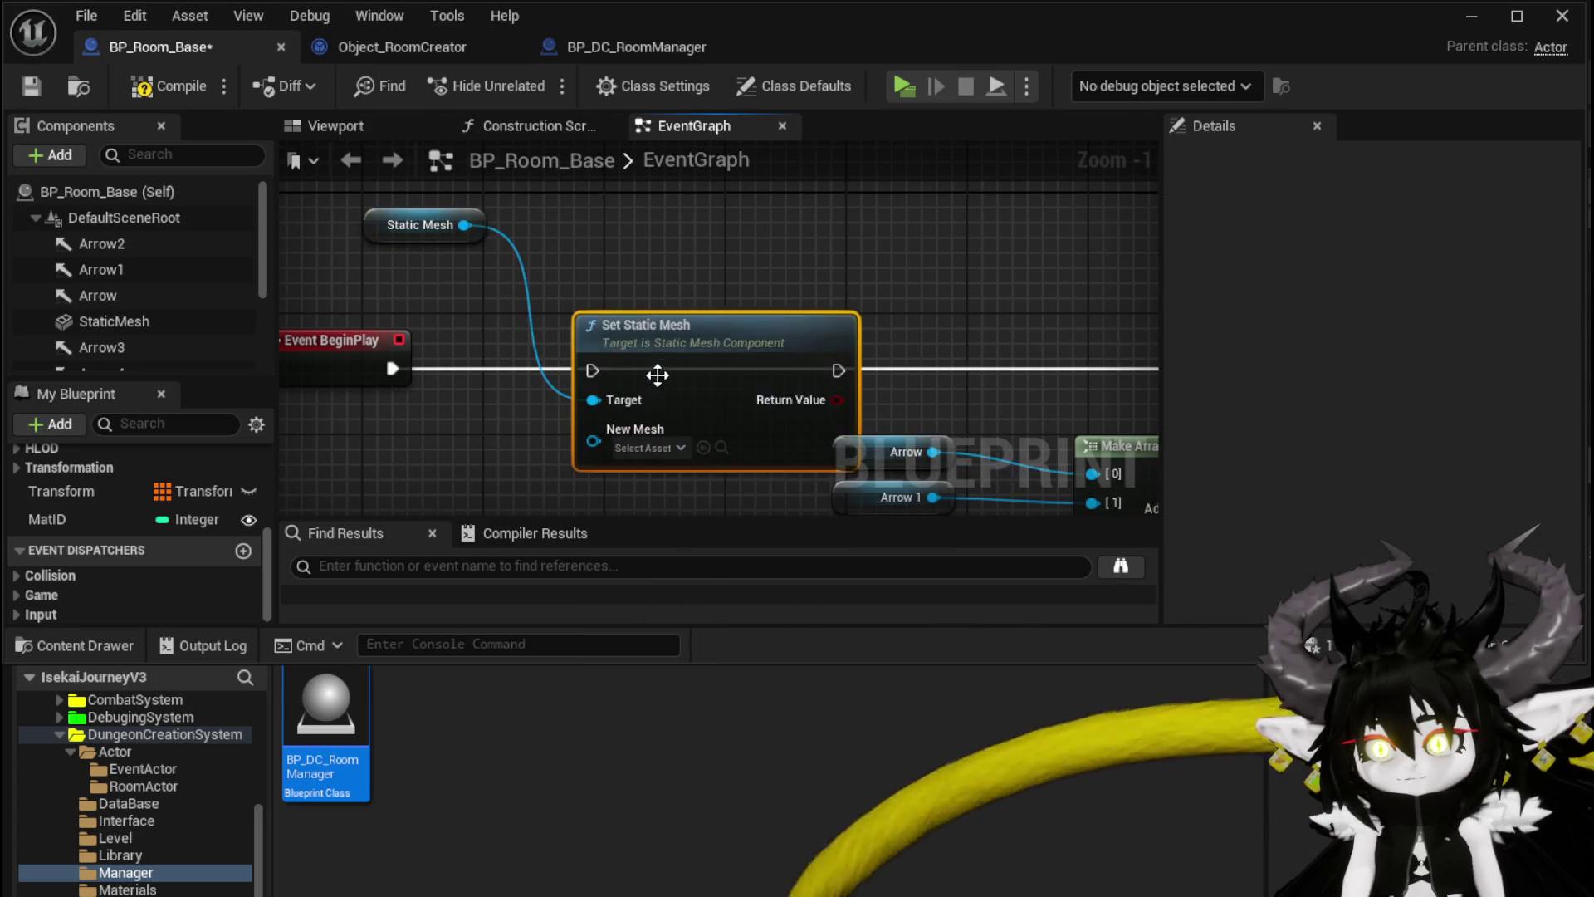
mouse_move(600, 369)
mouse_down()
mouse_move(1039, 376)
mouse_move(963, 376)
mouse_up()
drag(832, 377, 727, 376)
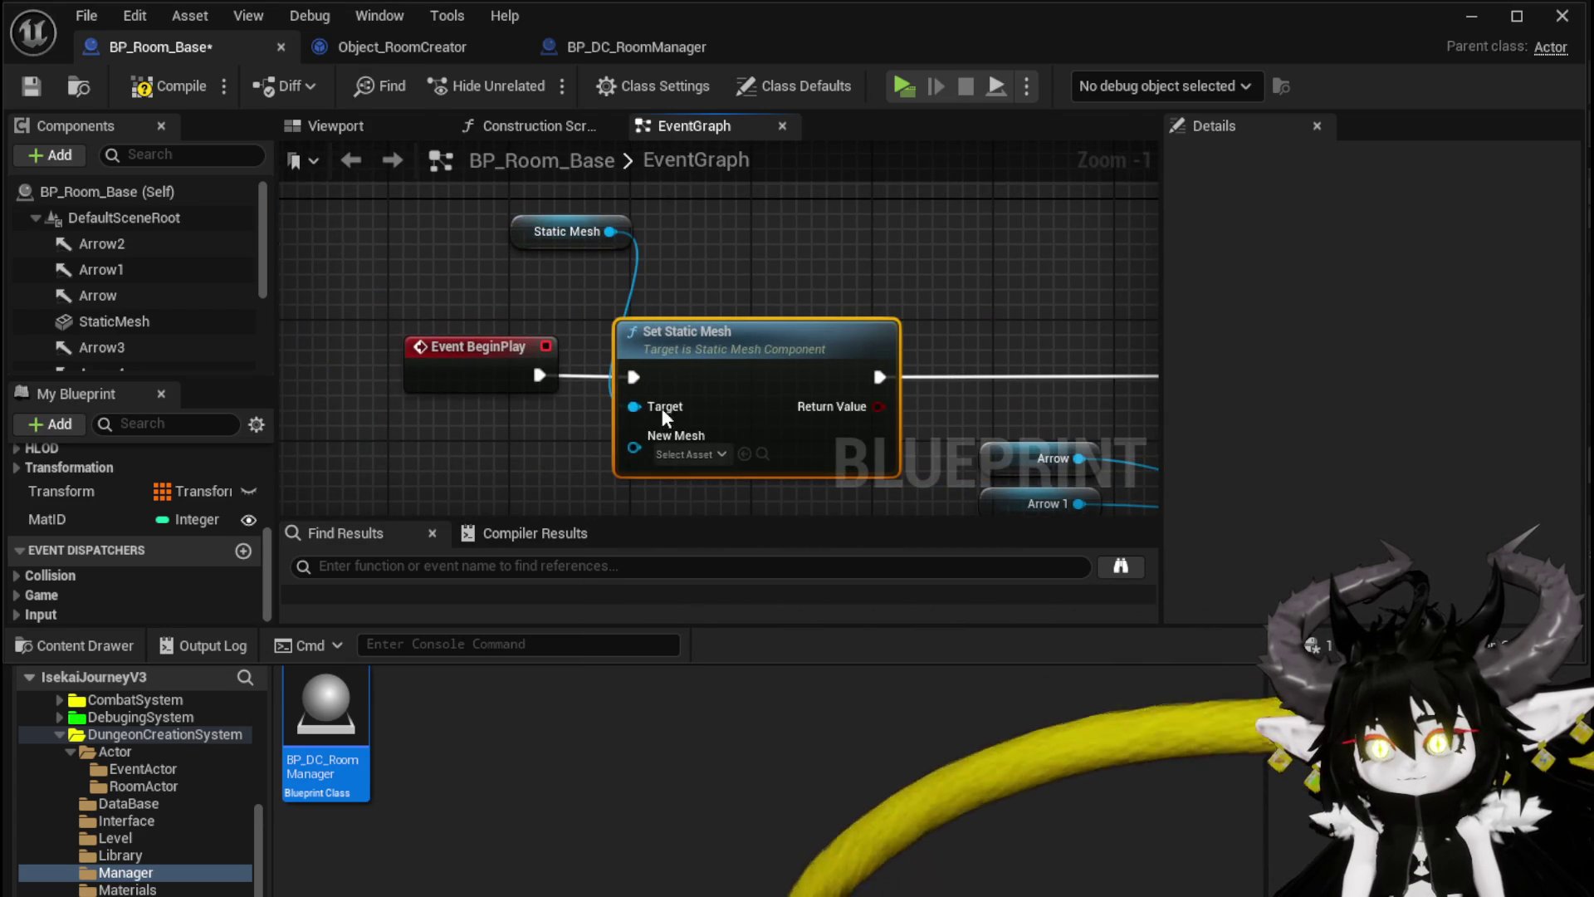
Step: Promote New Mesh to an InteriorMesh variable, Instance Editable and Expose on Spawn, and save
right_click(631, 446)
click(680, 516)
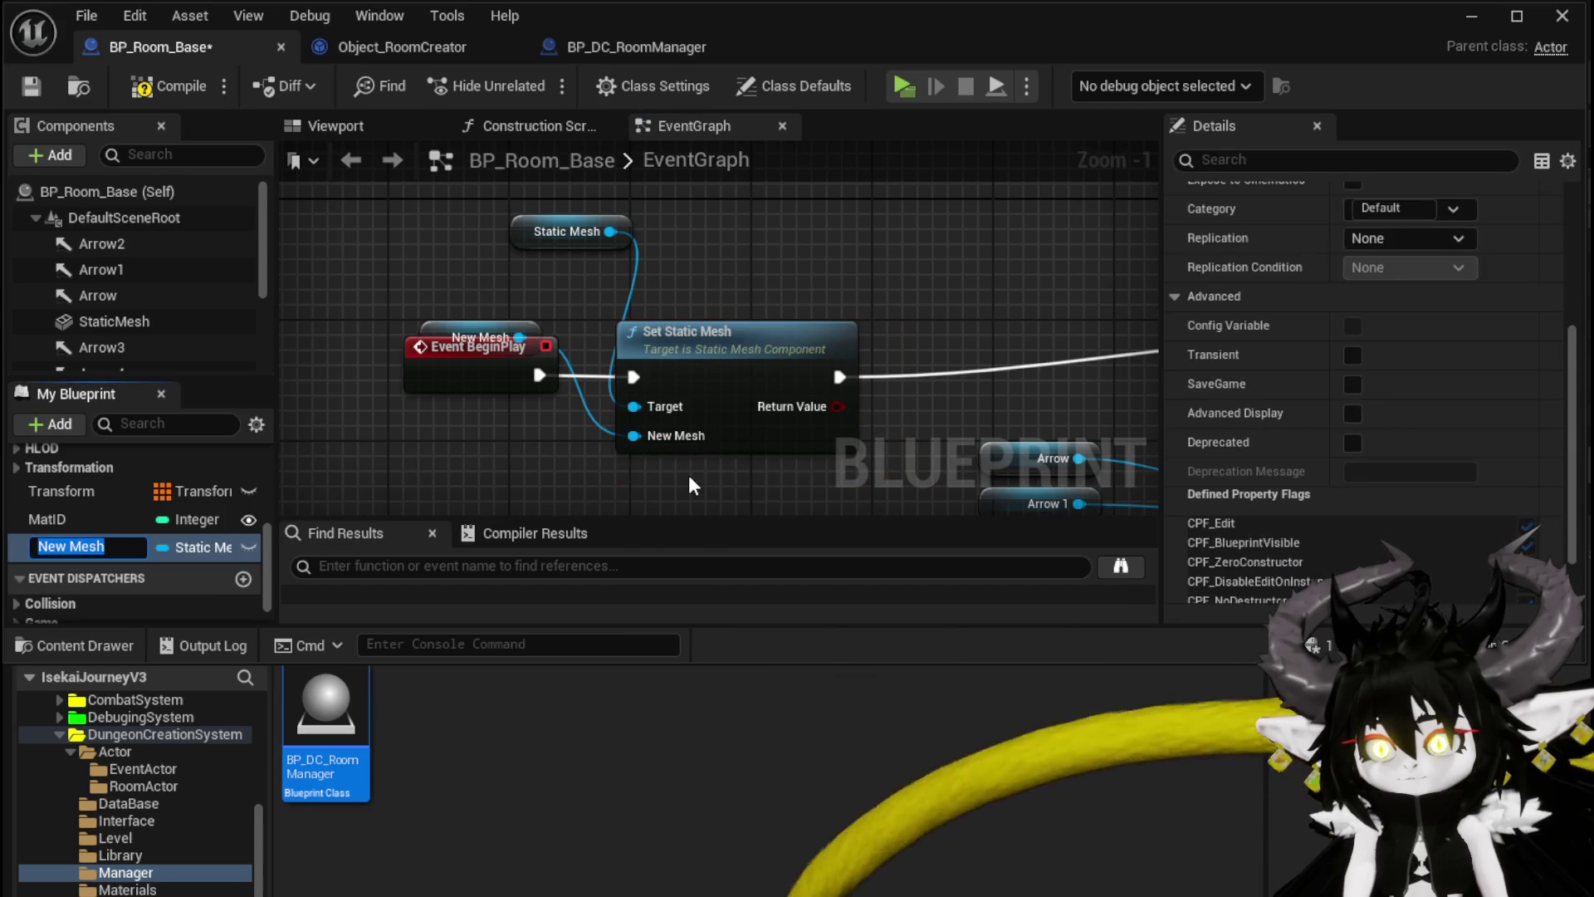
text(Inter)
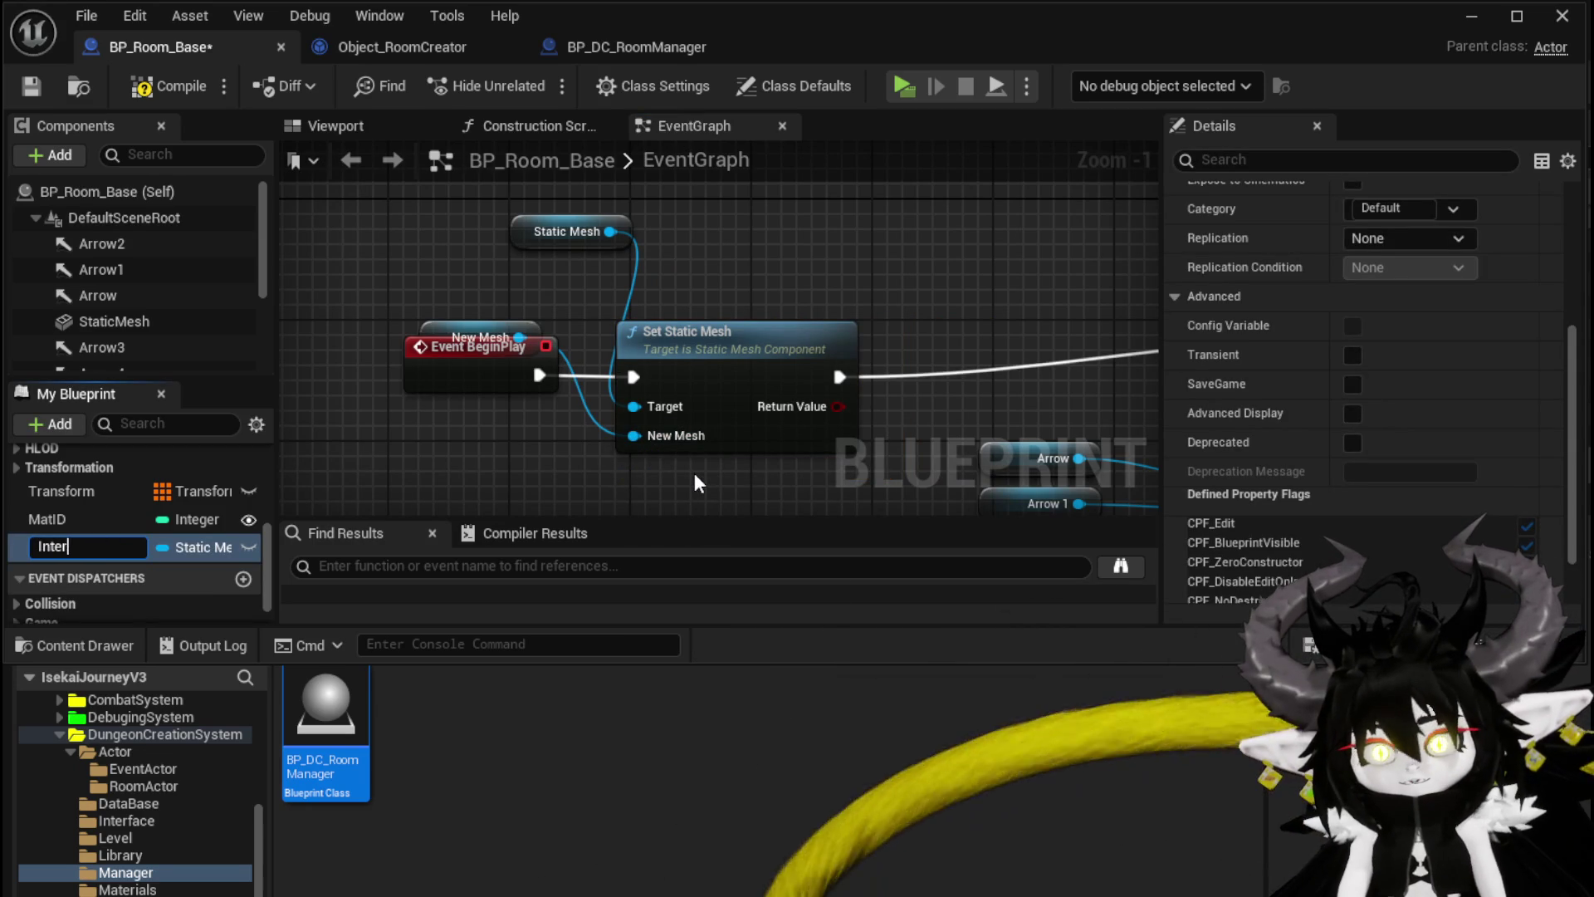
text(iorMesh)
key(Return)
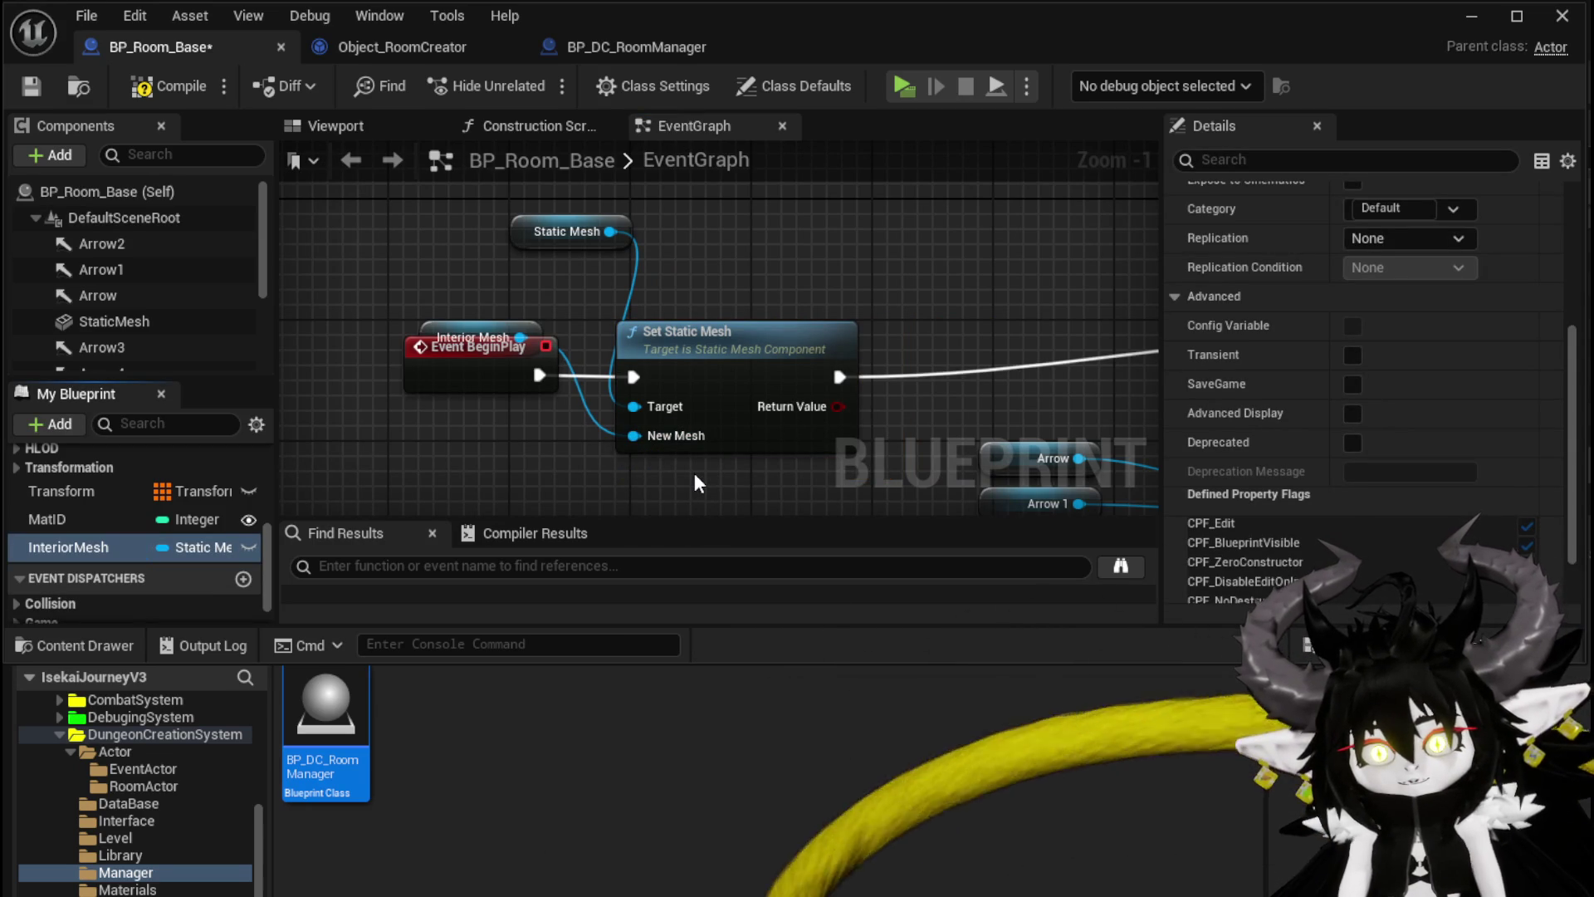
mouse_move(445, 323)
mouse_down()
mouse_move(428, 453)
mouse_move(435, 429)
mouse_up()
scroll(1302, 357, up, 5)
click(1352, 312)
click(1348, 372)
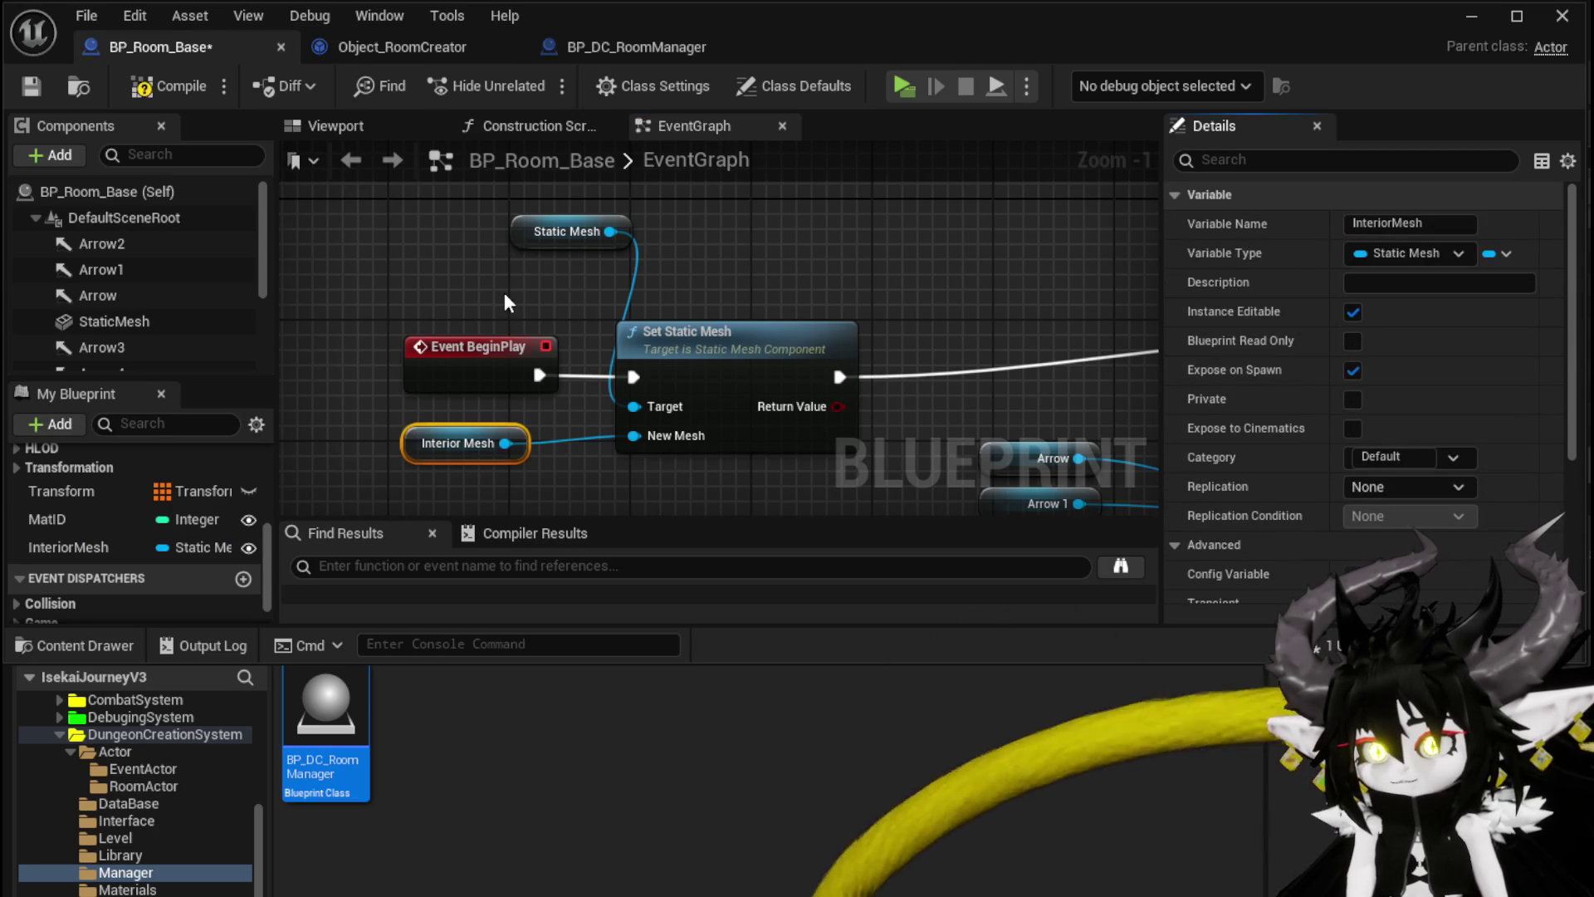
click(31, 92)
click(363, 48)
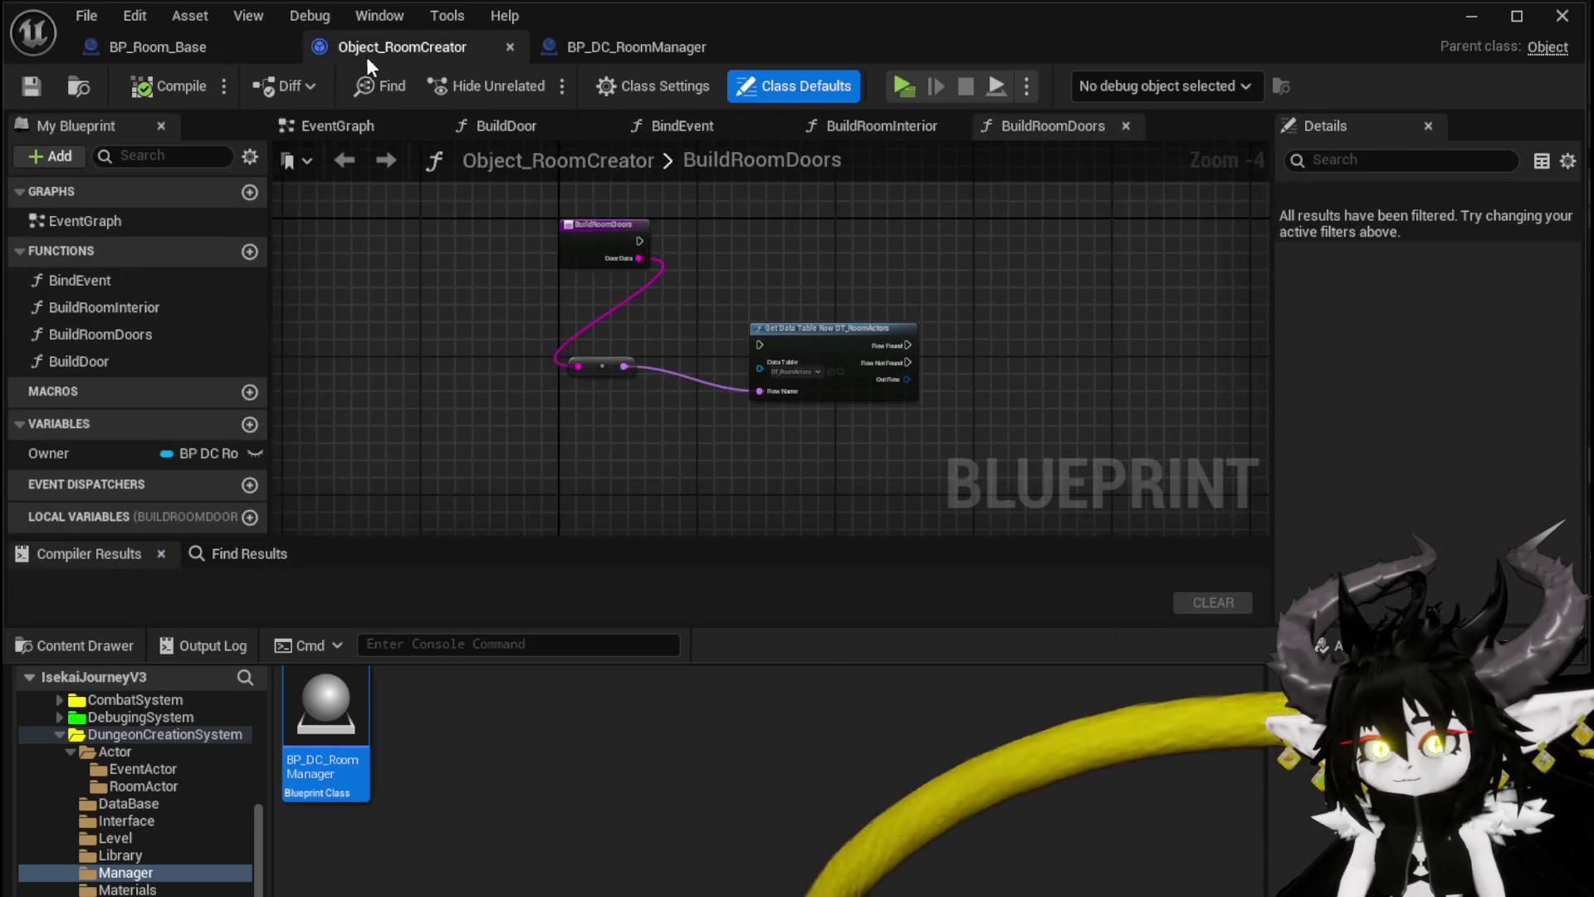
Step: Refresh SpawnRoom's SpawnActor node so it shows the new Interior Mesh input
click(615, 46)
scroll(532, 248, up, 2)
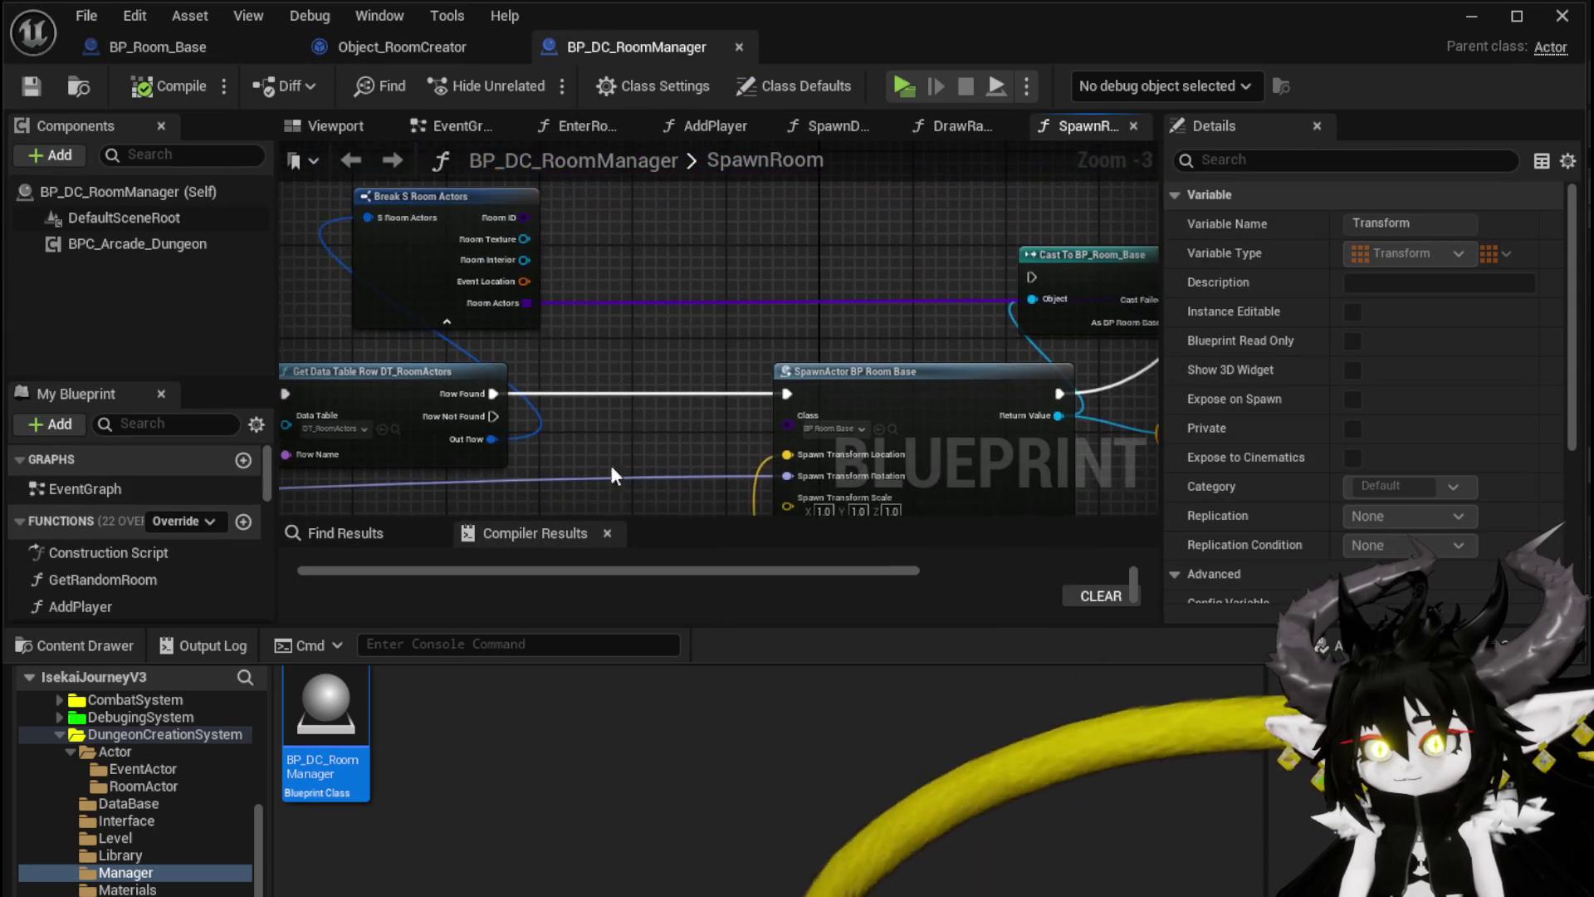
mouse_move(508, 268)
mouse_down()
mouse_move(775, 435)
mouse_move(756, 347)
mouse_move(569, 462)
mouse_move(860, 313)
mouse_up()
right_click(860, 313)
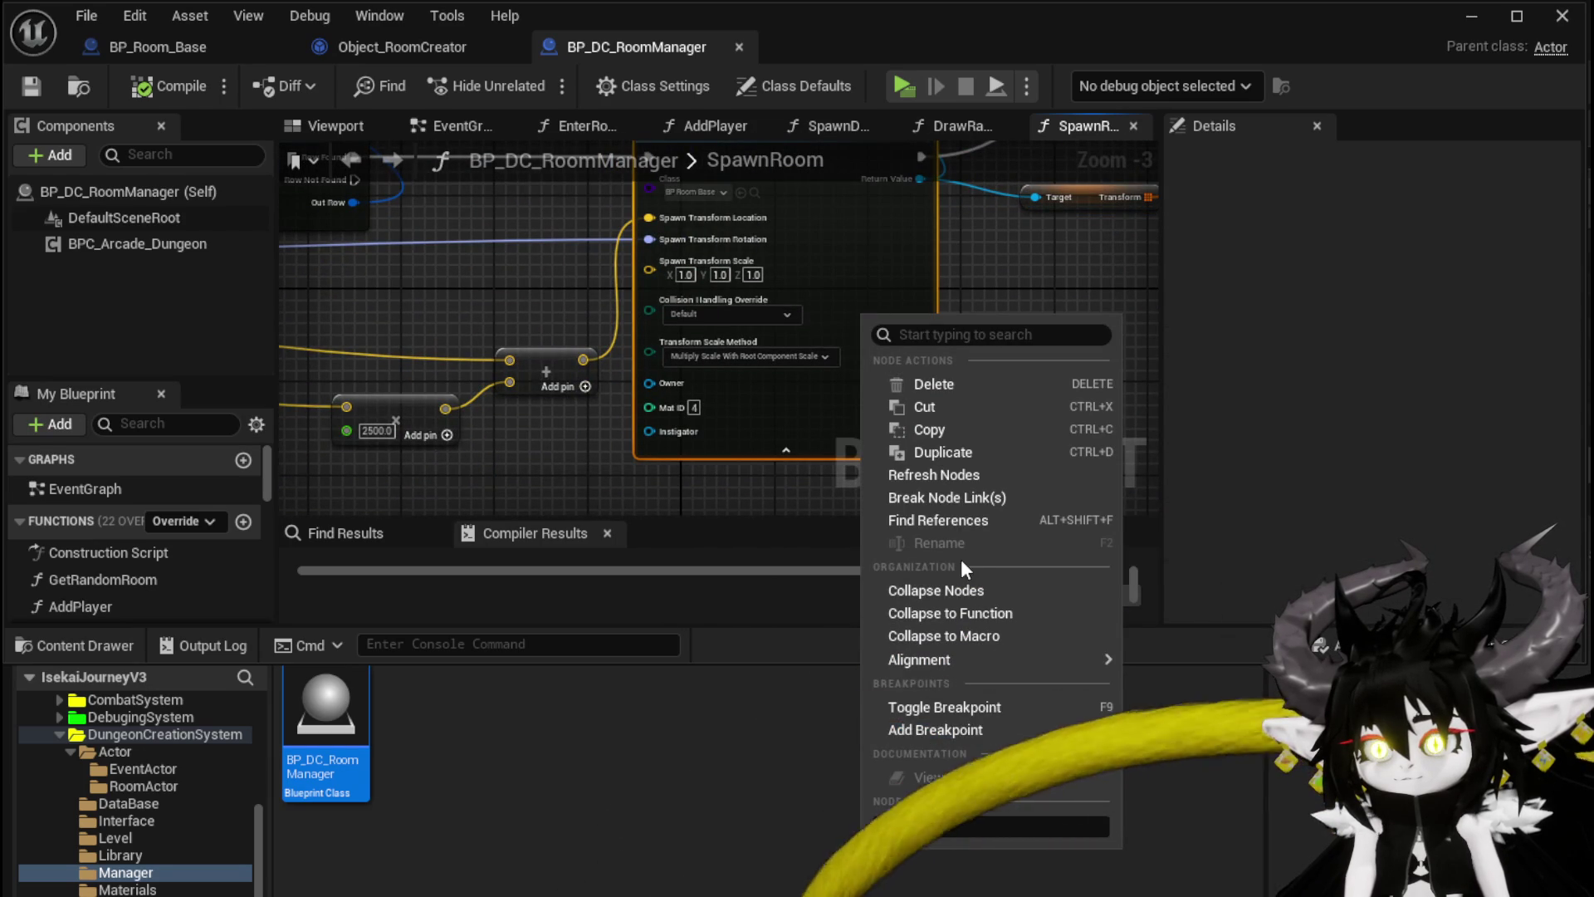
click(934, 475)
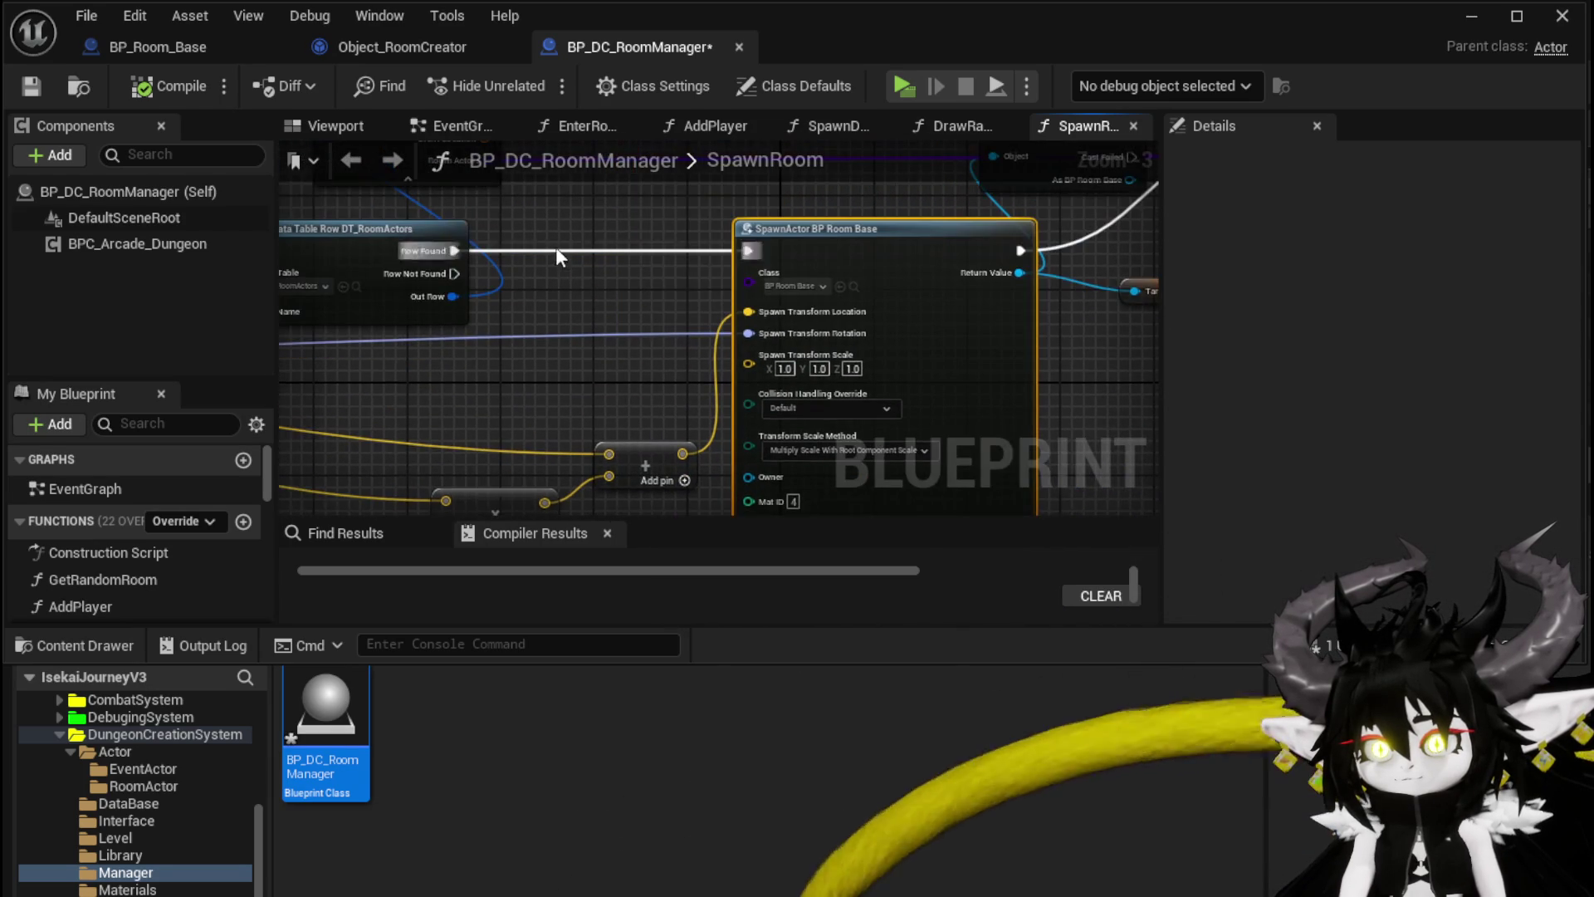
Step: Connect Room Interior to SpawnActor's Interior Mesh pin, then return to the level
mouse_move(477, 217)
mouse_down()
mouse_move(471, 199)
mouse_move(647, 498)
mouse_move(704, 465)
mouse_up()
drag(771, 351, 769, 349)
scroll(619, 478, up, 3)
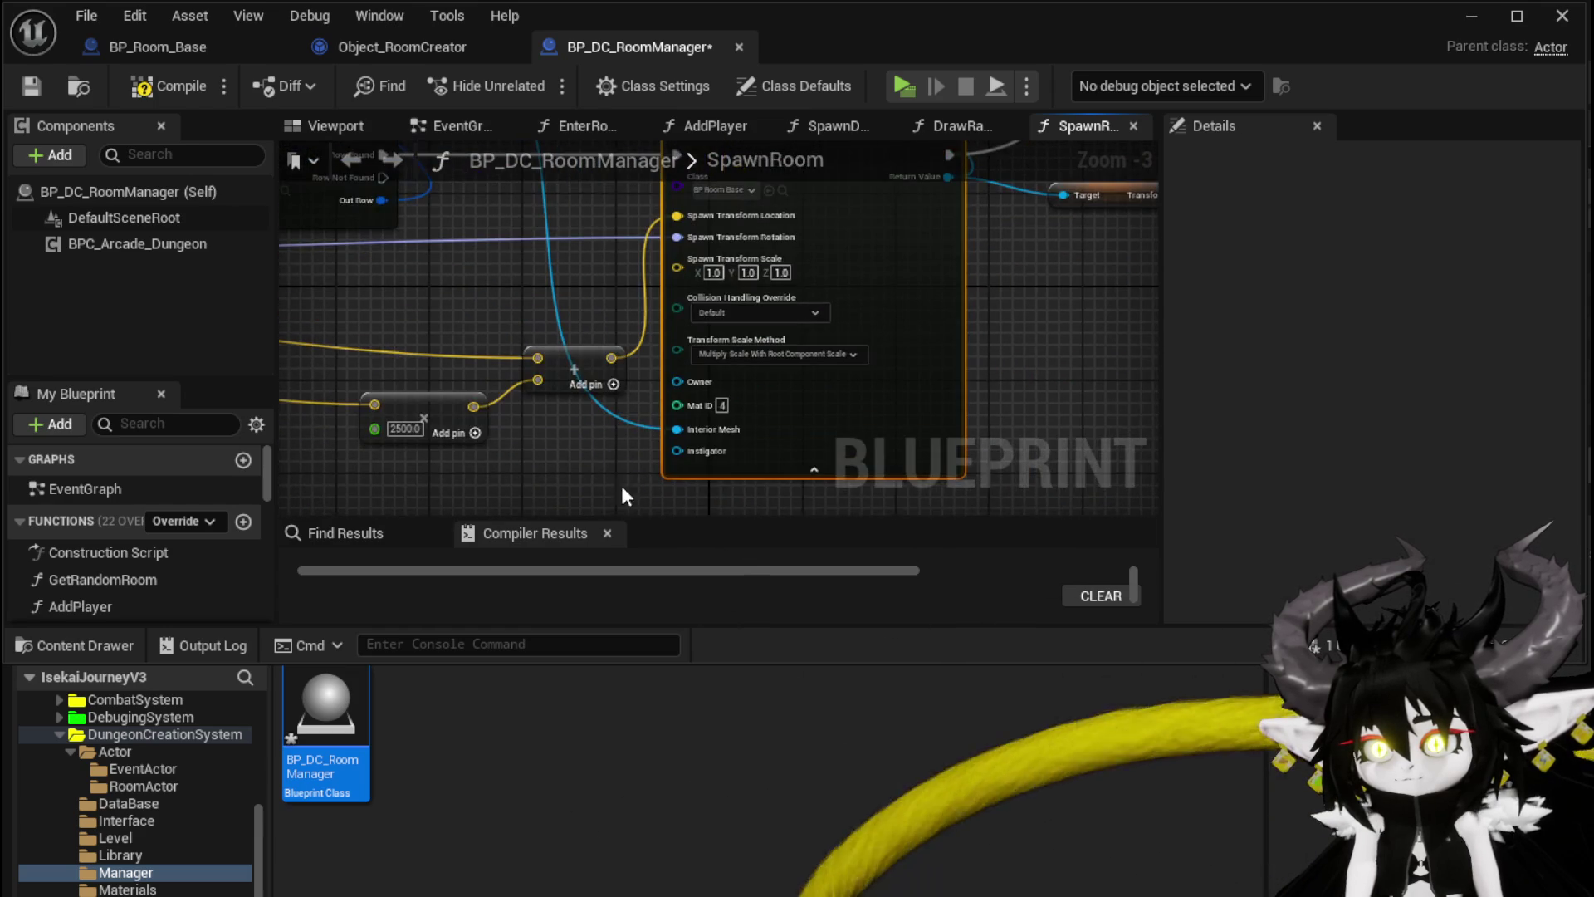
scroll(614, 470, down, 2)
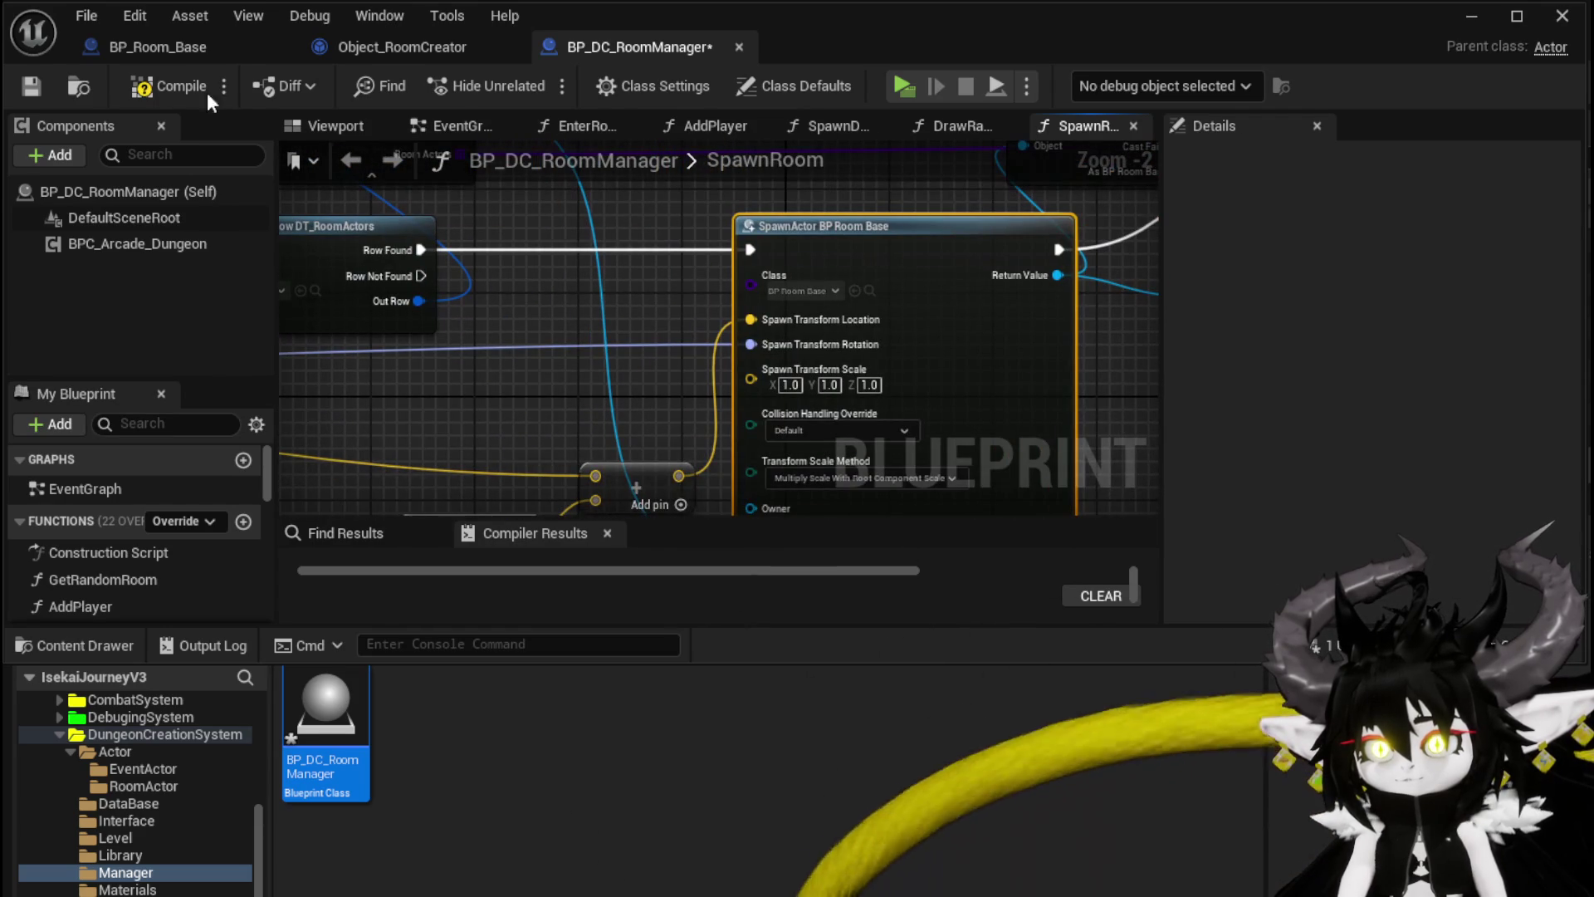
drag(622, 332, 436, 171)
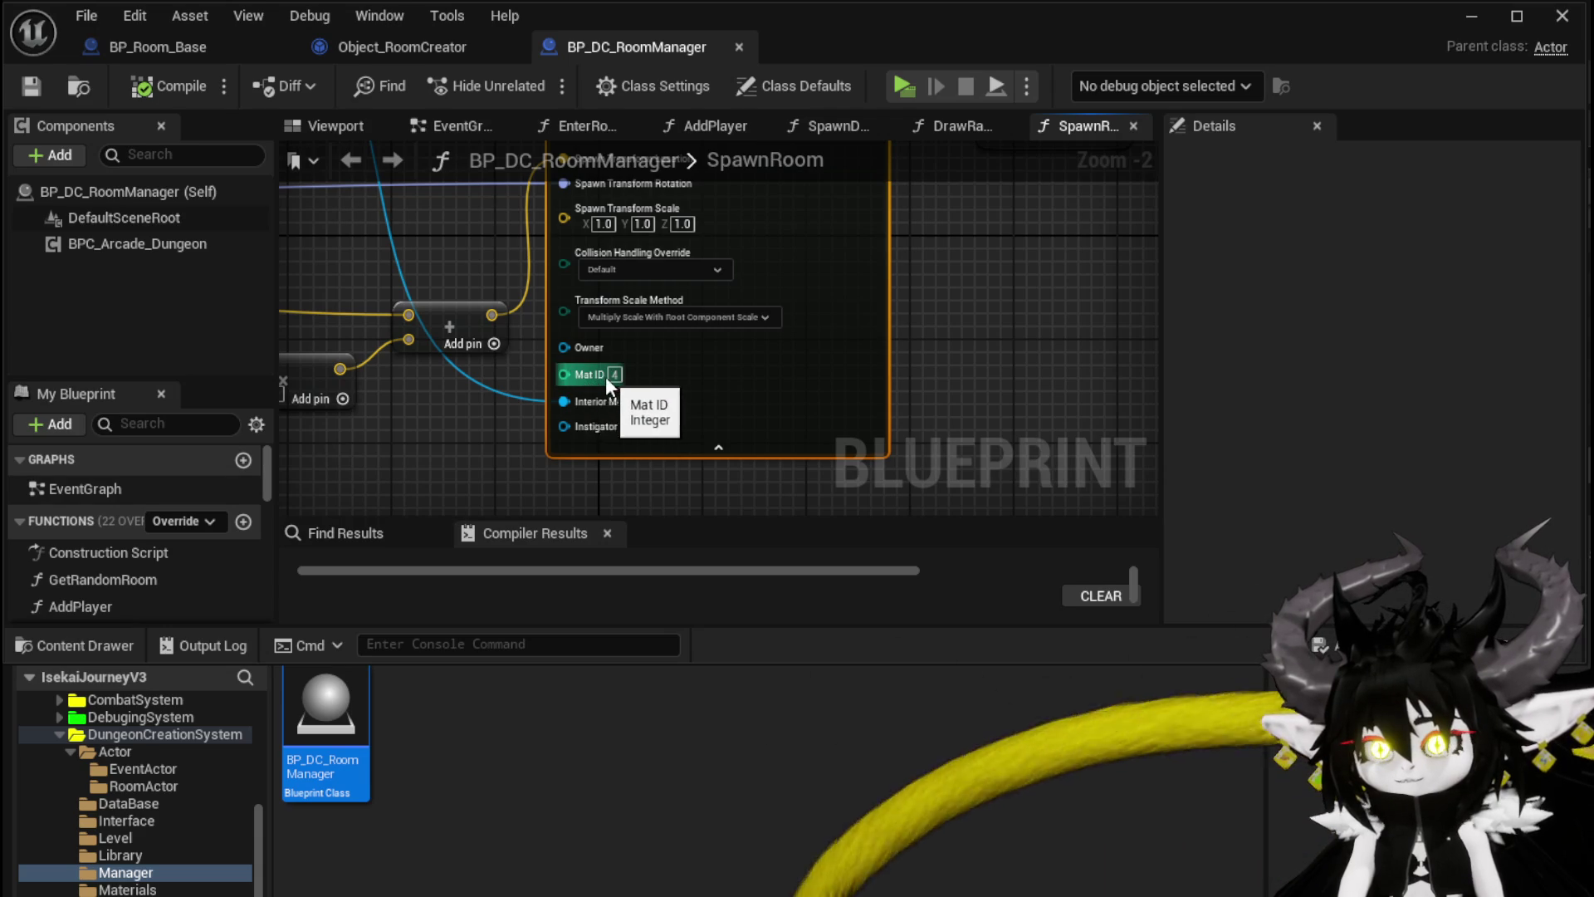
drag(461, 284, 550, 440)
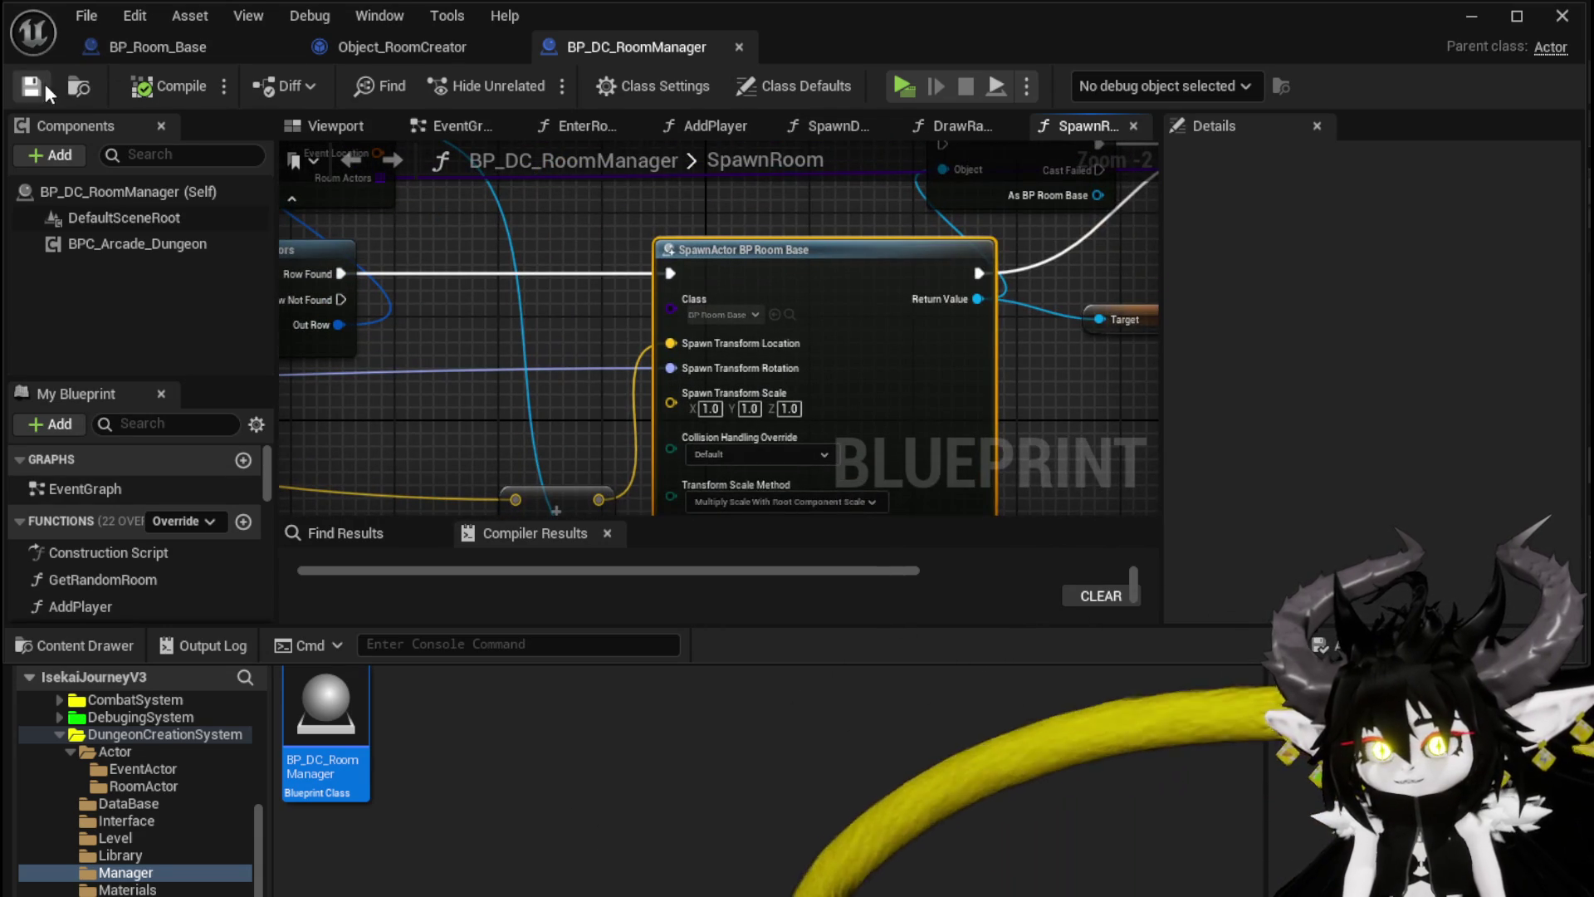
click(1471, 15)
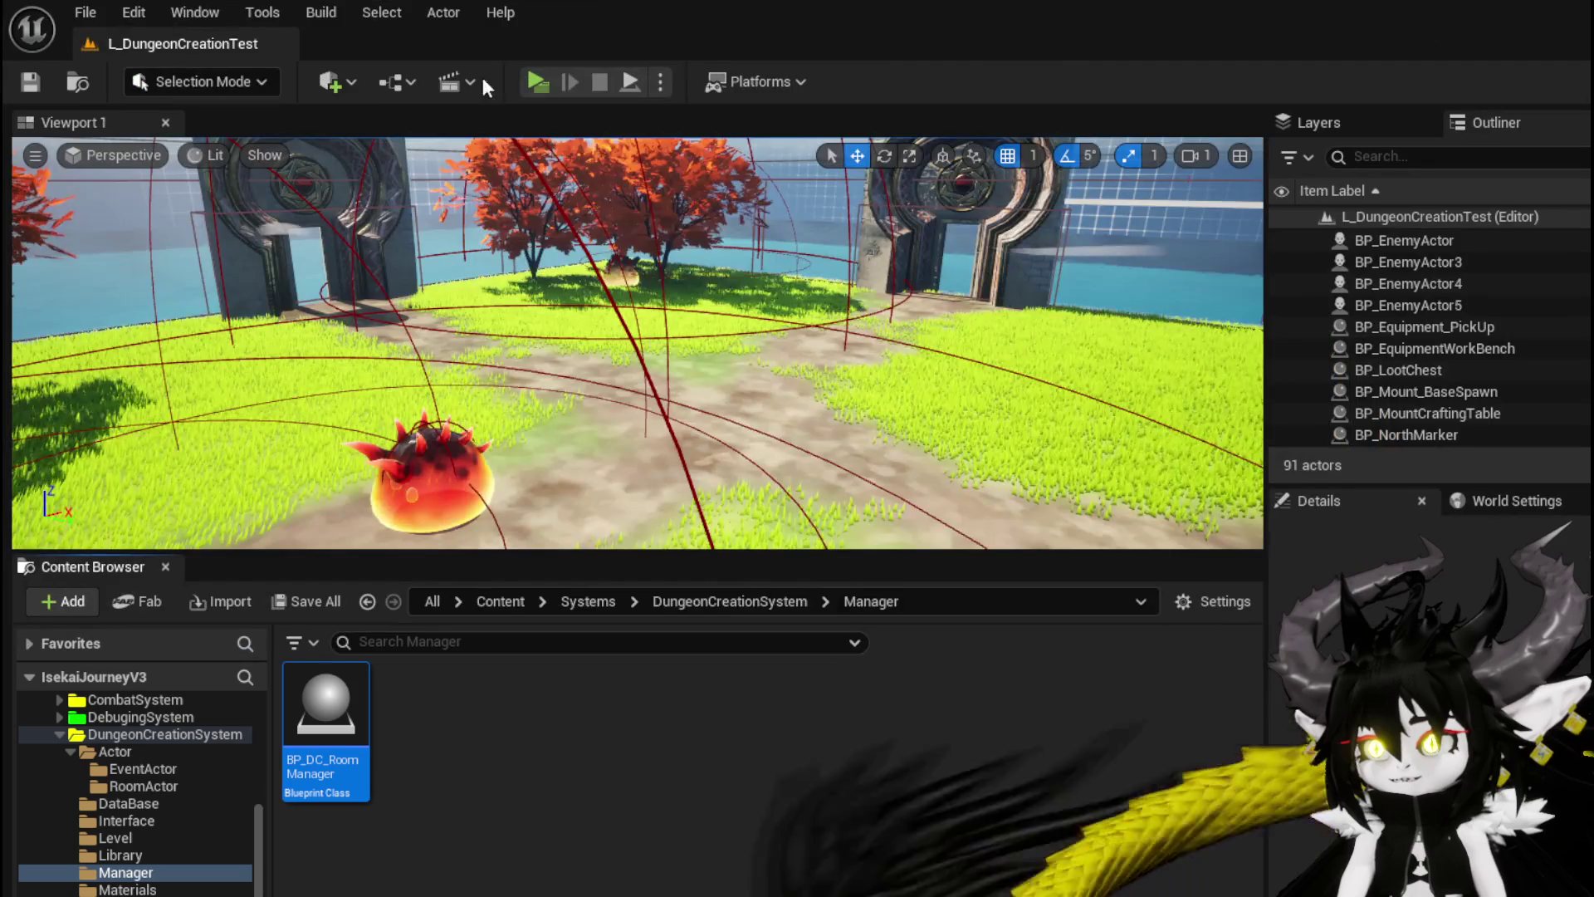
Step: Play-test: run through the gate, choose the train station room, jump around, then stop
click(535, 82)
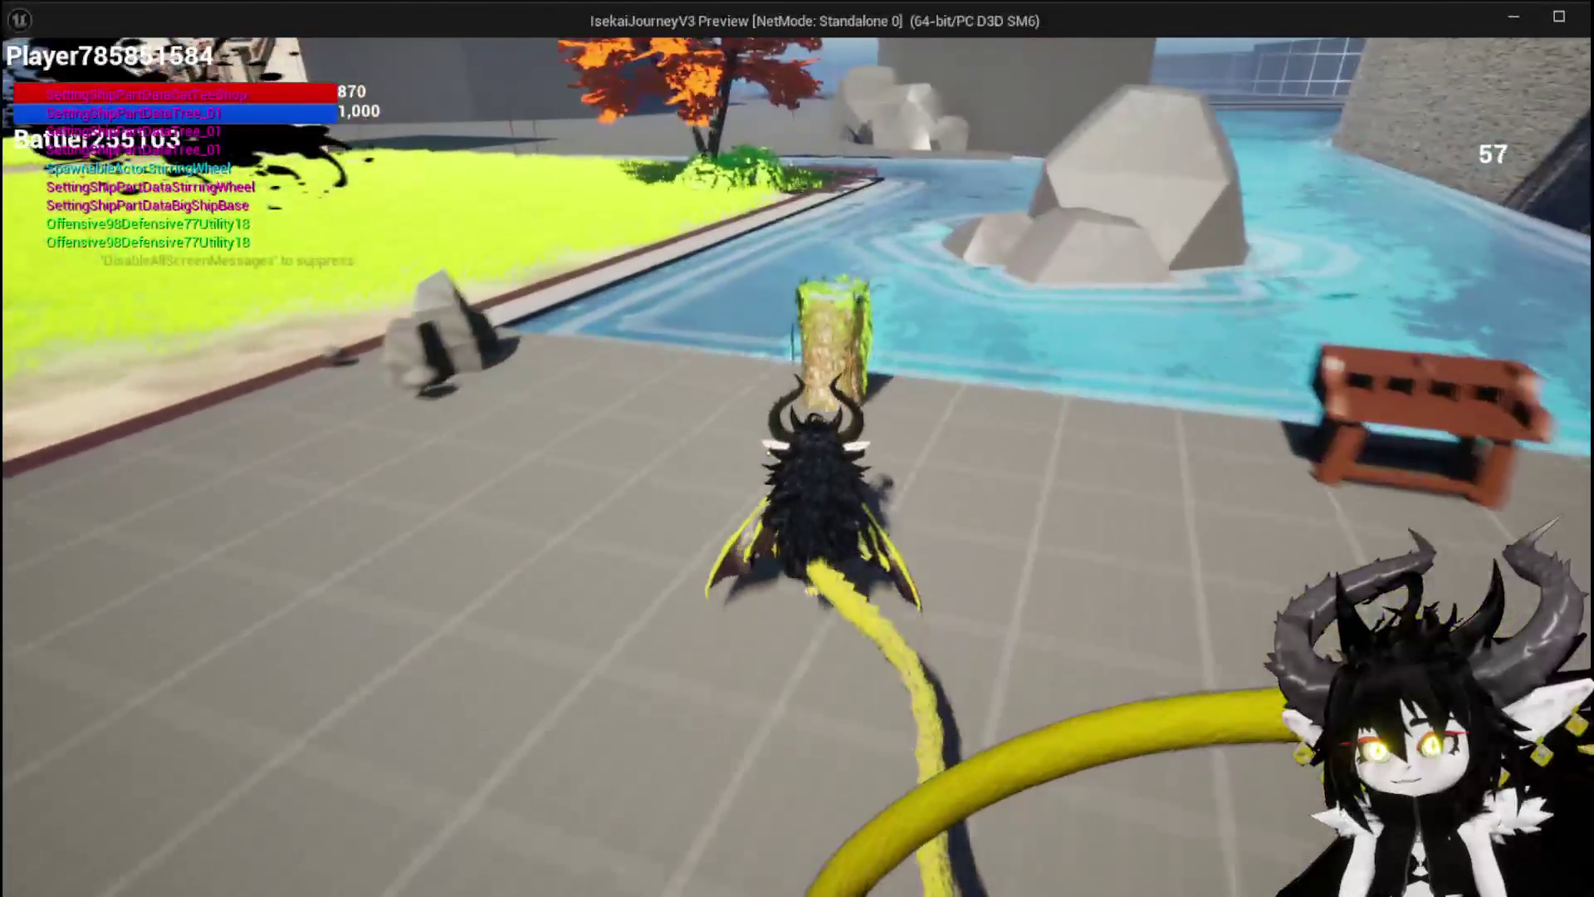
key(space)
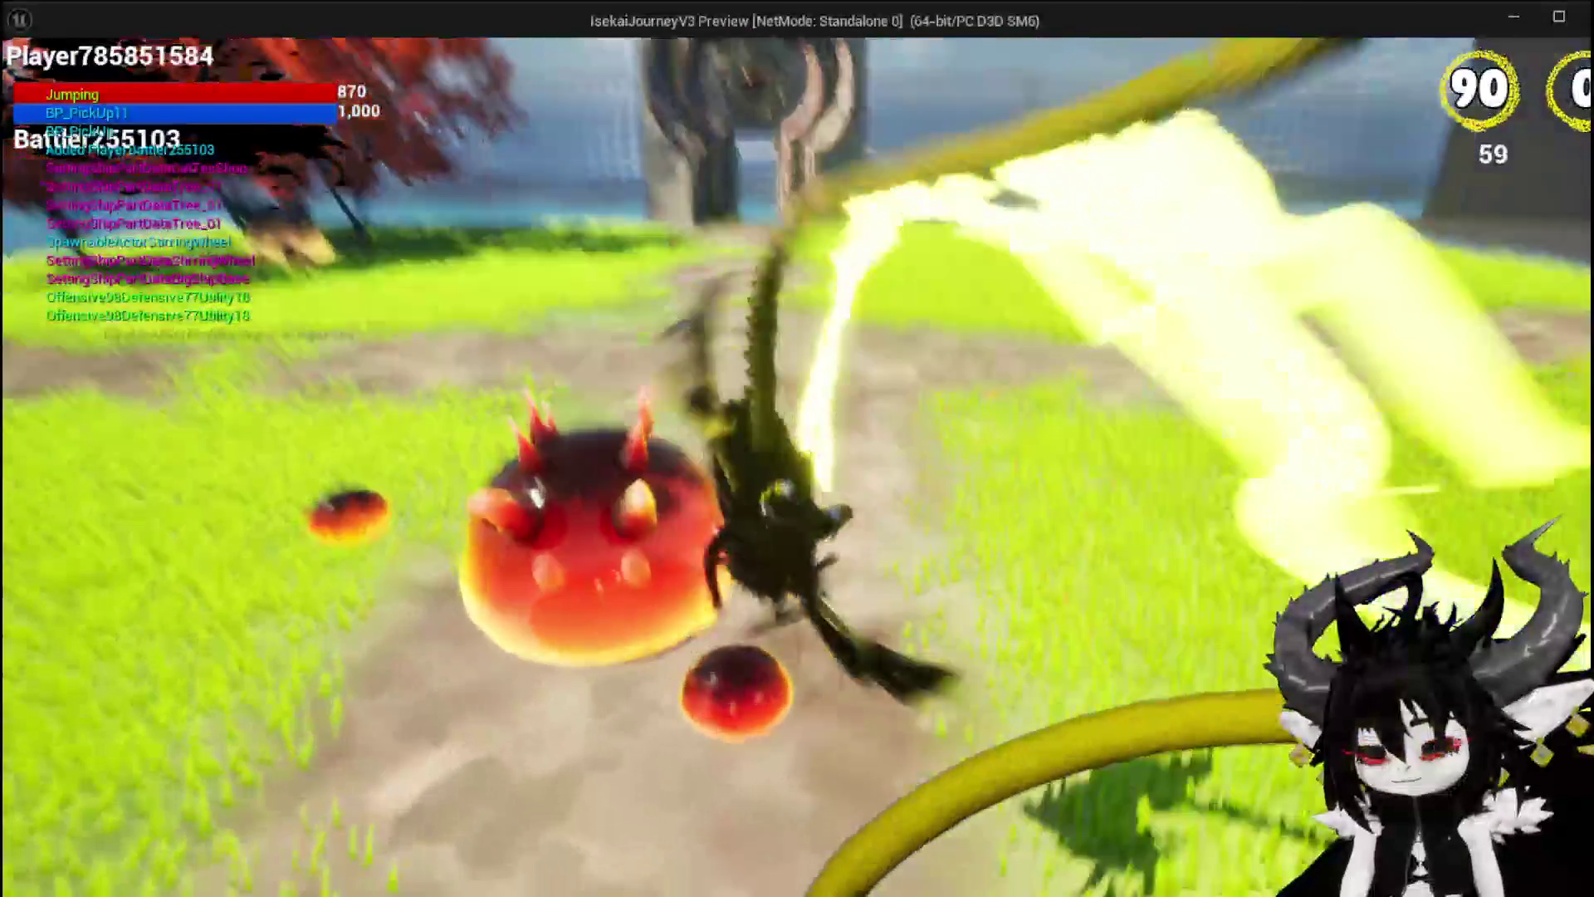
key(w)
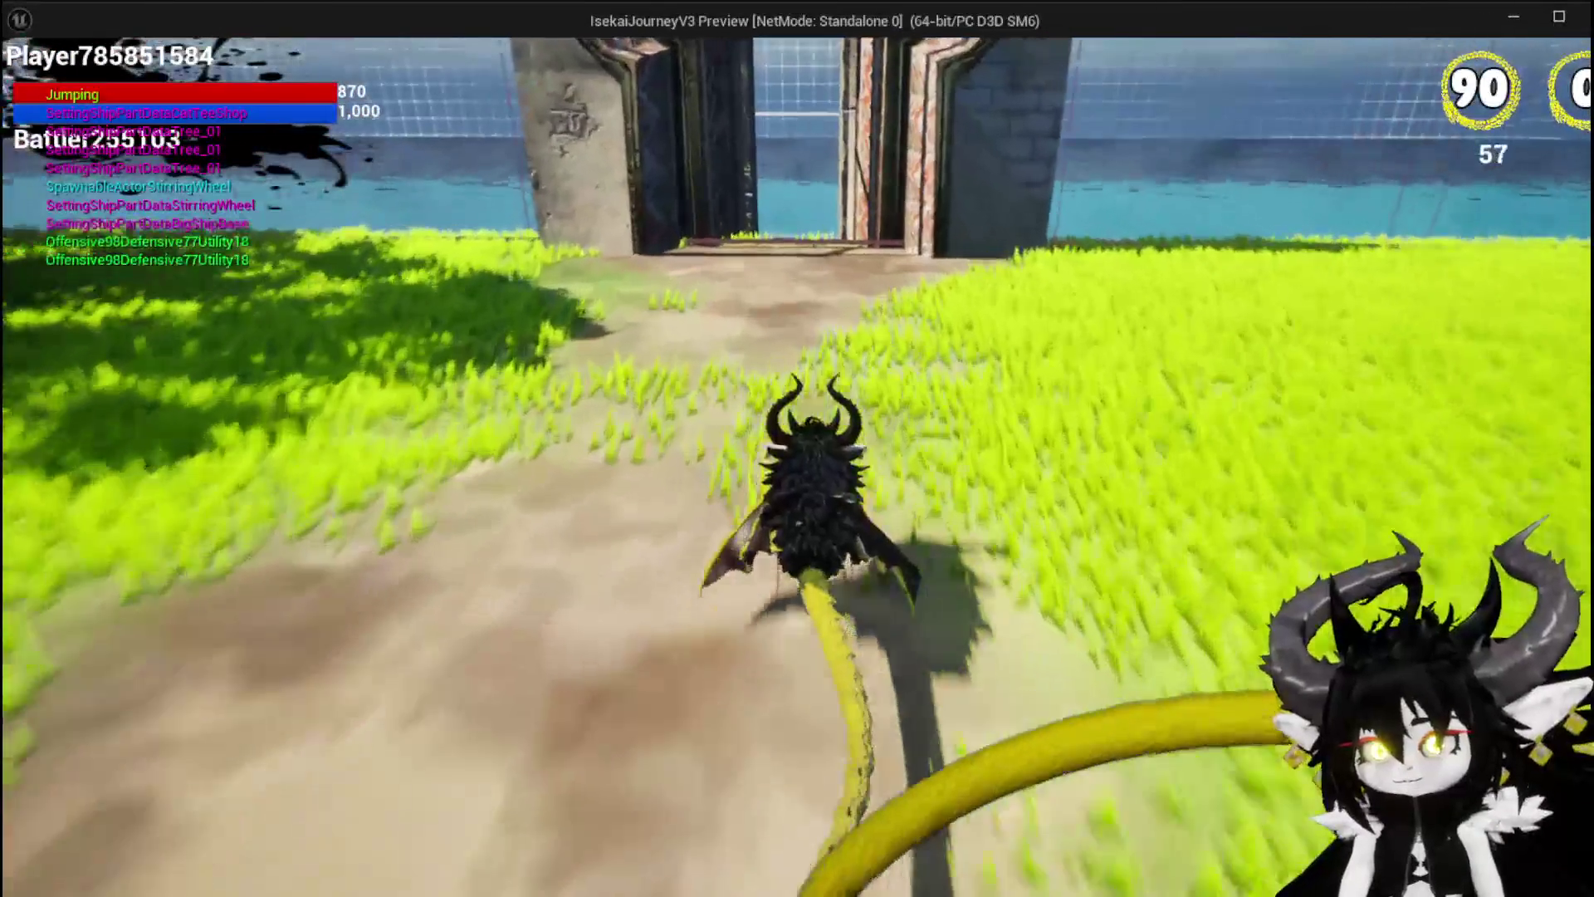
key(w)
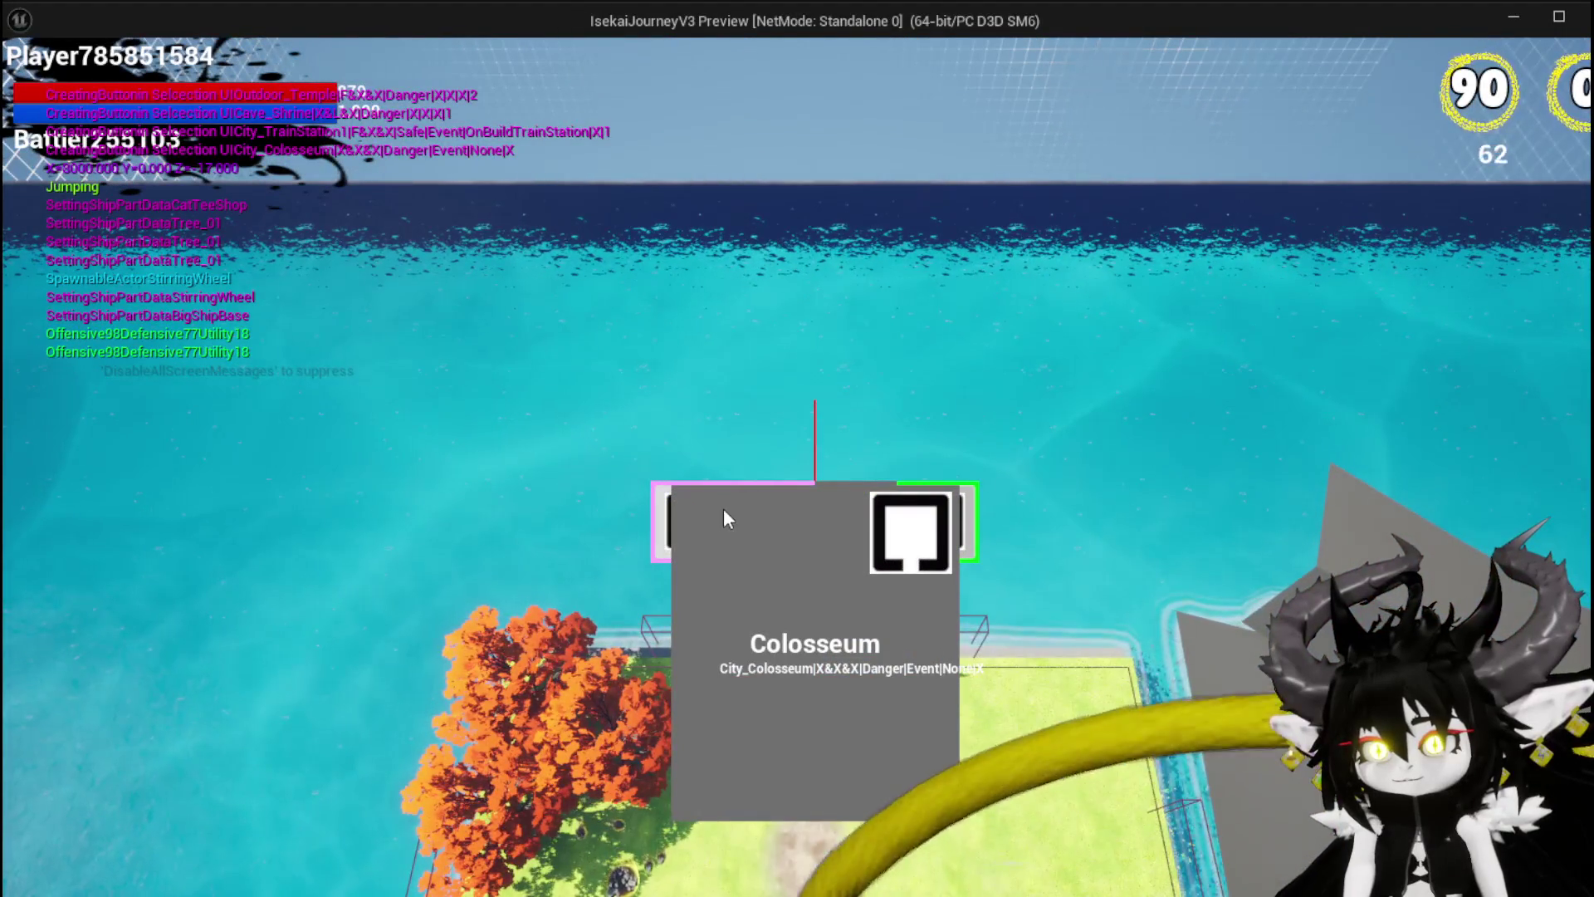
click(796, 534)
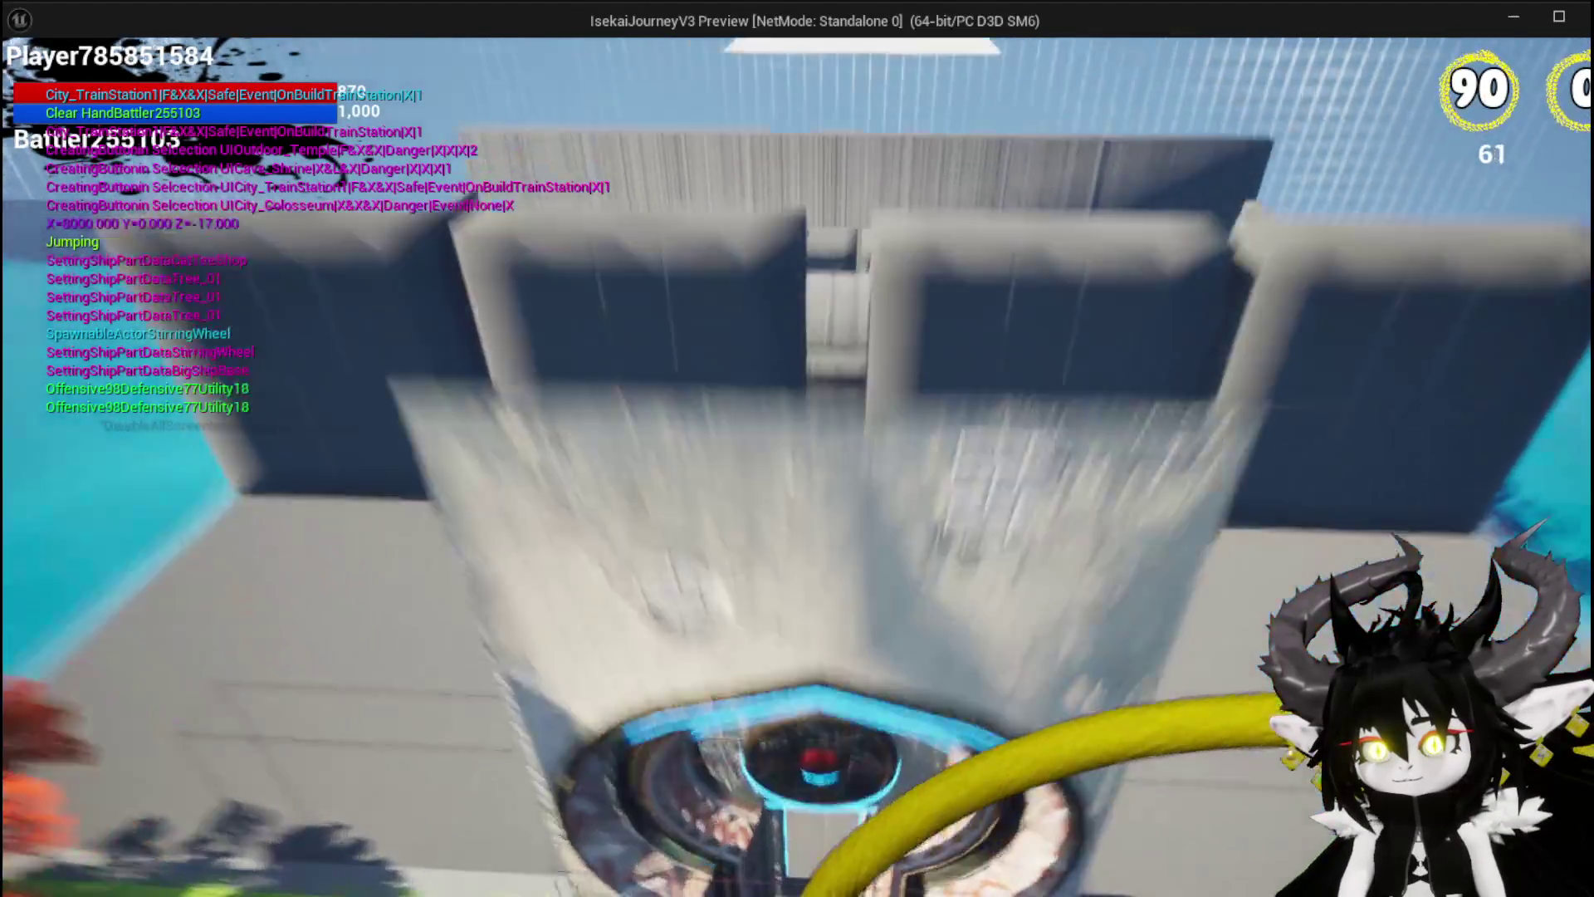
key(space)
key(space)
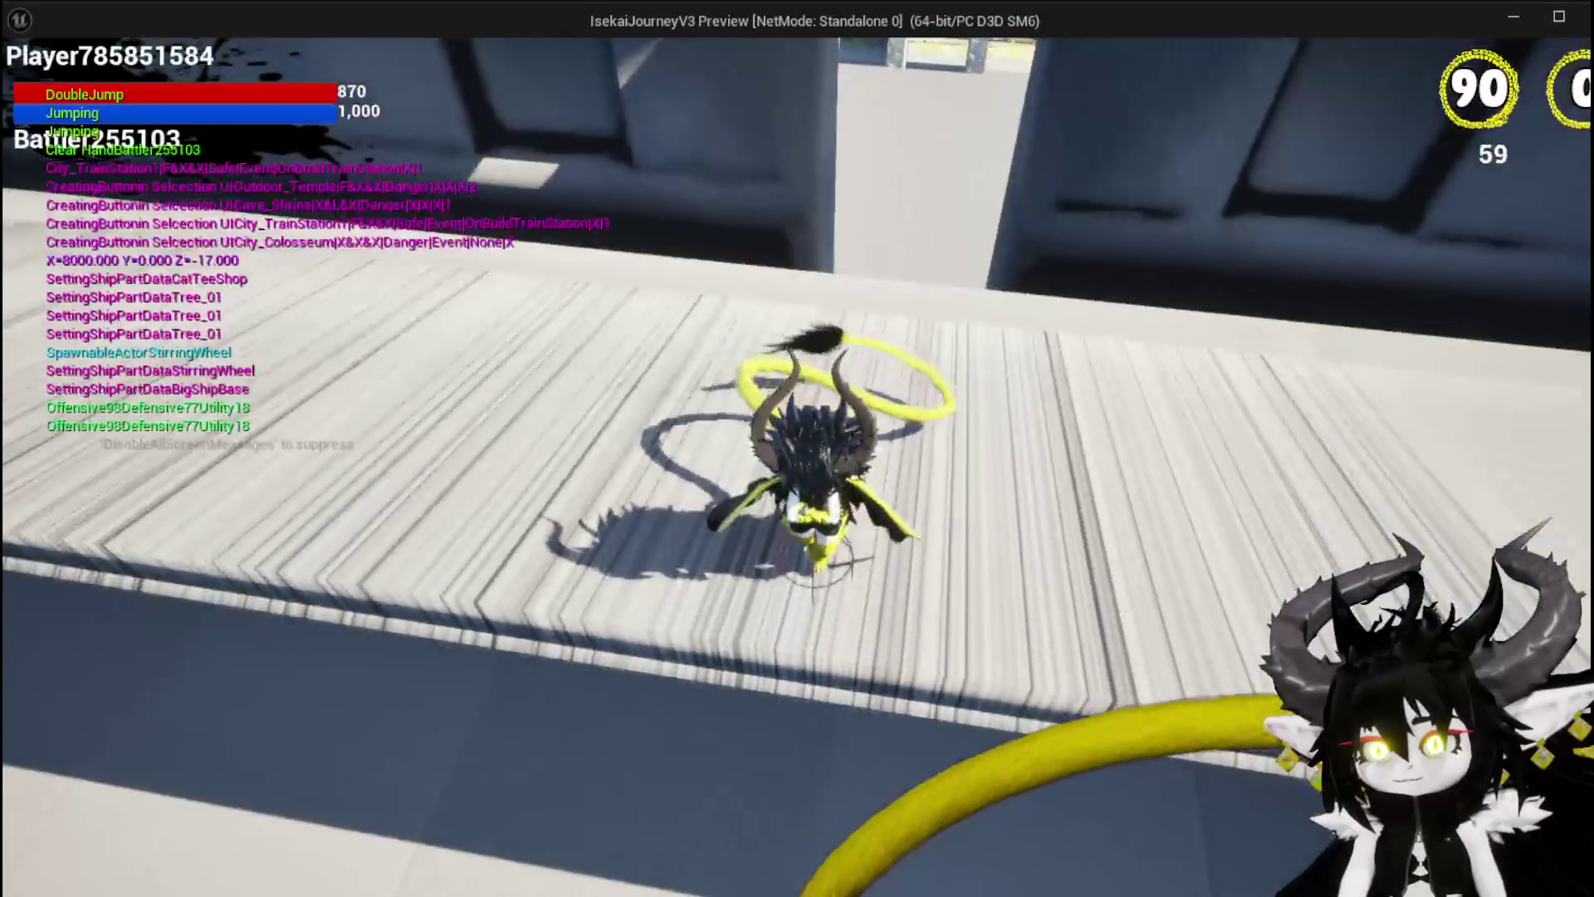
key(Escape)
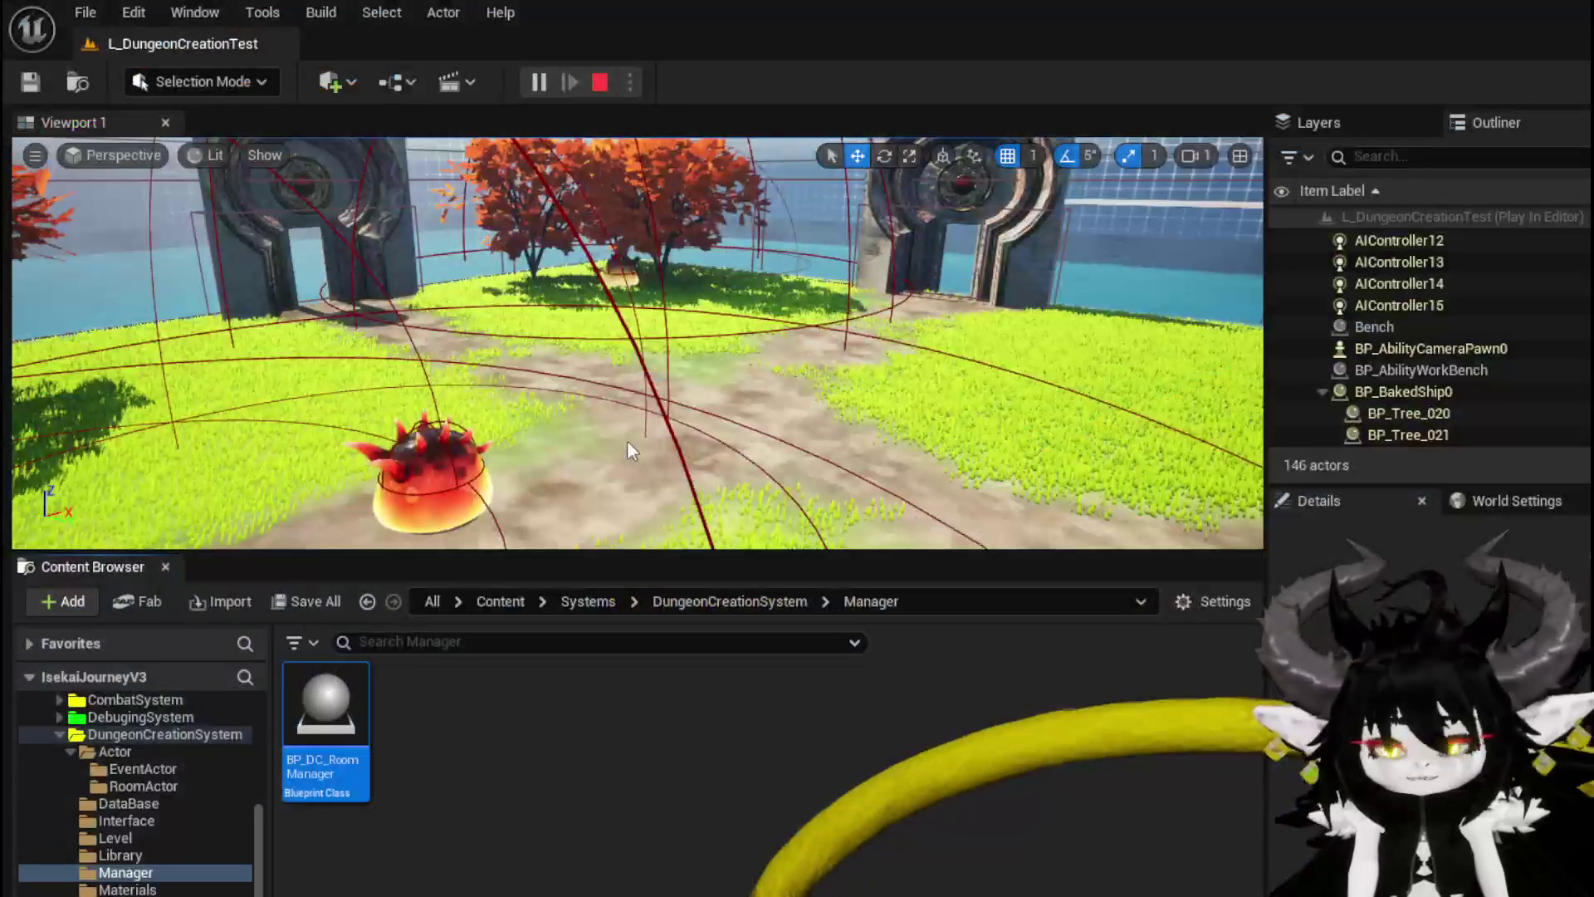
Step: Save the level, reopen BP_Room_Base, and move the Static Mesh reference beside Event BeginPlay
click(33, 81)
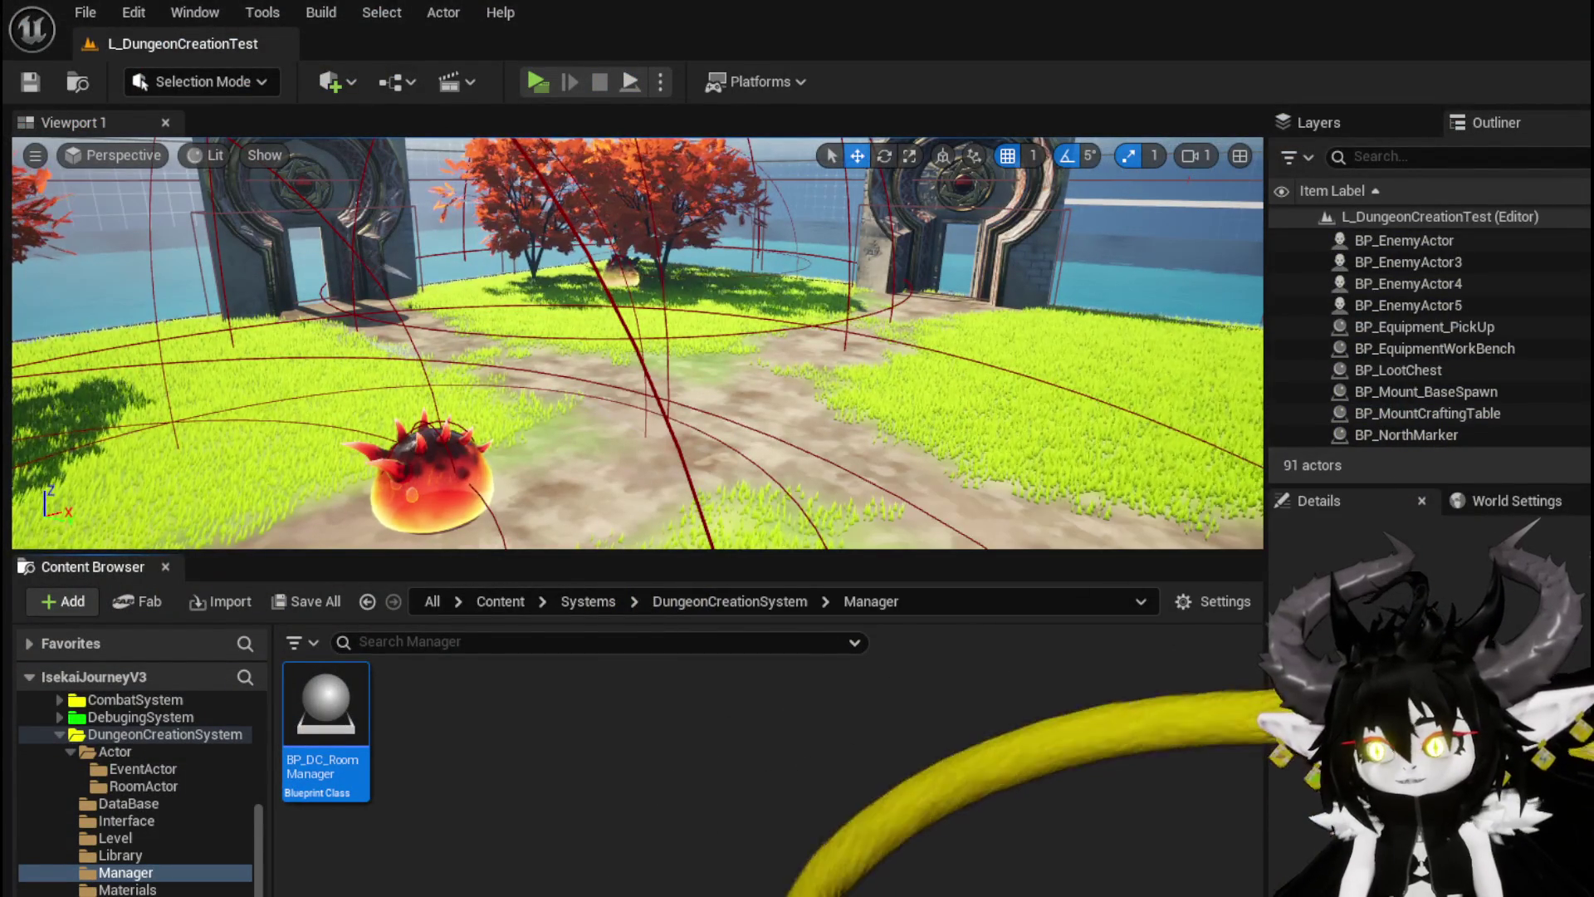
double_click(325, 714)
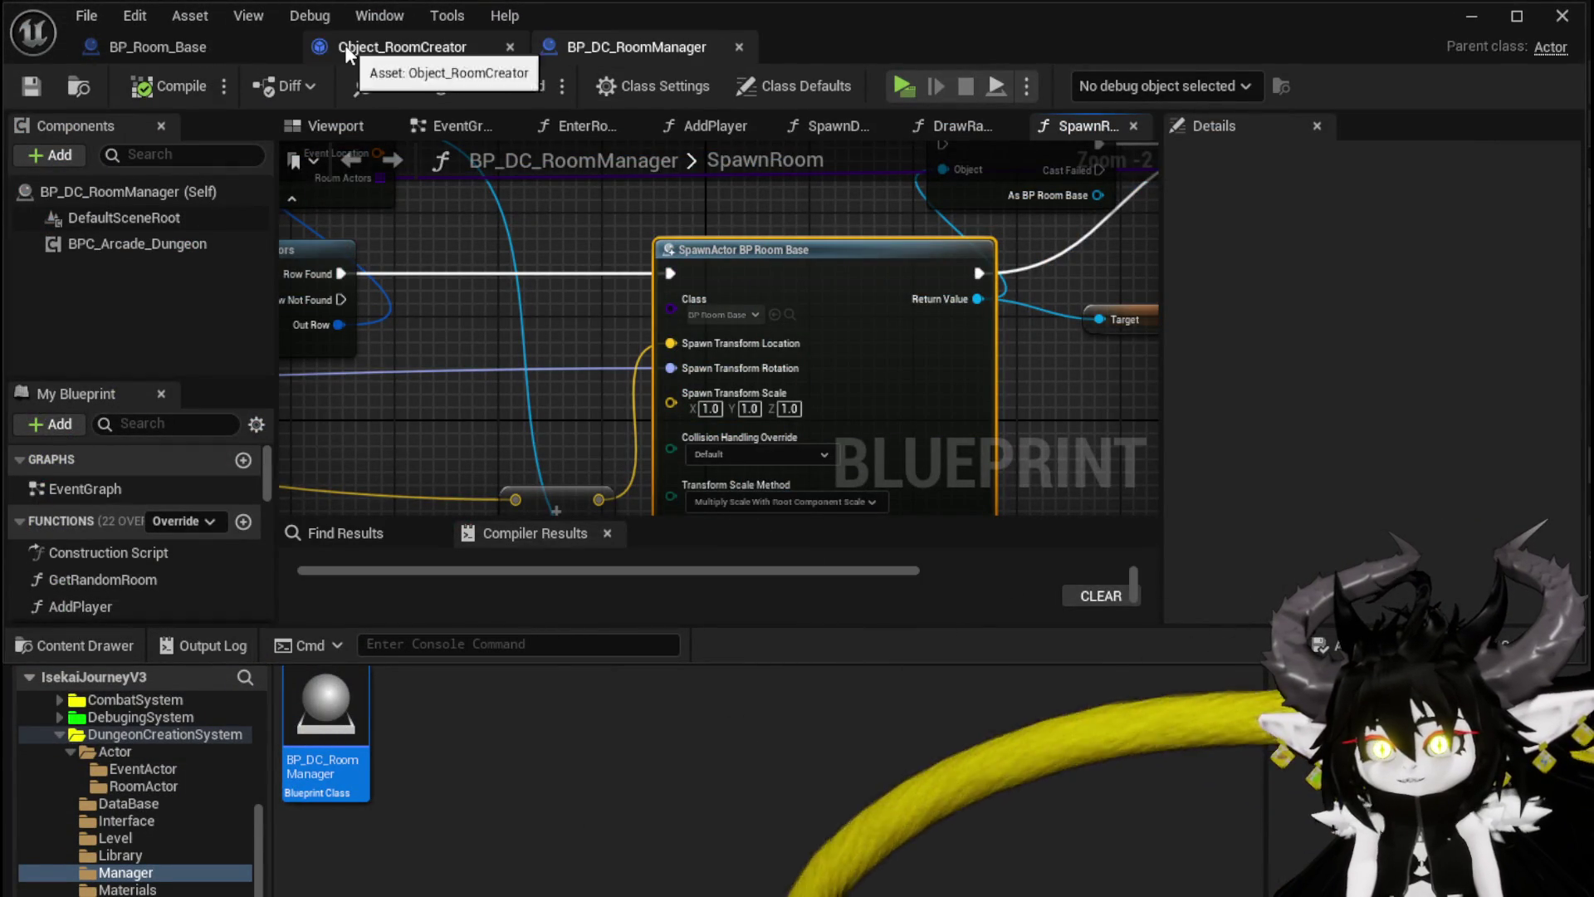
click(191, 47)
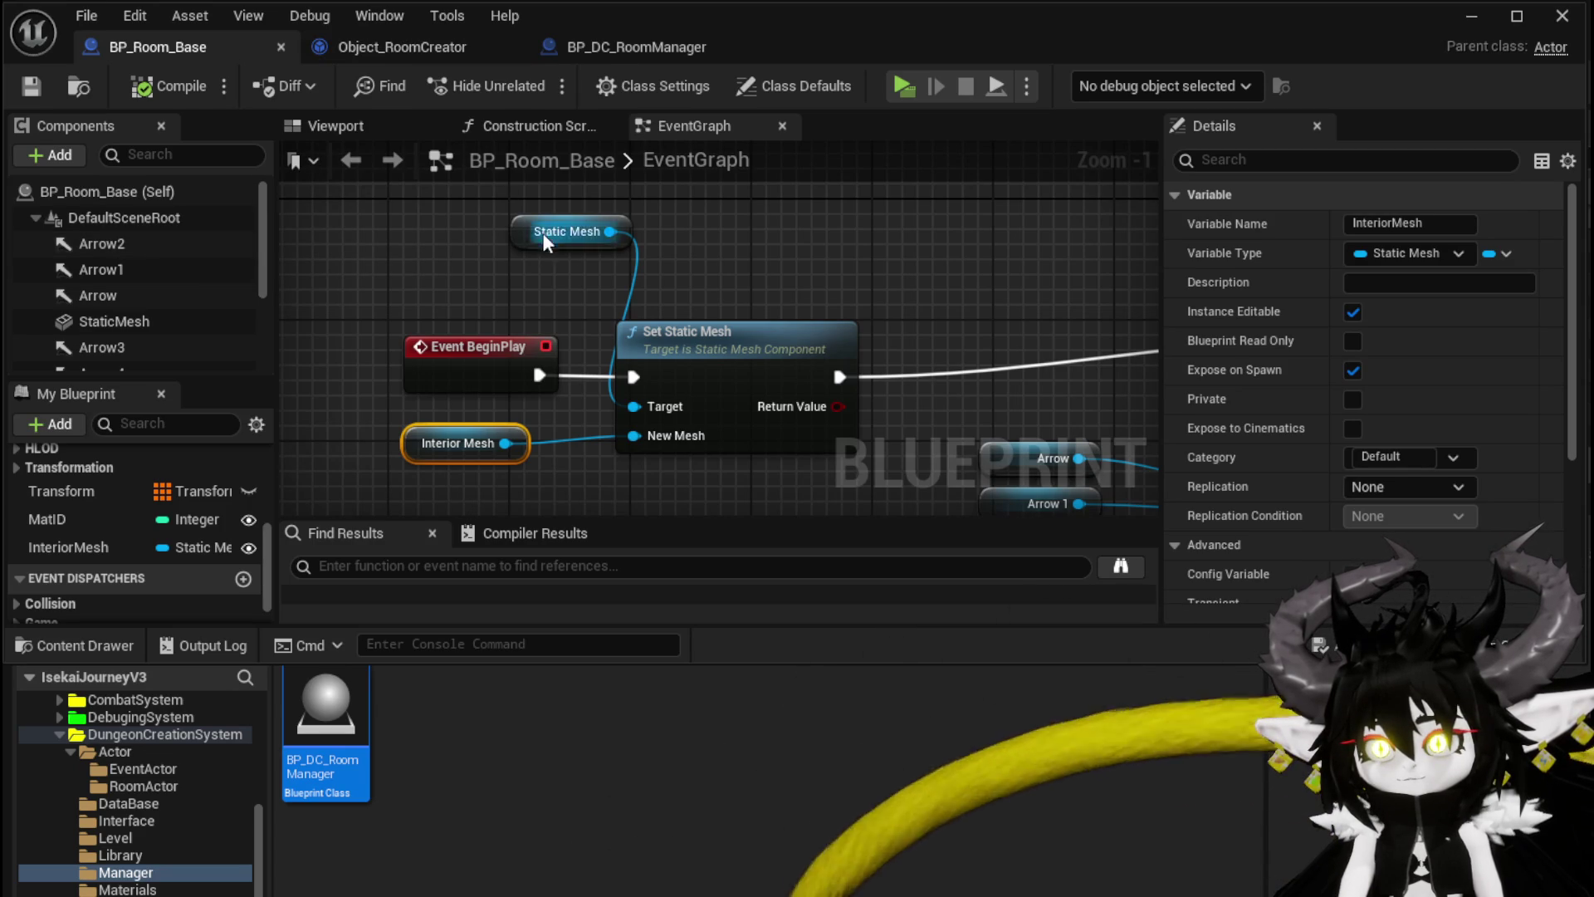
drag(538, 231, 415, 322)
mouse_move(834, 299)
mouse_down()
mouse_move(482, 228)
mouse_move(440, 179)
mouse_move(917, 247)
mouse_up()
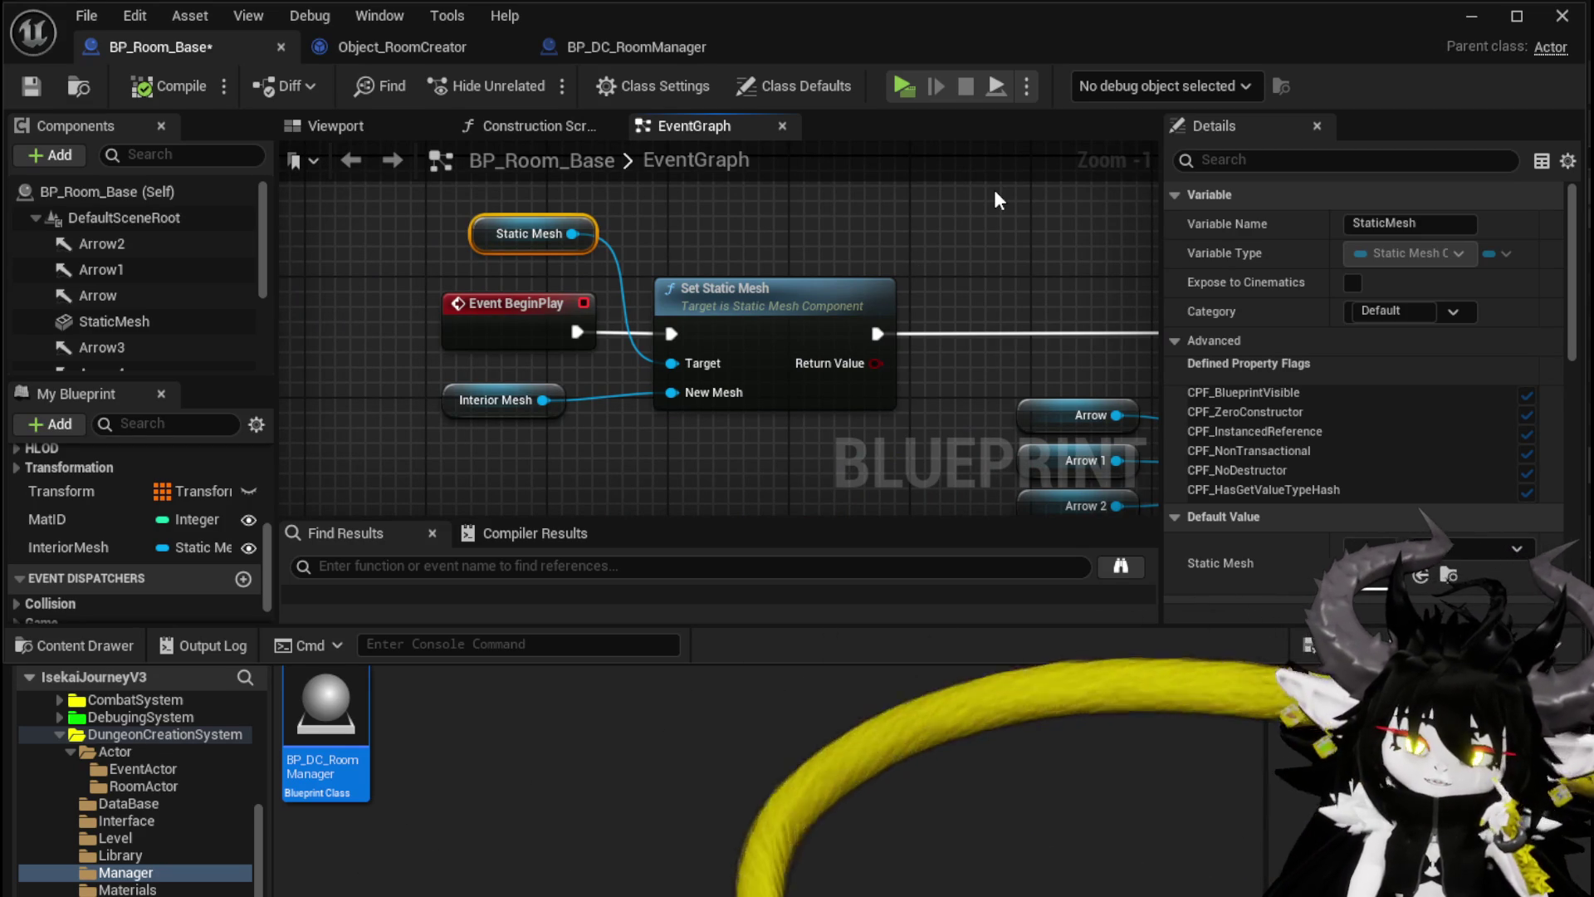
Step: In SpawnRoom, break the spawn rotator and subtract 90 from its yaw
click(646, 53)
mouse_move(584, 358)
mouse_down()
mouse_move(823, 277)
mouse_move(443, 354)
mouse_up()
text(break)
click(545, 481)
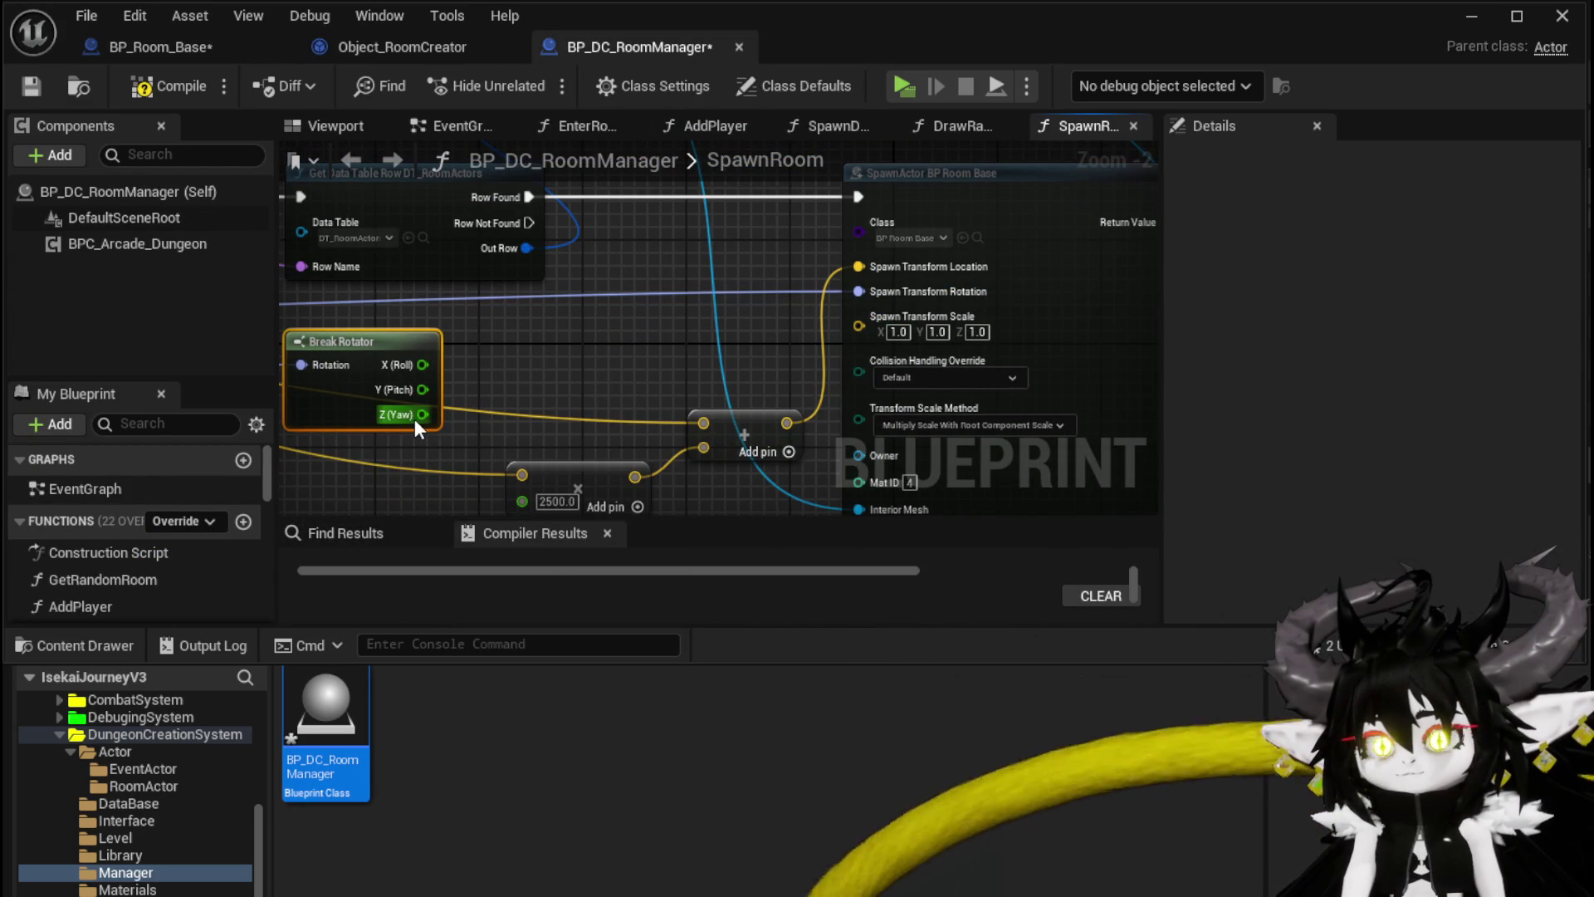
drag(415, 418, 500, 391)
text(-)
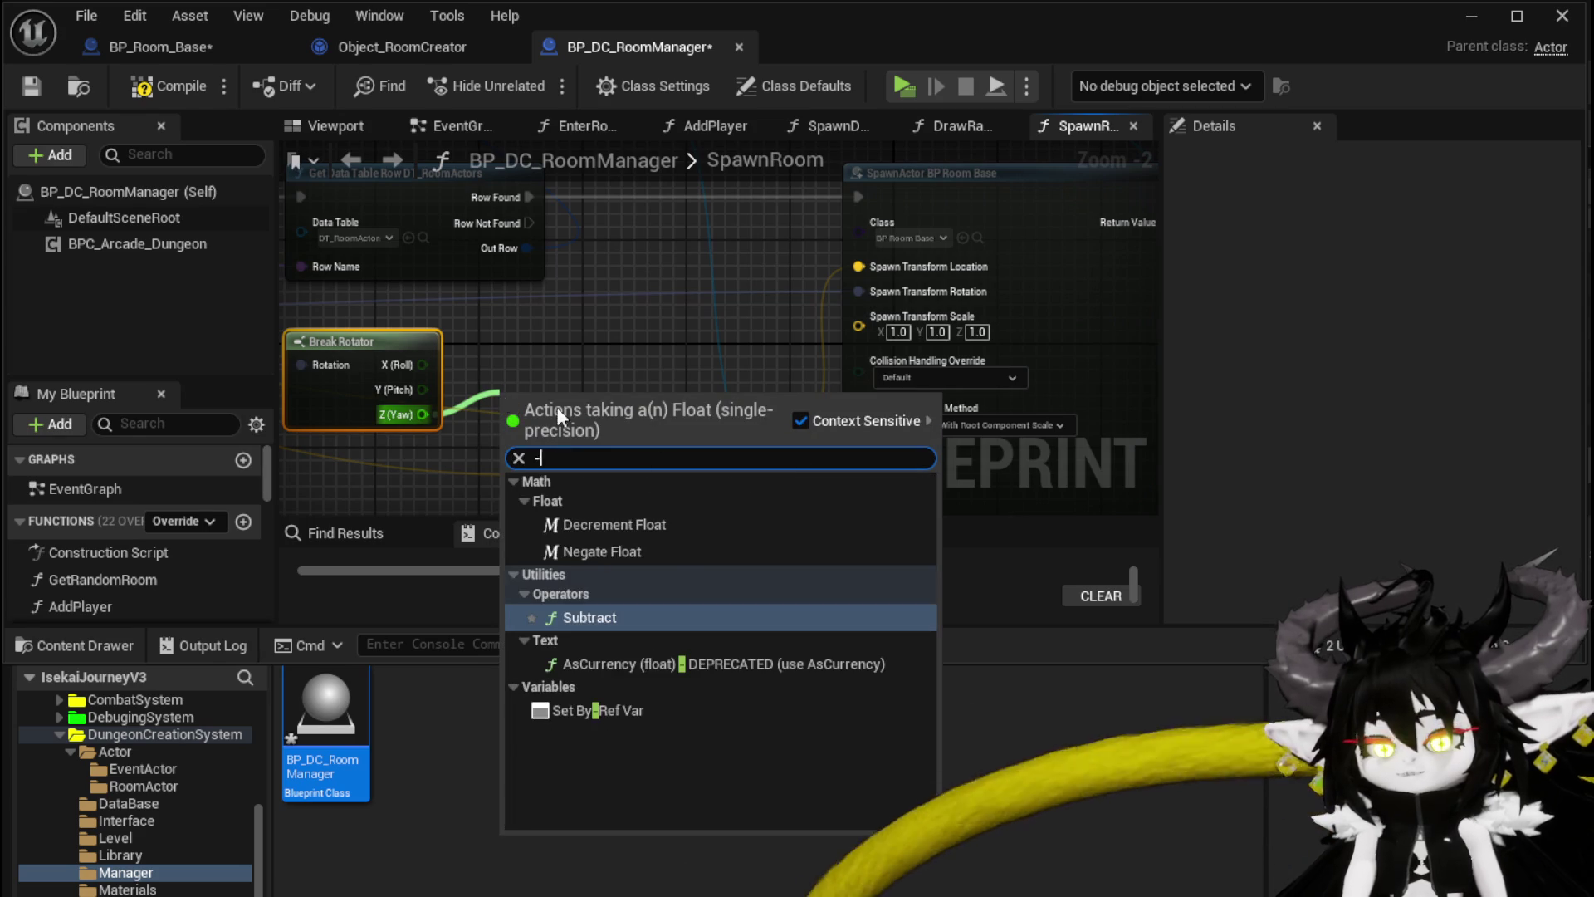
click(589, 617)
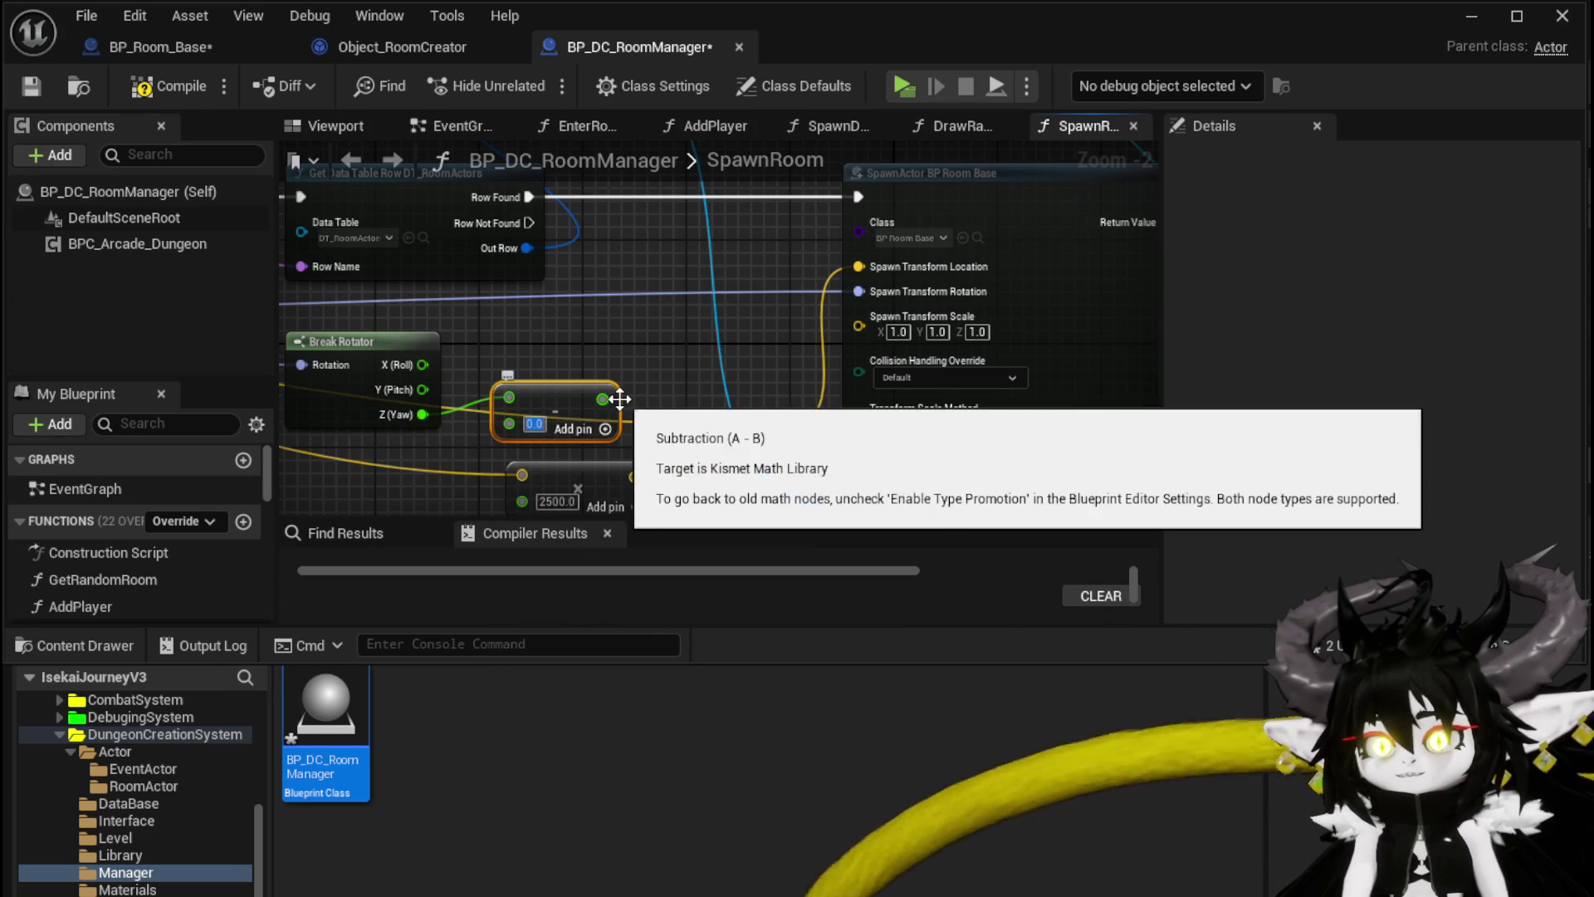
text(90)
drag(620, 397, 739, 350)
Step: Feed Spawn Transform Rotation from a Make Rotator using the original roll, pitch and offset yaw
drag(859, 291, 776, 321)
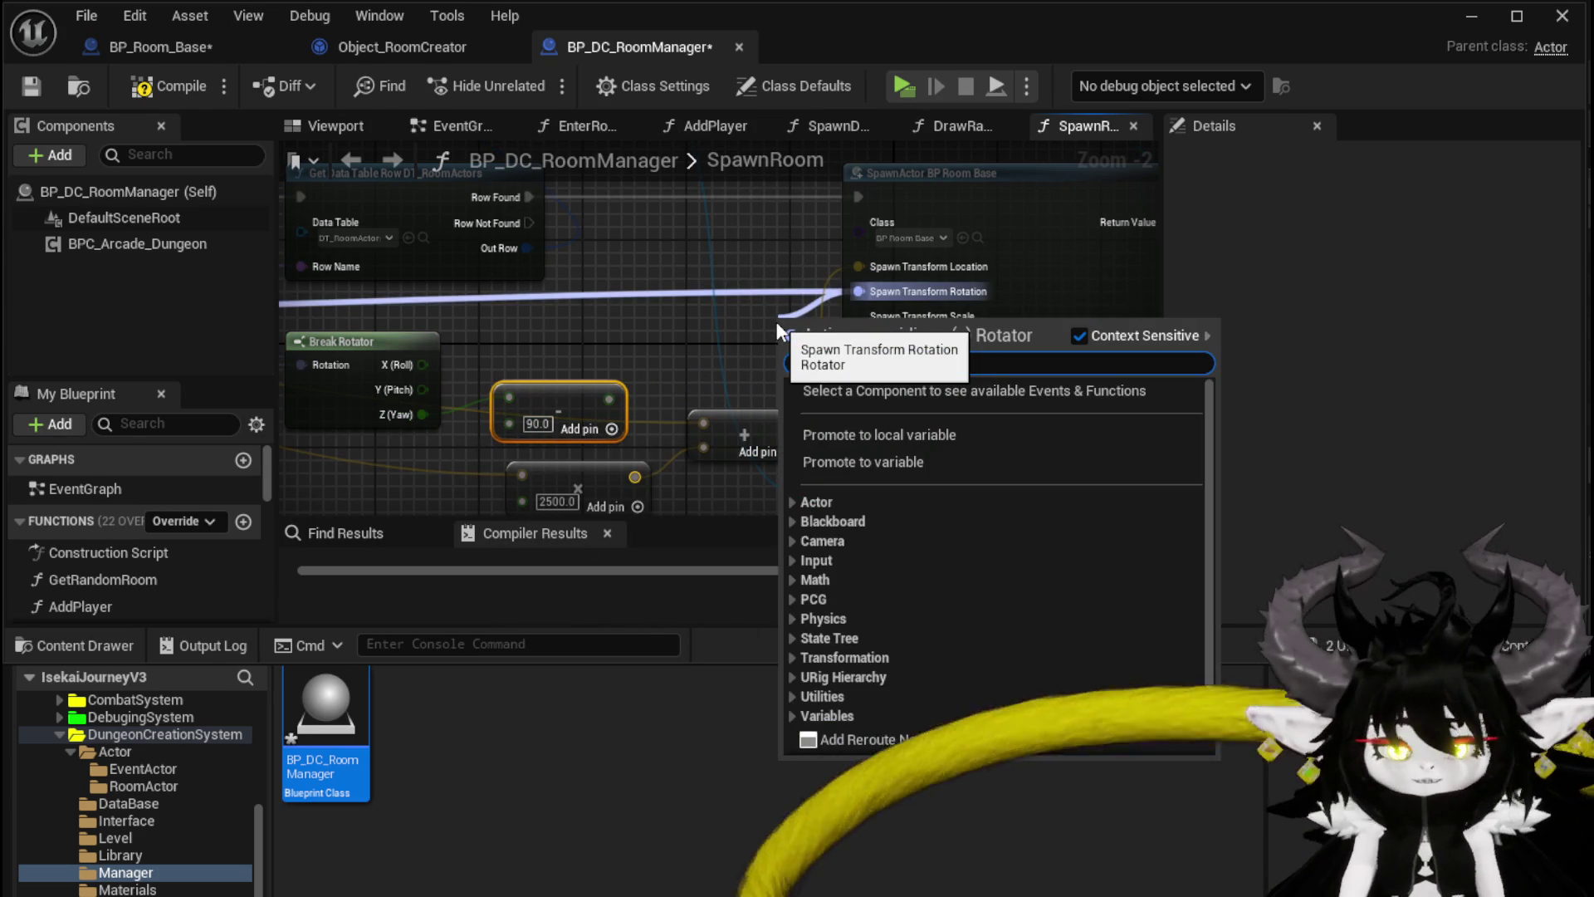
text(make)
click(853, 739)
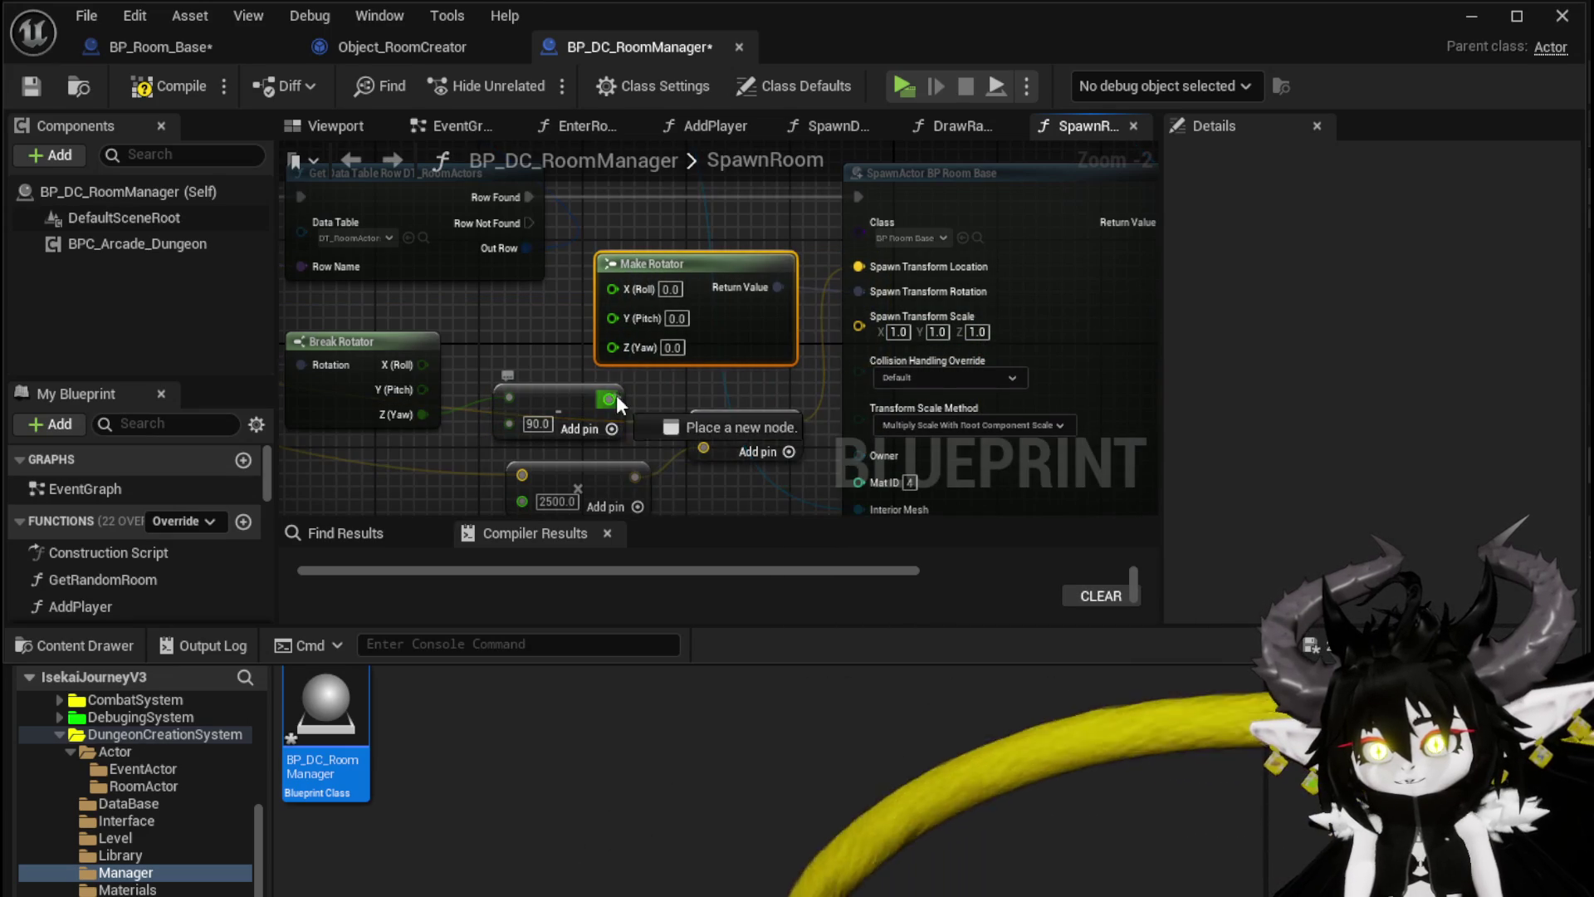
drag(616, 395, 616, 342)
drag(423, 390, 631, 319)
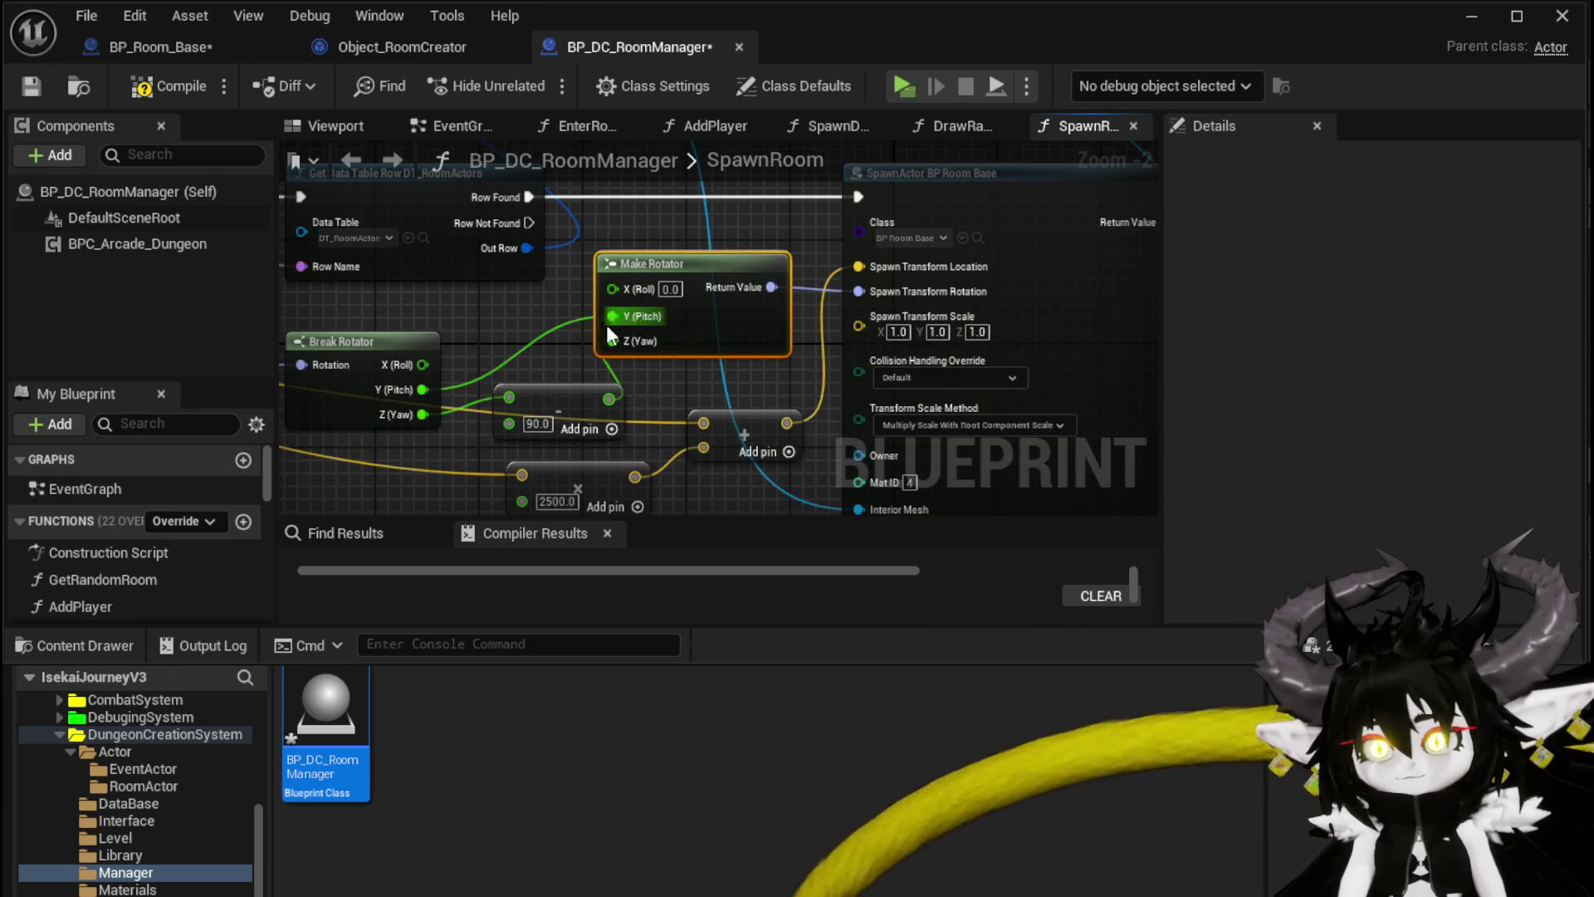
drag(423, 365, 612, 288)
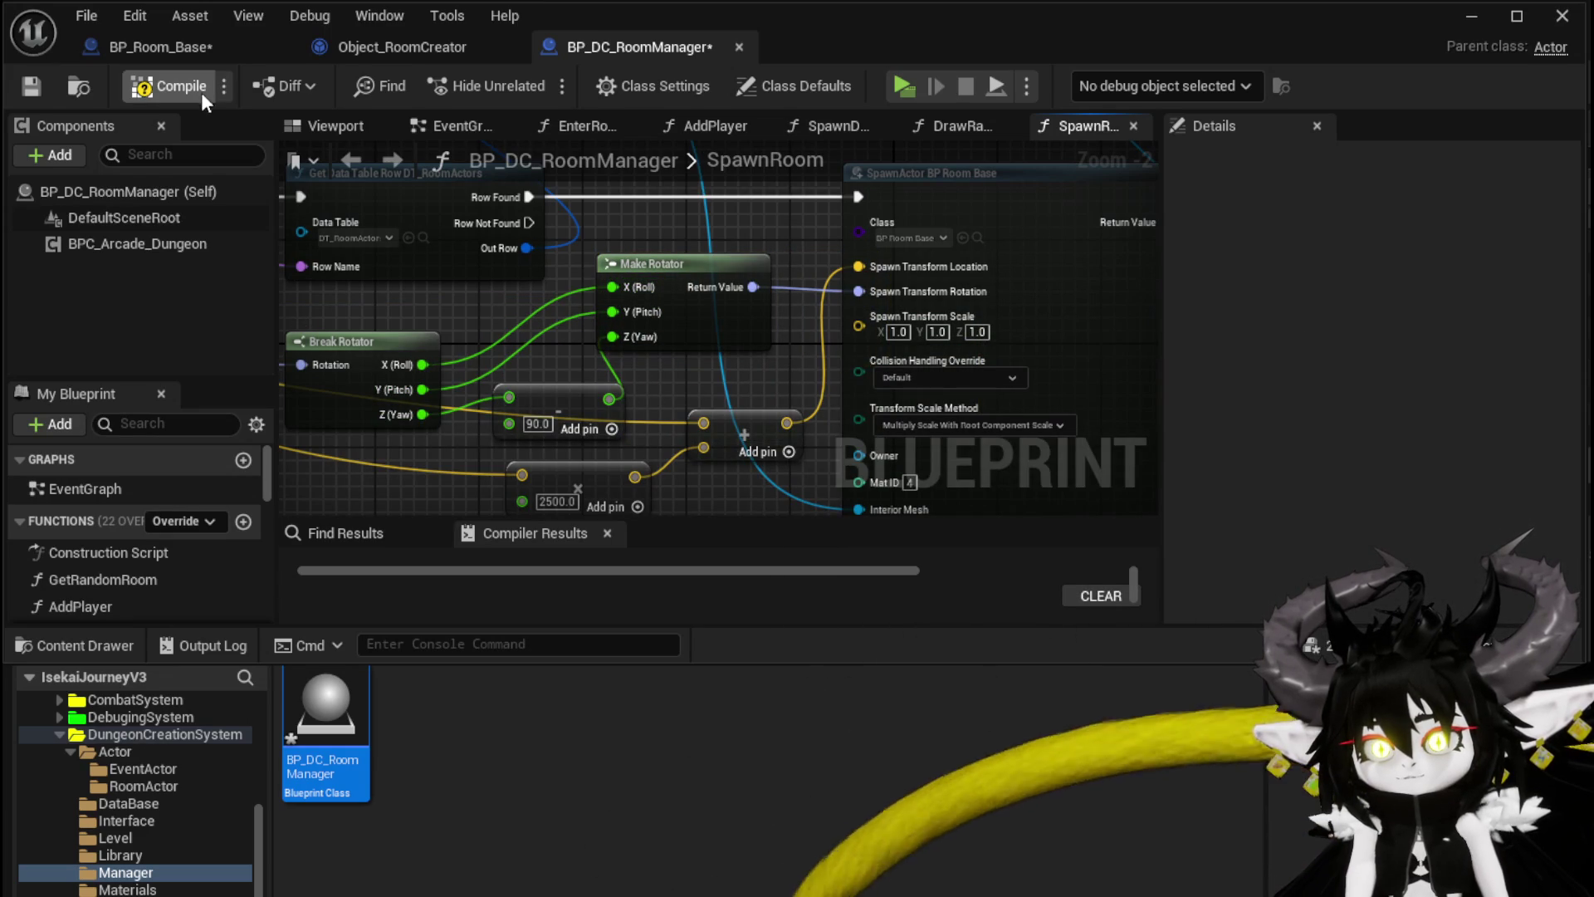
Step: Compile BP_DC_RoomManager and start a play session in the level
click(136, 46)
click(1465, 17)
click(578, 72)
Step: Run the character through the stone gate and choose the TrainStation1 room
key(w)
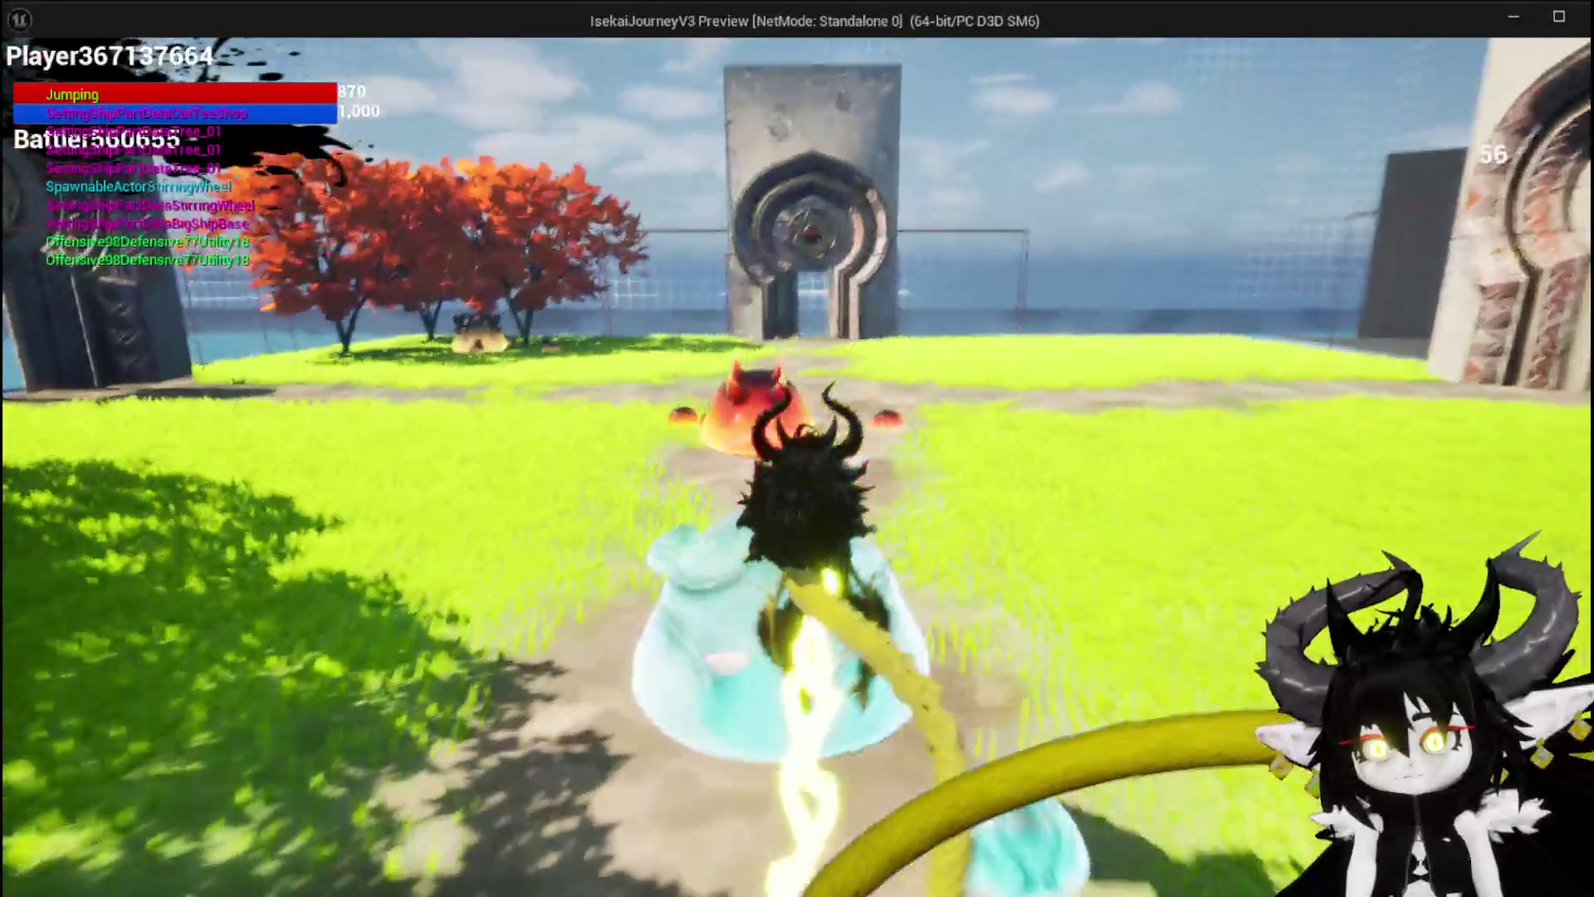
key(w)
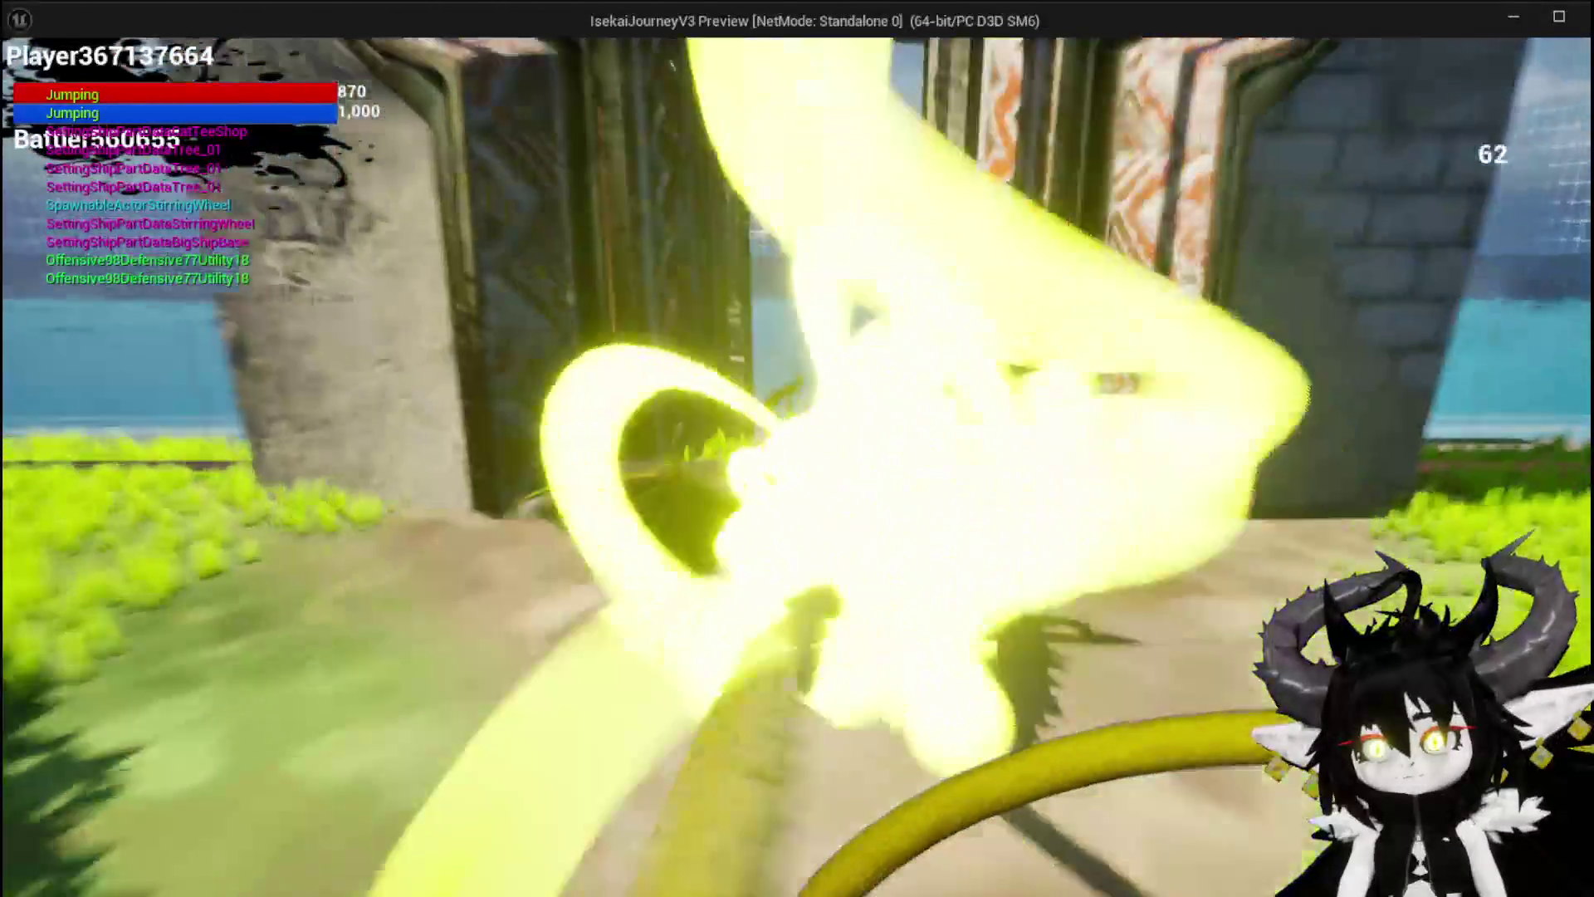
key(w)
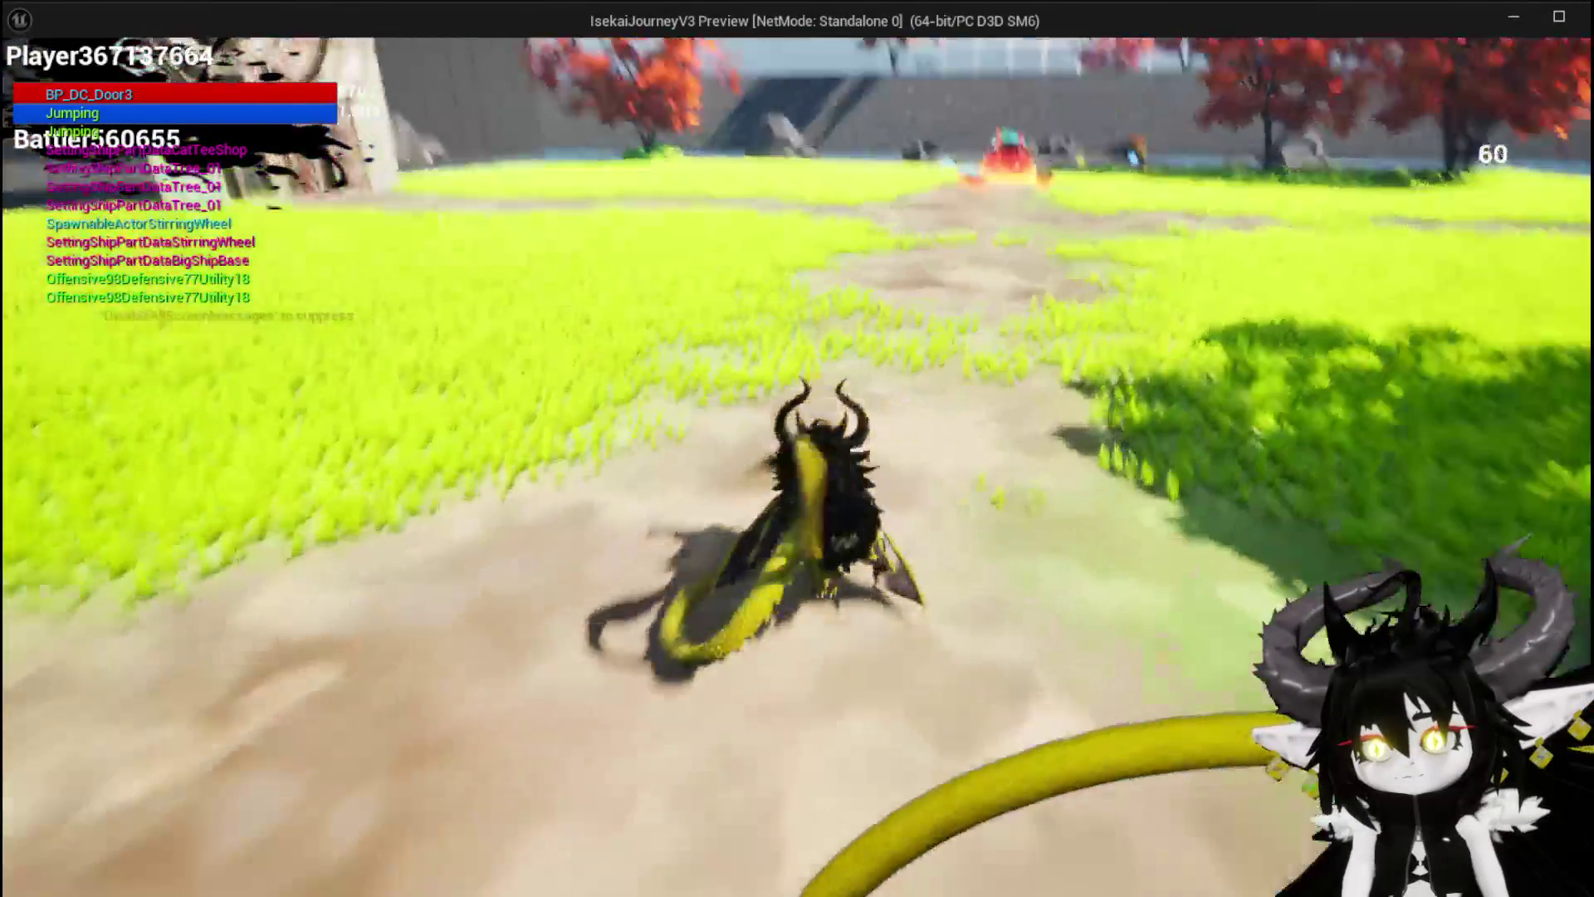
key(w)
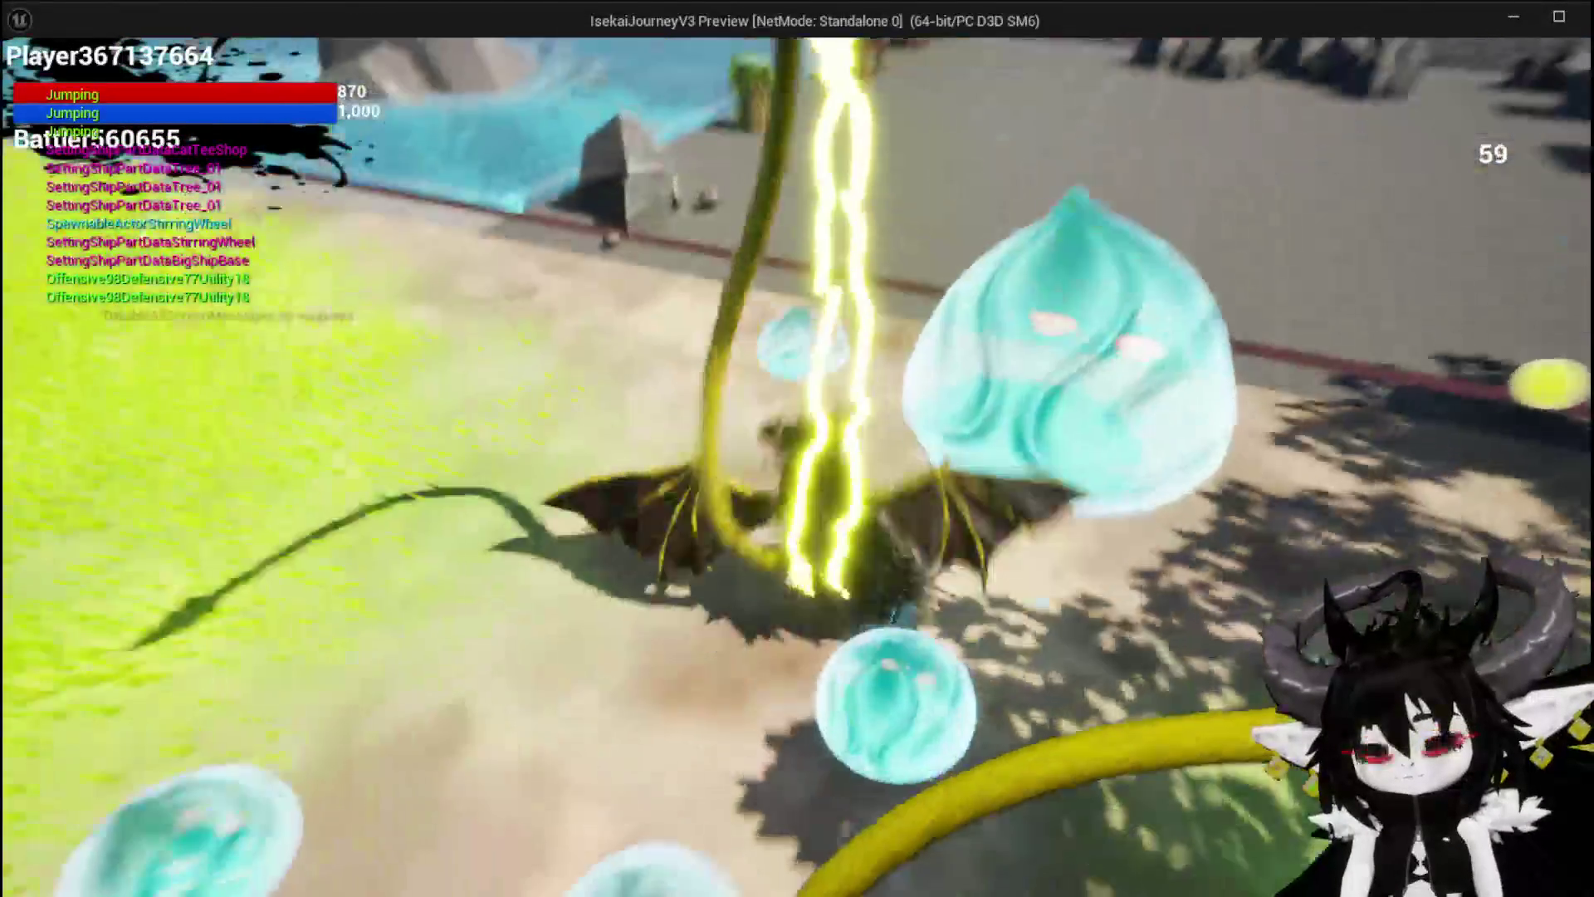
key(w)
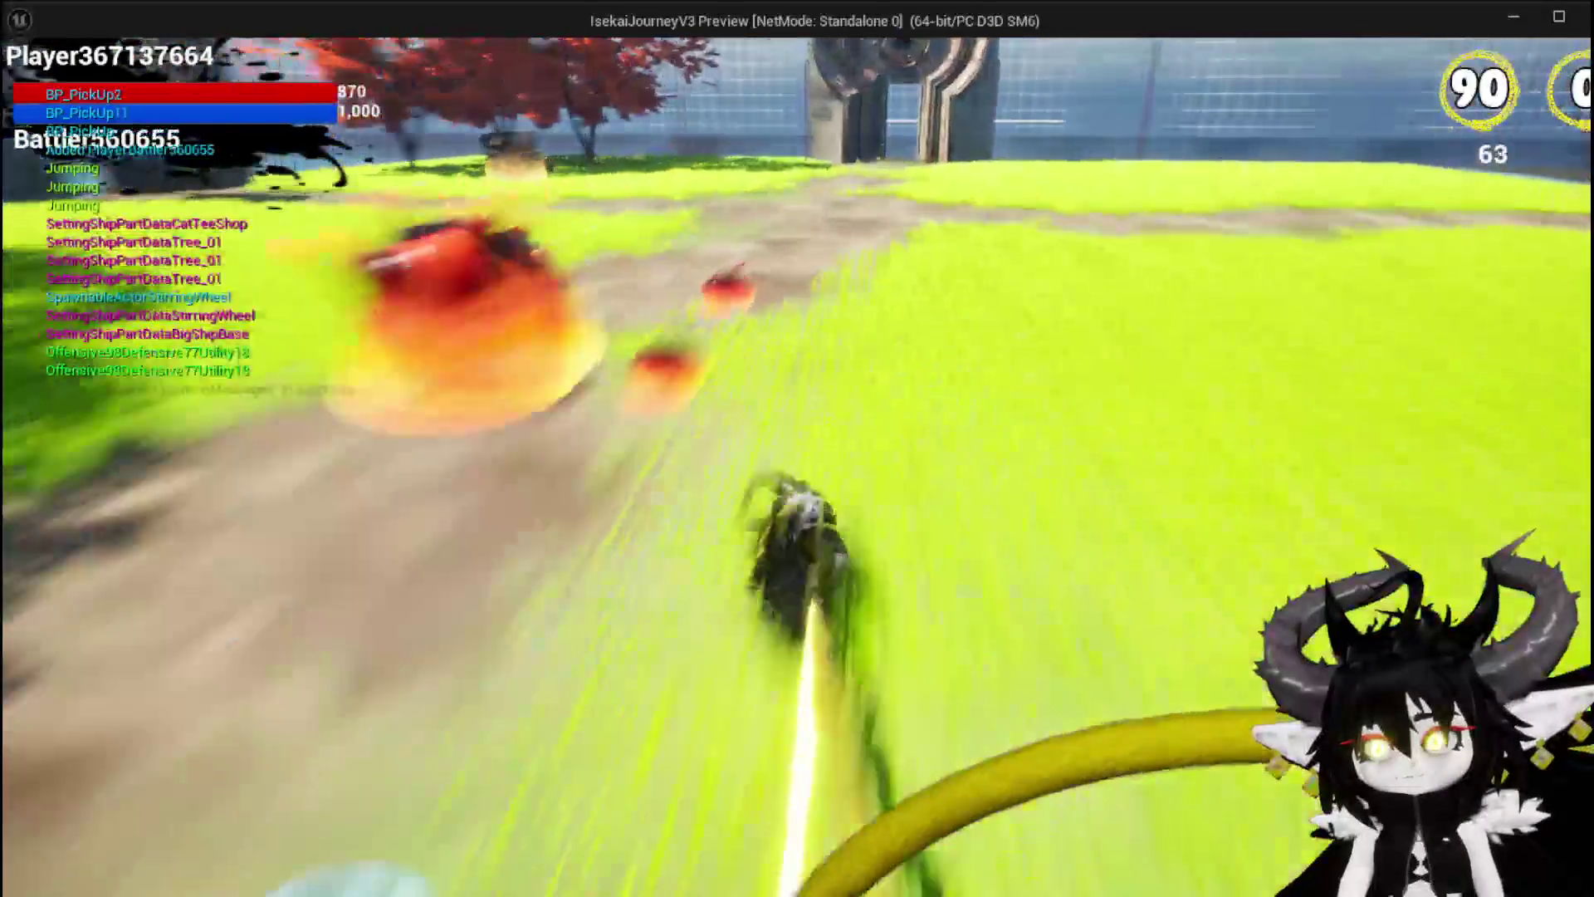
key(w)
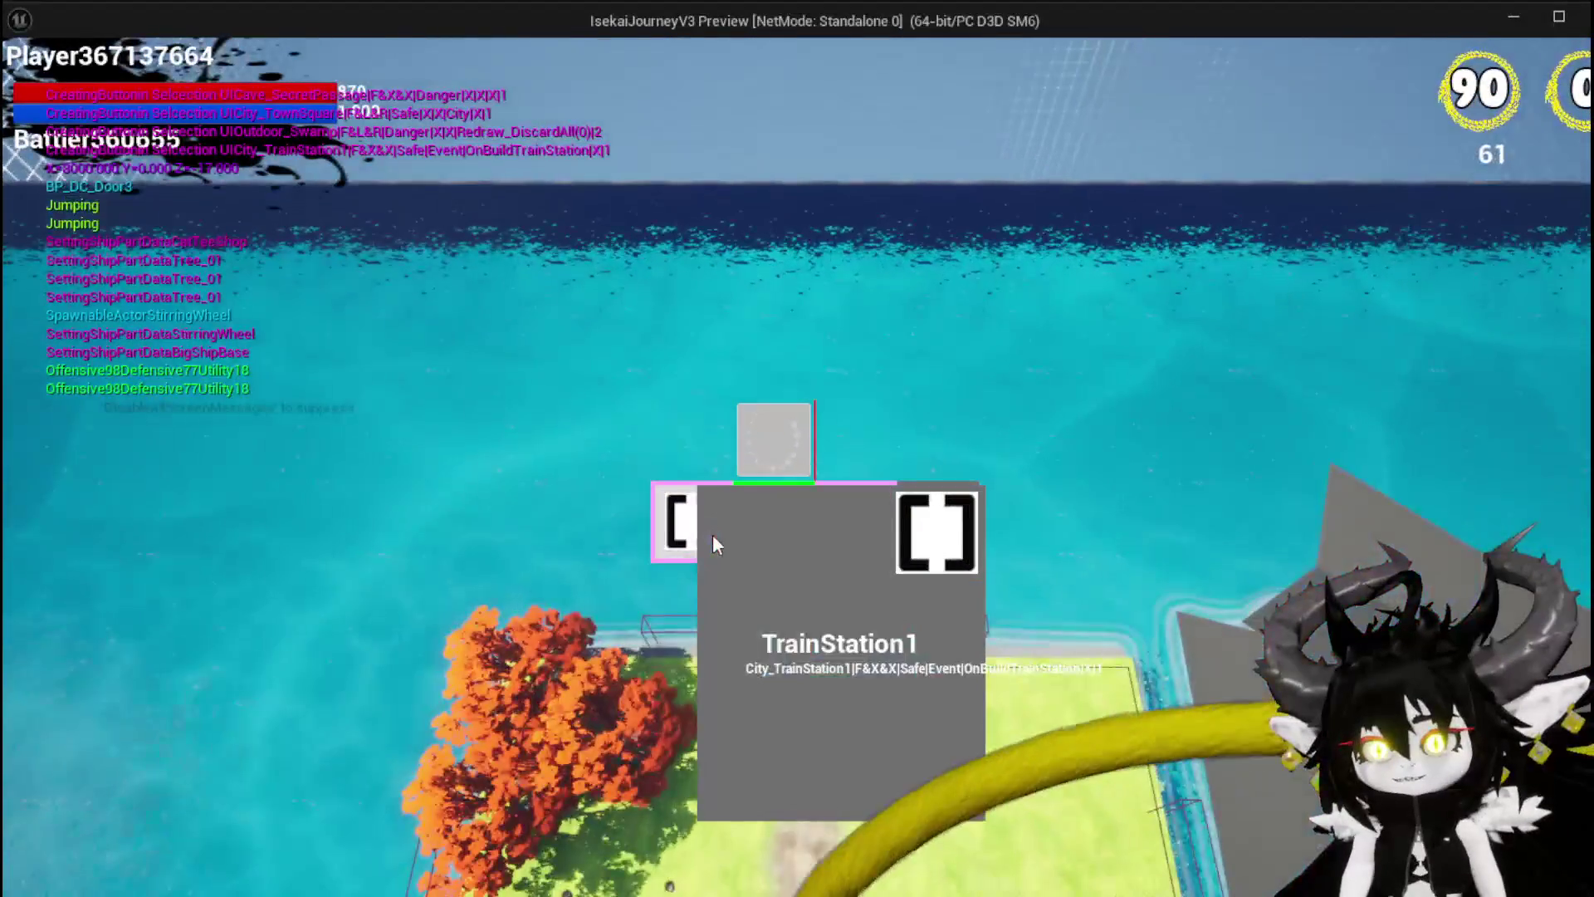
click(713, 535)
Step: Run through the station to the round door, choose the CoffeeShop room, and stop playing
key(w)
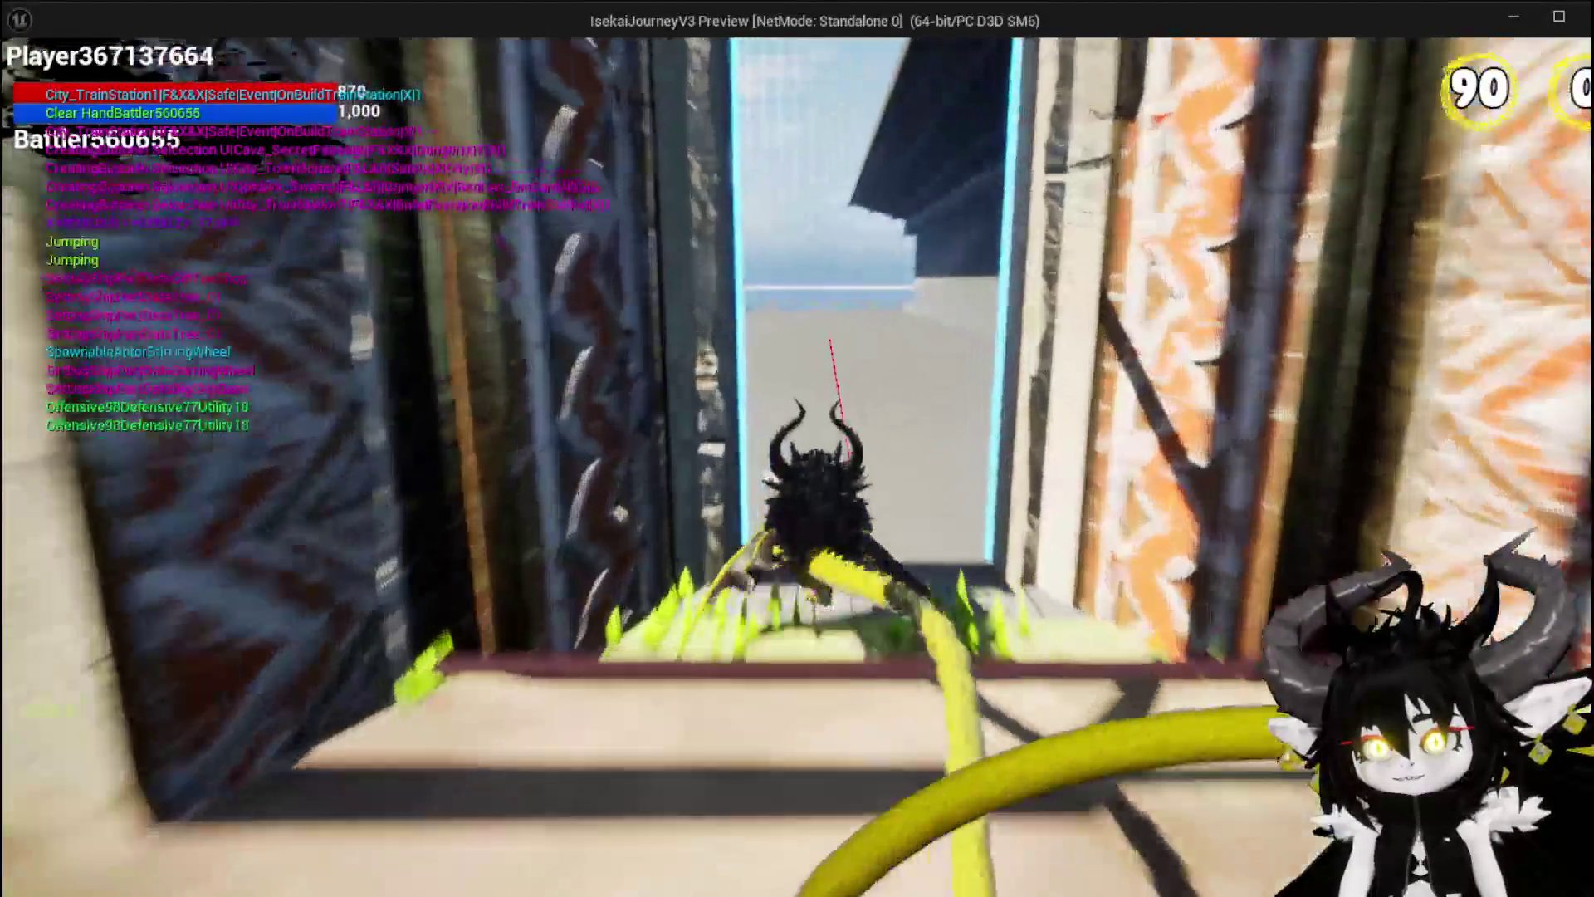
key(w)
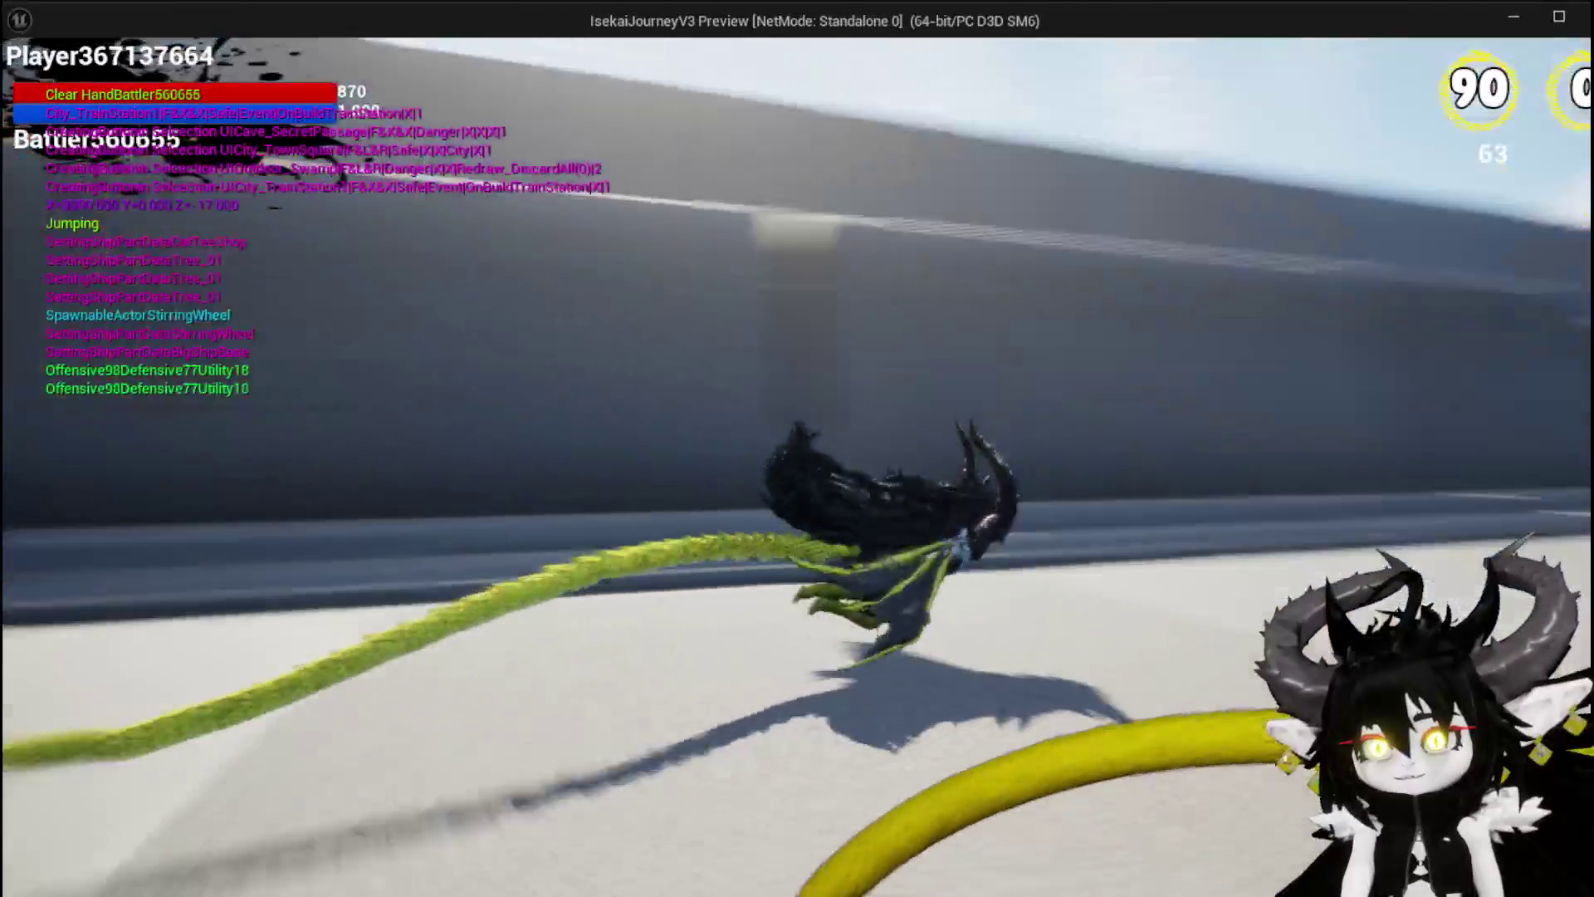
key(w)
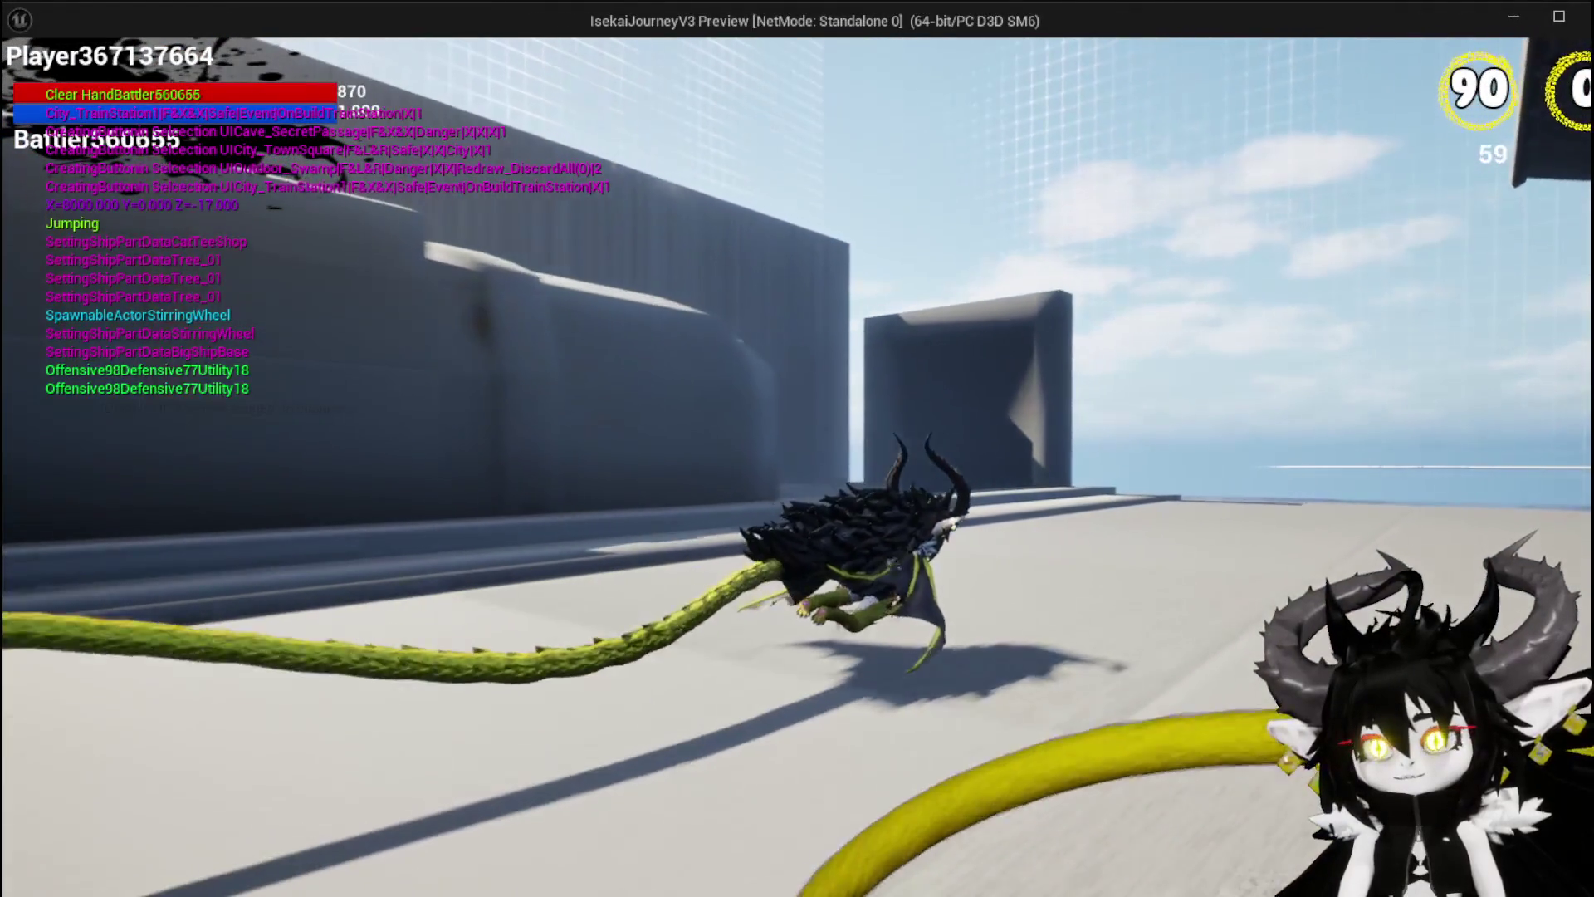
key(w)
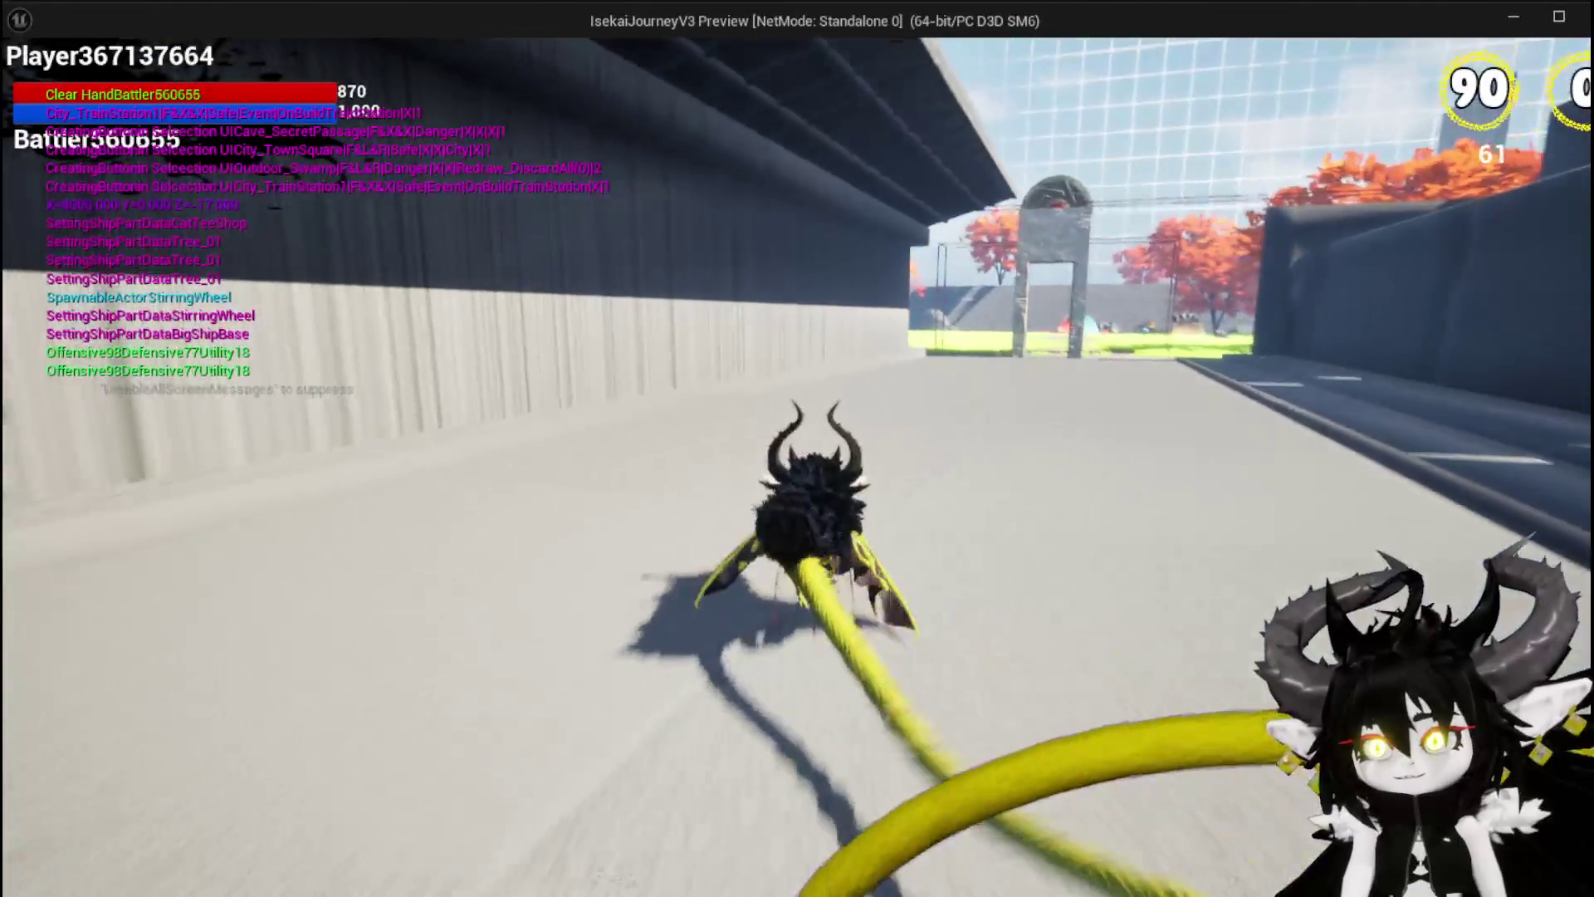
key(w)
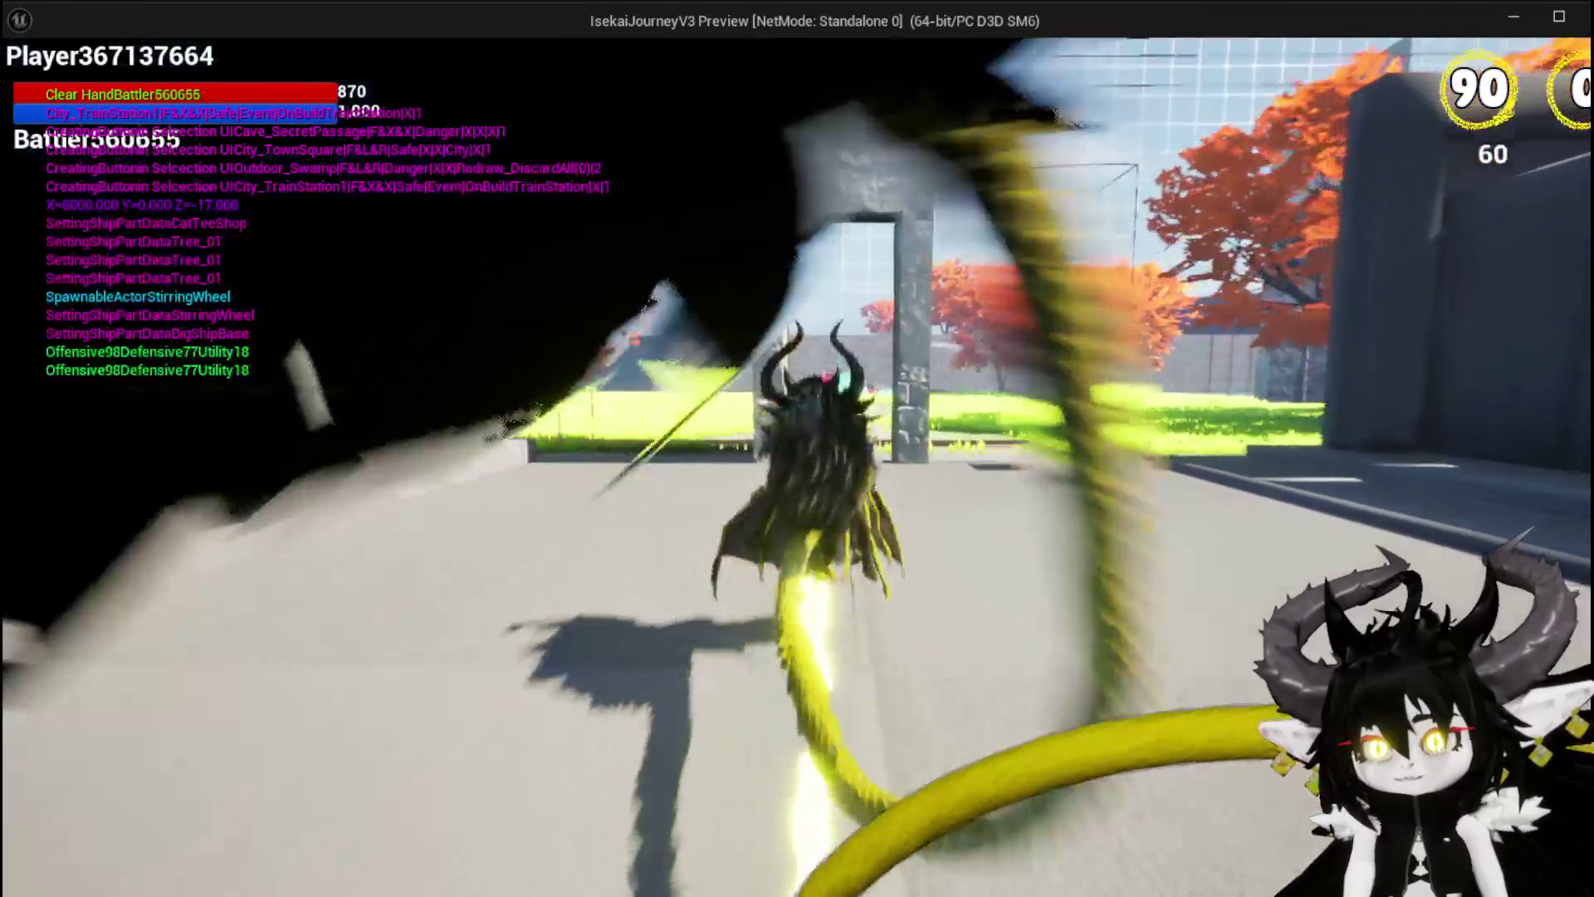
key(w)
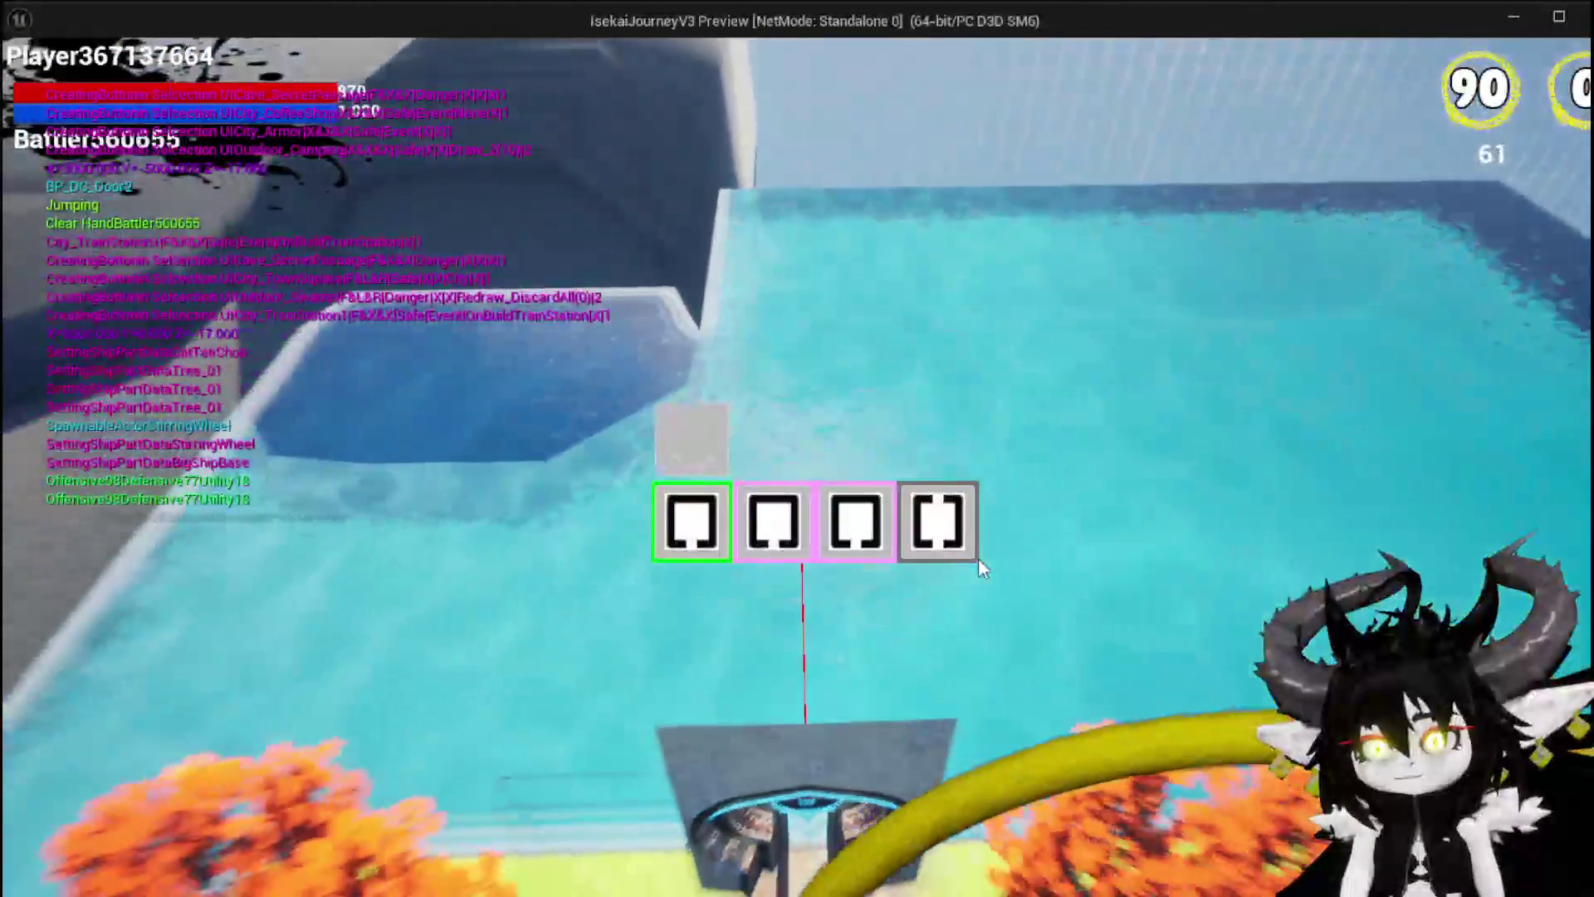
mouse_move(934, 532)
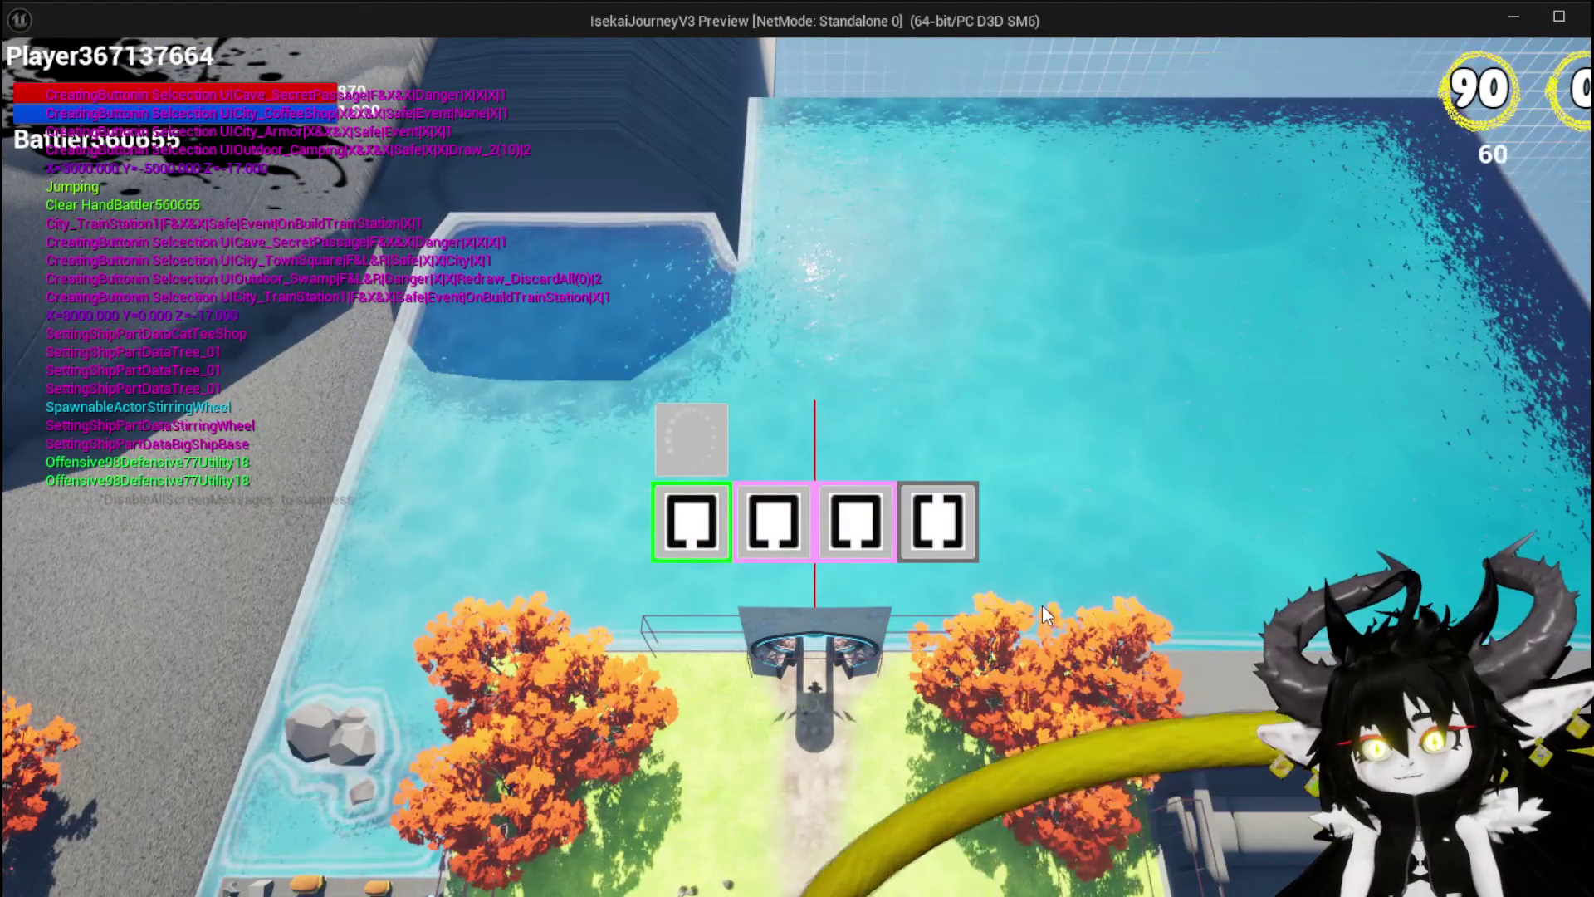
click(855, 540)
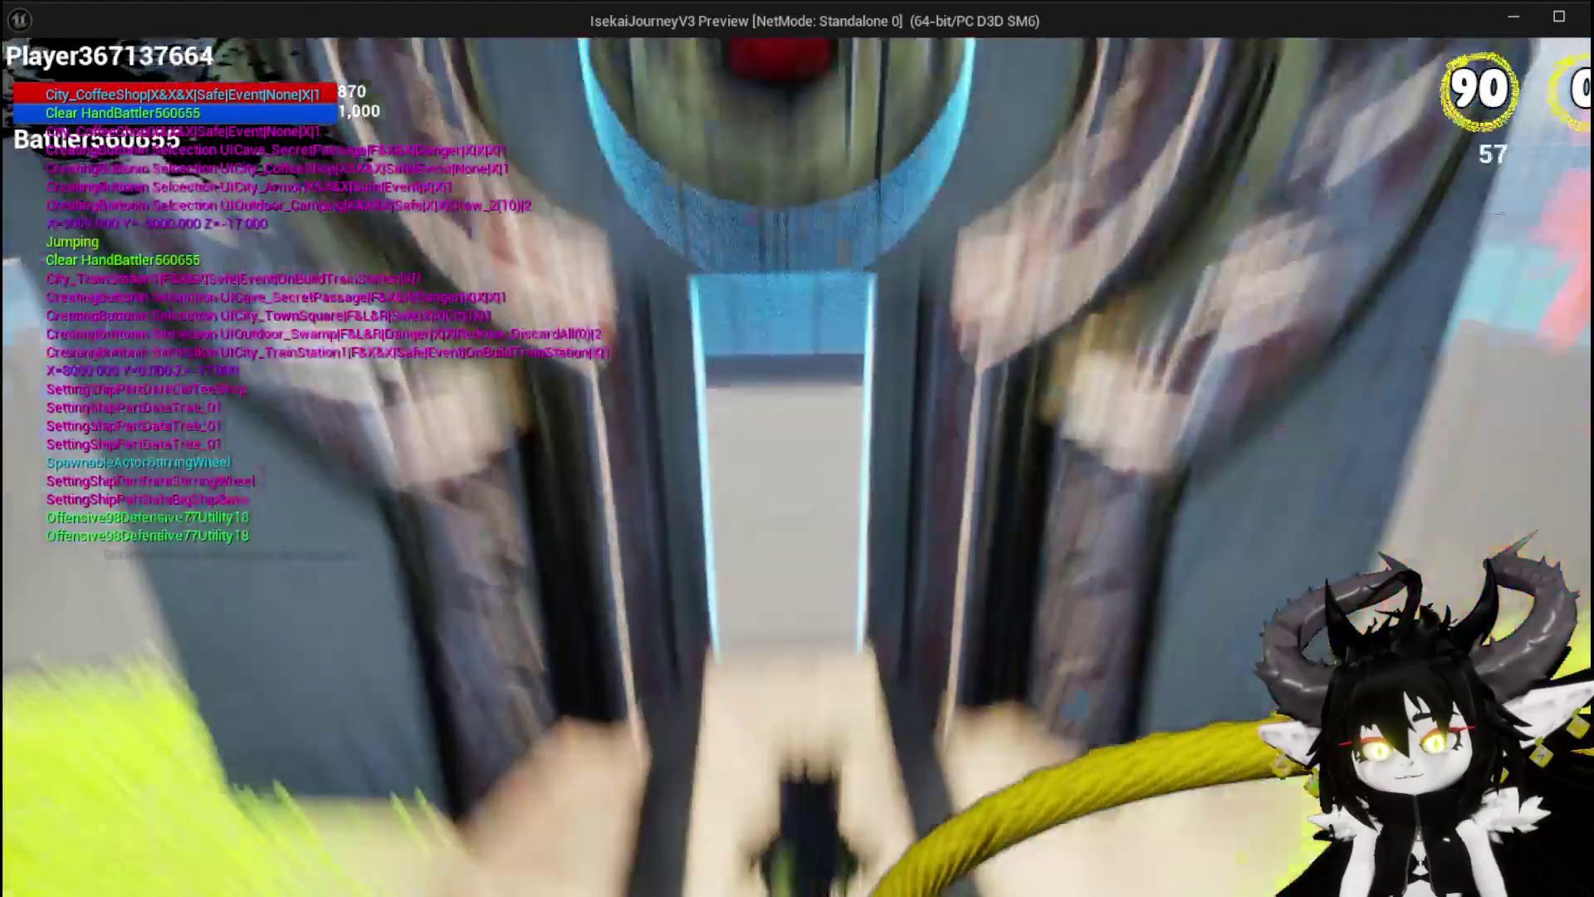
key(Escape)
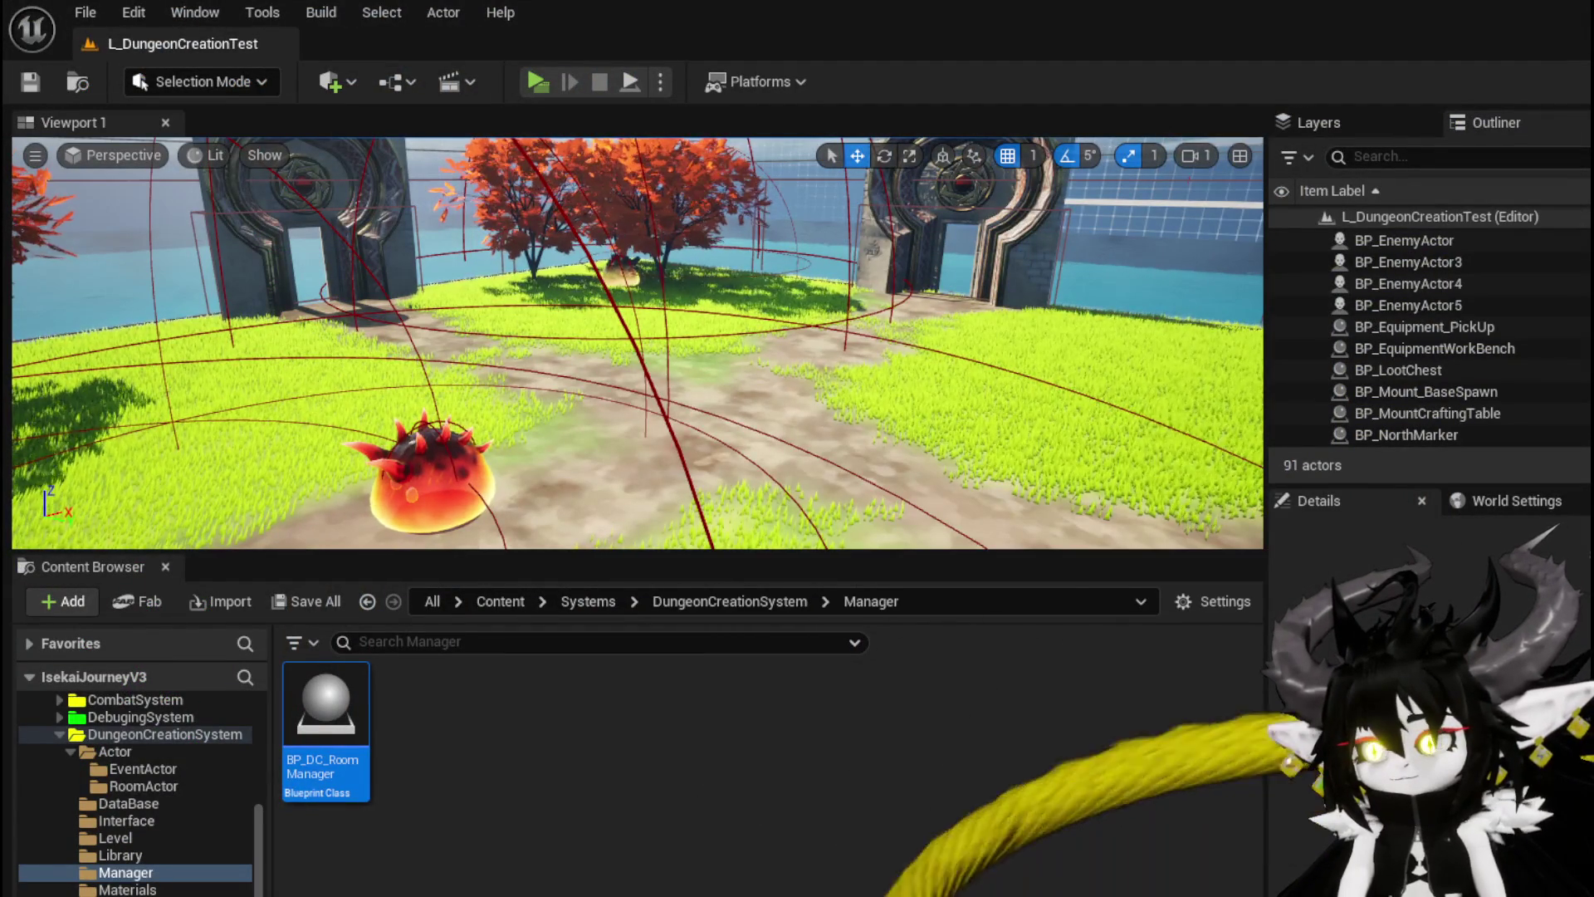
Step: Replace SpawnRoom's subtract-90 yaw node with an Add 90 node feeding Make Rotator
key(alt+Tab)
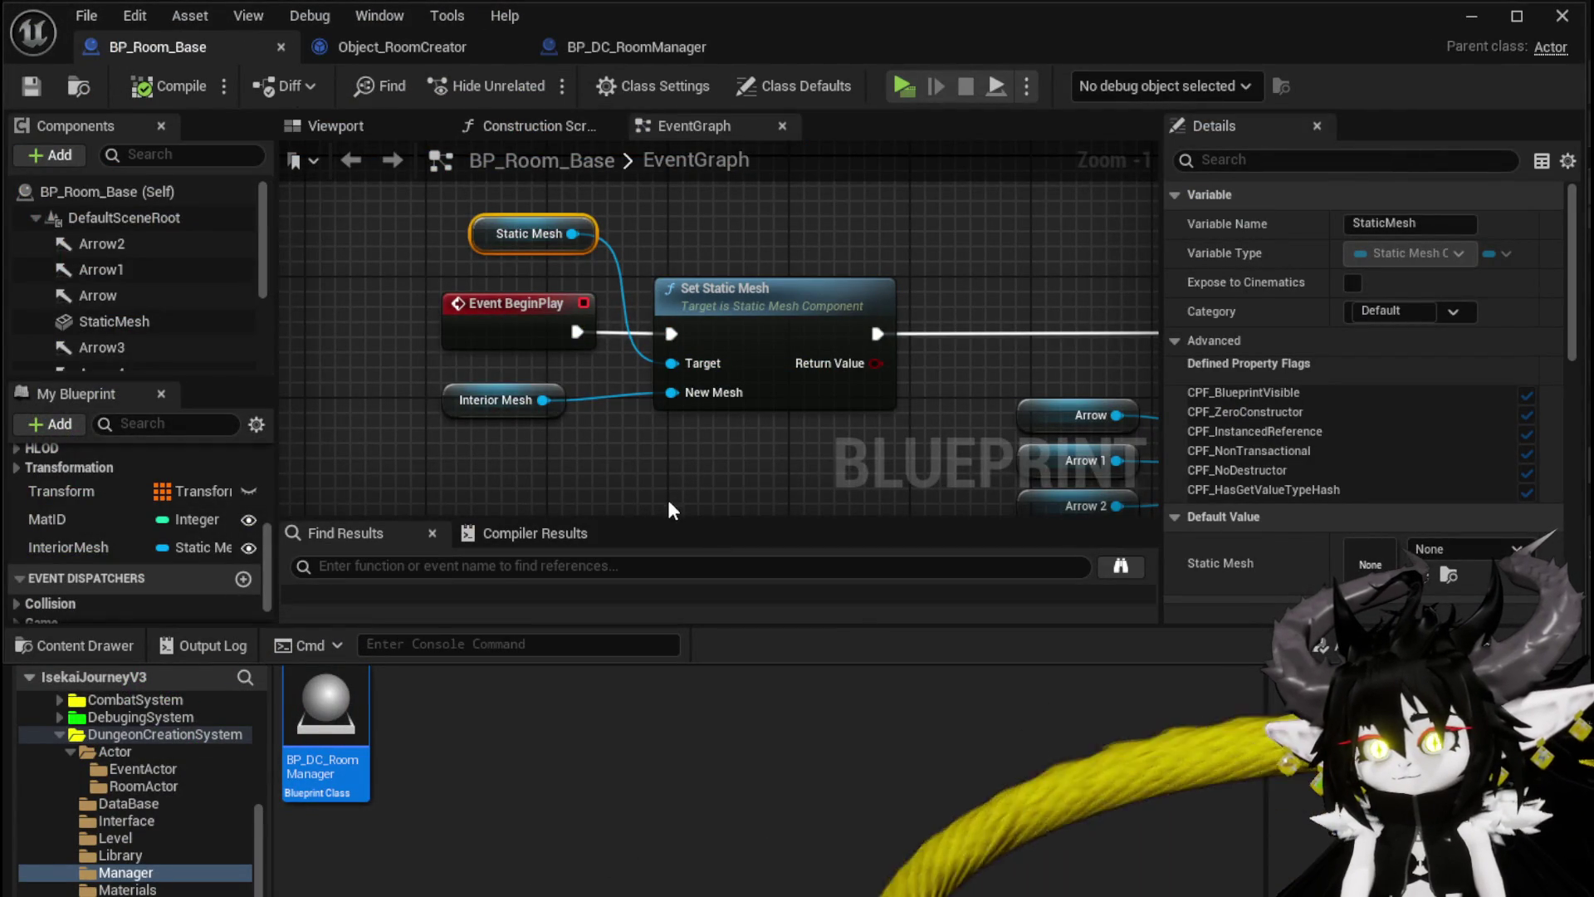
click(405, 50)
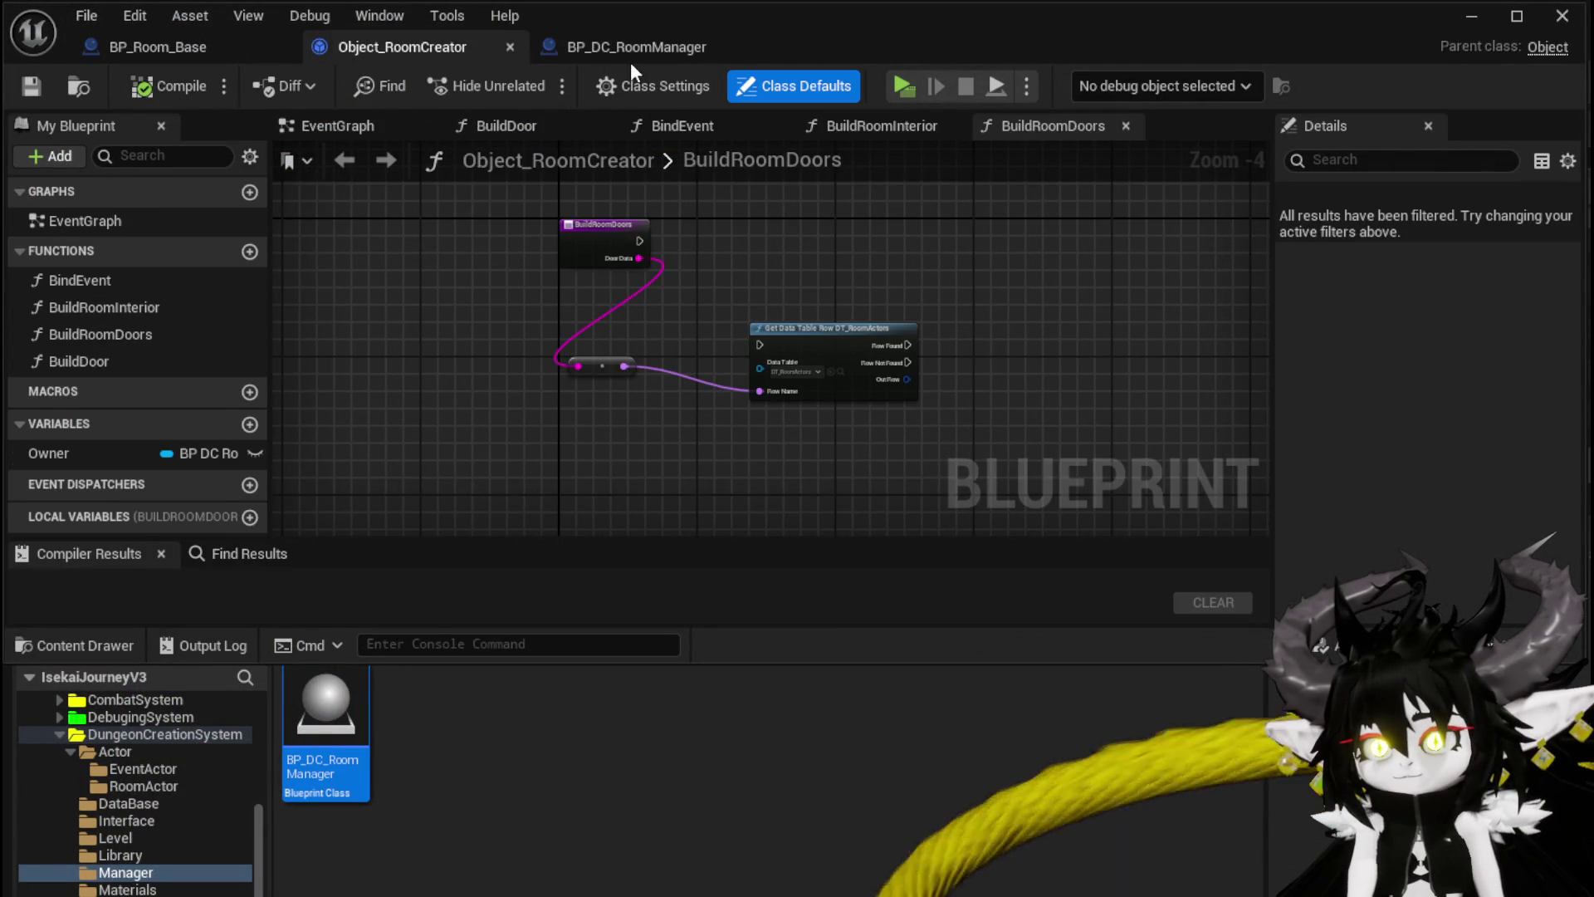
click(635, 49)
drag(681, 277, 744, 216)
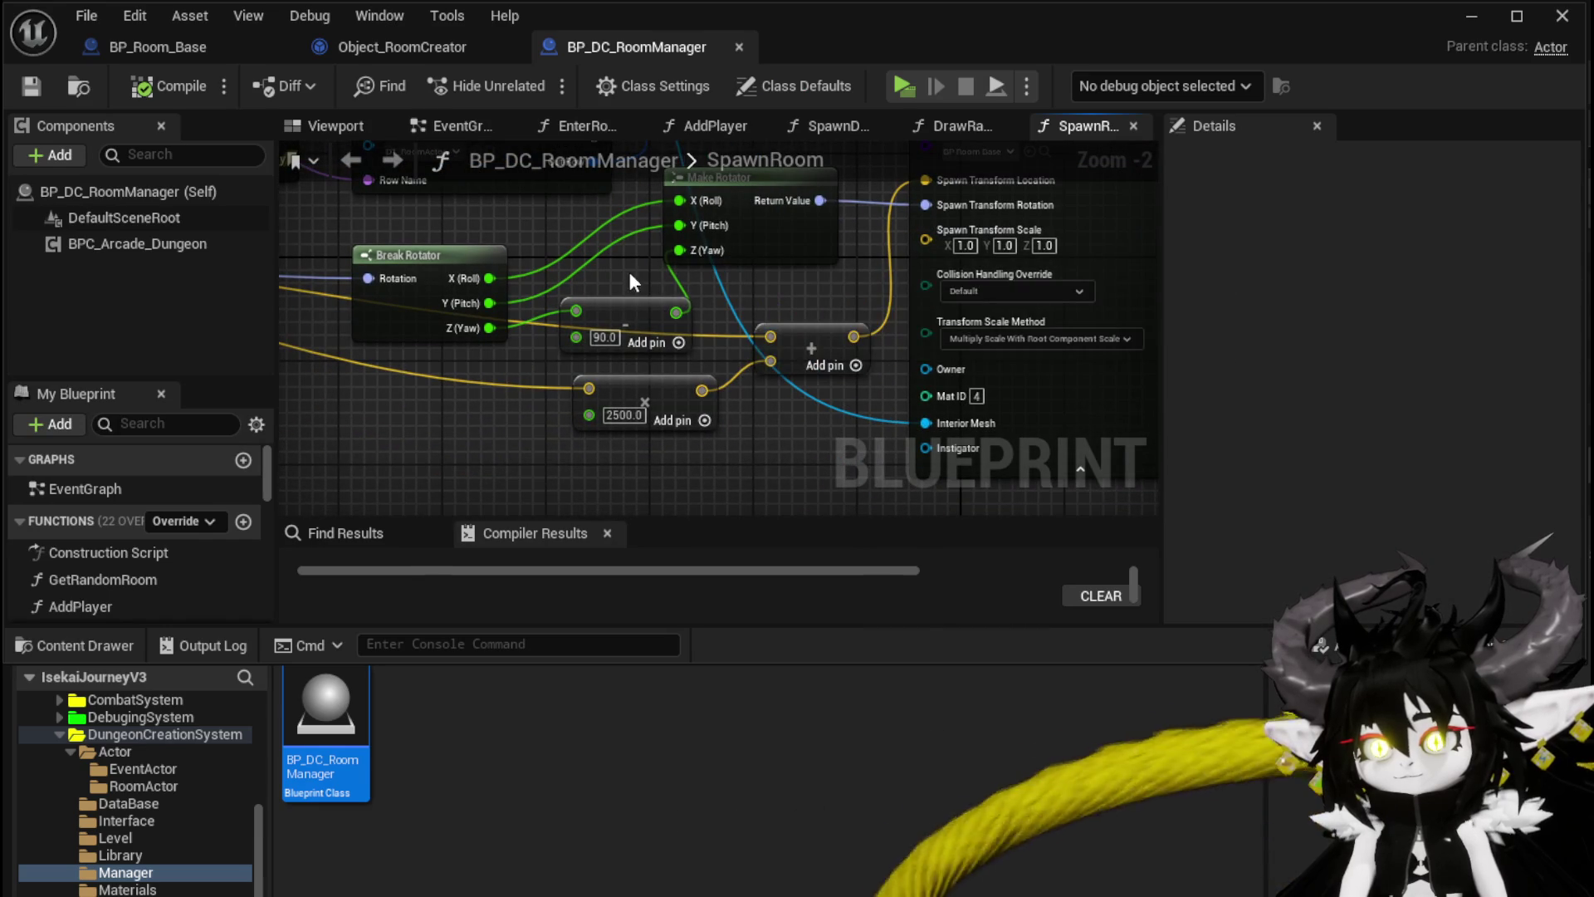
key(Delete)
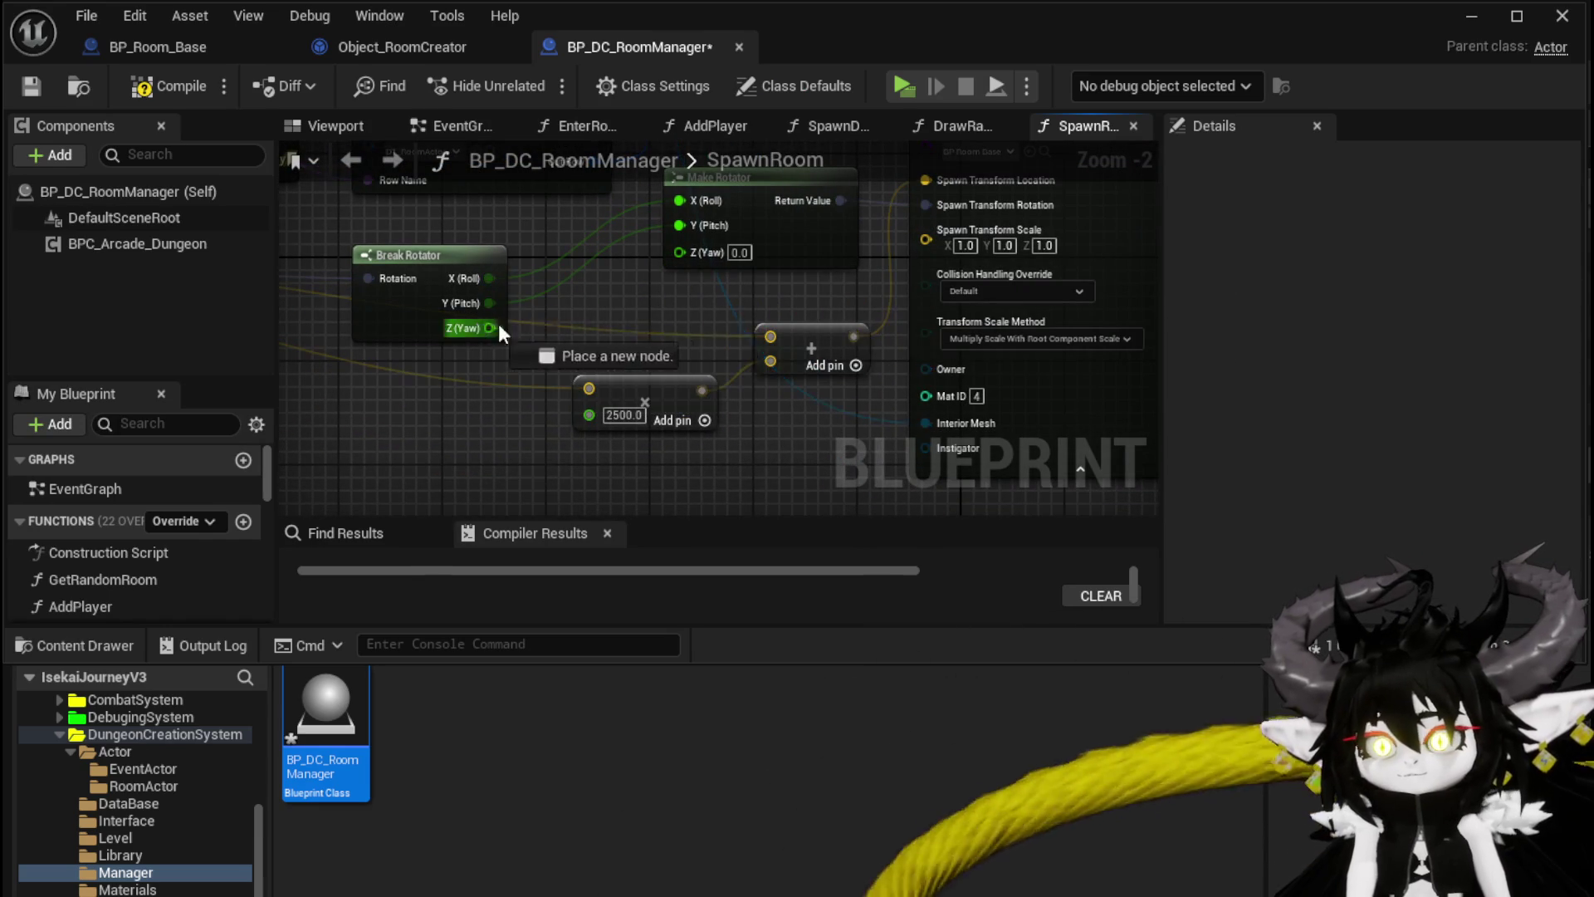
drag(489, 330, 581, 307)
text(+)
click(649, 501)
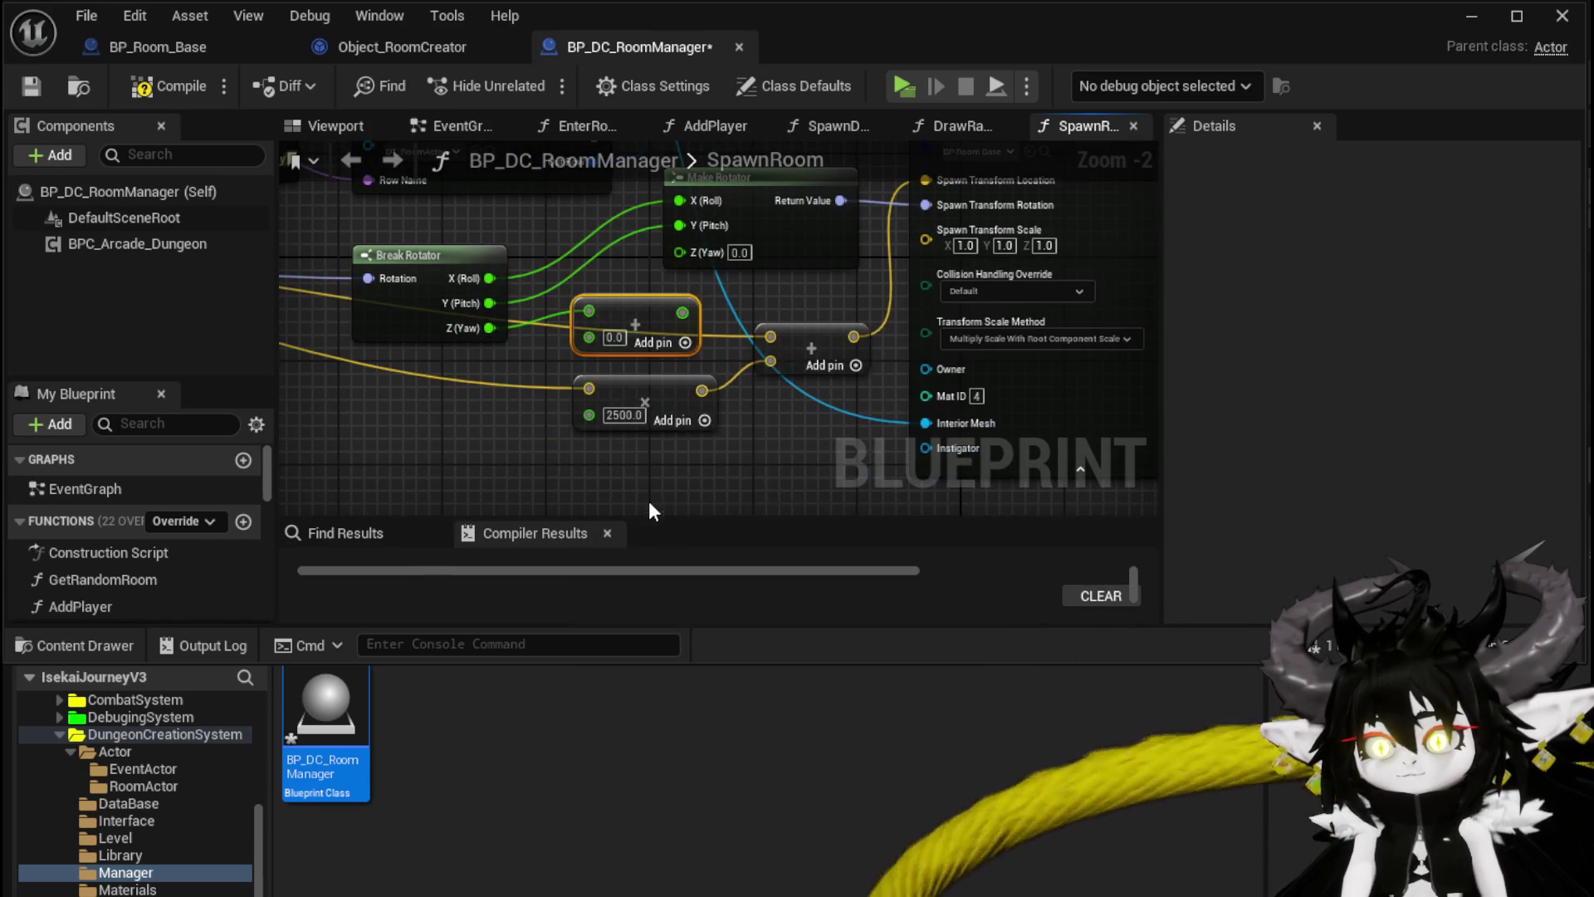
text(90)
key(Return)
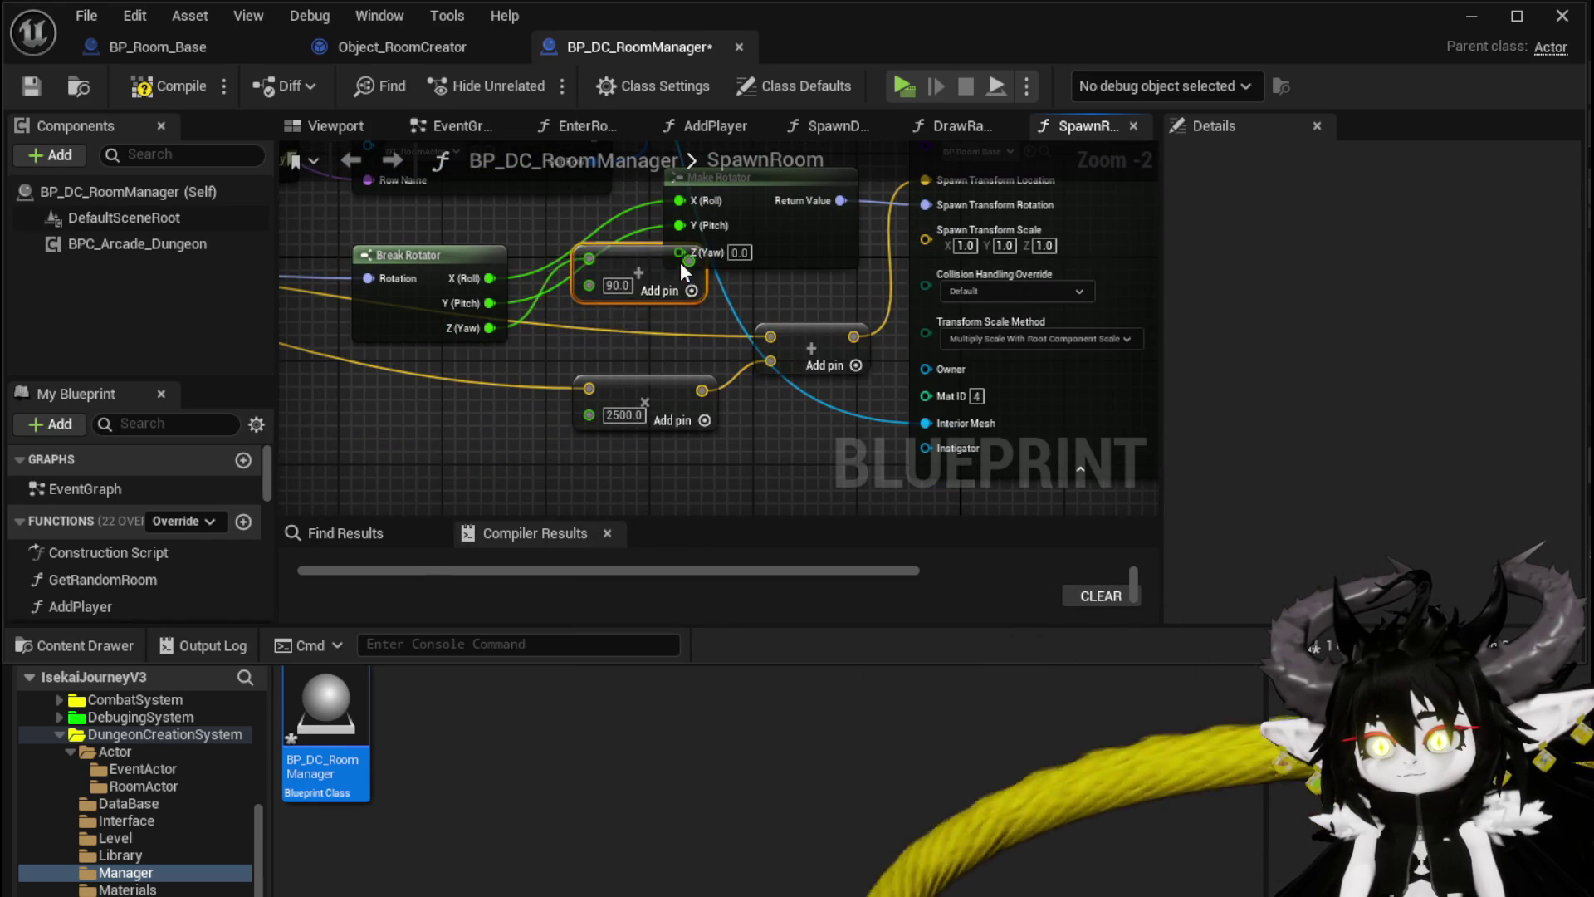
drag(685, 264, 681, 320)
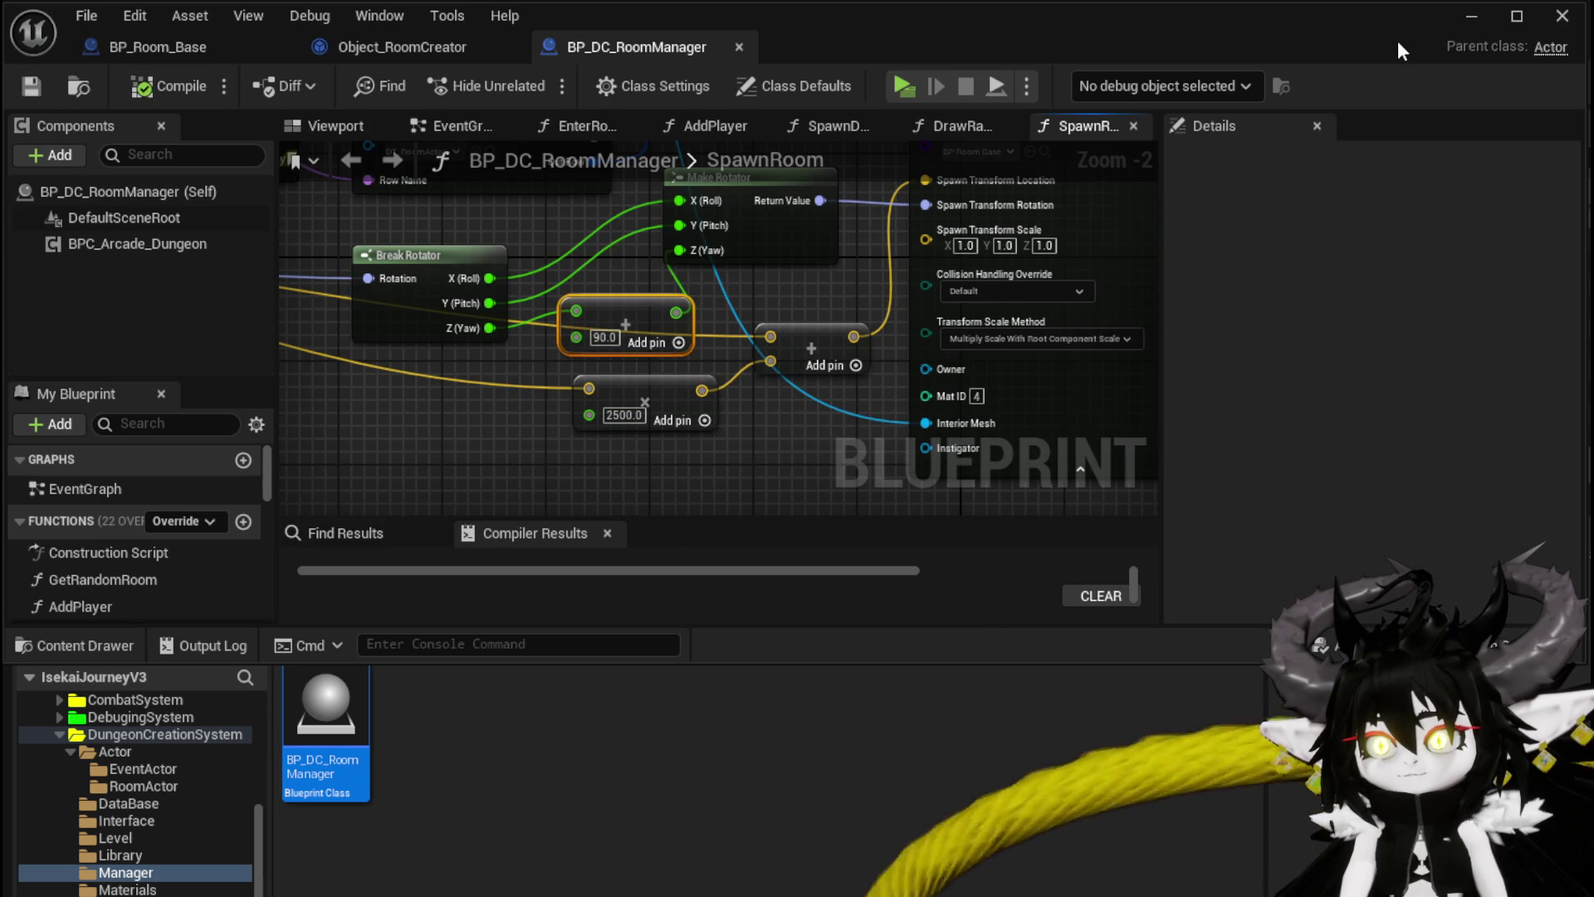
click(1469, 17)
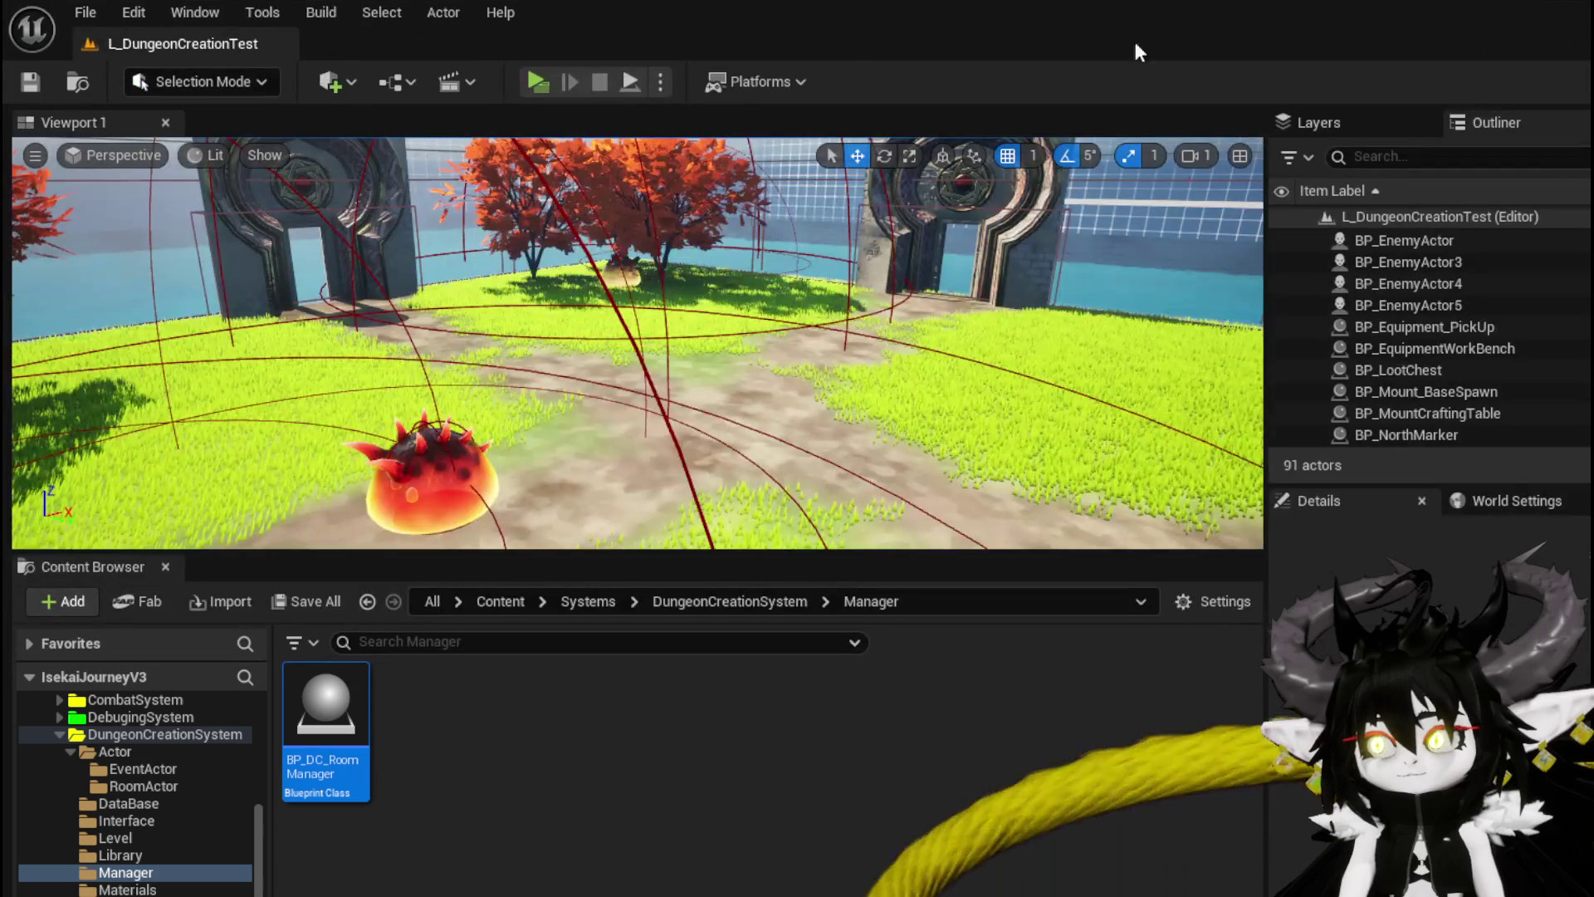
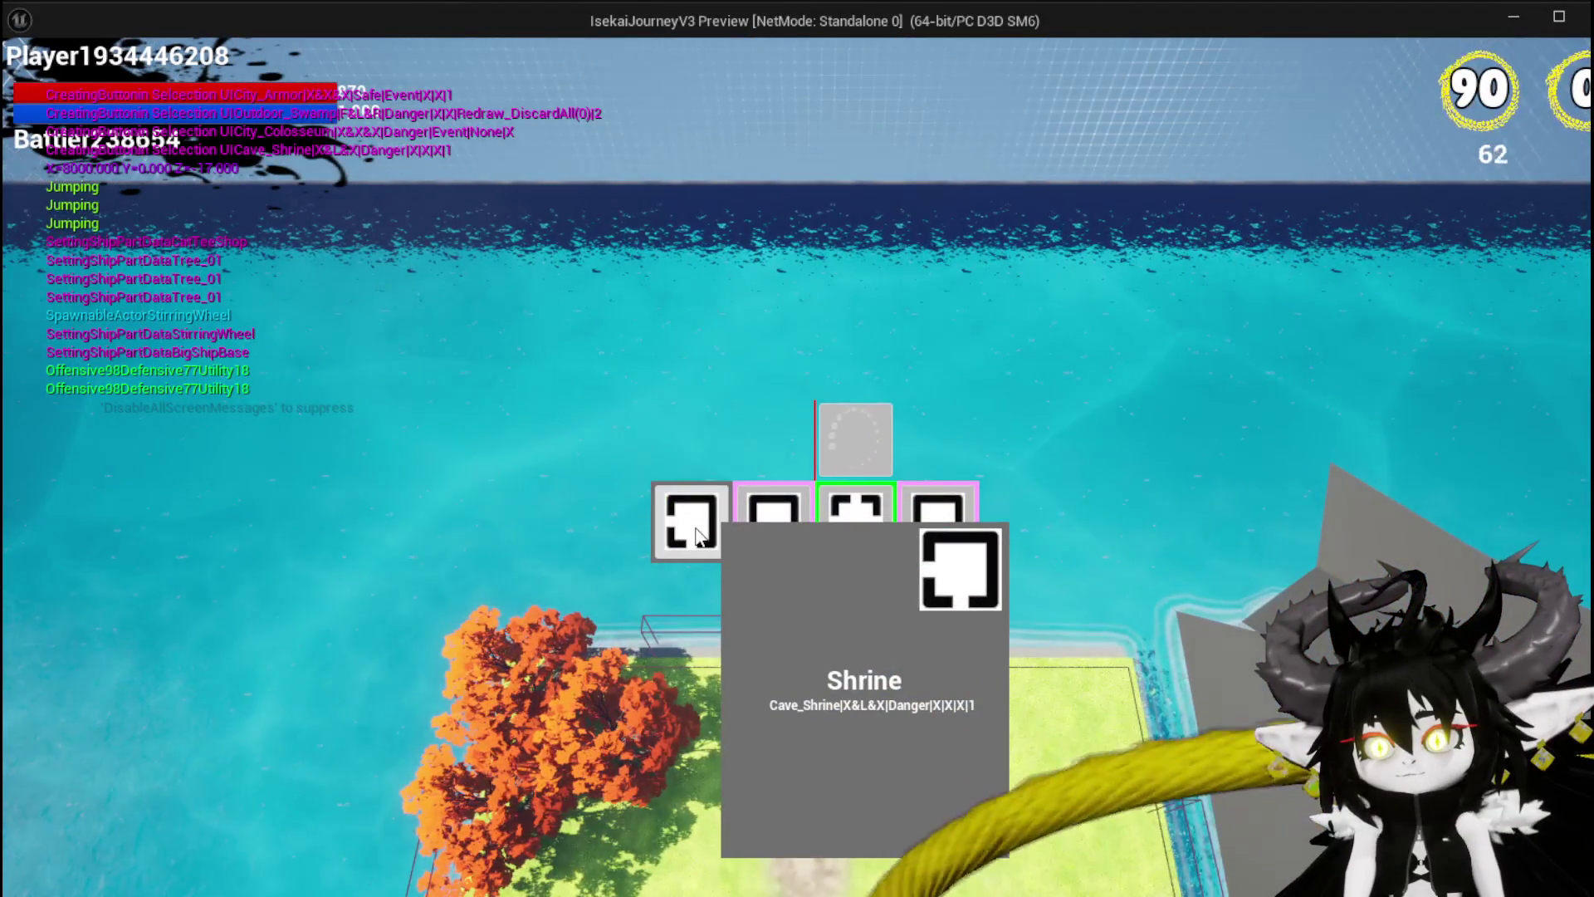
Step: Play-test the Cave_Shrine and TrainStation1 room cards, running and jumping through the gates, then stop the preview
click(696, 534)
key(w)
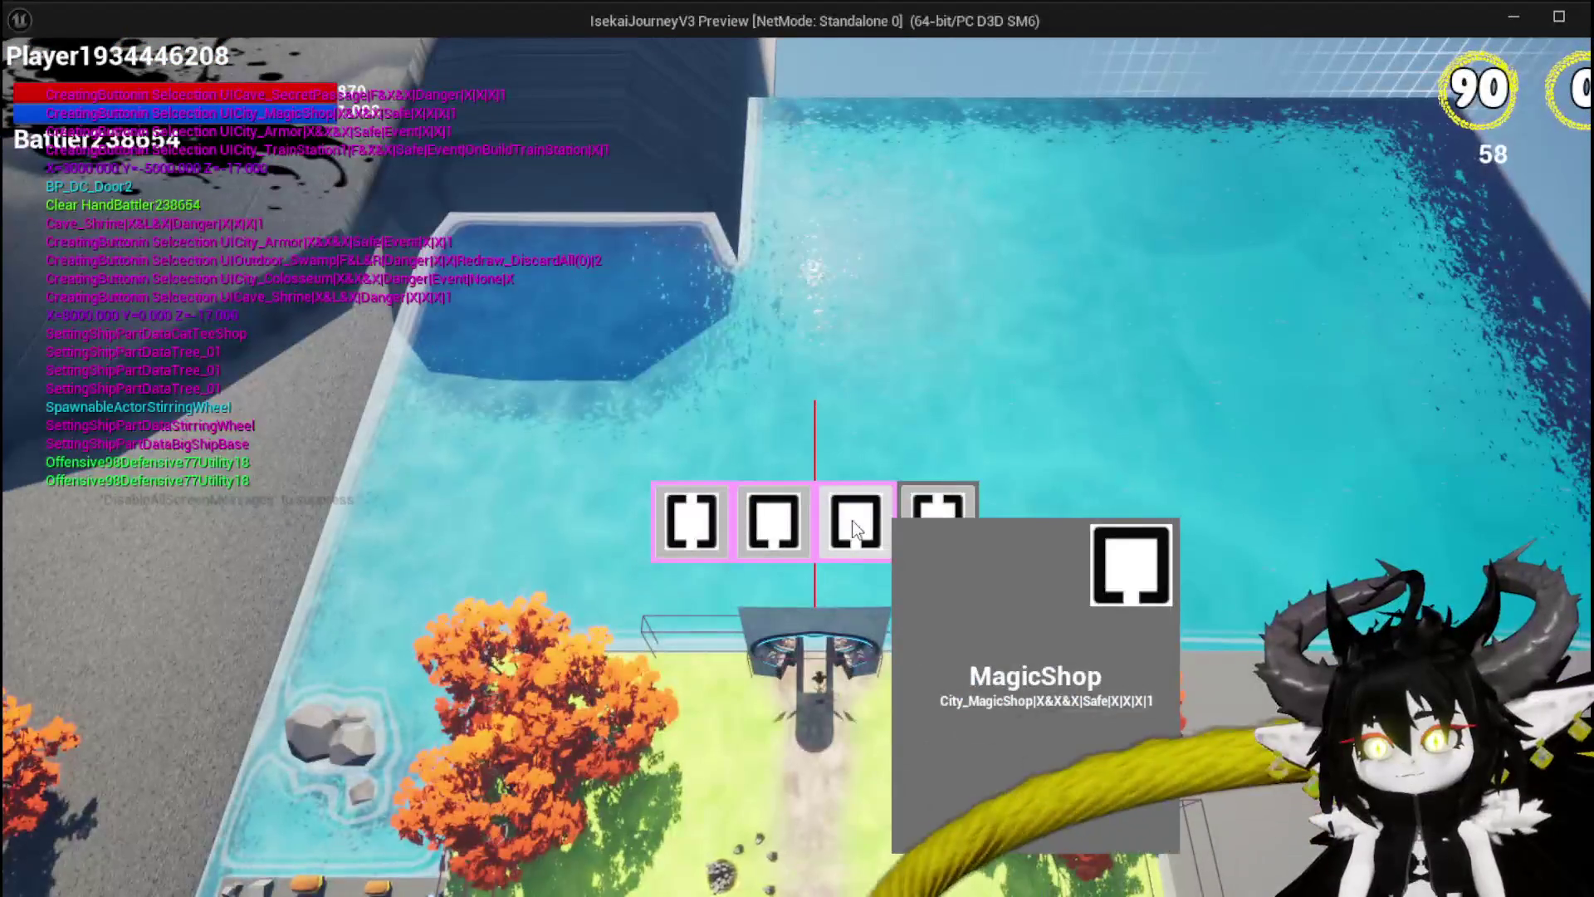
click(936, 519)
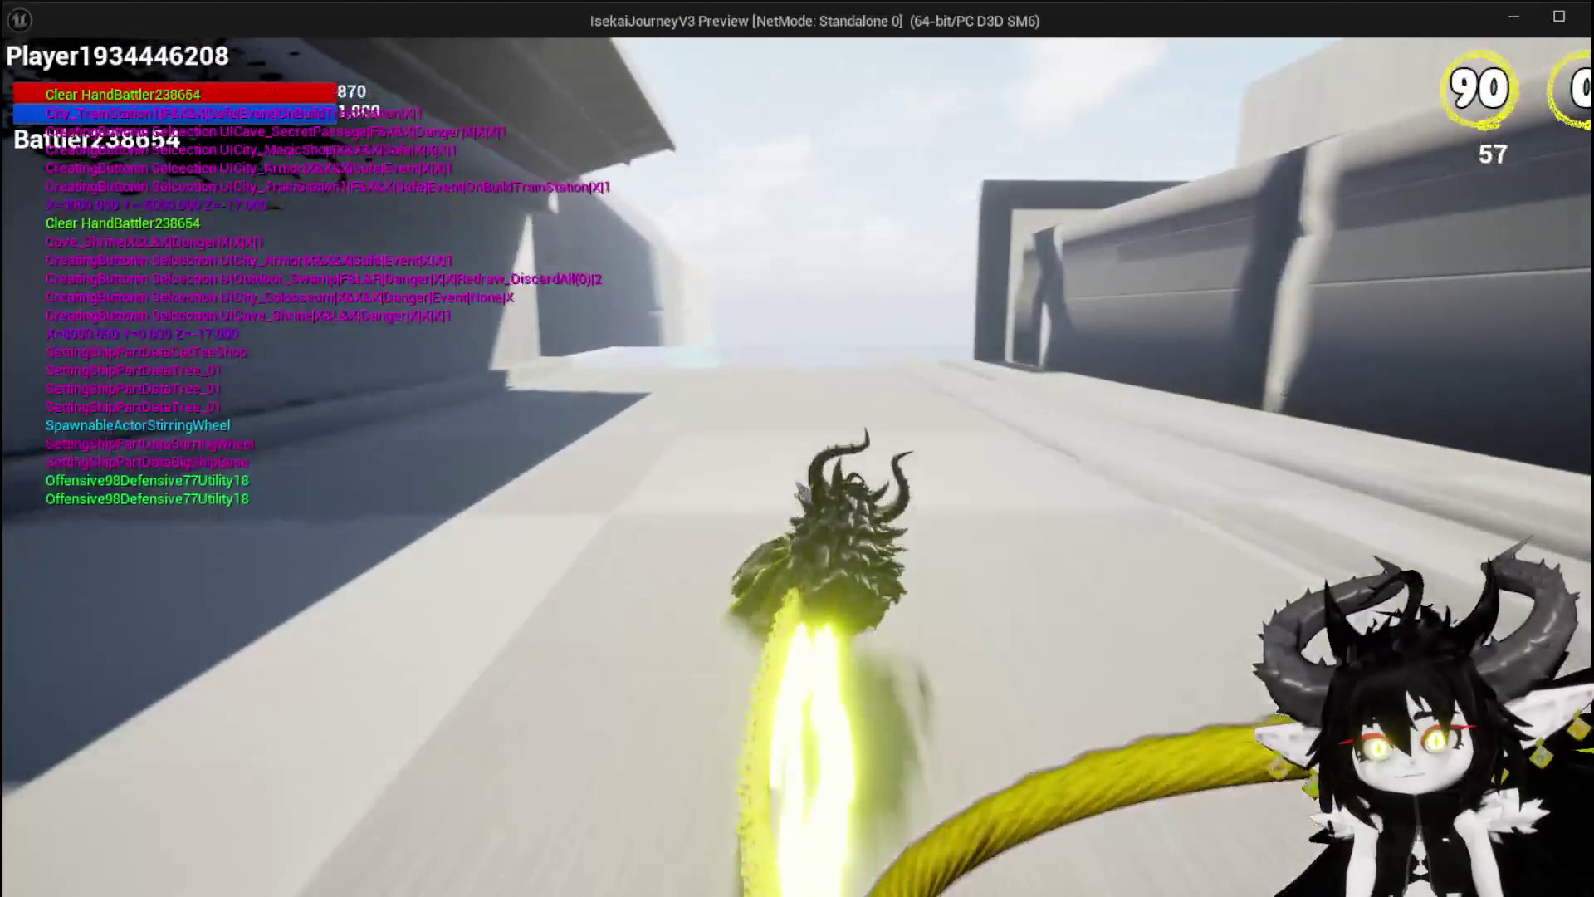
key(space)
key(w)
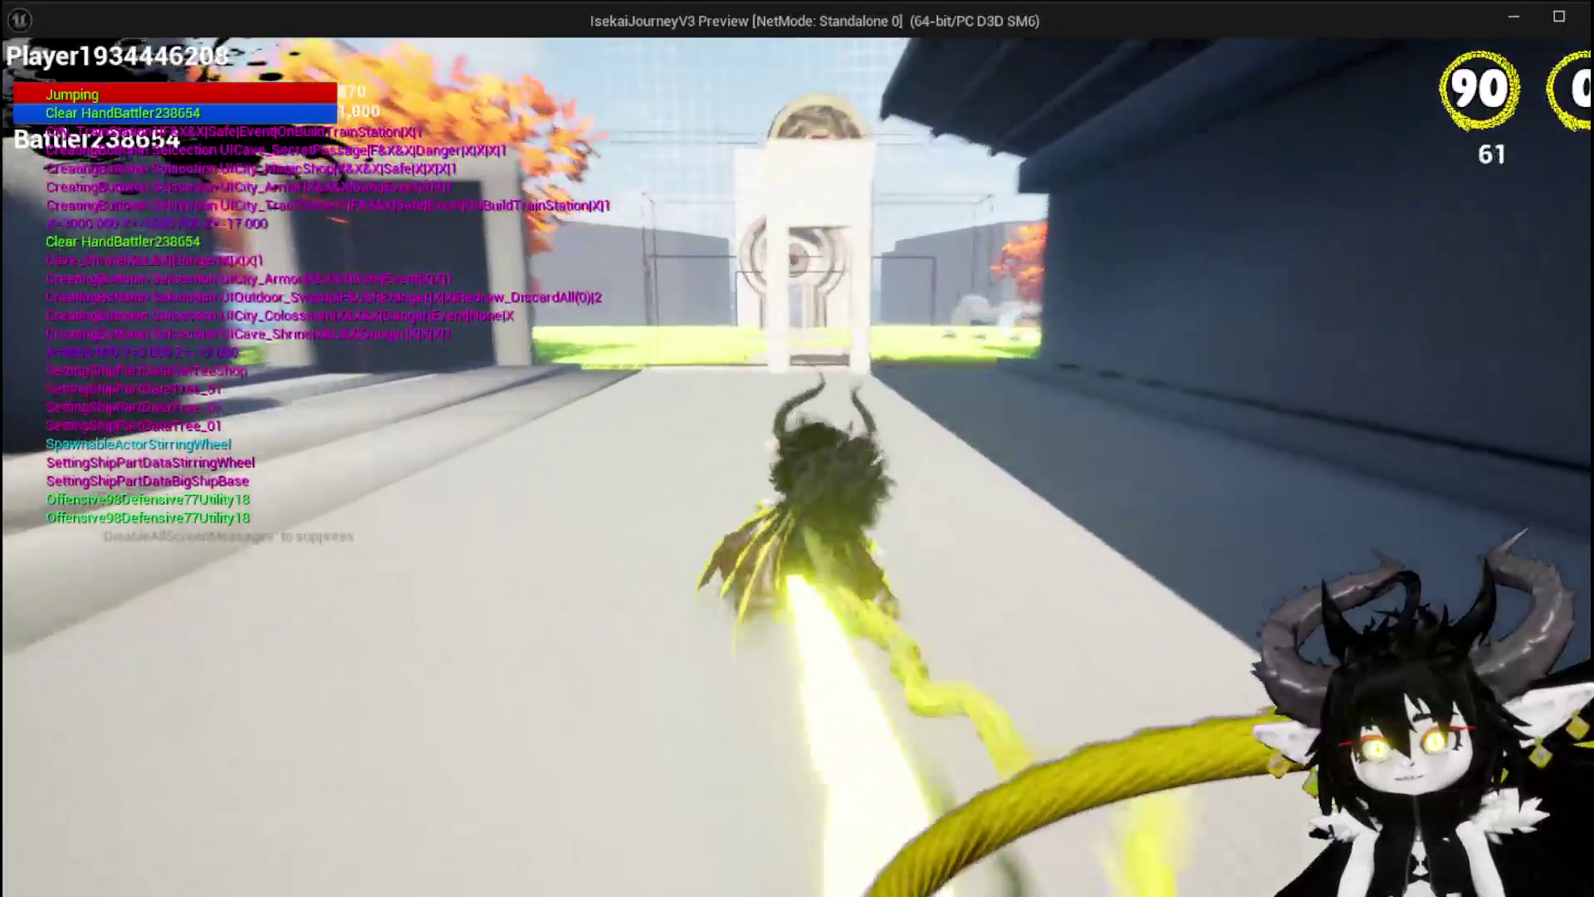
key(space)
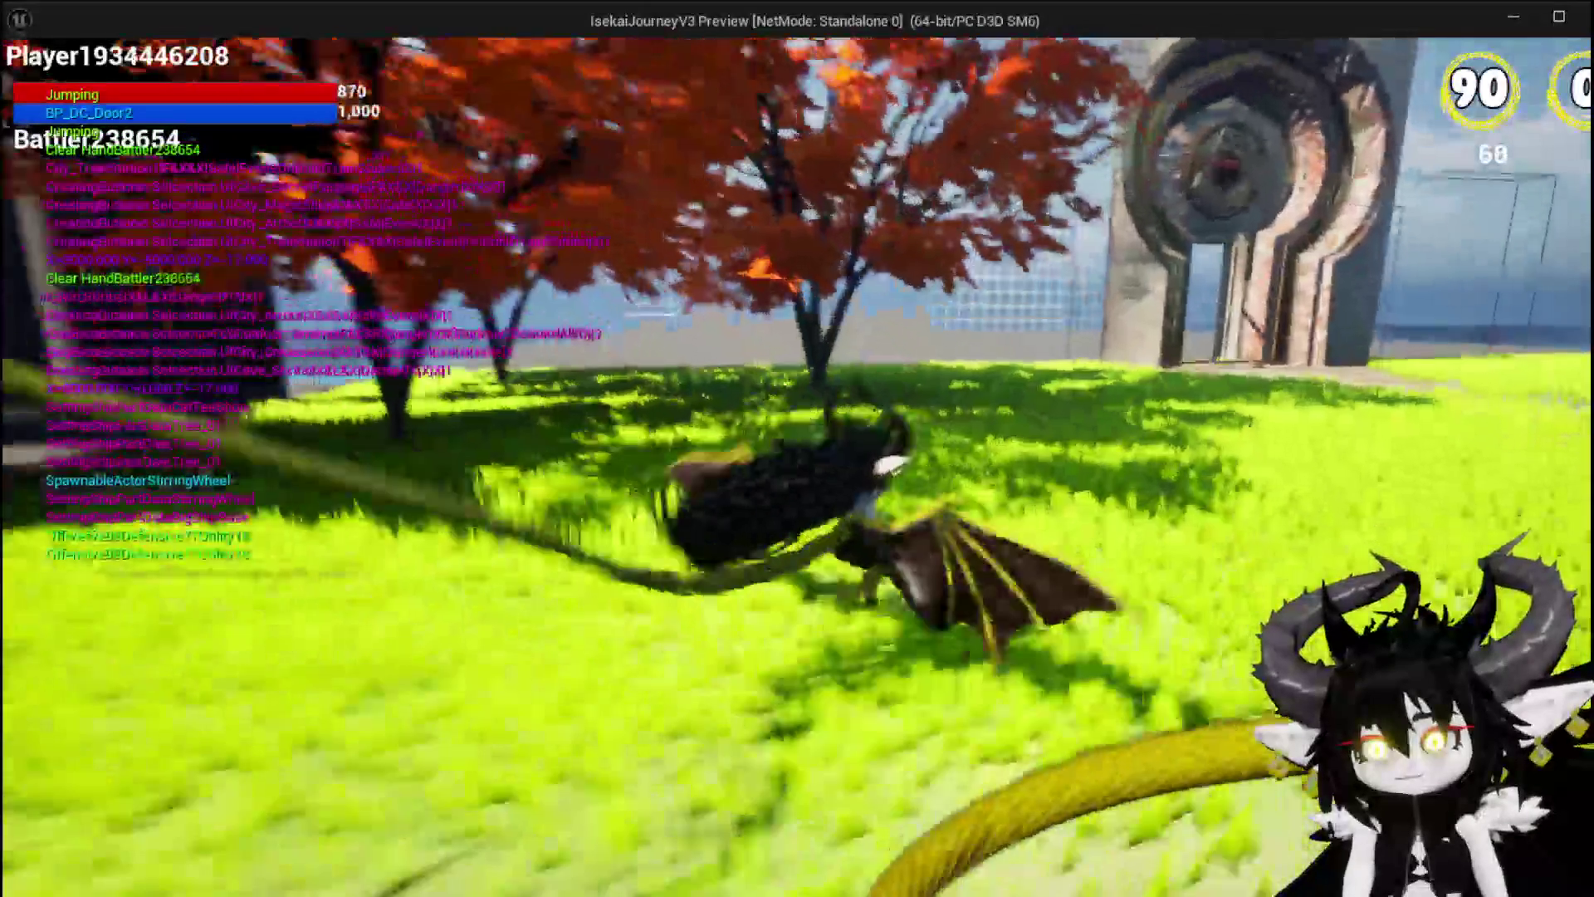
key(Escape)
key(ctrl+s)
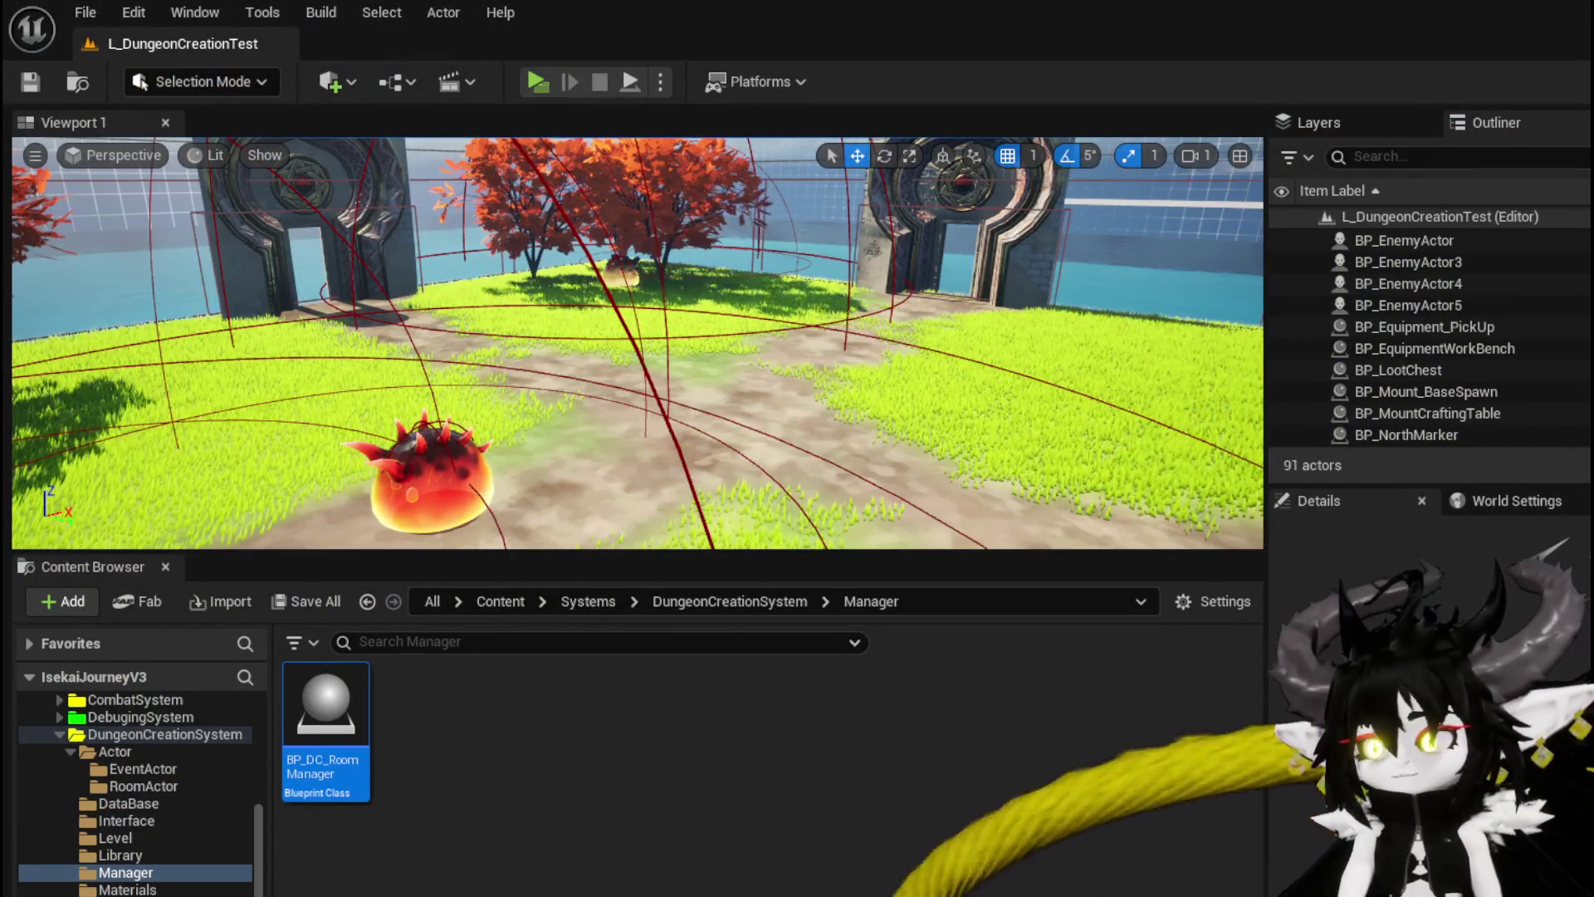
Step: Return to the room manager's SpawnRoom graph and pan across to its right-hand nodes
key(alt+Tab)
scroll(781, 440, down, 6)
drag(562, 372, 556, 378)
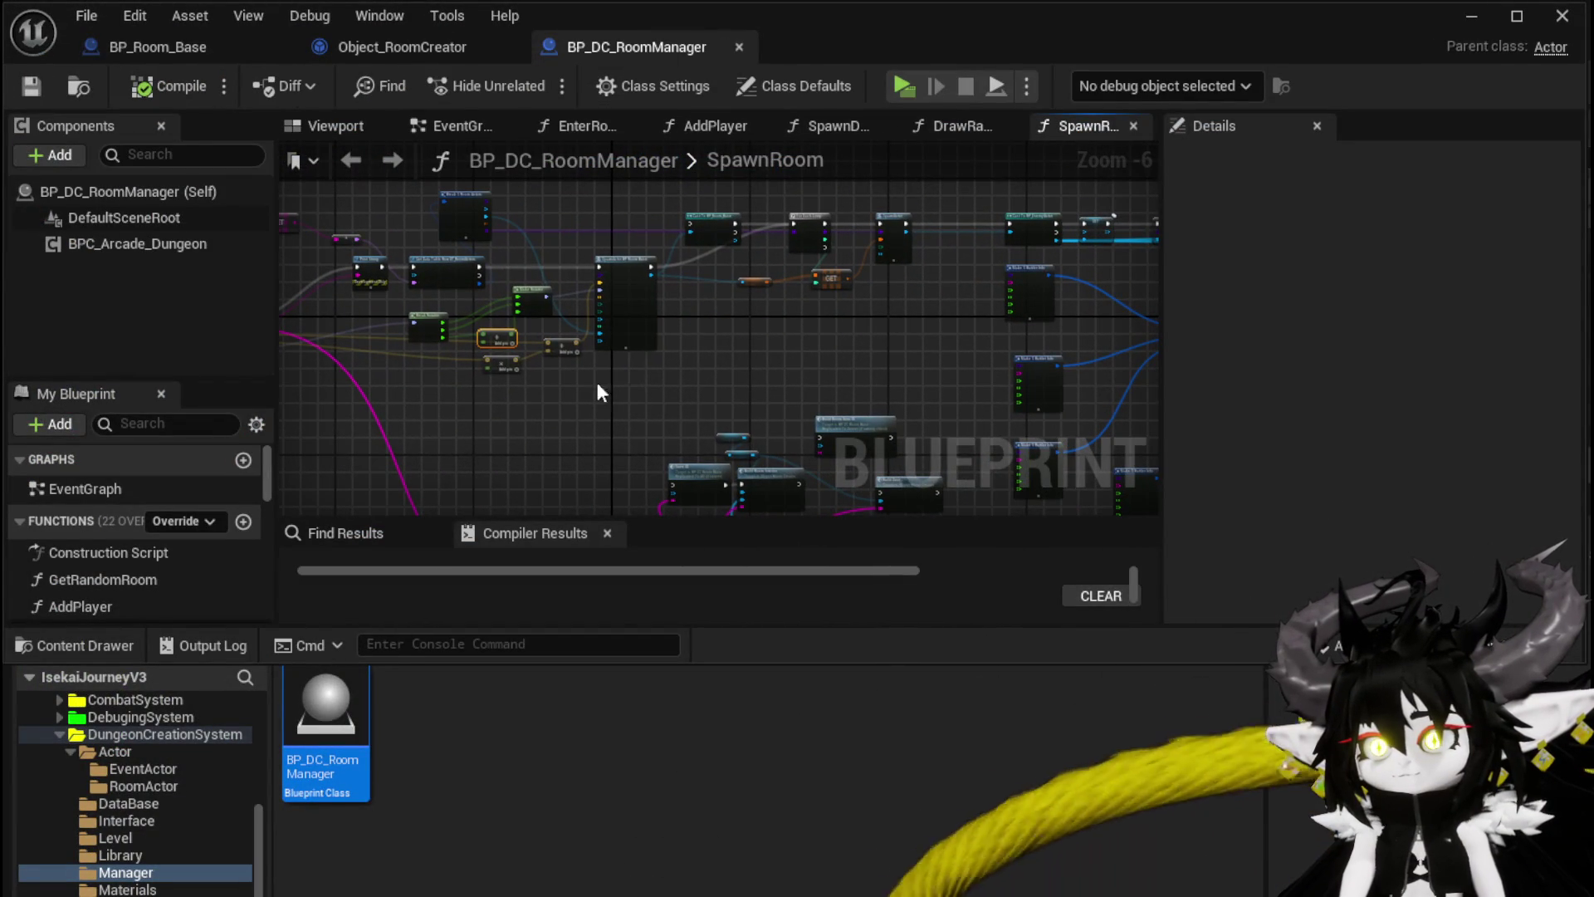
mouse_move(774, 377)
mouse_down()
mouse_move(508, 369)
mouse_move(615, 213)
mouse_up()
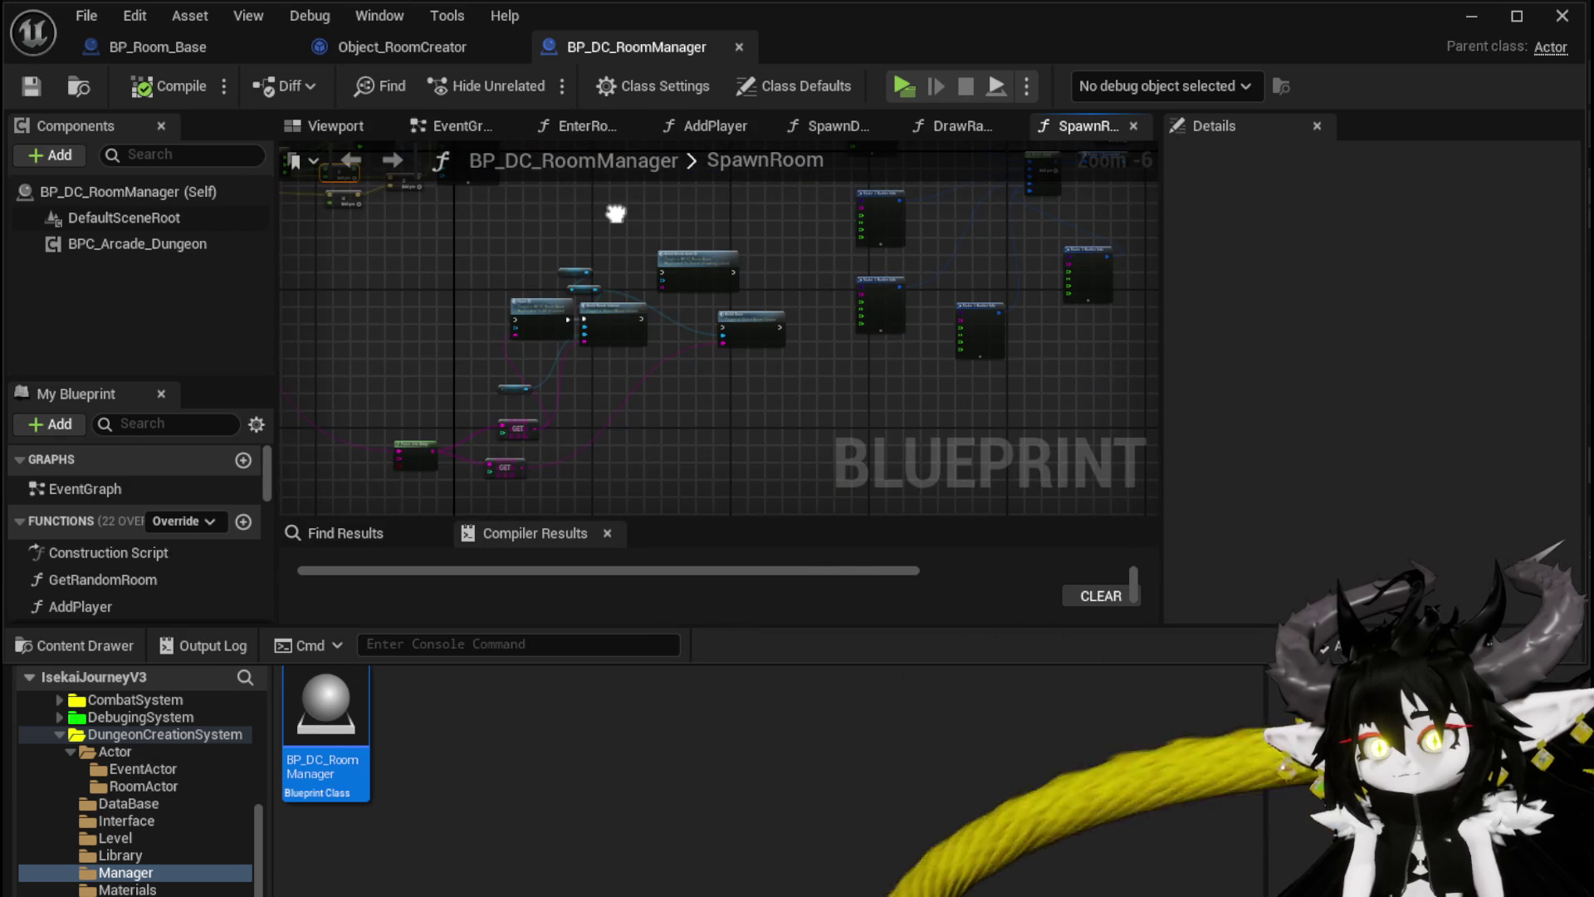
scroll(600, 249, up, 3)
scroll(595, 241, down, 4)
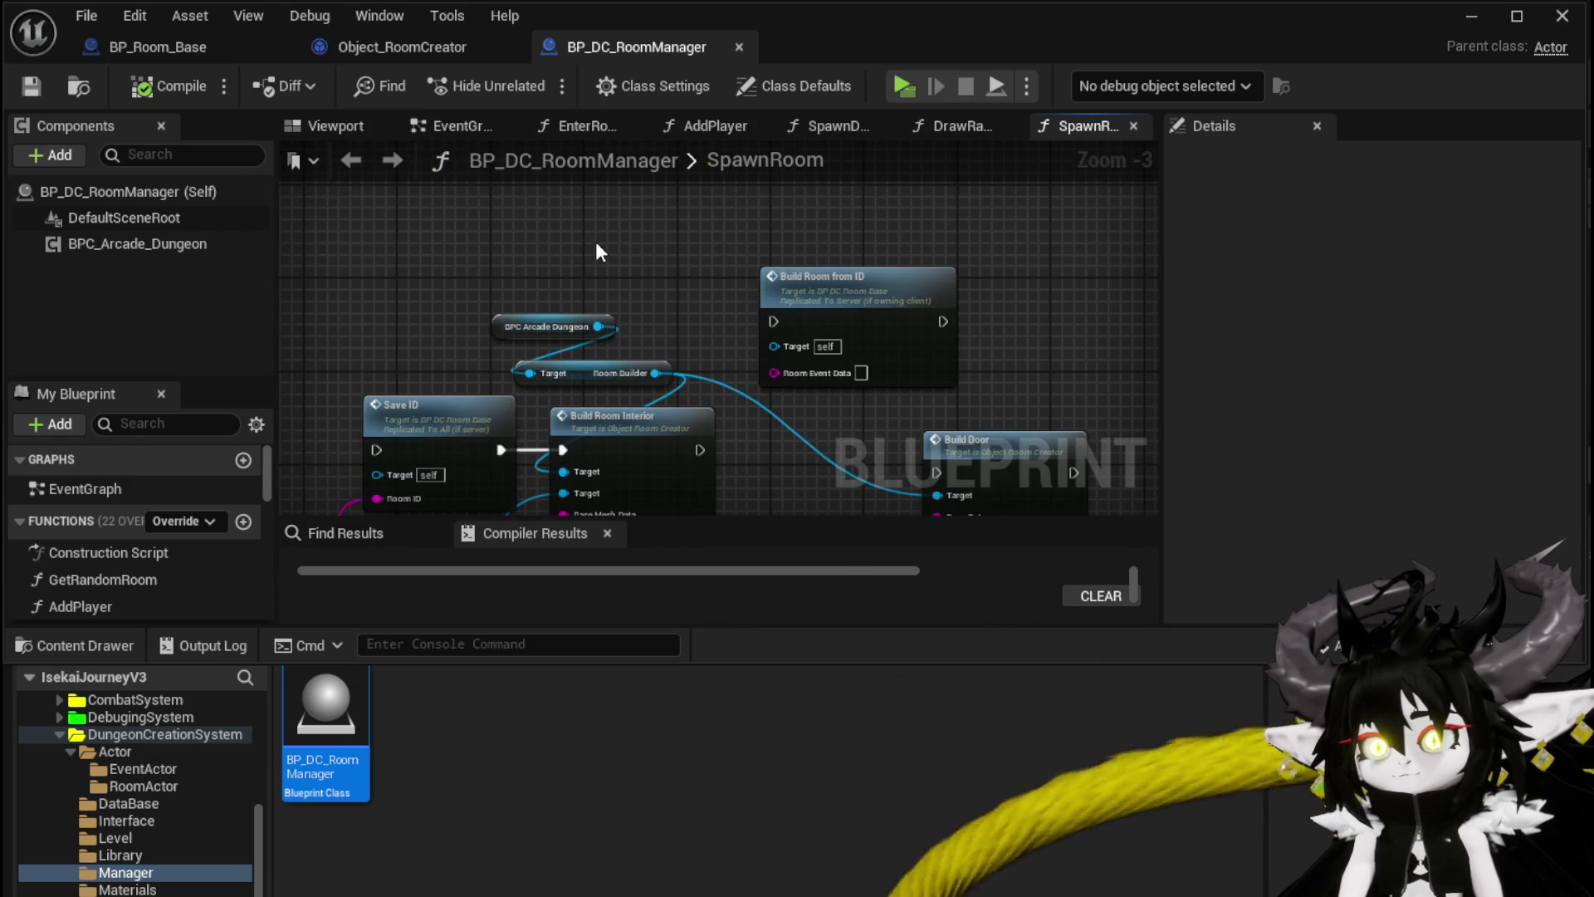
Step: Move the middle group of SpawnRoom nodes left, then view Object_RoomCreator's BuildRoomDoors graph
drag(475, 336, 764, 490)
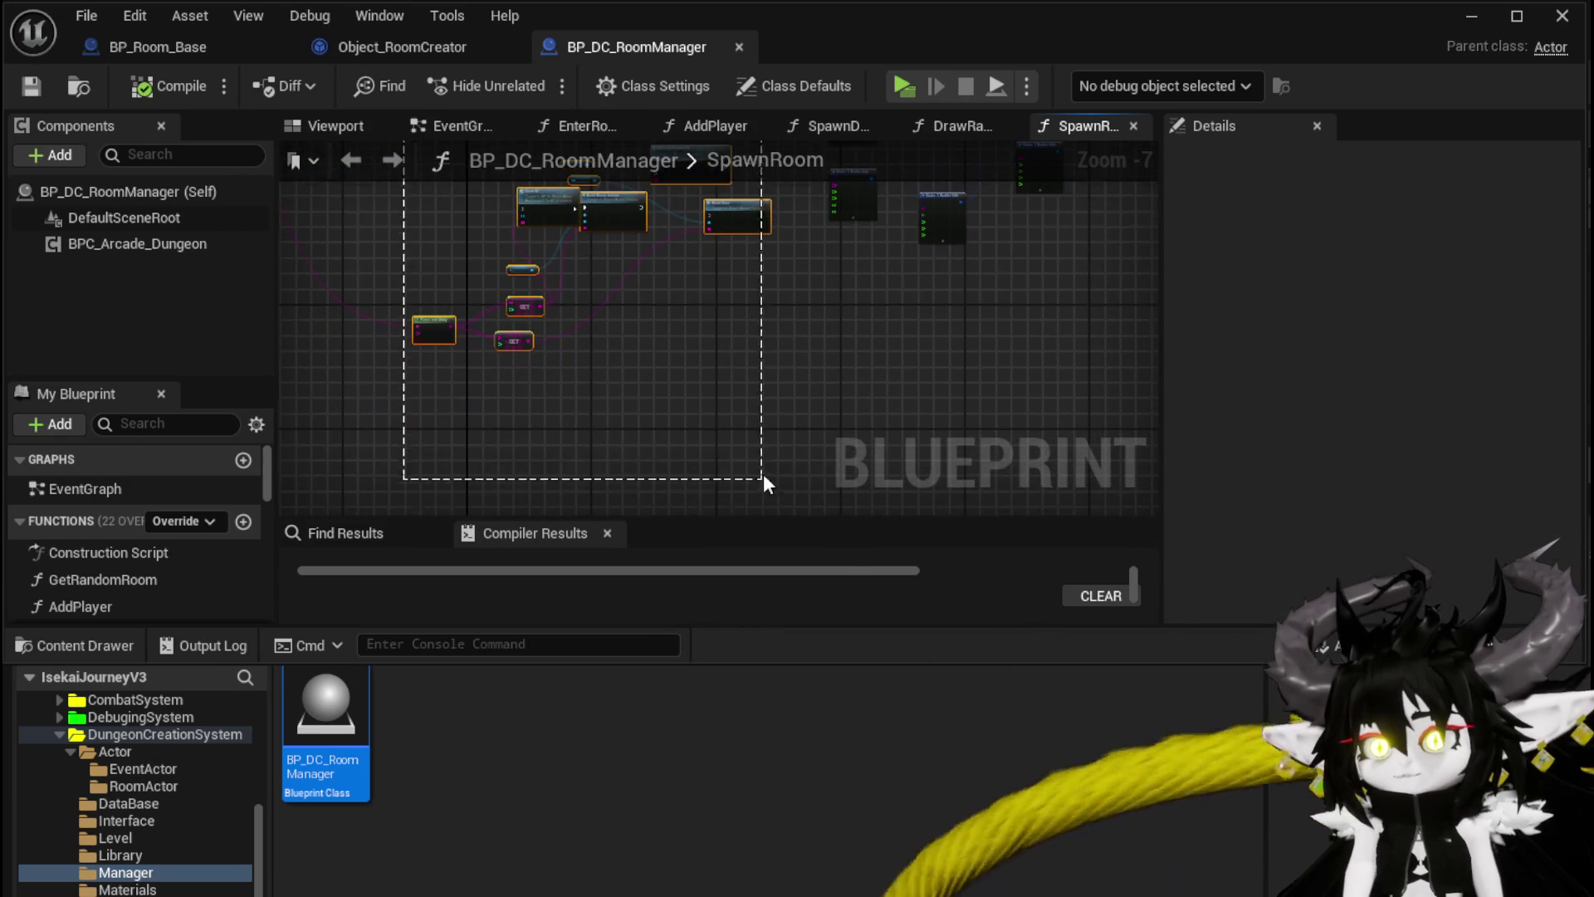
drag(764, 427, 496, 415)
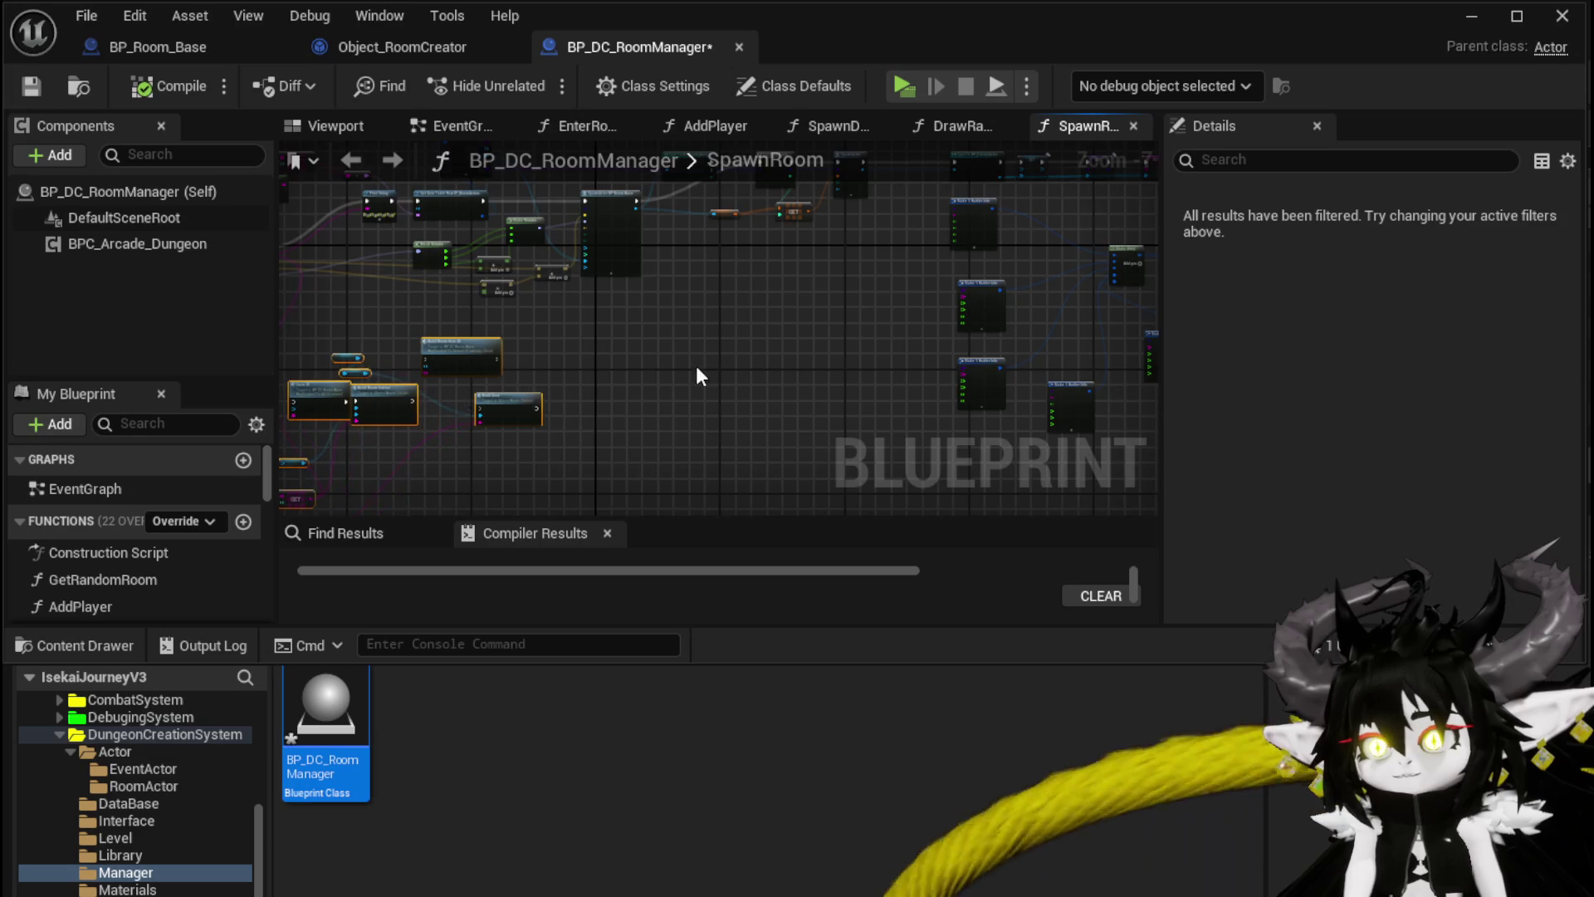
scroll(541, 420, up, 3)
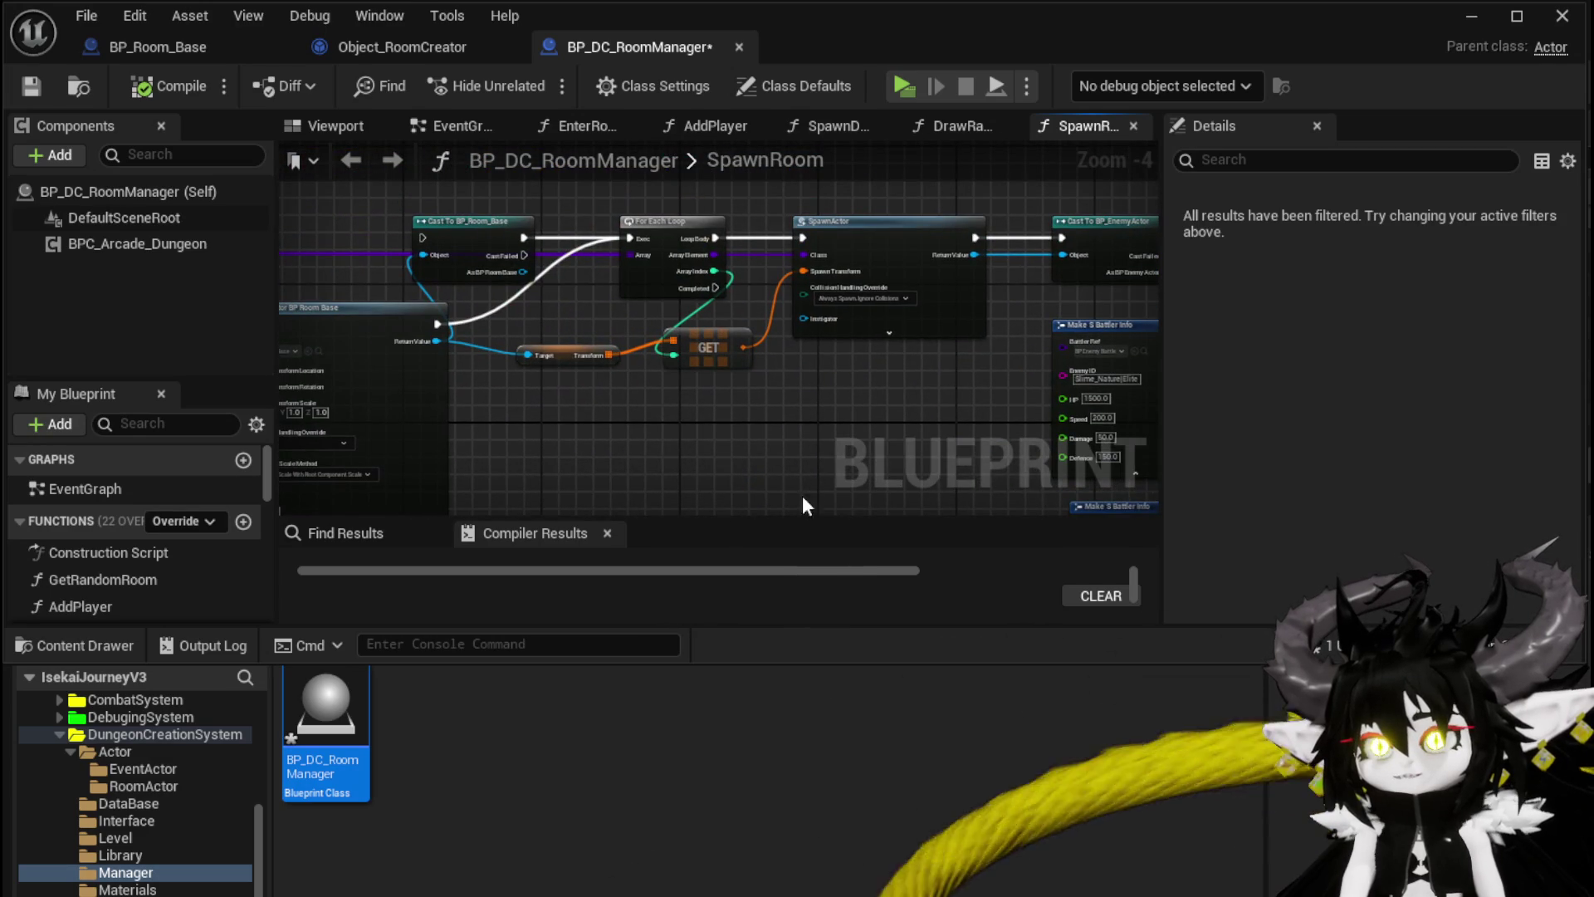
mouse_move(694, 287)
mouse_down()
mouse_move(560, 490)
mouse_move(520, 440)
mouse_move(659, 327)
mouse_move(229, 277)
mouse_move(129, 529)
mouse_up()
scroll(128, 530, down, 3)
scroll(606, 416, down, 2)
scroll(525, 362, up, 4)
mouse_move(525, 362)
mouse_down()
mouse_move(731, 316)
mouse_move(850, 244)
mouse_up()
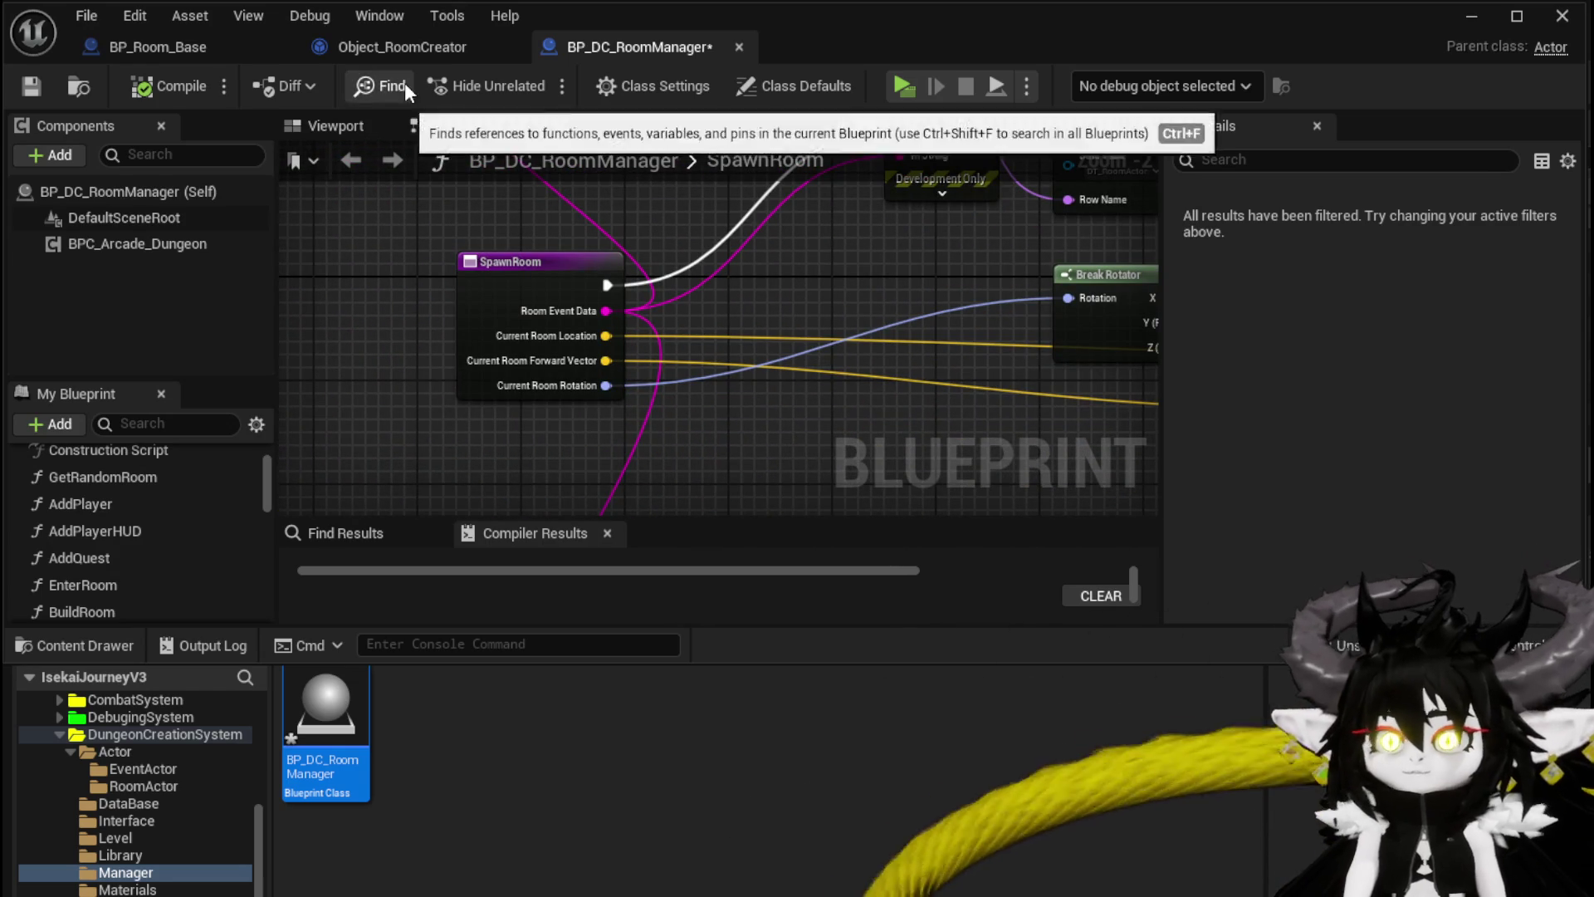
click(399, 47)
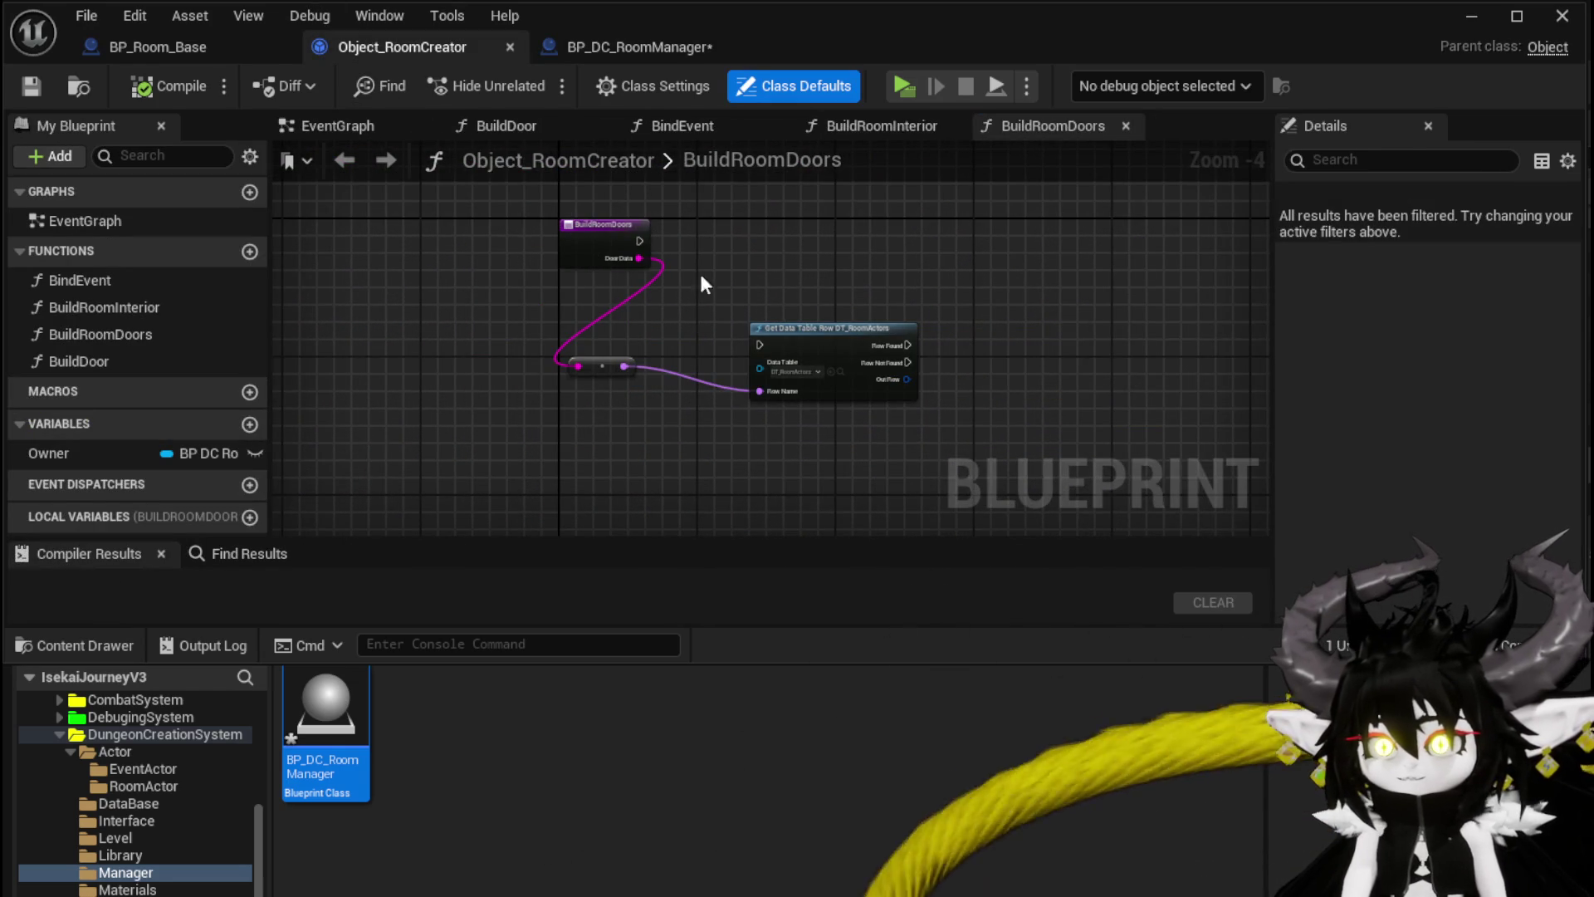
Step: Save BP_DC_RoomManager and look over the enemy setup nodes in SpawnRoom
click(590, 48)
click(31, 86)
scroll(928, 257, down, 3)
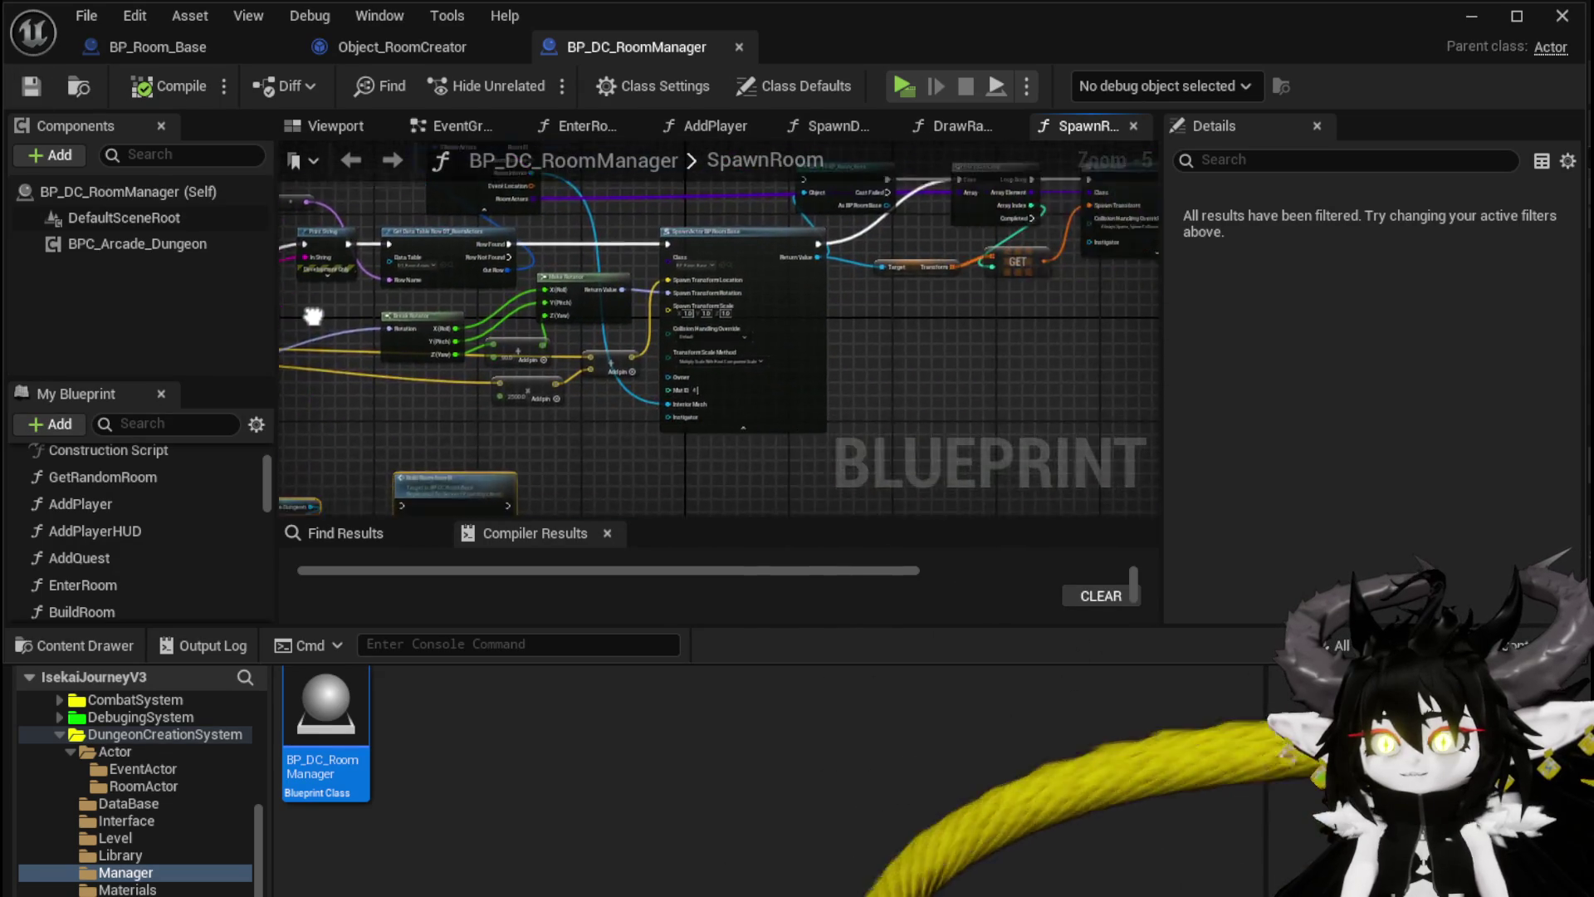
drag(806, 311, 282, 368)
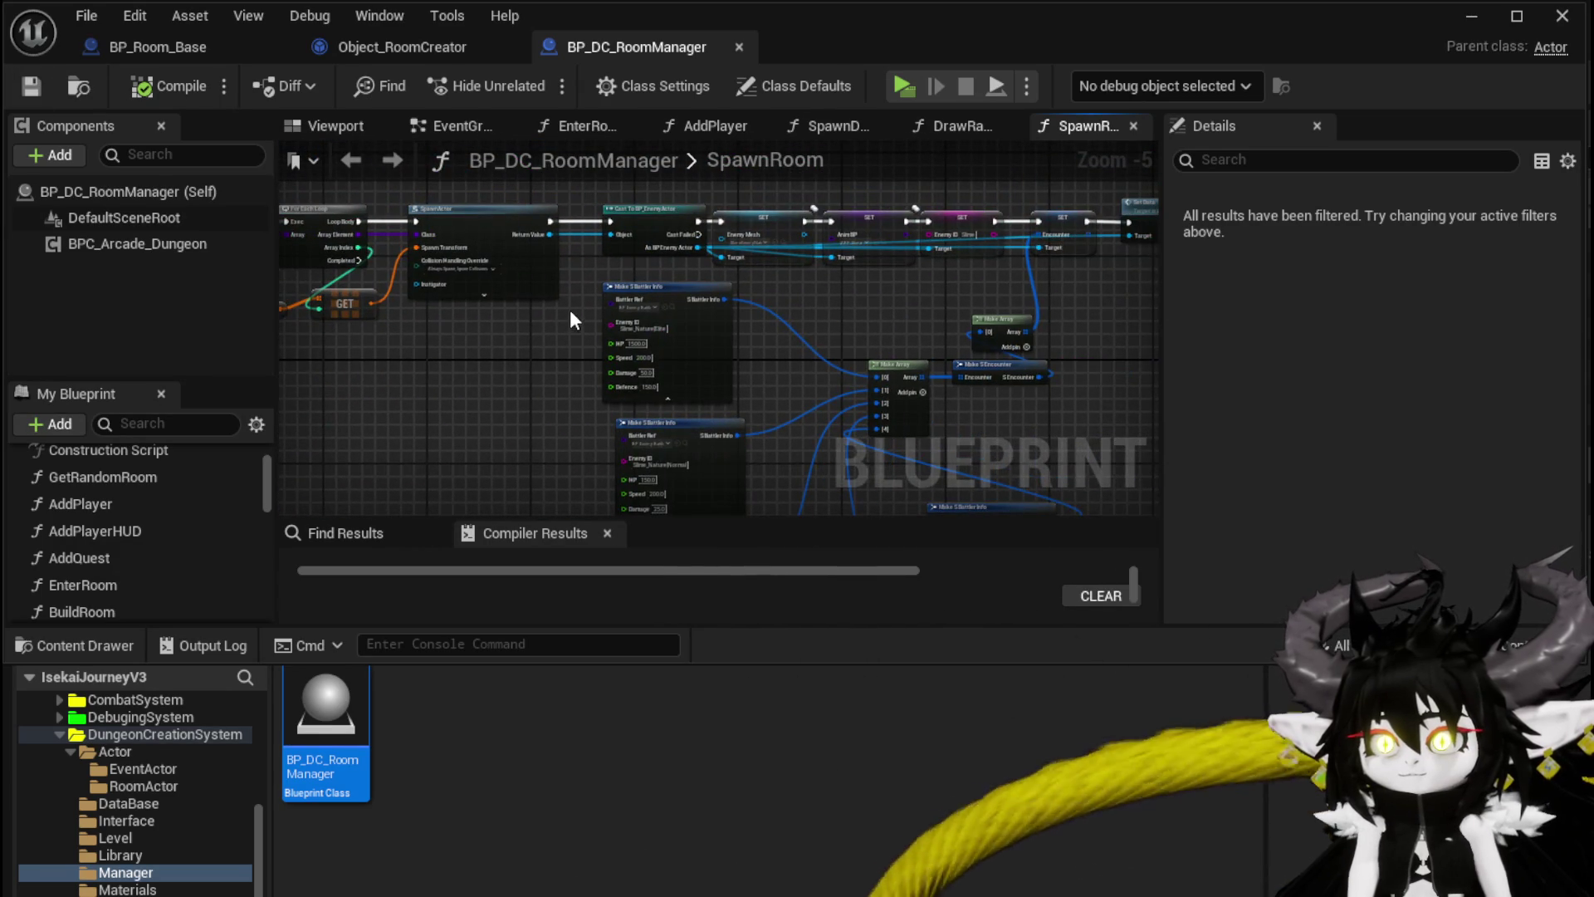
scroll(787, 320, up, 3)
scroll(1079, 307, down, 4)
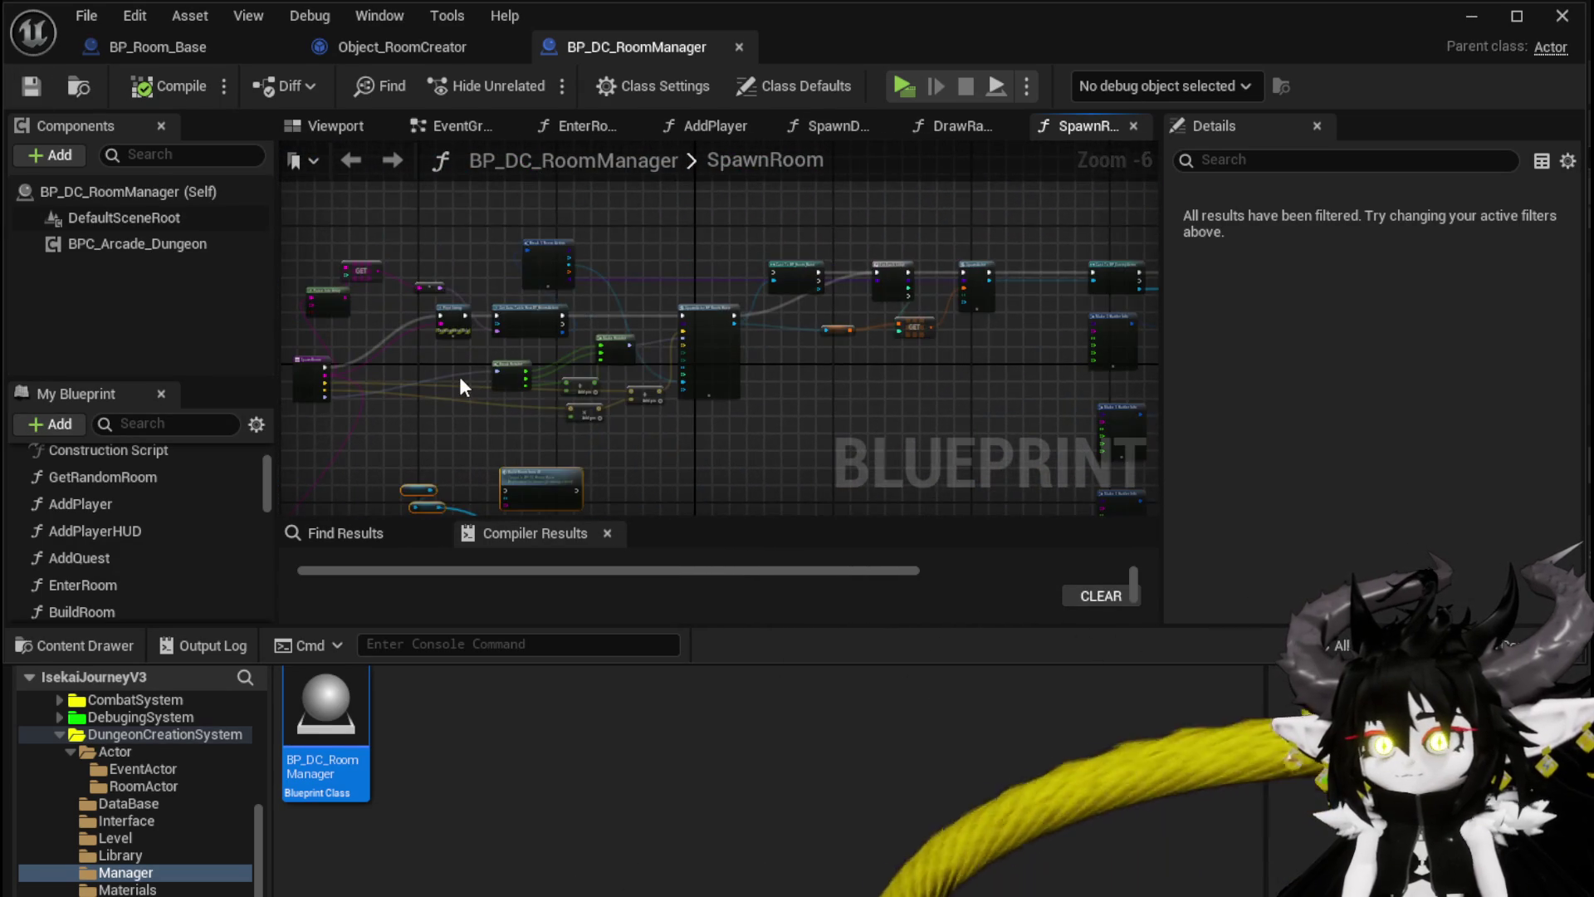
scroll(460, 376, up, 3)
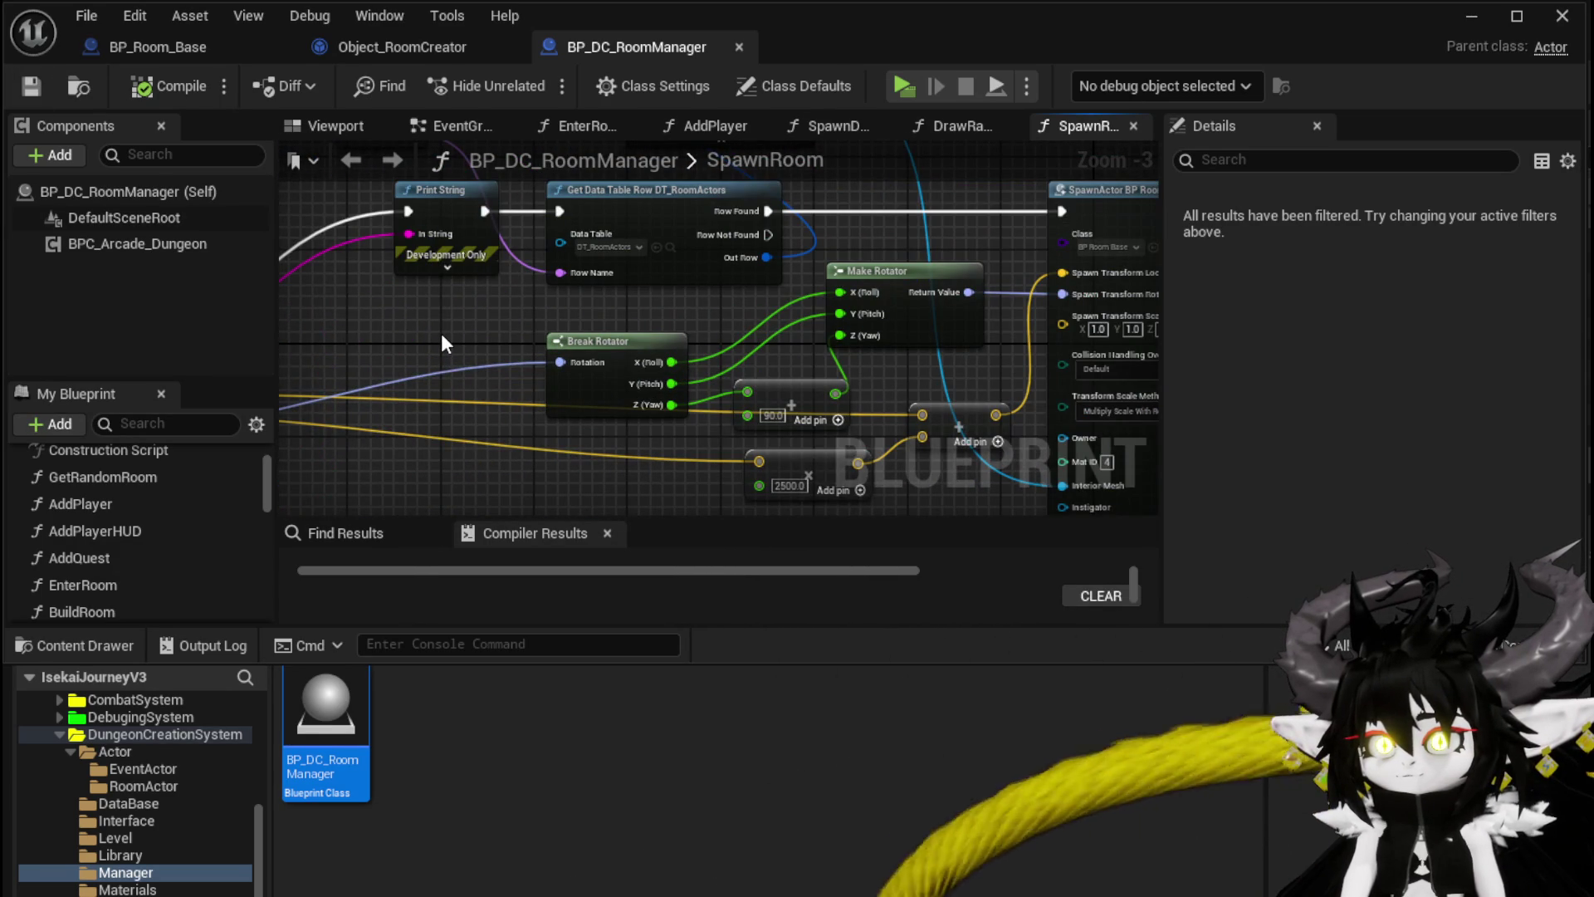
Step: Review Object_RoomCreator's BuildRoomInterior function graph, then go back to SpawnRoom
click(407, 56)
double_click(126, 310)
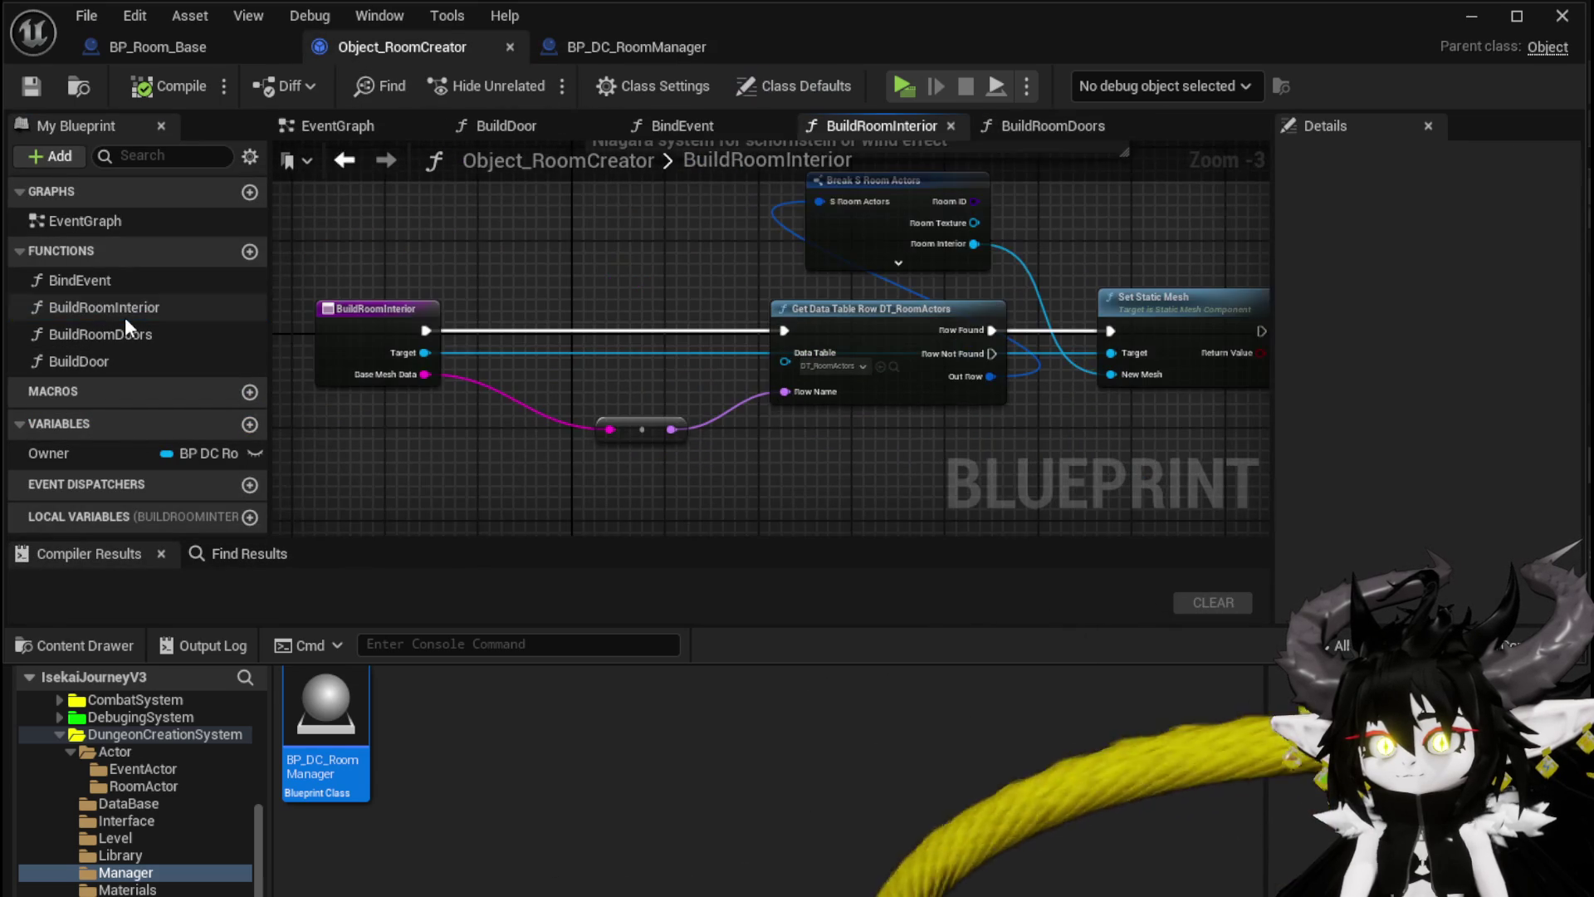
mouse_move(665, 274)
mouse_down()
mouse_move(503, 309)
mouse_move(651, 313)
mouse_up()
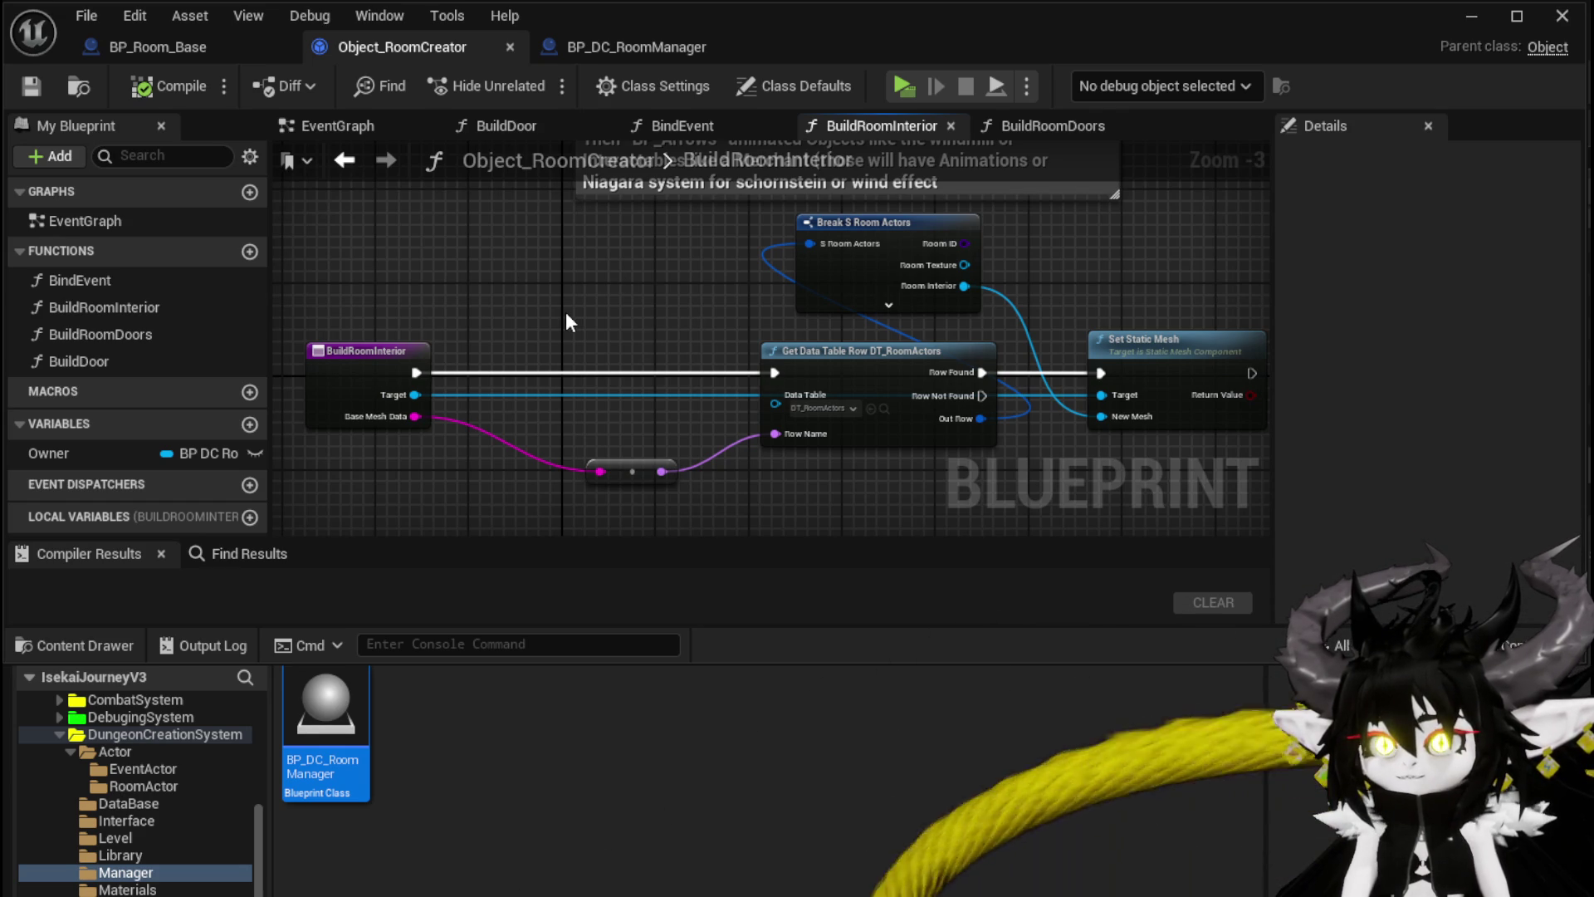
key(ctrl+a)
click(397, 311)
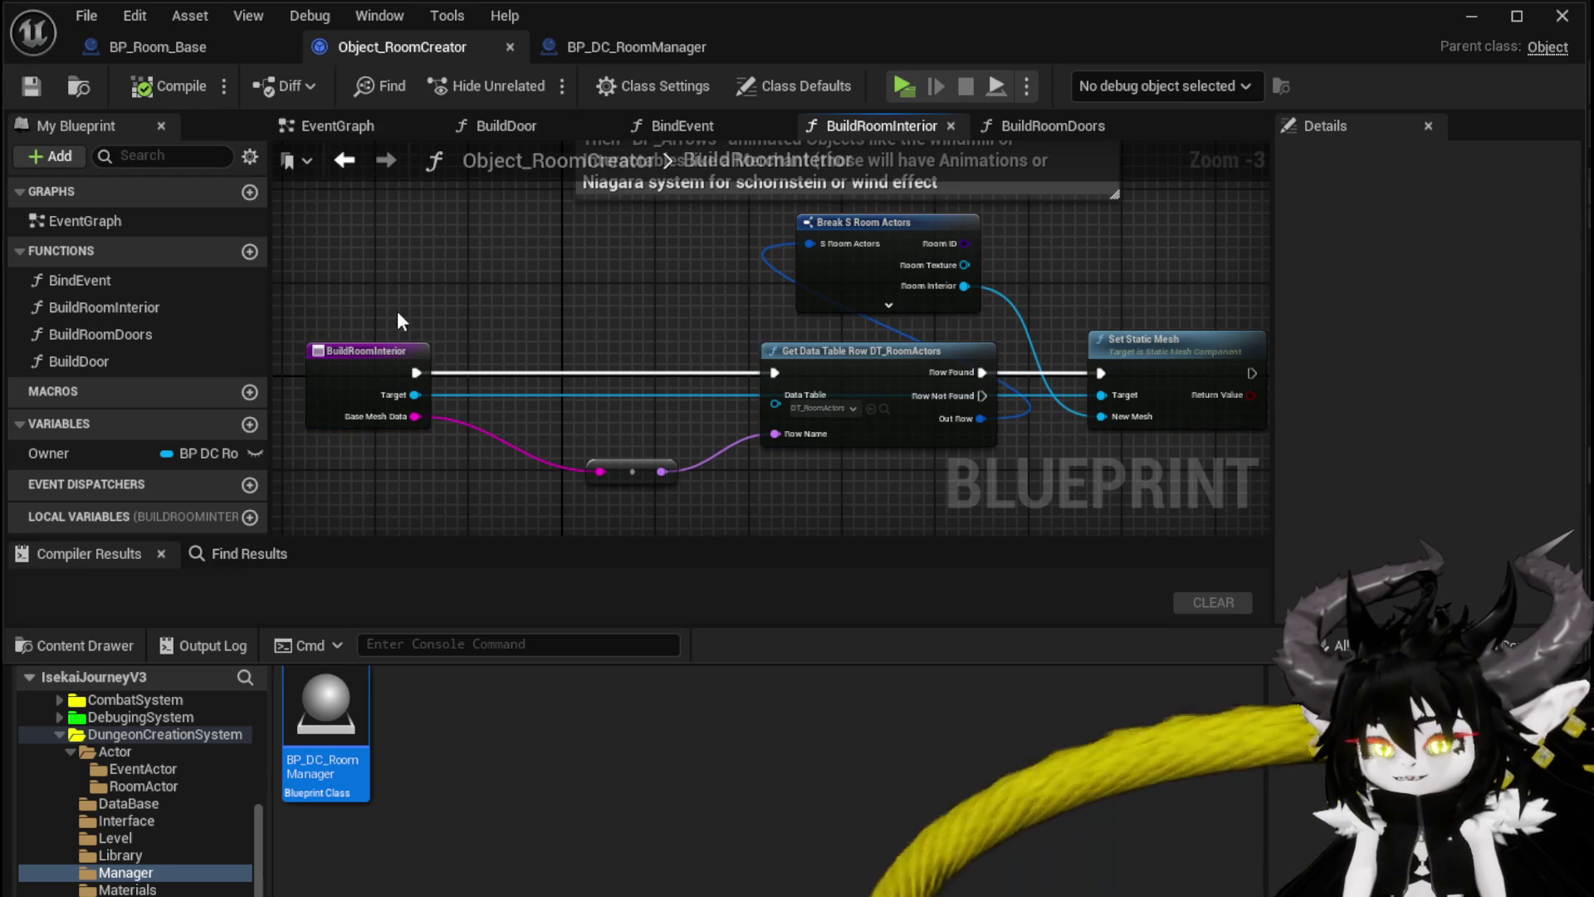
click(636, 46)
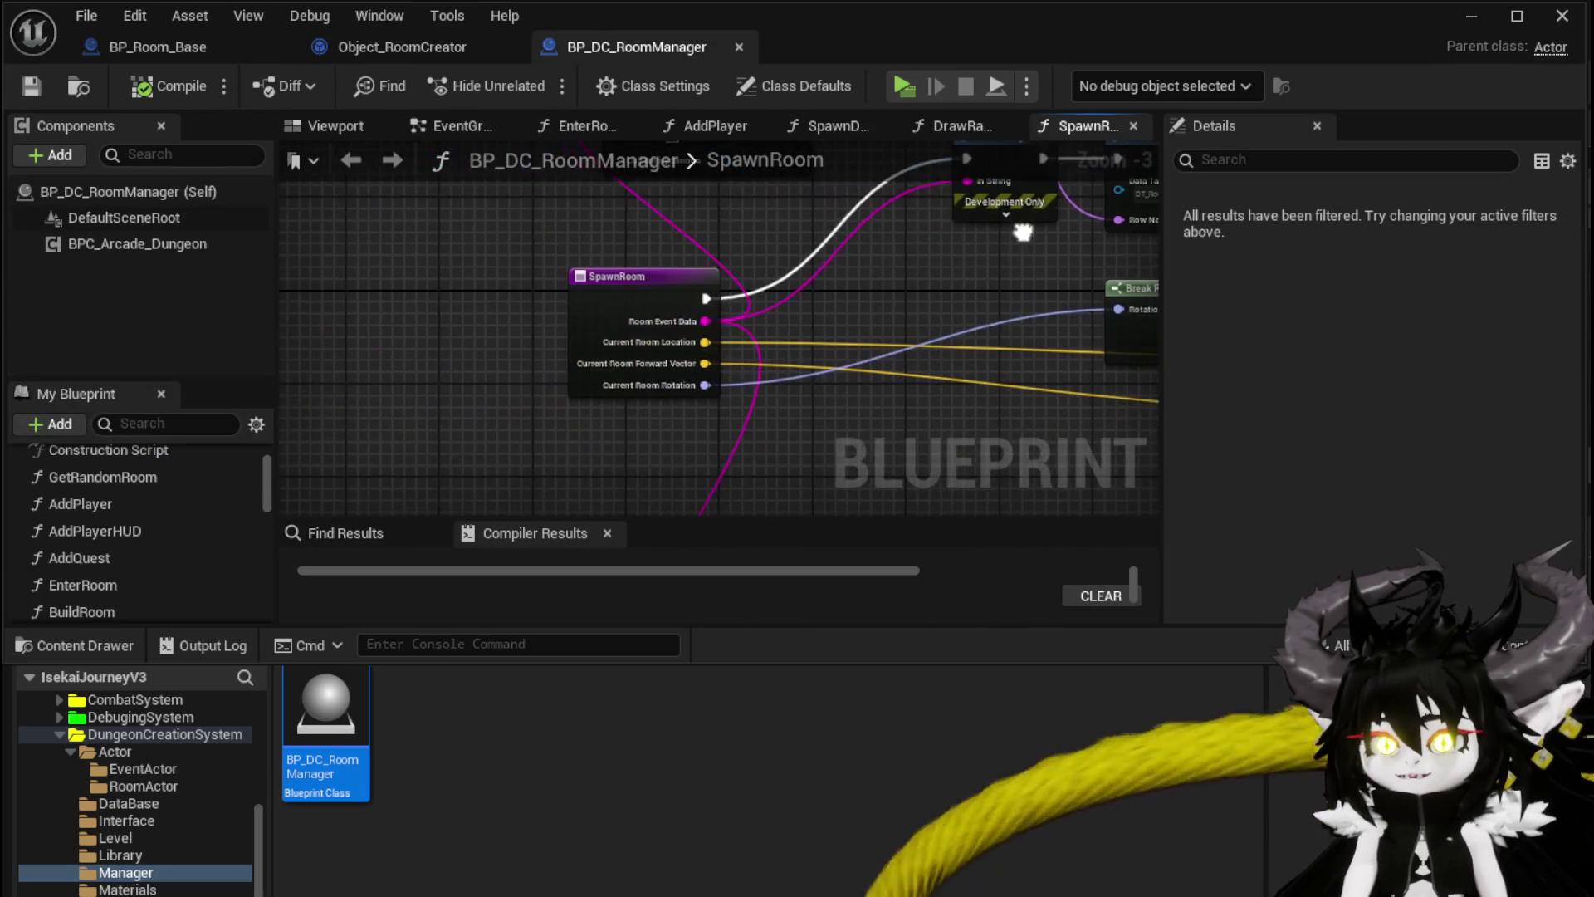
Step: Drag the SpawnRoom entry node further left in the graph
scroll(252, 468, down, 5)
scroll(254, 478, down, 5)
scroll(254, 478, up, 5)
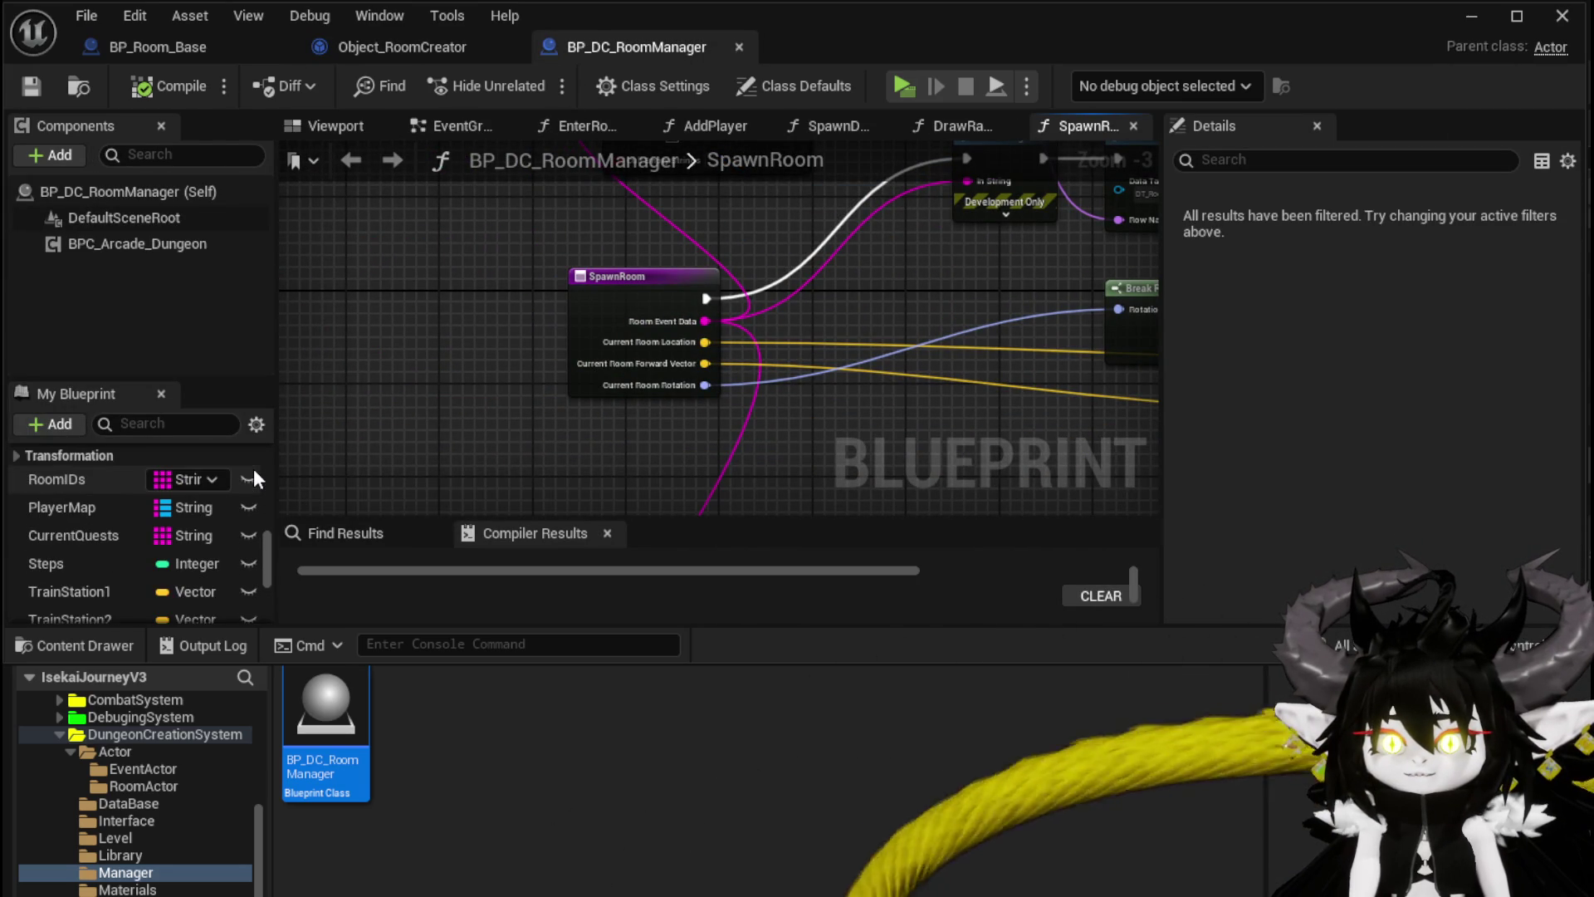
scroll(254, 470, down, 3)
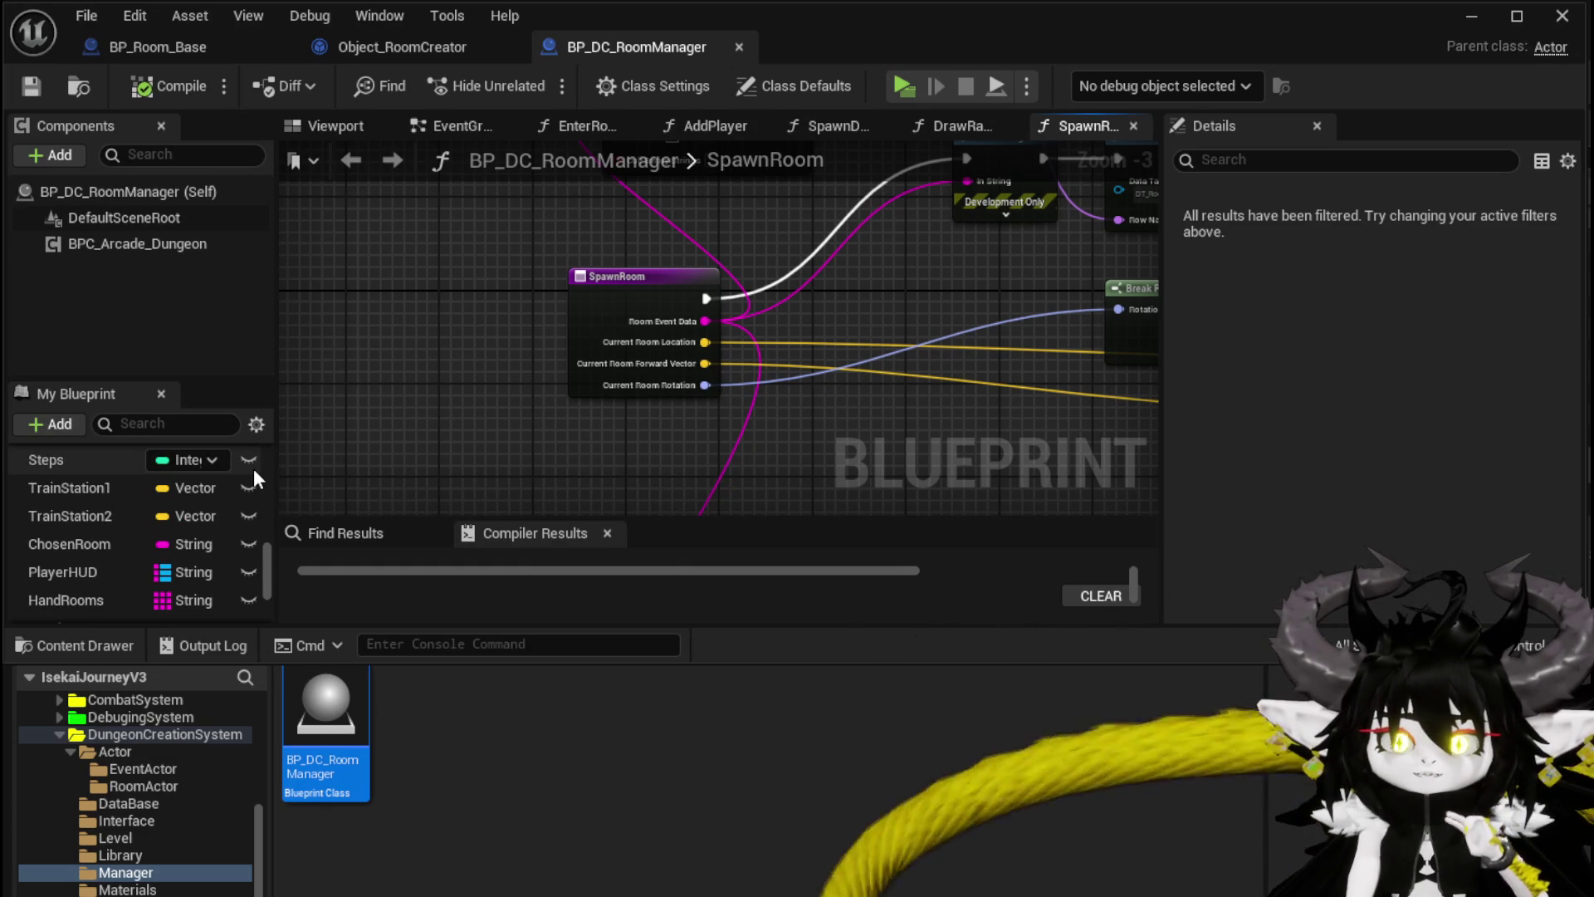
scroll(172, 470, up, 3)
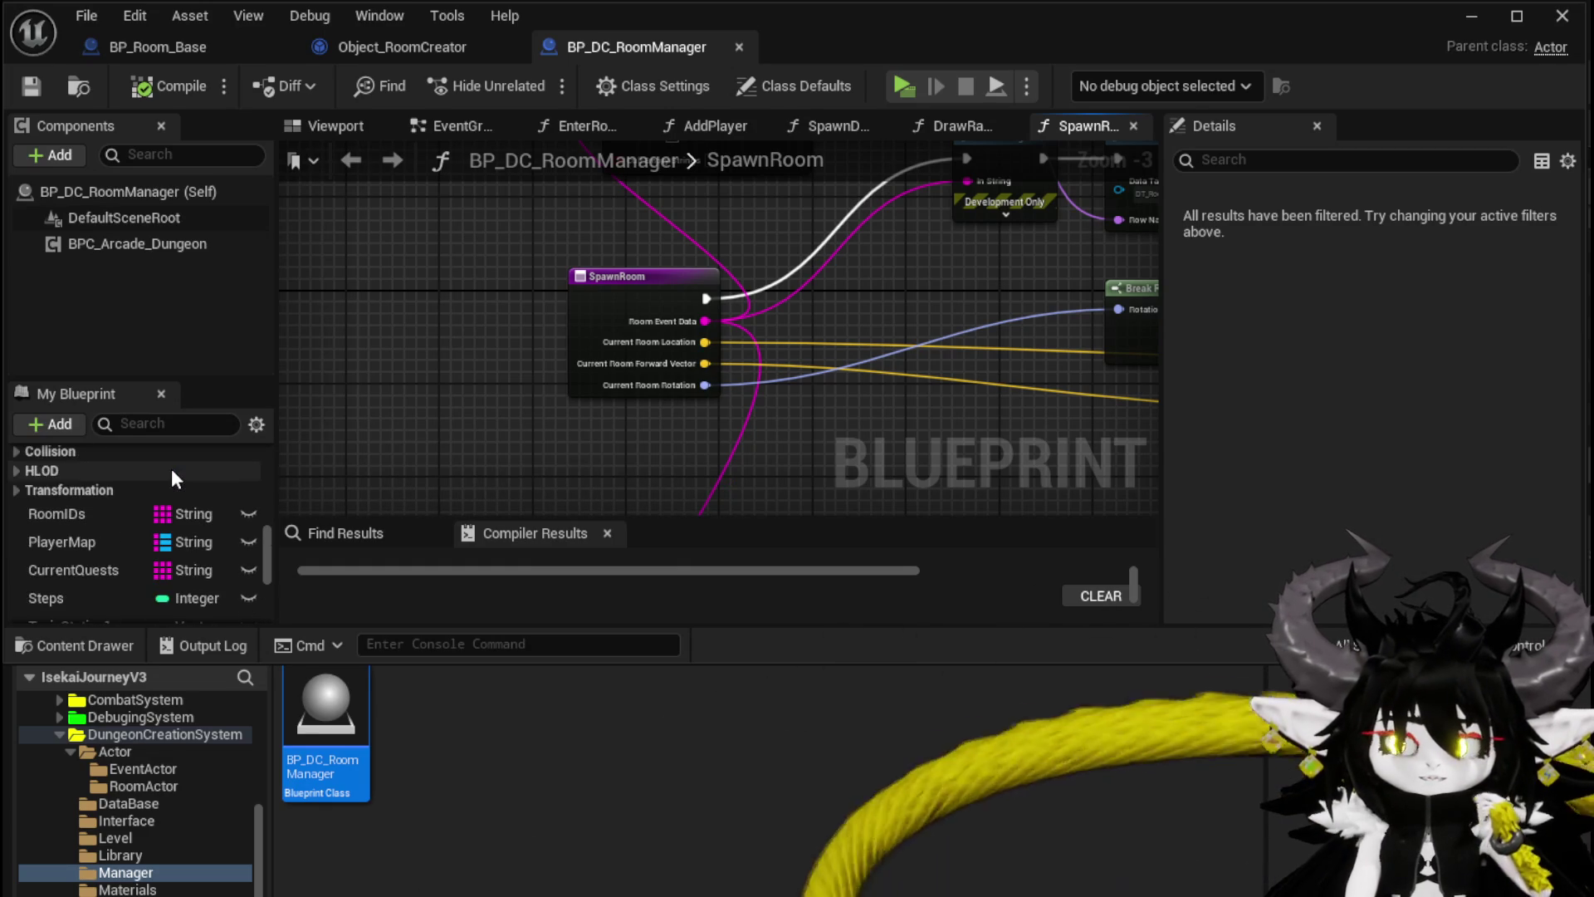
mouse_move(655, 286)
mouse_down()
mouse_move(340, 239)
mouse_move(361, 163)
mouse_move(329, 179)
mouse_move(399, 266)
mouse_move(418, 376)
mouse_up()
mouse_move(595, 326)
mouse_down()
mouse_move(811, 278)
mouse_move(342, 309)
mouse_up()
drag(662, 278, 800, 315)
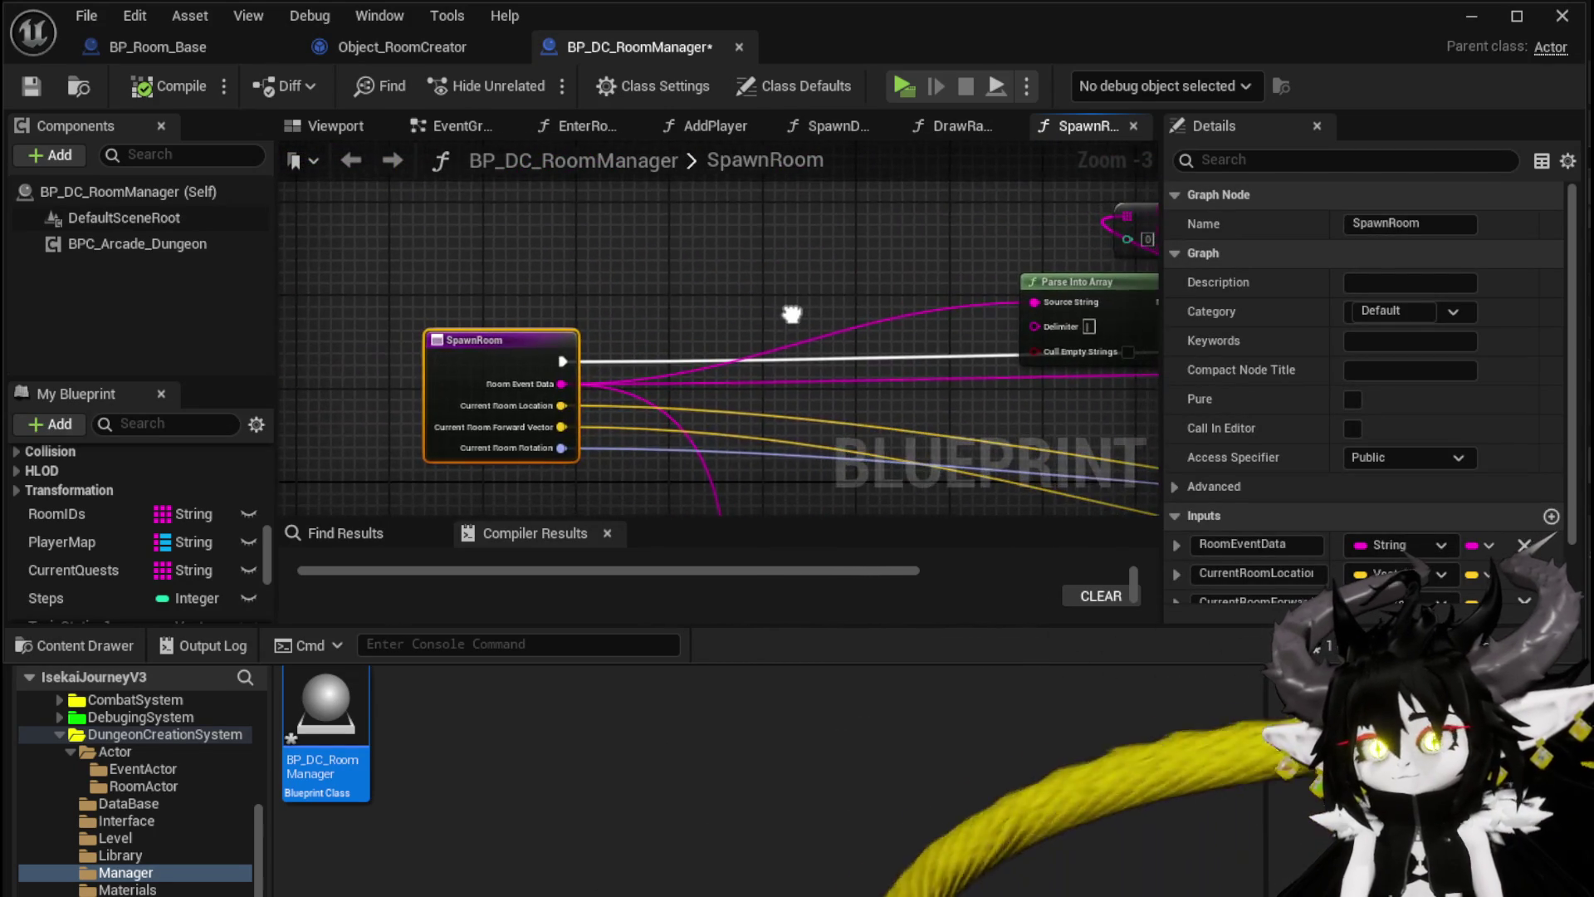
mouse_move(664, 286)
mouse_down()
mouse_move(841, 322)
mouse_move(718, 322)
mouse_up()
Step: Deselect the node, then compile and save BP_DC_RoomManager
click(329, 214)
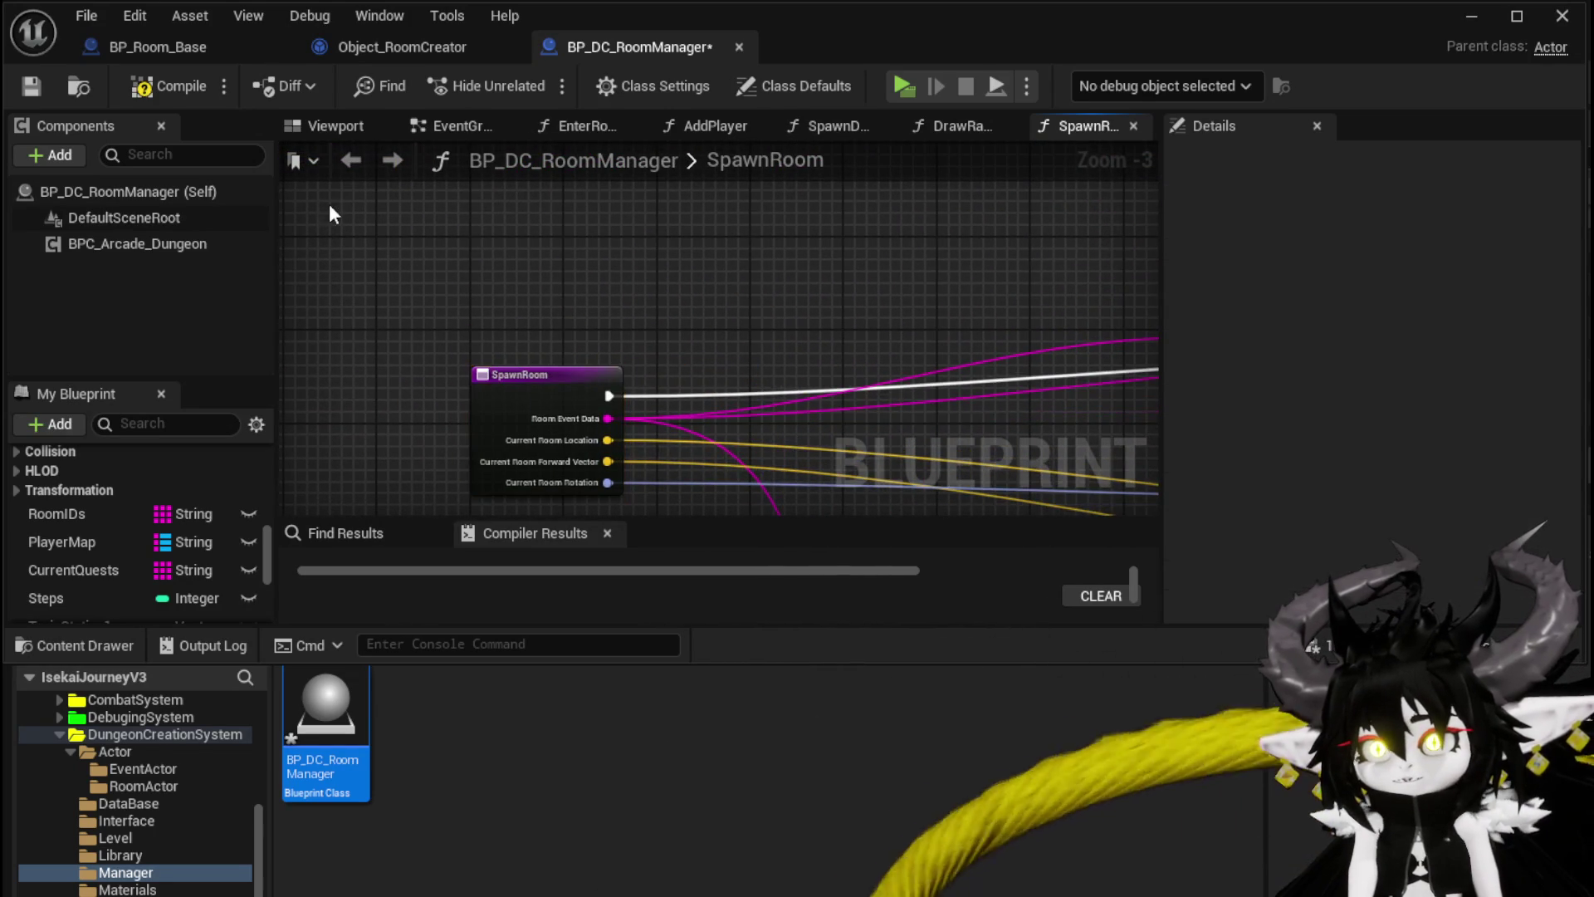
click(162, 86)
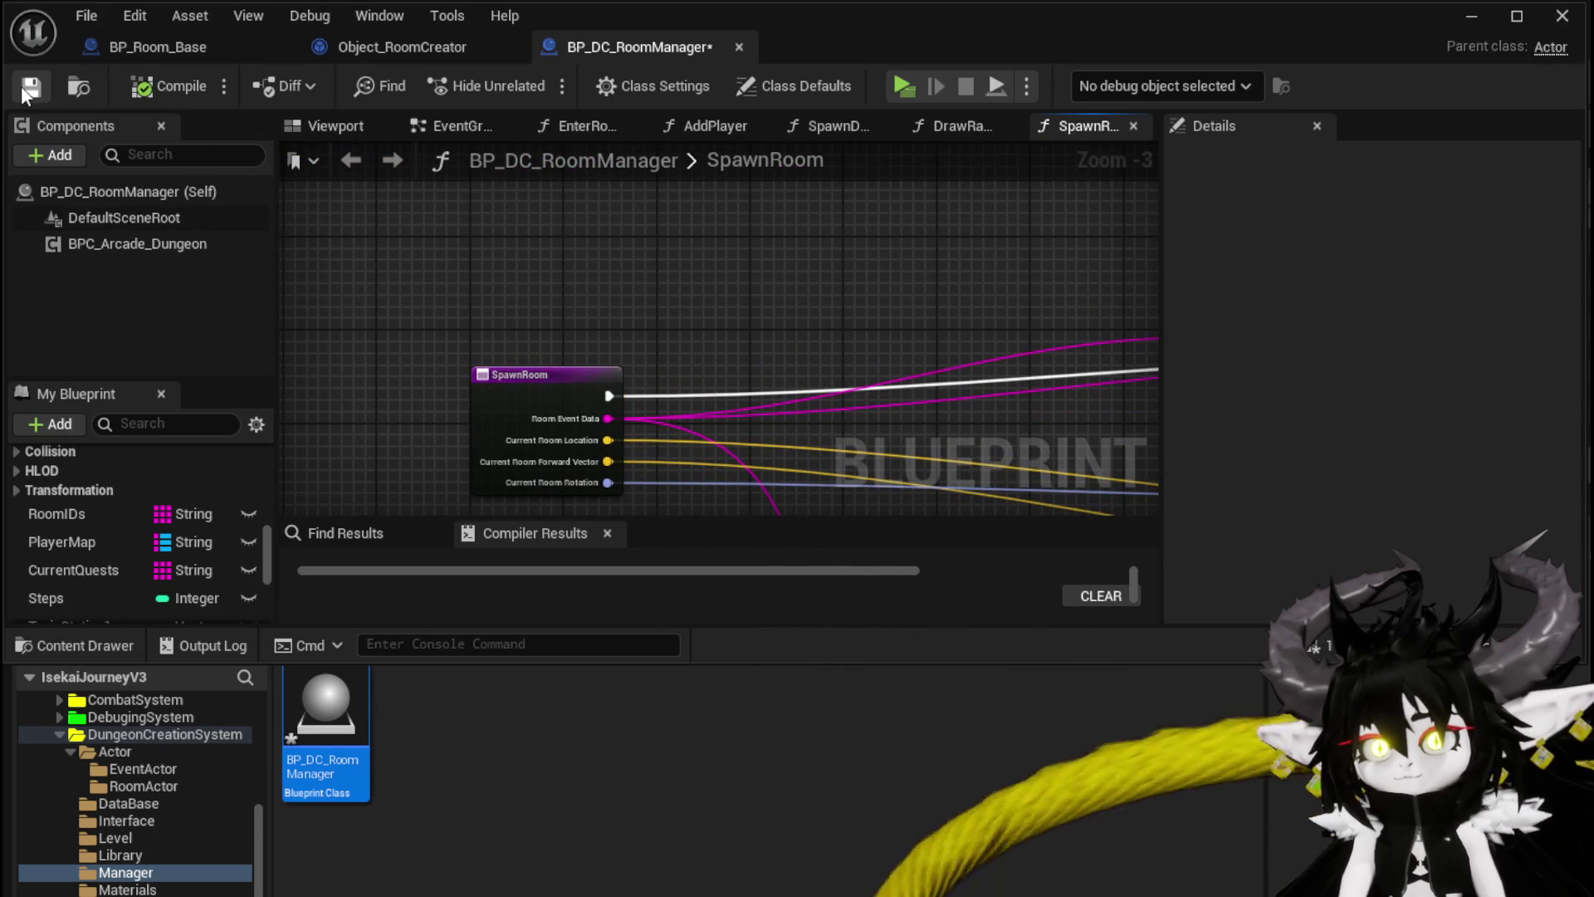
click(22, 88)
Step: Add a Construct Object from Class node near the SpawnRoom entry
right_click(679, 254)
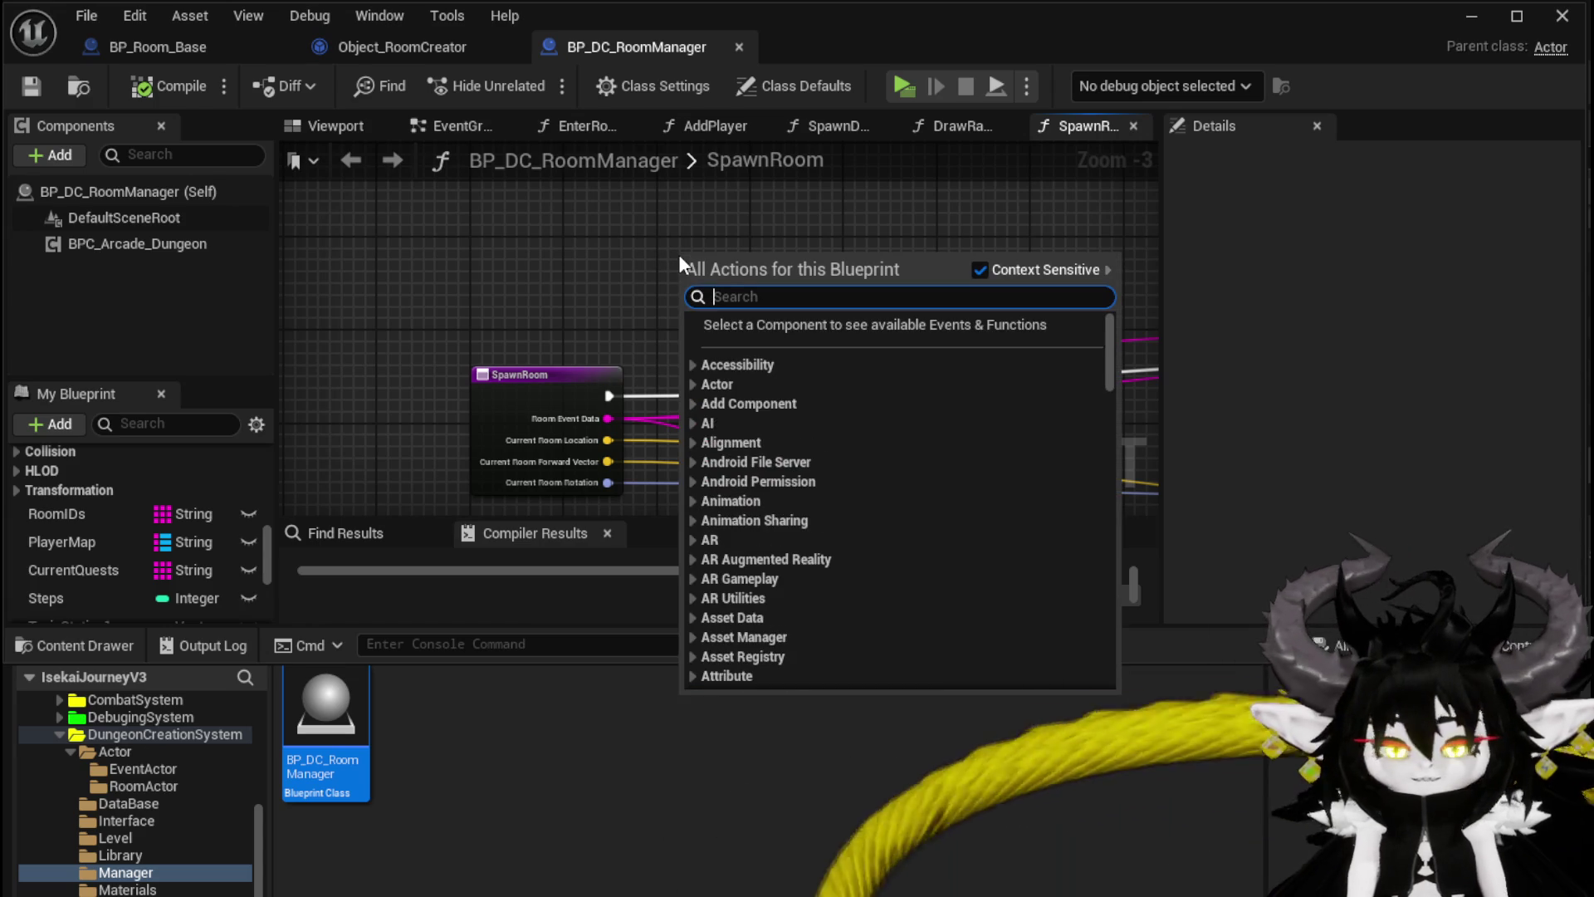
text(construct)
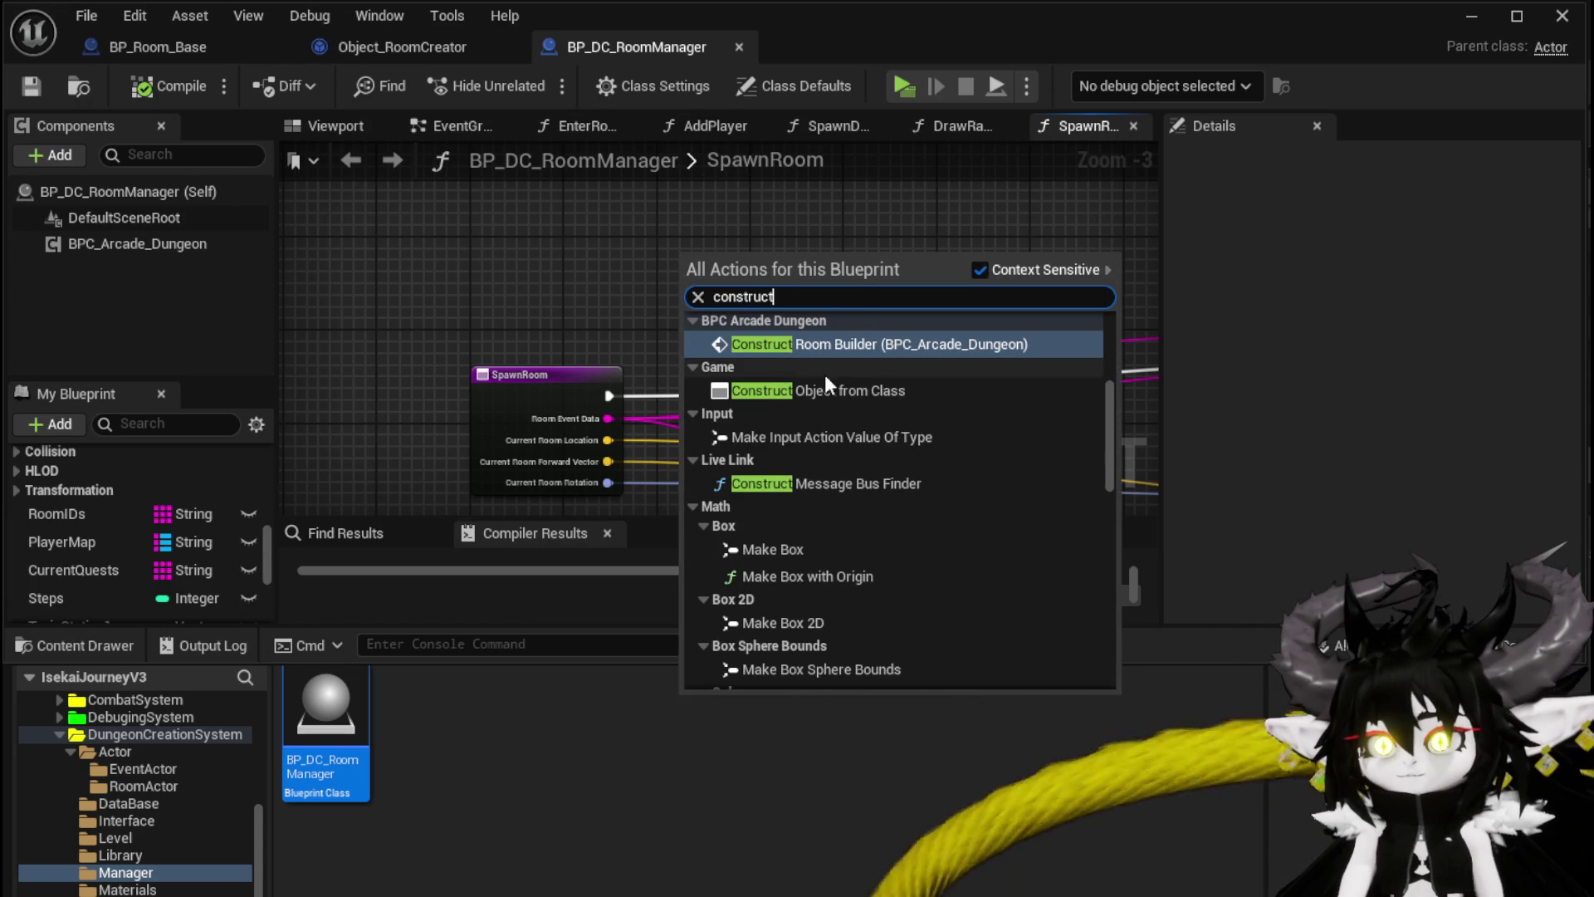
click(822, 391)
drag(778, 276, 679, 214)
scroll(747, 191, up, 3)
Step: Set the construct node's class to Object_RoomCreator, place it beside SpawnRoom, compile and save
click(567, 326)
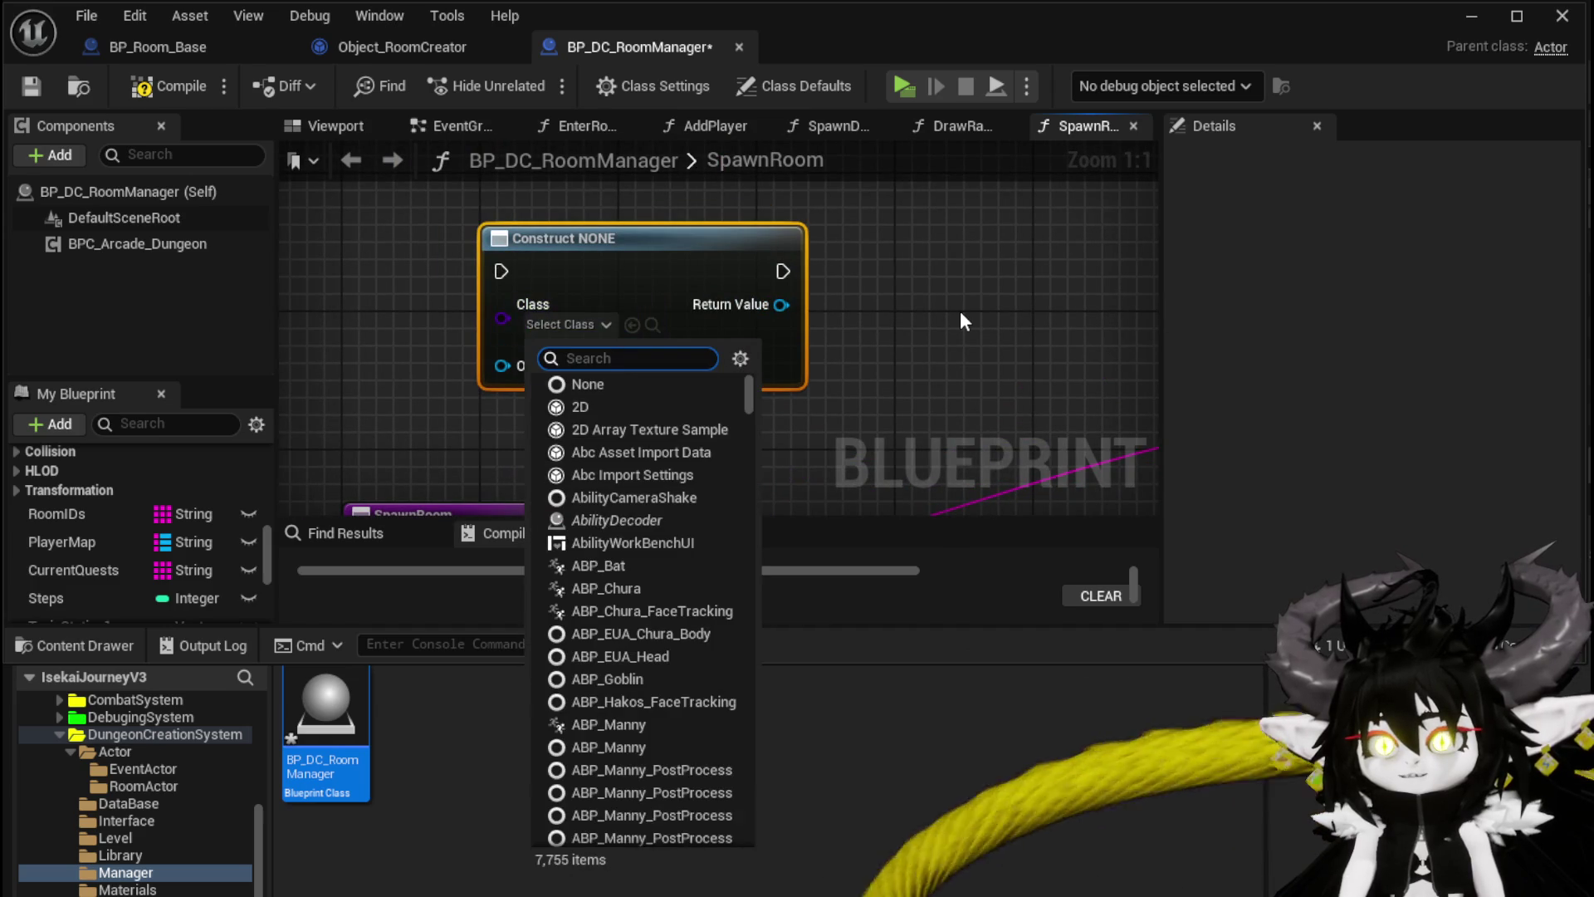
text(RoomCreator)
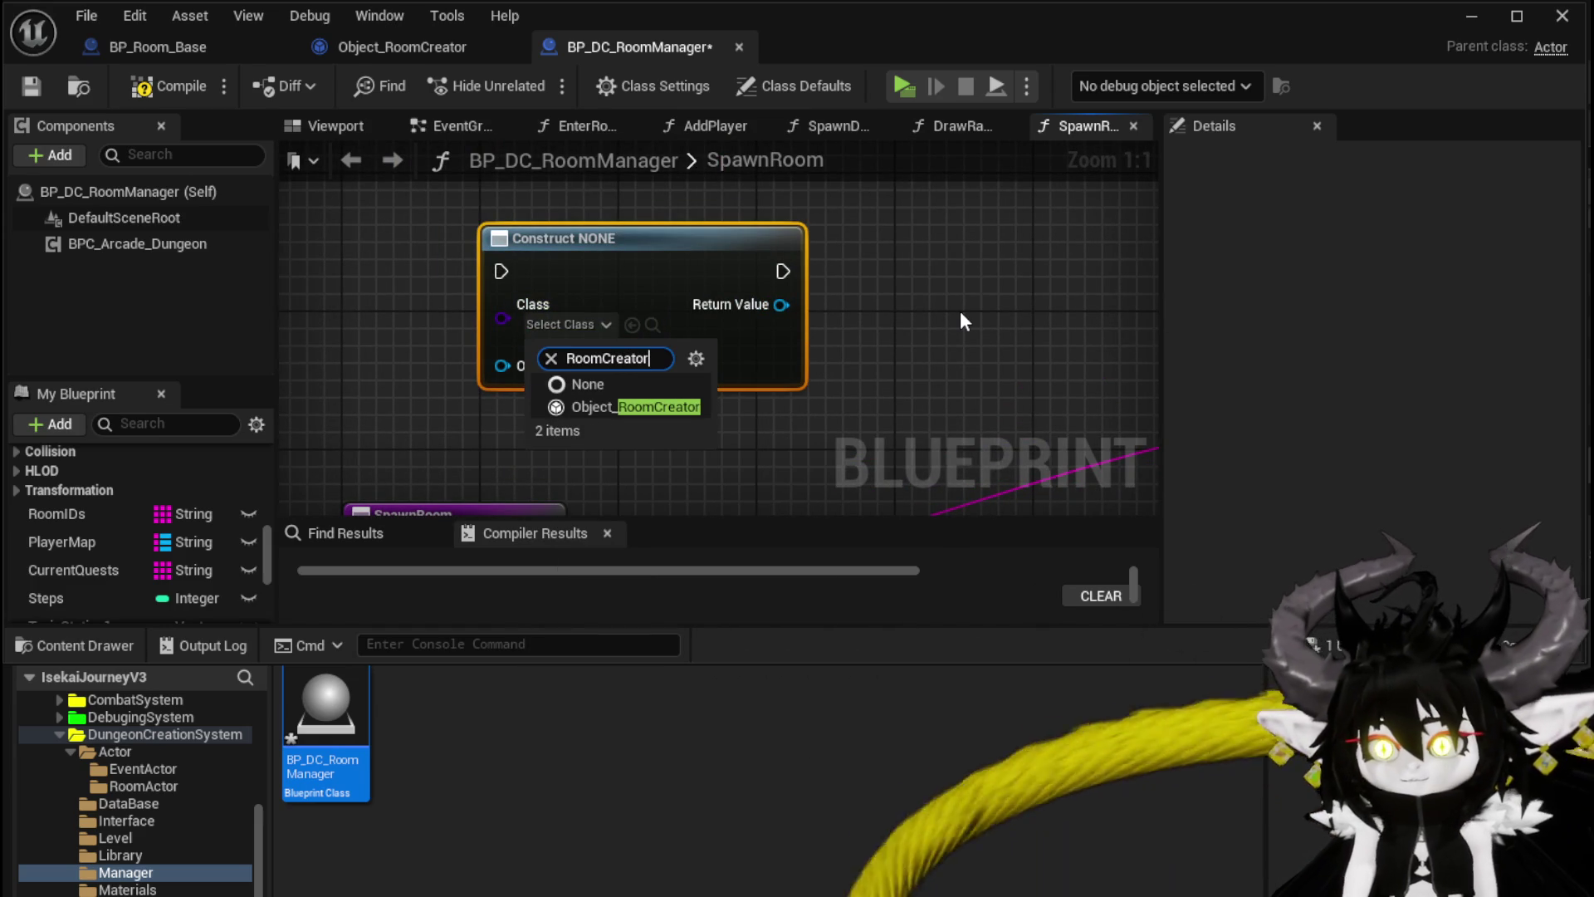
click(635, 409)
scroll(789, 369, down, 2)
click(479, 397)
drag(480, 399, 453, 394)
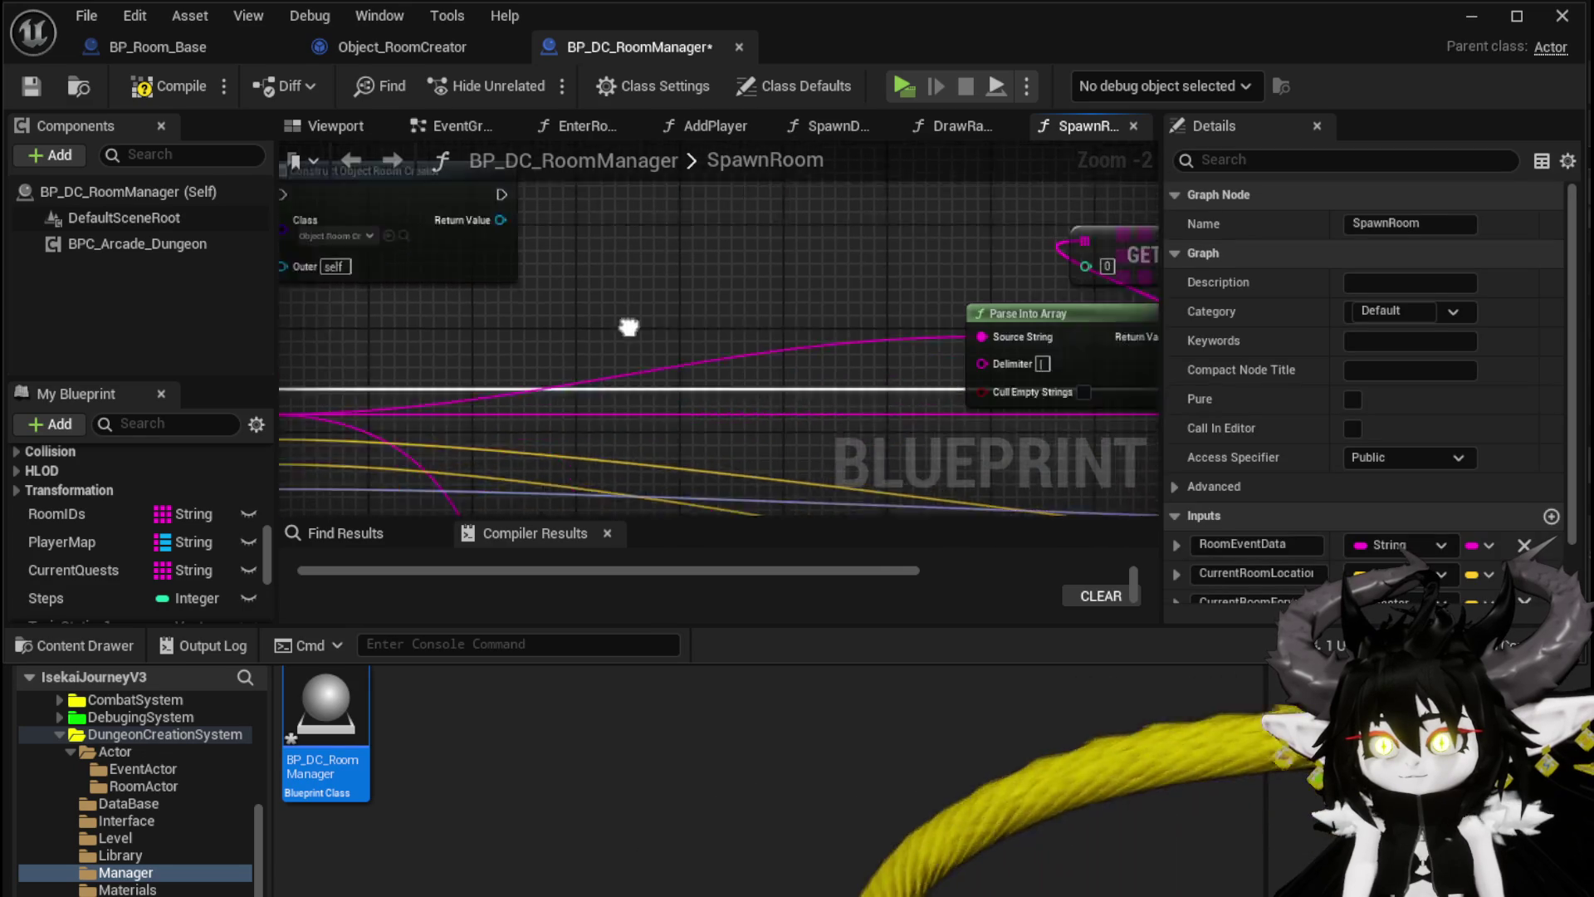
drag(556, 203, 685, 240)
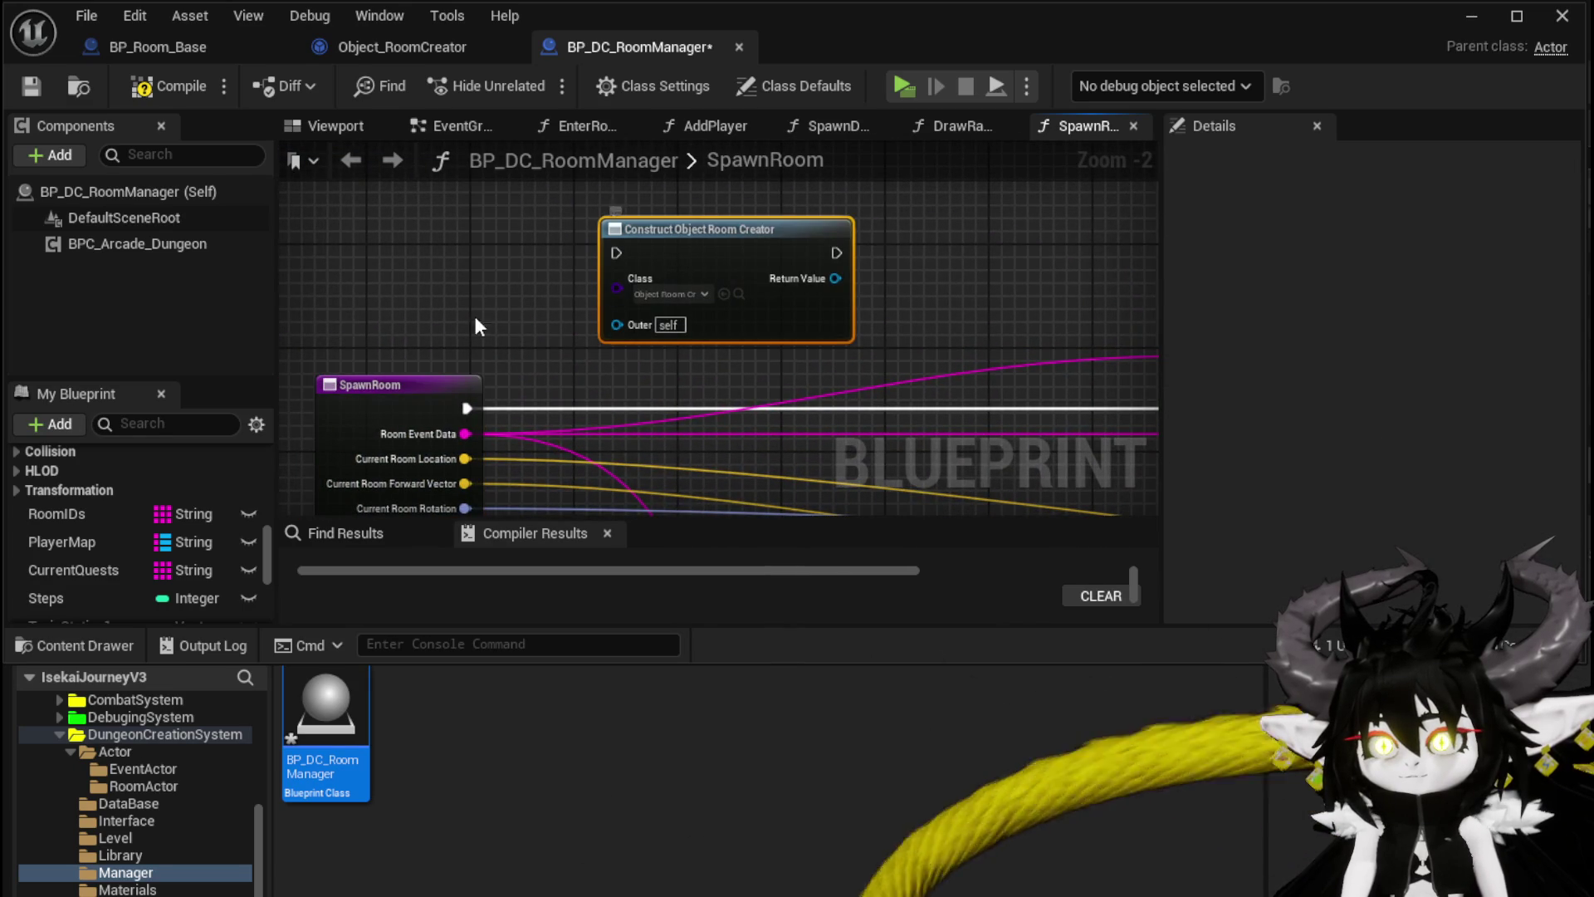
click(168, 88)
click(38, 86)
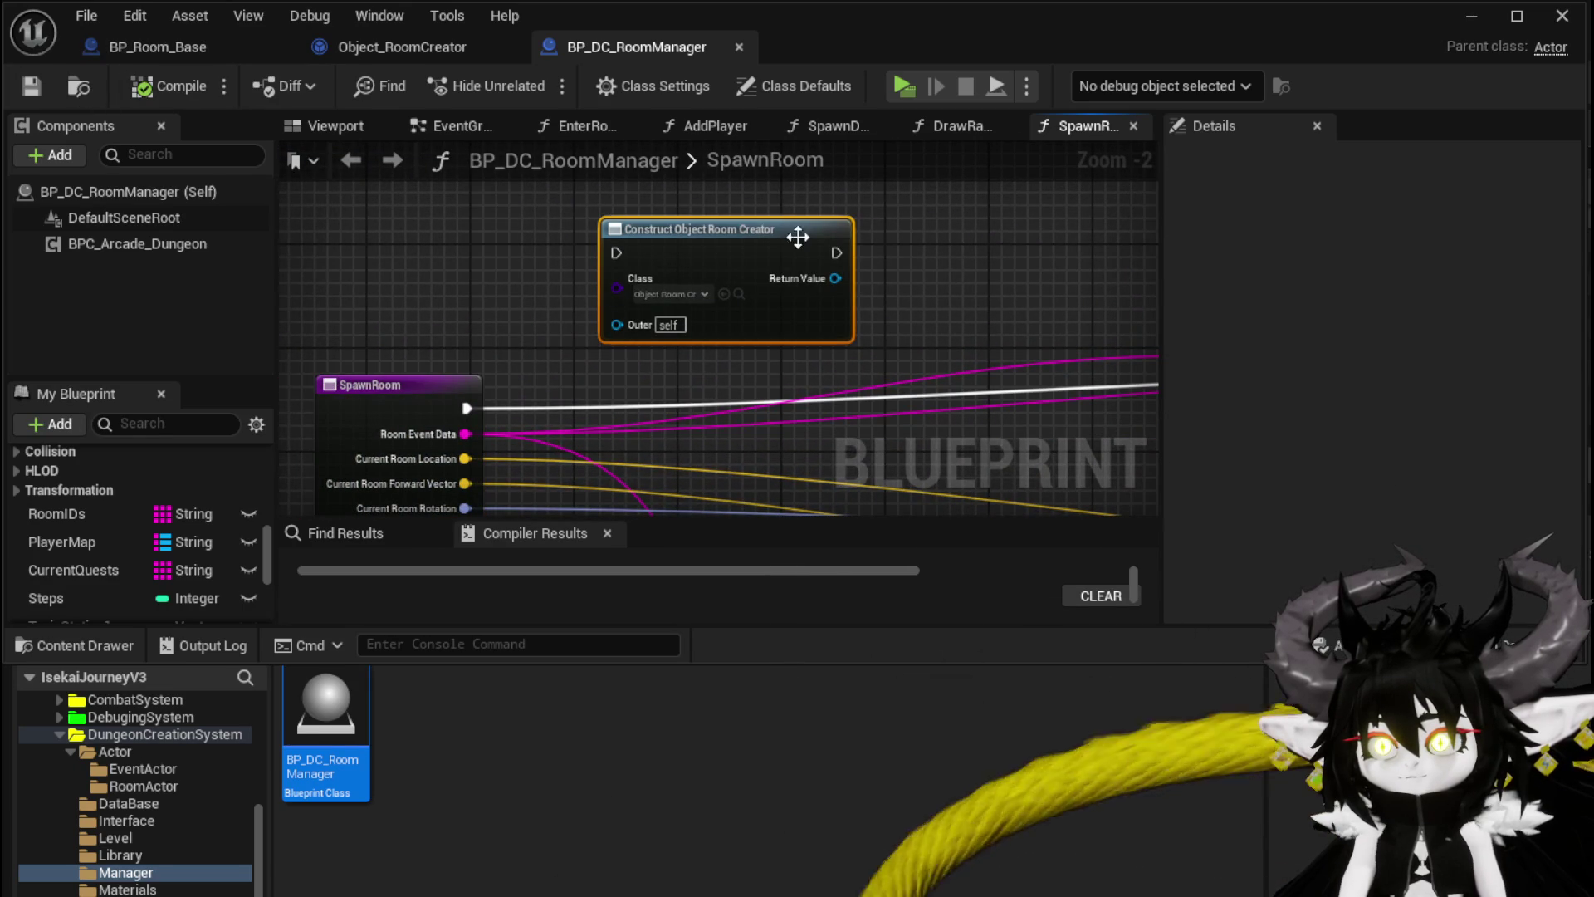
Step: Connect SpawnRoom's execution output to the Construct Object_RoomCreator node, then compile and save
drag(472, 404, 624, 248)
key(Escape)
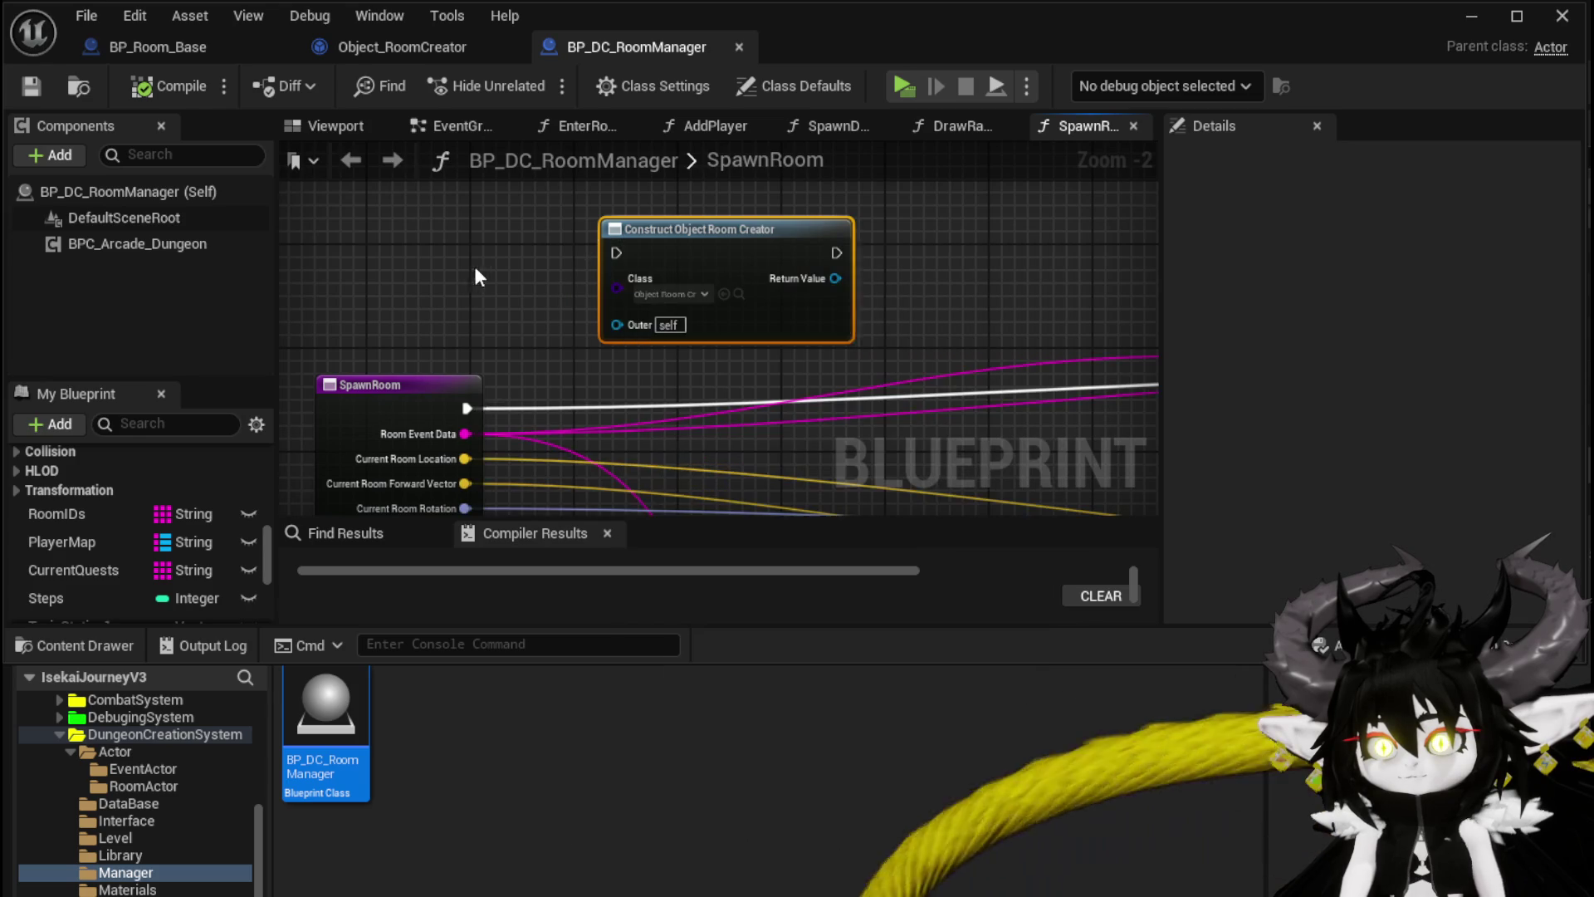
mouse_move(467, 408)
mouse_down()
mouse_move(635, 266)
mouse_move(621, 254)
mouse_up()
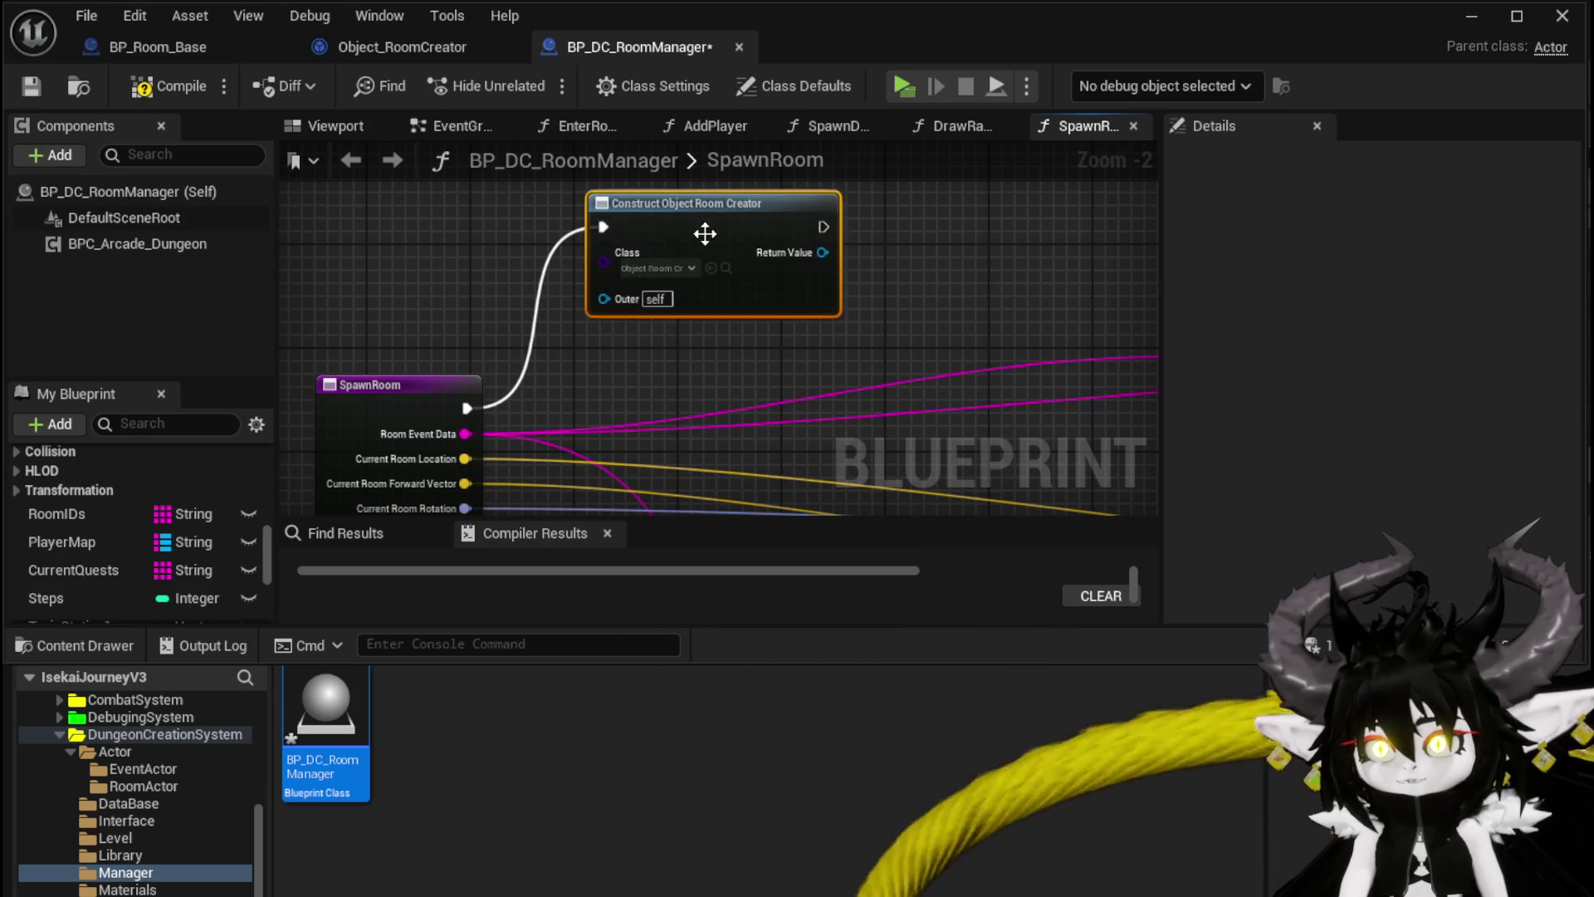
scroll(919, 327, down, 4)
mouse_move(918, 327)
mouse_down()
mouse_move(462, 260)
mouse_move(719, 316)
mouse_up()
click(169, 86)
click(30, 86)
Step: Search for a Set Data node off the constructed room creator object
scroll(613, 212, up, 4)
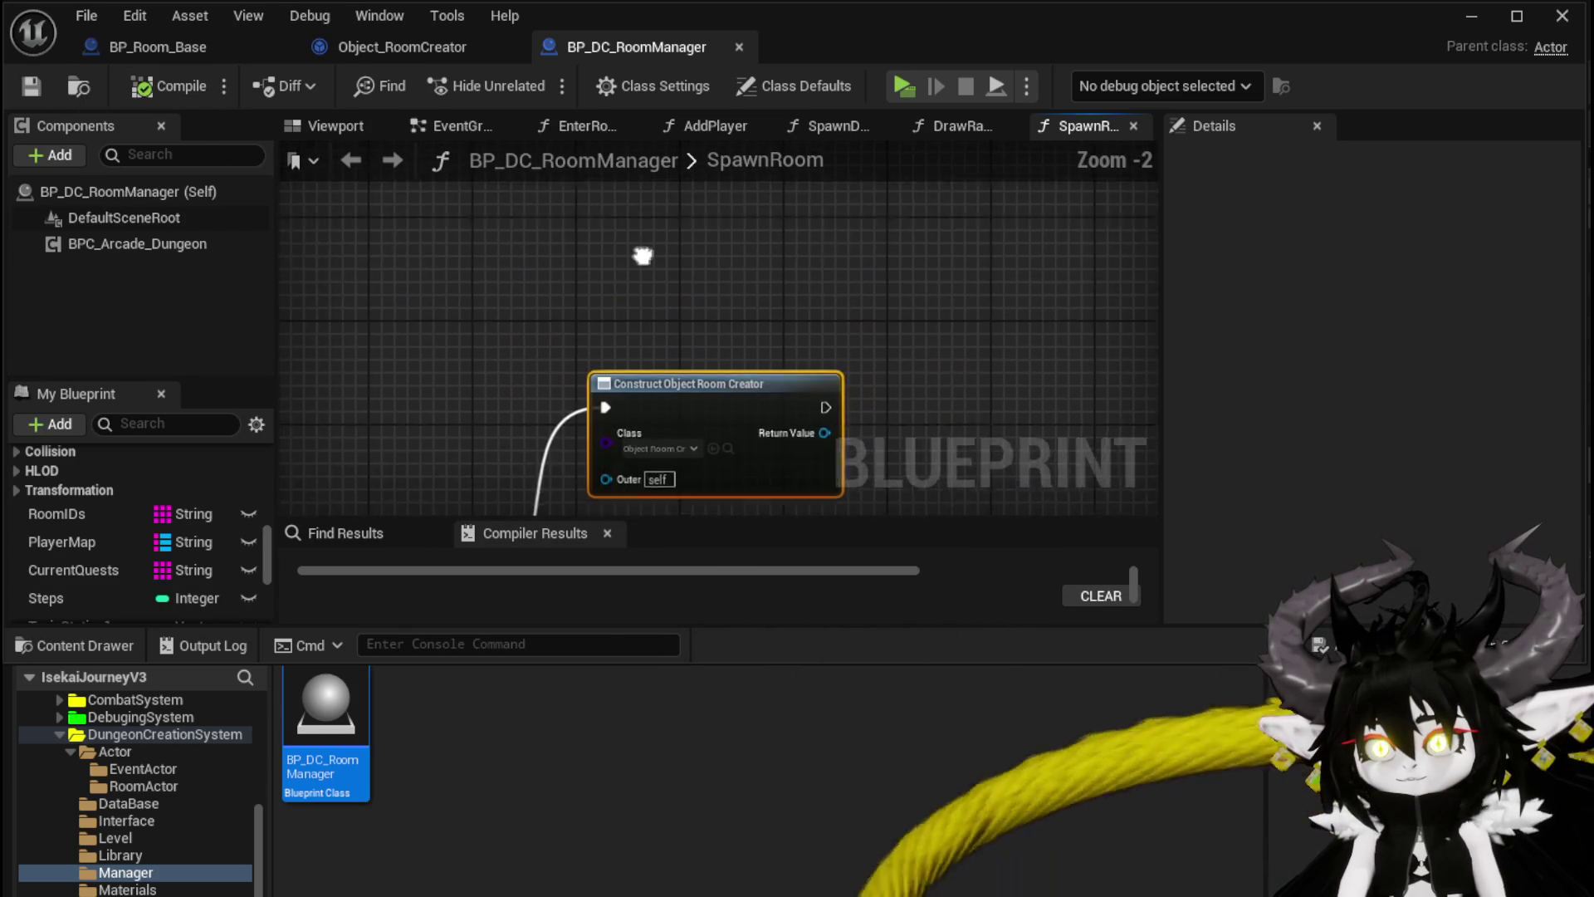
drag(751, 498, 735, 357)
scroll(735, 357, up, 1)
drag(818, 306, 937, 302)
text(Set Data)
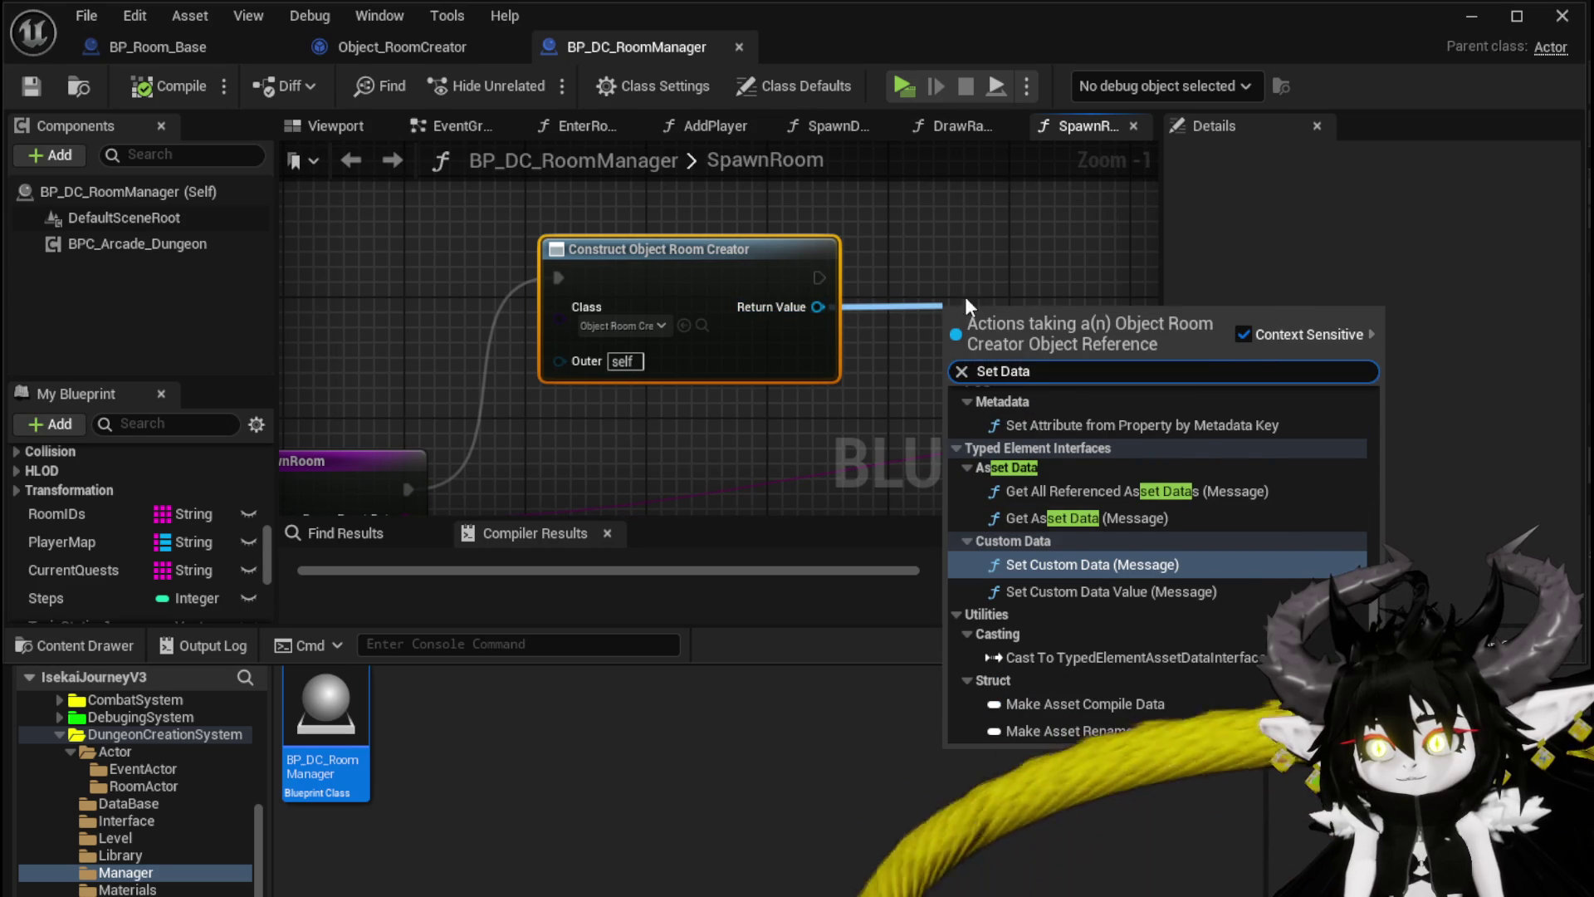
scroll(1121, 425, up, 10)
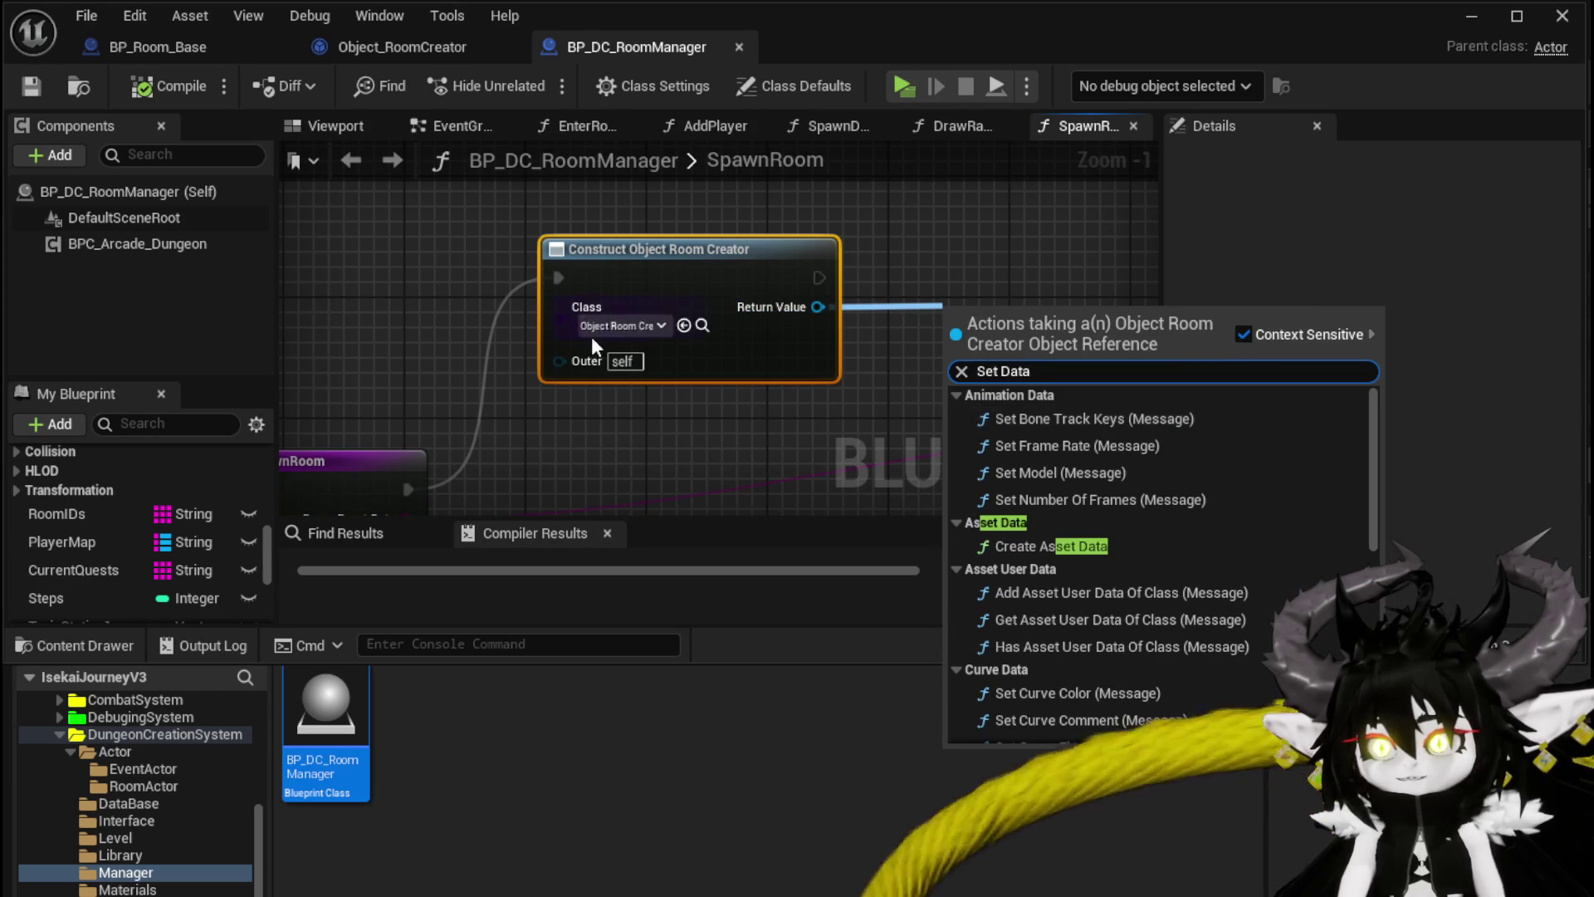
drag(591, 336, 634, 172)
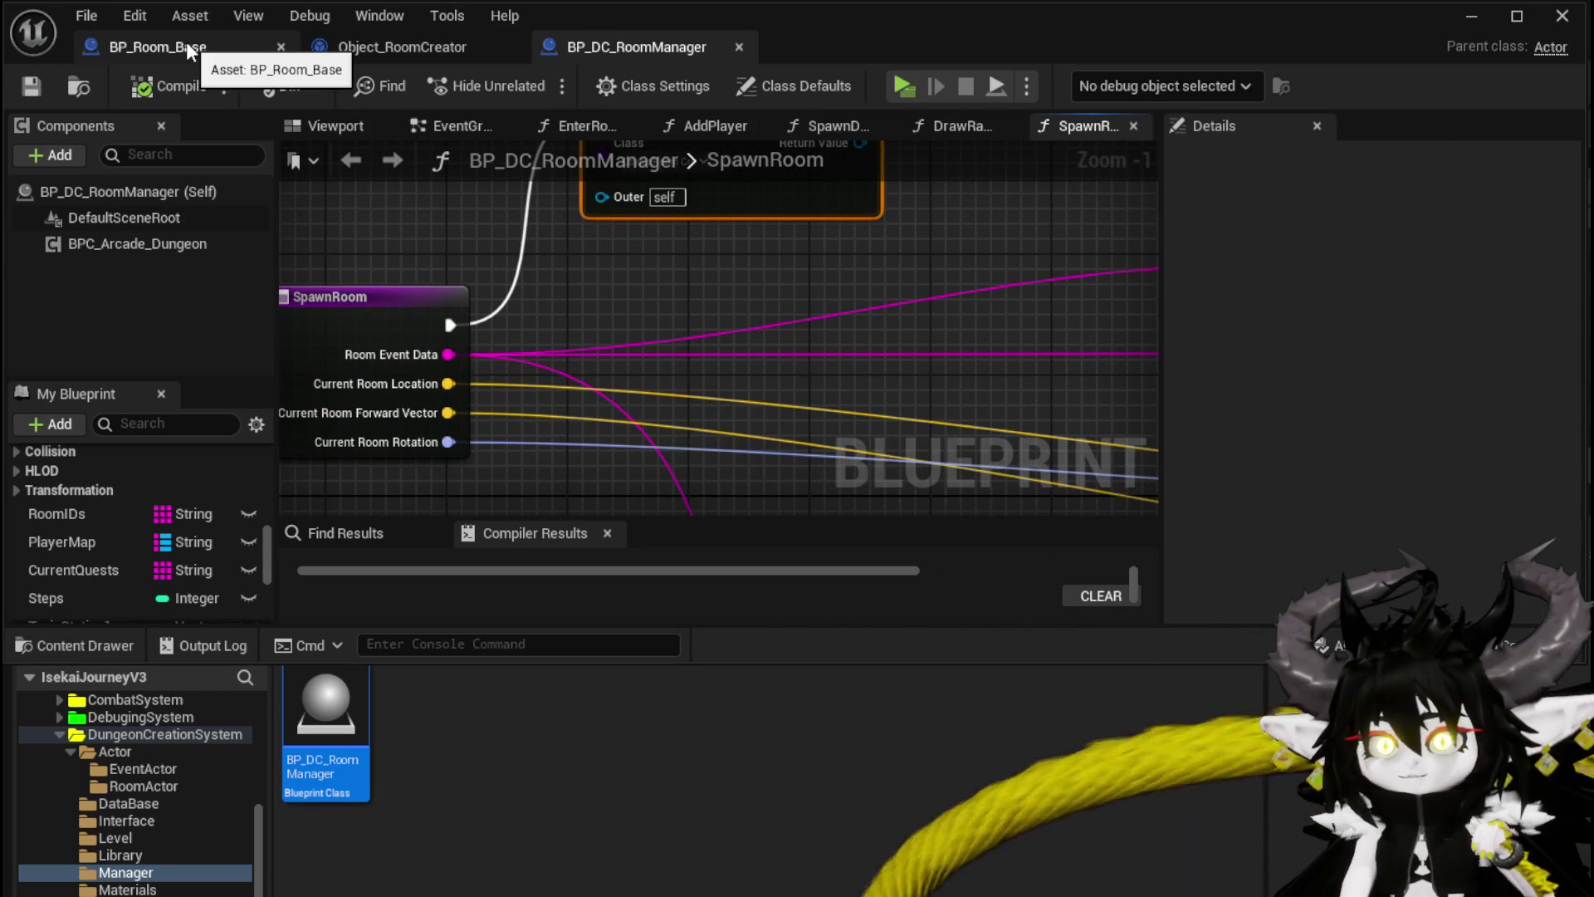
click(362, 43)
Step: Create a new function named SetData in Object_RoomCreator and save
click(249, 251)
text(SetData)
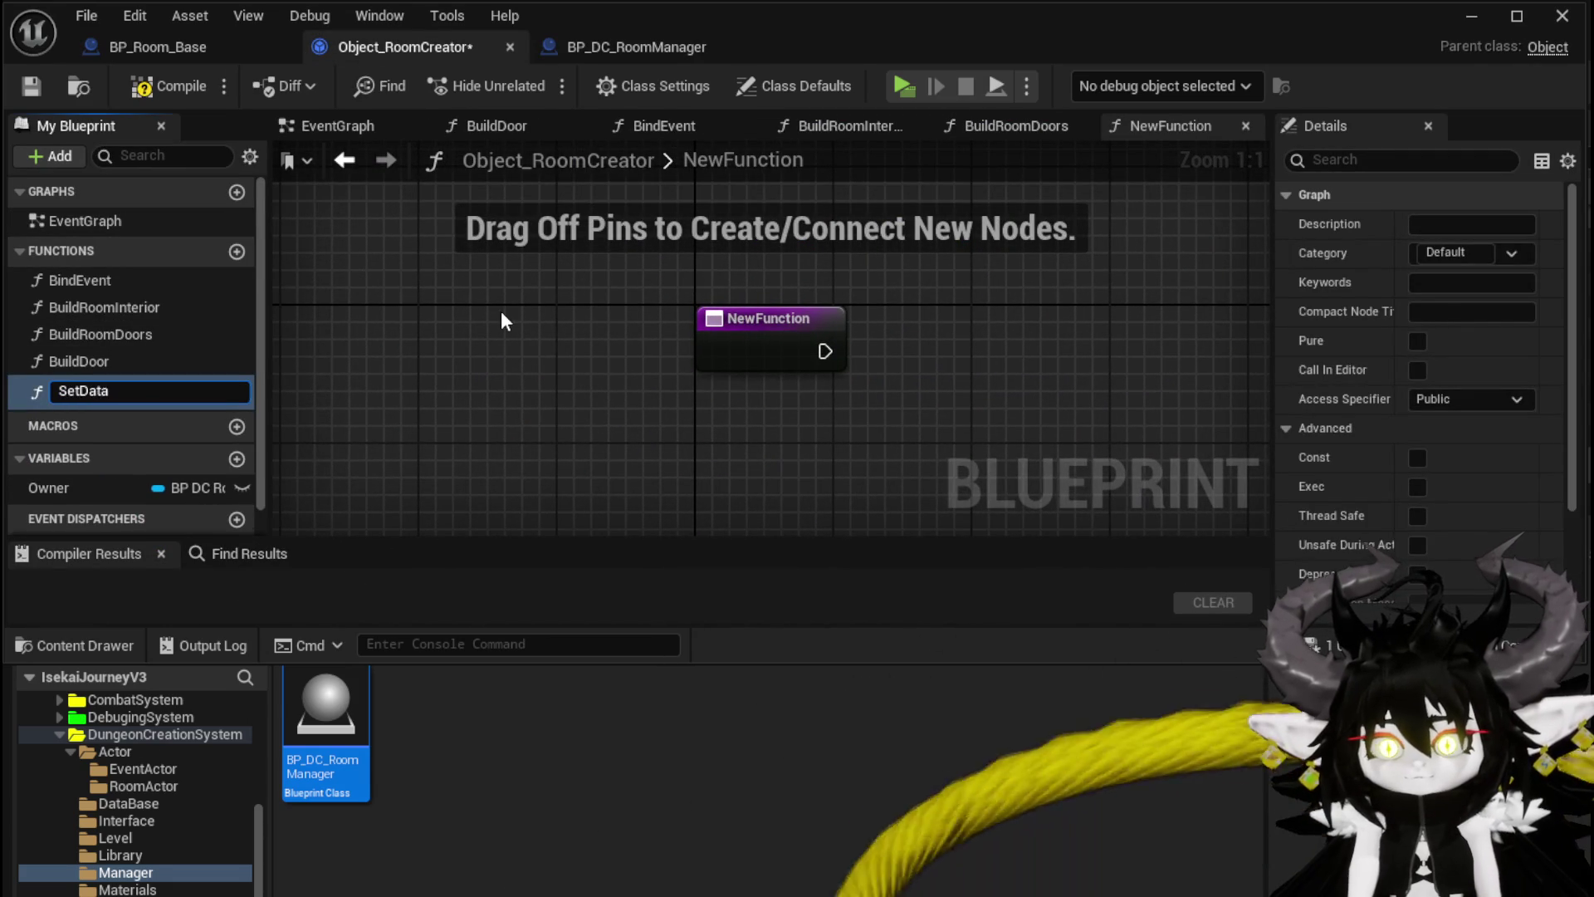
key(Return)
click(31, 86)
click(804, 365)
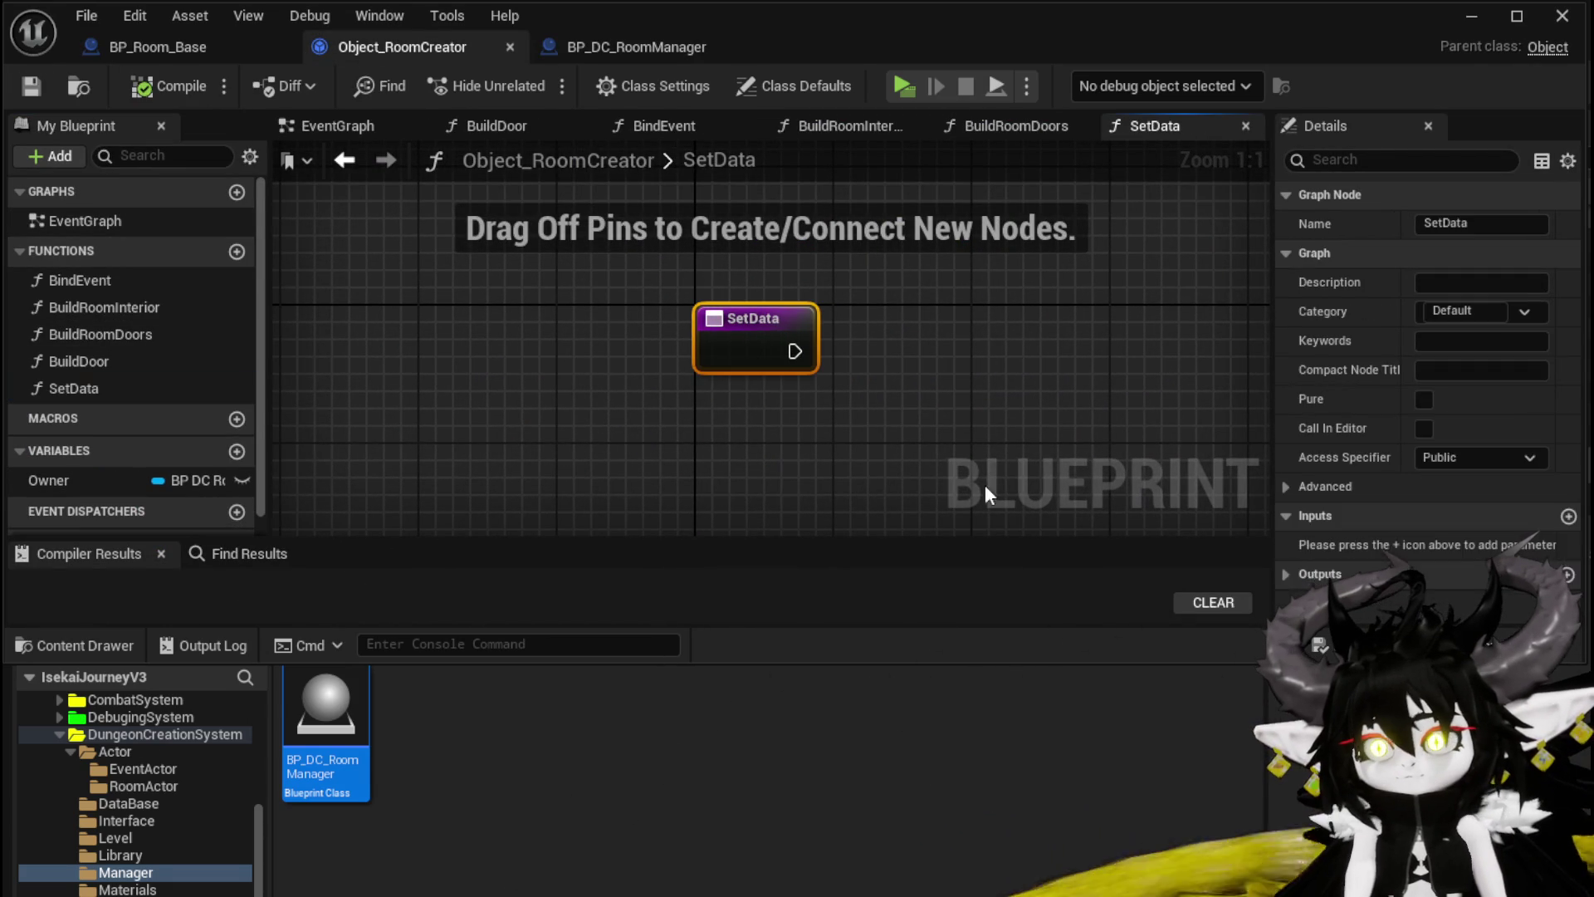
Step: Add a String input named RoomData to SetData
click(1569, 517)
click(1442, 543)
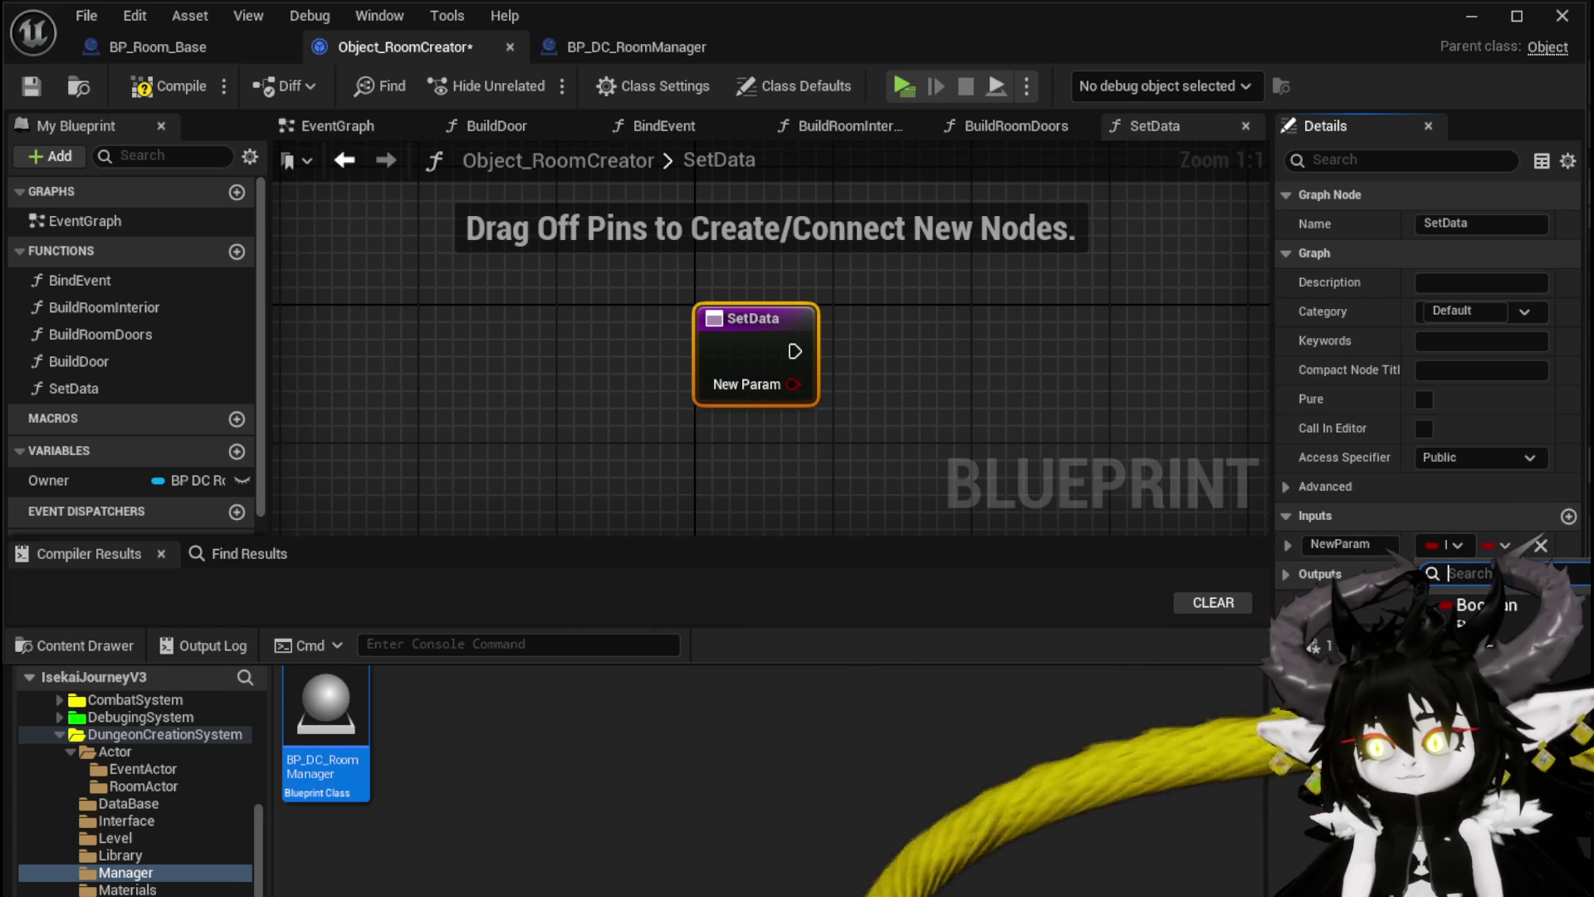
click(1486, 631)
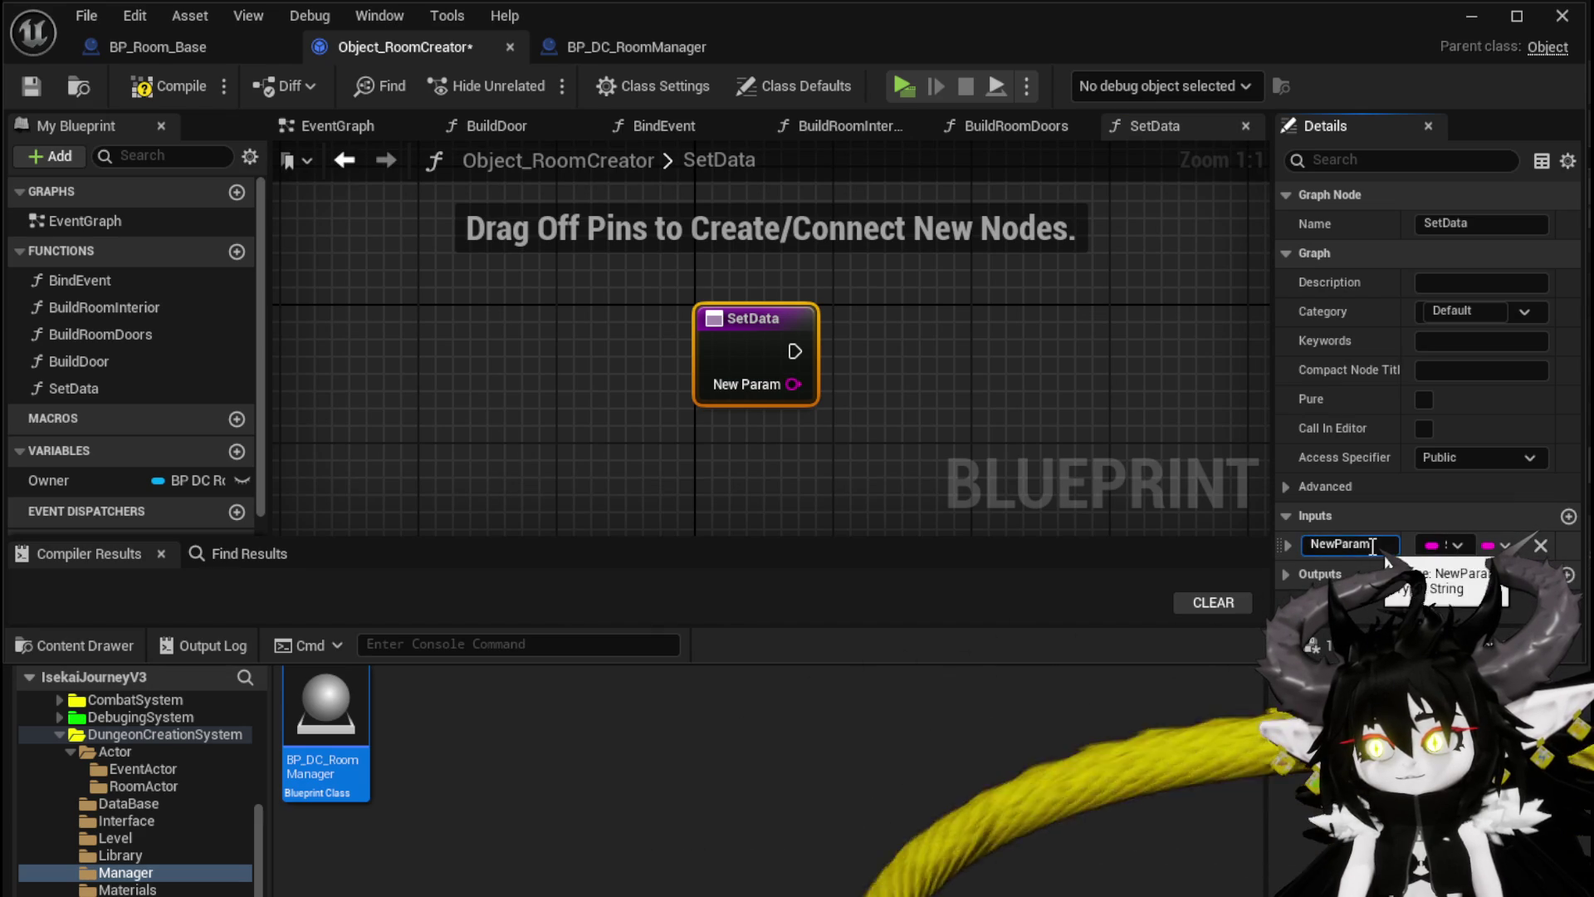
text(RoomData)
key(Return)
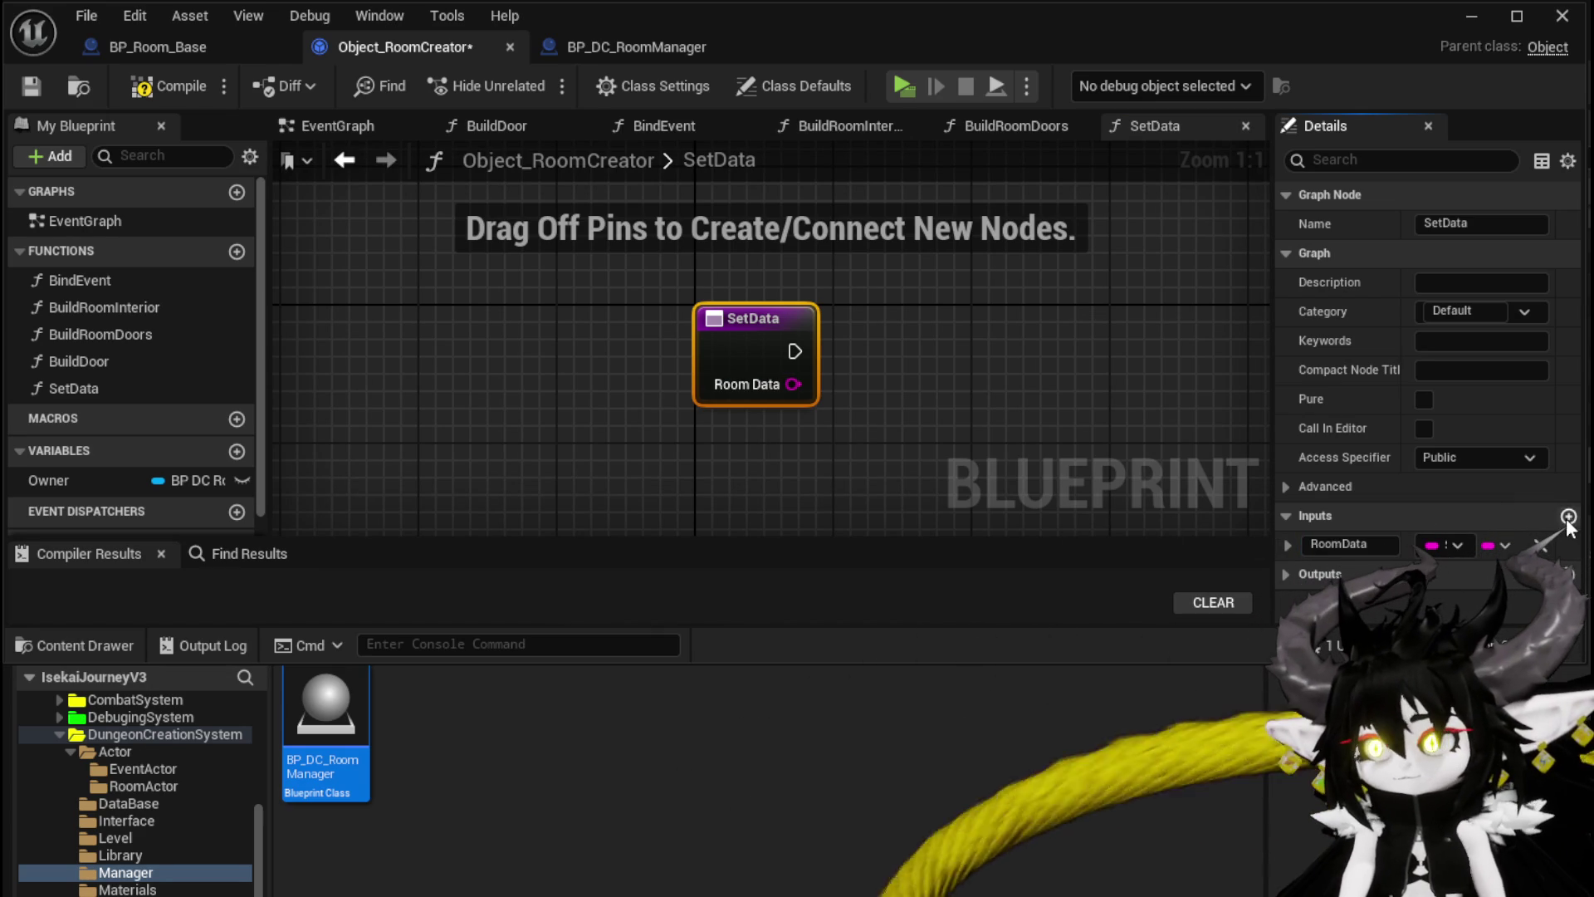
Step: Add a Vector input named RoomLocation to SetData, then compile and save
click(1568, 516)
text(Room)
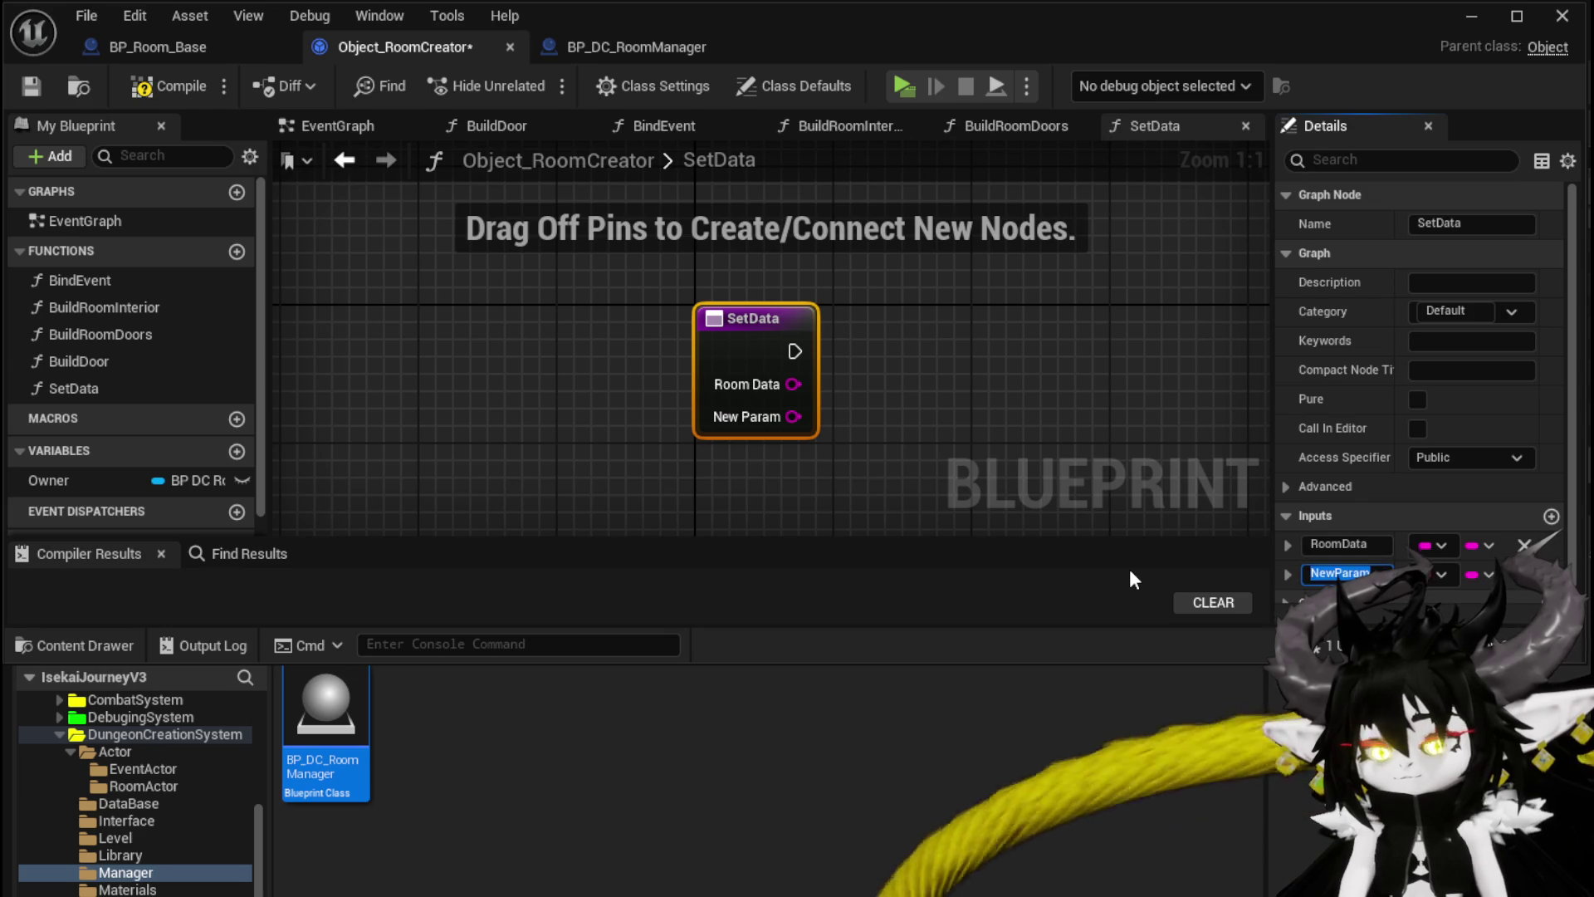
text(Location)
key(Return)
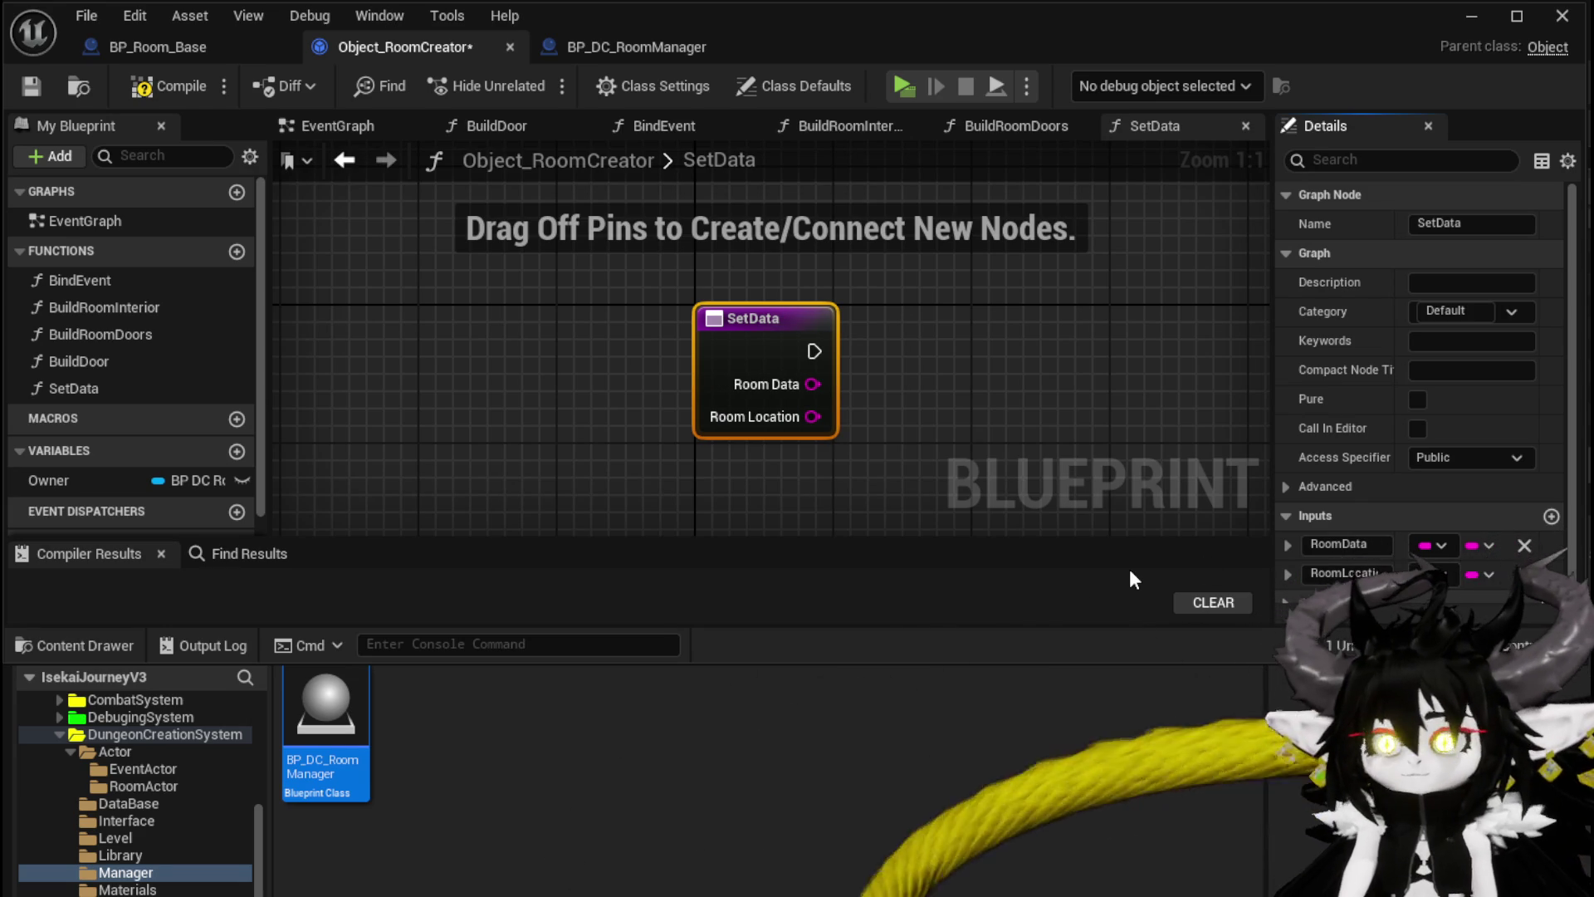
click(1432, 574)
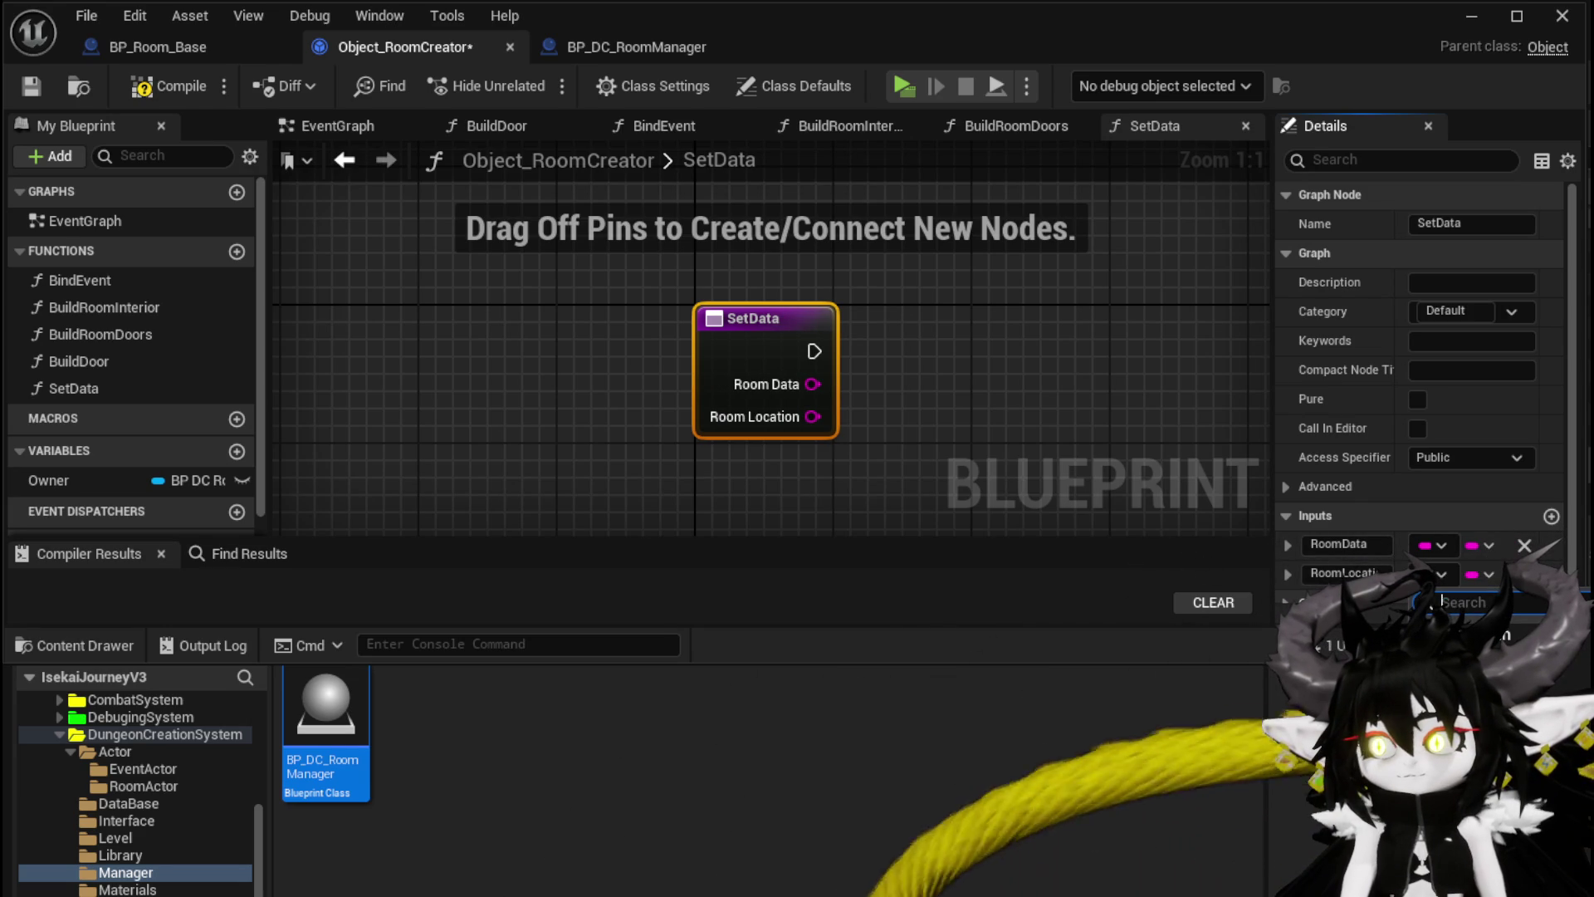
click(165, 85)
click(31, 85)
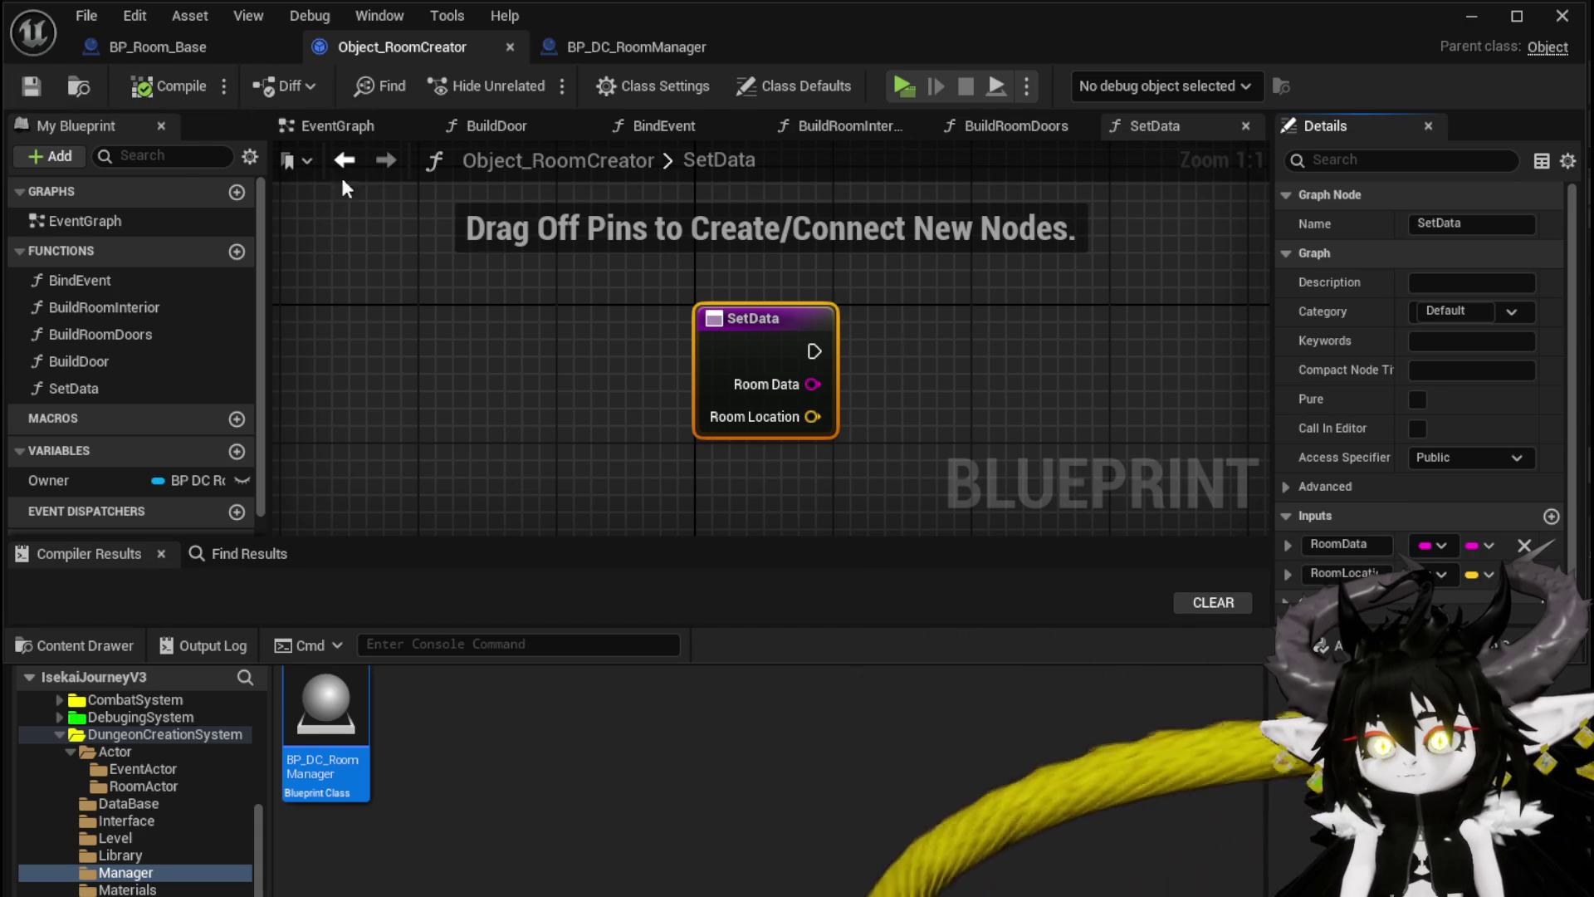
click(613, 48)
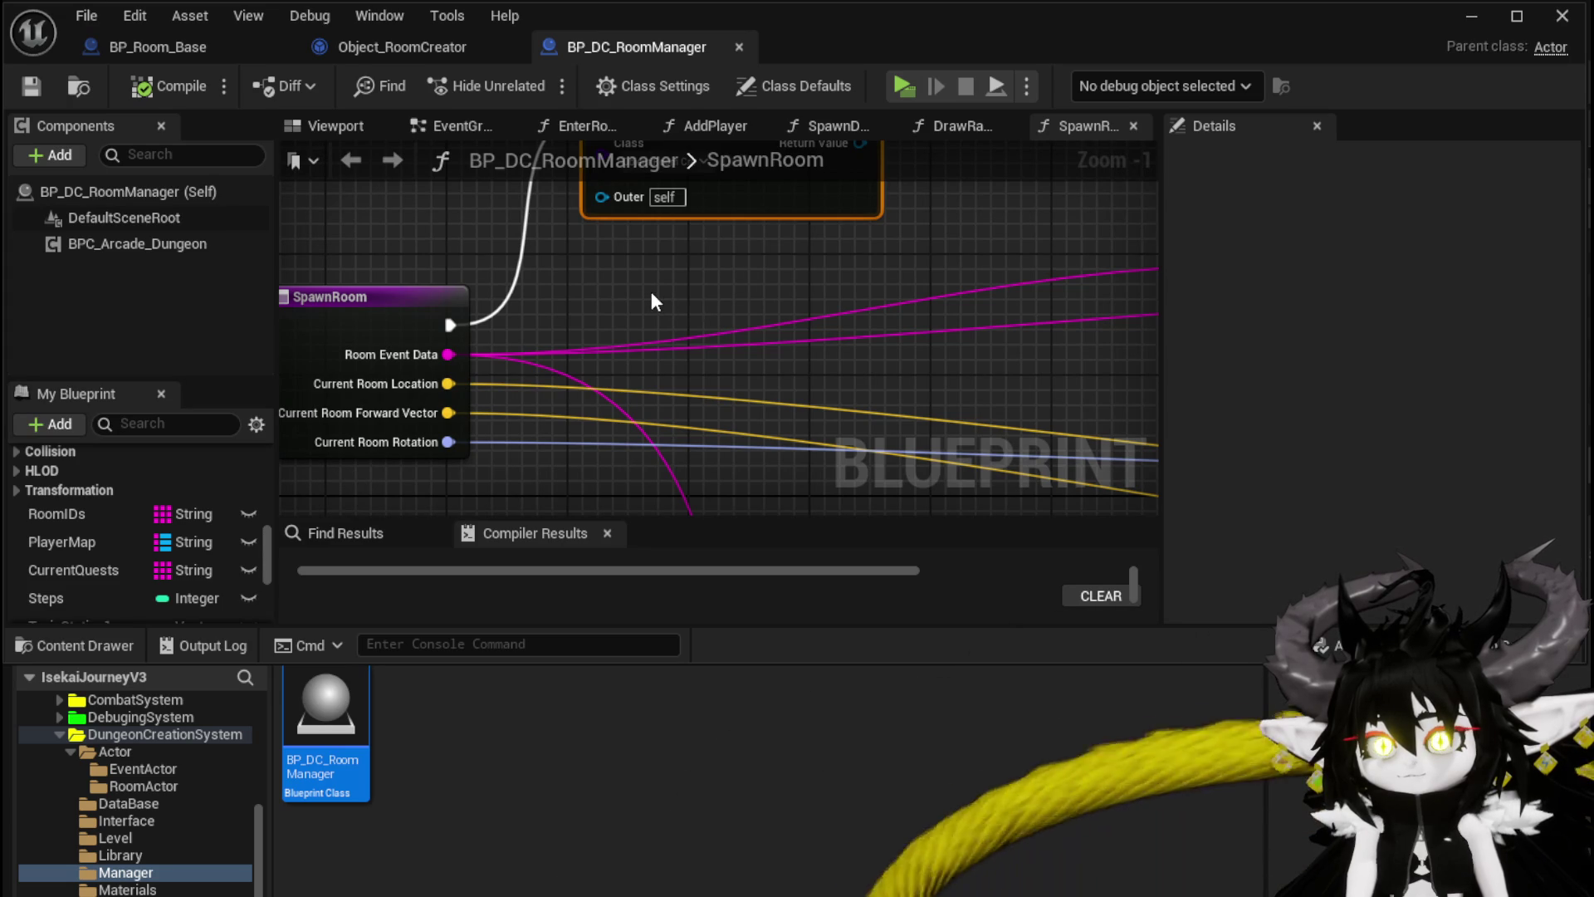
Step: Move the two location-offset Add nodes beside SpawnRoom's pins
scroll(651, 292, down, 2)
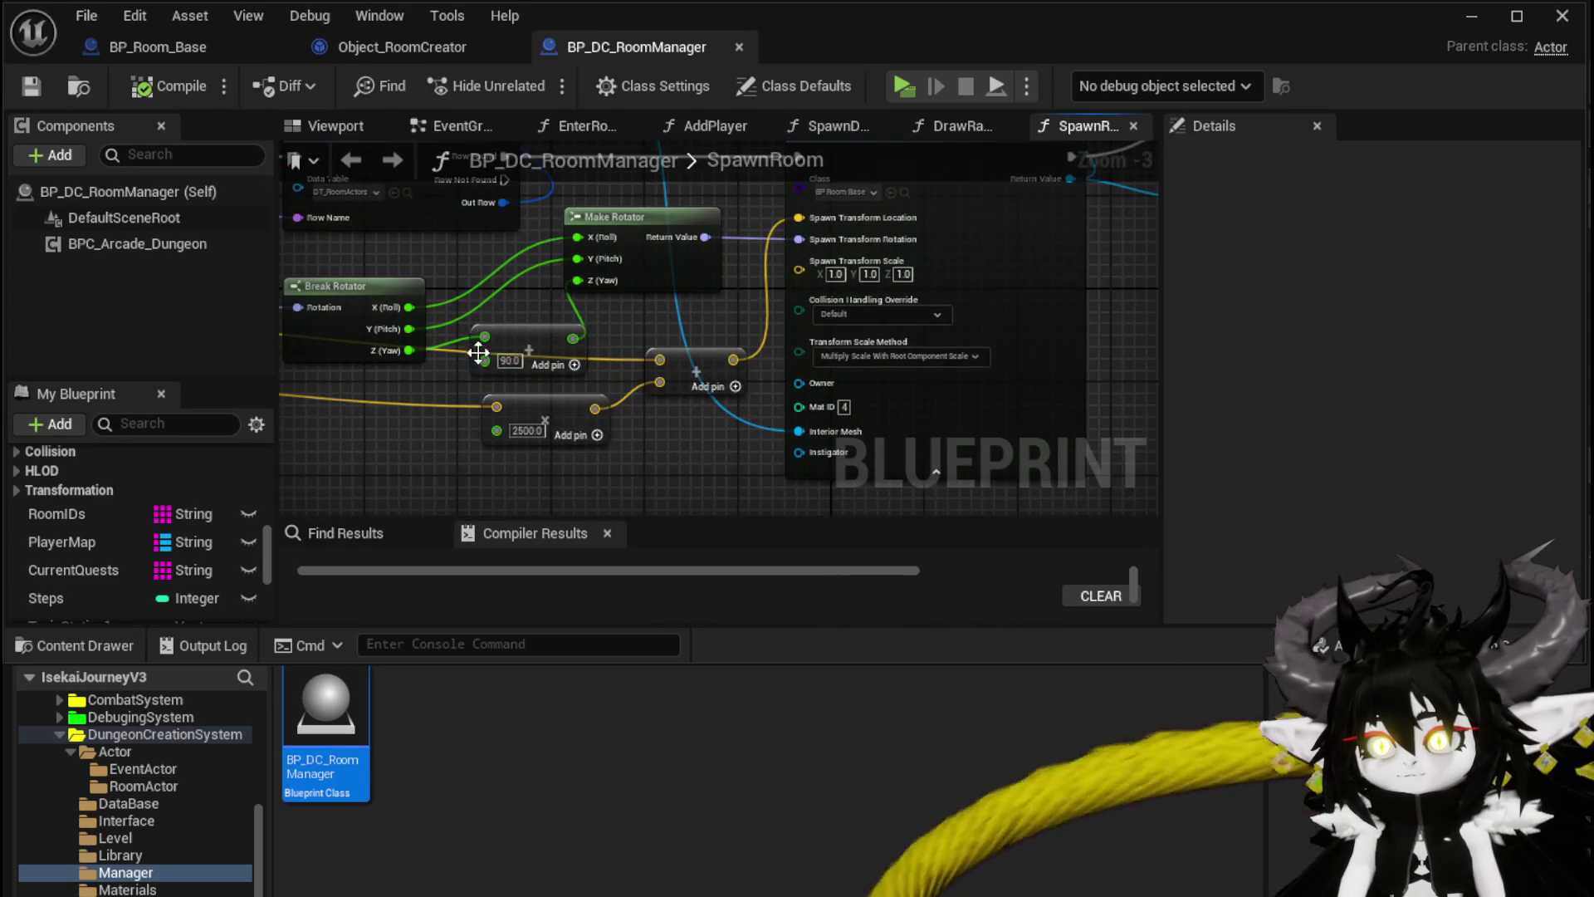
drag(680, 367, 680, 367)
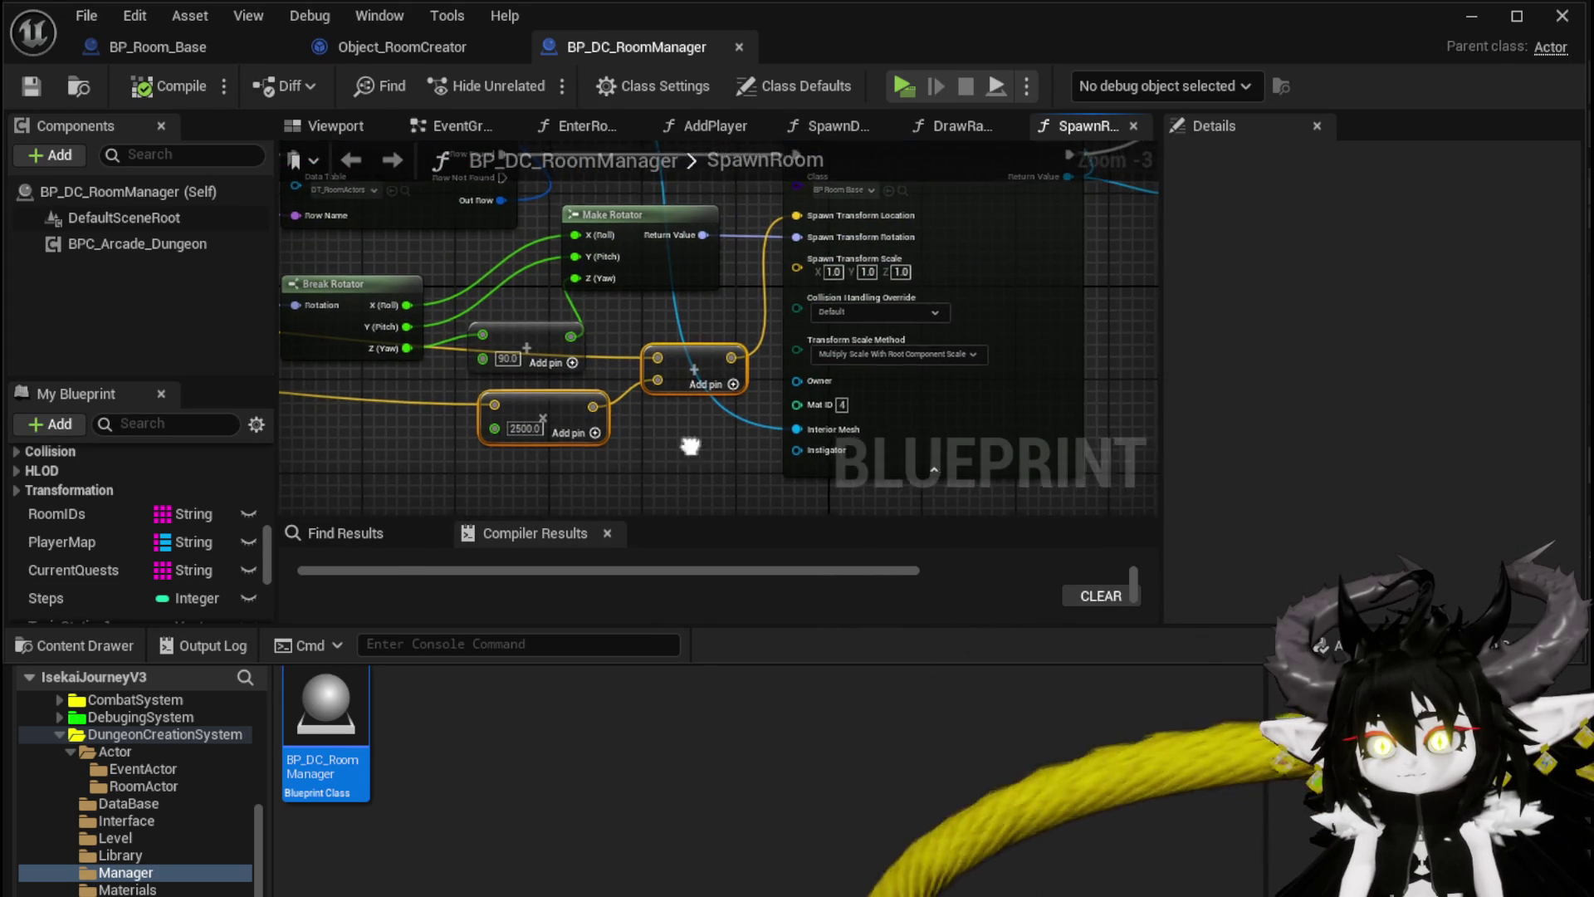
scroll(860, 416, down, 1)
mouse_move(863, 390)
mouse_down()
mouse_move(501, 401)
mouse_move(810, 403)
mouse_move(710, 322)
mouse_move(865, 333)
mouse_move(867, 302)
mouse_move(908, 256)
mouse_move(900, 286)
mouse_up()
scroll(908, 365, up, 2)
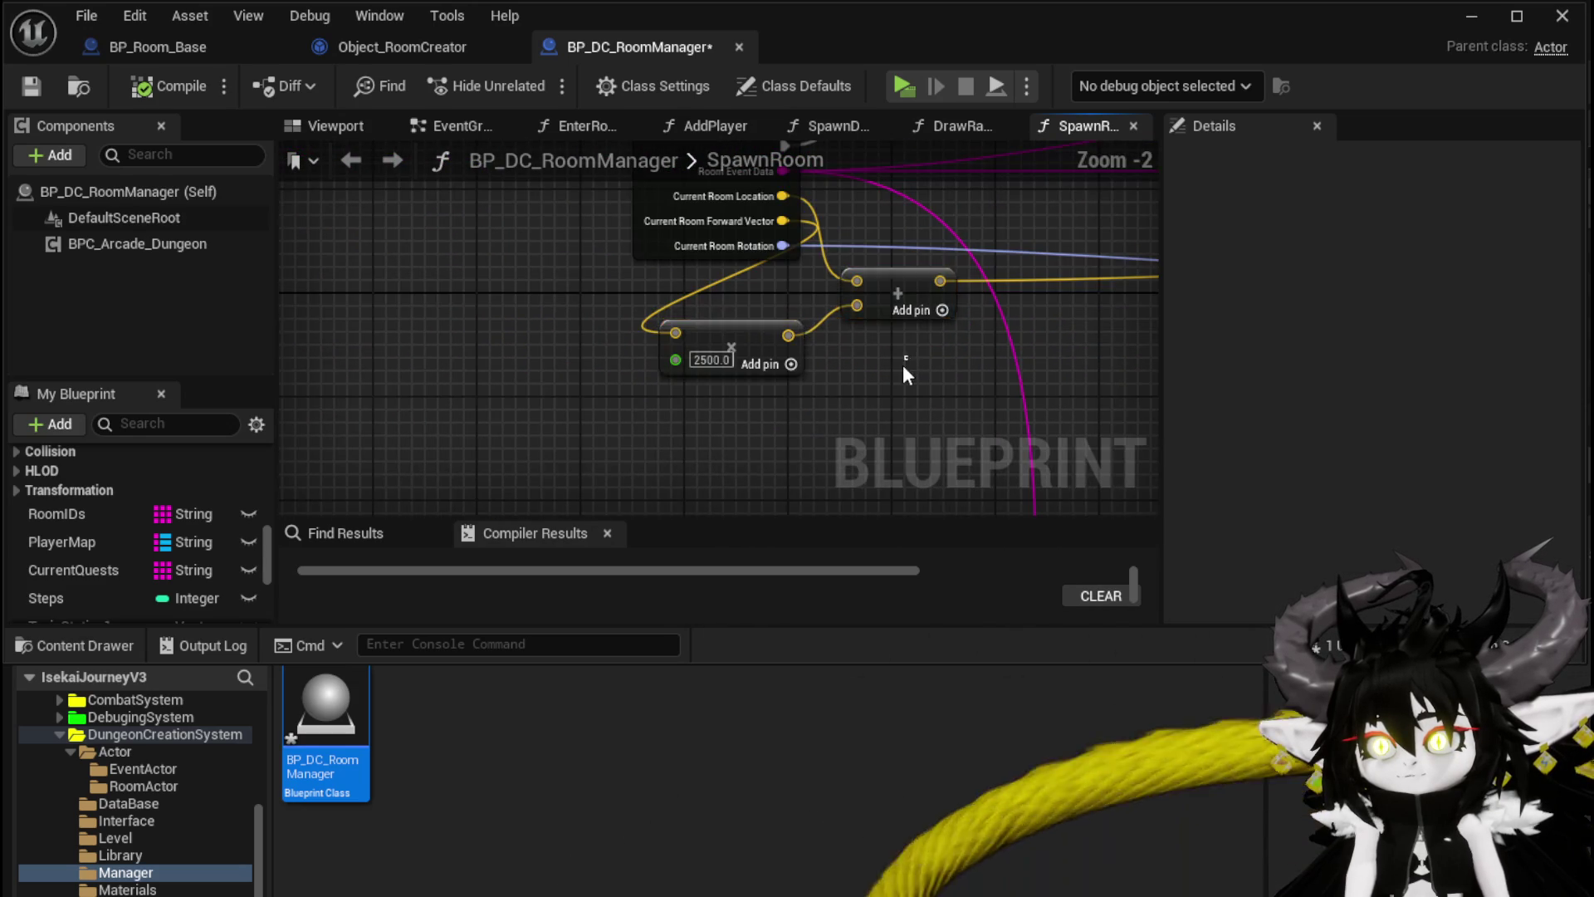
mouse_move(724, 421)
mouse_down()
mouse_move(756, 329)
mouse_move(816, 281)
mouse_move(712, 242)
mouse_move(770, 300)
mouse_move(826, 238)
mouse_up()
Step: Call Set Data on the constructed object, feeding the offset location and Room Event Data, then compile
text(Set Data)
click(849, 413)
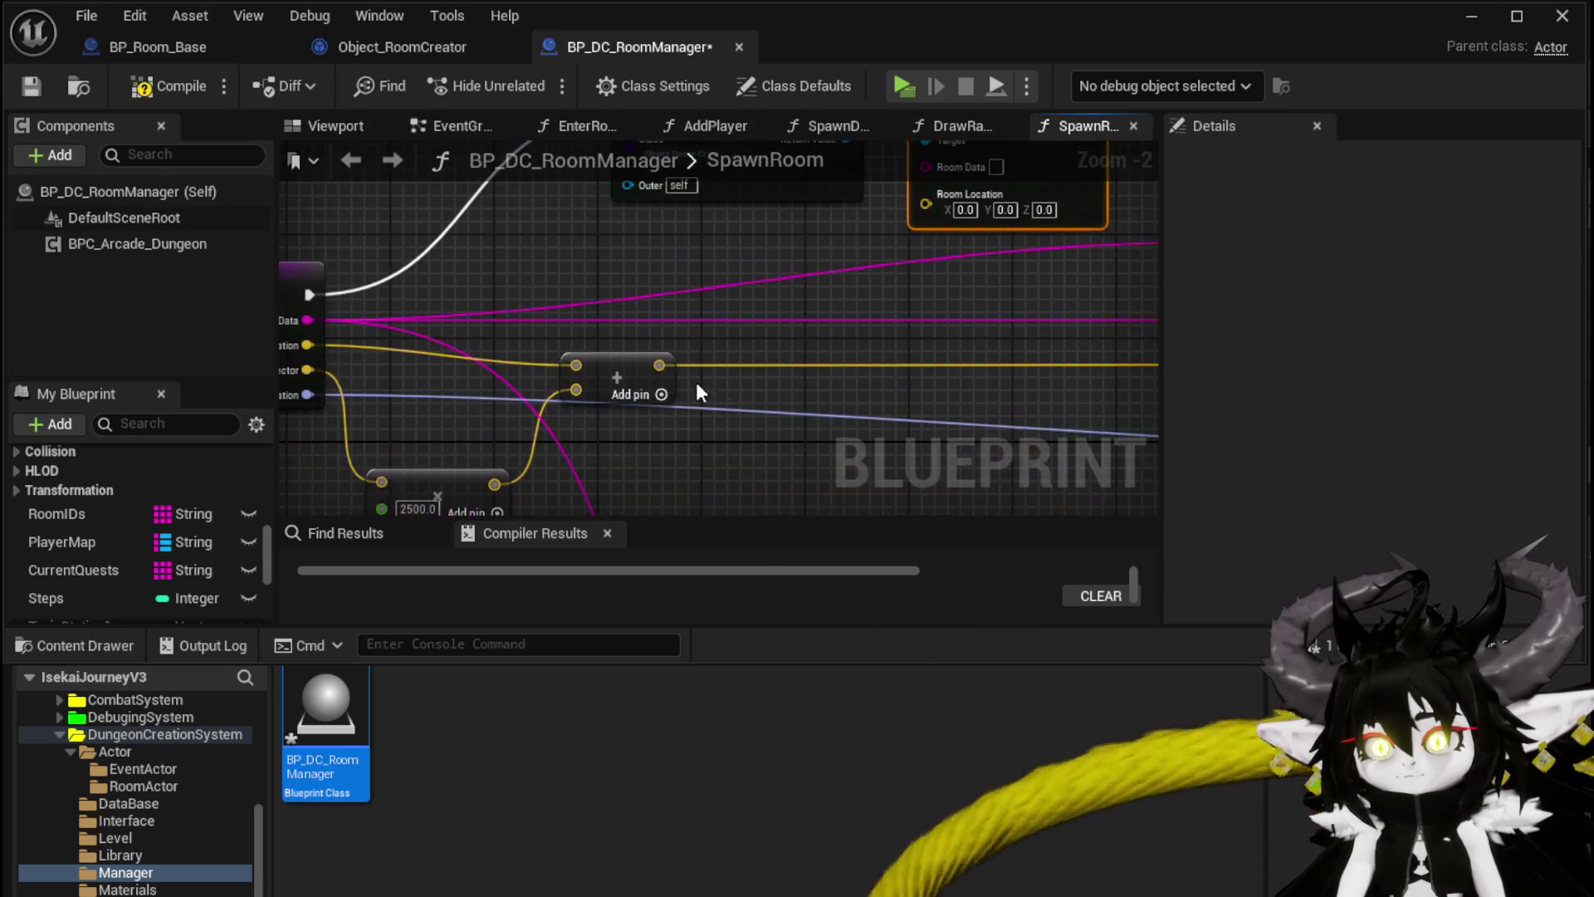
drag(668, 374, 955, 204)
mouse_move(608, 402)
mouse_down()
mouse_move(447, 347)
mouse_move(613, 222)
mouse_move(1050, 407)
mouse_move(1101, 220)
mouse_up()
drag(452, 387, 1094, 247)
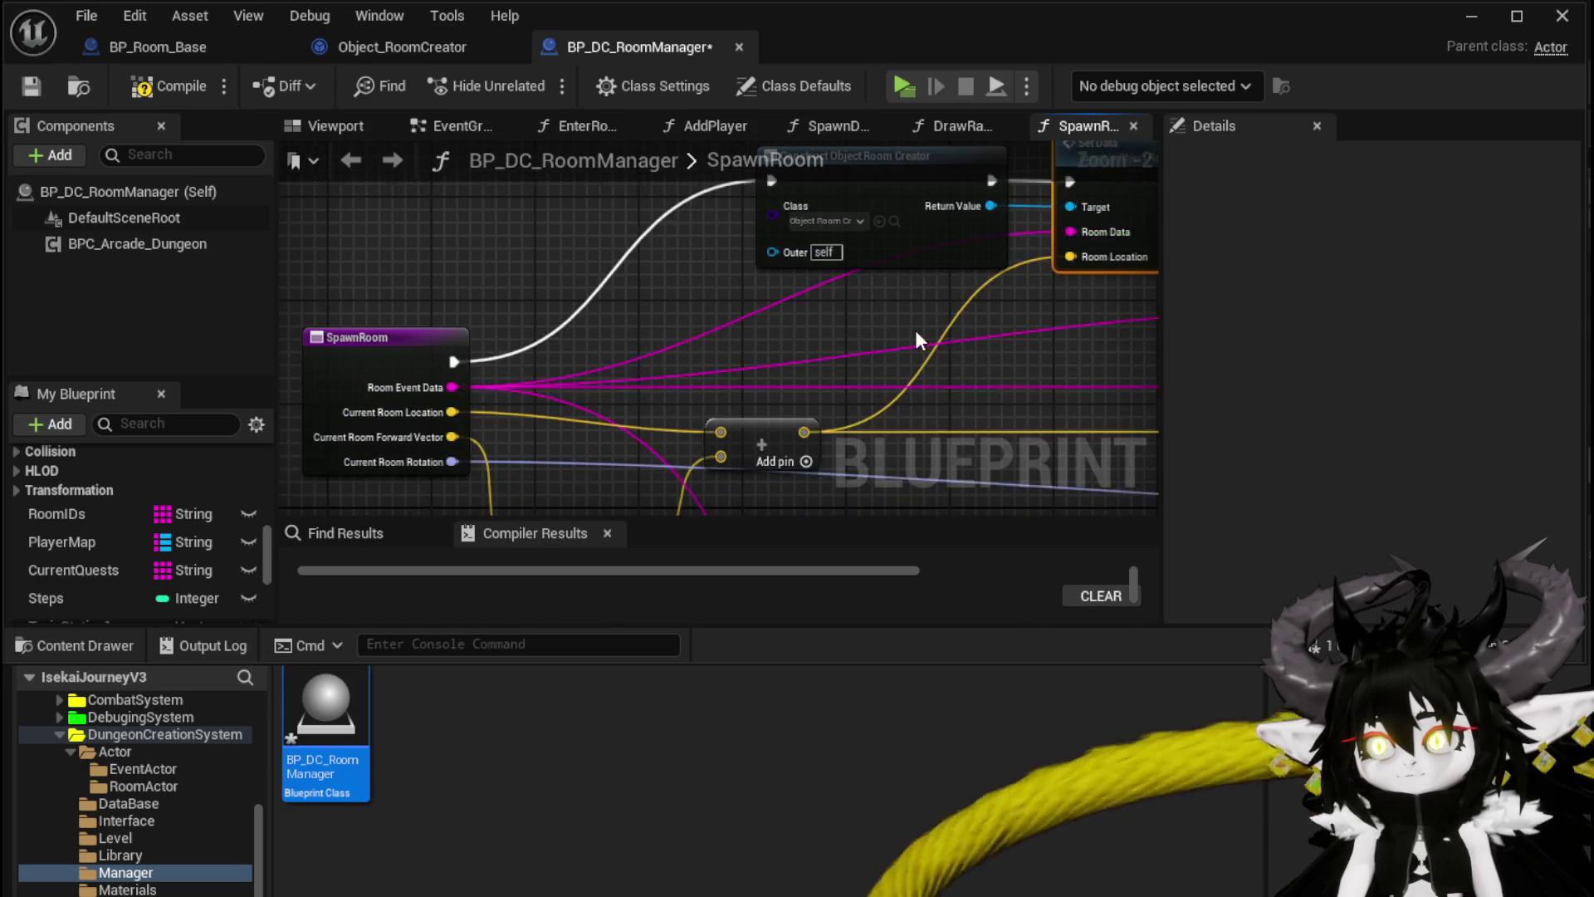
scroll(577, 238, down, 2)
mouse_move(577, 237)
mouse_down()
mouse_move(569, 264)
mouse_move(812, 255)
mouse_move(880, 299)
mouse_move(581, 274)
mouse_move(885, 331)
mouse_up()
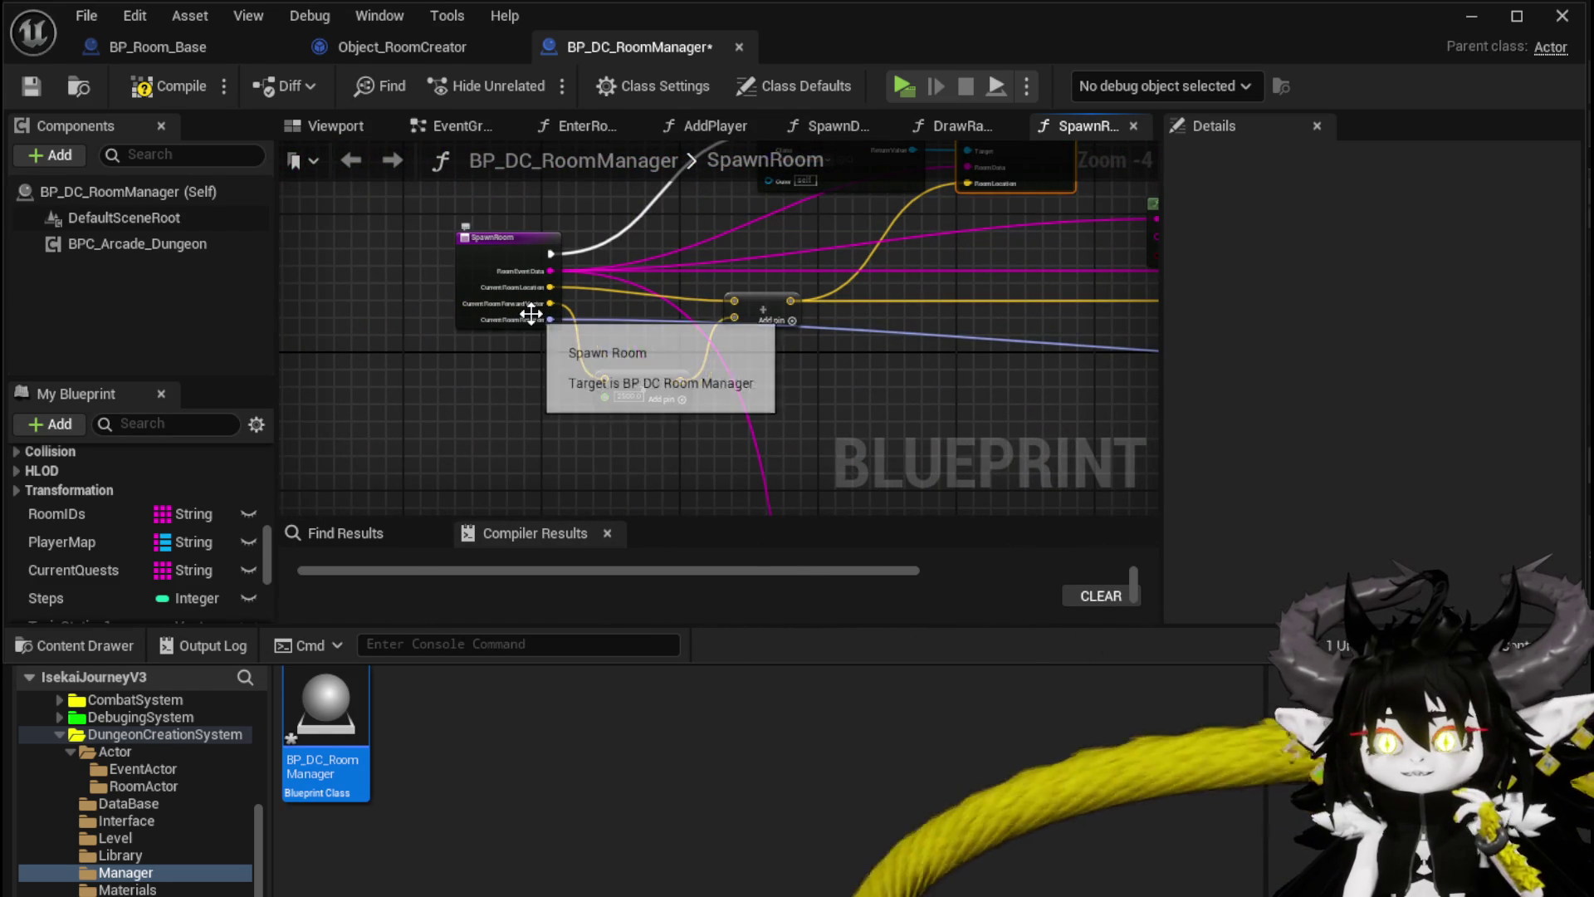
click(169, 86)
Step: Save BP_DC_RoomManager and pan over to the SpawnActor section of SpawnRoom
click(30, 90)
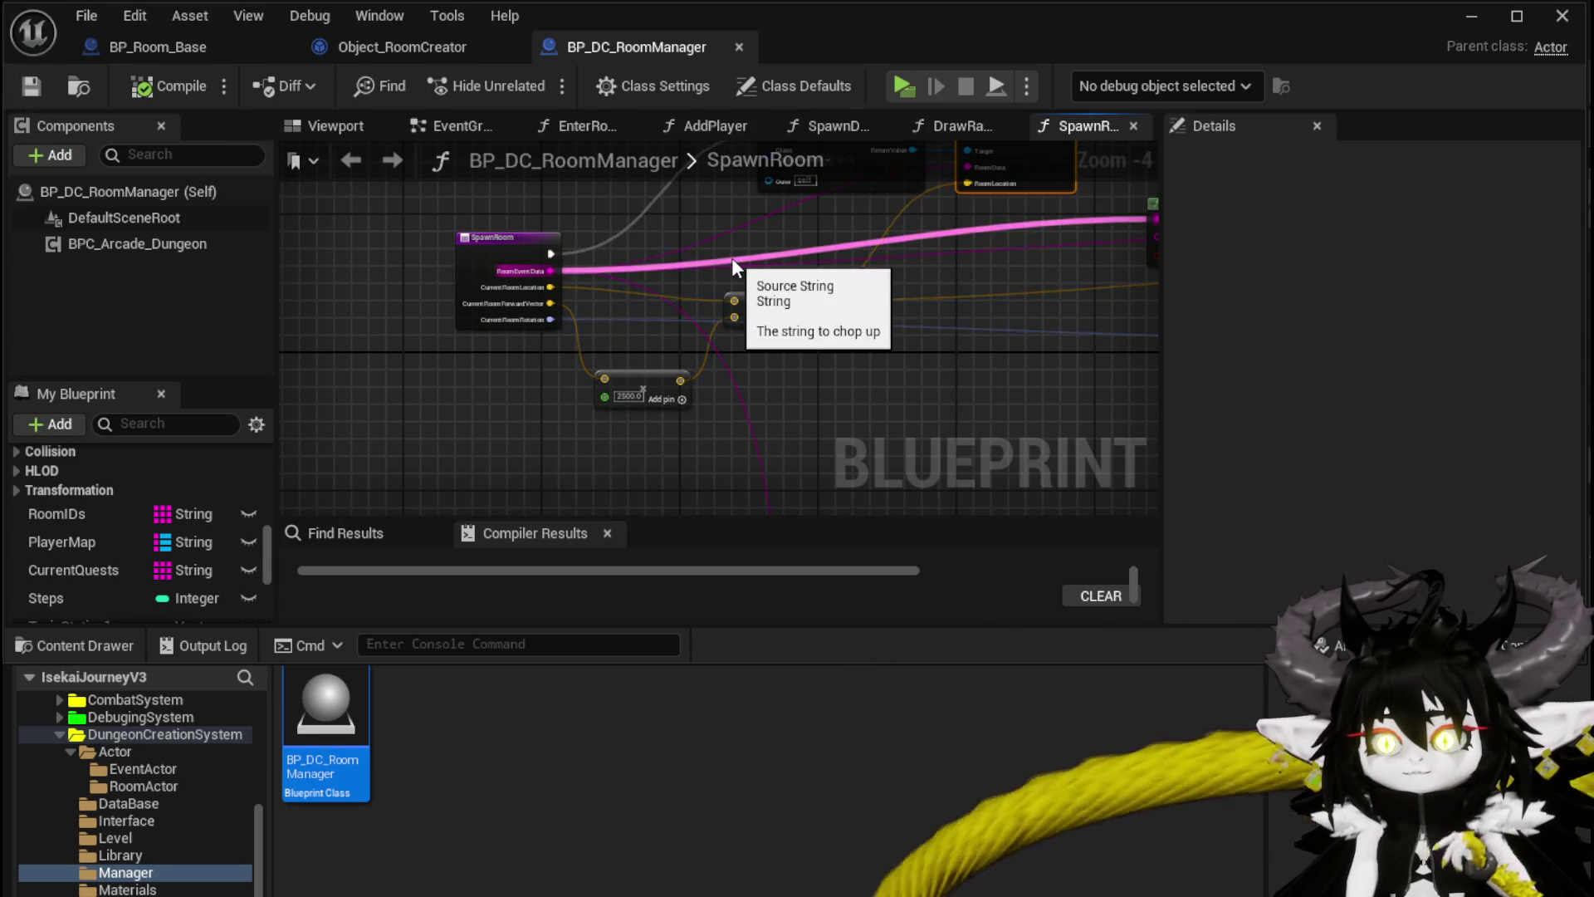
scroll(226, 463, up, 3)
scroll(225, 461, up, 3)
scroll(226, 460, up, 2)
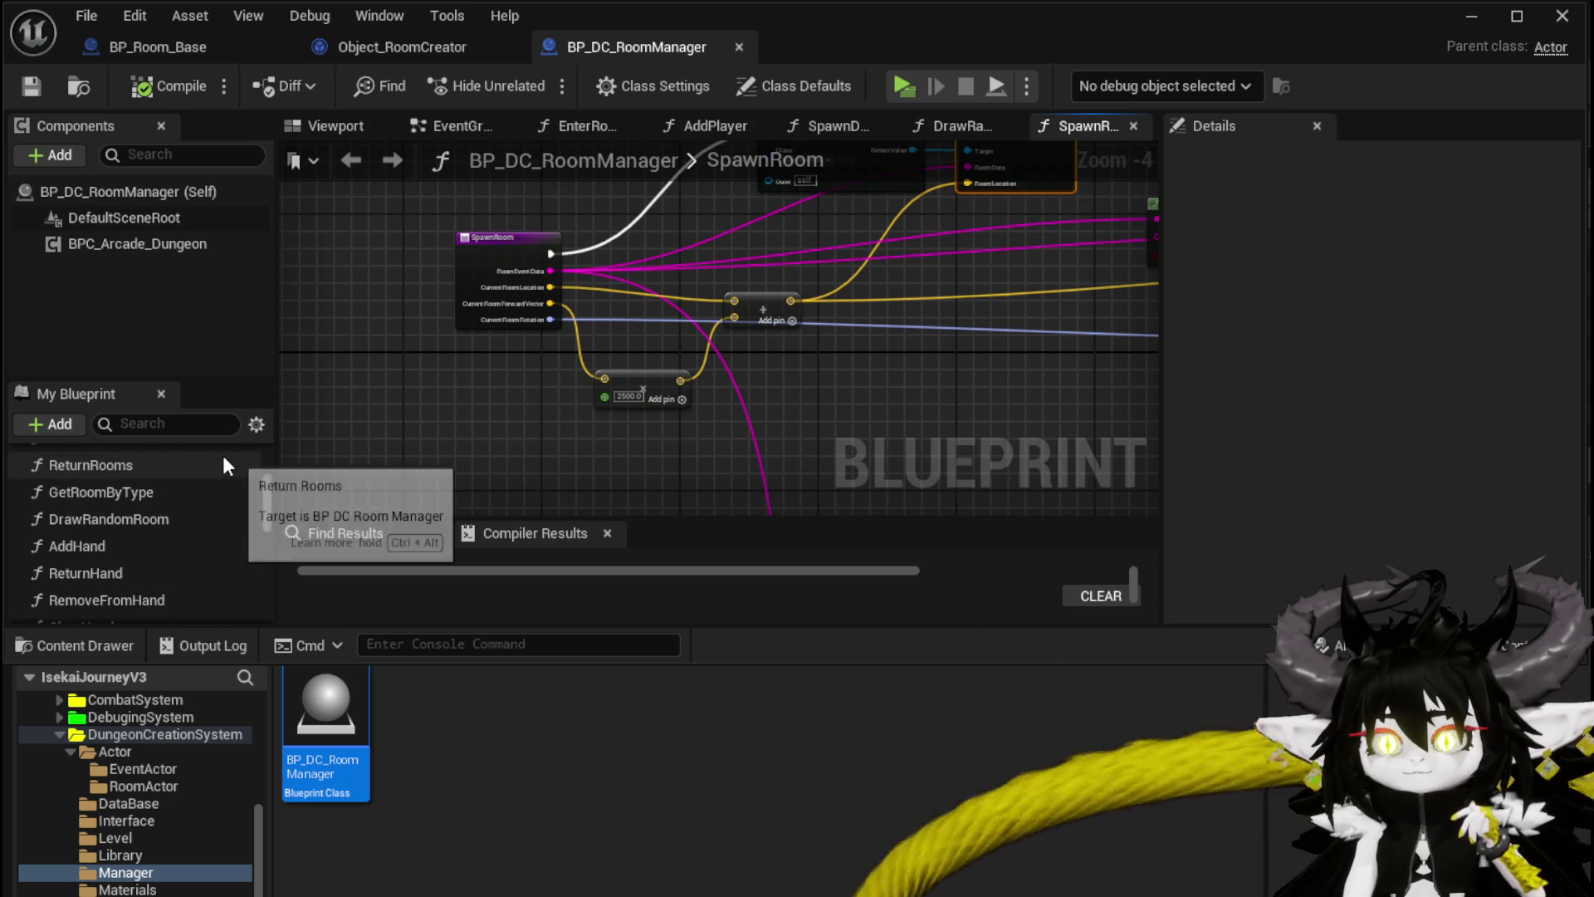
scroll(222, 463, up, 3)
mouse_move(675, 433)
mouse_down()
mouse_move(641, 356)
mouse_move(409, 420)
mouse_move(479, 293)
mouse_up()
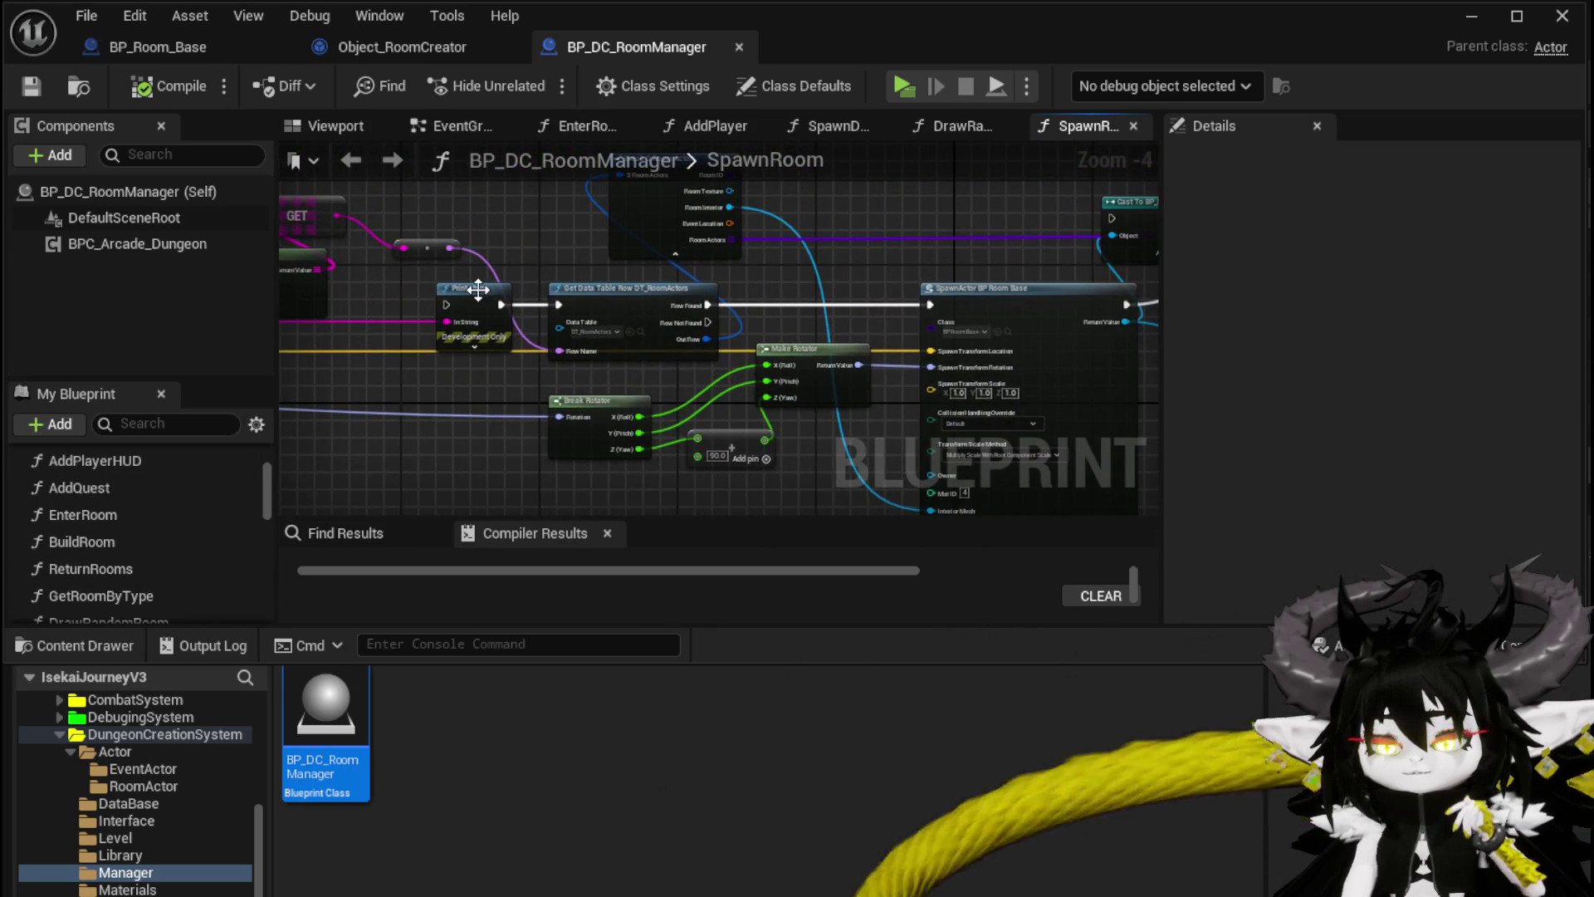
click(478, 293)
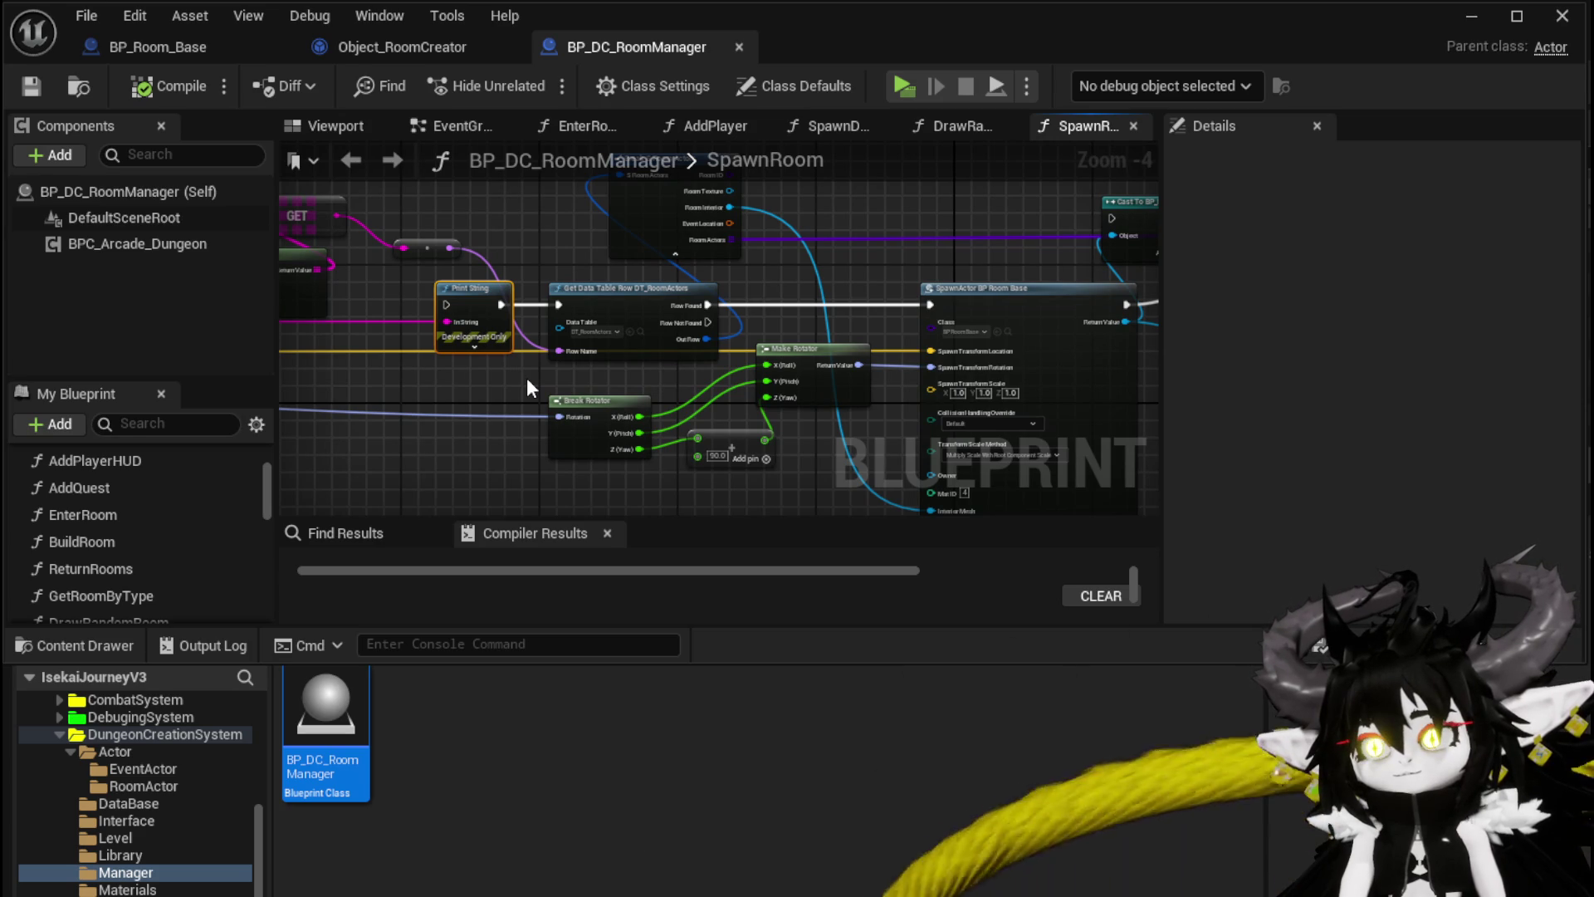
Step: Reposition the Cast To BP_Room_Base node and the reroute node near the SpawnActor node
drag(527, 377, 369, 411)
mouse_move(756, 302)
mouse_down()
mouse_move(493, 272)
mouse_move(365, 334)
mouse_up()
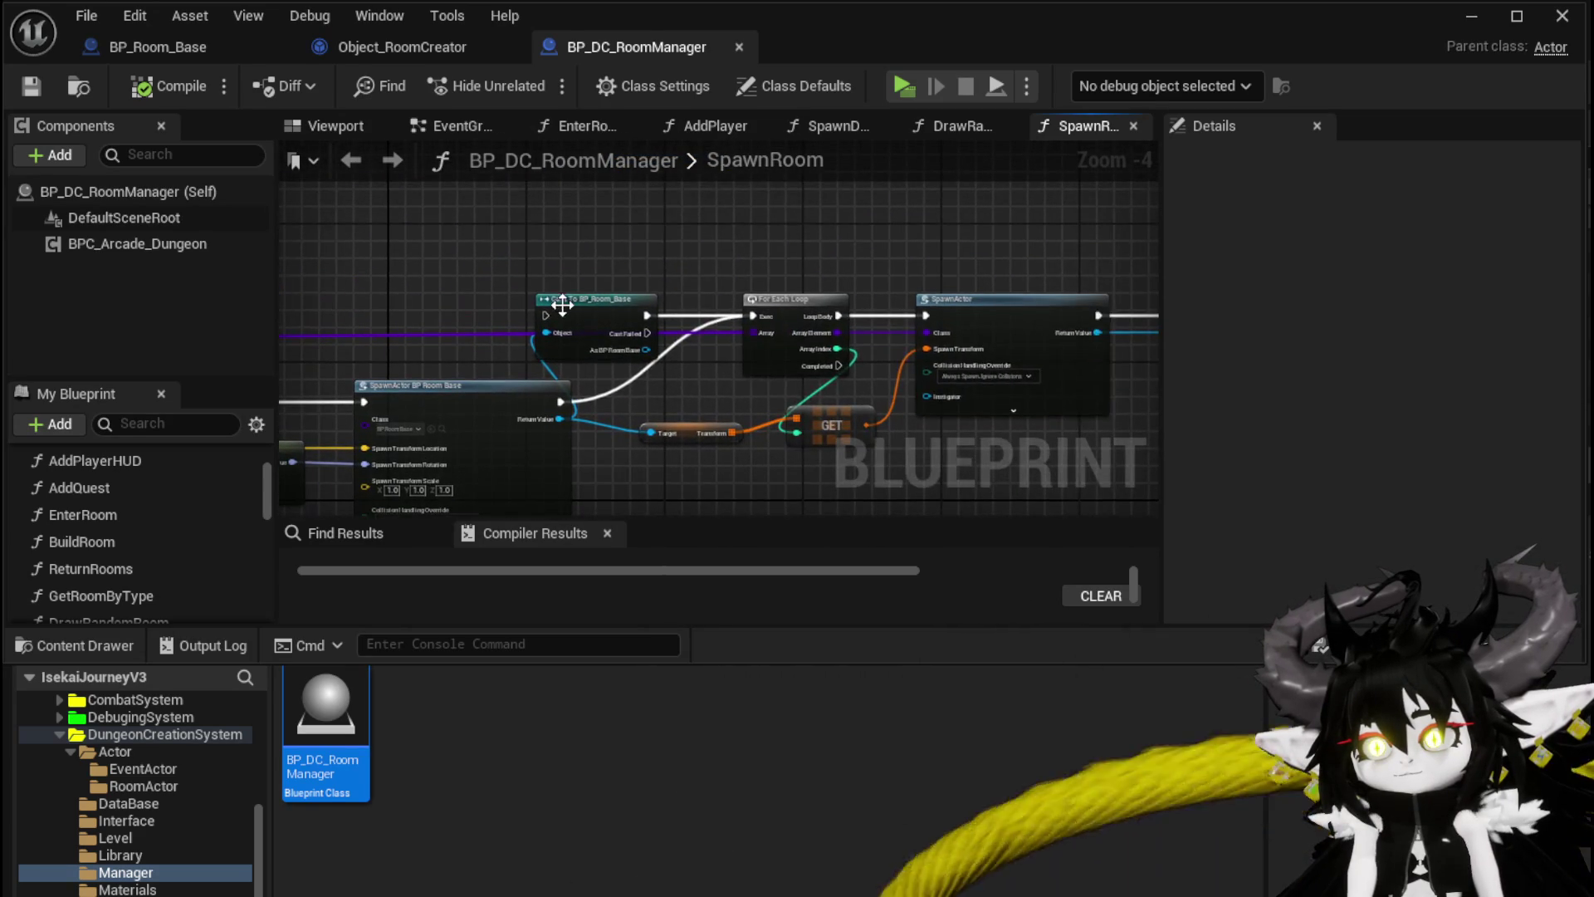
drag(594, 298, 733, 178)
mouse_move(561, 352)
mouse_down()
mouse_move(628, 289)
mouse_move(373, 345)
mouse_move(526, 402)
mouse_up()
mouse_move(707, 245)
mouse_down()
mouse_move(747, 346)
mouse_move(866, 336)
mouse_move(788, 336)
mouse_up()
mouse_move(680, 302)
mouse_down()
mouse_move(815, 236)
mouse_move(910, 299)
mouse_up()
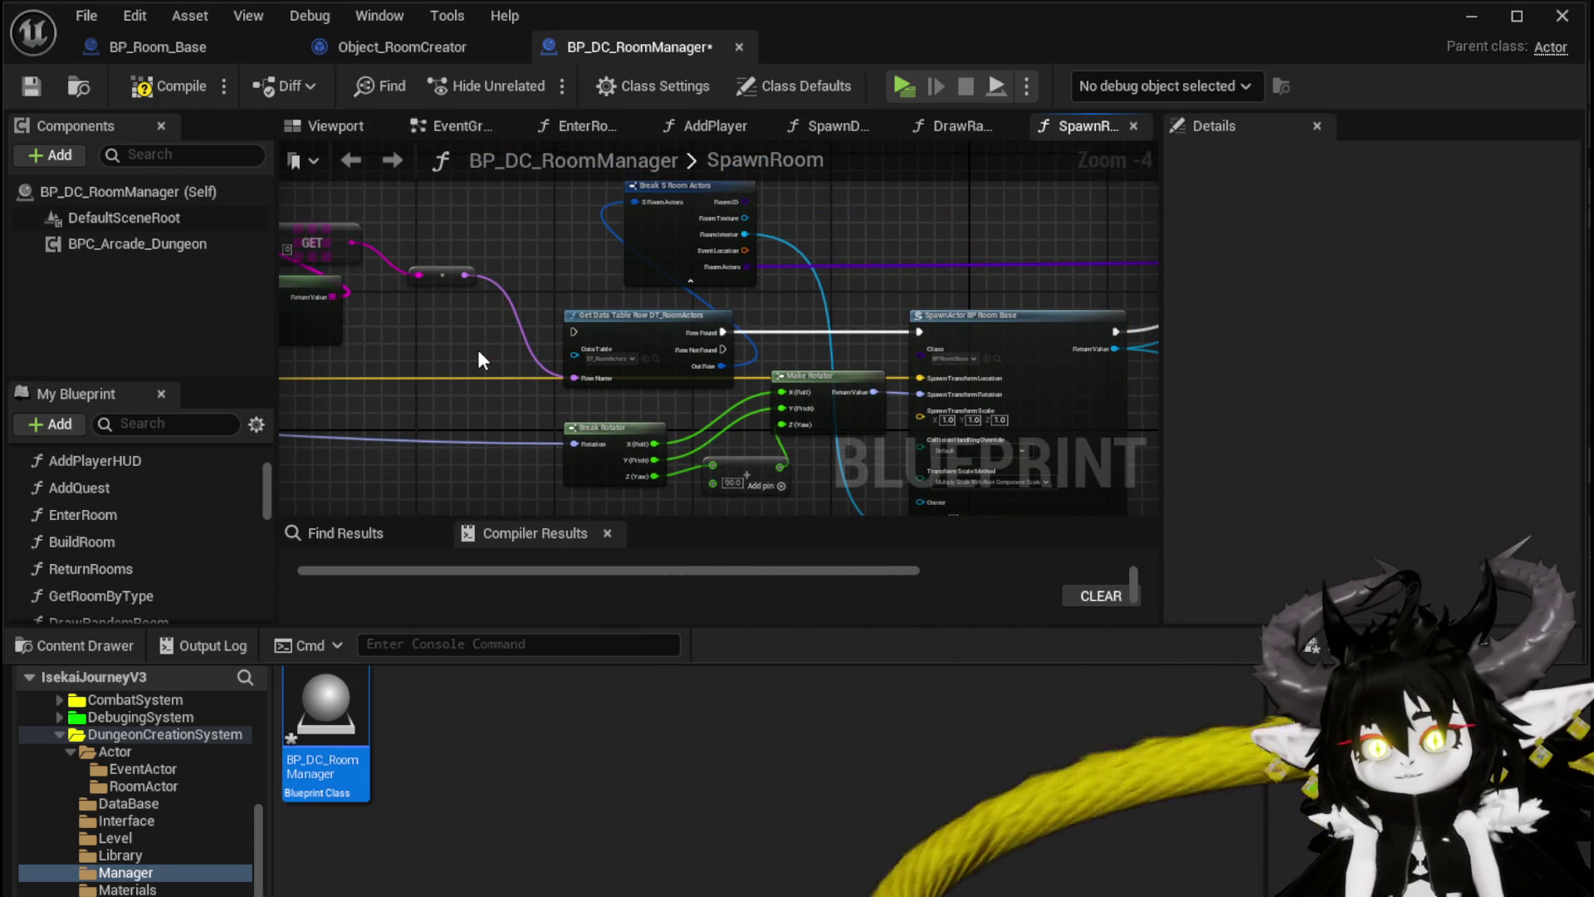
drag(479, 343, 635, 346)
mouse_move(595, 281)
mouse_down()
mouse_move(648, 367)
mouse_move(668, 367)
mouse_up()
Step: Move Get Data Table Row to the upper left and set Break Rotator beside Make Rotator
scroll(476, 231, down, 2)
mouse_move(475, 231)
mouse_down()
mouse_move(661, 417)
mouse_move(736, 437)
mouse_up()
scroll(910, 342, up, 4)
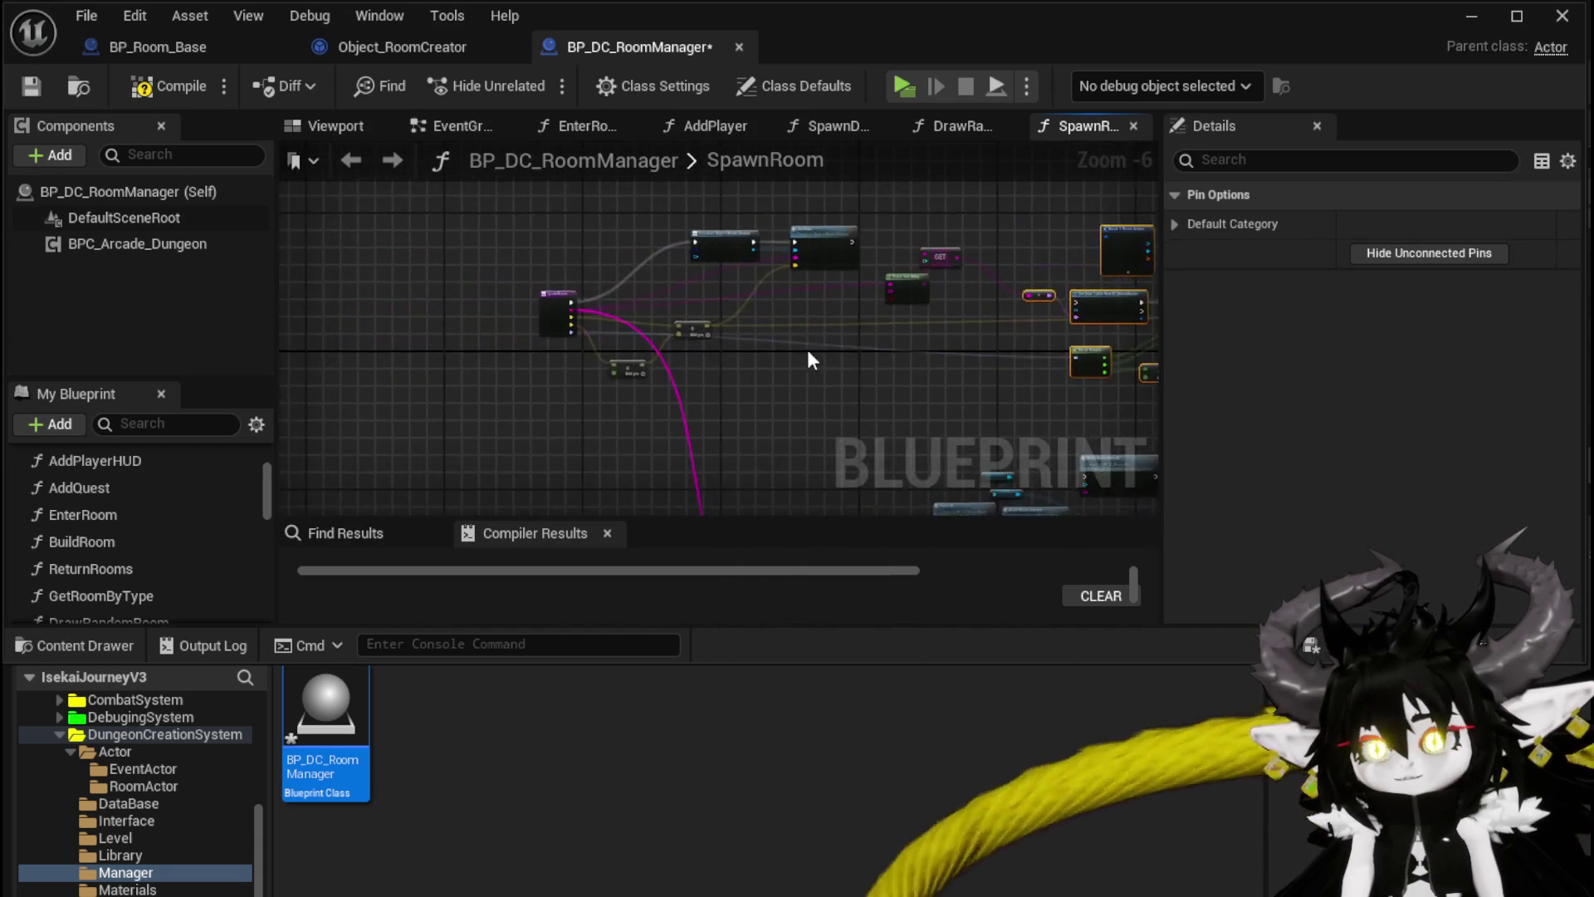
scroll(915, 355, down, 2)
drag(671, 365, 249, 366)
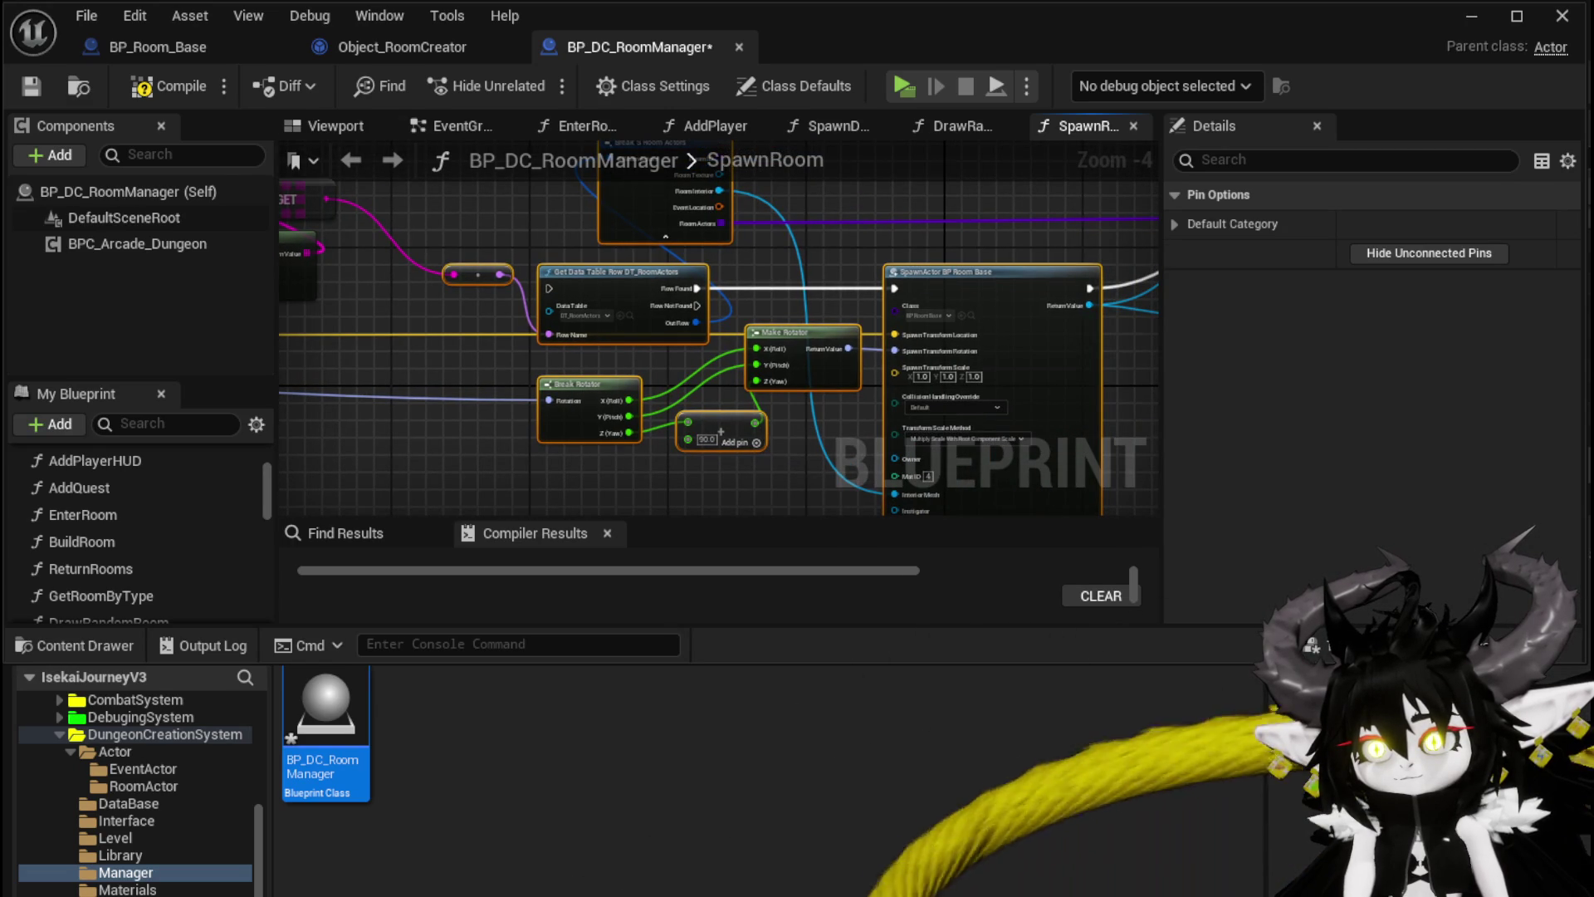
mouse_move(935, 213)
mouse_down()
mouse_move(736, 213)
mouse_move(928, 282)
mouse_up()
mouse_move(626, 354)
mouse_down()
mouse_move(452, 172)
mouse_move(466, 172)
mouse_move(469, 193)
mouse_move(231, 122)
mouse_up()
mouse_move(603, 326)
mouse_down()
mouse_move(571, 335)
mouse_move(587, 335)
mouse_up()
drag(410, 370, 471, 327)
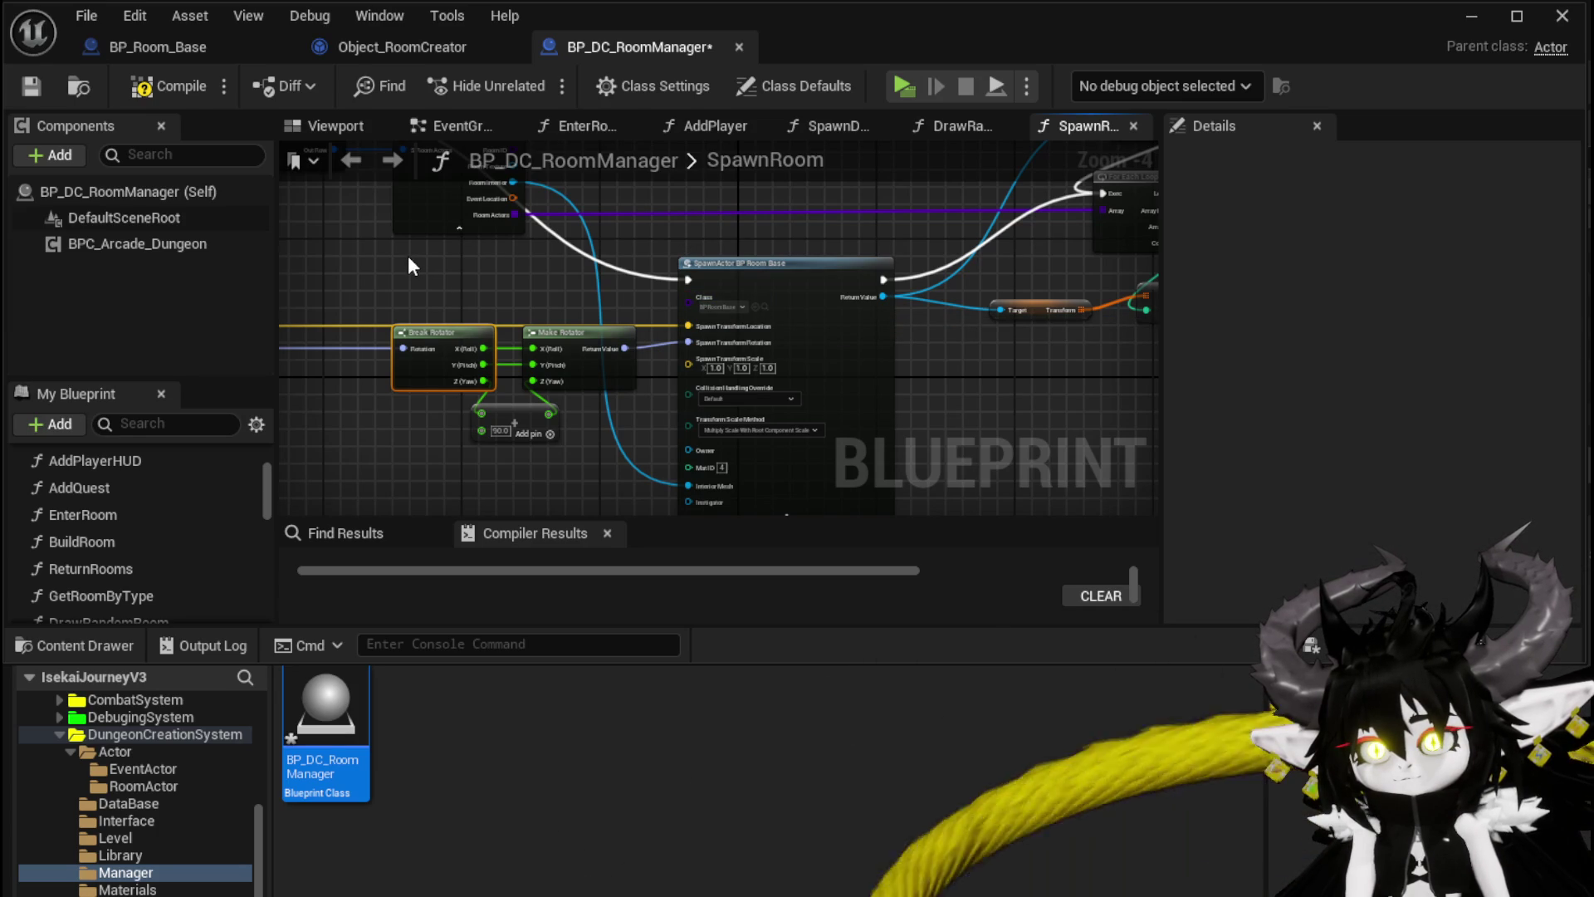
drag(407, 255, 744, 505)
Step: Collapse the selected rotator and SpawnActor nodes into a new function named SpawnRoomActor
right_click(837, 347)
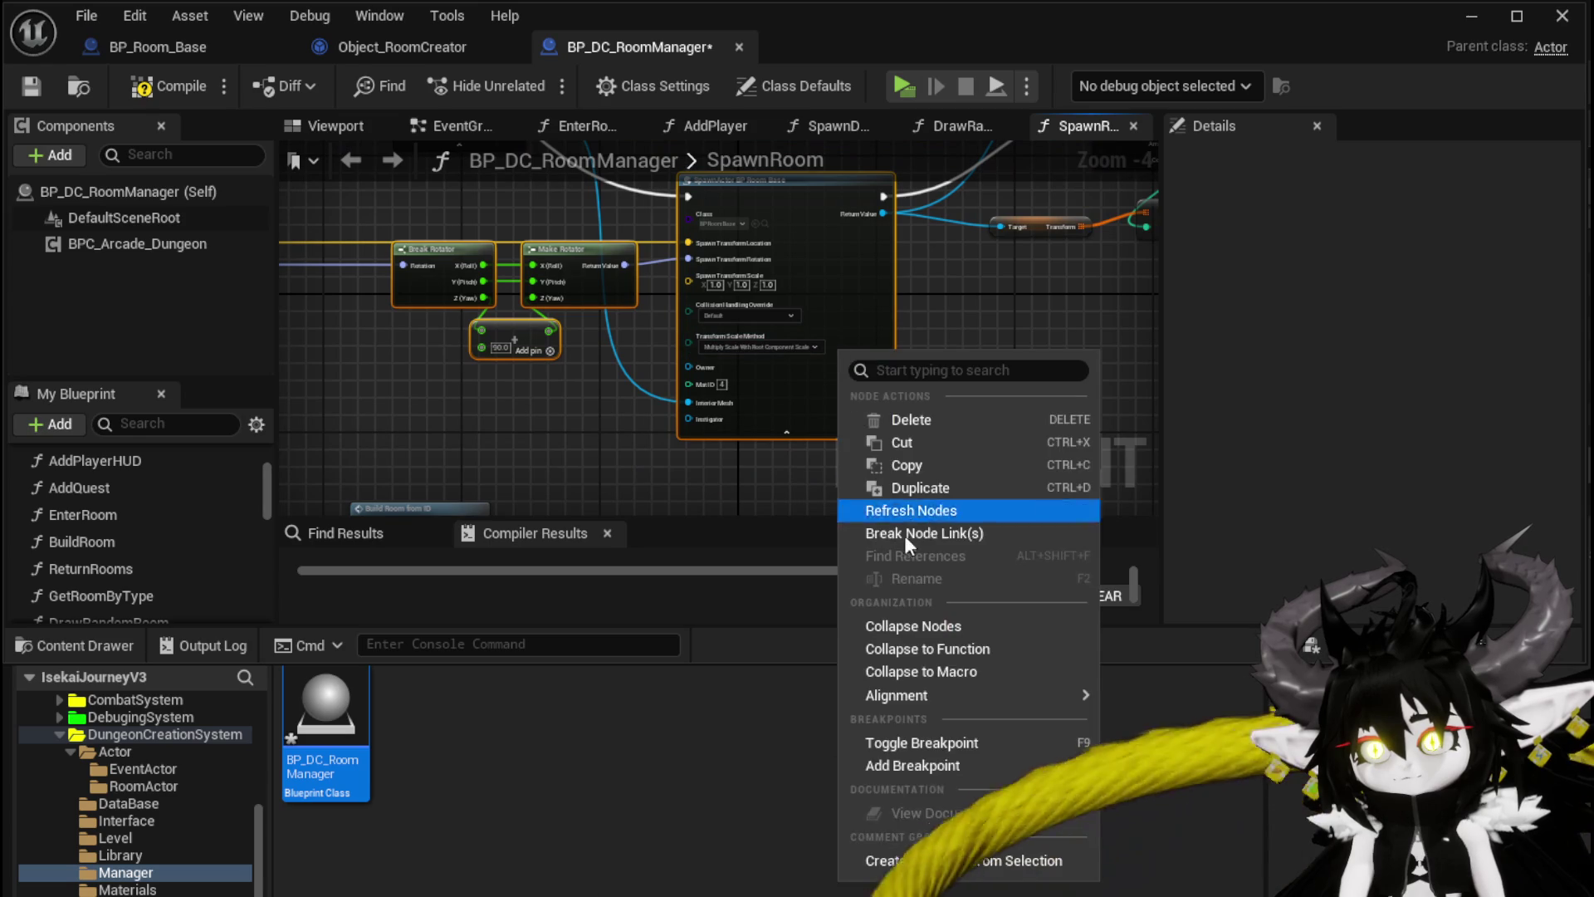
click(918, 646)
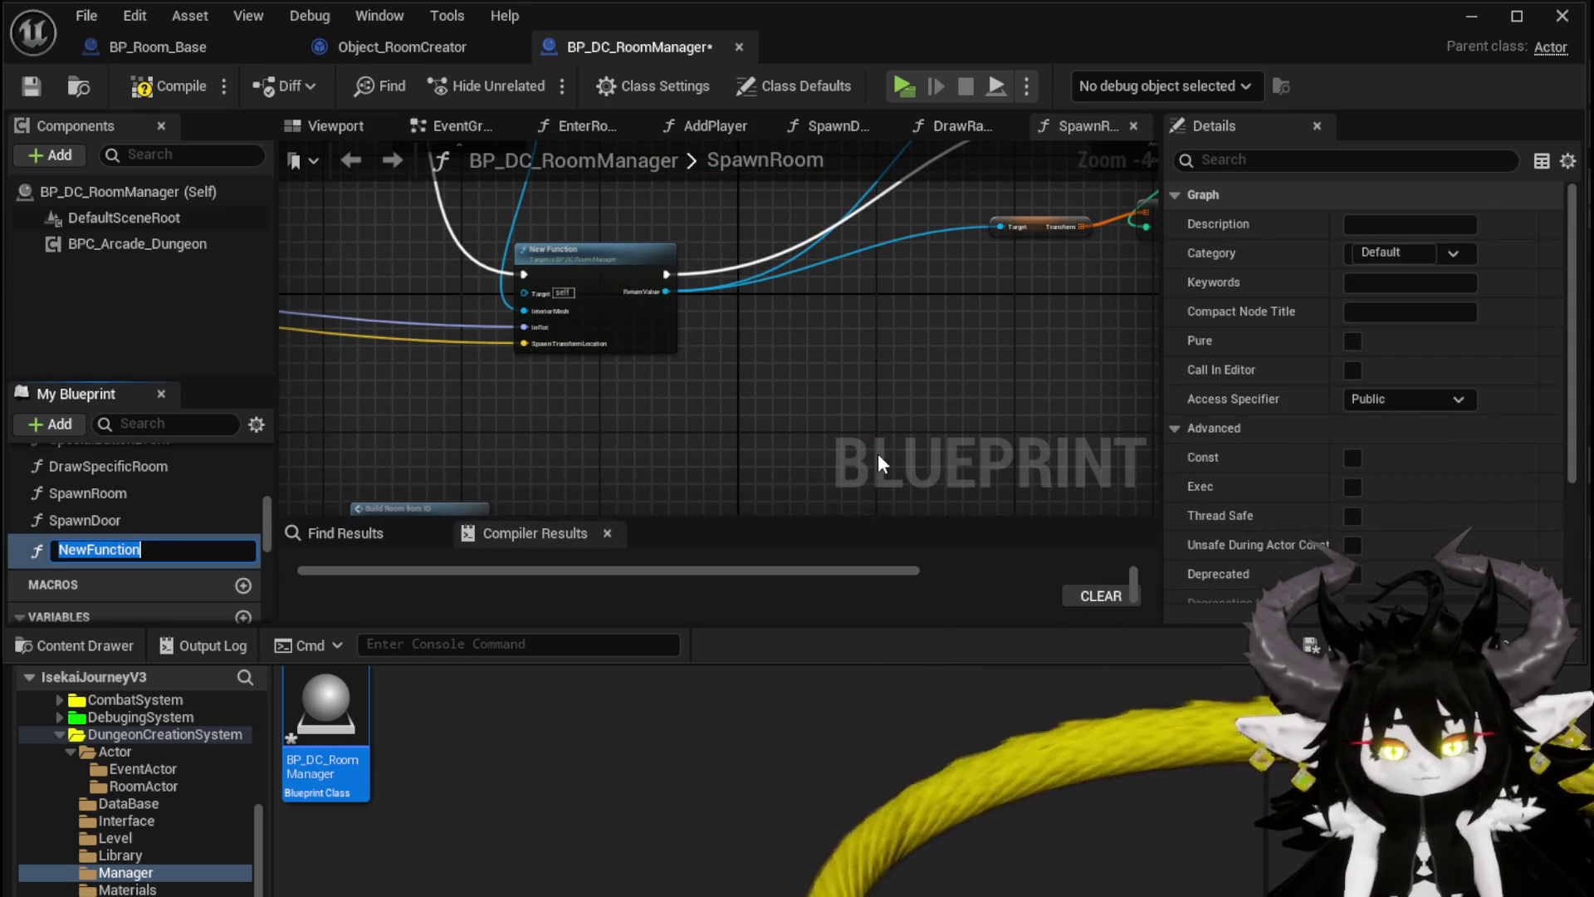
text(SpawnRoomActor)
key(Return)
Step: Delete SpawnRoomActor's Return Node and move its rotator nodes below the entry node
drag(948, 317, 850, 436)
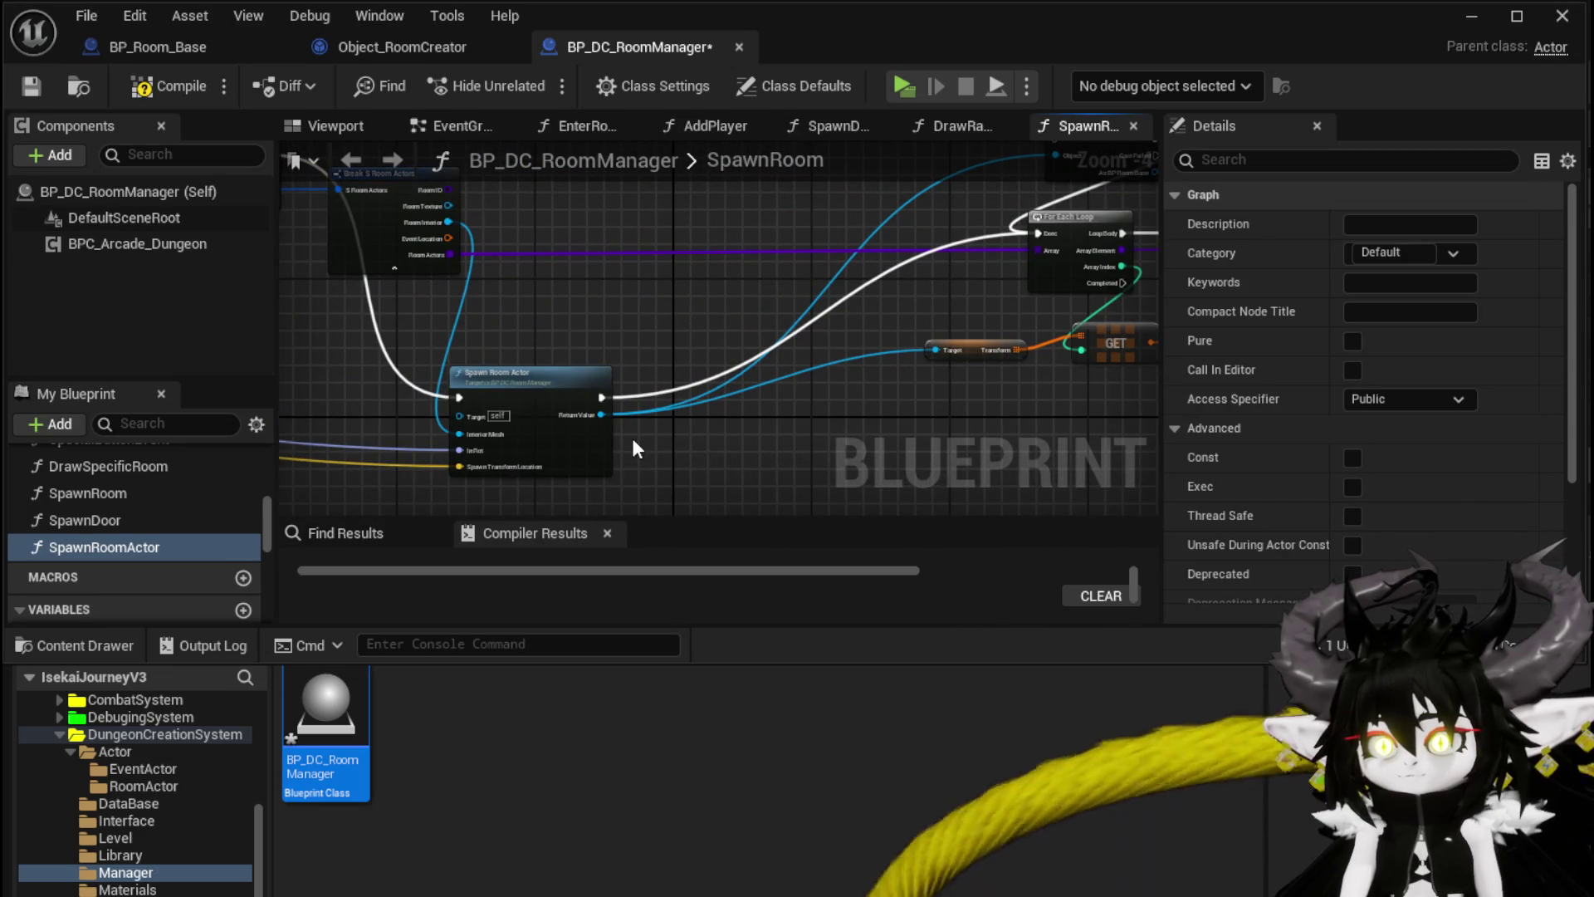
double_click(587, 434)
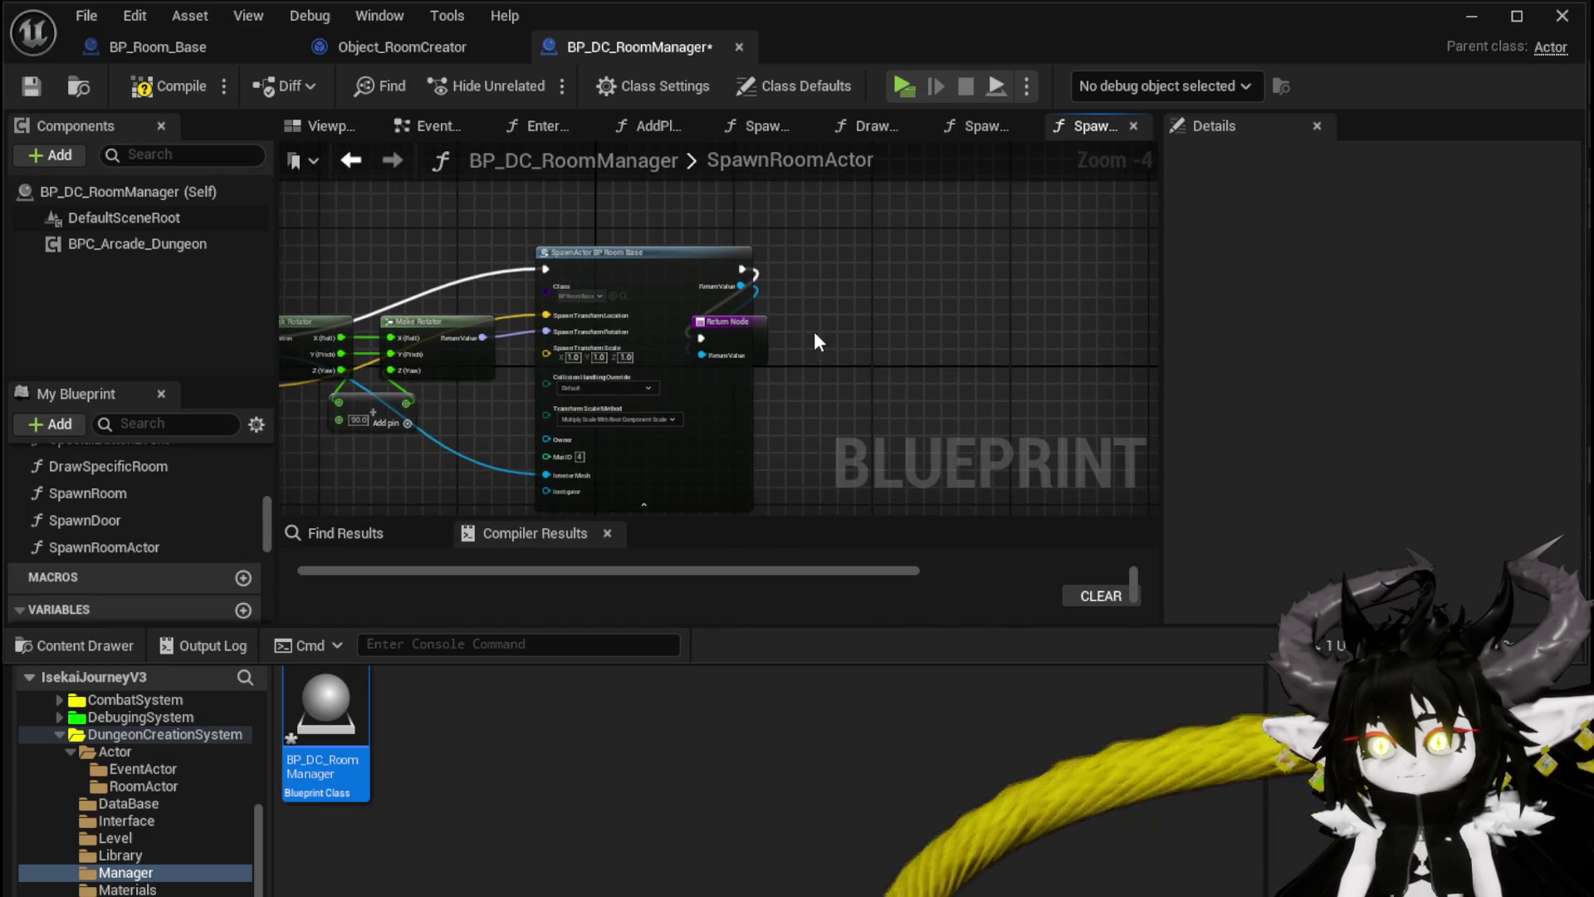
mouse_move(726, 329)
mouse_down()
mouse_move(910, 279)
mouse_move(714, 410)
mouse_up()
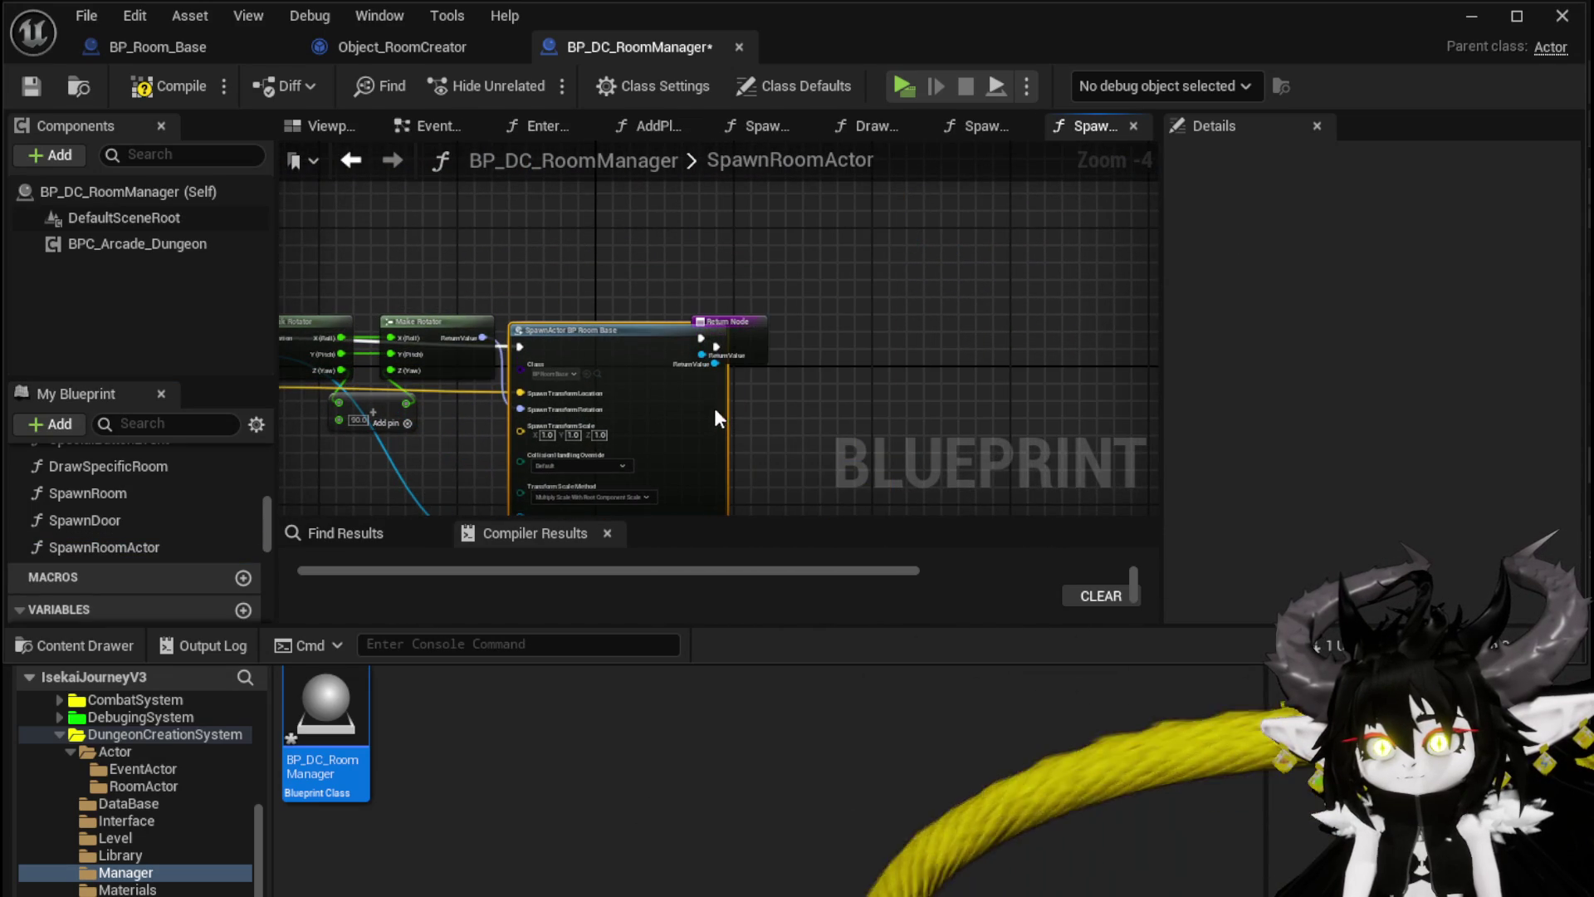
drag(751, 347, 903, 338)
drag(686, 330, 719, 330)
click(881, 348)
key(Delete)
drag(935, 409, 1132, 356)
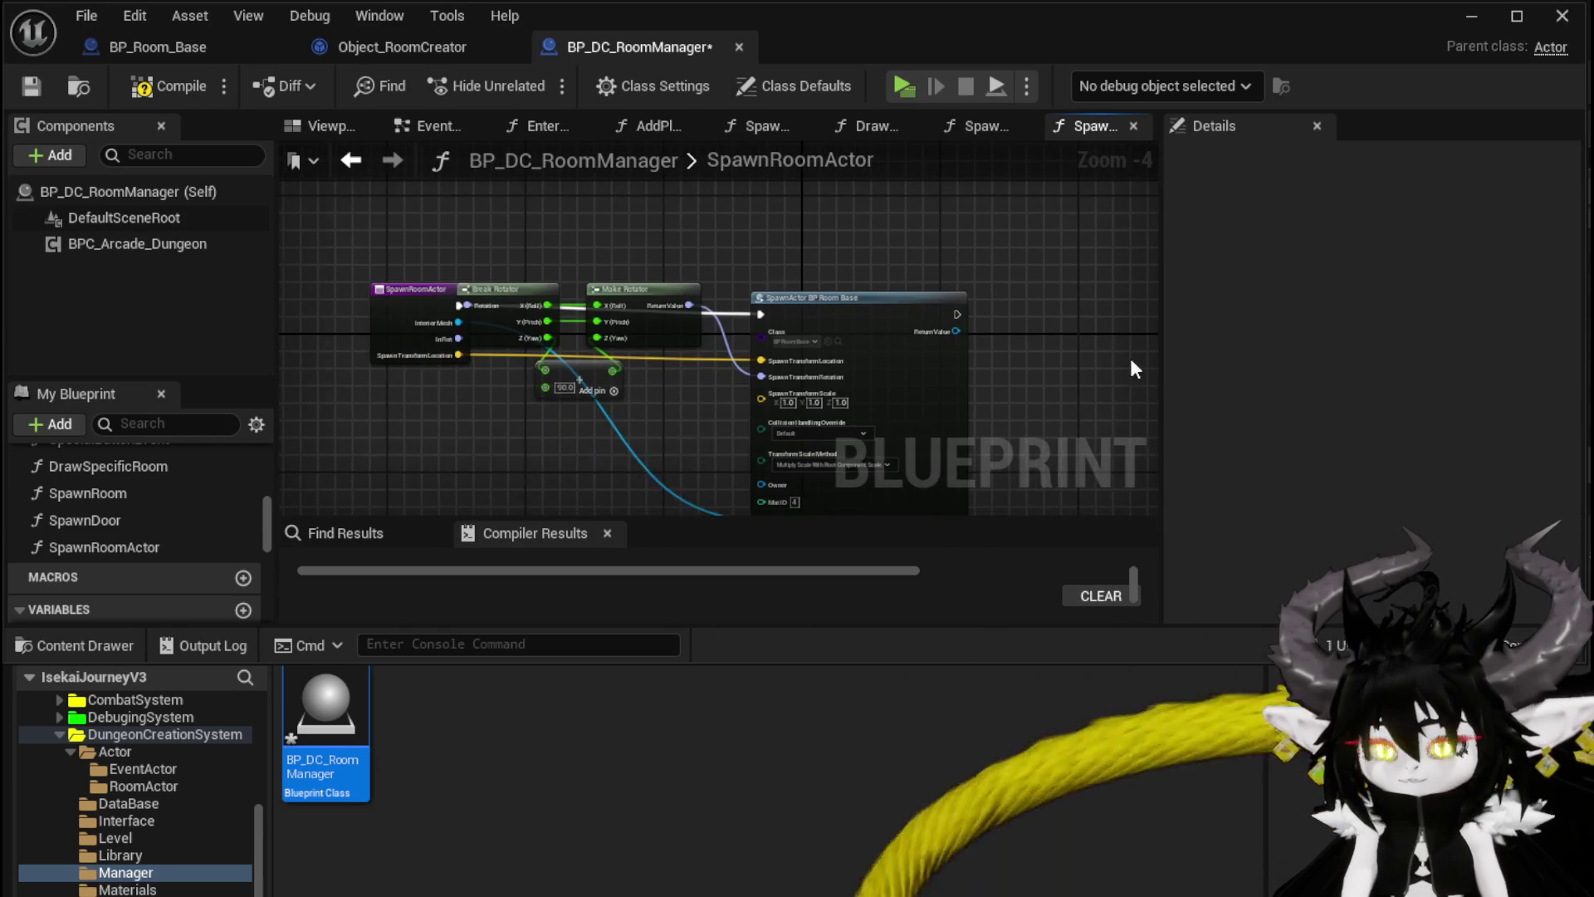
drag(523, 249, 624, 417)
click(676, 300)
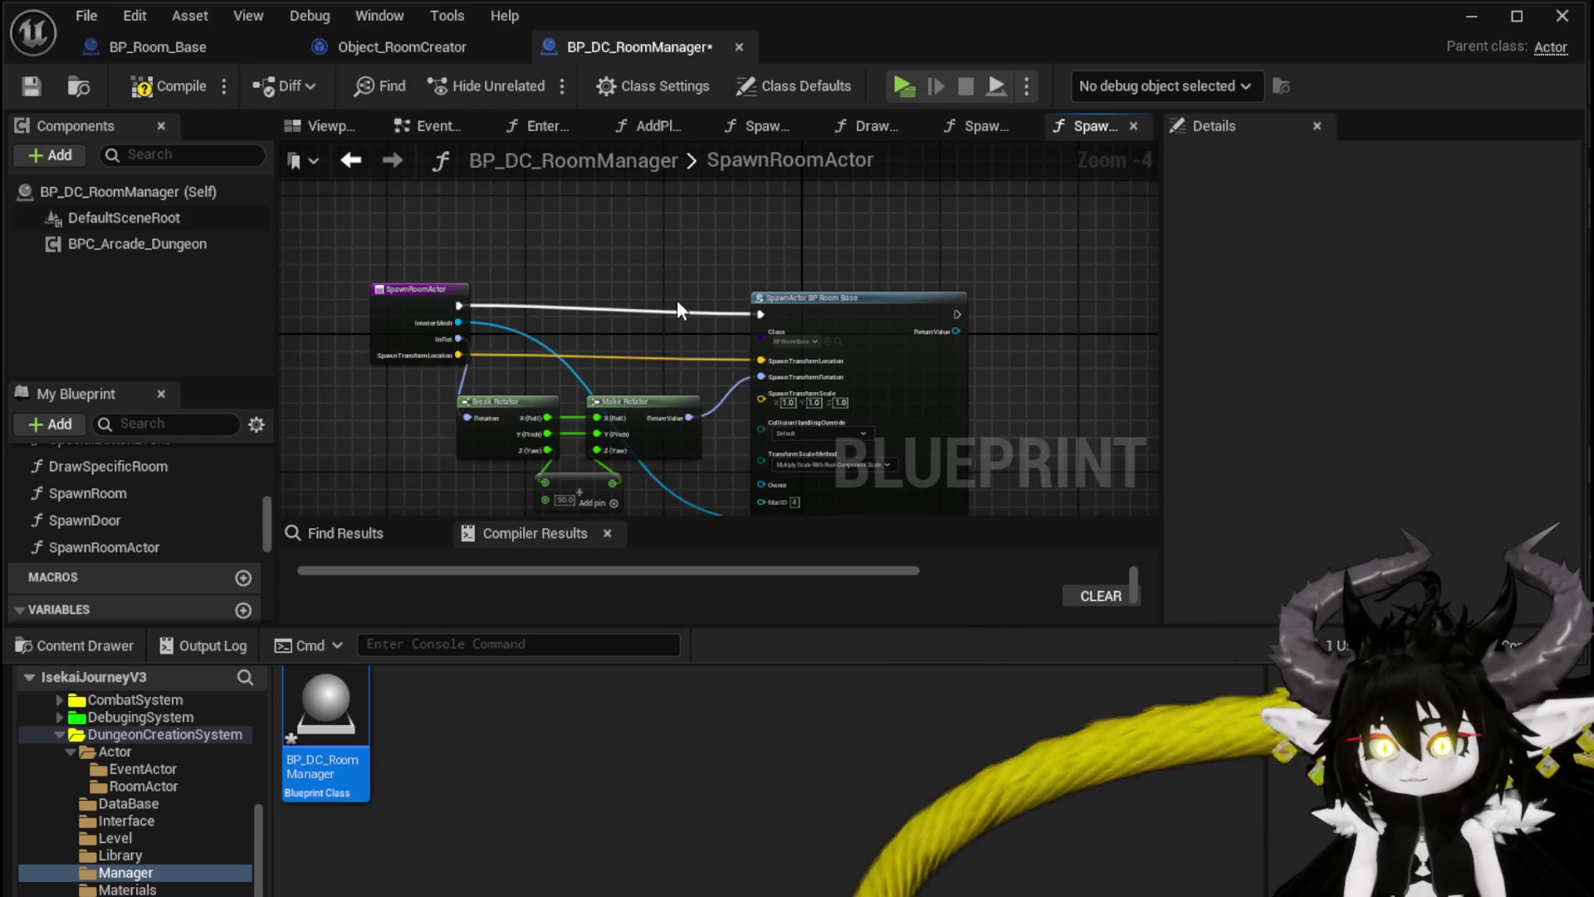
Step: Compile BP_DC_RoomManager, nudge the SpawnRoomActor entry node left, and save
click(166, 85)
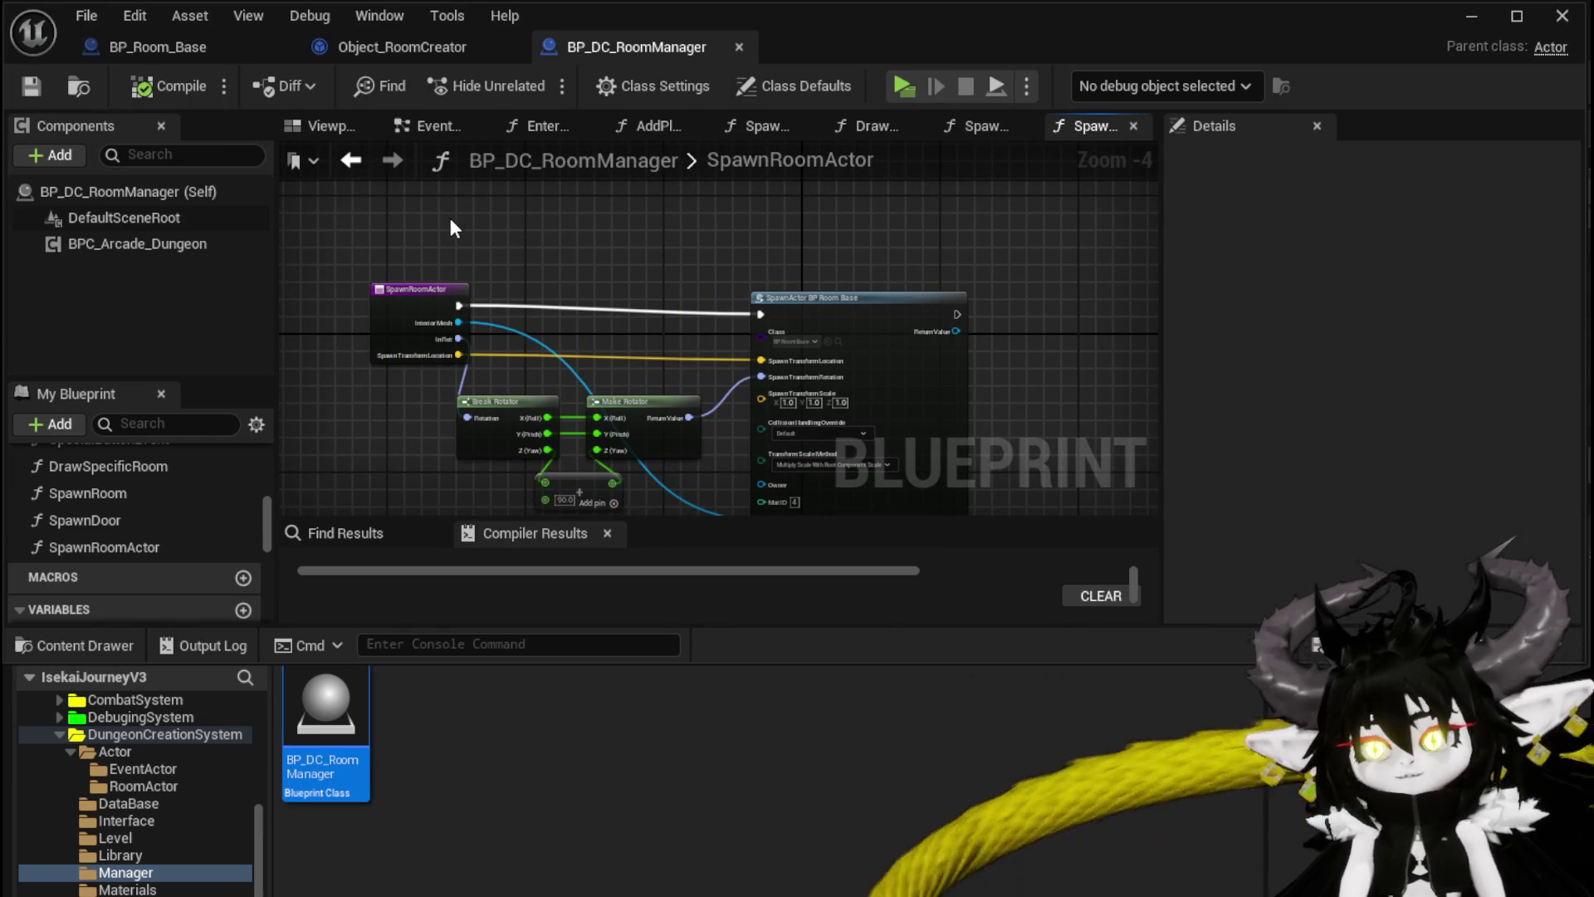
drag(420, 289, 387, 299)
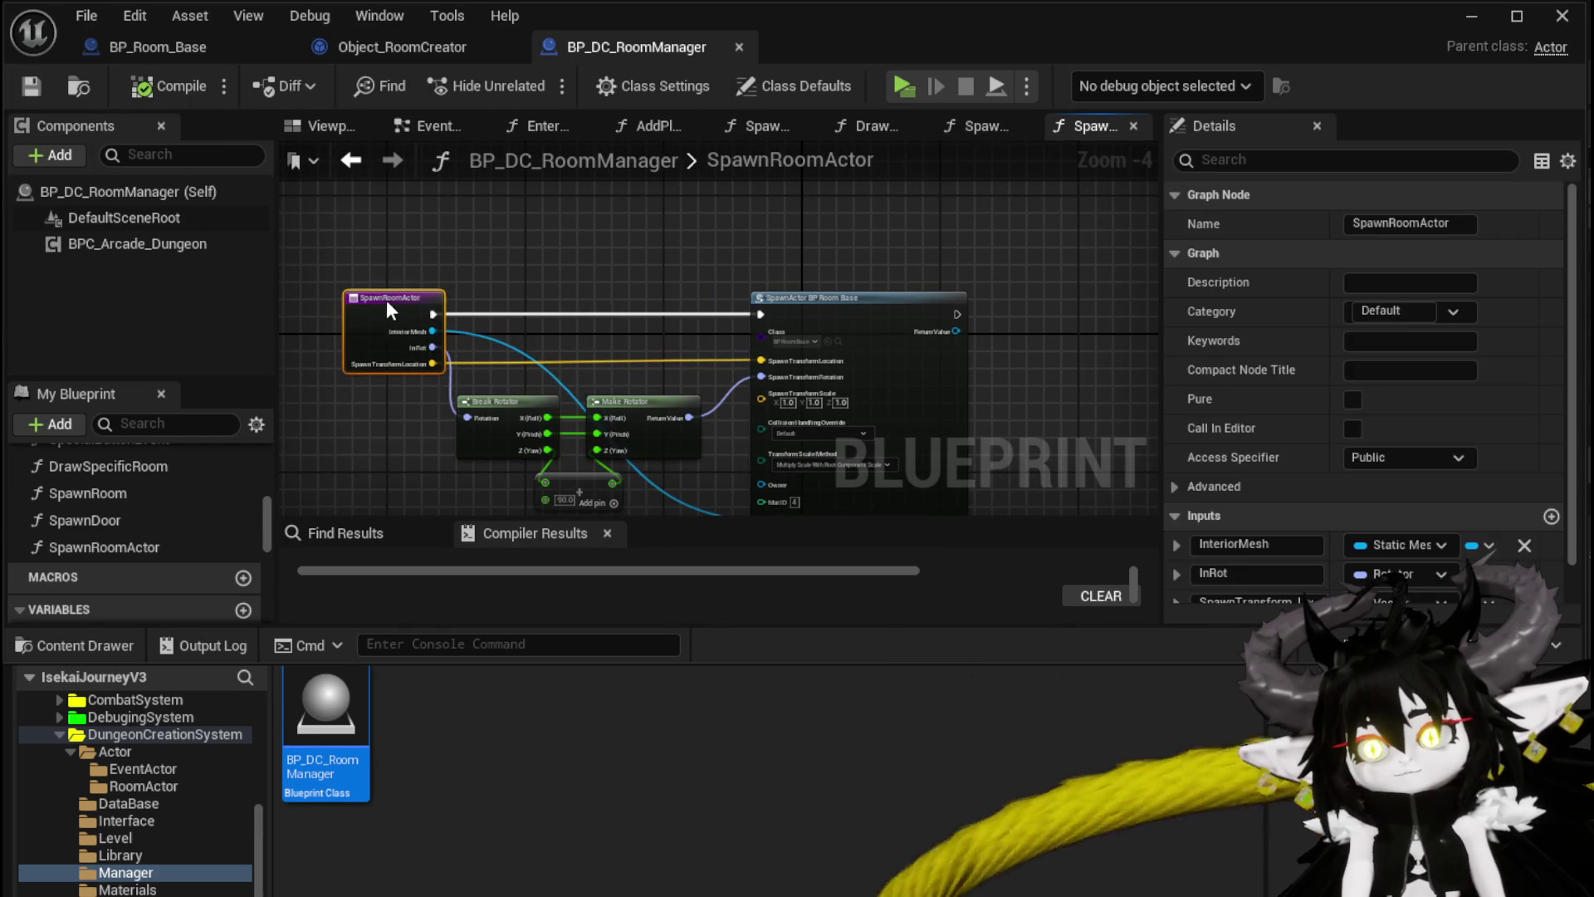
mouse_move(521, 275)
mouse_down()
mouse_move(518, 202)
mouse_move(482, 185)
mouse_move(572, 232)
mouse_up()
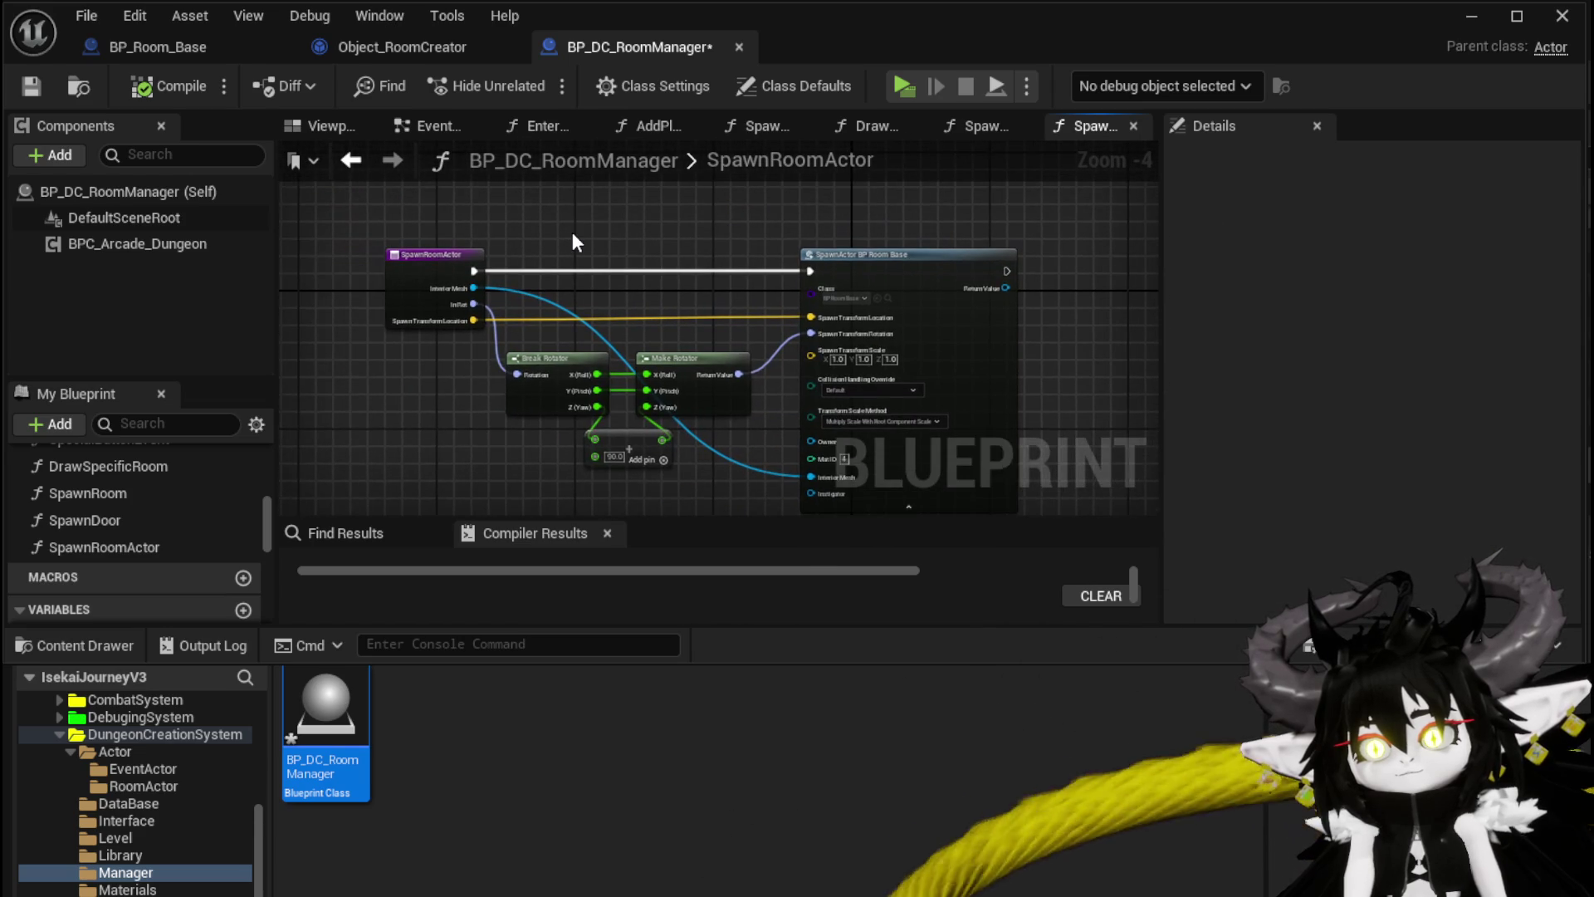
click(36, 85)
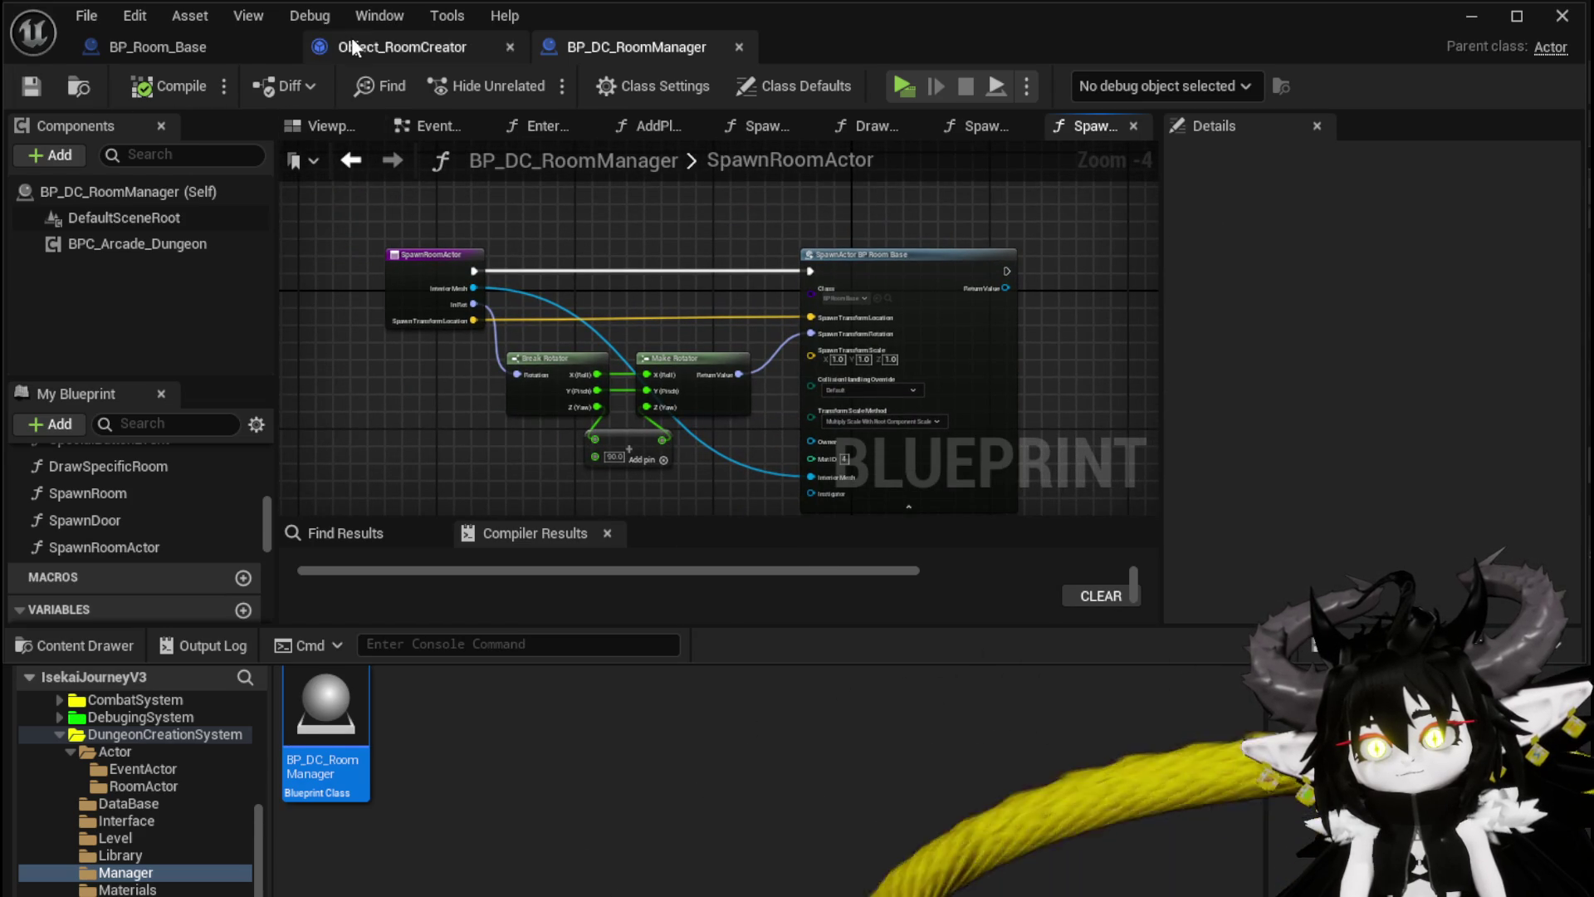
Step: Add an Owner getter to Object_RoomCreator's SetData graph, then compile and save
click(341, 47)
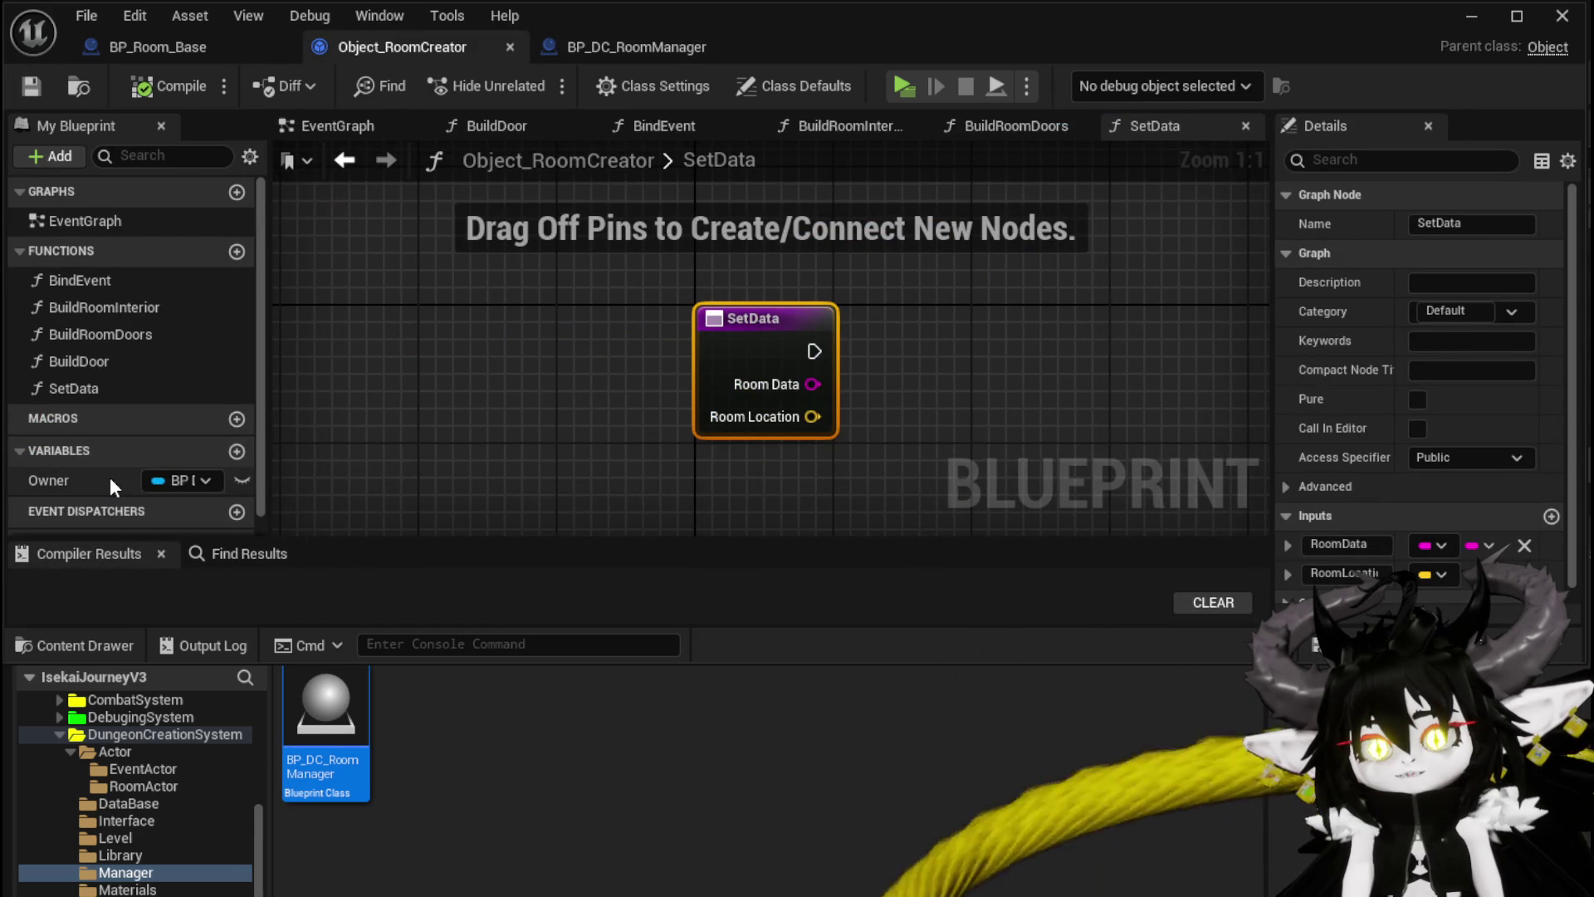
mouse_move(109, 480)
mouse_down()
mouse_move(684, 247)
mouse_move(694, 283)
mouse_up()
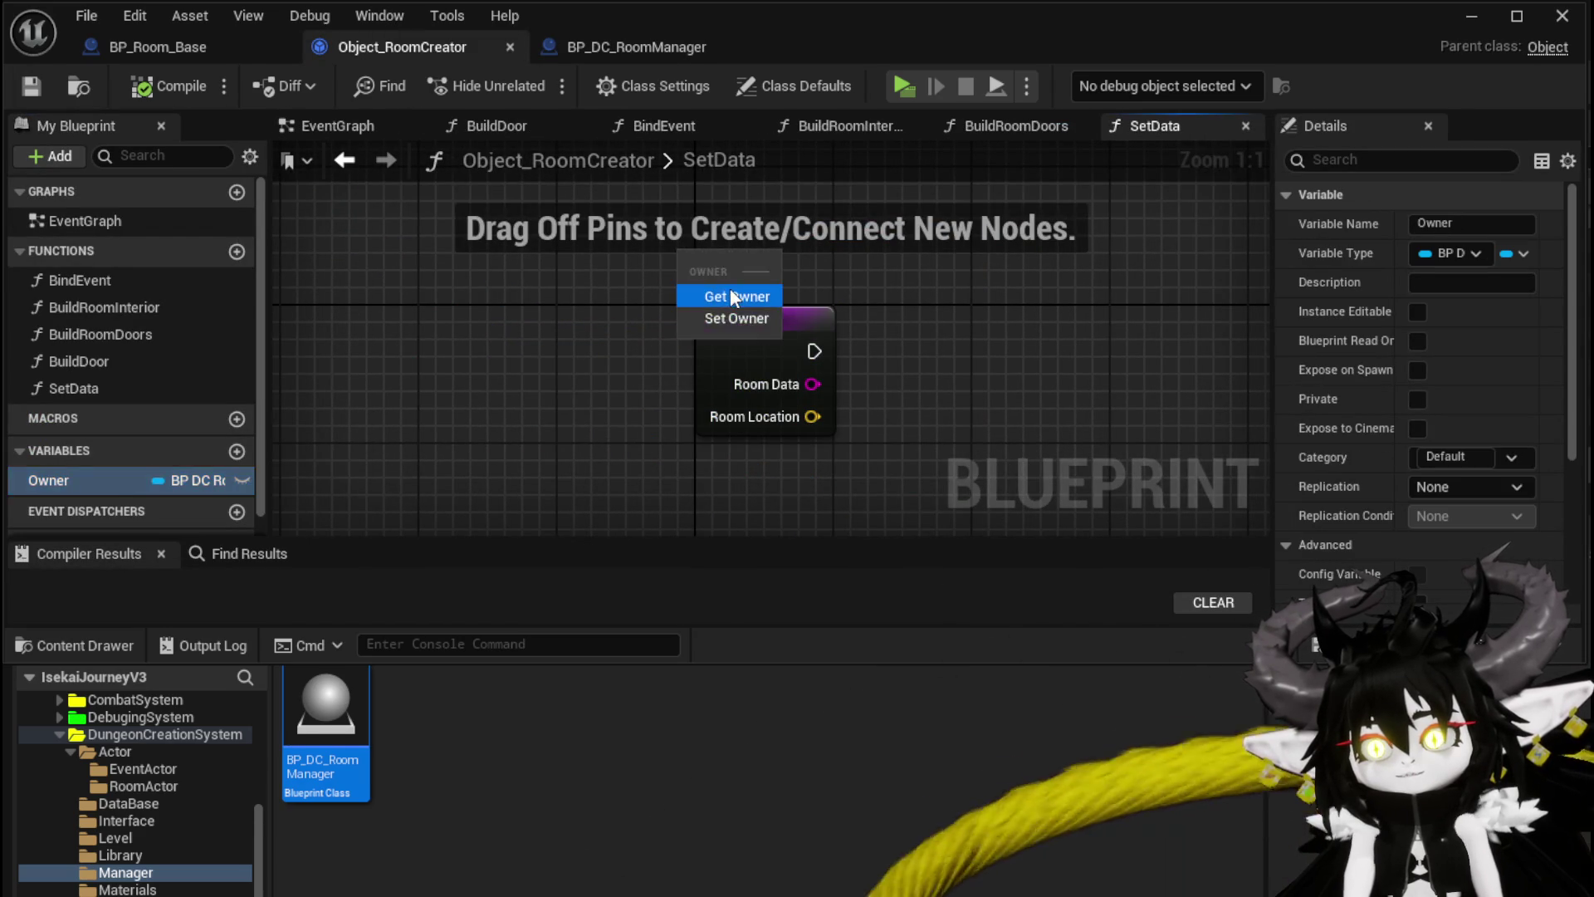
click(730, 293)
click(142, 85)
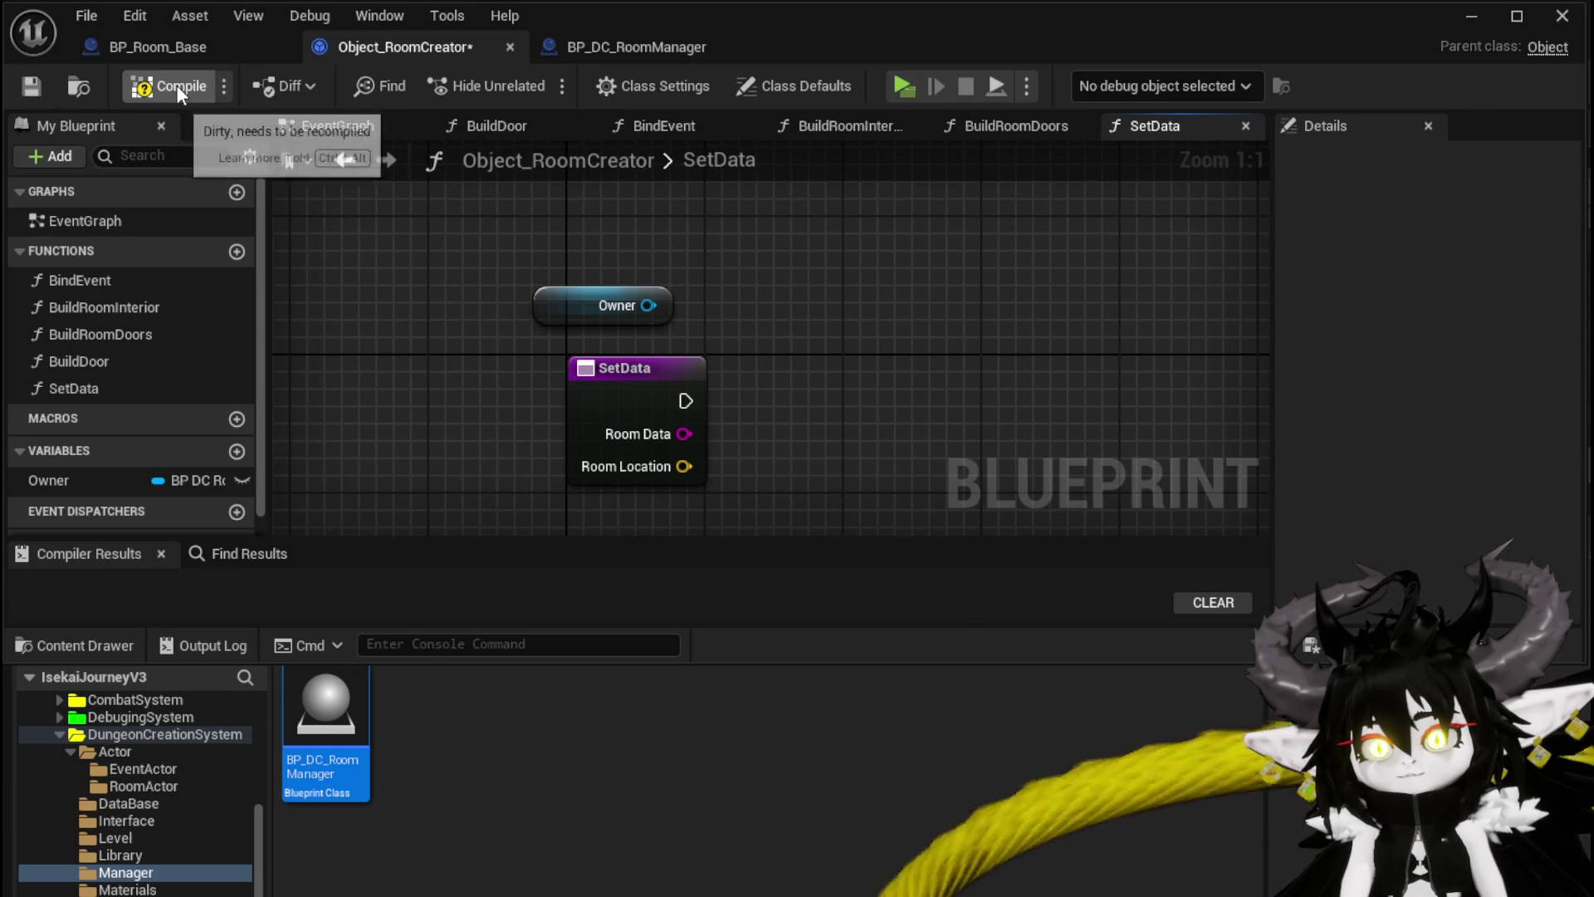
click(25, 87)
Step: Move SetData to the top of the function list and delete the BindEvent function
drag(67, 388, 85, 283)
double_click(95, 304)
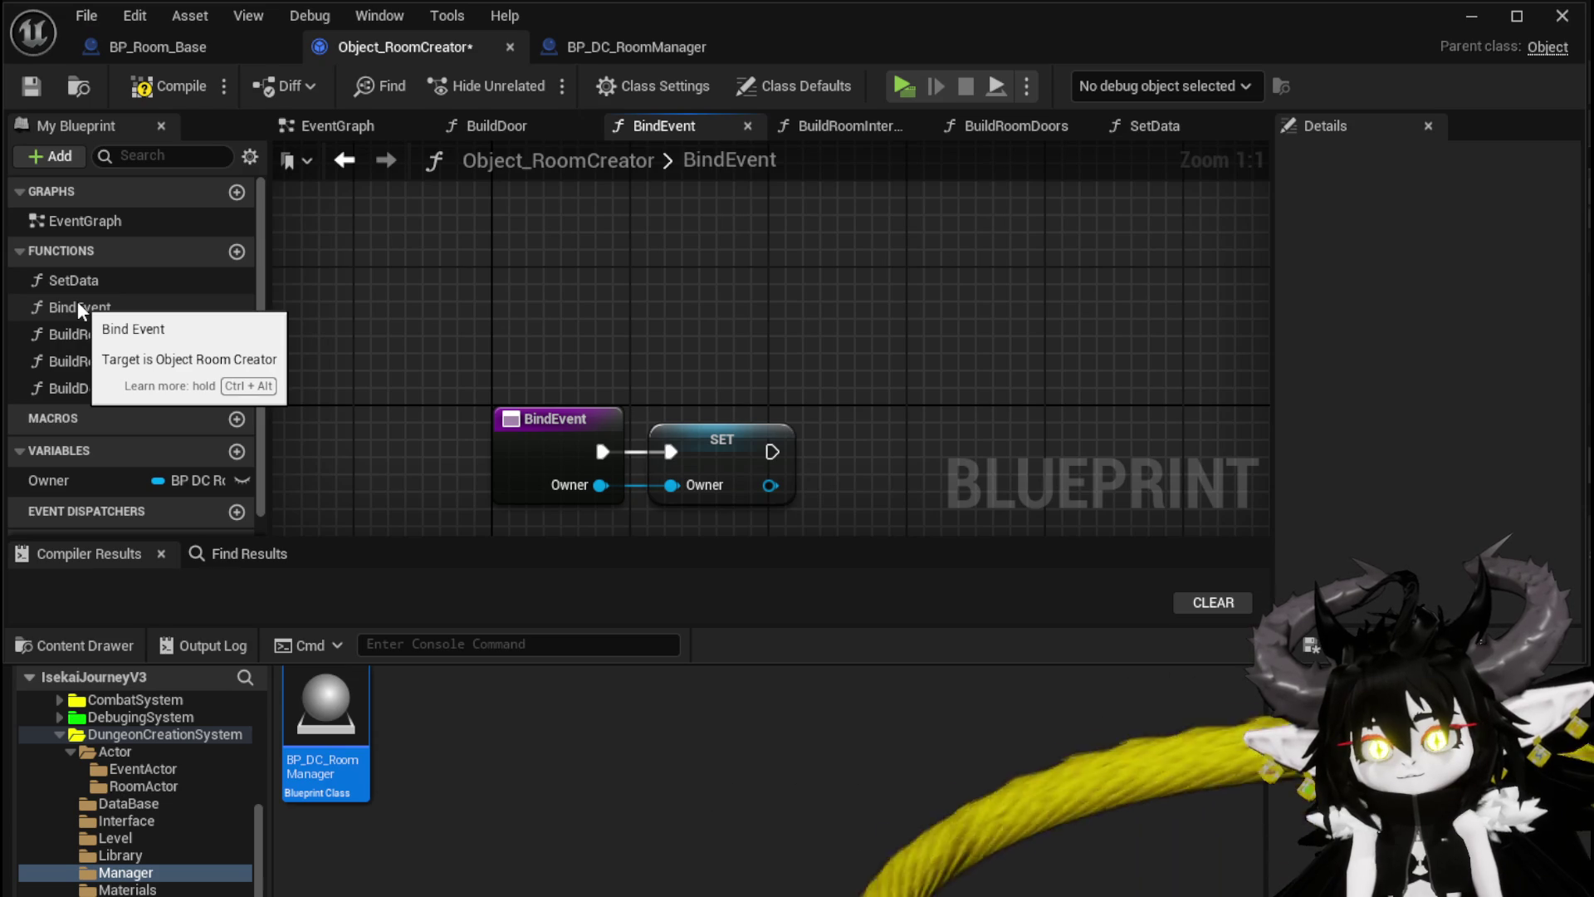
click(79, 305)
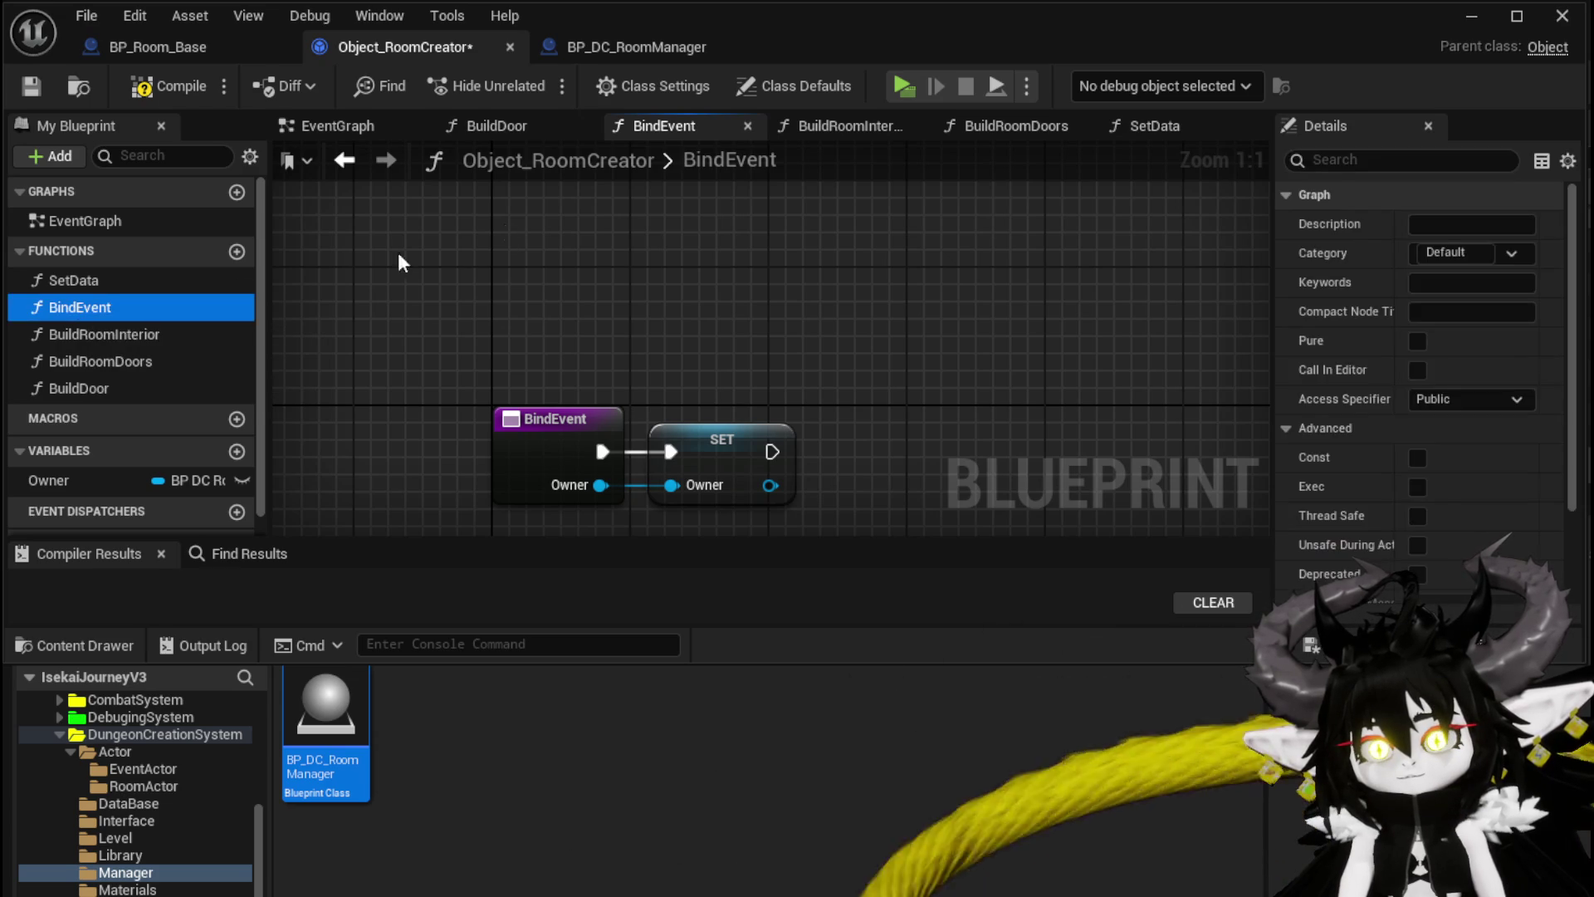
key(Delete)
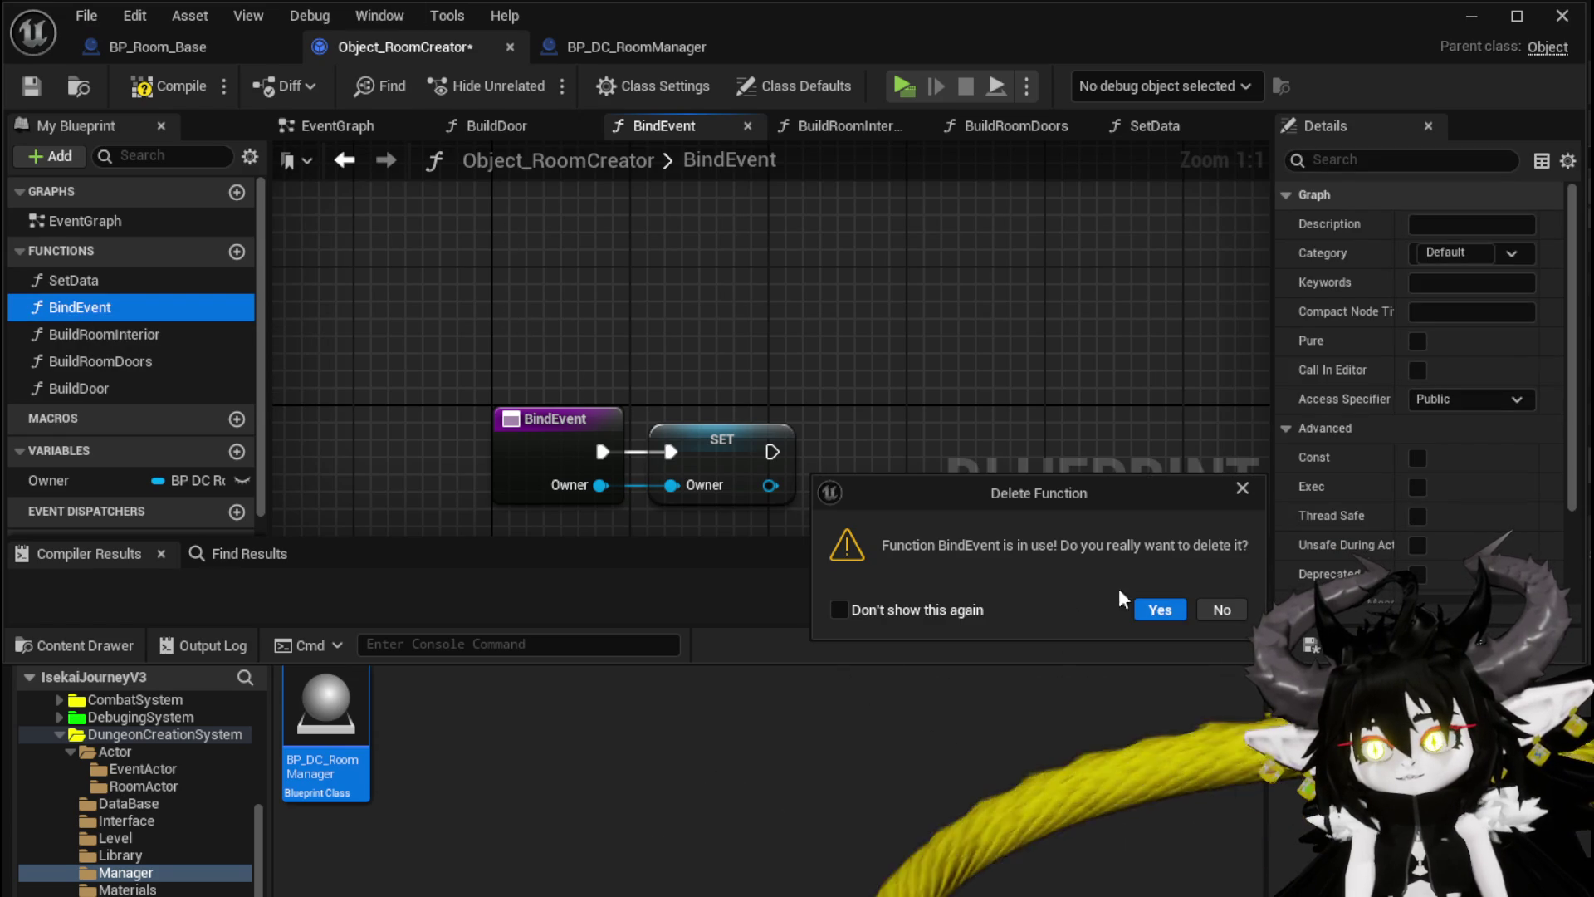
key(Return)
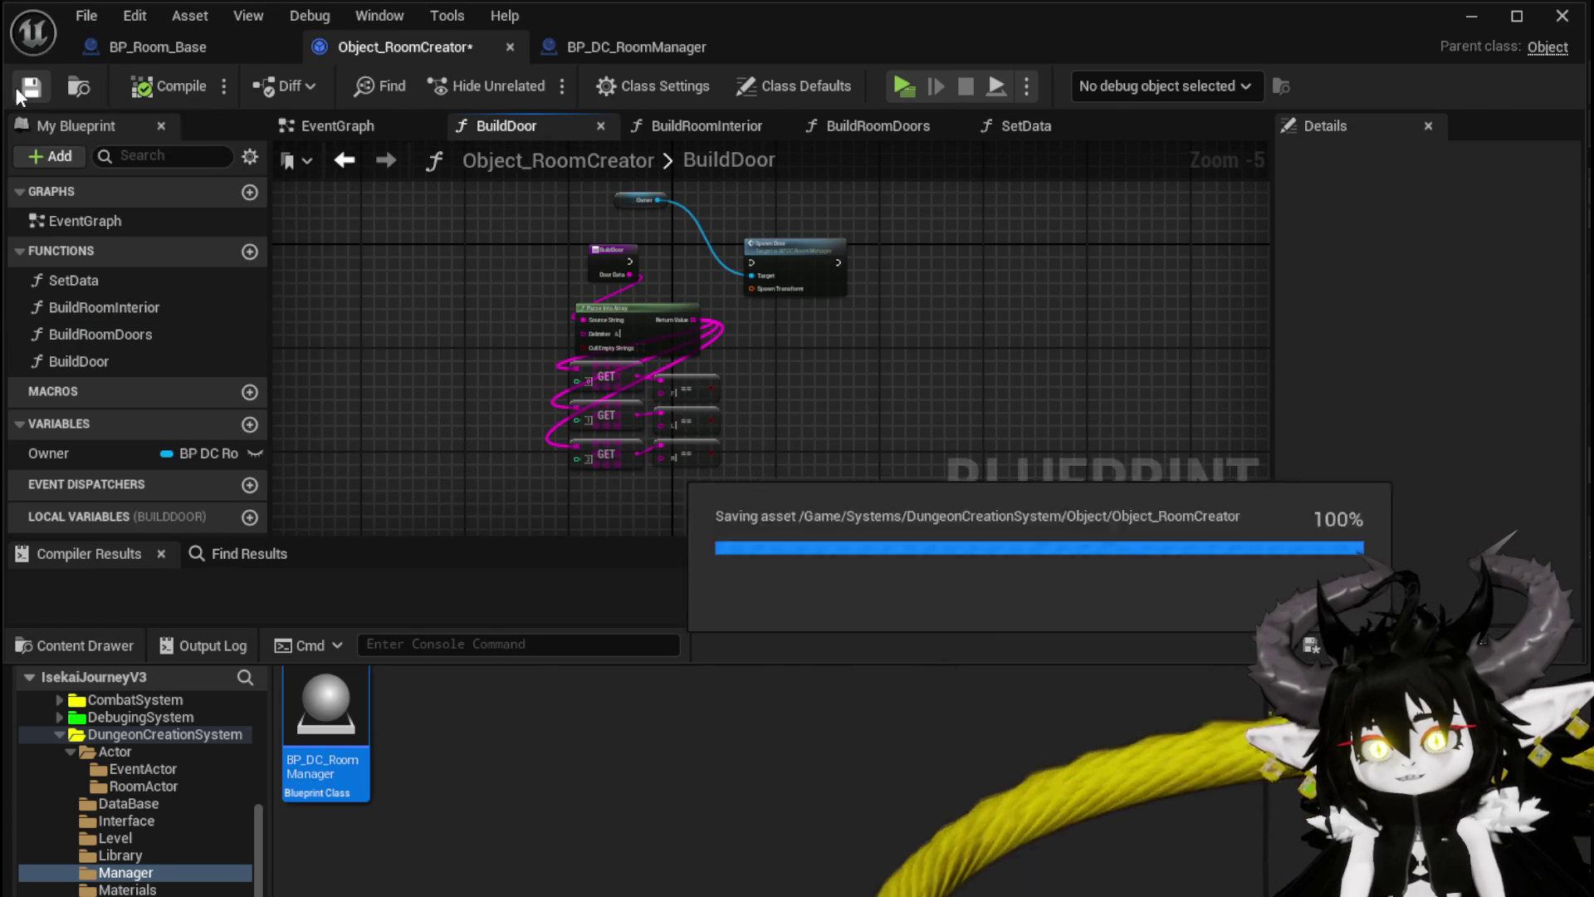
Step: Try adding an input parameter on SetData's entry node, then remove the extra New Param
double_click(73, 280)
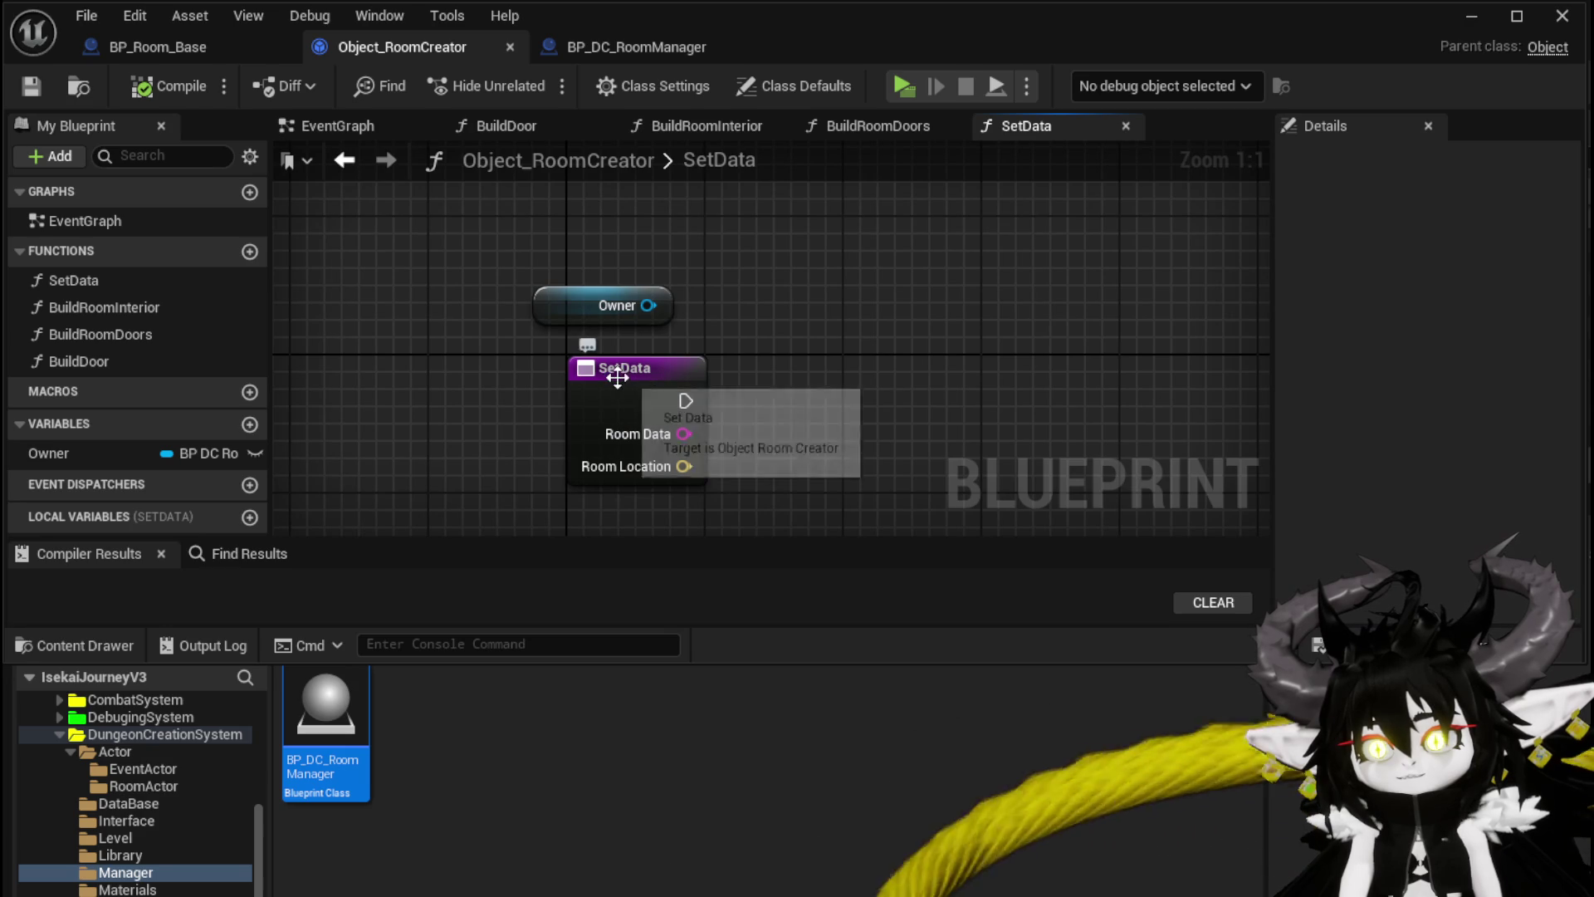
click(687, 391)
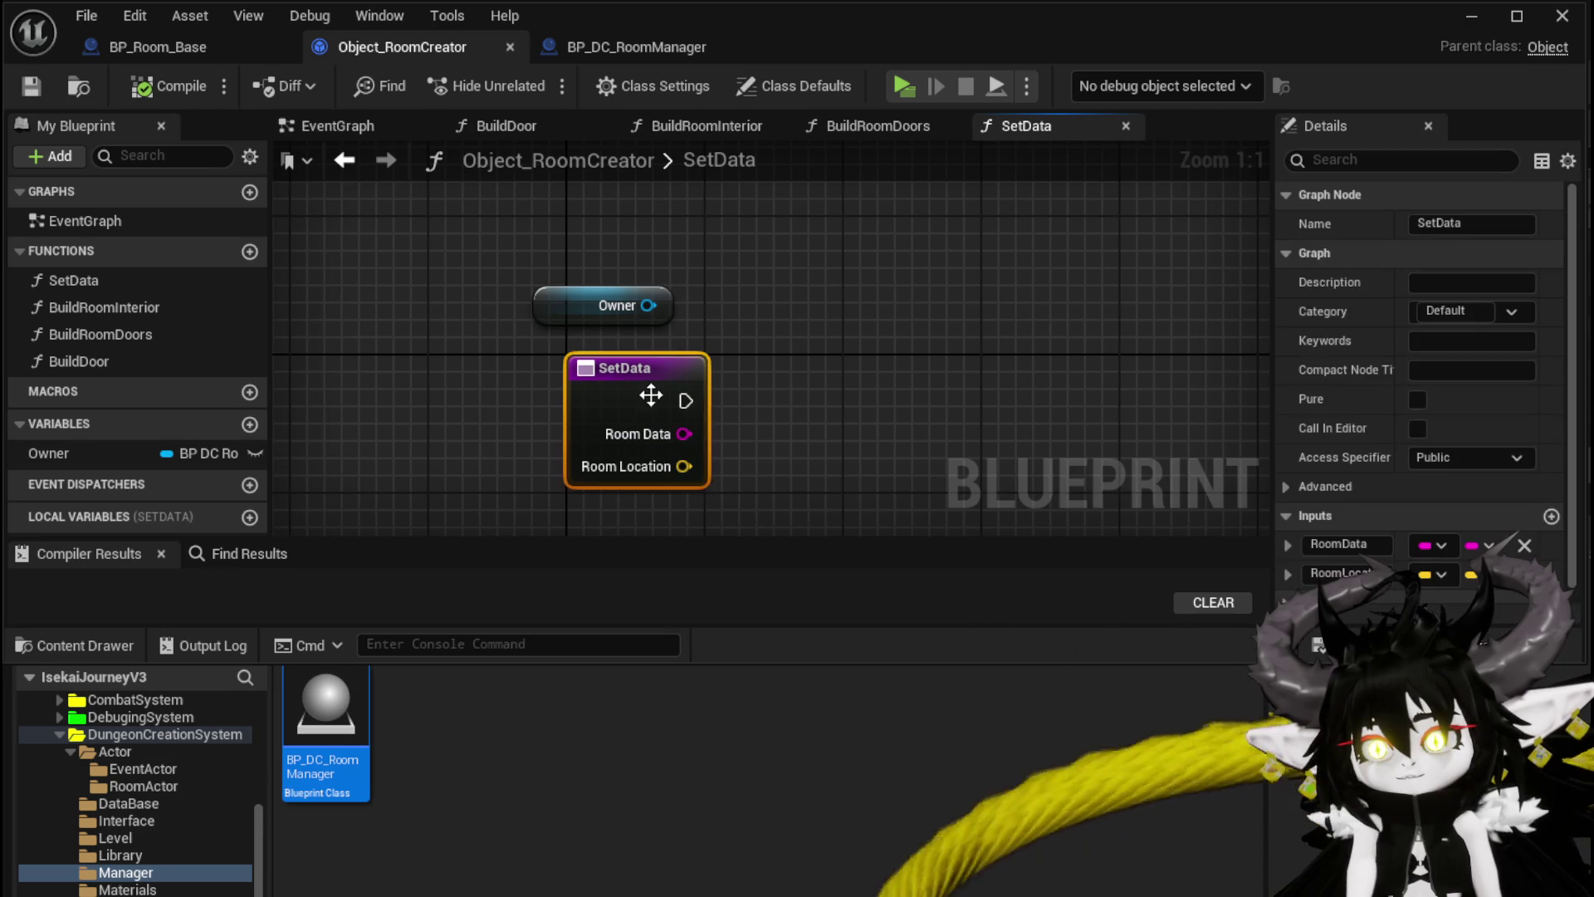
scroll(1494, 490, down, 1)
click(1551, 502)
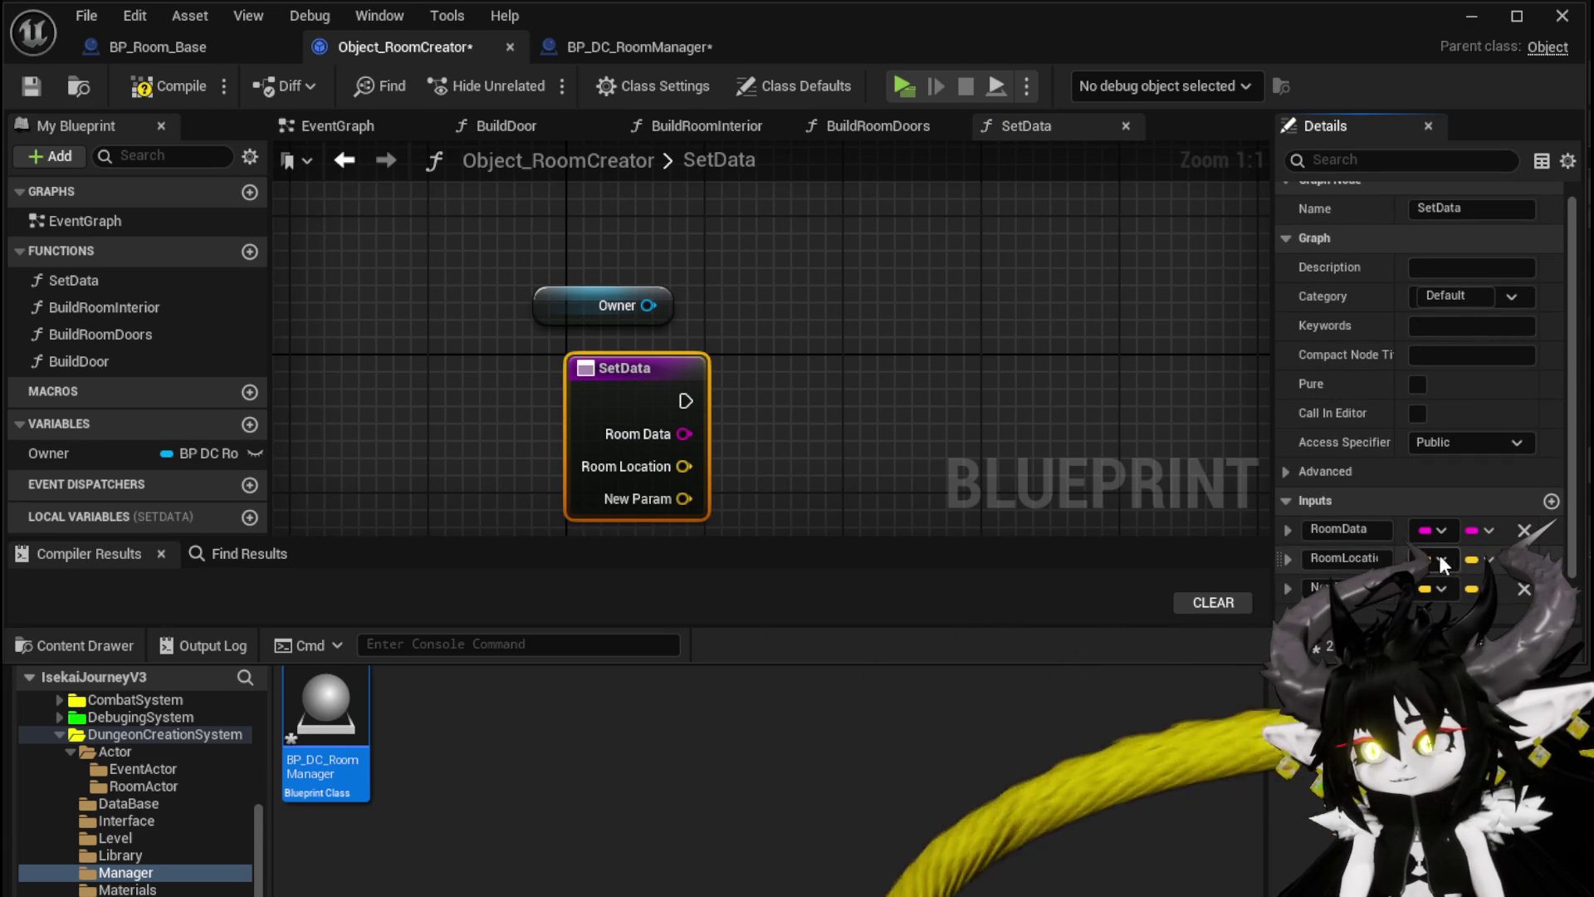
click(1436, 588)
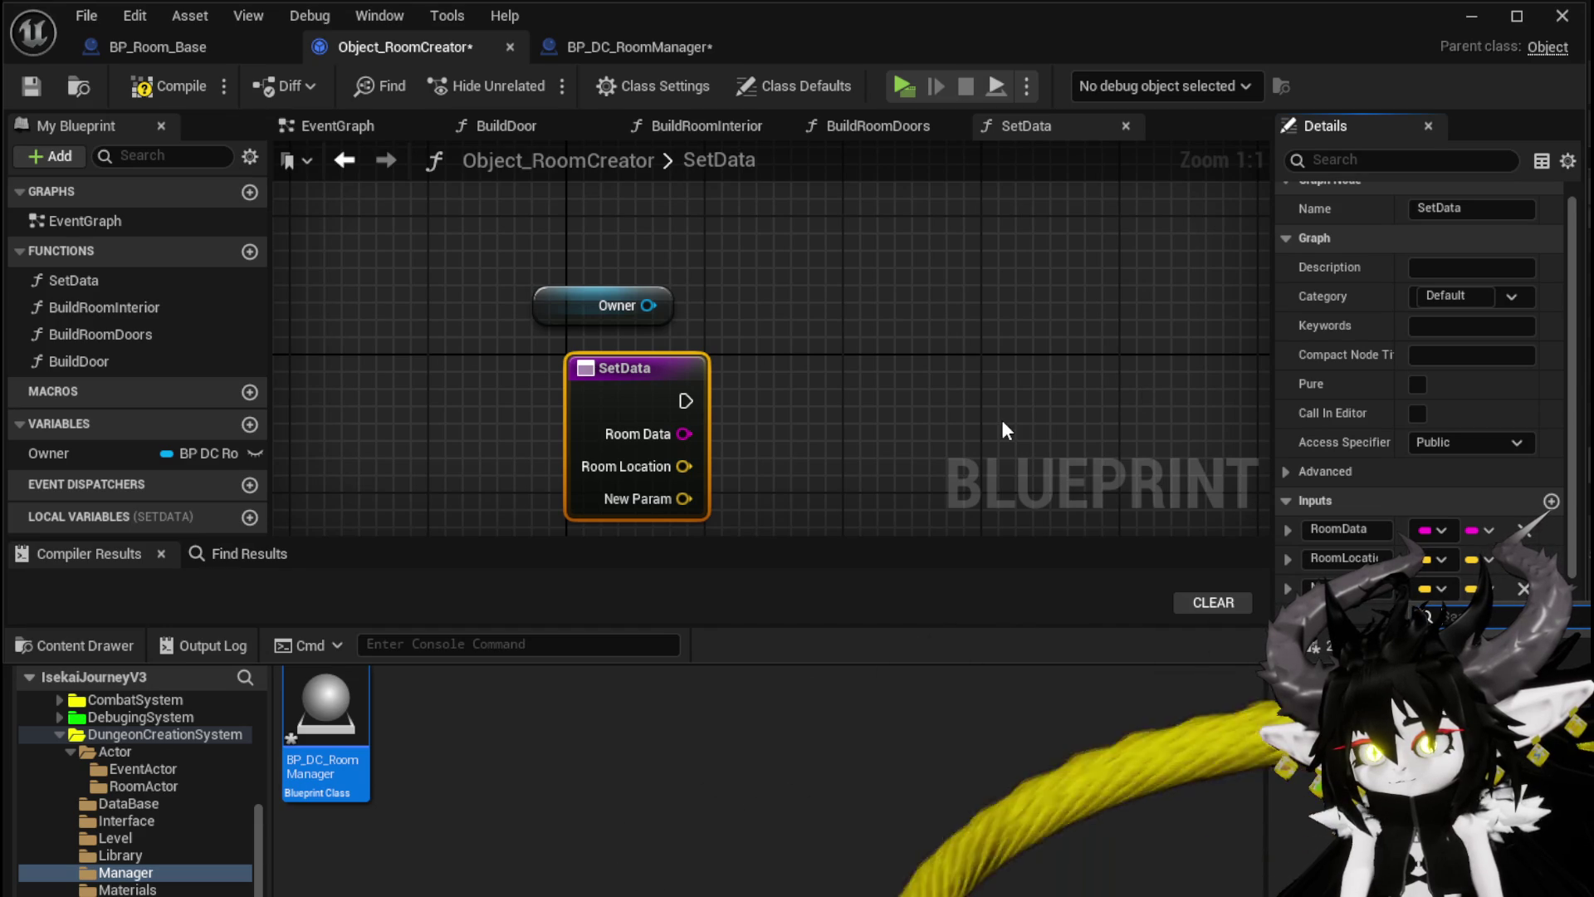
click(1083, 436)
click(598, 403)
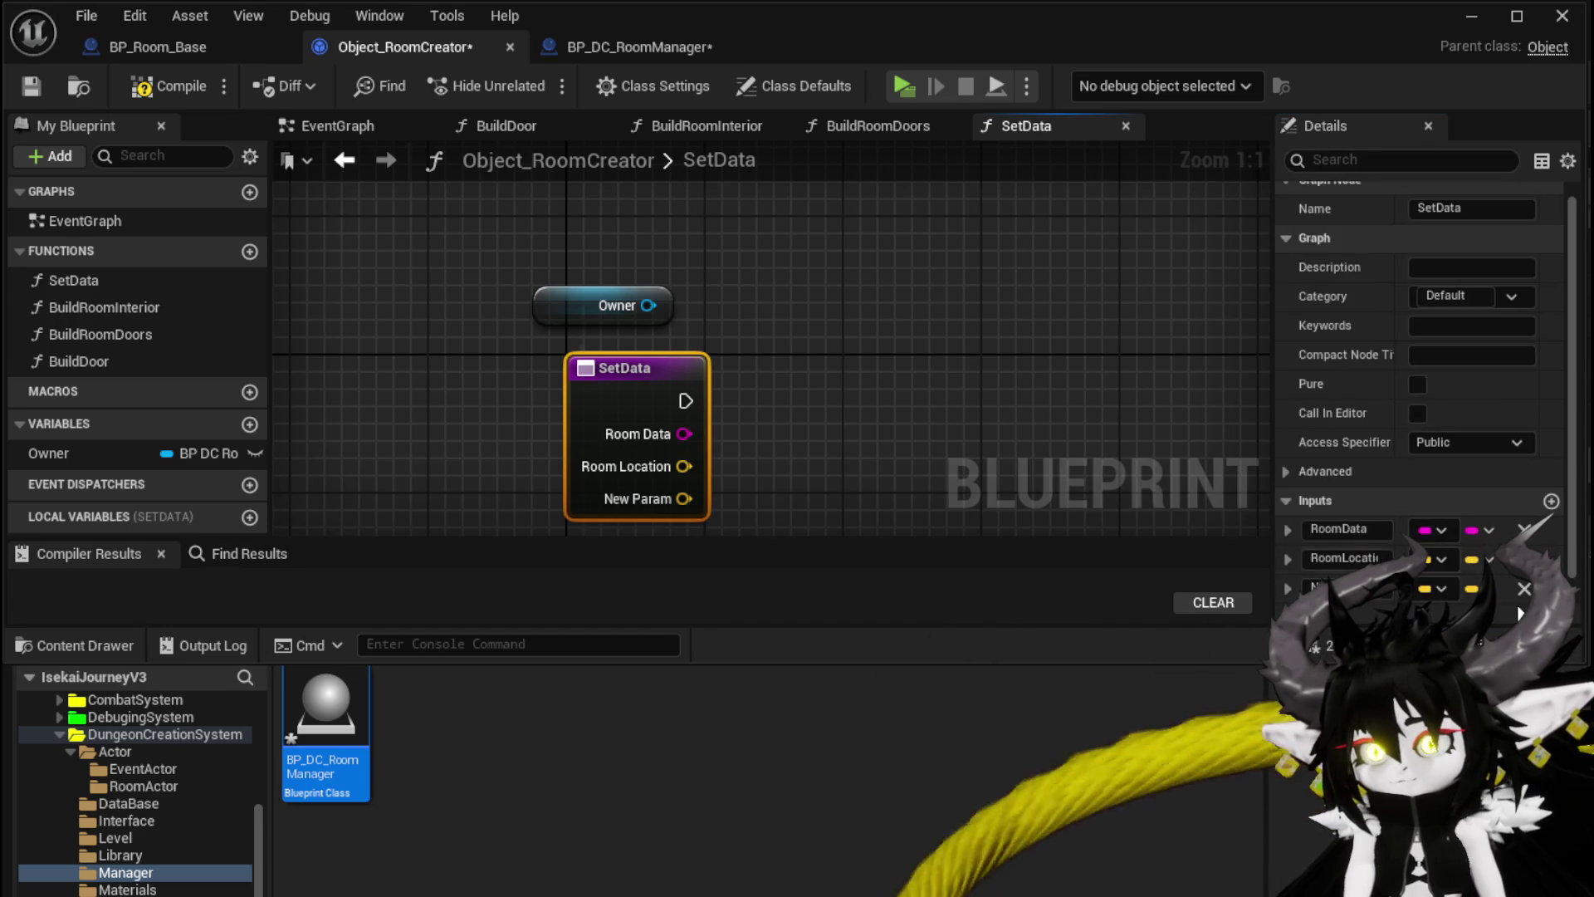
click(1523, 589)
Step: Store a new Owner input in the Owner variable with a SET node, compile, and return to SpawnRoom
click(66, 453)
mouse_move(763, 387)
mouse_down()
mouse_move(790, 420)
mouse_move(774, 375)
mouse_up()
mouse_move(685, 401)
mouse_down()
mouse_move(797, 401)
mouse_move(656, 419)
mouse_up()
click(405, 241)
click(153, 88)
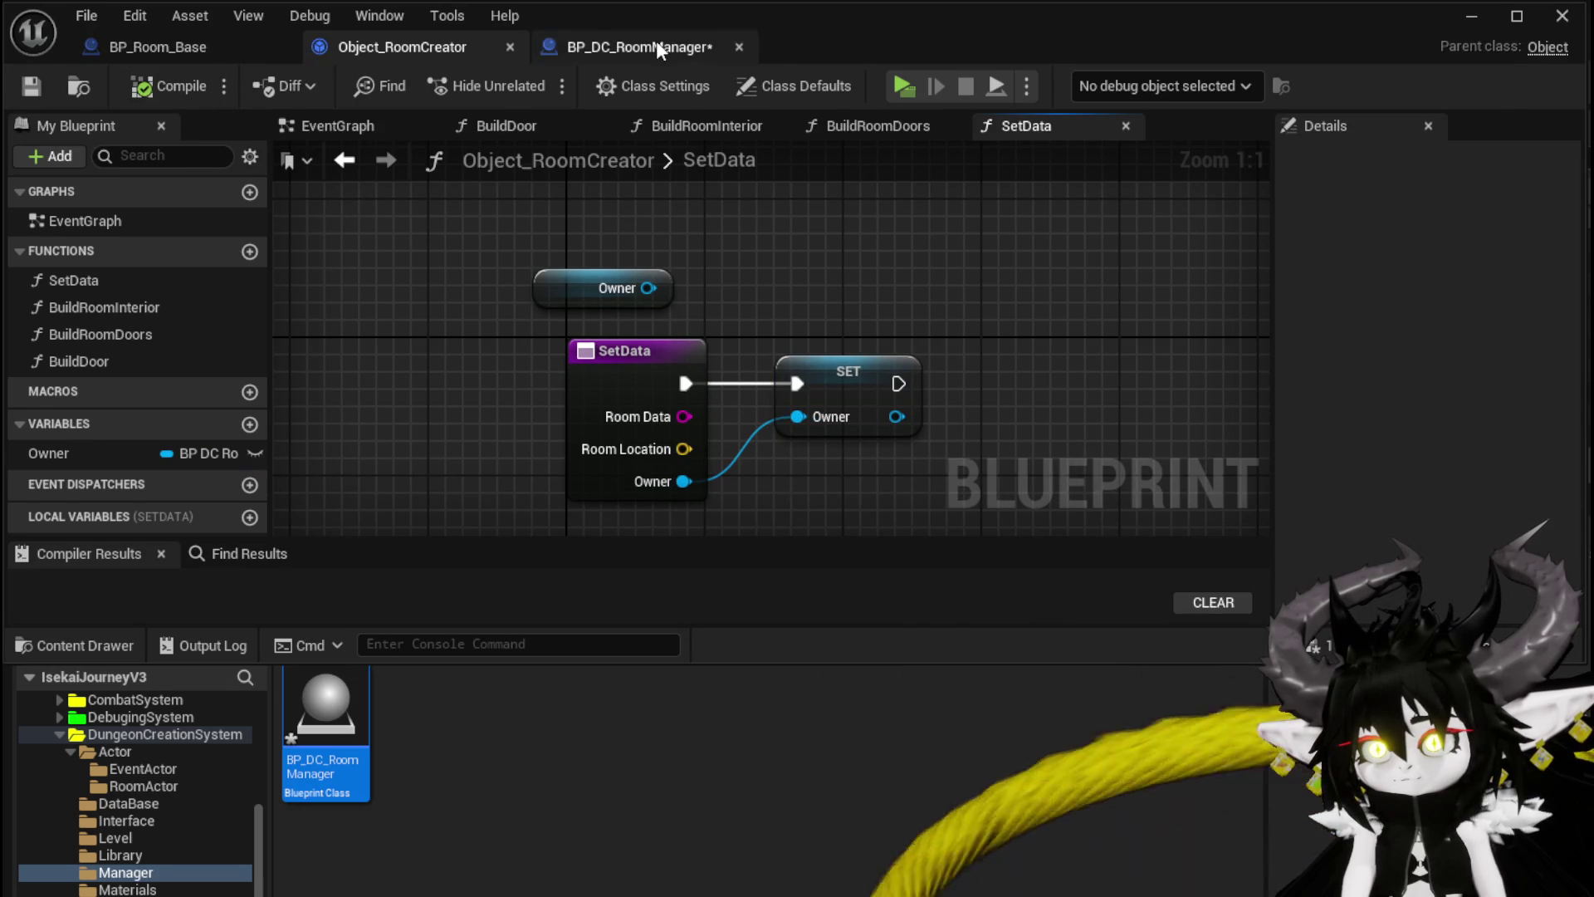
click(656, 50)
click(350, 159)
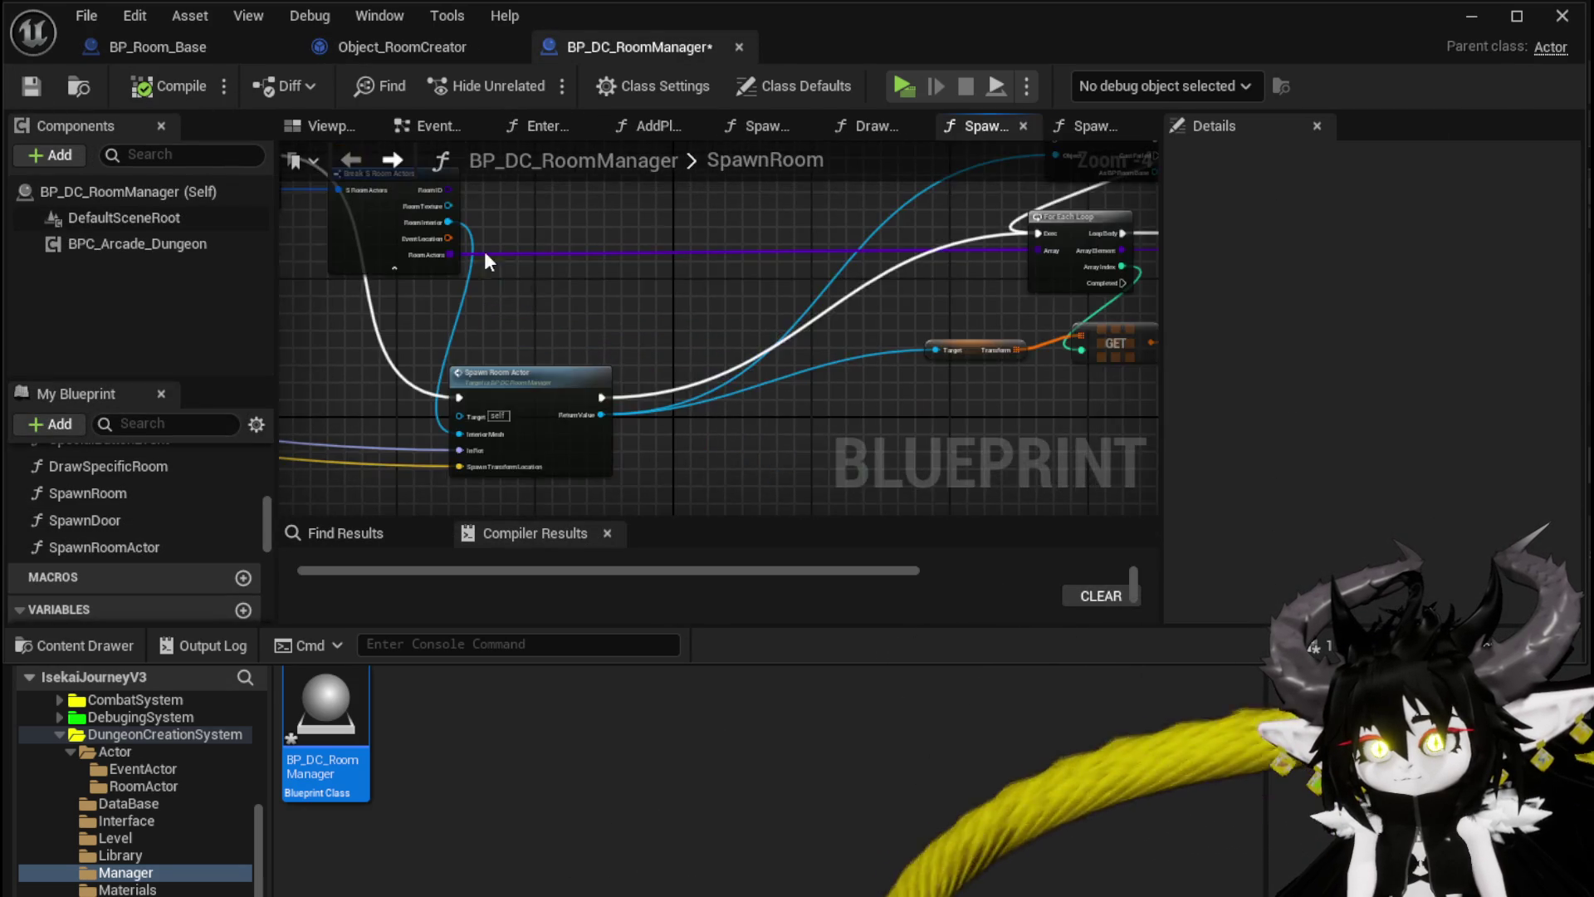
Step: Feed a Self node into Set Data's Owner pin and compile BP_DC_RoomManager
drag(865, 336, 870, 412)
text(Self)
key(Return)
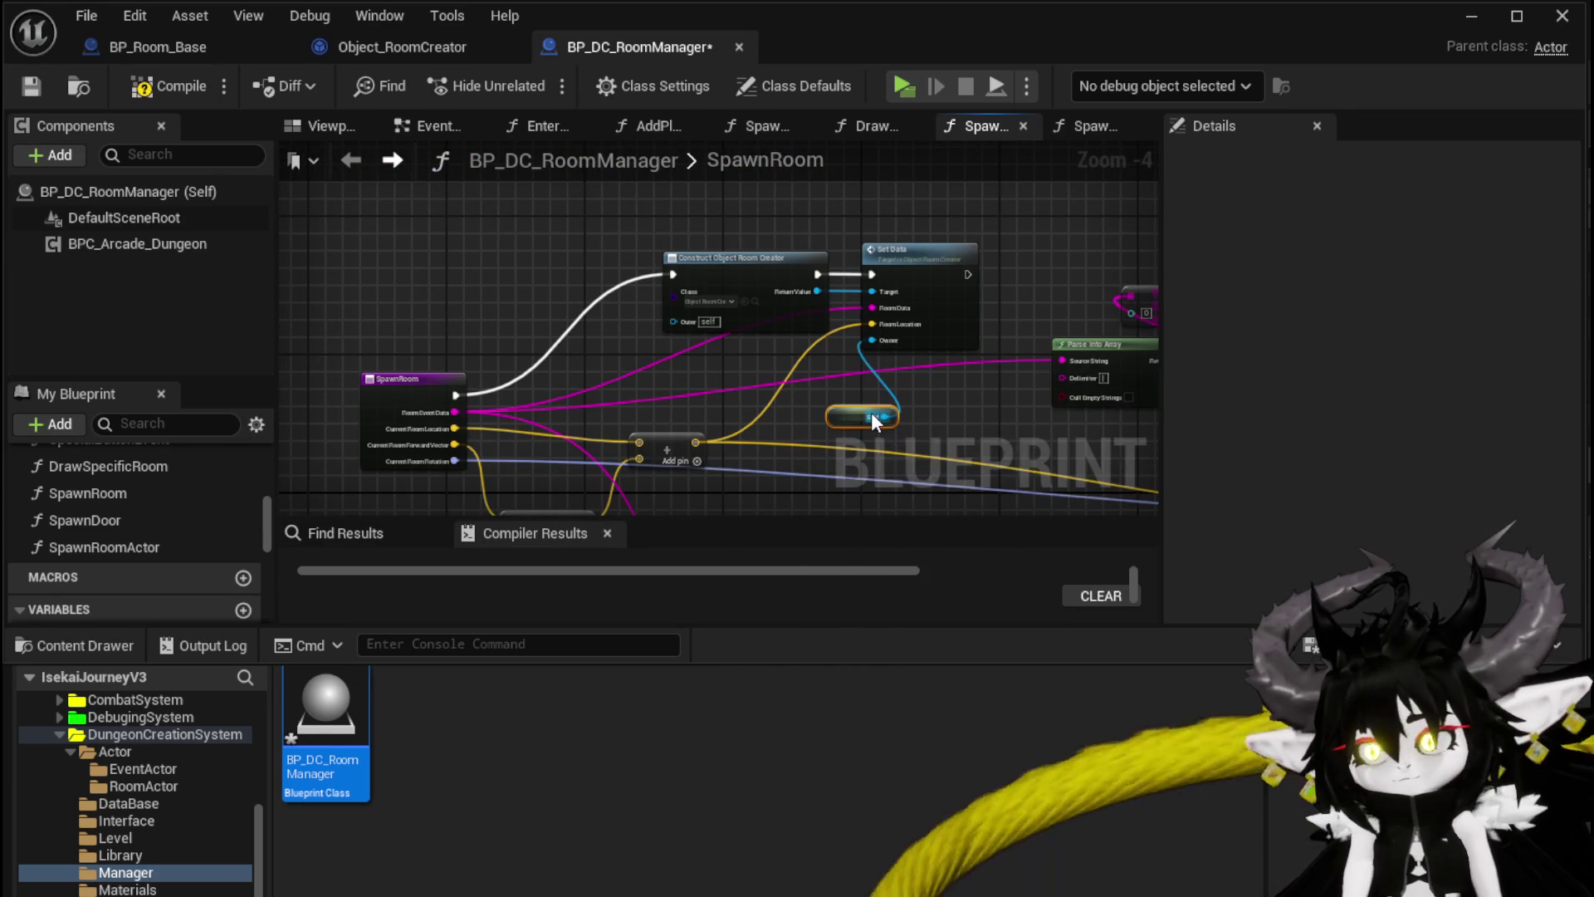
drag(845, 412, 881, 371)
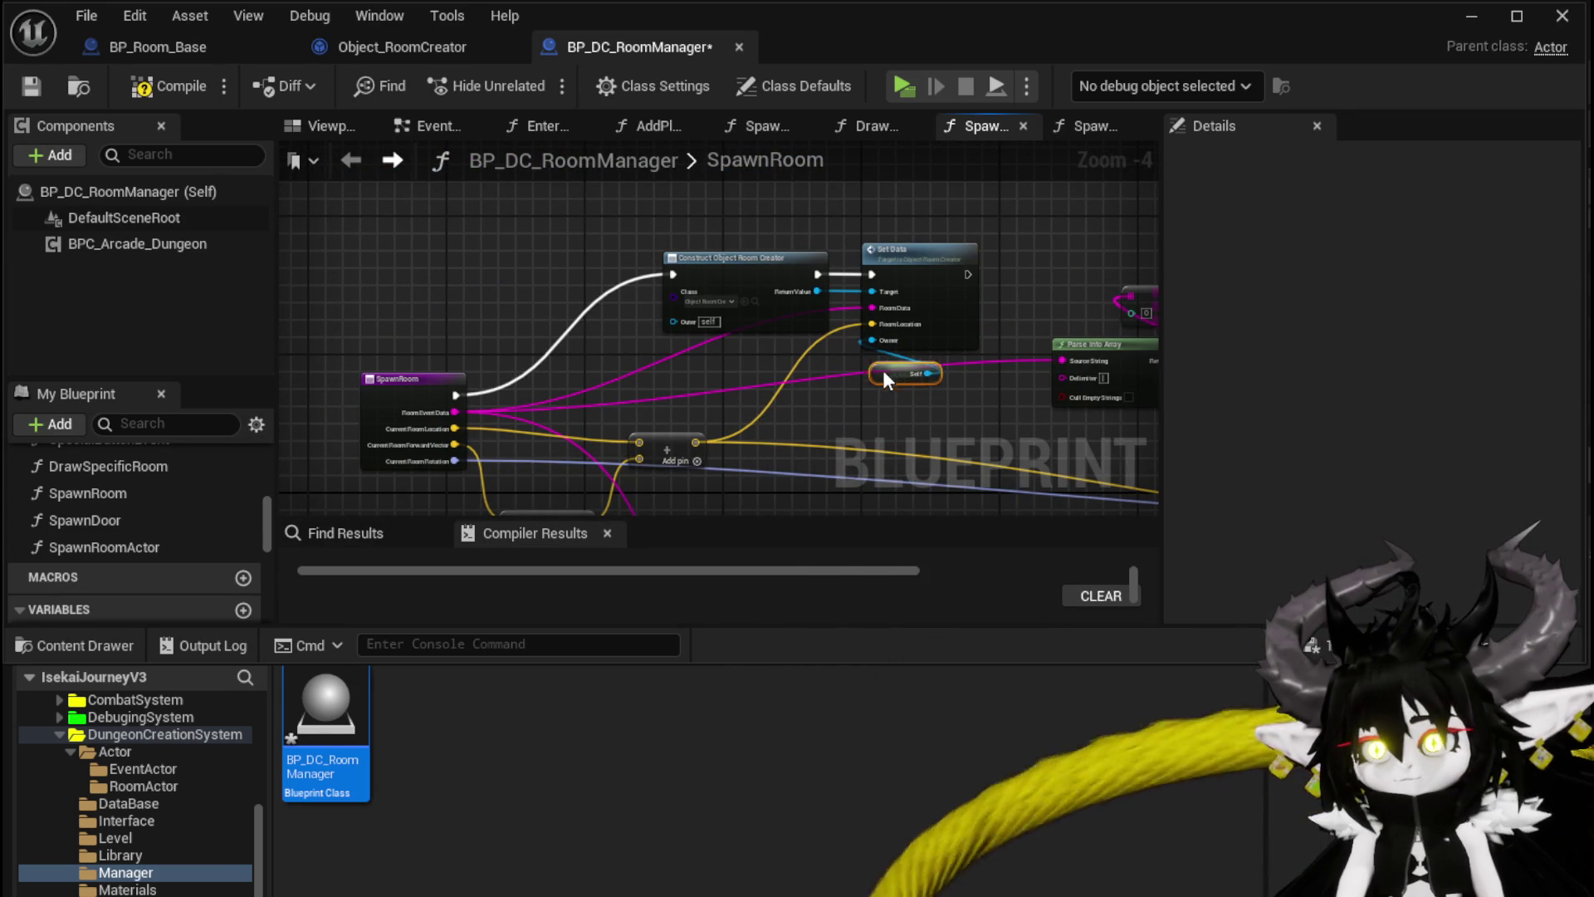
click(182, 88)
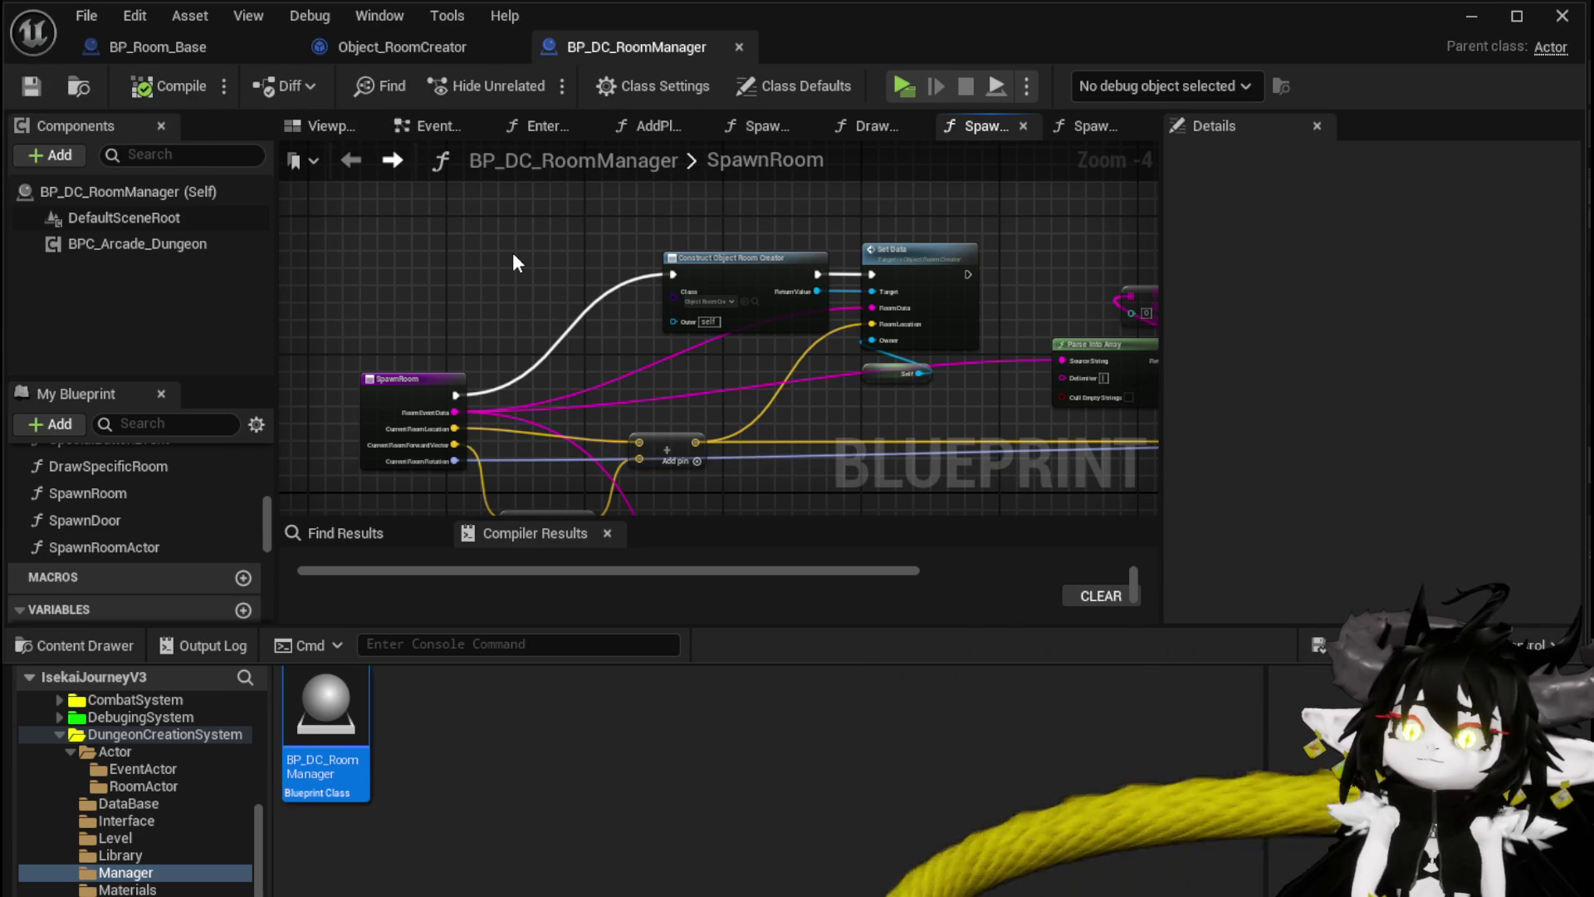
Step: Select SpawnRoom's data table lookup nodes, including Break S Room Actors
drag(548, 253, 291, 233)
drag(549, 380, 585, 390)
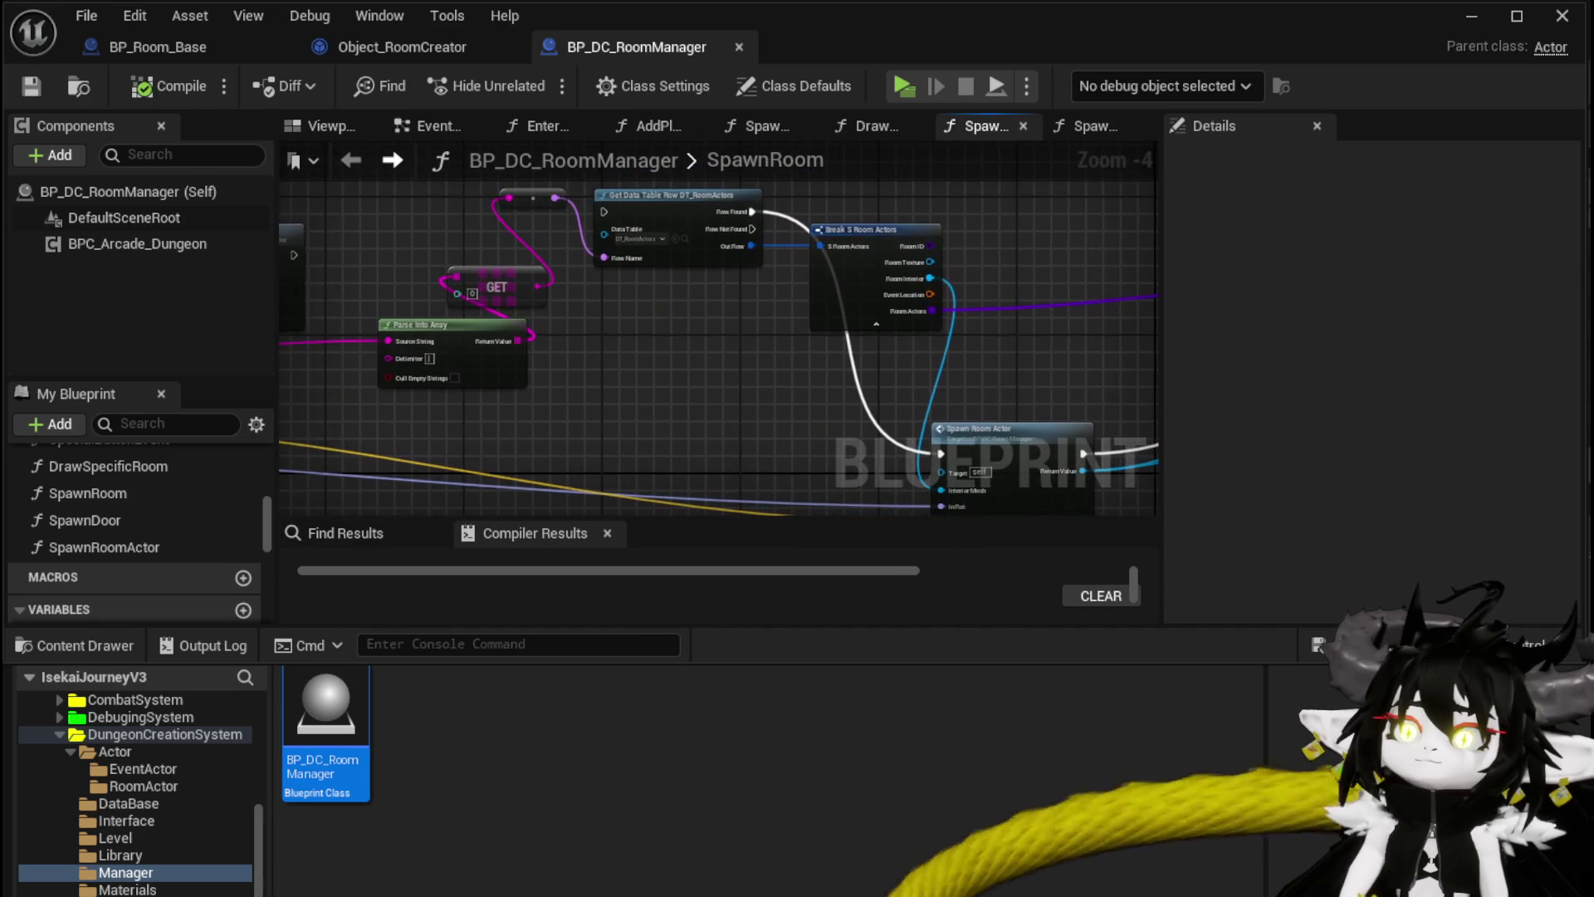
drag(677, 228, 679, 233)
drag(753, 342, 624, 428)
click(746, 293)
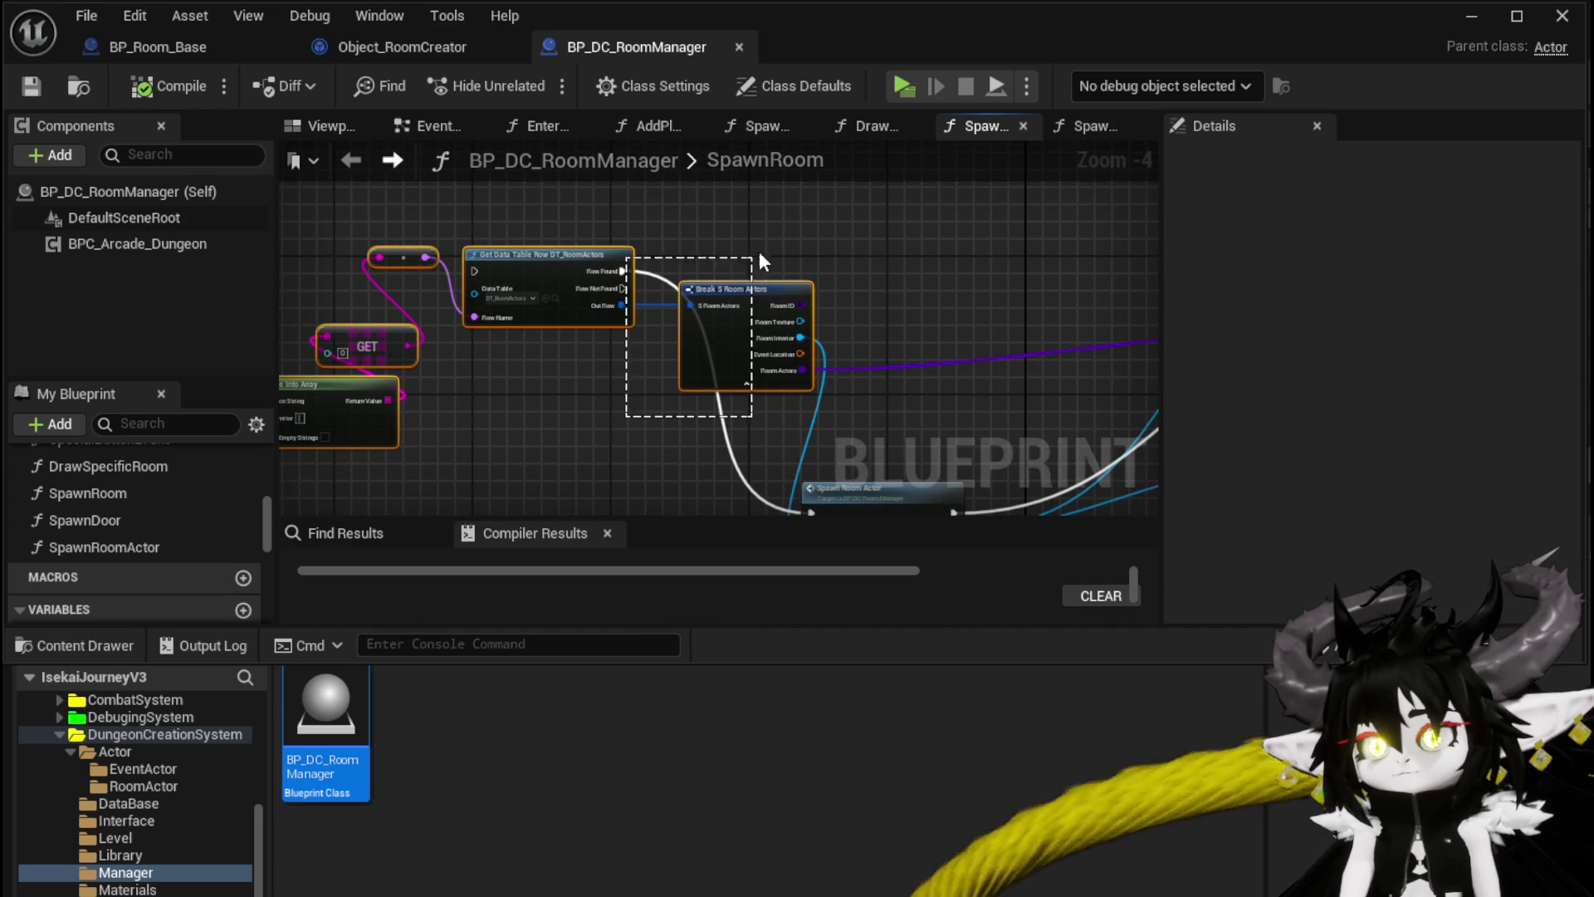
Step: Promote SetData's Room Data and Room Location inputs to variables, chaining both setters after SET Owner
click(362, 45)
drag(1028, 402, 855, 329)
right_click(508, 345)
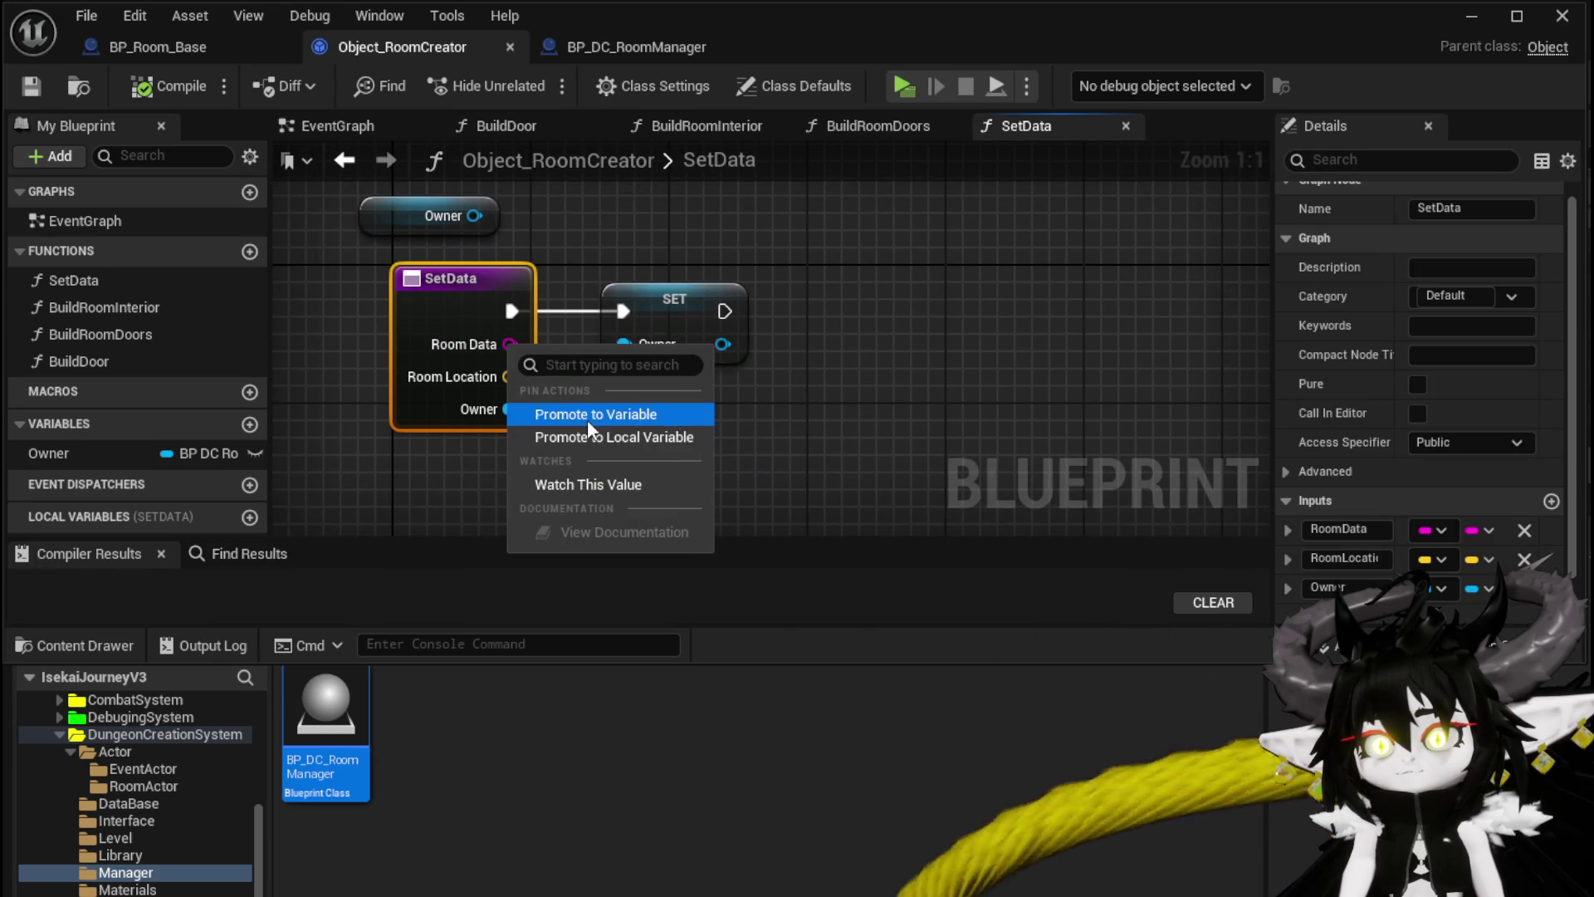
click(584, 411)
mouse_move(728, 320)
mouse_down()
mouse_move(847, 294)
mouse_move(833, 316)
mouse_move(789, 307)
mouse_up()
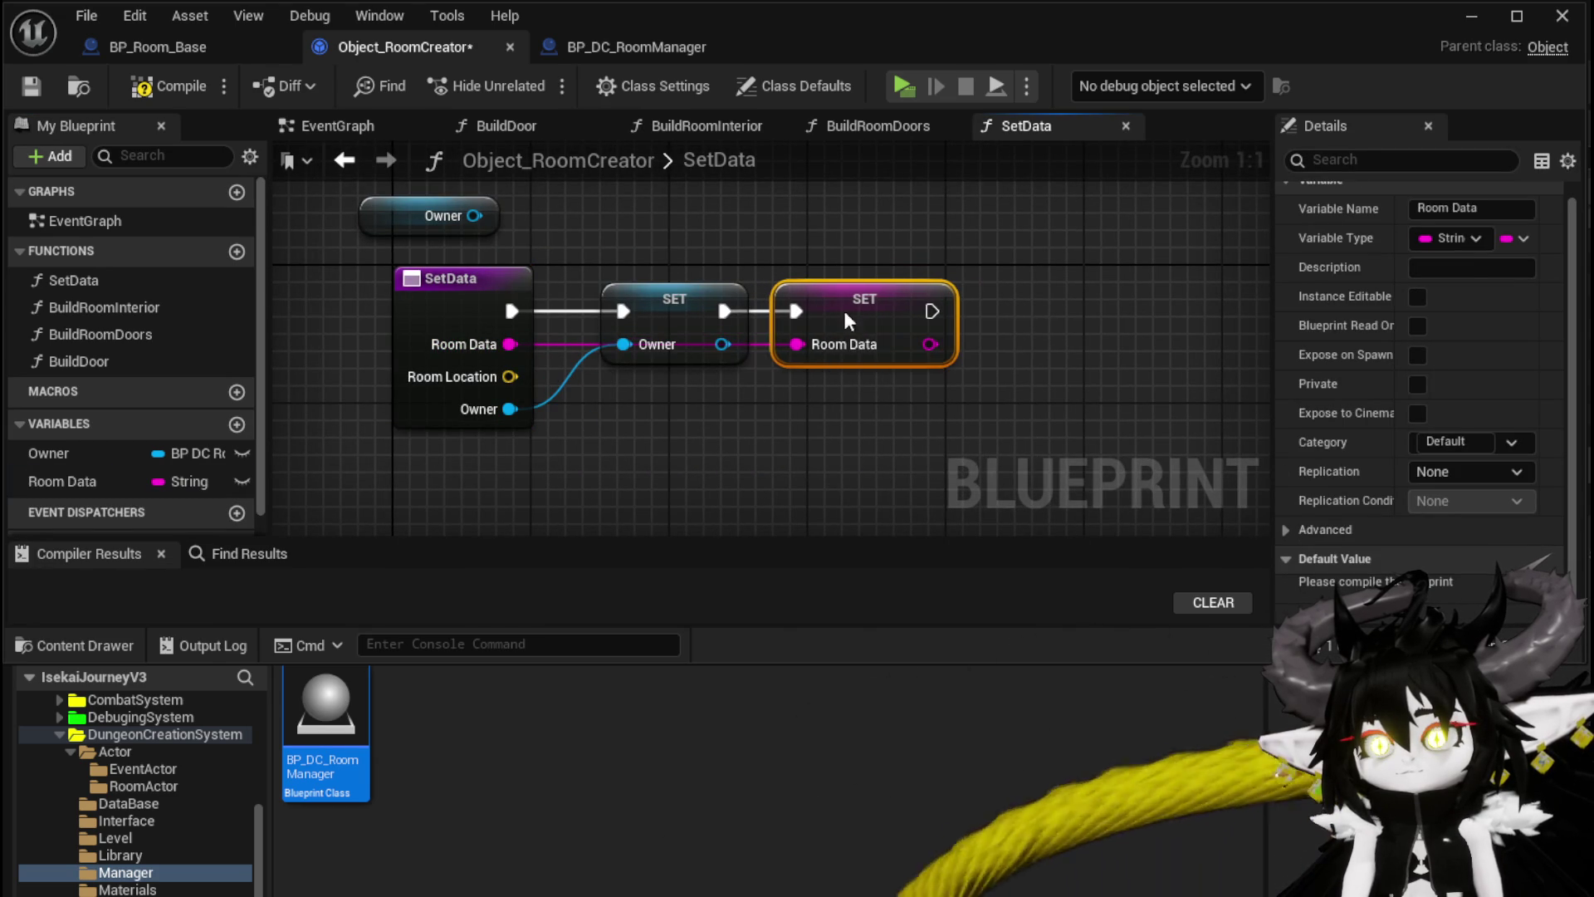
right_click(509, 377)
click(594, 447)
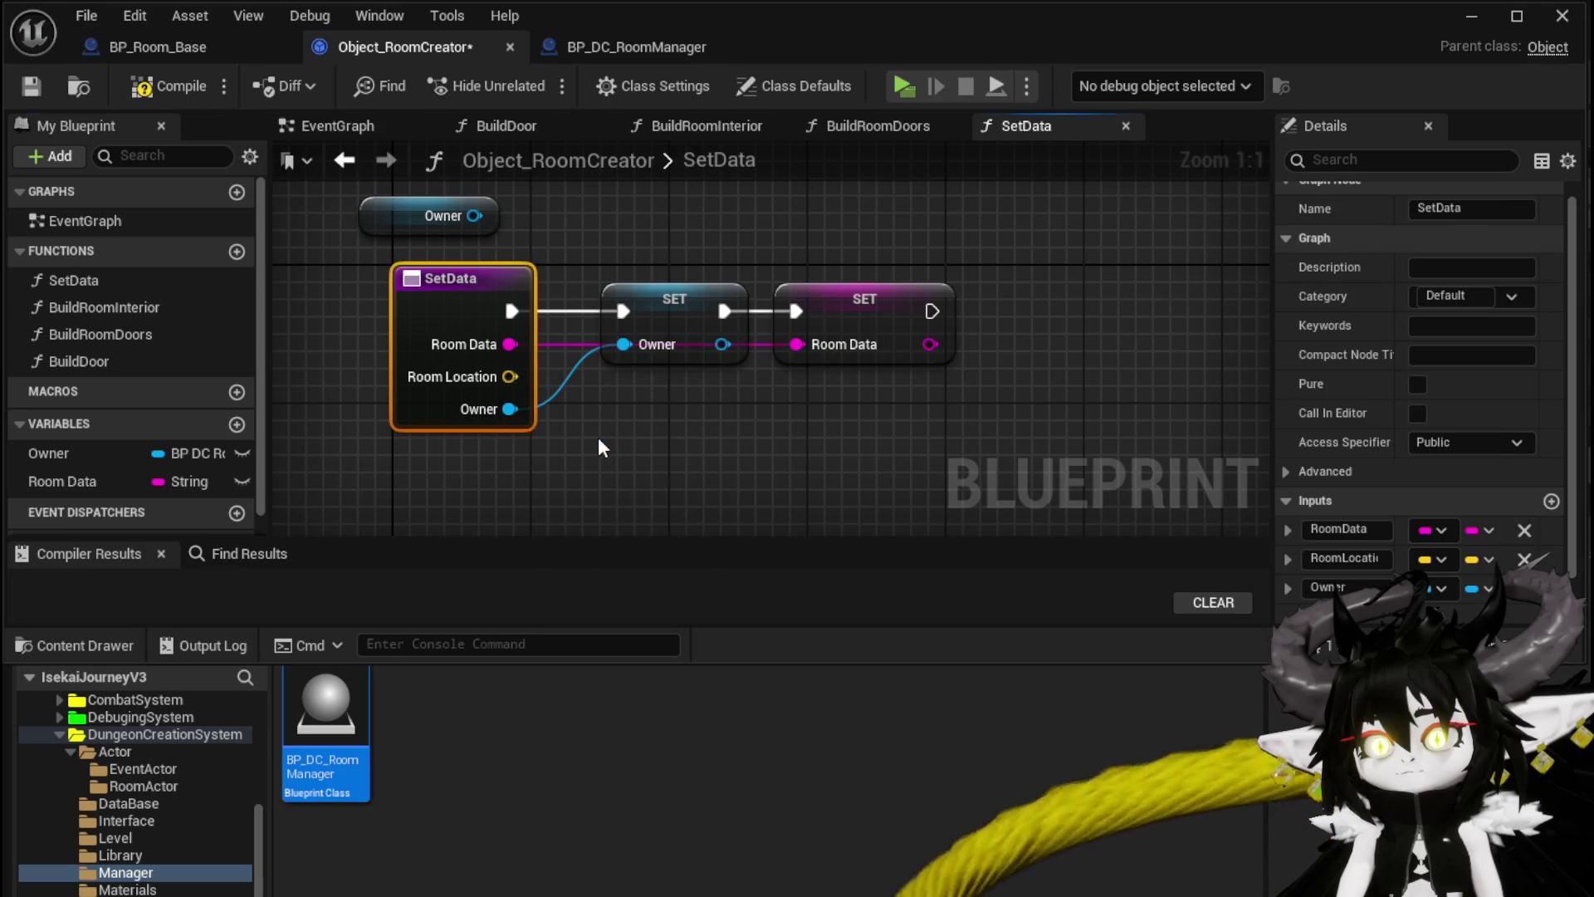
drag(899, 300, 1111, 299)
drag(932, 311, 1020, 310)
drag(1075, 302, 1058, 303)
Step: Compile and save Object_RoomCreator, then bring up the BuildRoomInterior graph
click(152, 87)
click(34, 87)
double_click(131, 309)
mouse_move(655, 332)
mouse_down()
mouse_move(605, 274)
mouse_move(473, 263)
mouse_move(530, 269)
mouse_up()
mouse_move(614, 421)
mouse_down()
mouse_move(714, 392)
mouse_move(720, 443)
mouse_up()
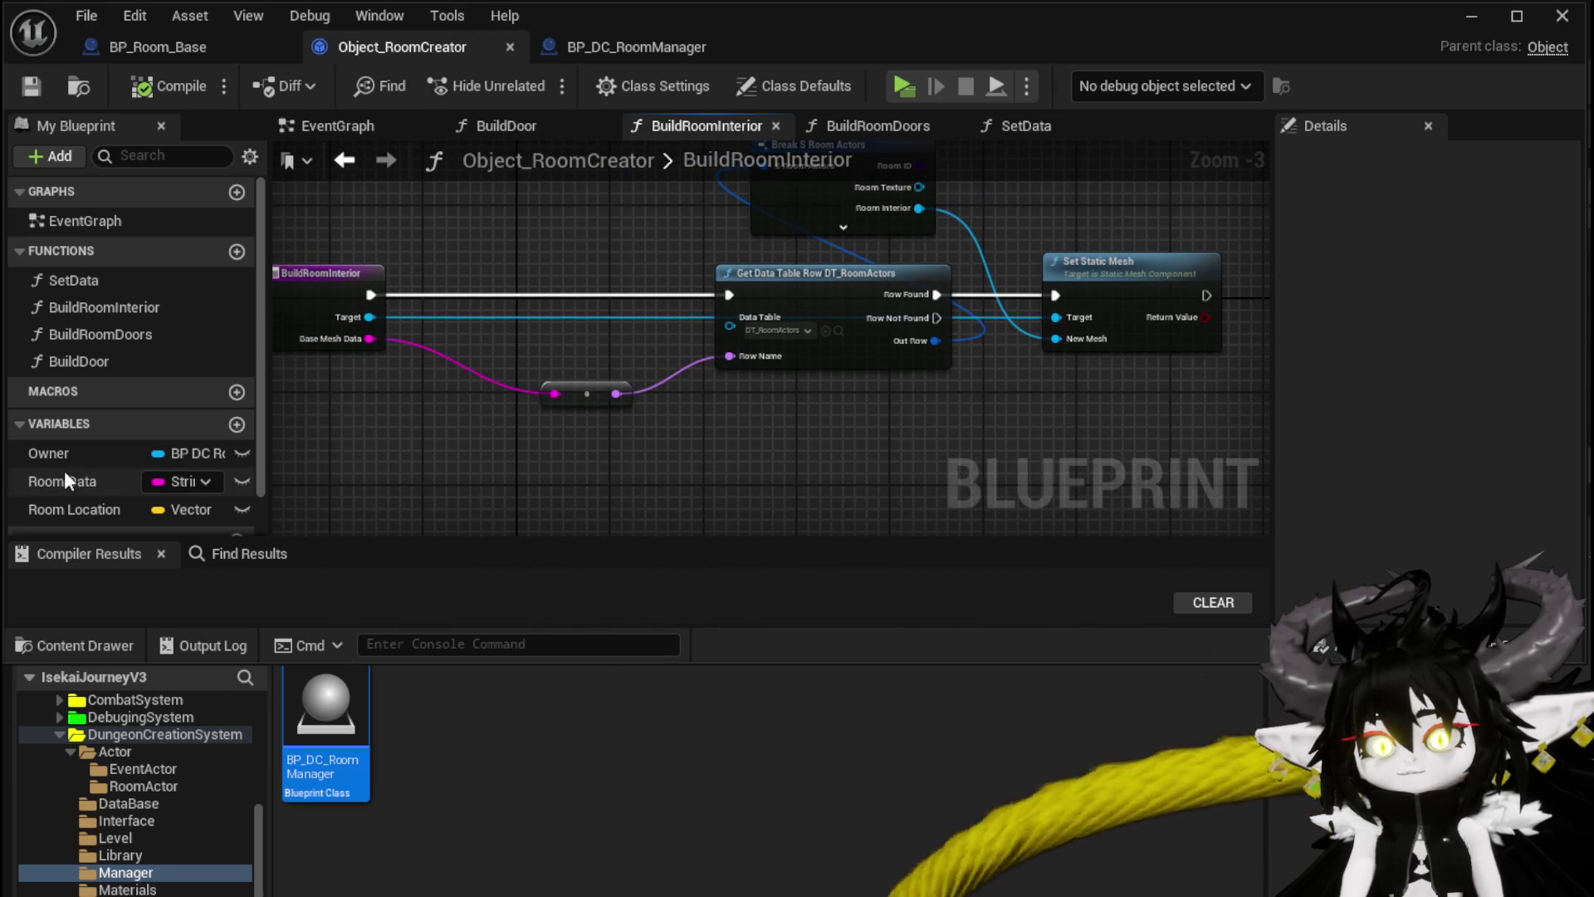
Step: Paste the copied data table lookup nodes into BuildRoomInterior, delete the old lookup, and save
scroll(765, 391, down, 2)
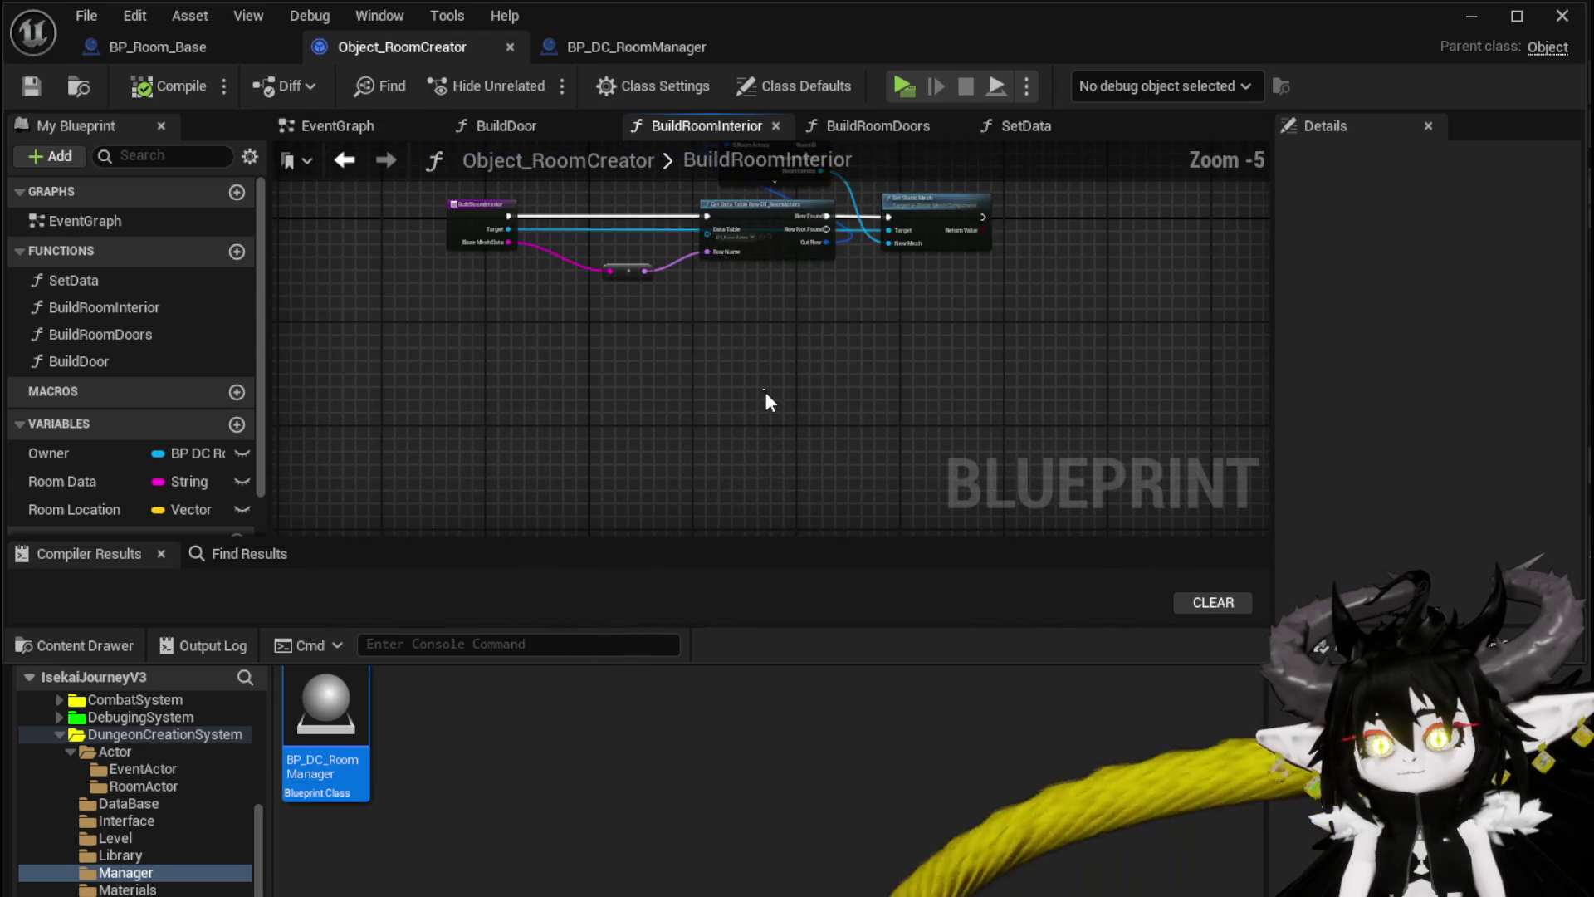
key(ctrl+v)
mouse_move(508, 242)
mouse_down()
mouse_move(636, 470)
mouse_move(653, 466)
mouse_up()
mouse_move(554, 503)
mouse_down()
mouse_move(903, 346)
mouse_move(641, 312)
mouse_move(715, 307)
mouse_up()
scroll(818, 331, up, 3)
click(819, 340)
mouse_move(1157, 453)
mouse_down()
mouse_move(720, 421)
mouse_move(495, 465)
mouse_up()
mouse_move(714, 425)
mouse_down()
mouse_move(513, 390)
mouse_move(498, 453)
mouse_move(863, 289)
mouse_up()
key(Delete)
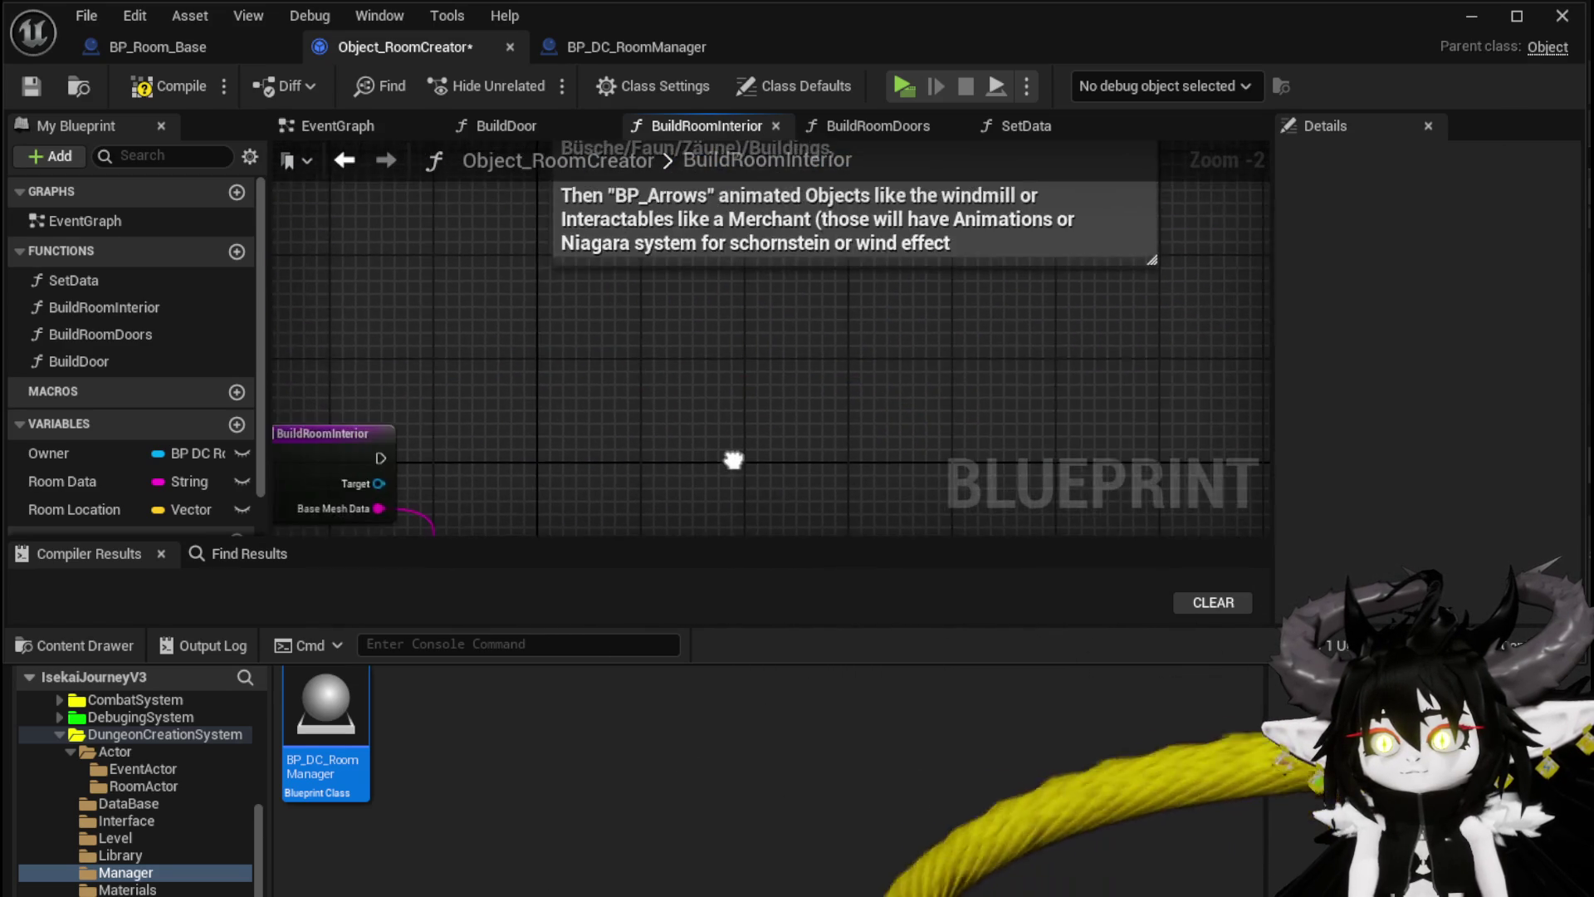
click(25, 85)
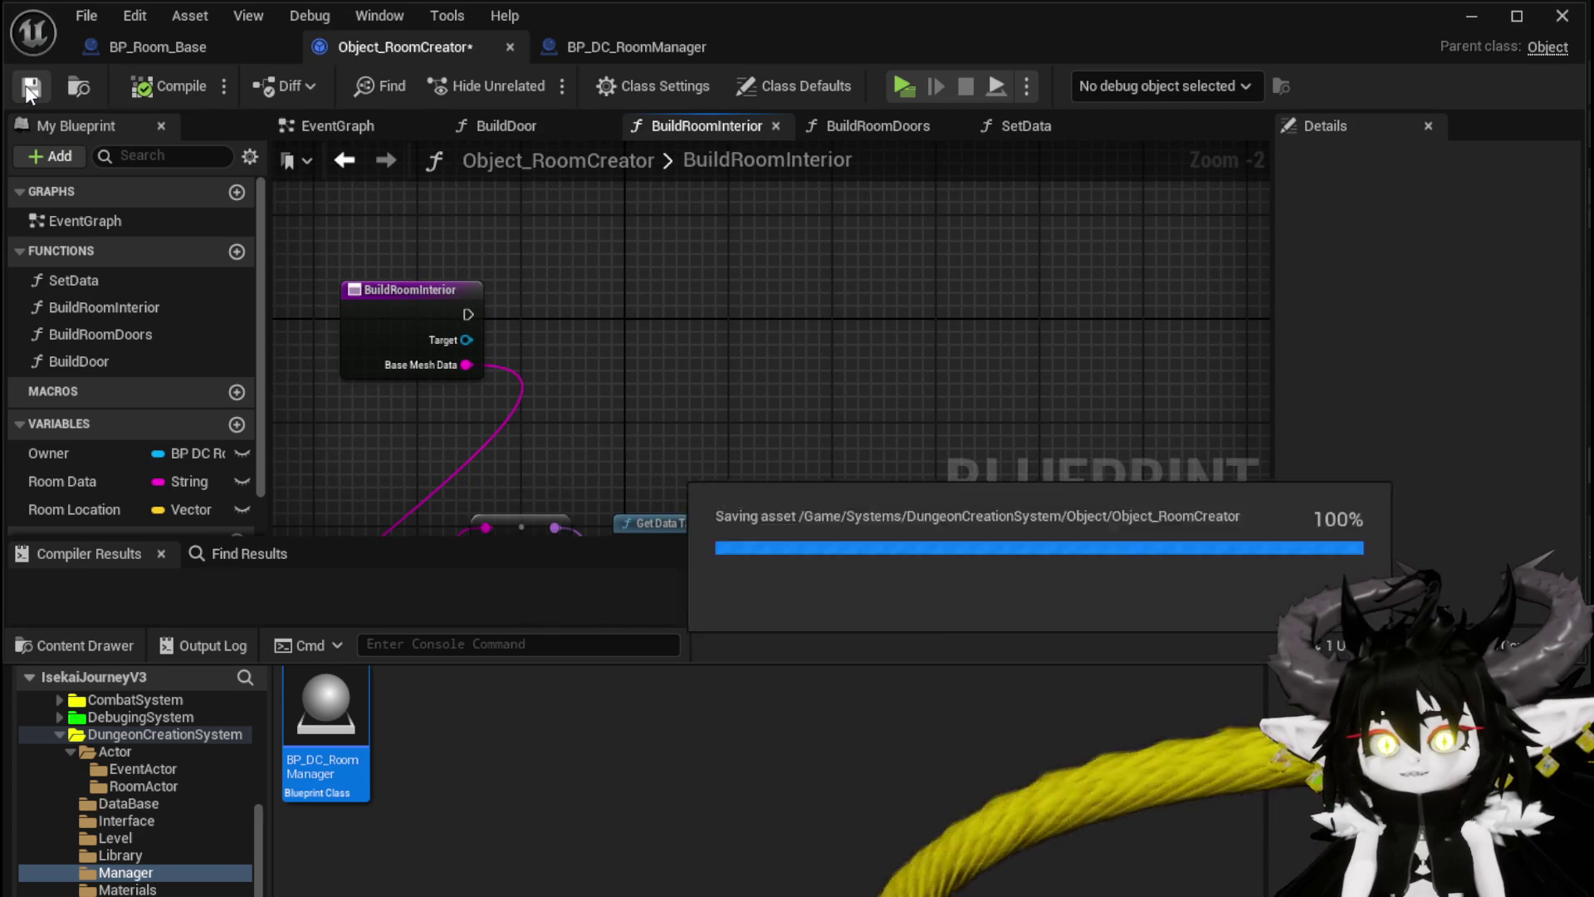
Step: Add a Spawn Room Actor call on an Owner getter, driven from BuildRoomInterior's entry
mouse_move(82, 448)
mouse_down()
mouse_move(415, 171)
mouse_move(344, 212)
mouse_move(674, 239)
mouse_up()
click(399, 247)
text(Spawn)
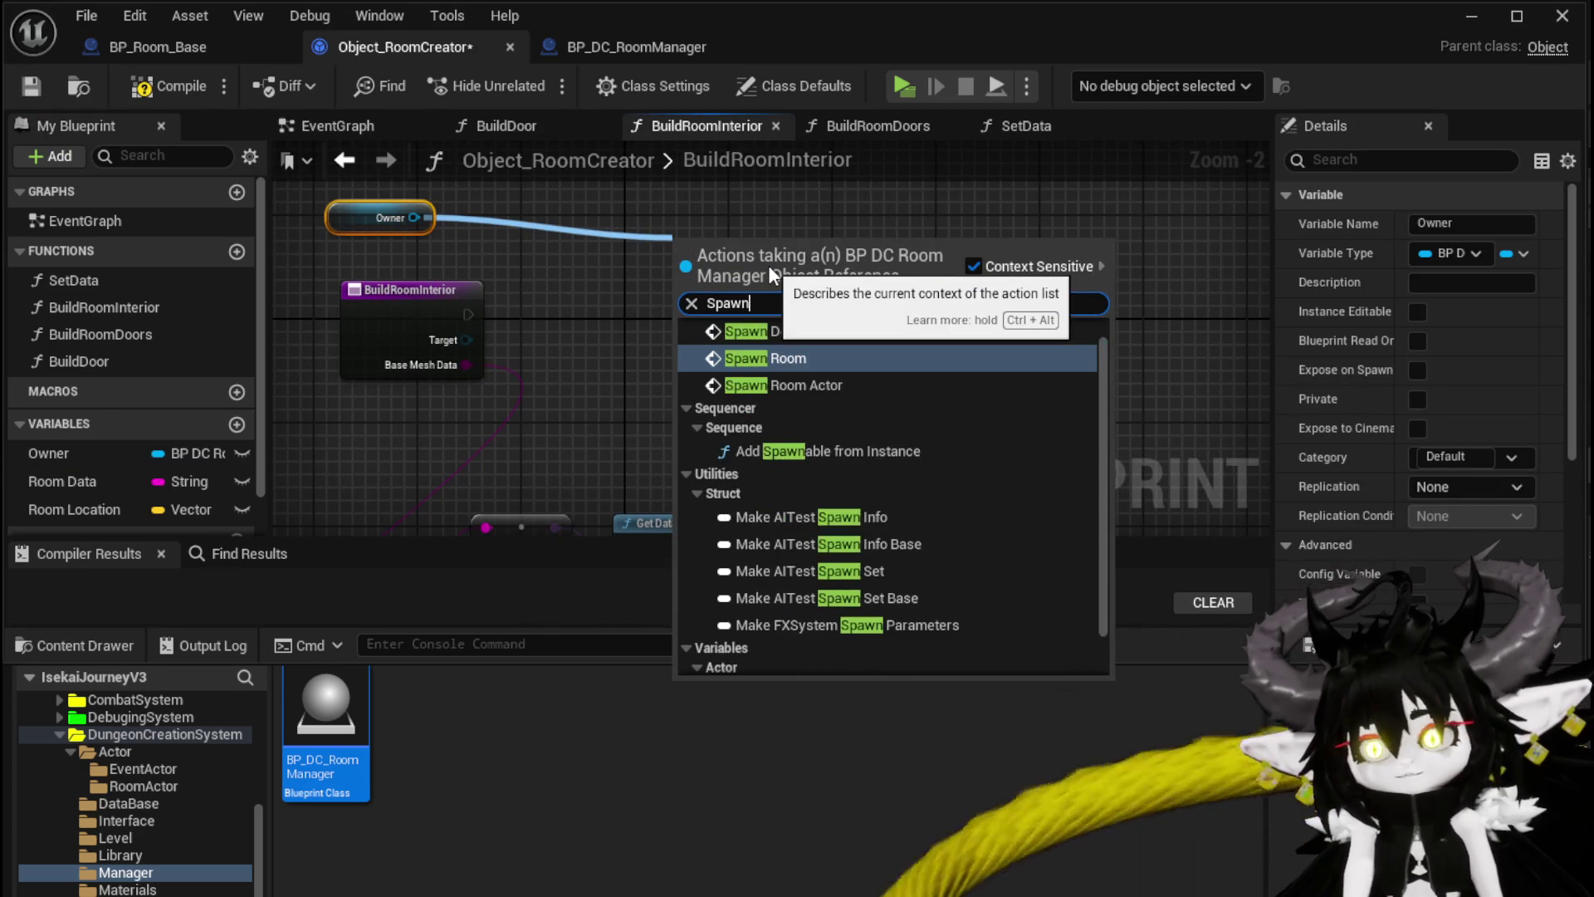
click(799, 385)
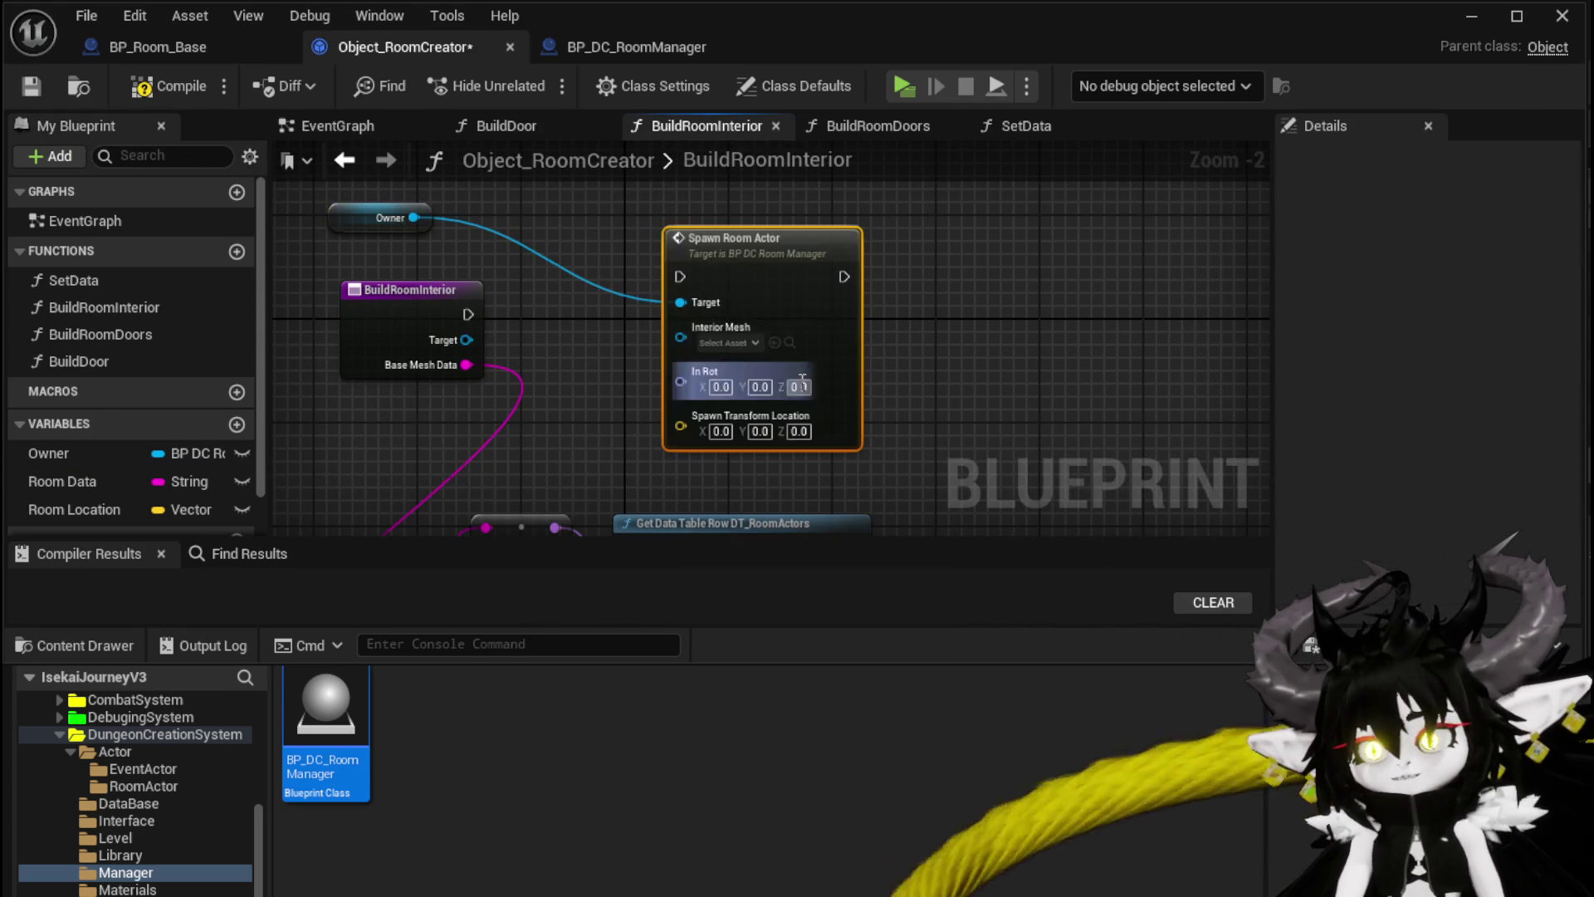
drag(831, 301, 1181, 340)
mouse_move(473, 316)
mouse_down()
mouse_move(1058, 340)
mouse_move(1030, 315)
mouse_up()
drag(787, 355, 787, 222)
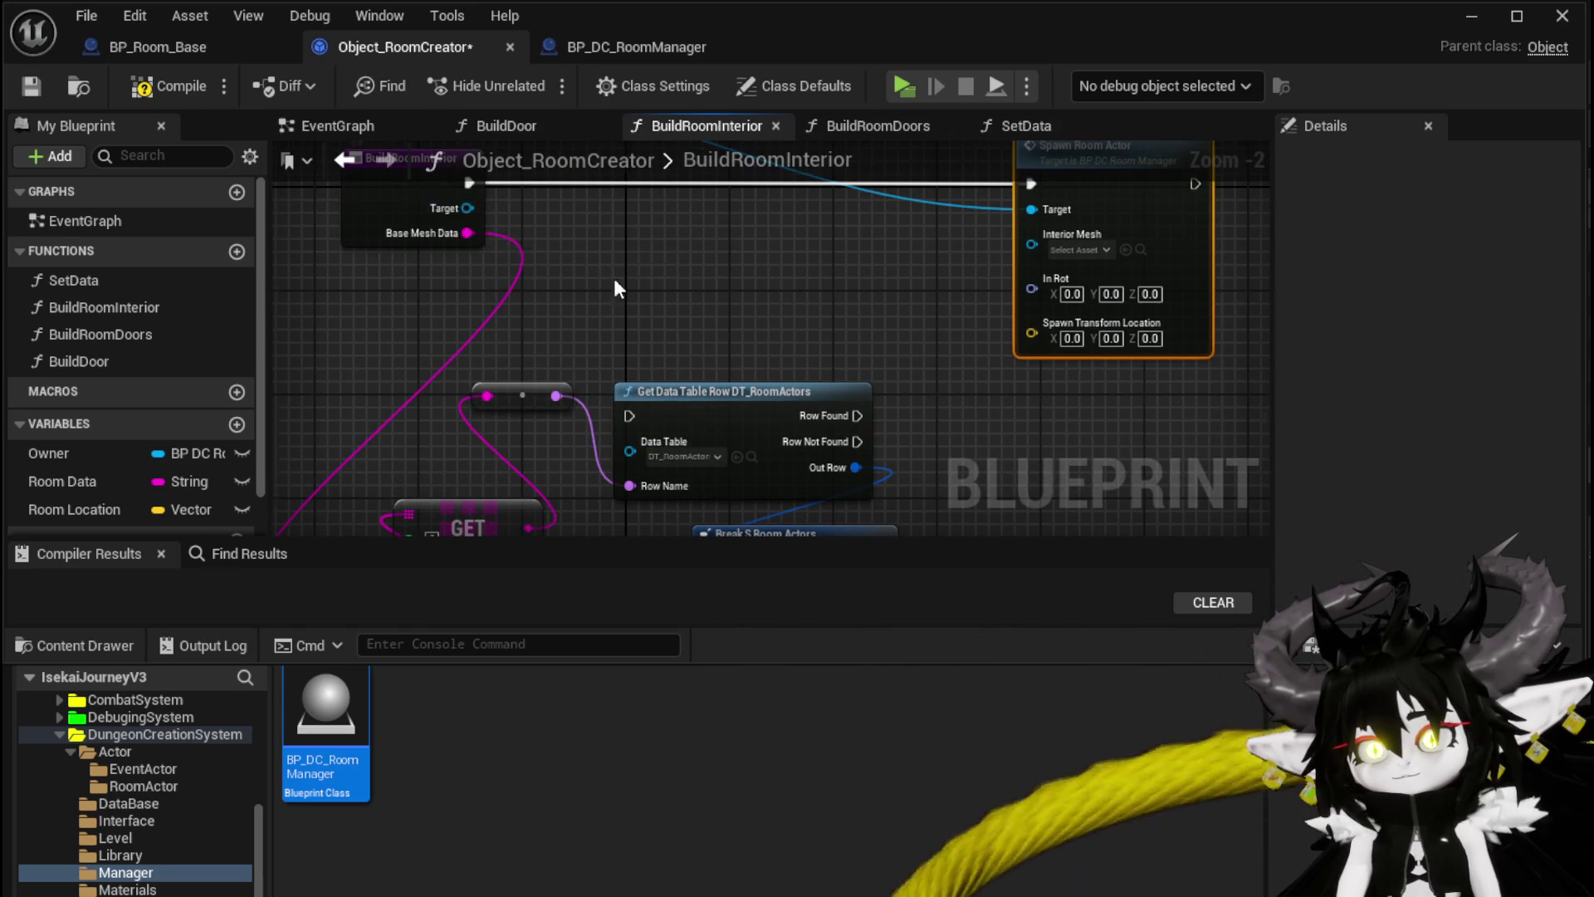
Step: Insert the table lookup into the execution flow and feed Room Interior into Interior Mesh
drag(605, 262, 640, 324)
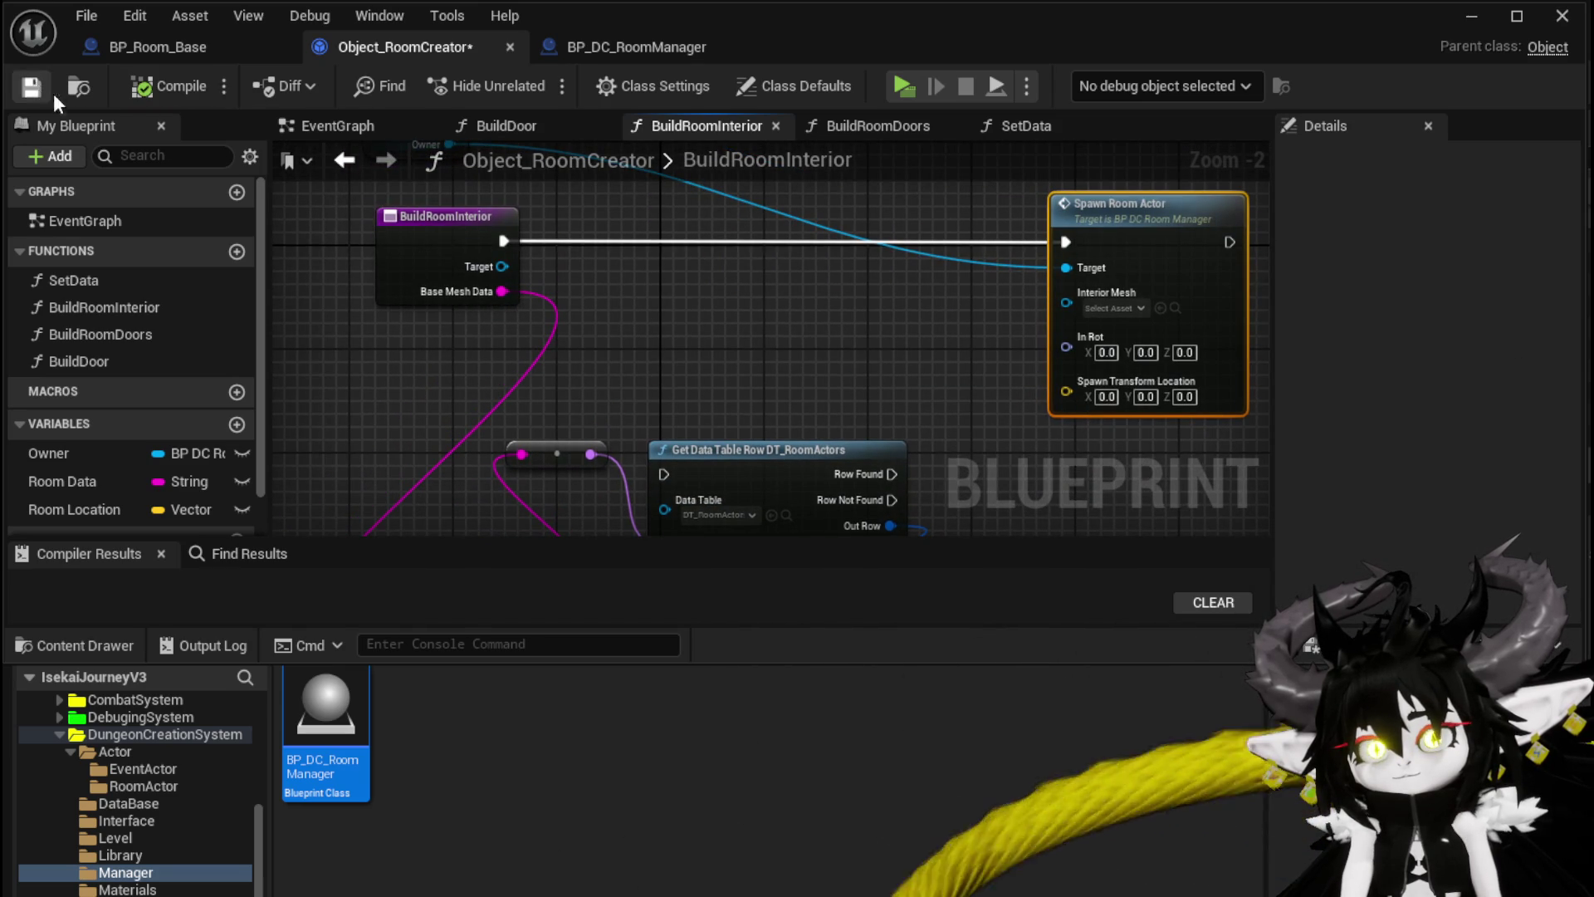
mouse_move(716, 474)
mouse_down()
mouse_move(616, 236)
mouse_move(636, 236)
mouse_up()
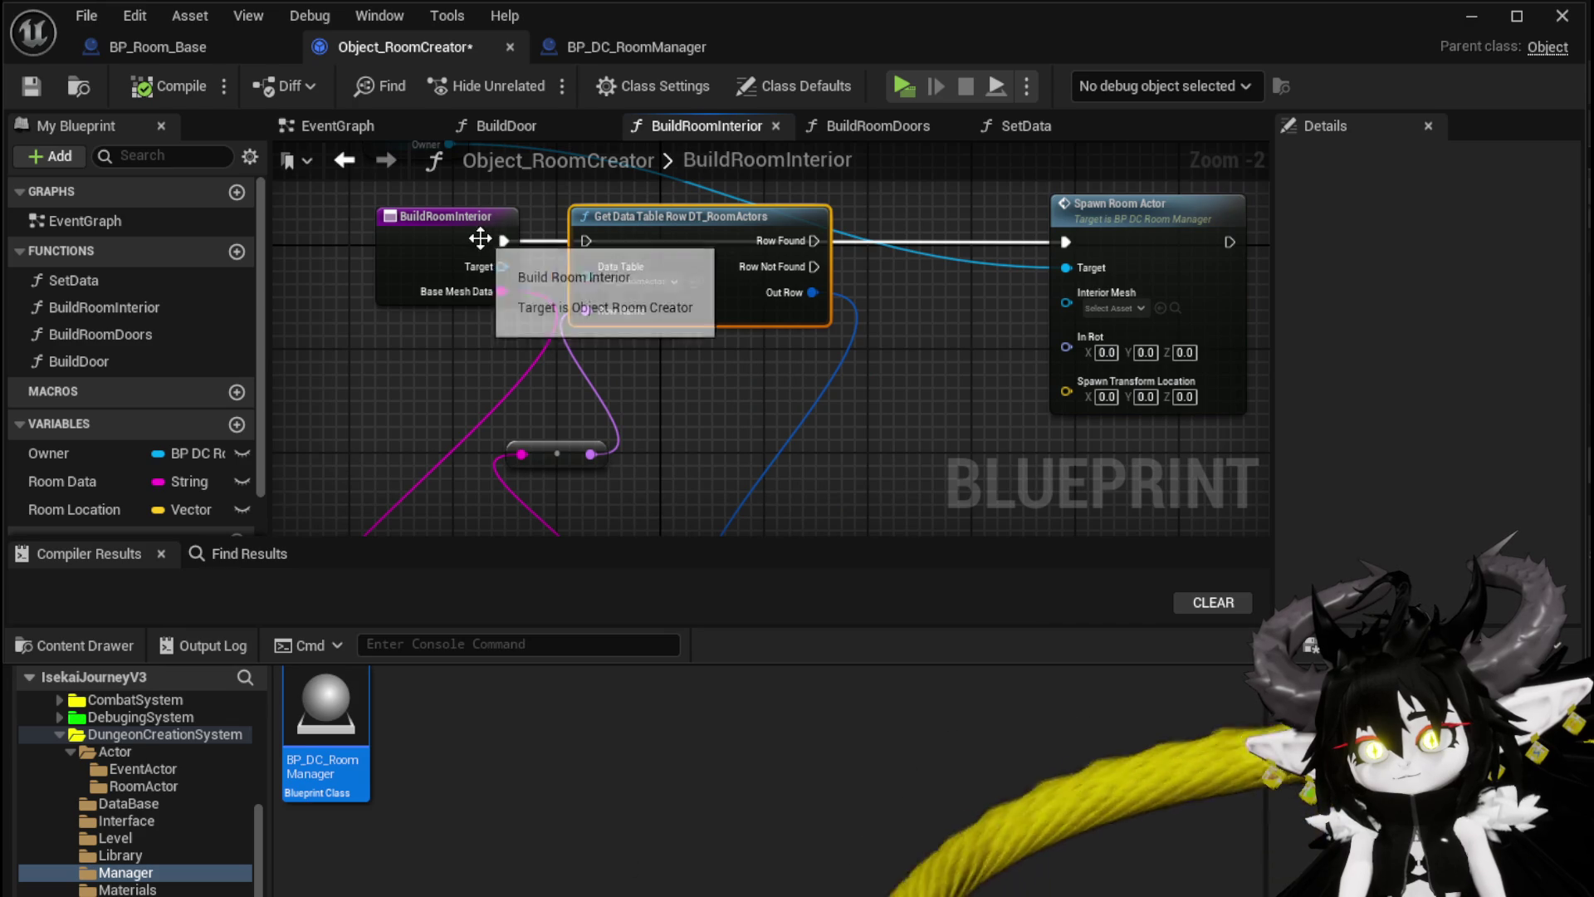
mouse_move(501, 241)
mouse_down()
mouse_move(1049, 236)
mouse_move(1066, 251)
mouse_move(913, 125)
mouse_up()
scroll(777, 400, down, 2)
drag(777, 400, 769, 224)
scroll(905, 243, up, 4)
mouse_move(661, 424)
mouse_down()
mouse_move(823, 357)
mouse_move(899, 267)
mouse_up()
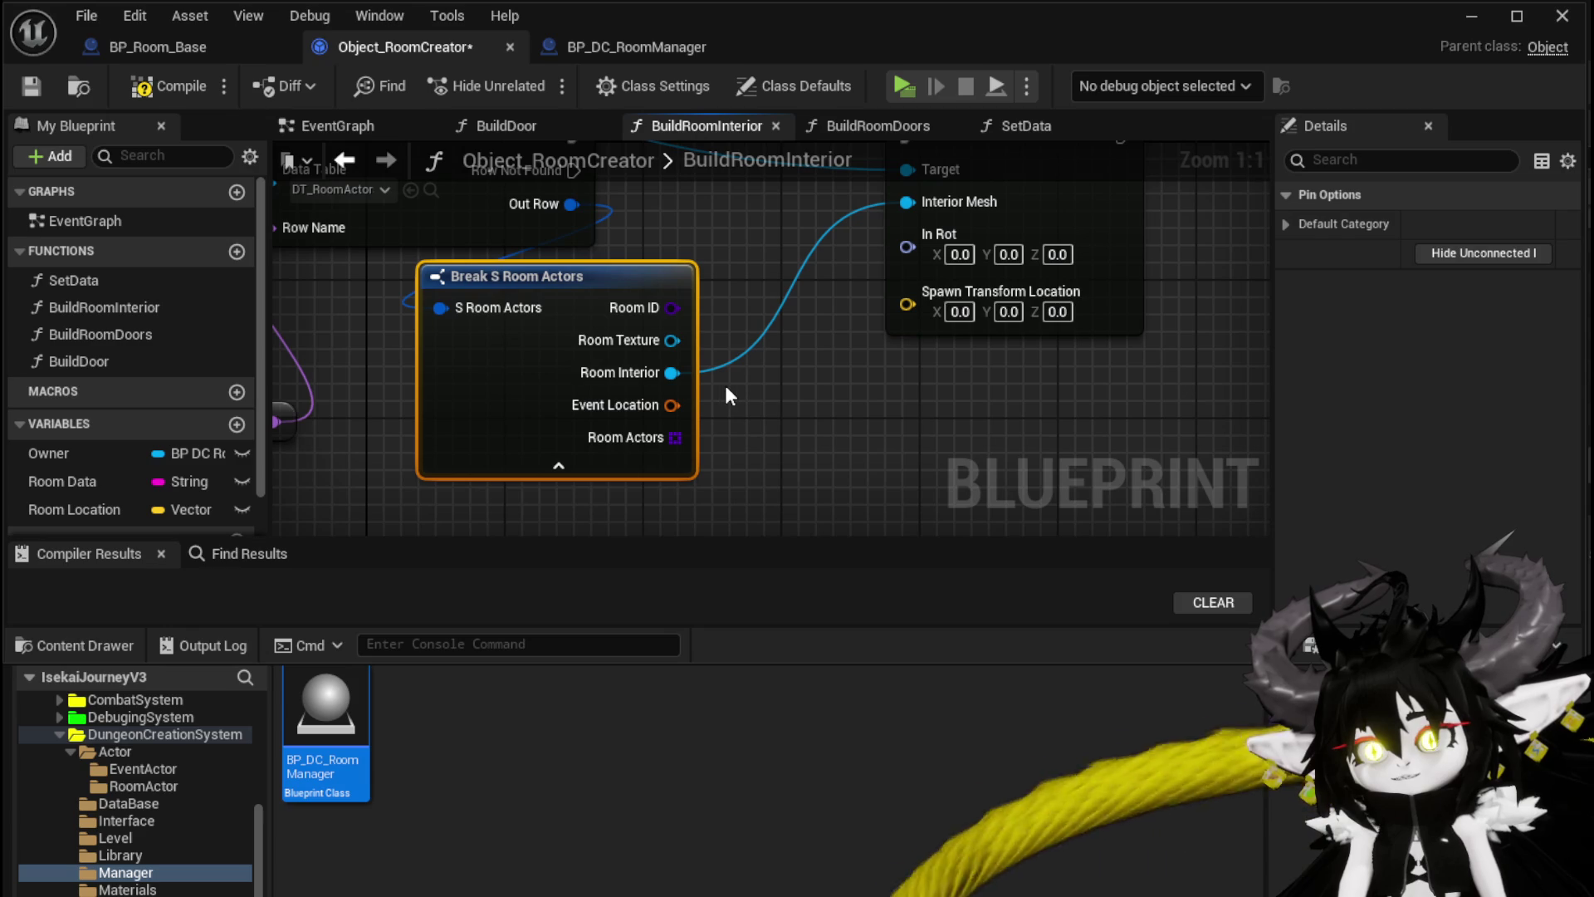
Step: Connect a Room Location getter to Spawn Room Actor's Spawn Transform Location
scroll(725, 381, down, 1)
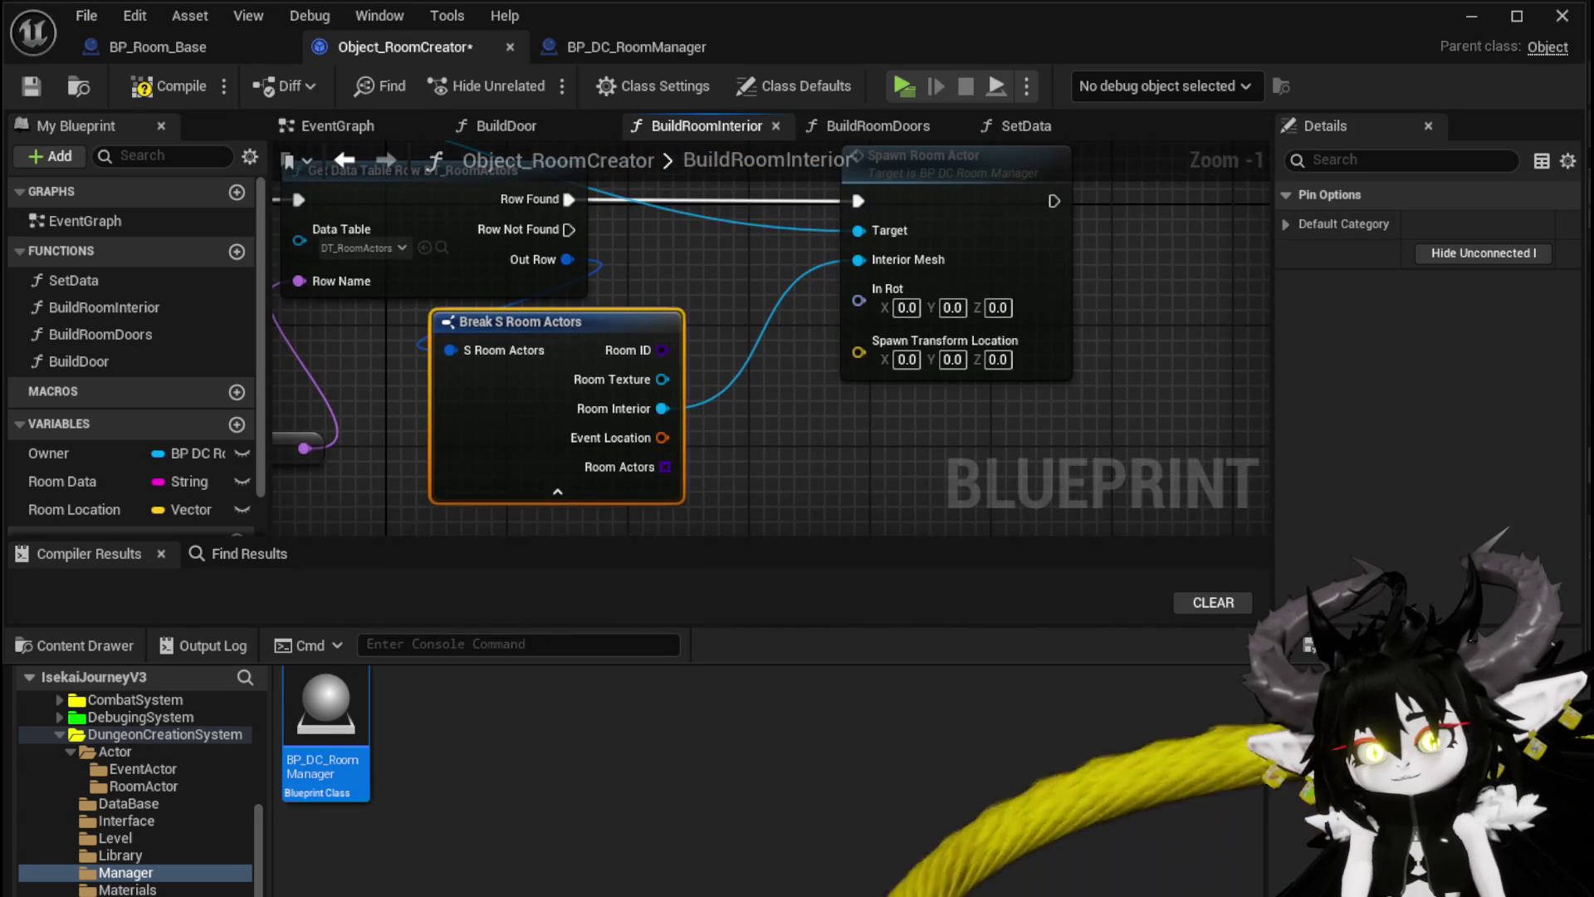
mouse_move(83, 509)
mouse_down()
mouse_move(820, 382)
mouse_move(831, 415)
mouse_move(859, 351)
mouse_up()
click(864, 444)
click(1035, 420)
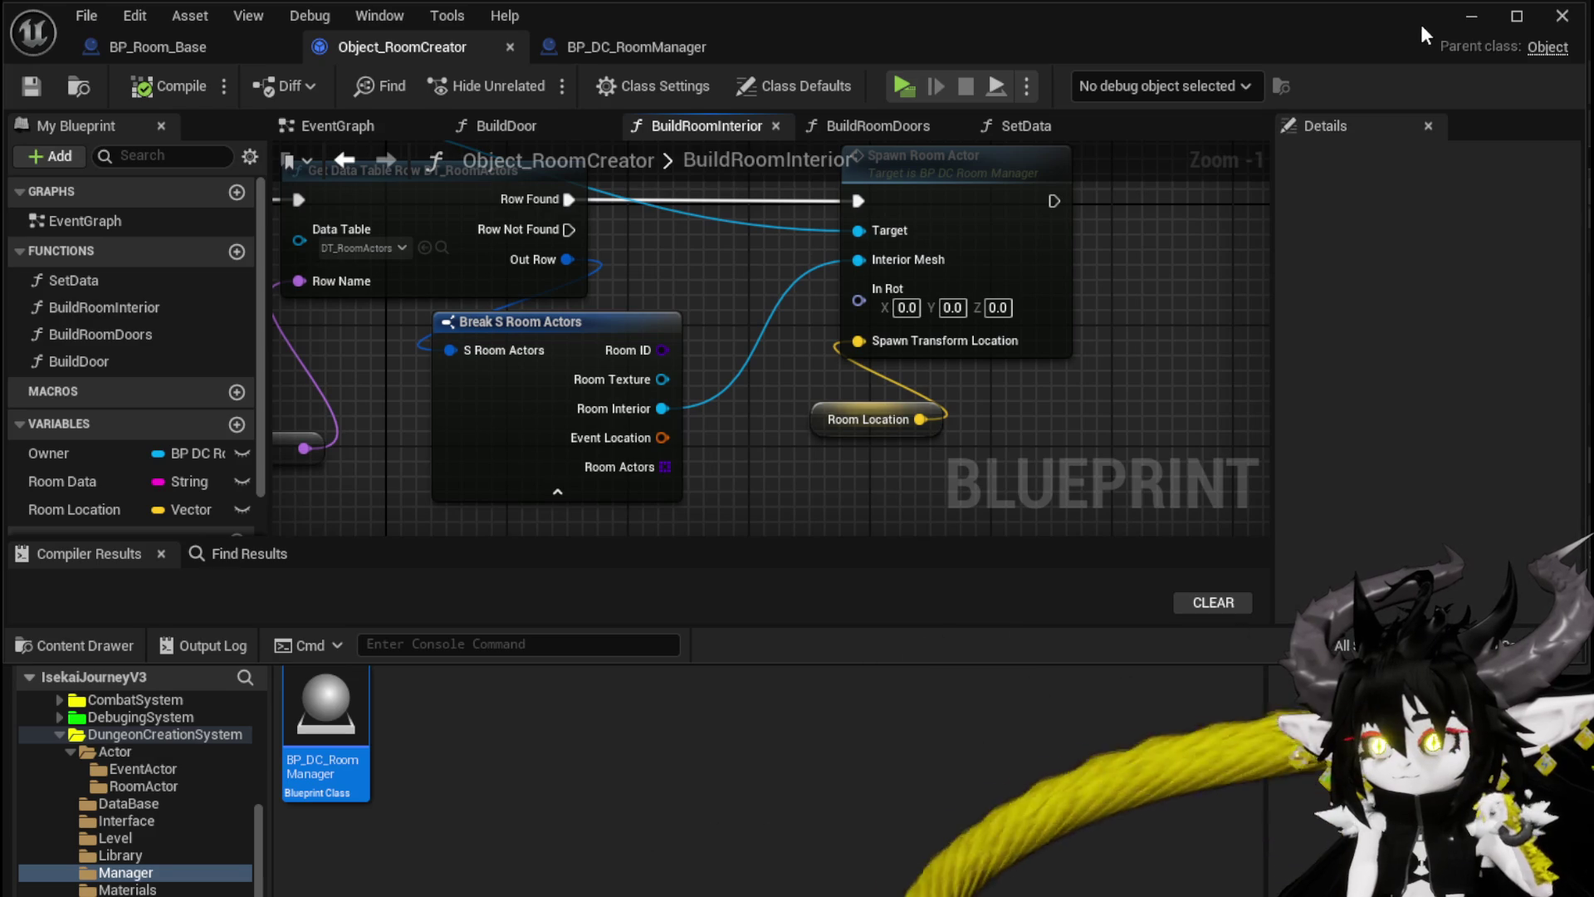
click(1471, 16)
Step: Attempt a play test, open the erroring BPC_Arcade_Dungeon, and inspect BindEvent and CreateDungeonHUD
click(536, 80)
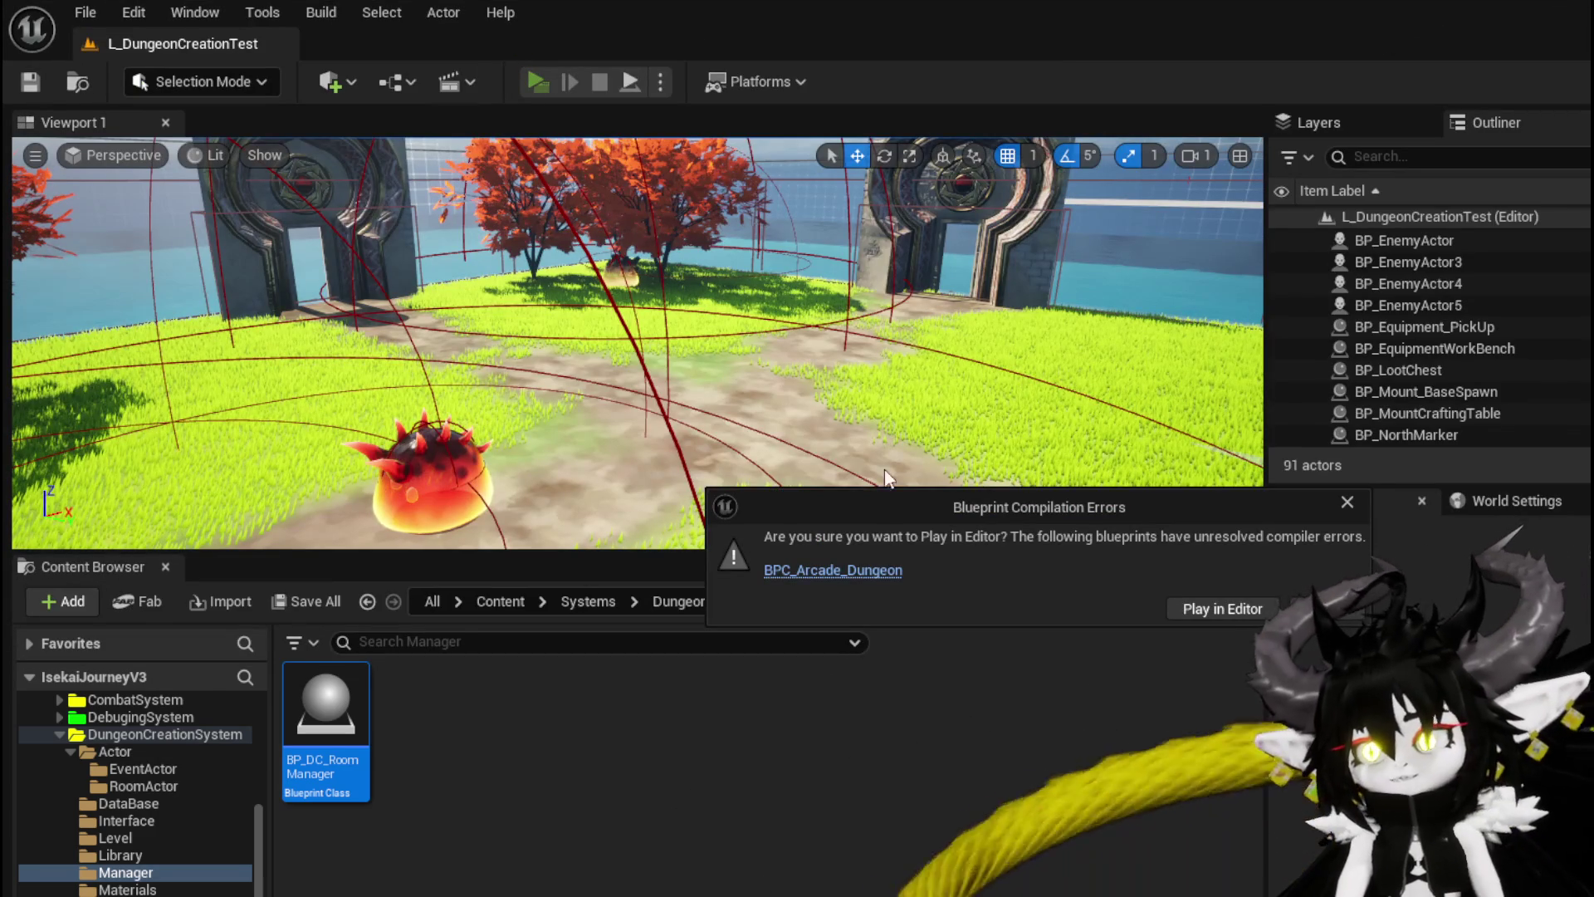
click(828, 564)
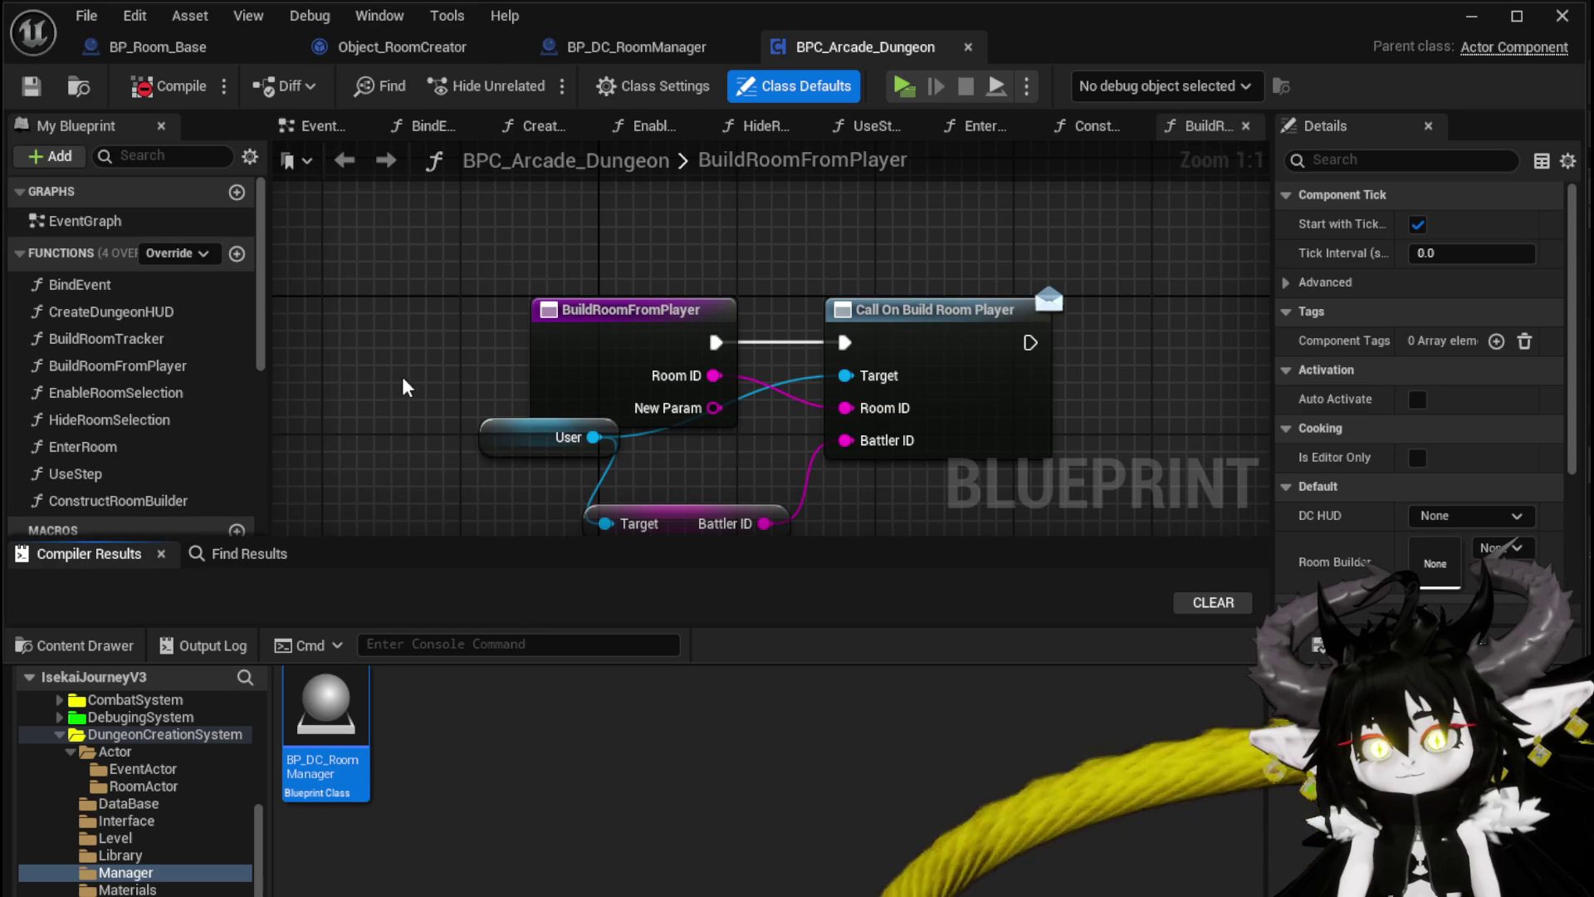
scroll(702, 232, down, 3)
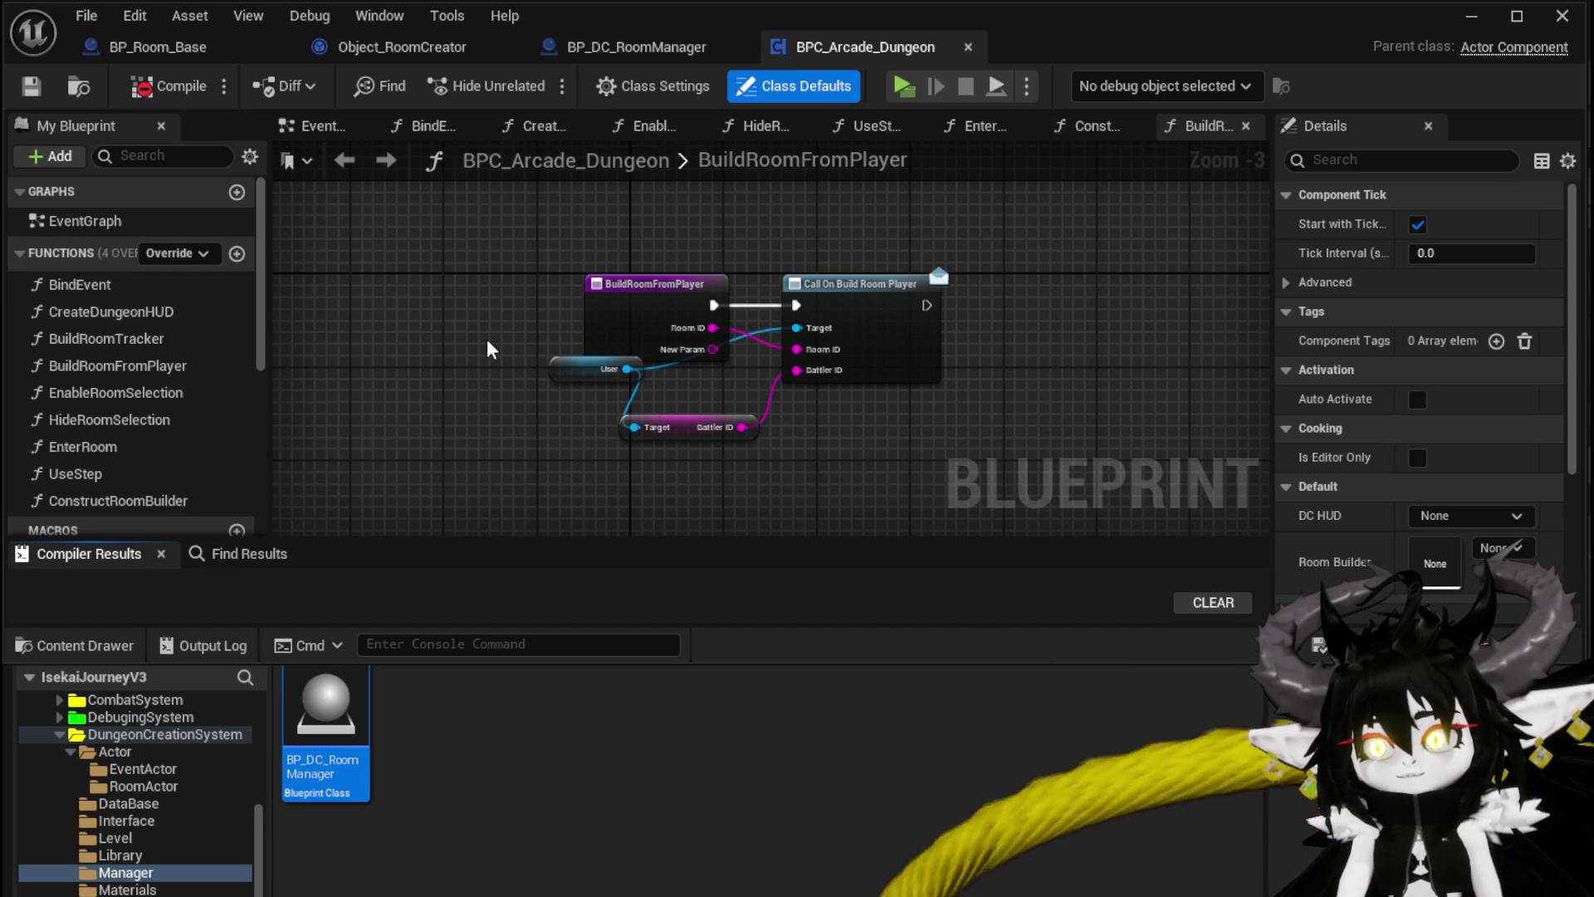
double_click(142, 282)
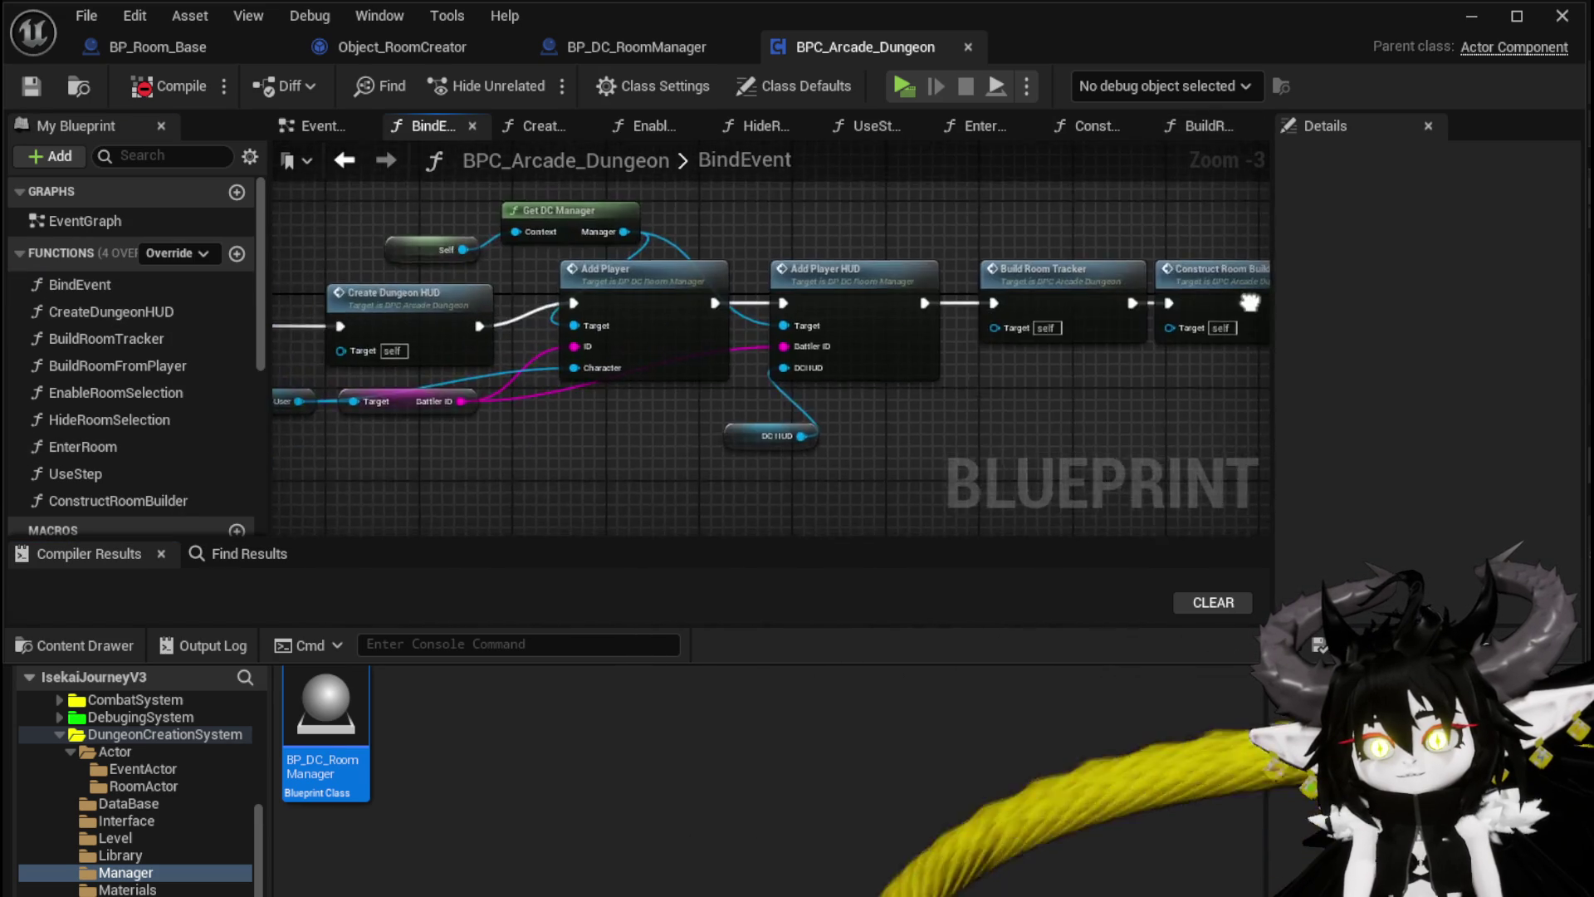
scroll(648, 437, down, 2)
click(162, 312)
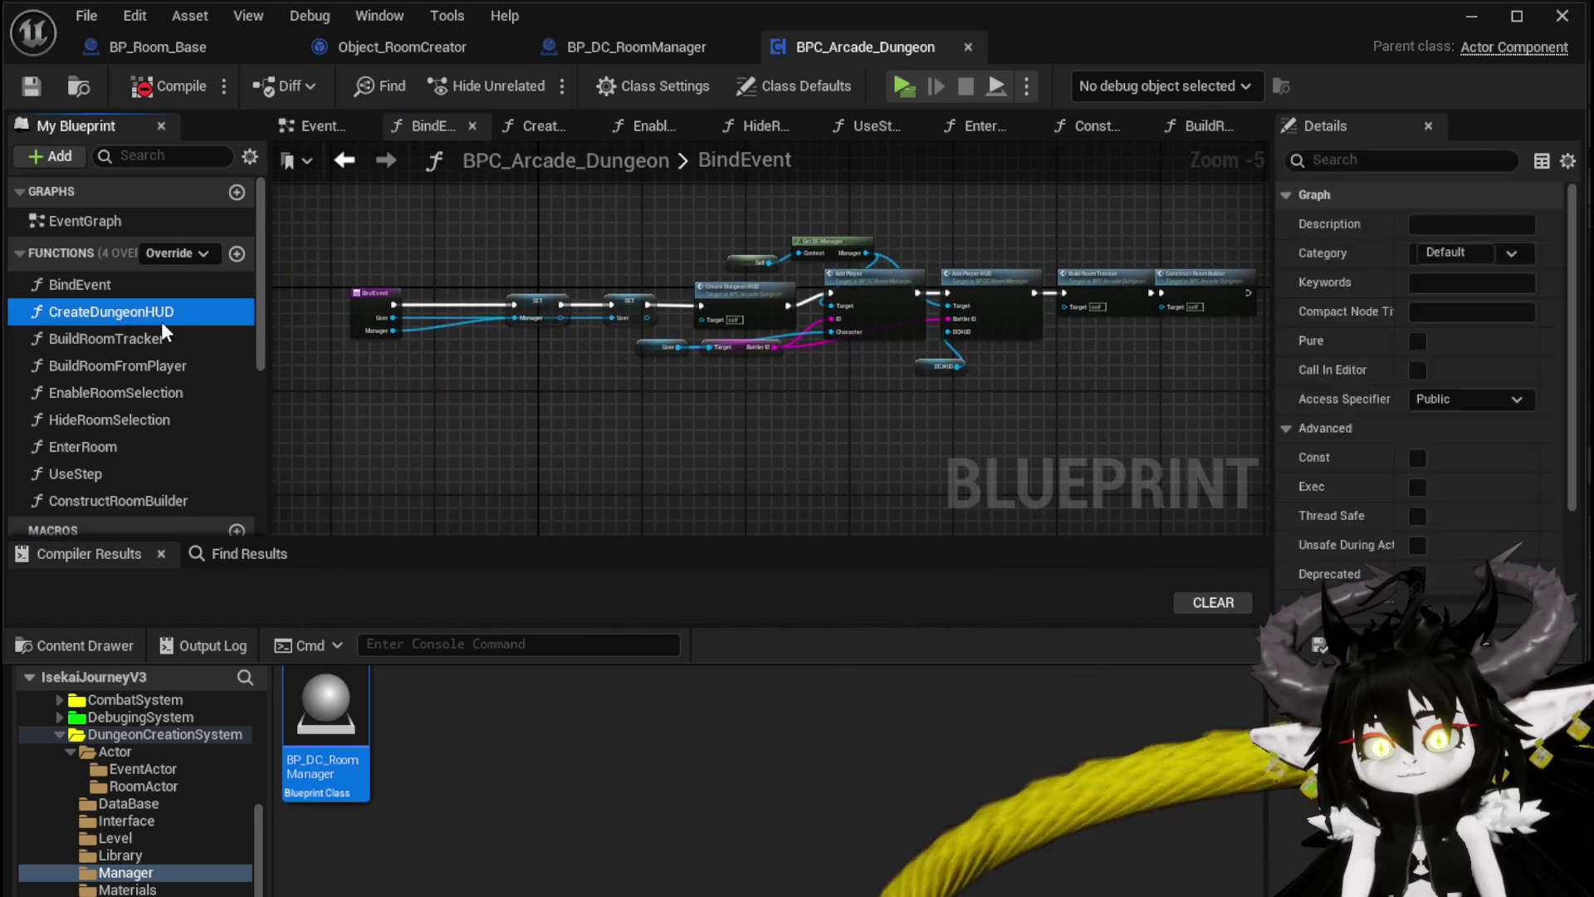
double_click(162, 322)
scroll(648, 382, down, 2)
drag(672, 427, 1163, 433)
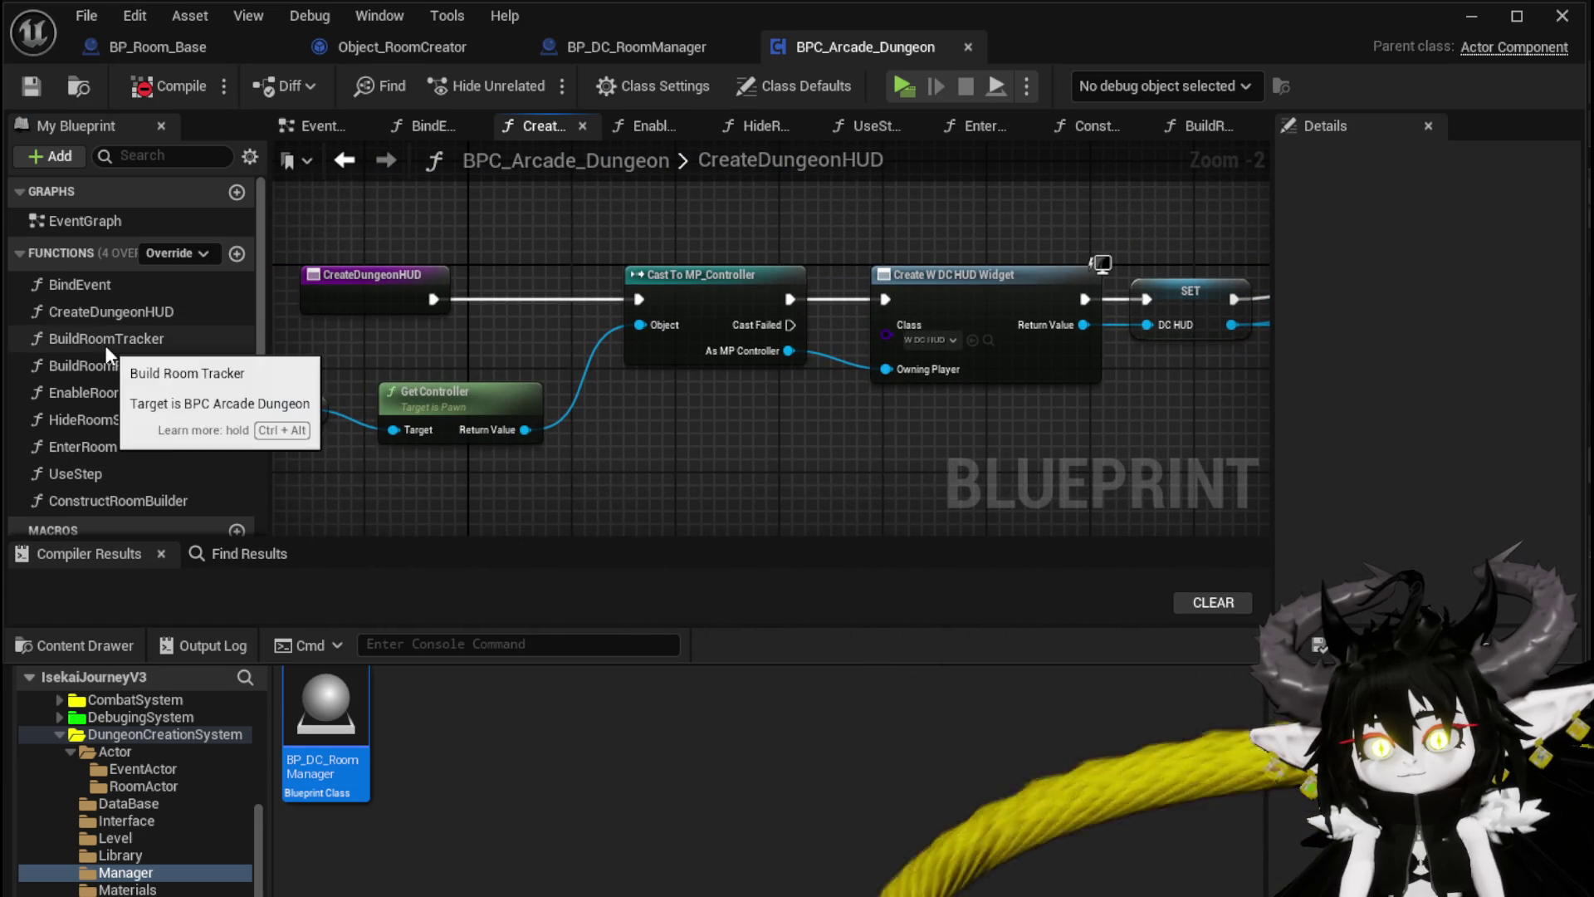
Step: Review BuildRoomTracker, BuildRoomFromPlayer, EnableRoomSelection and EnterRoom, then delete ConstructRoomBuilder
double_click(104, 345)
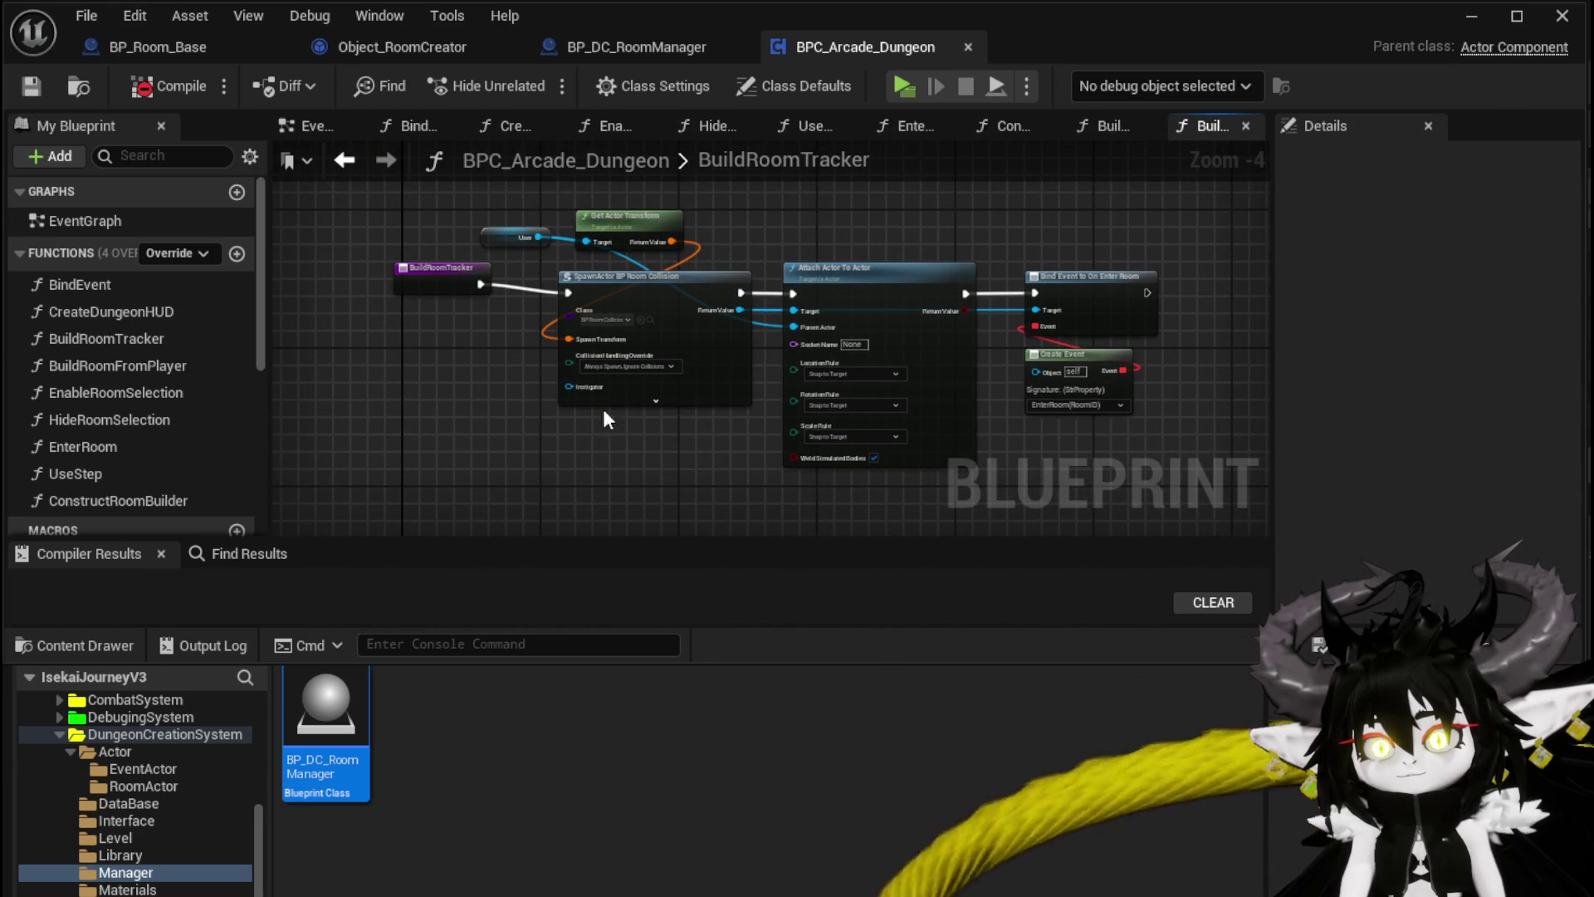
double_click(167, 366)
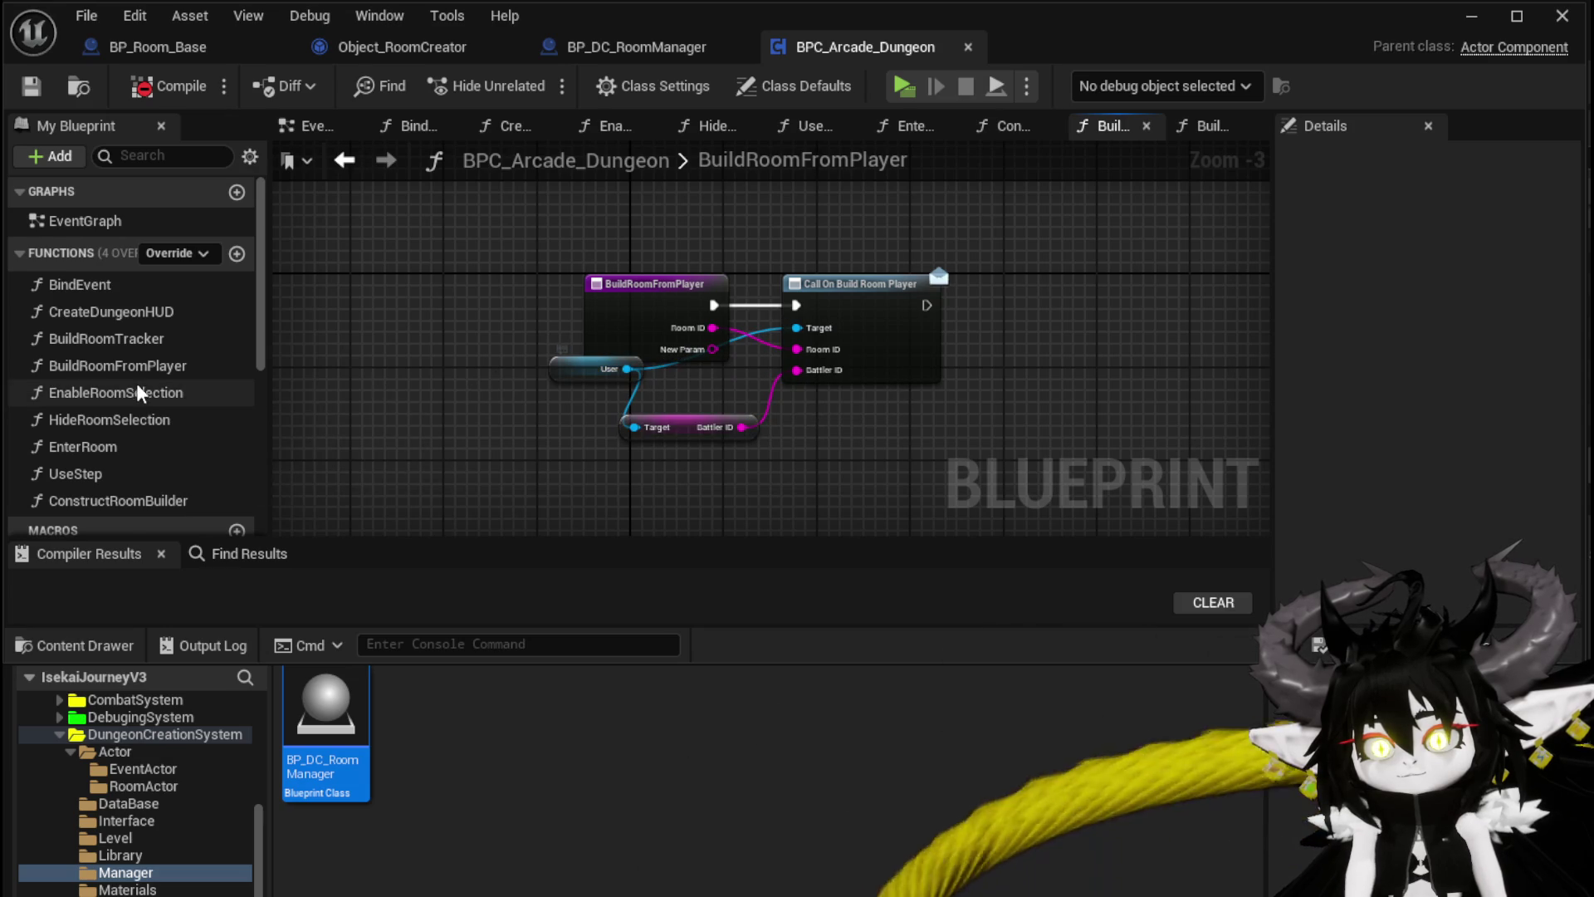
double_click(131, 392)
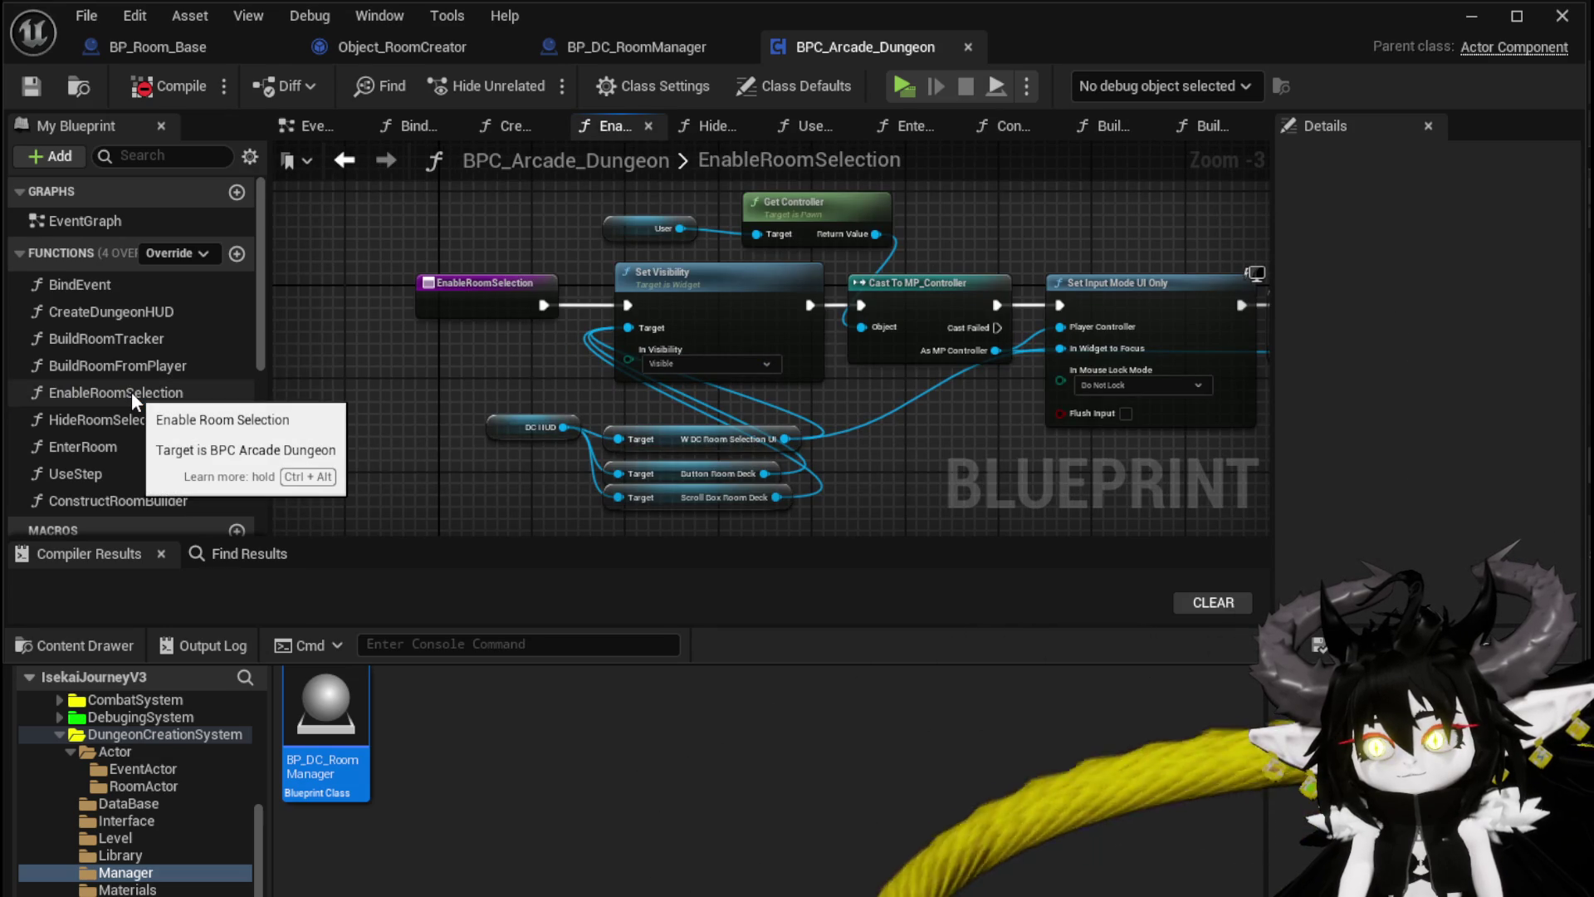
drag(936, 419, 889, 398)
double_click(123, 447)
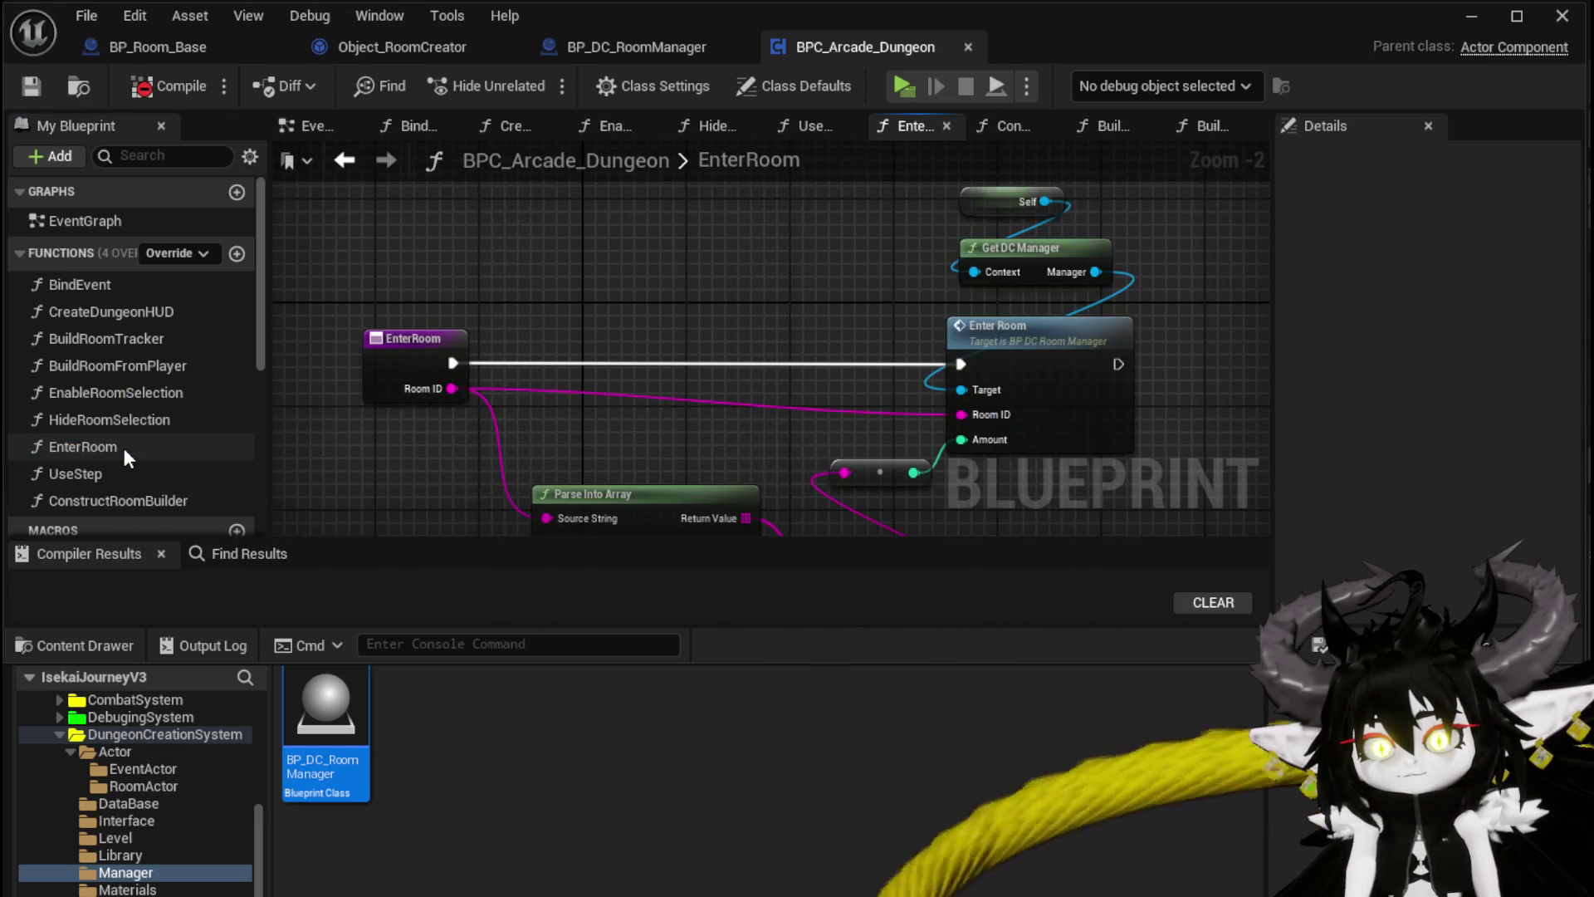
double_click(132, 499)
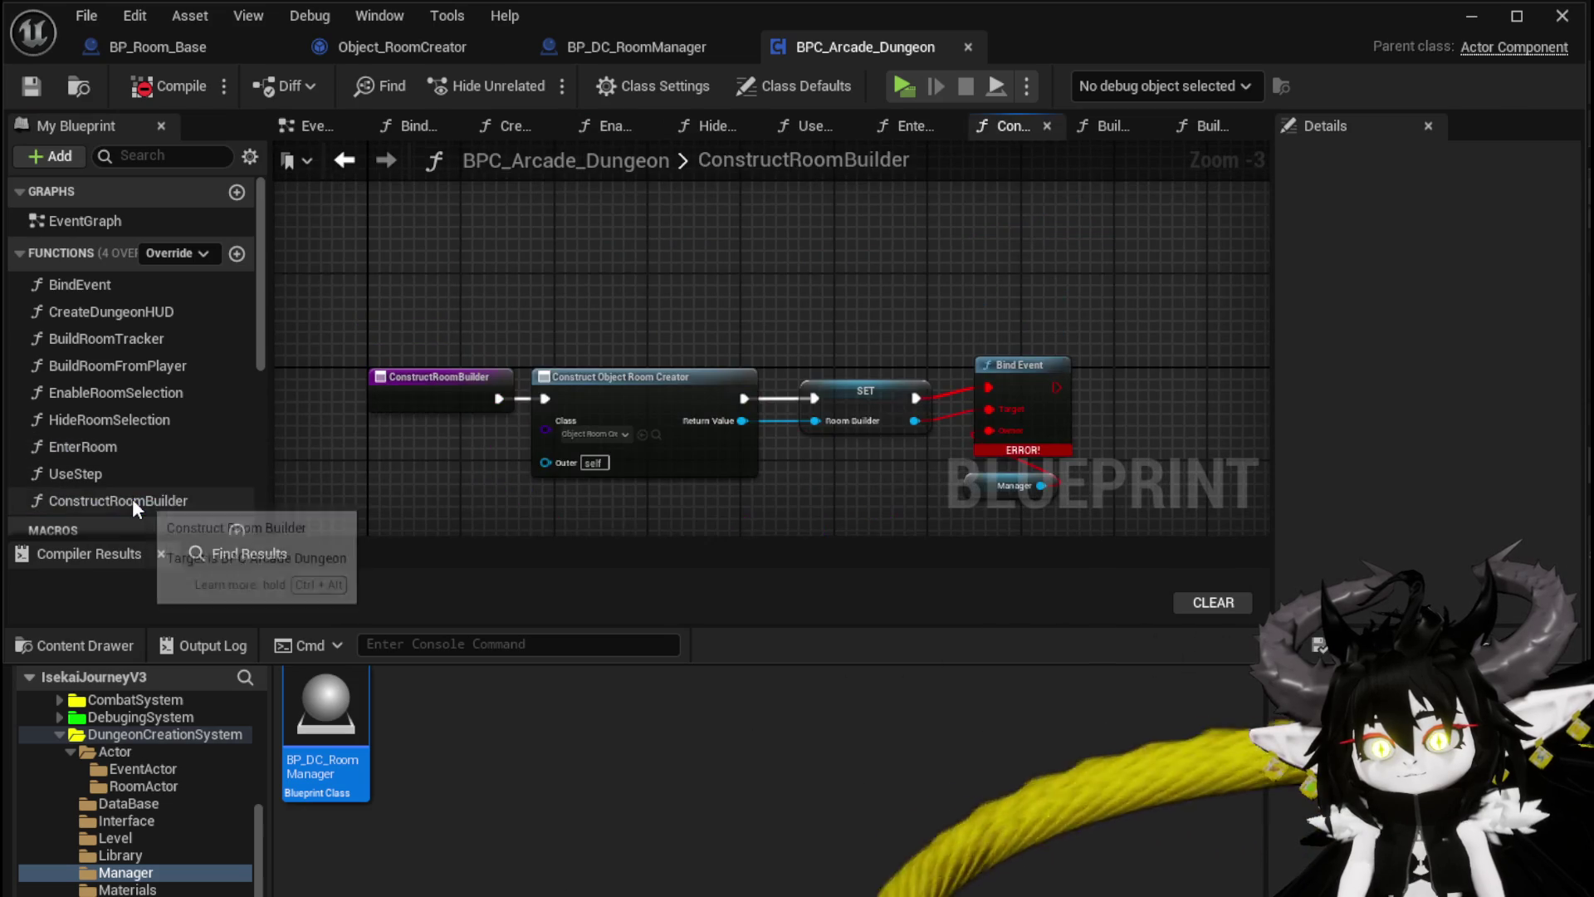
click(132, 498)
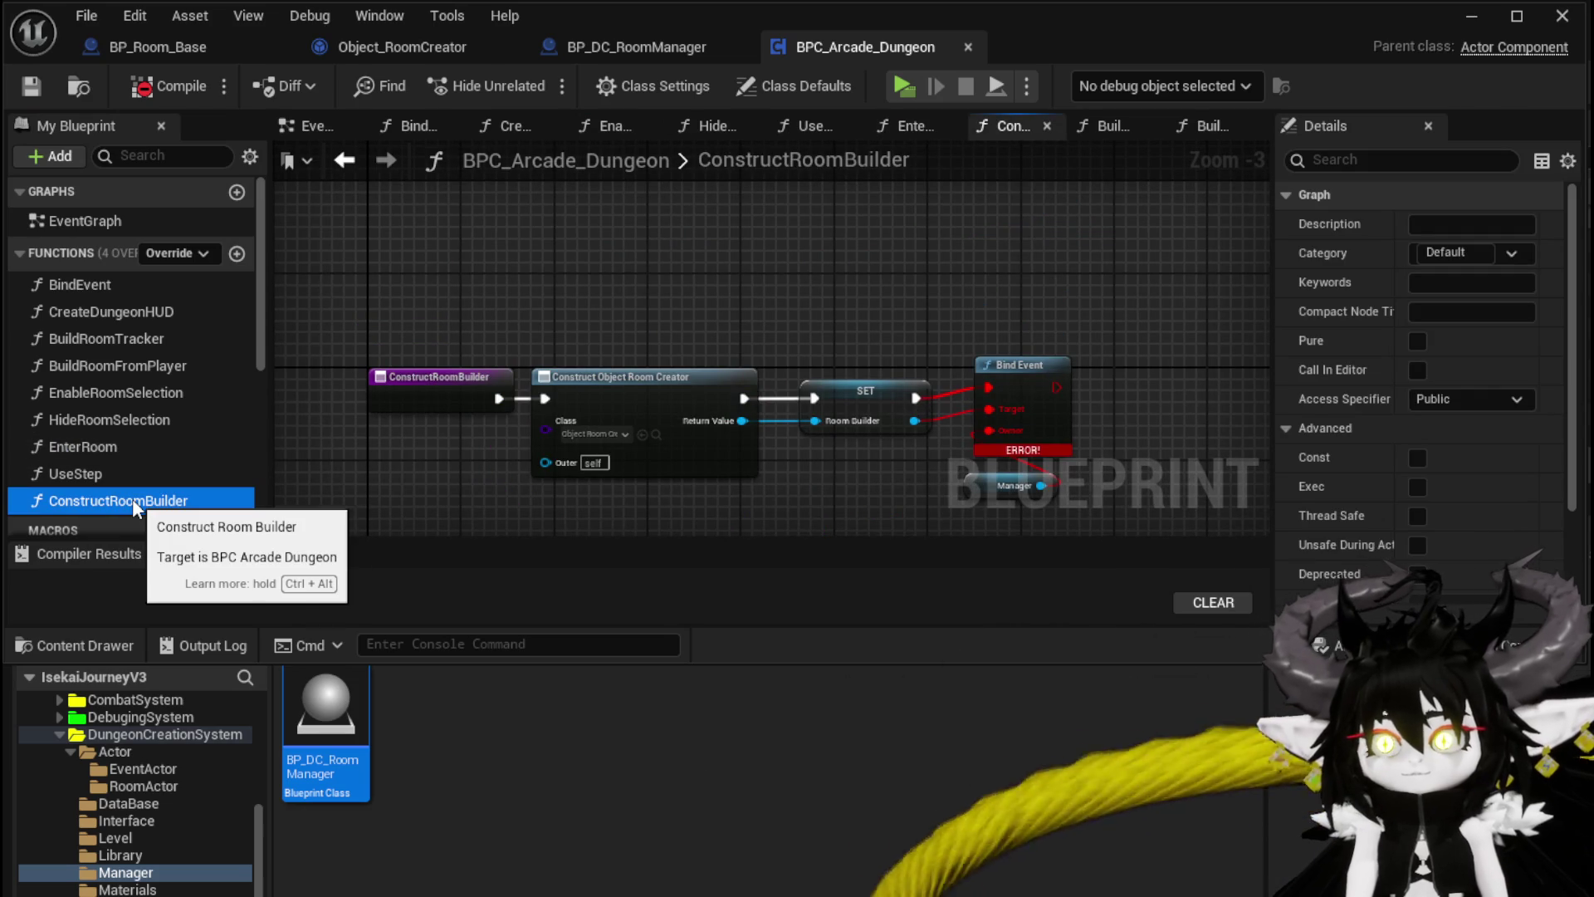
key(Delete)
Step: Confirm ConstructRoomBuilder's deletion, remove its broken call node, and recompile BPC_Arcade_Dungeon
click(1200, 611)
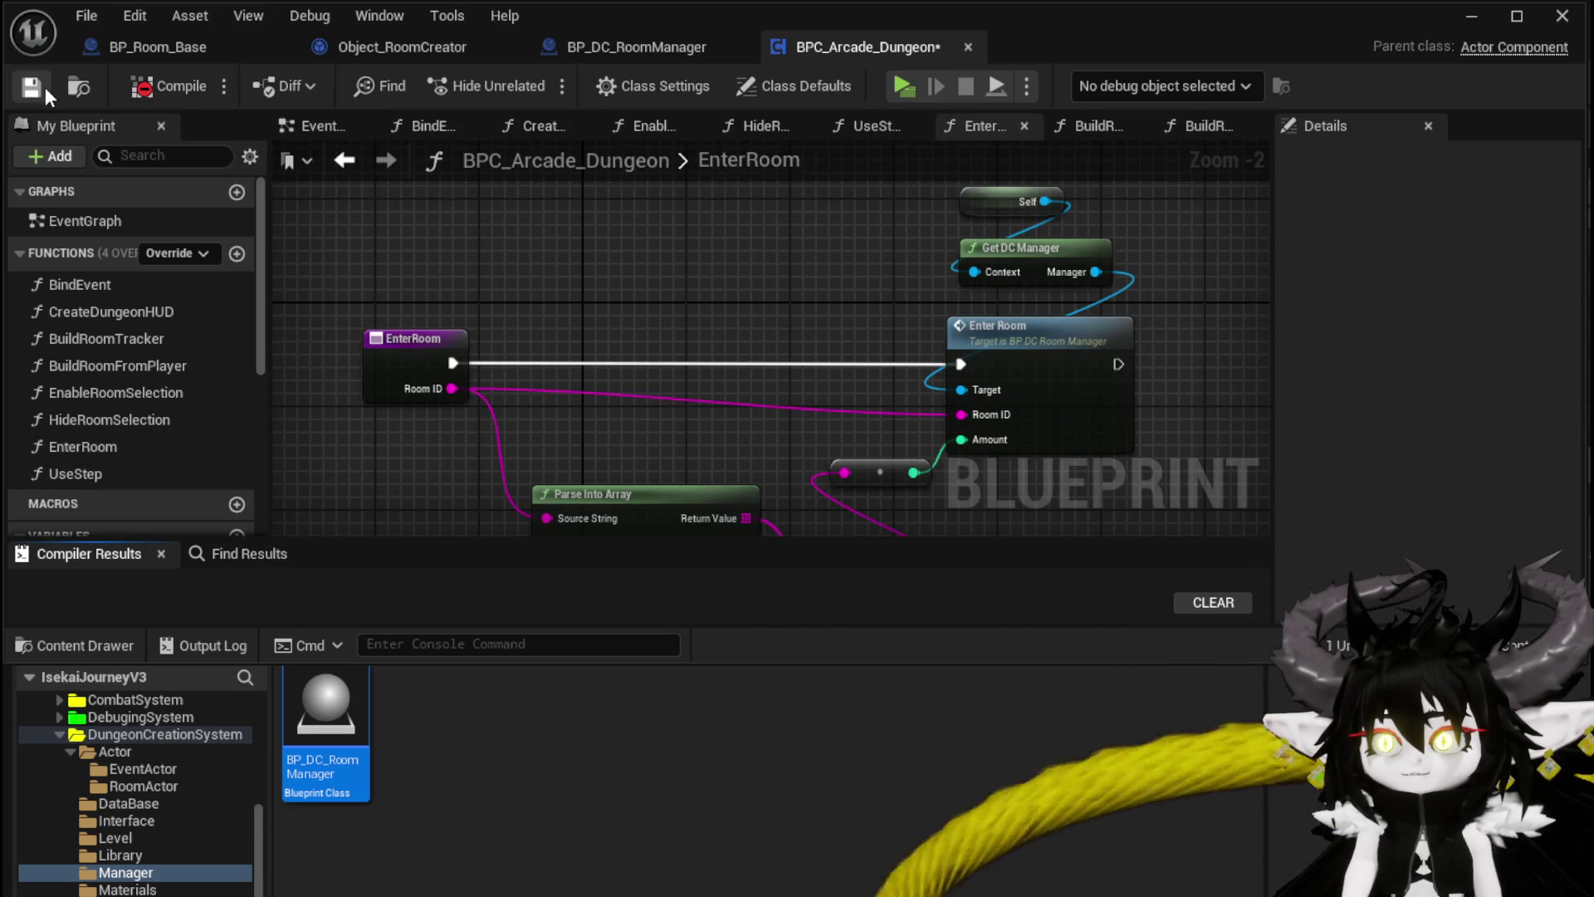
mouse_move(338, 535)
mouse_down()
mouse_move(370, 580)
mouse_move(369, 471)
mouse_up()
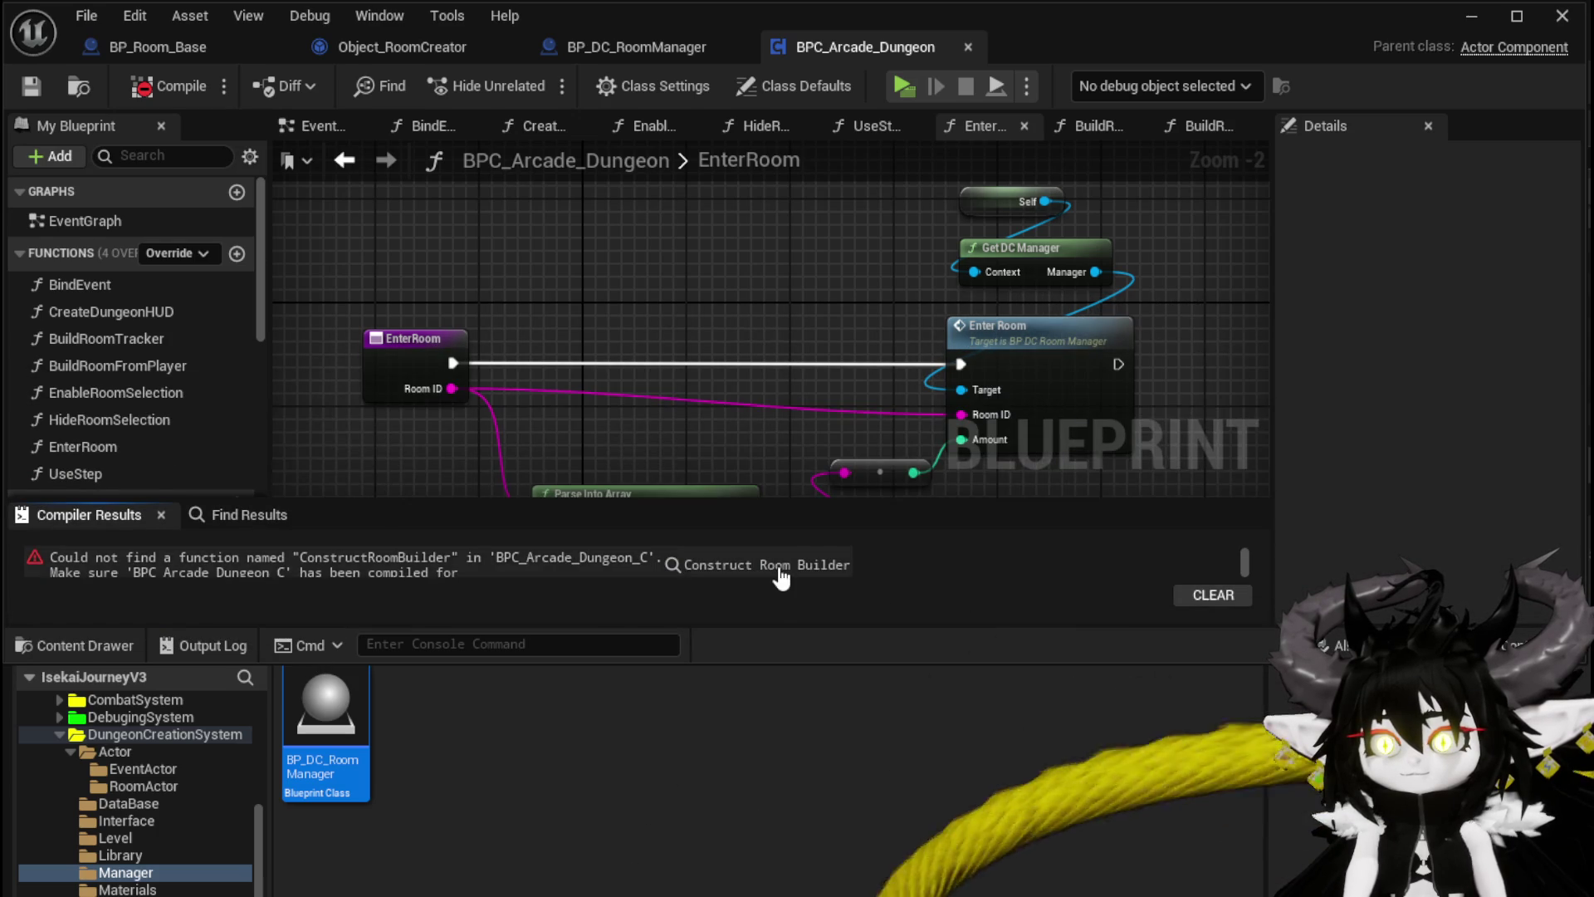
click(772, 567)
key(Delete)
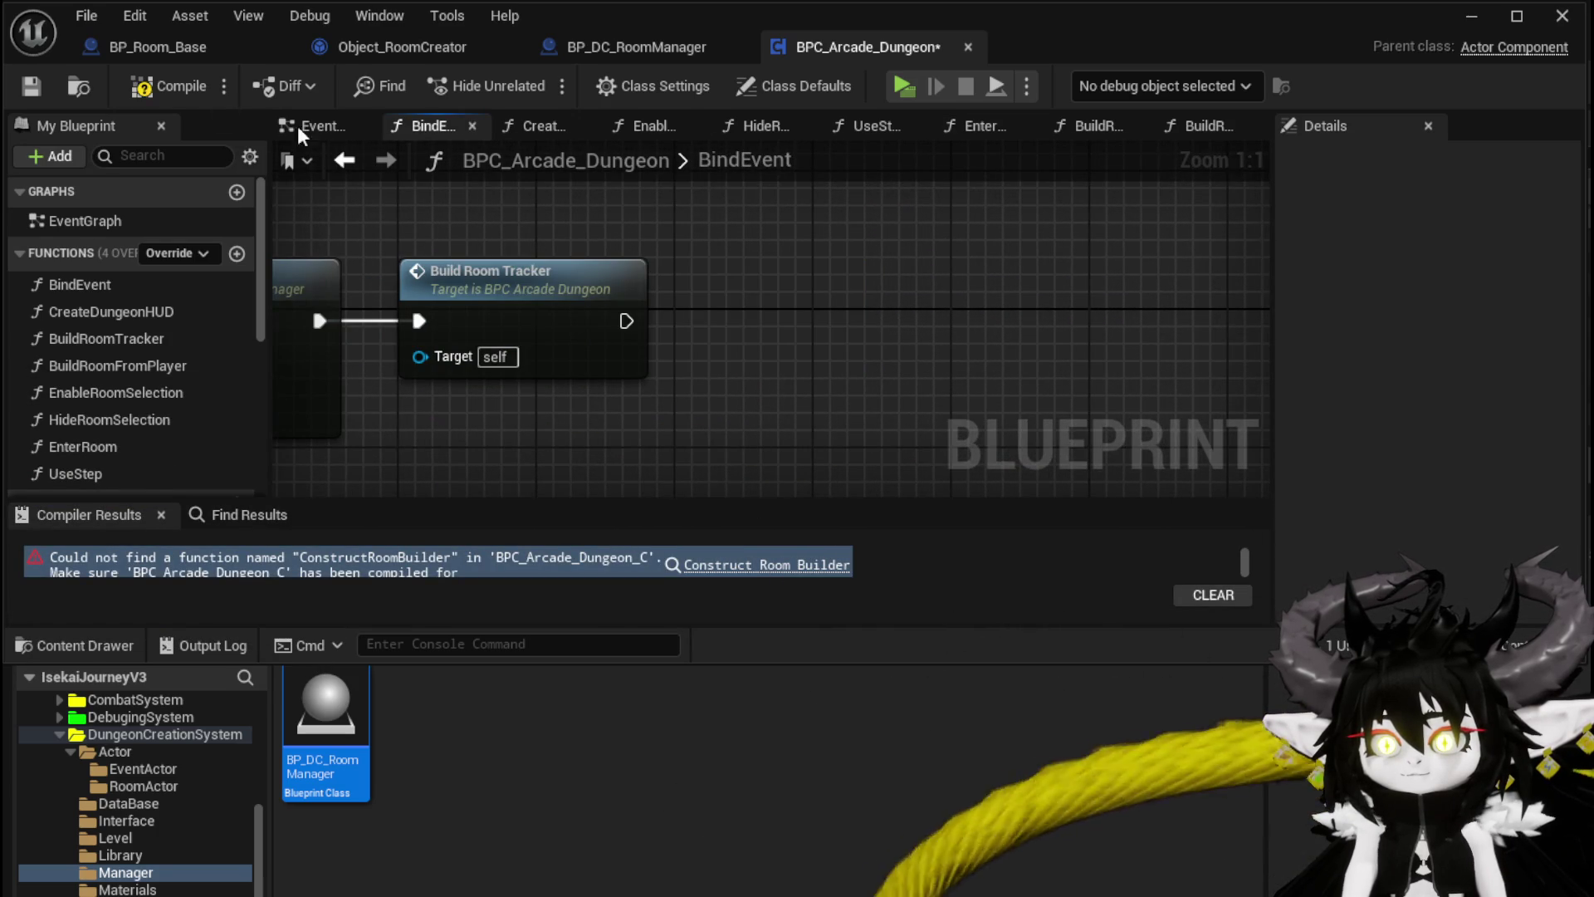
click(167, 78)
scroll(581, 211, down, 1)
scroll(583, 218, down, 2)
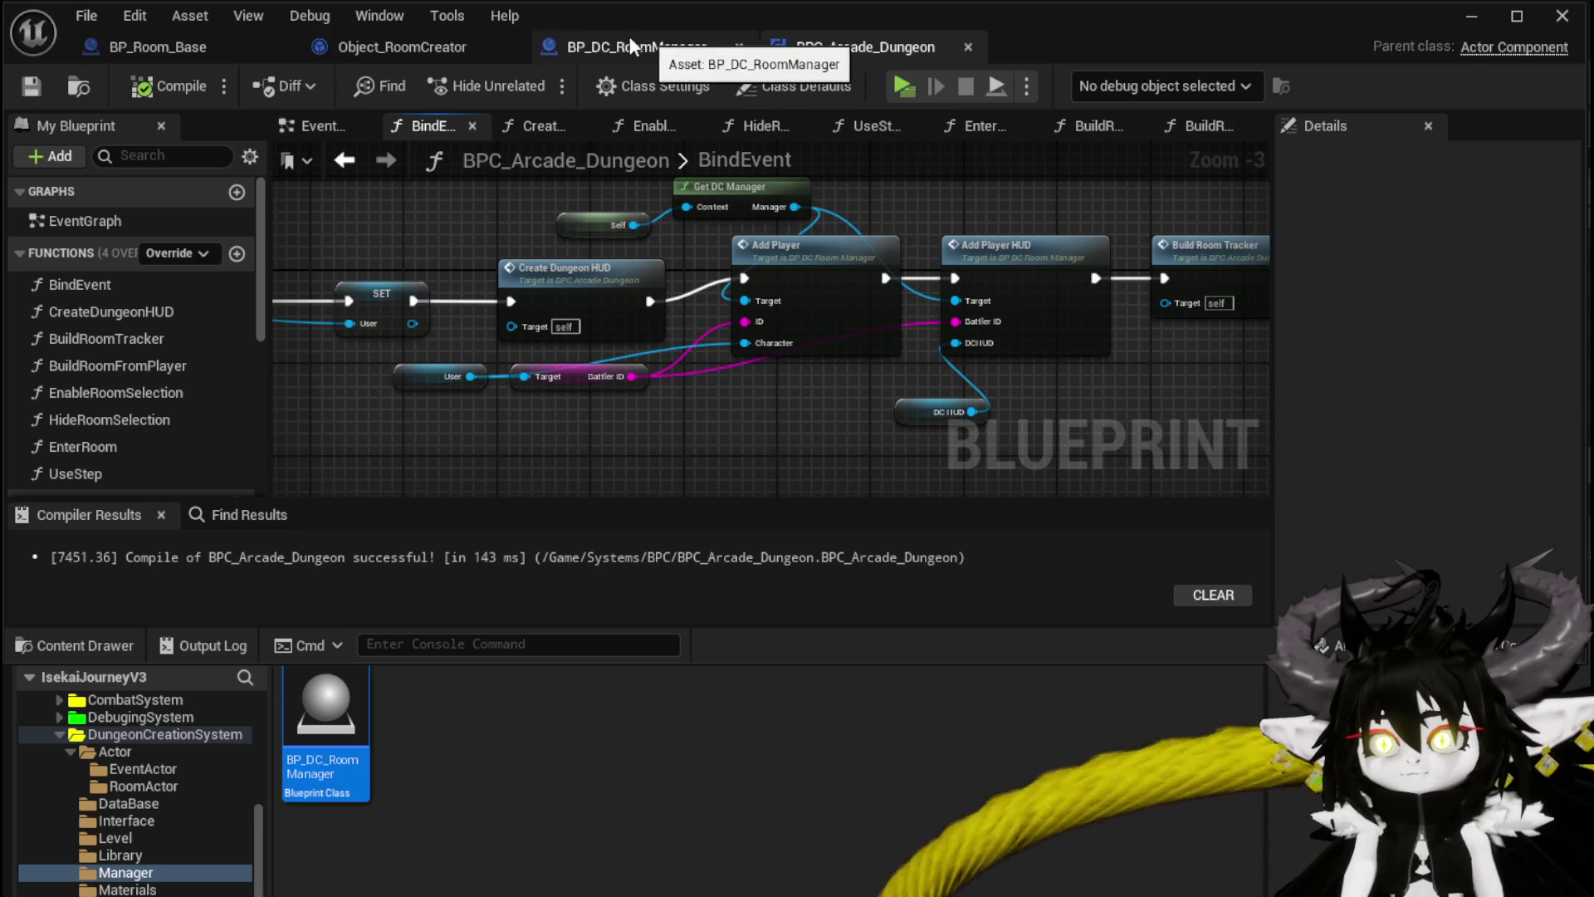
Step: Shift SpawnRoom's construct and Set Data nodes left in BP_DC_RoomManager and choose standalone play
click(591, 55)
mouse_move(546, 224)
mouse_down()
mouse_move(538, 235)
mouse_move(820, 391)
mouse_up()
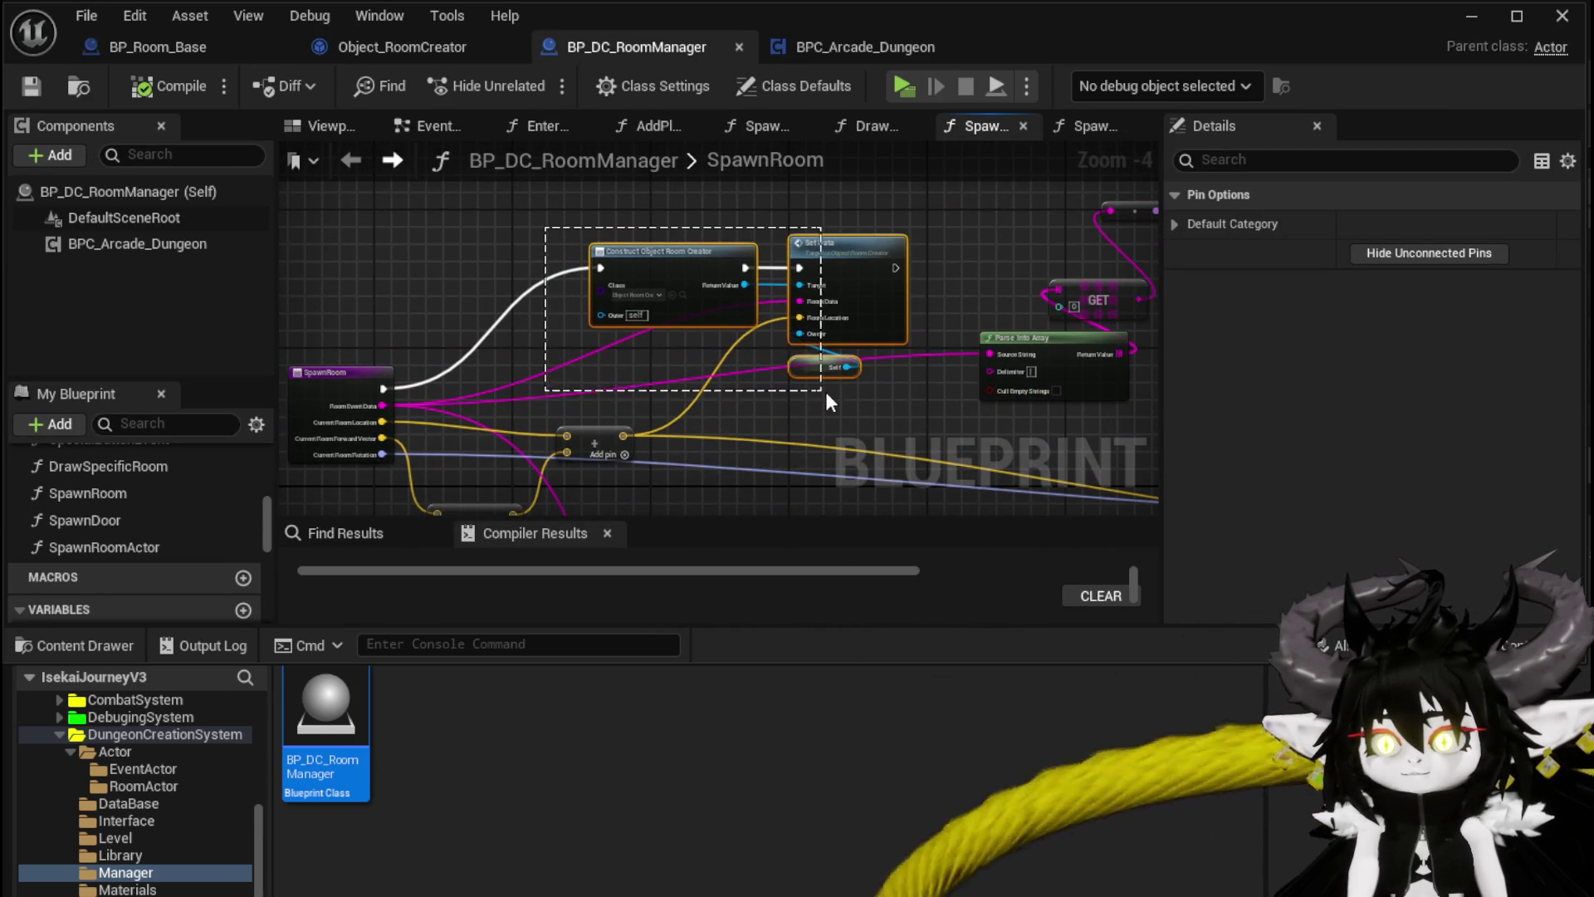
drag(822, 283, 725, 264)
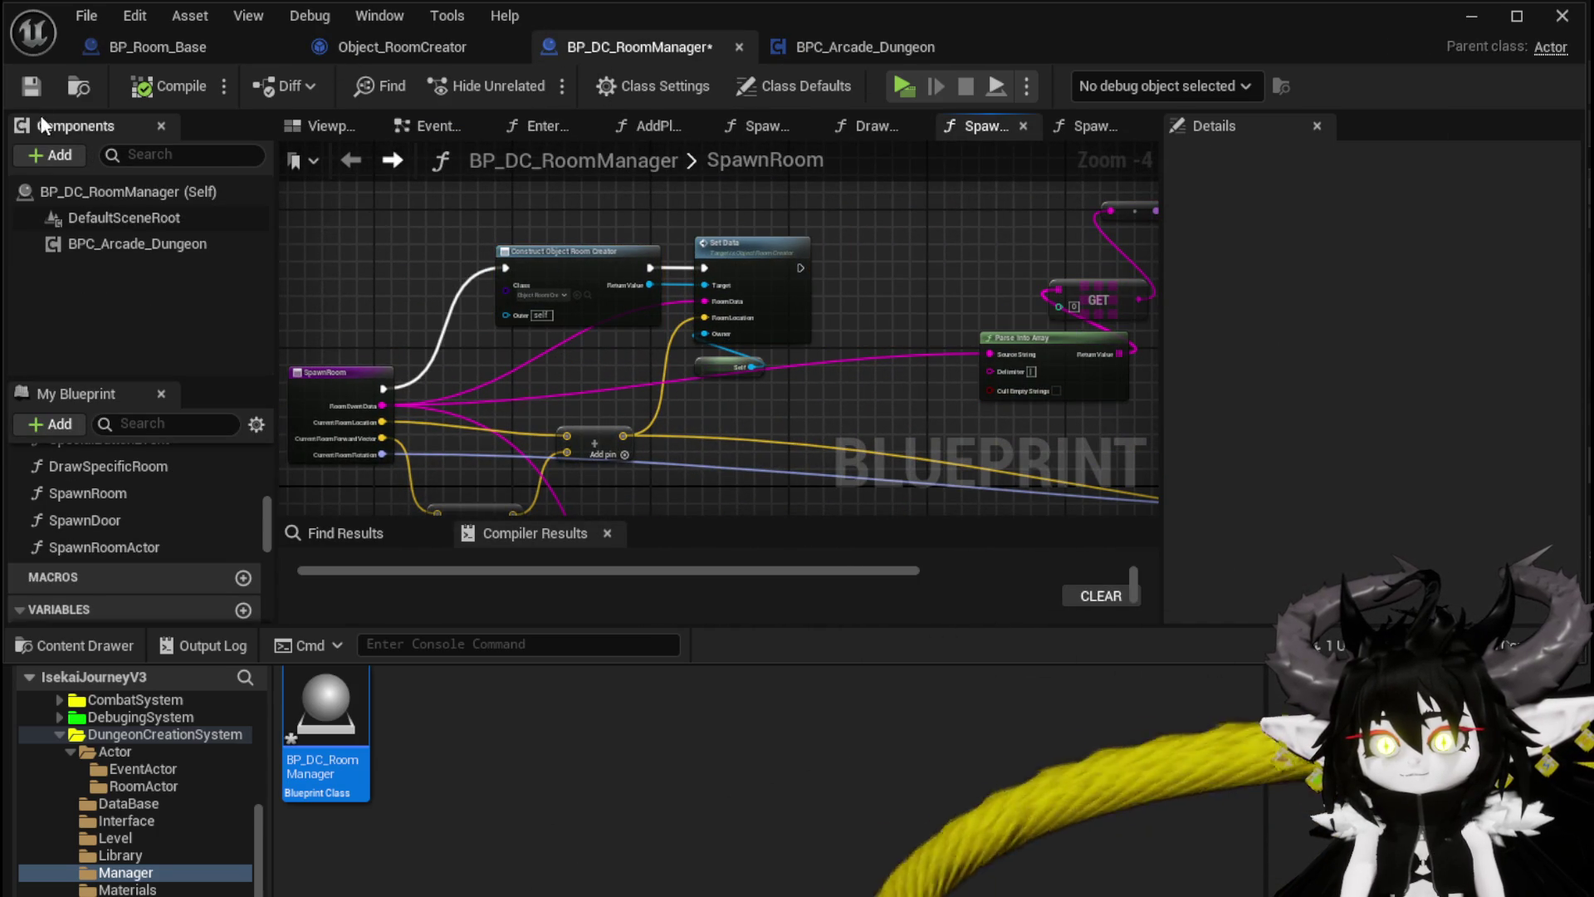
click(1487, 19)
Step: Run the character through the gate, pick the Forest room, then stop the play test with Esc
click(538, 78)
key(w)
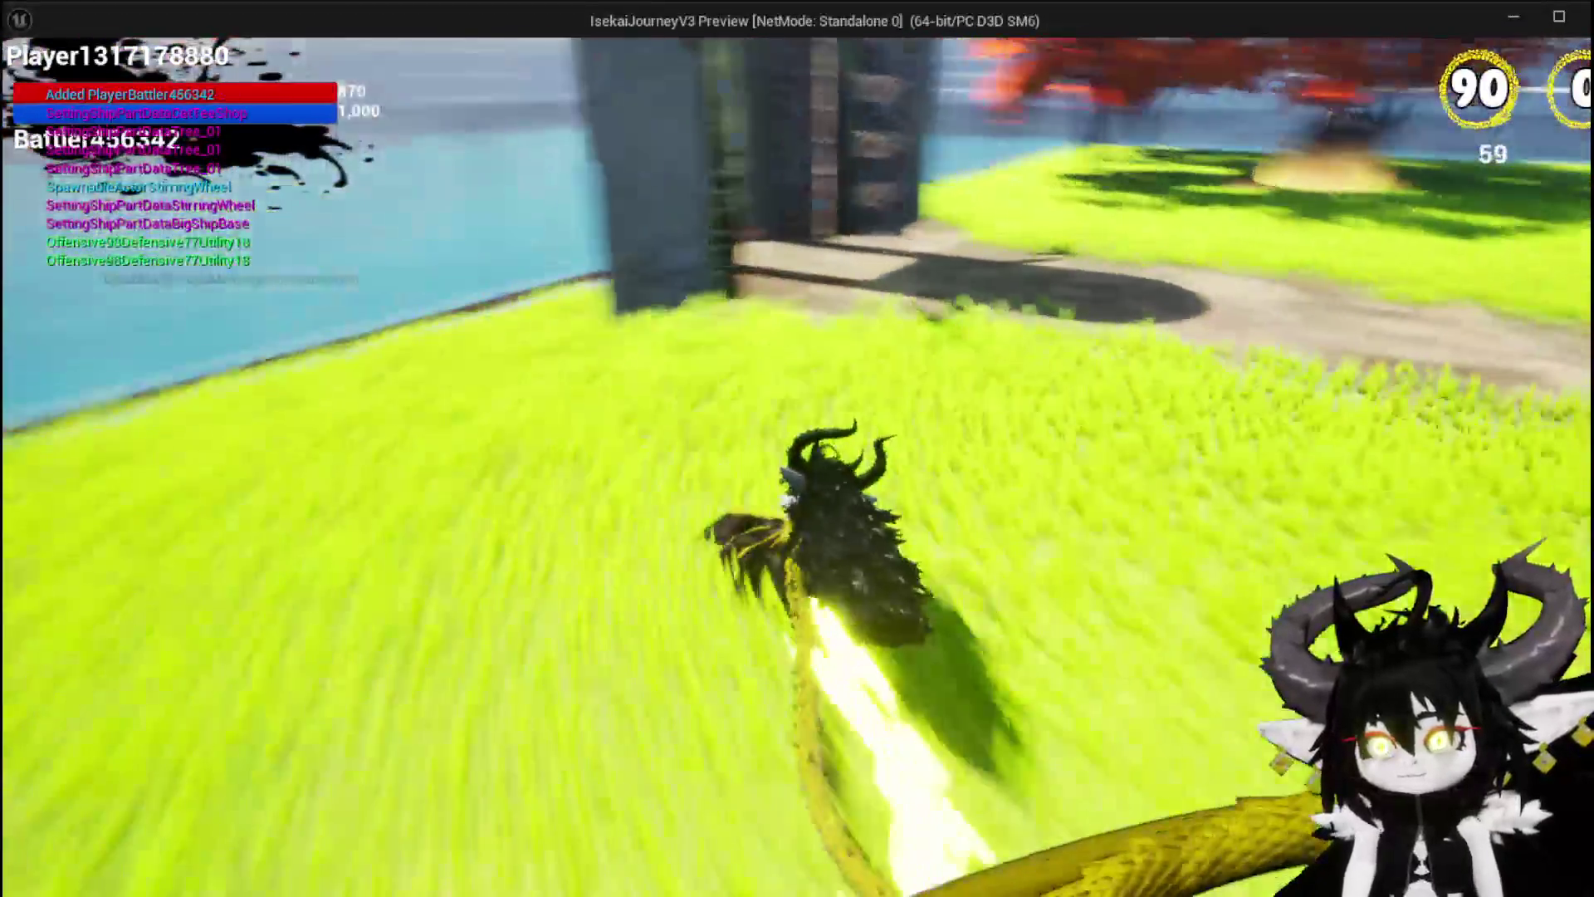
key(w)
key(space)
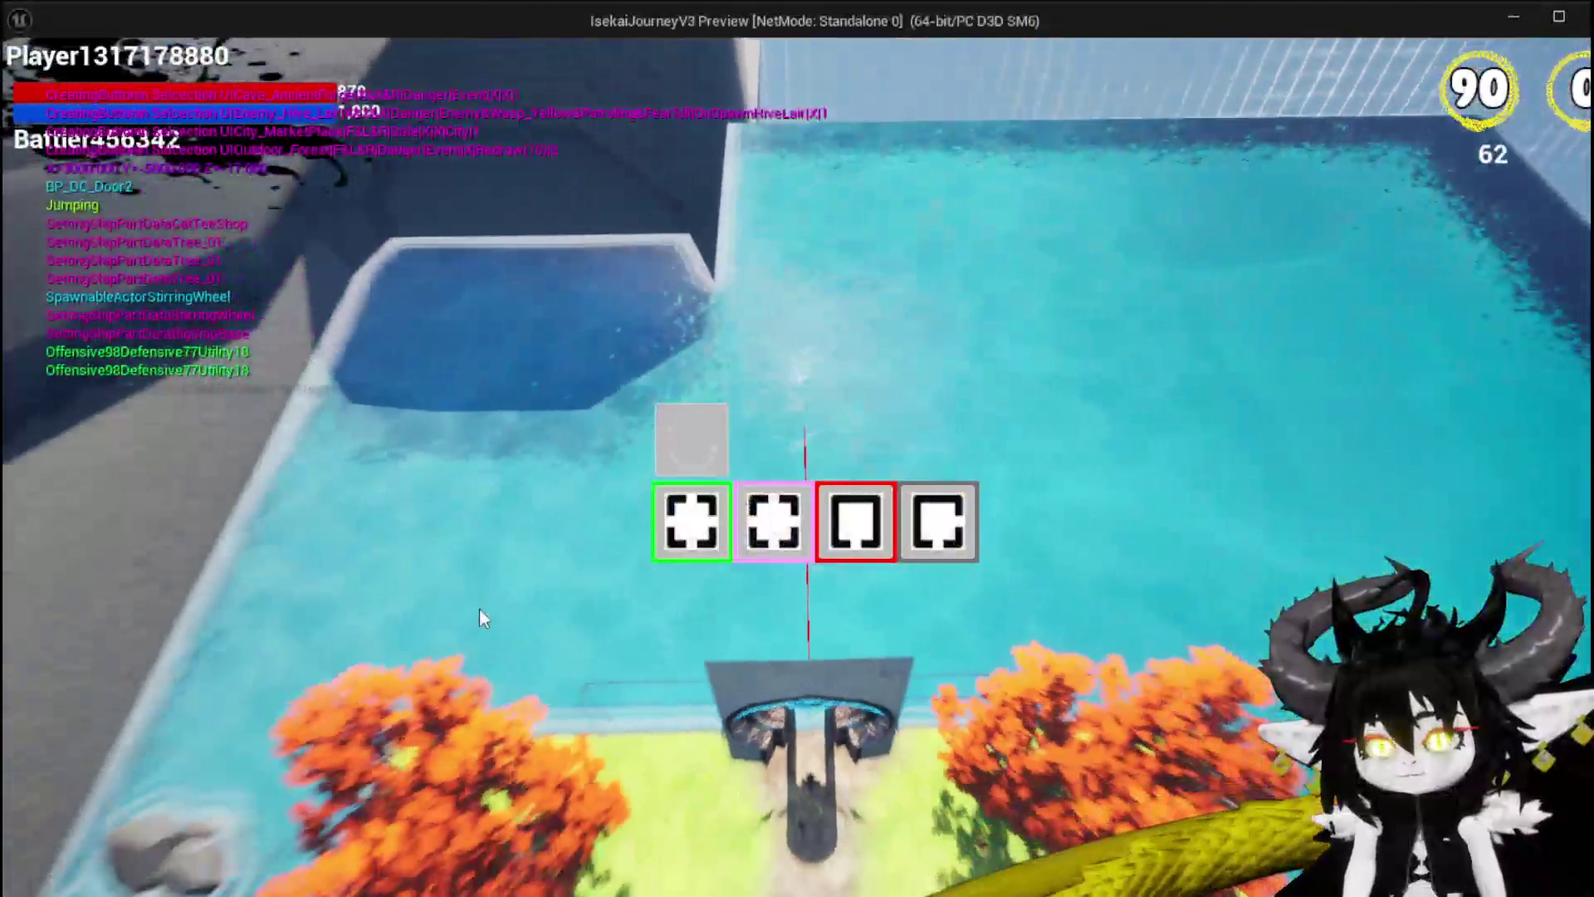
mouse_move(710, 523)
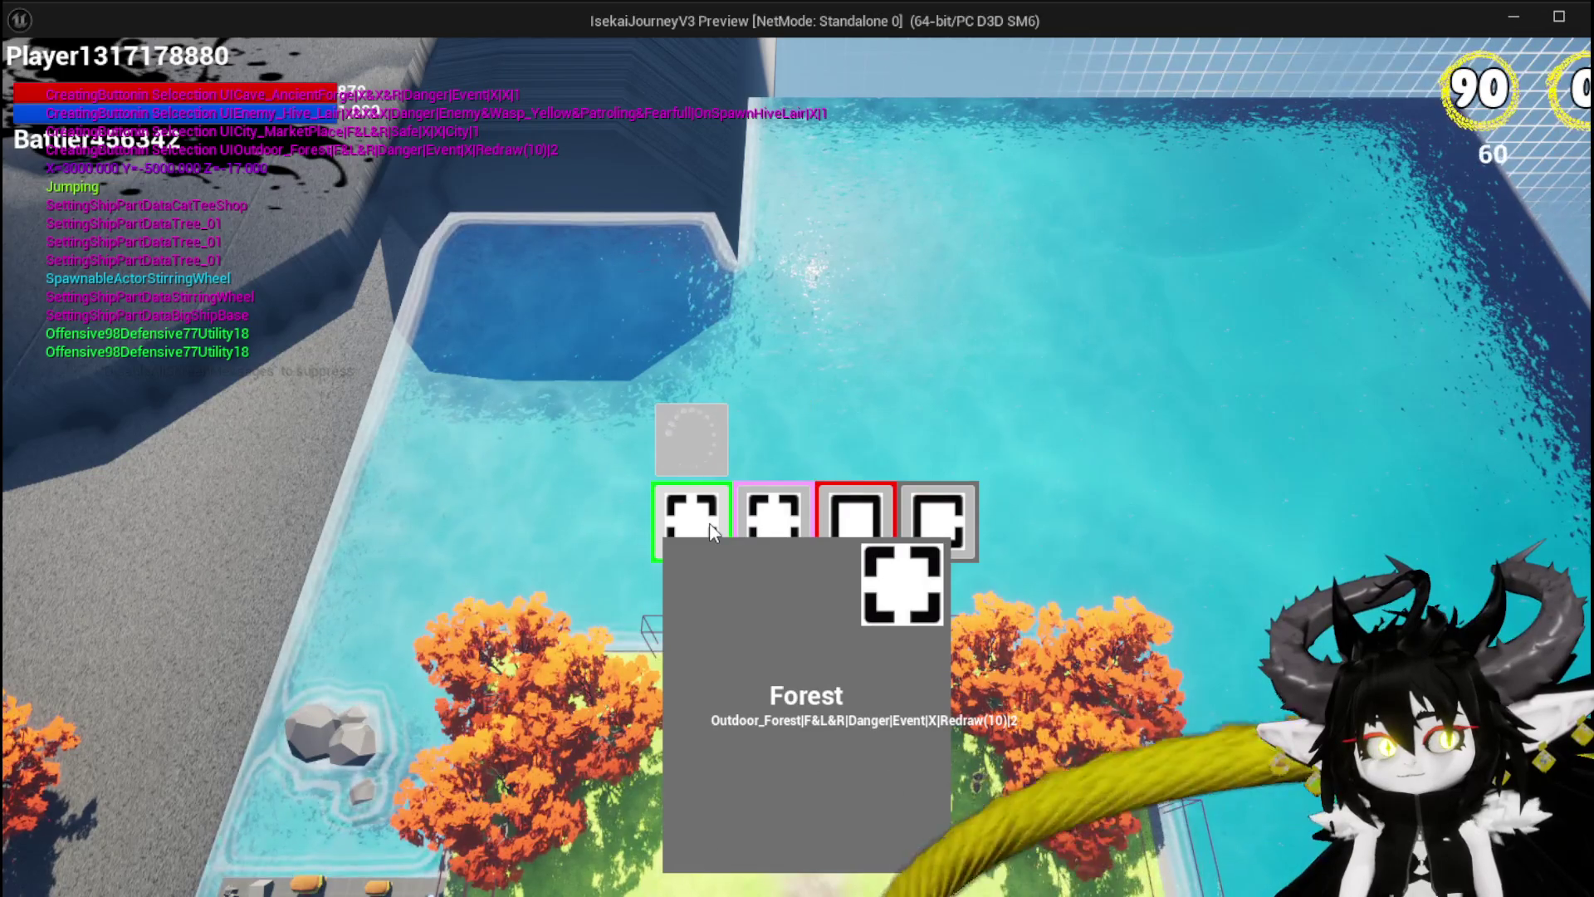
click(709, 522)
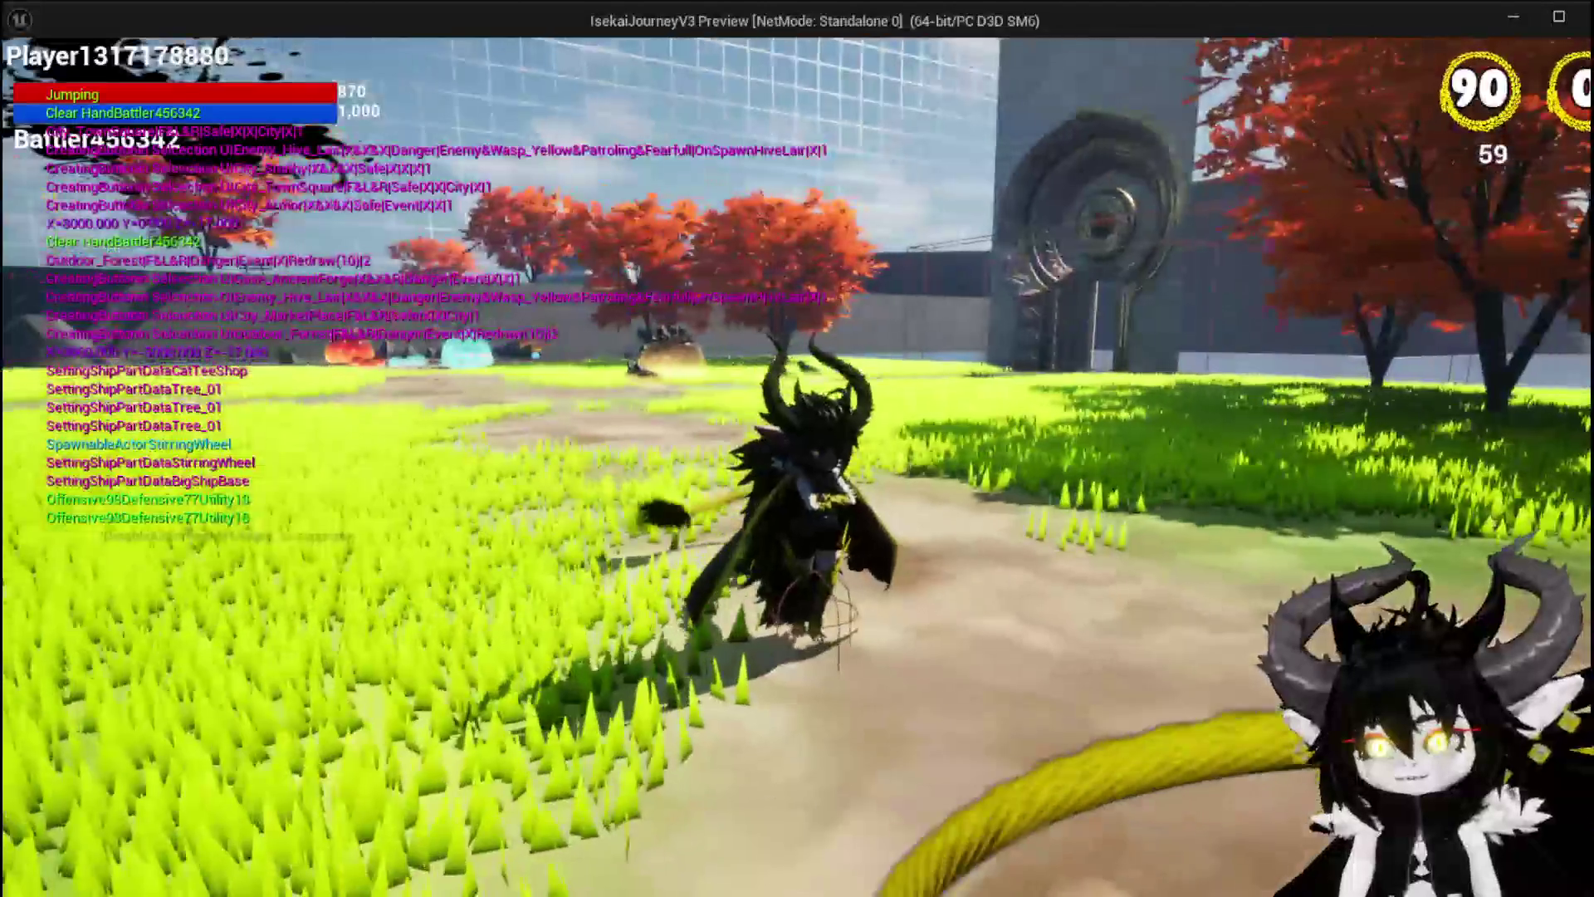
key(Escape)
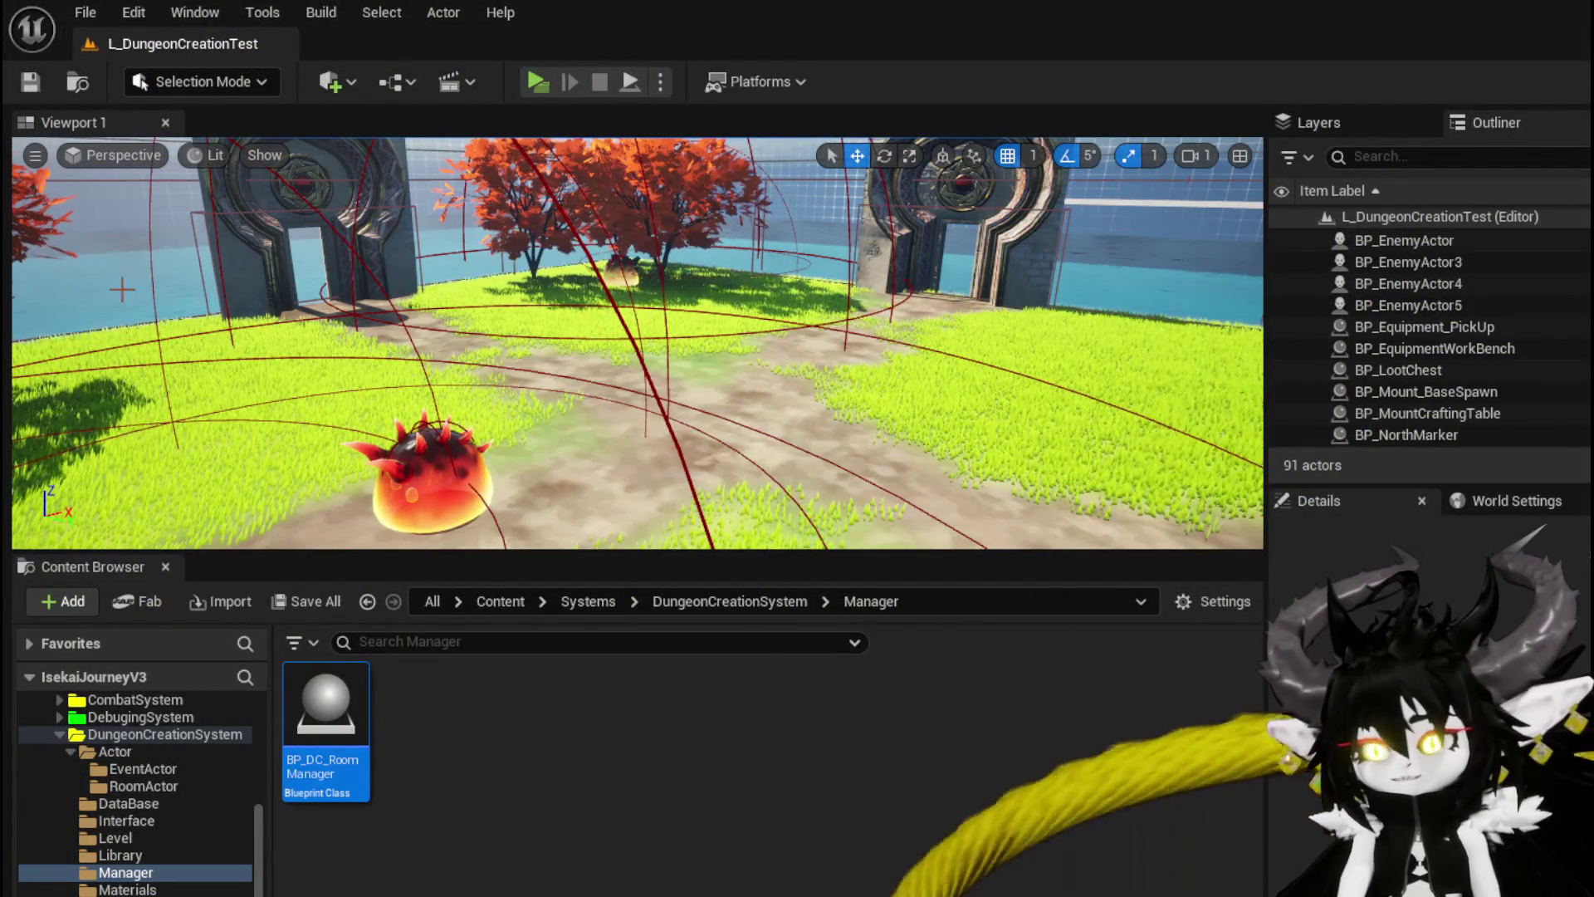
Step: Save everything, then review Object_RoomCreator's SetData, BuildDoor and BuildRoomDoors functions
click(30, 81)
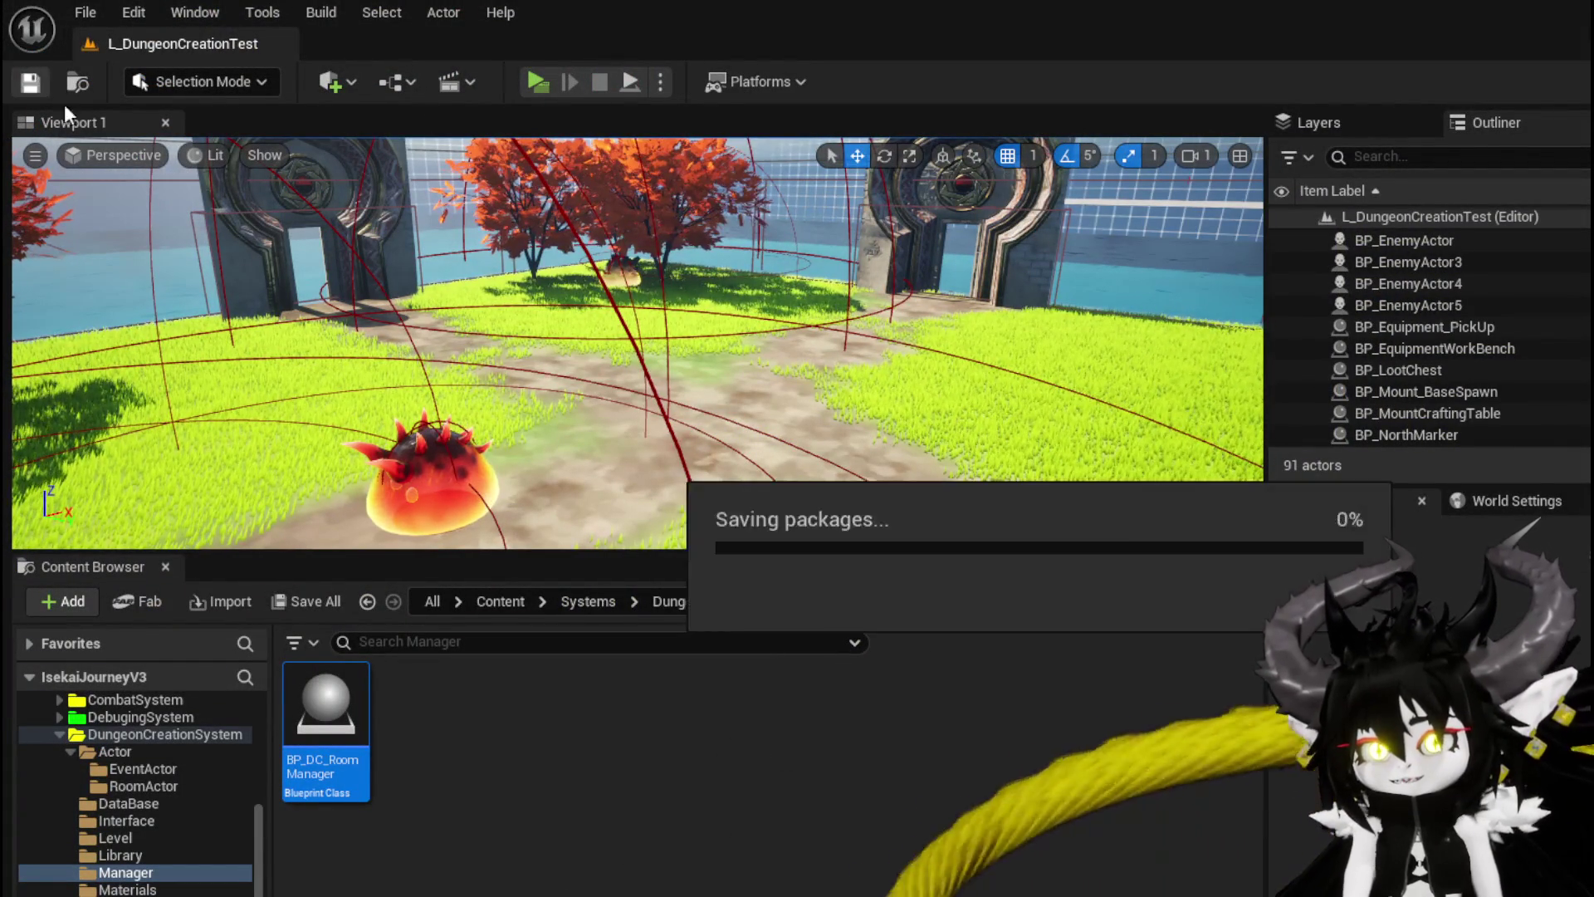
double_click(325, 731)
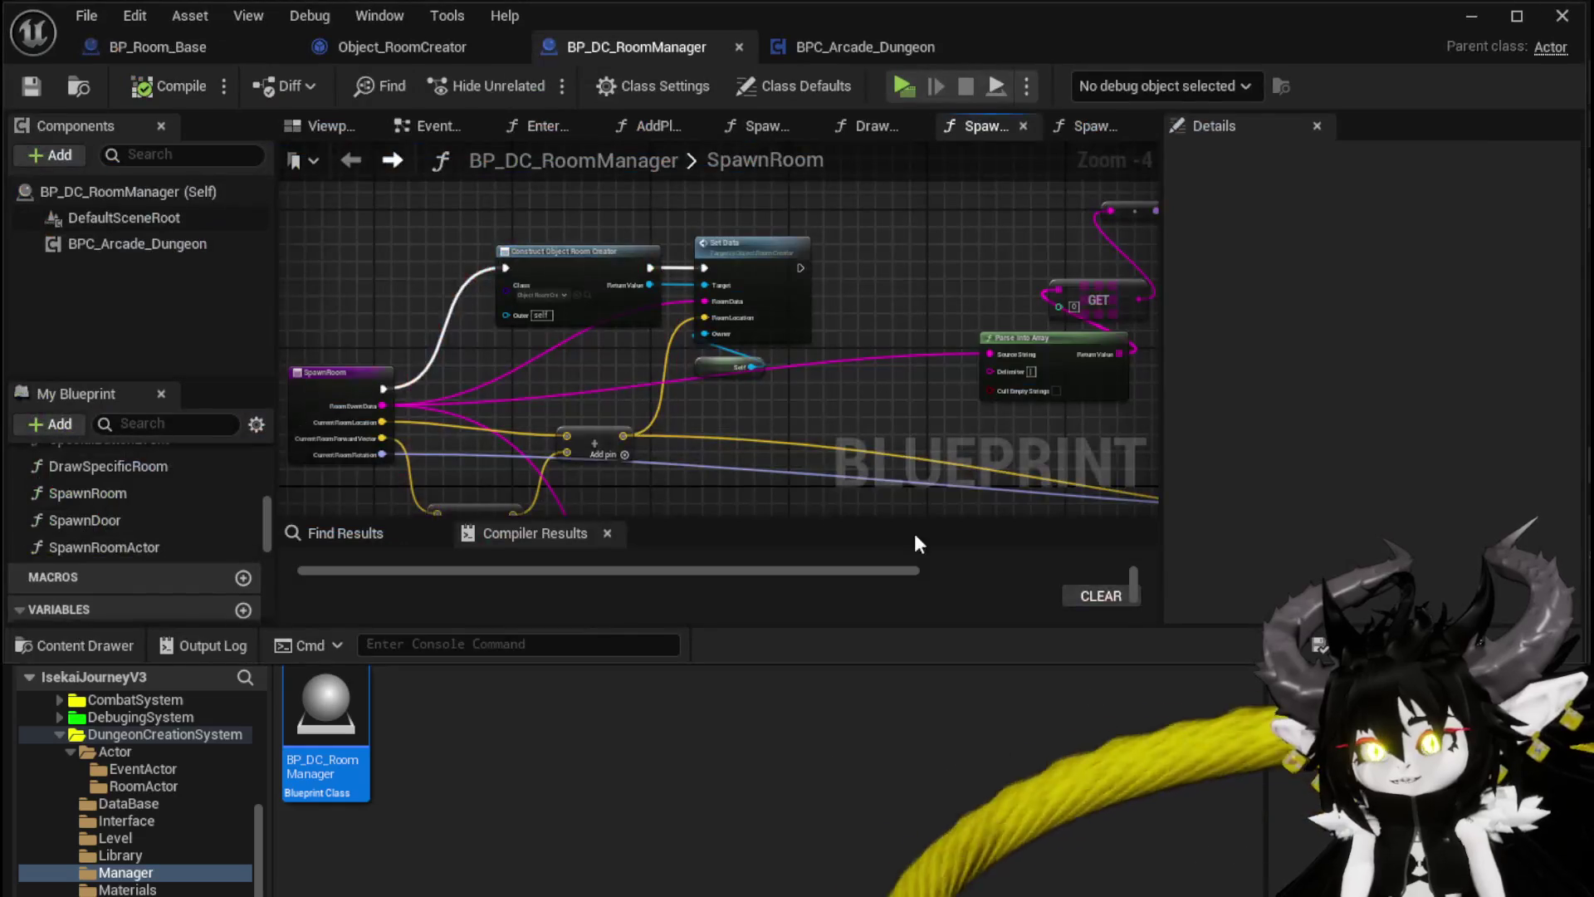
mouse_move(834, 396)
mouse_down()
mouse_move(407, 315)
mouse_move(282, 320)
mouse_move(766, 402)
mouse_up()
double_click(666, 305)
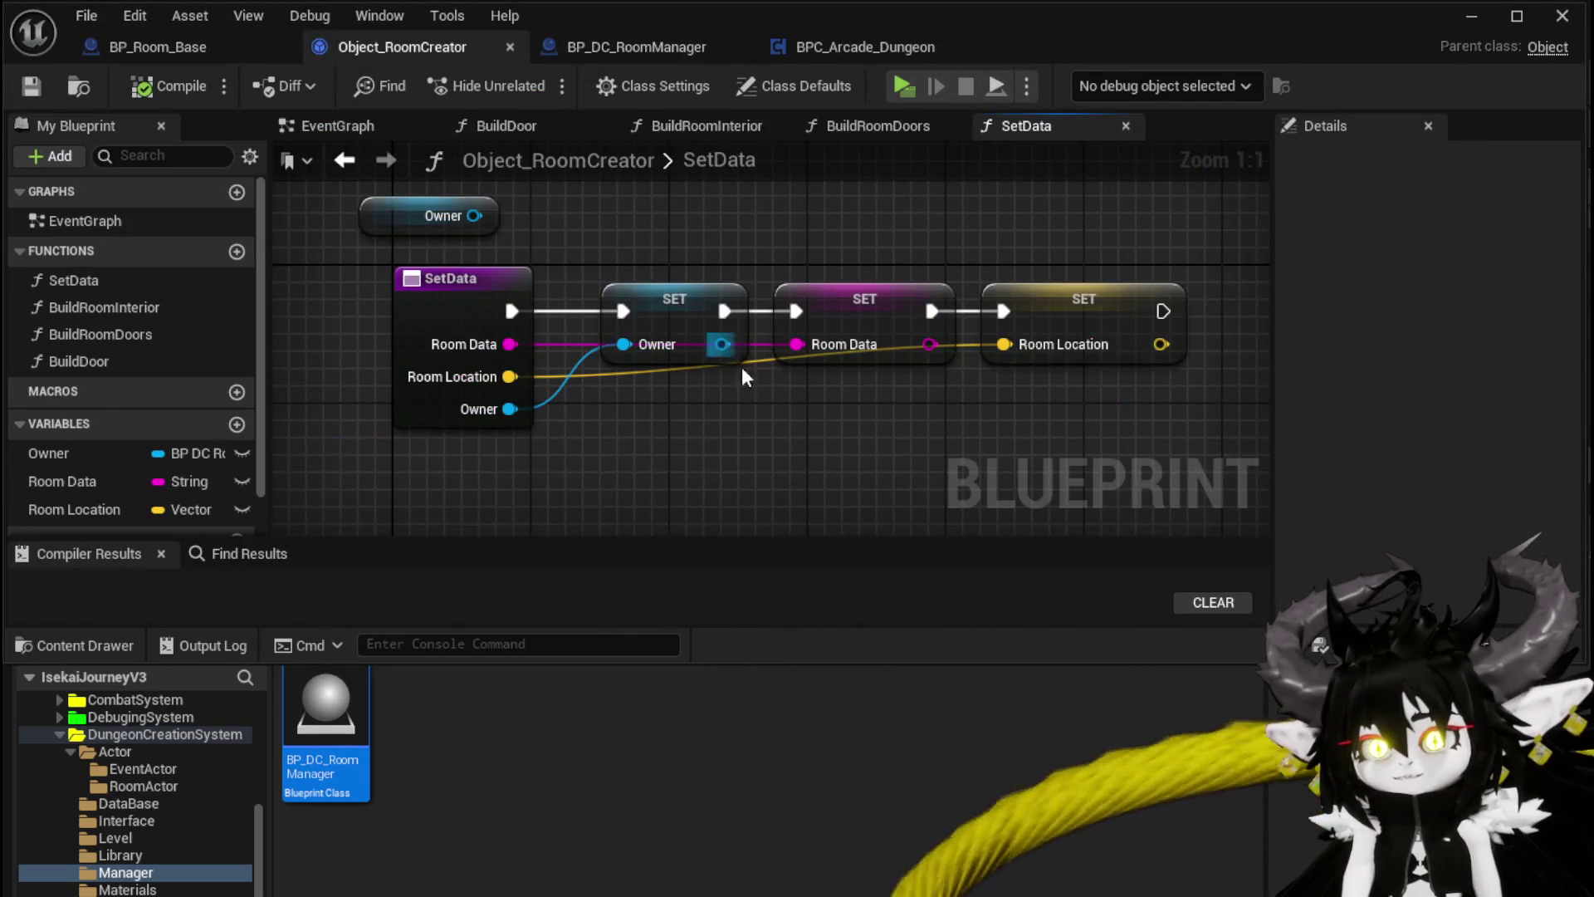
click(87, 371)
click(86, 335)
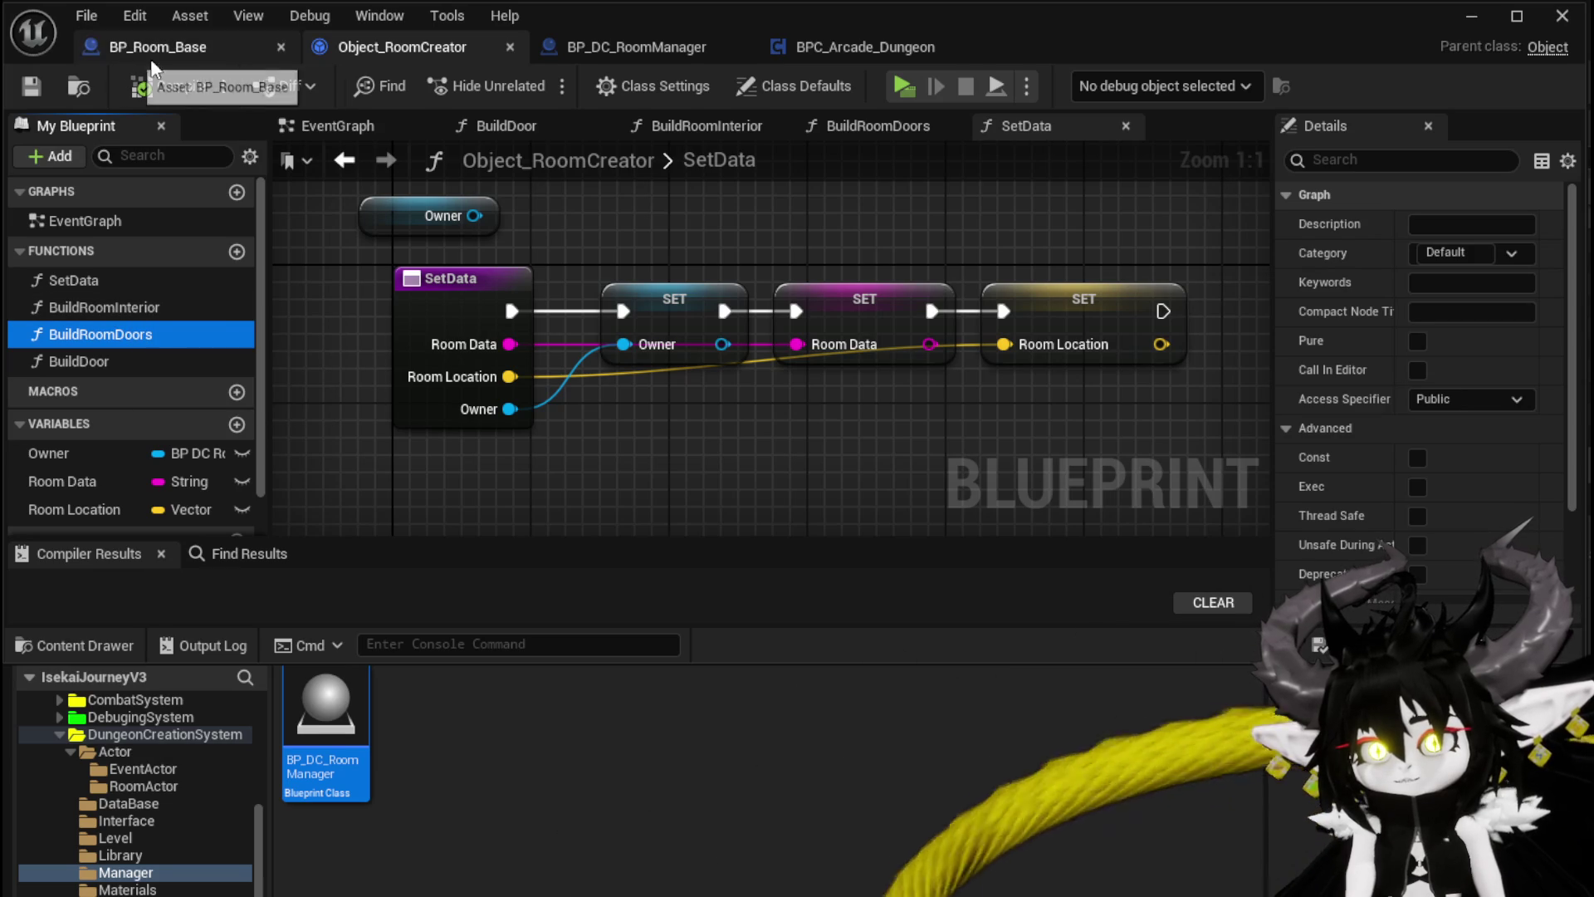
Step: In SpawnRoom, add a Build Room Interior call on the room creator, executed after Set Data
click(661, 40)
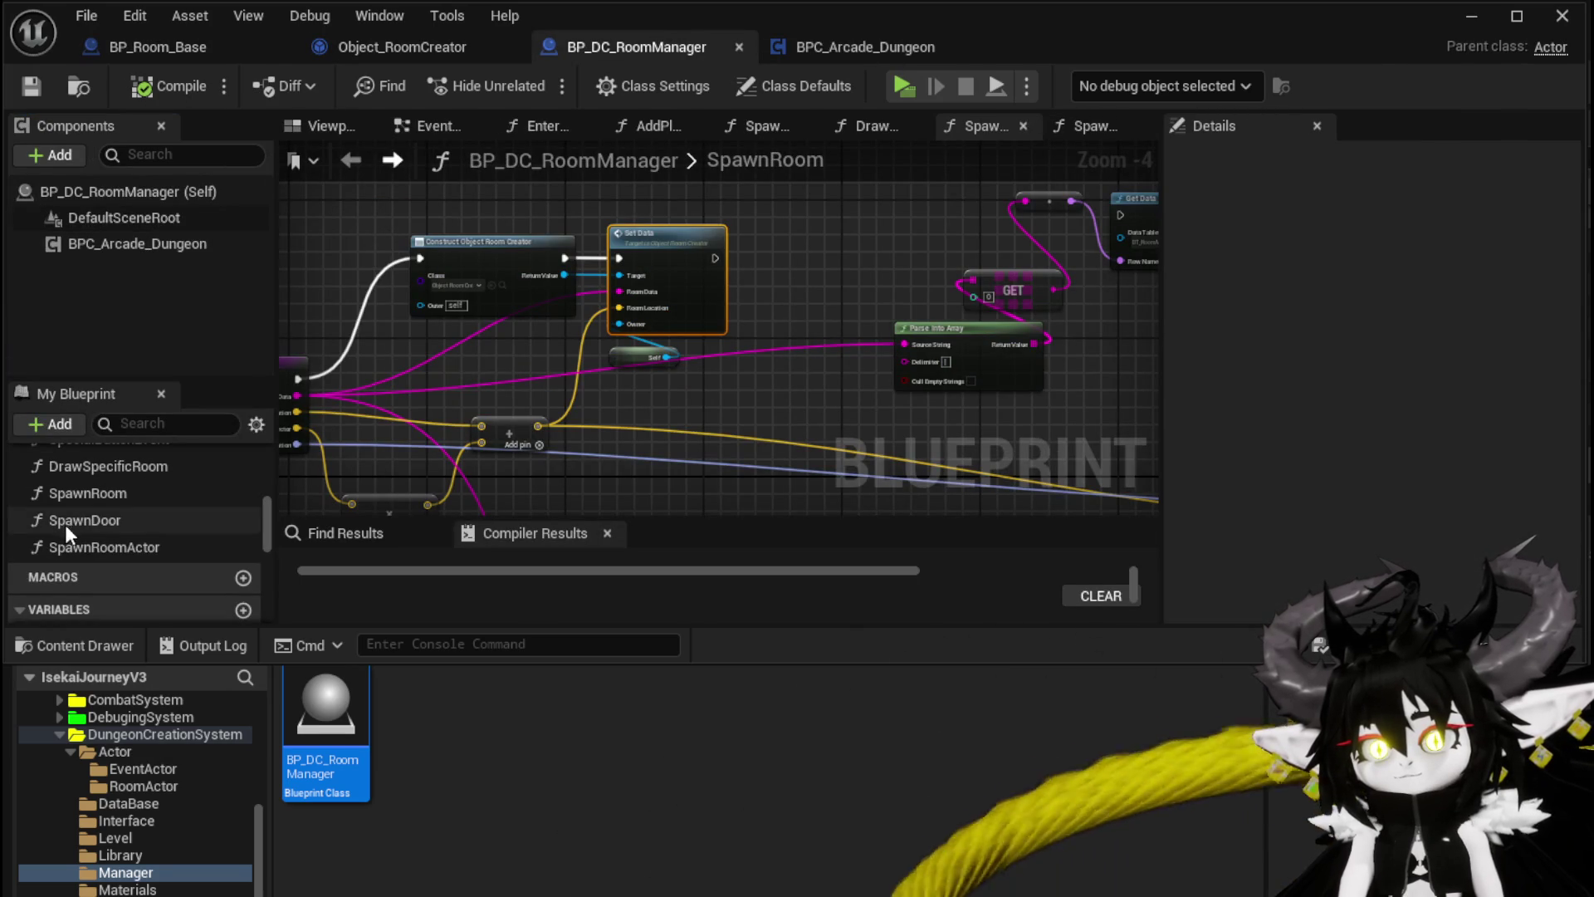
drag(564, 275, 745, 282)
text(Build)
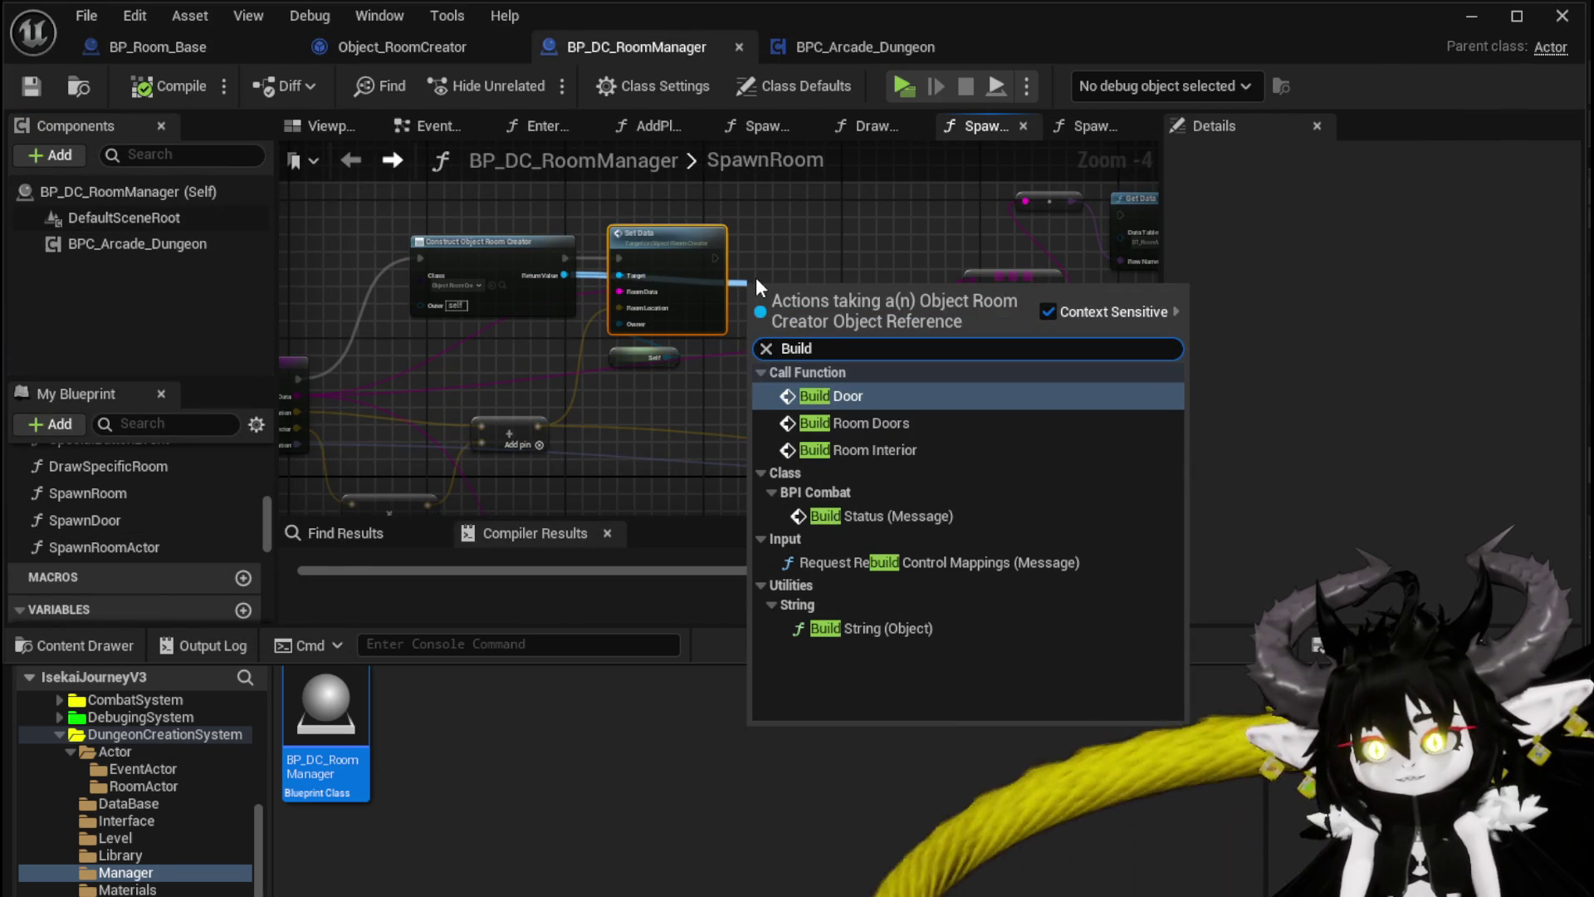
click(865, 436)
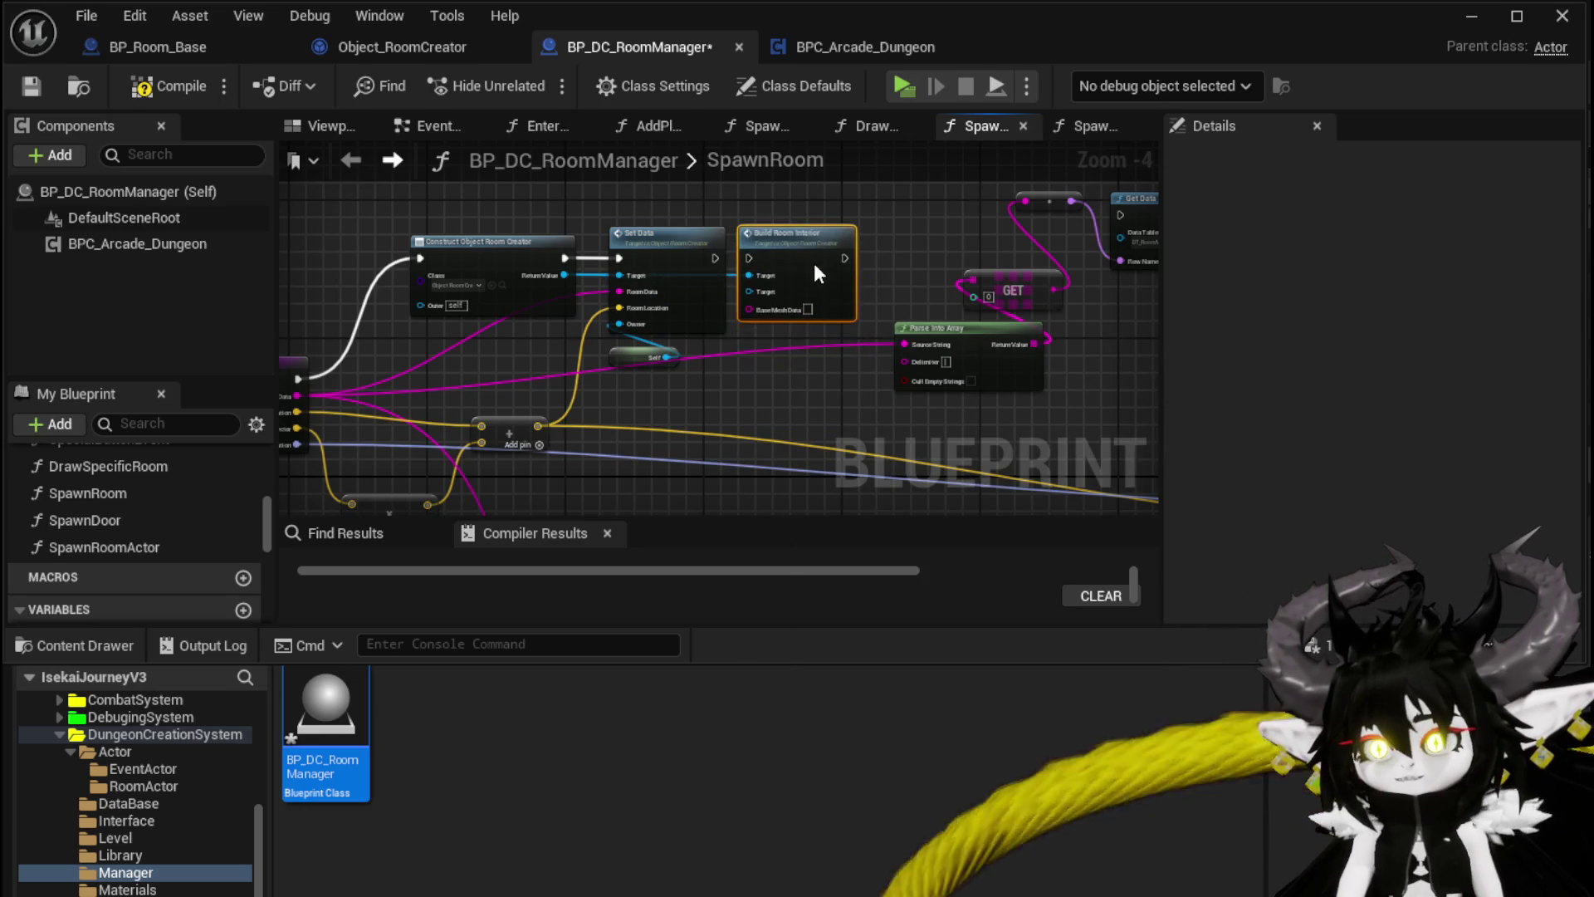
scroll(767, 246, up, 3)
drag(708, 269, 750, 272)
mouse_move(850, 266)
mouse_down()
mouse_move(877, 266)
mouse_move(831, 225)
mouse_move(618, 226)
mouse_up()
Step: Make BuildRoomInterior read a Room Data getter and remove its inputs, including Base Mesh Data
double_click(900, 284)
mouse_move(524, 290)
mouse_down()
mouse_move(499, 191)
mouse_move(524, 339)
mouse_move(567, 202)
mouse_up()
drag(86, 482, 471, 499)
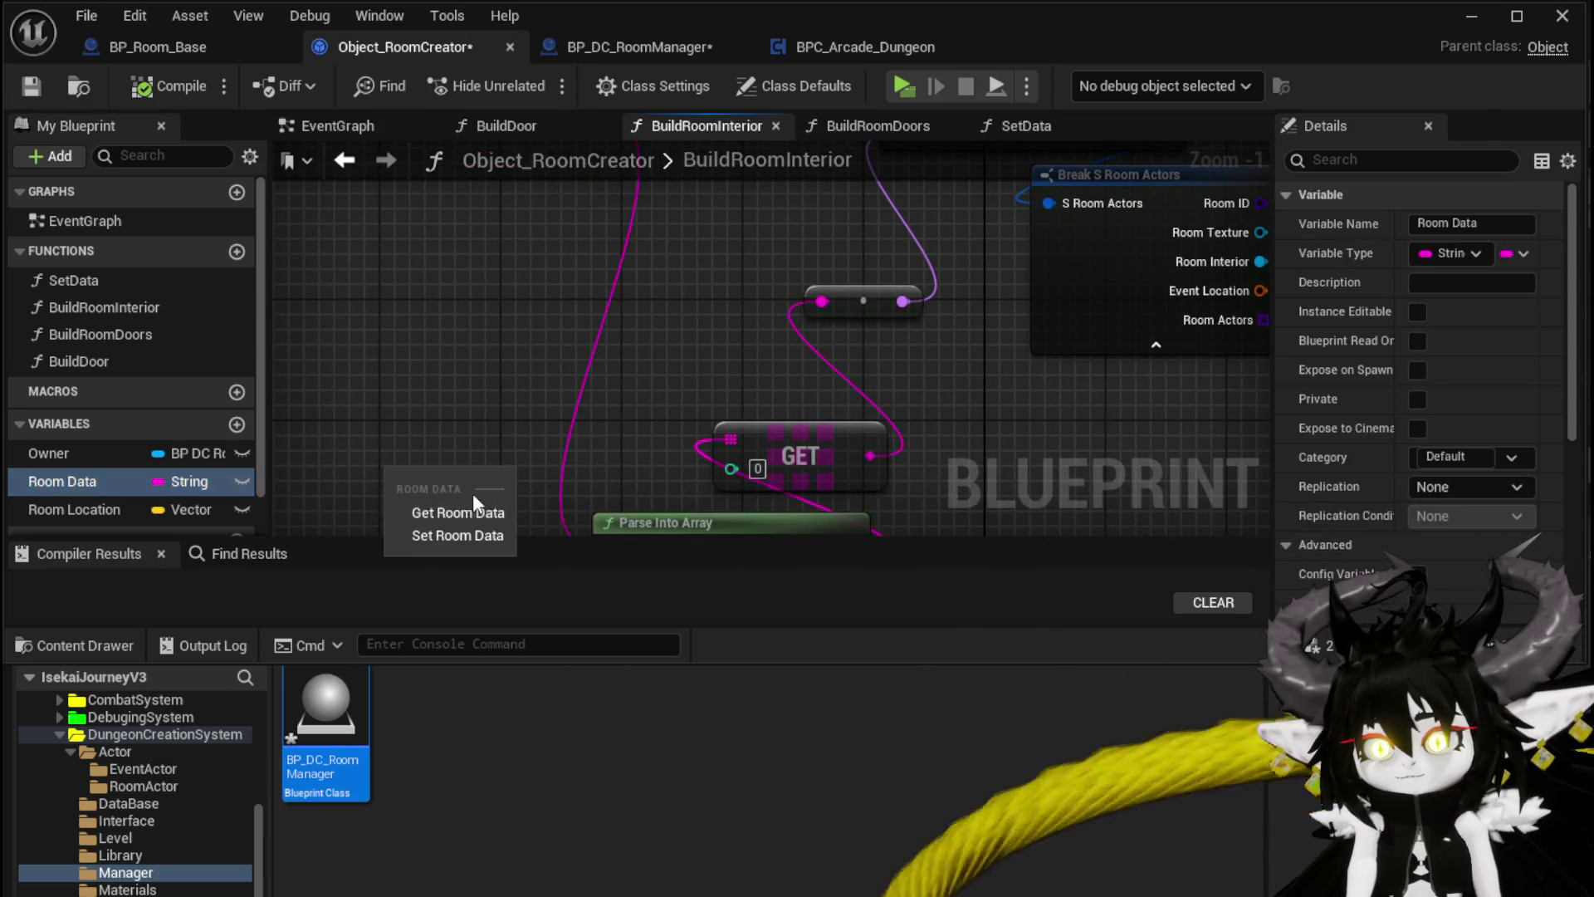
click(455, 512)
mouse_move(550, 242)
mouse_down()
mouse_move(618, 619)
mouse_move(618, 583)
mouse_up()
click(550, 248)
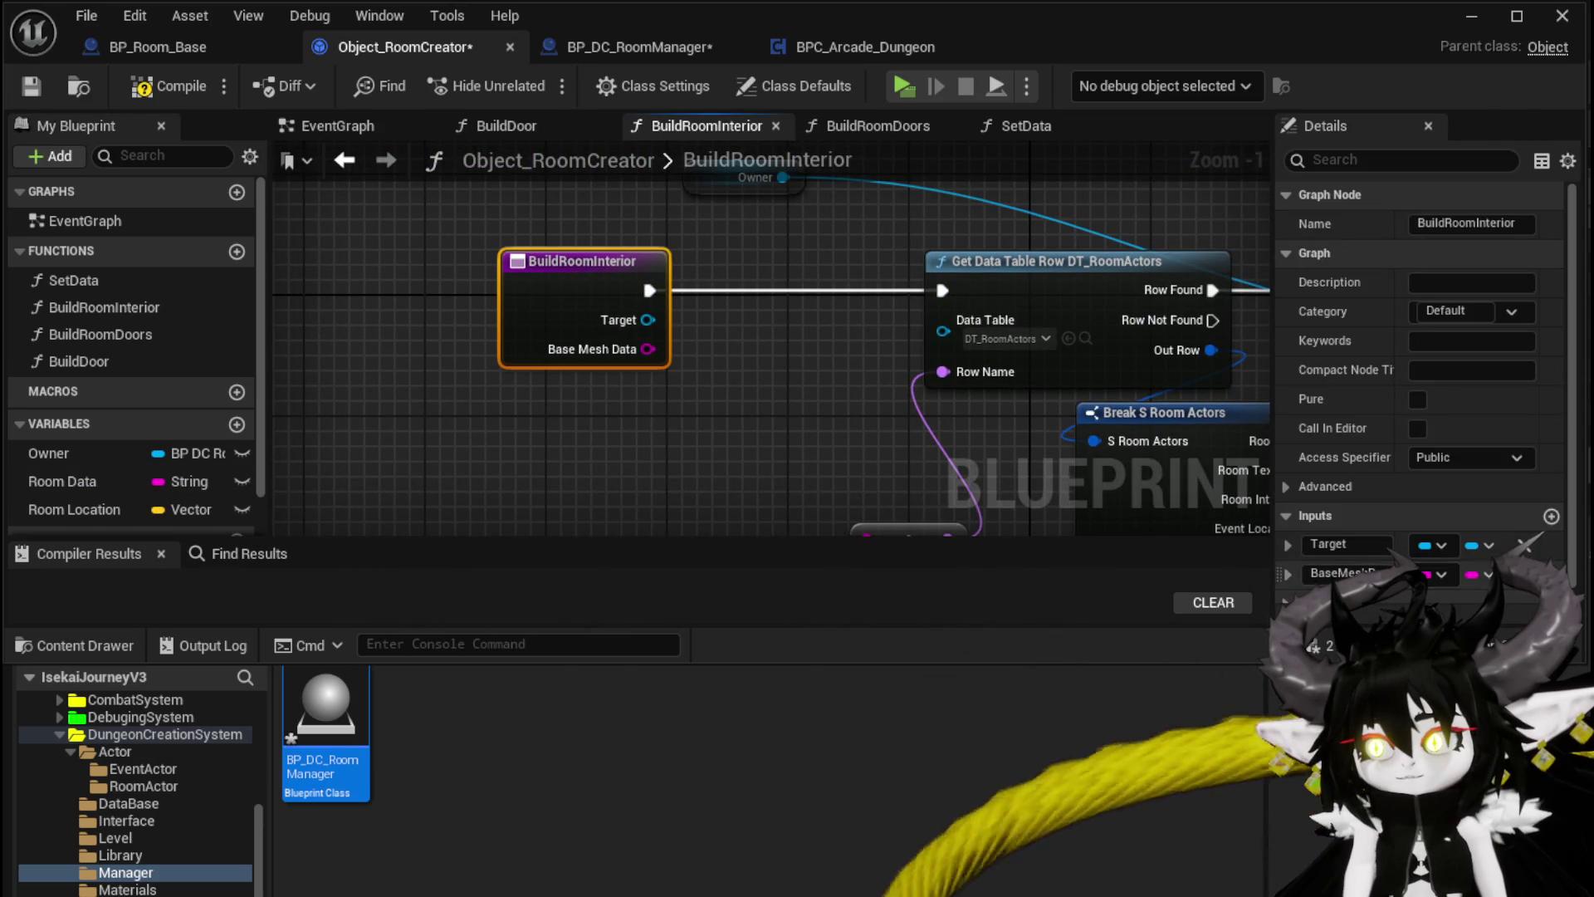
click(1526, 544)
click(1536, 544)
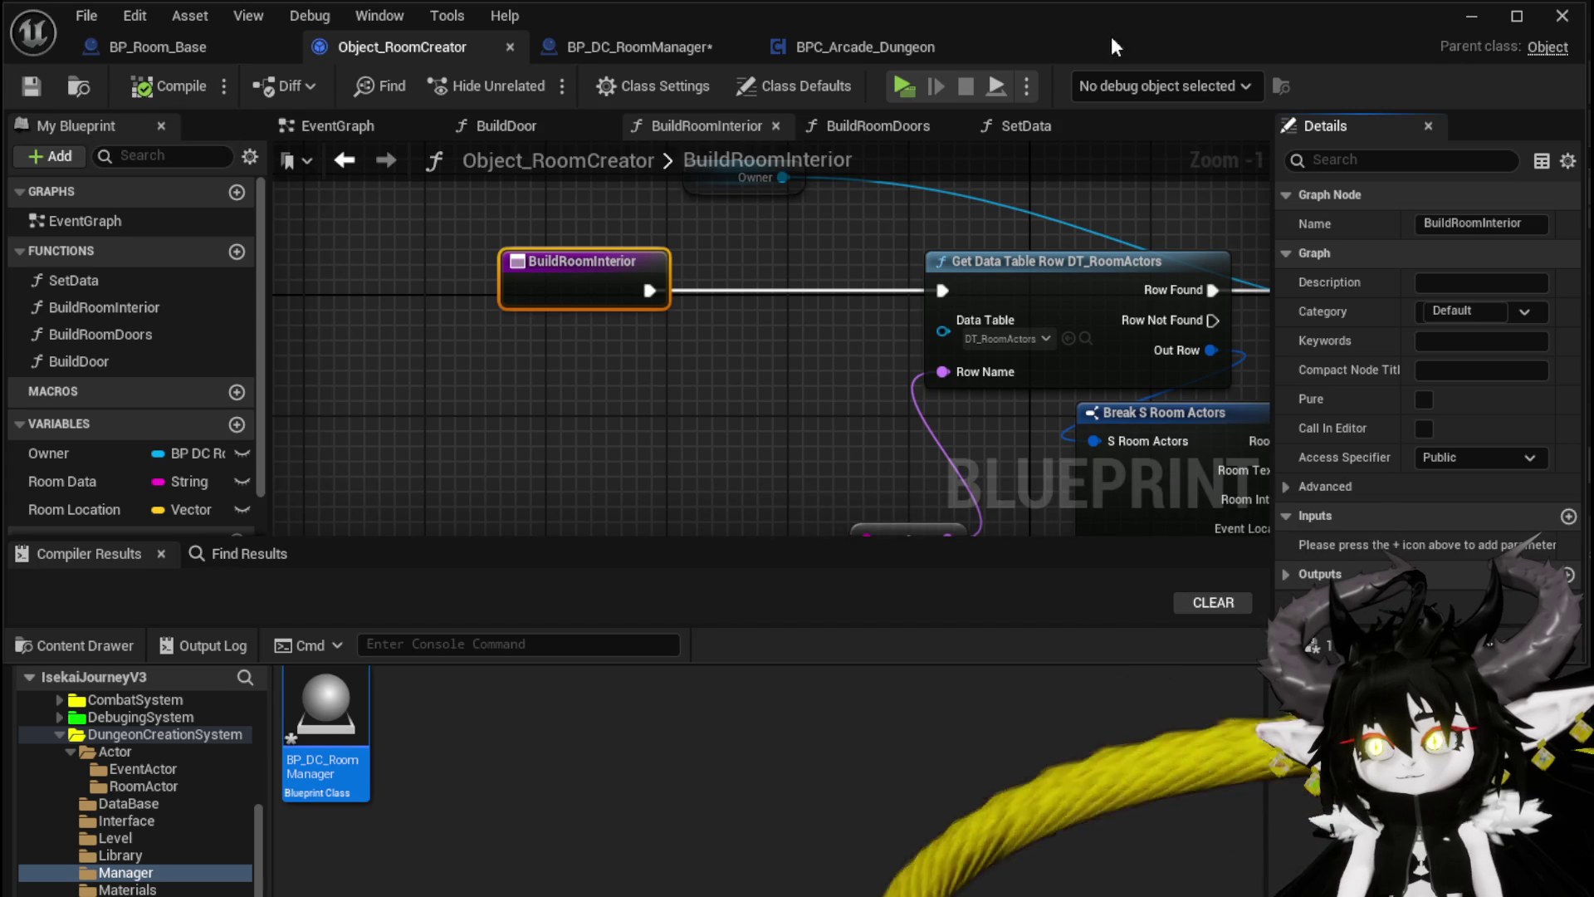
click(631, 47)
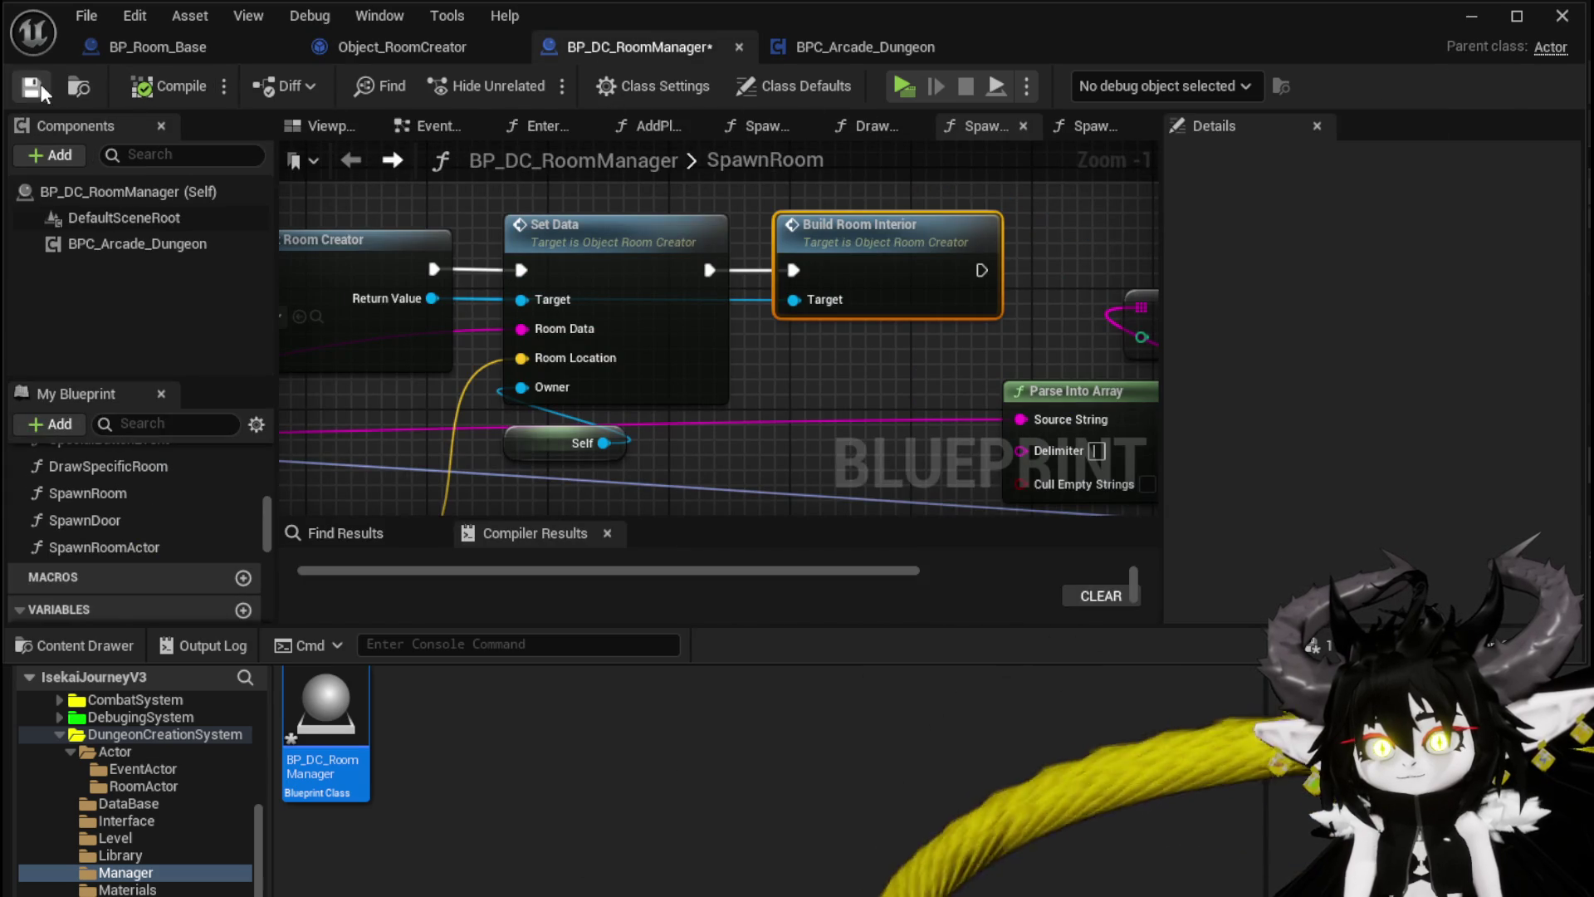
Step: Play-test again, running through the doorways and choosing rooms, finishing with MarketPlace
key(alt+p)
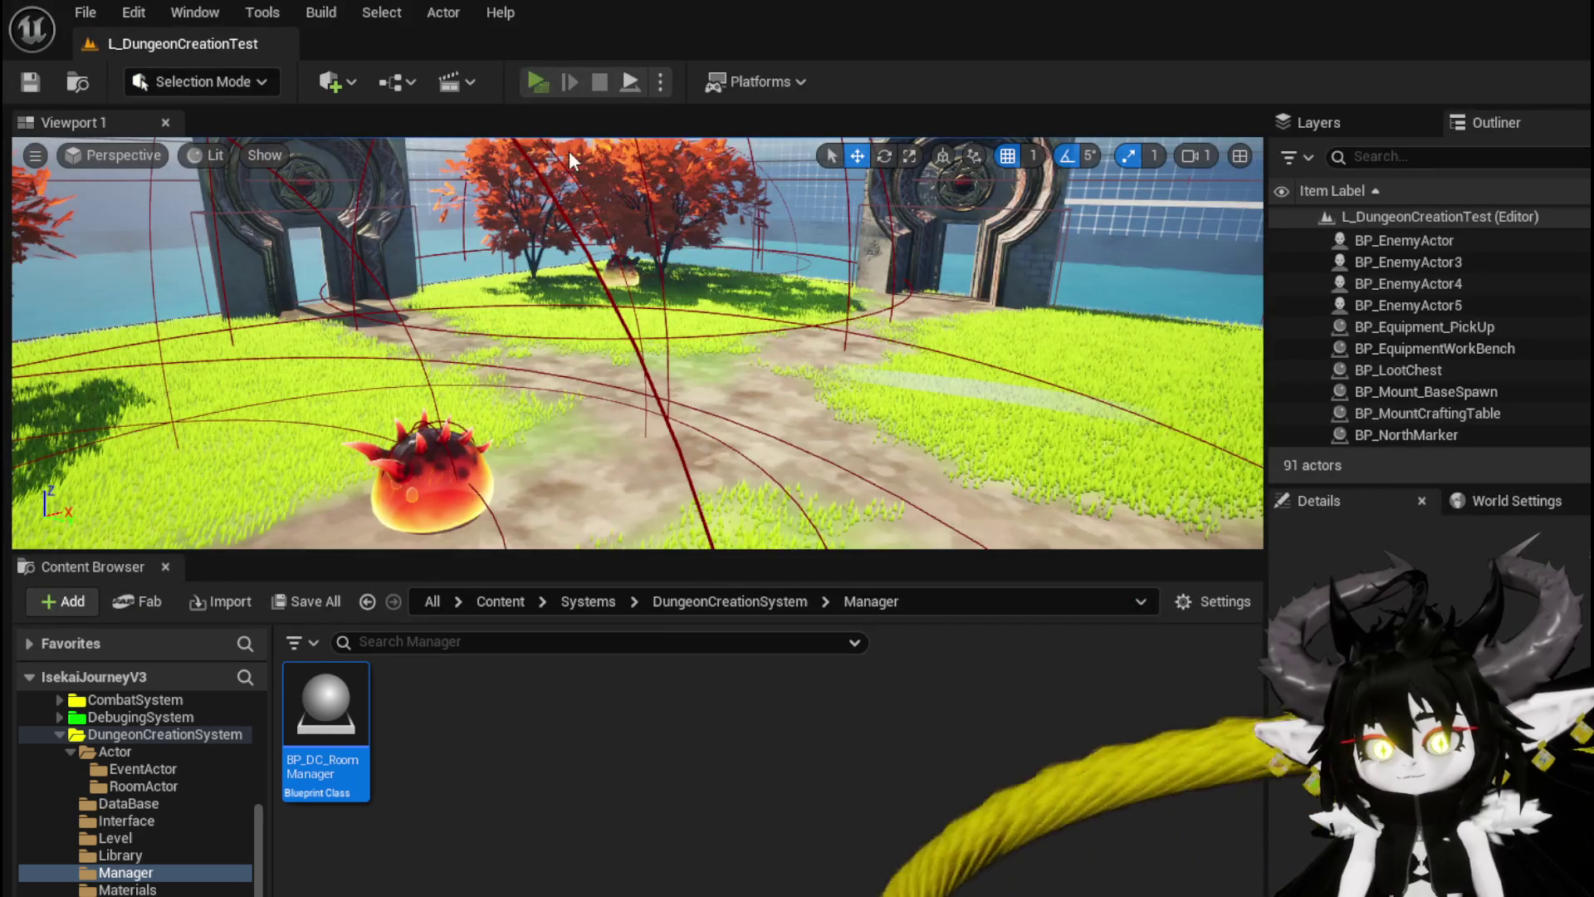
key(space)
key(w)
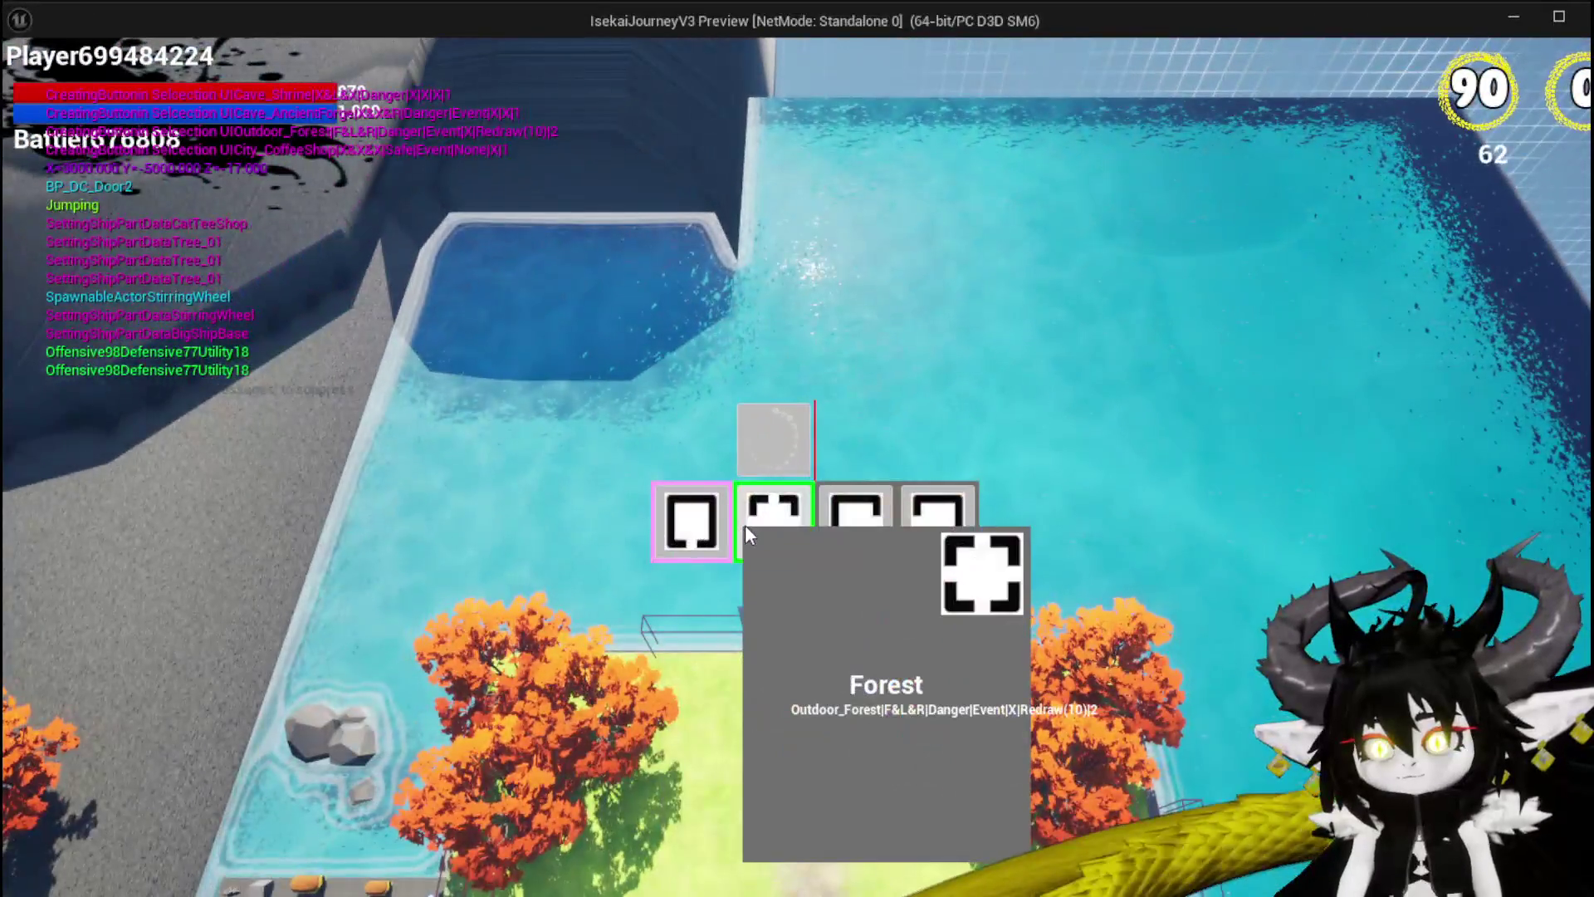
click(744, 525)
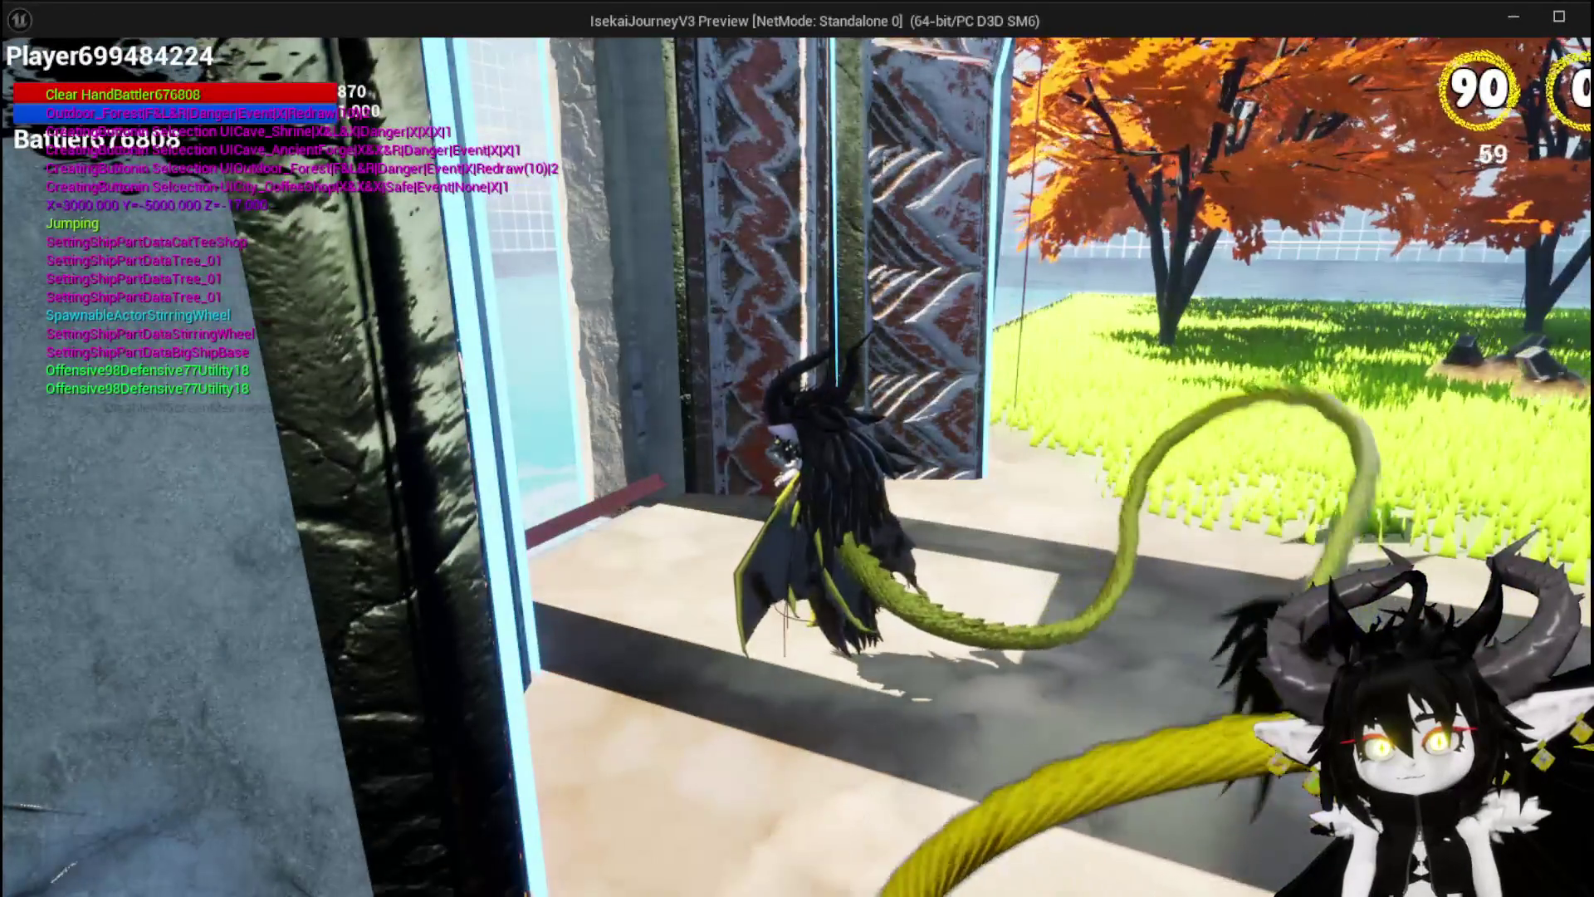
key(w)
key(w)
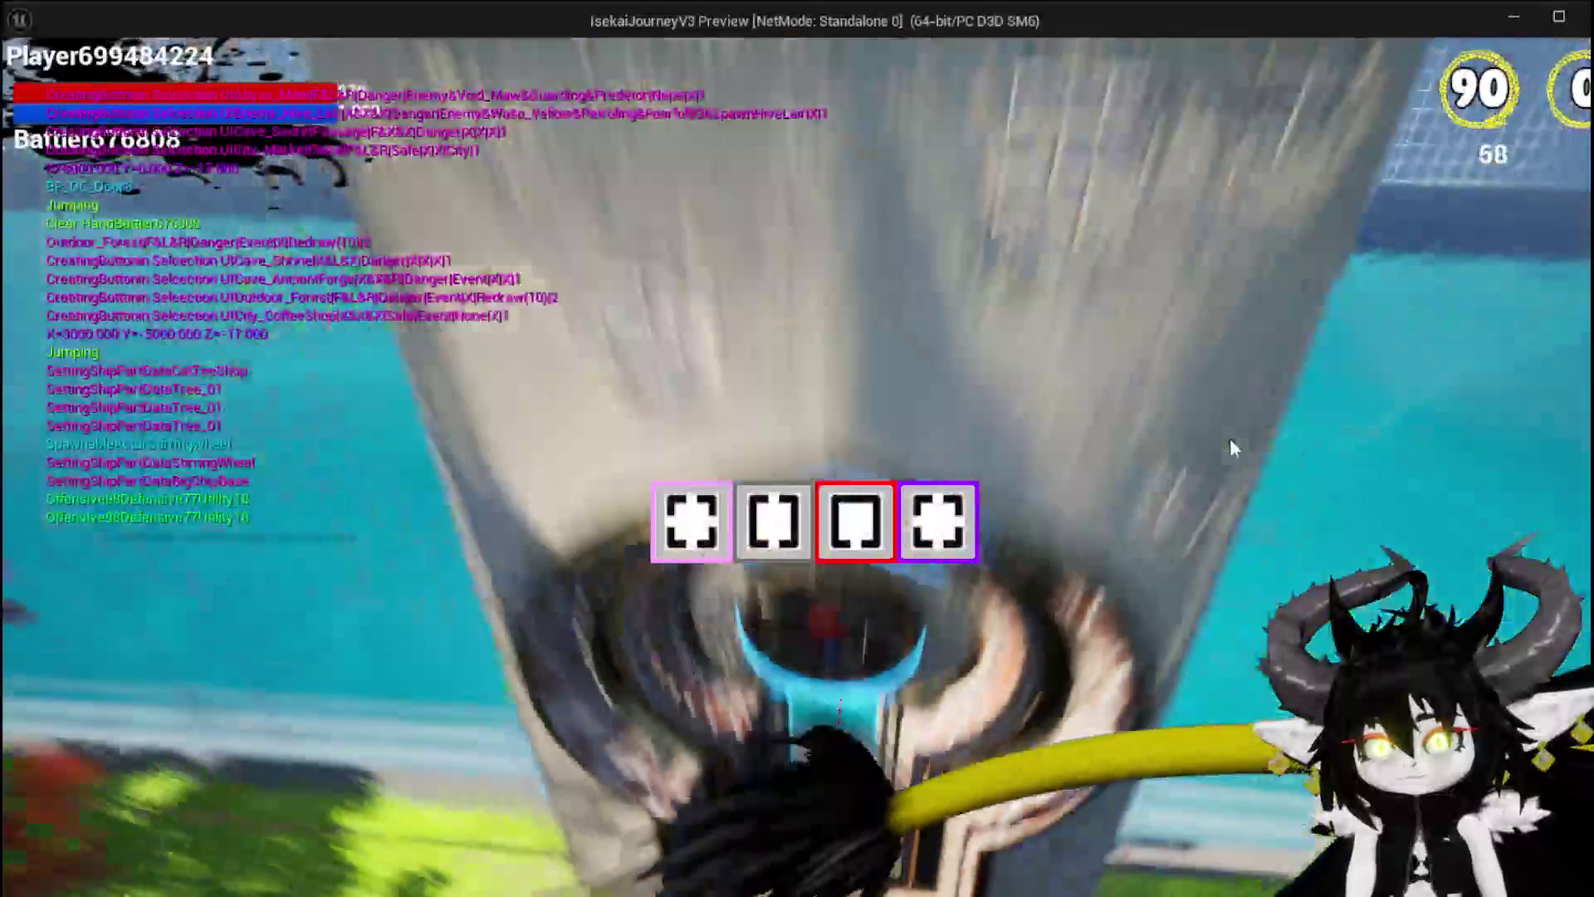
mouse_move(922, 548)
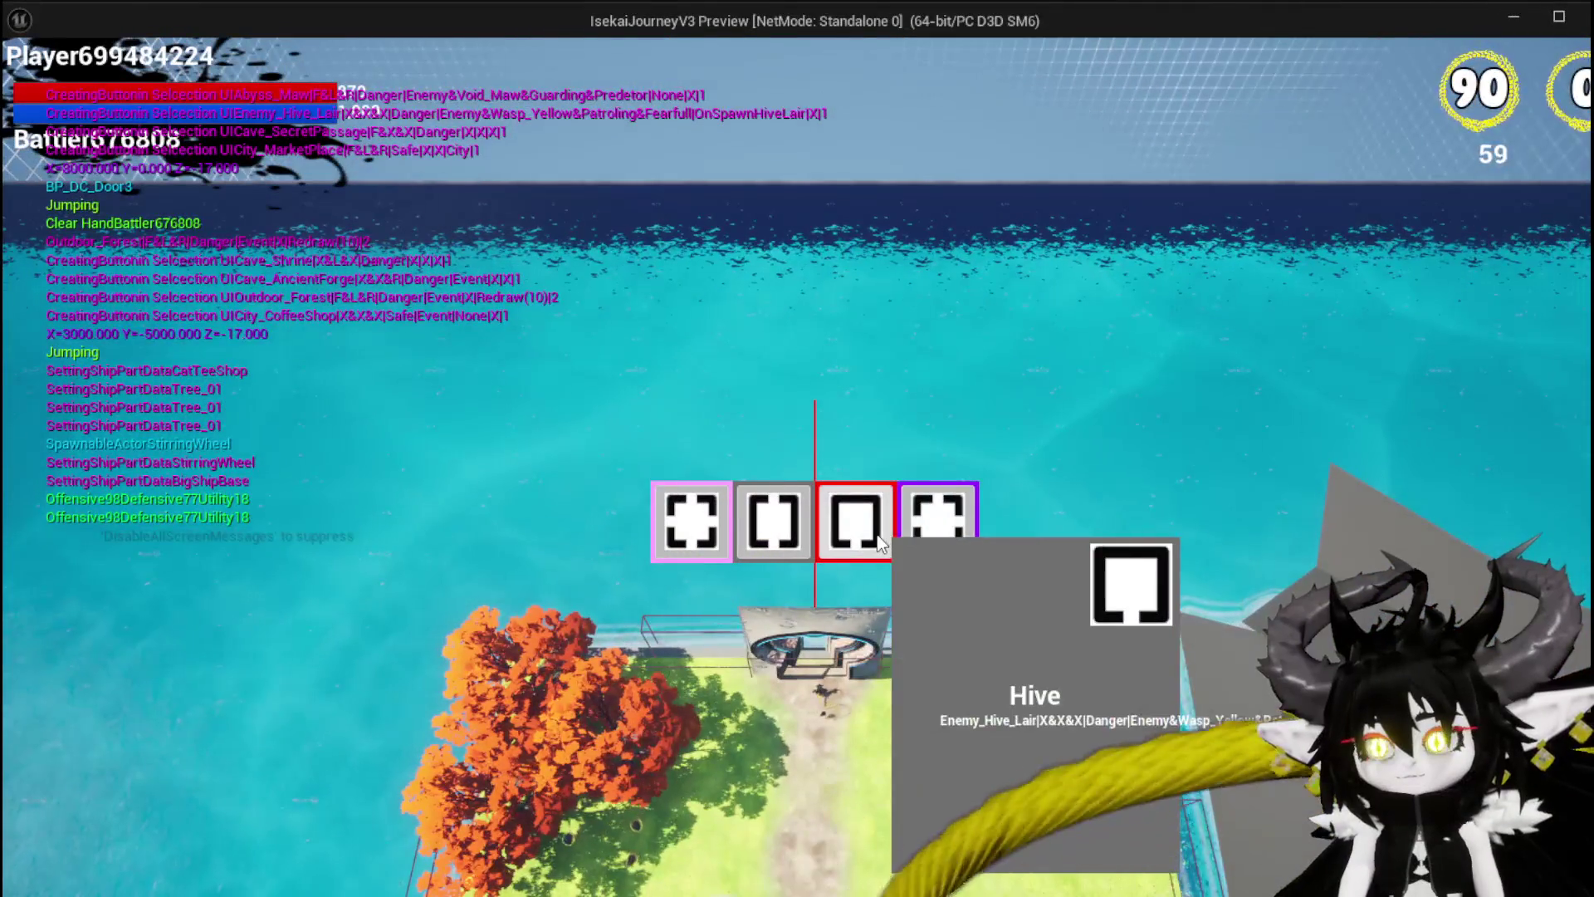
click(697, 538)
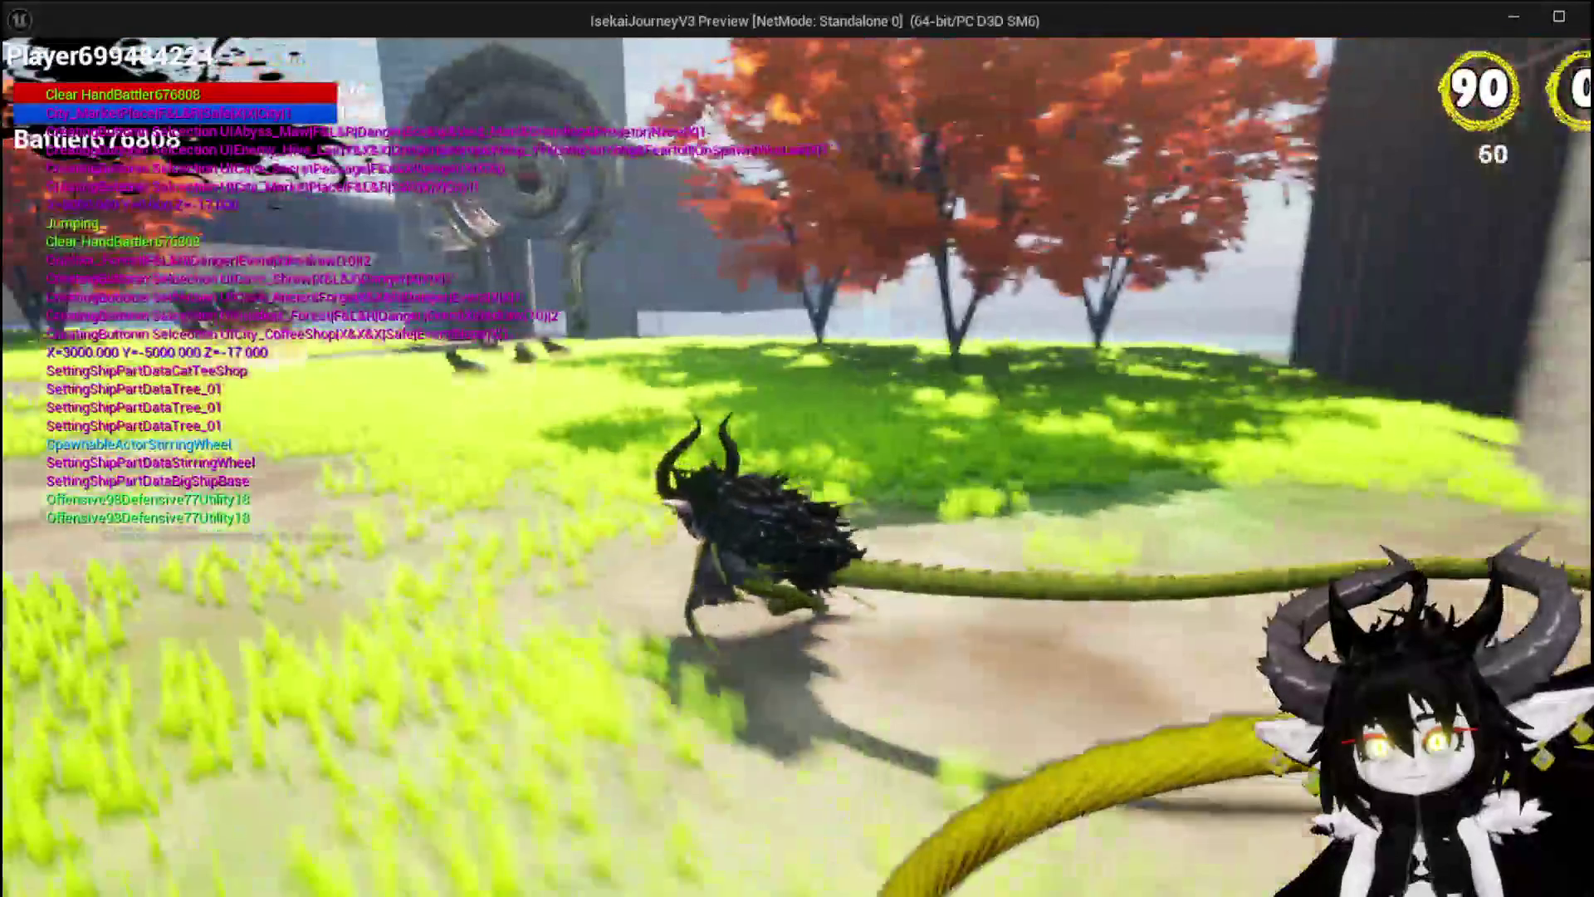